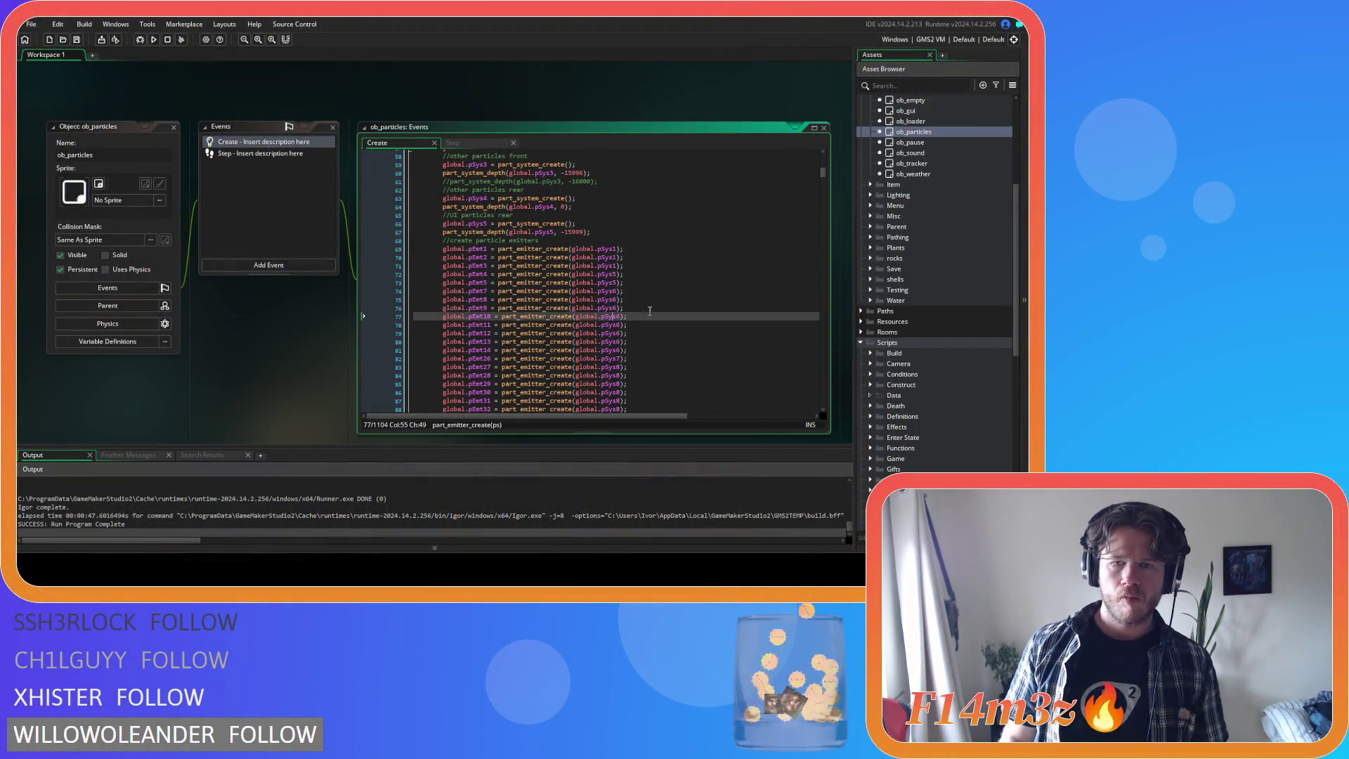
- Scroll through the ob_particles code
scroll(638, 314, down, 3)
scroll(667, 300, down, 4)
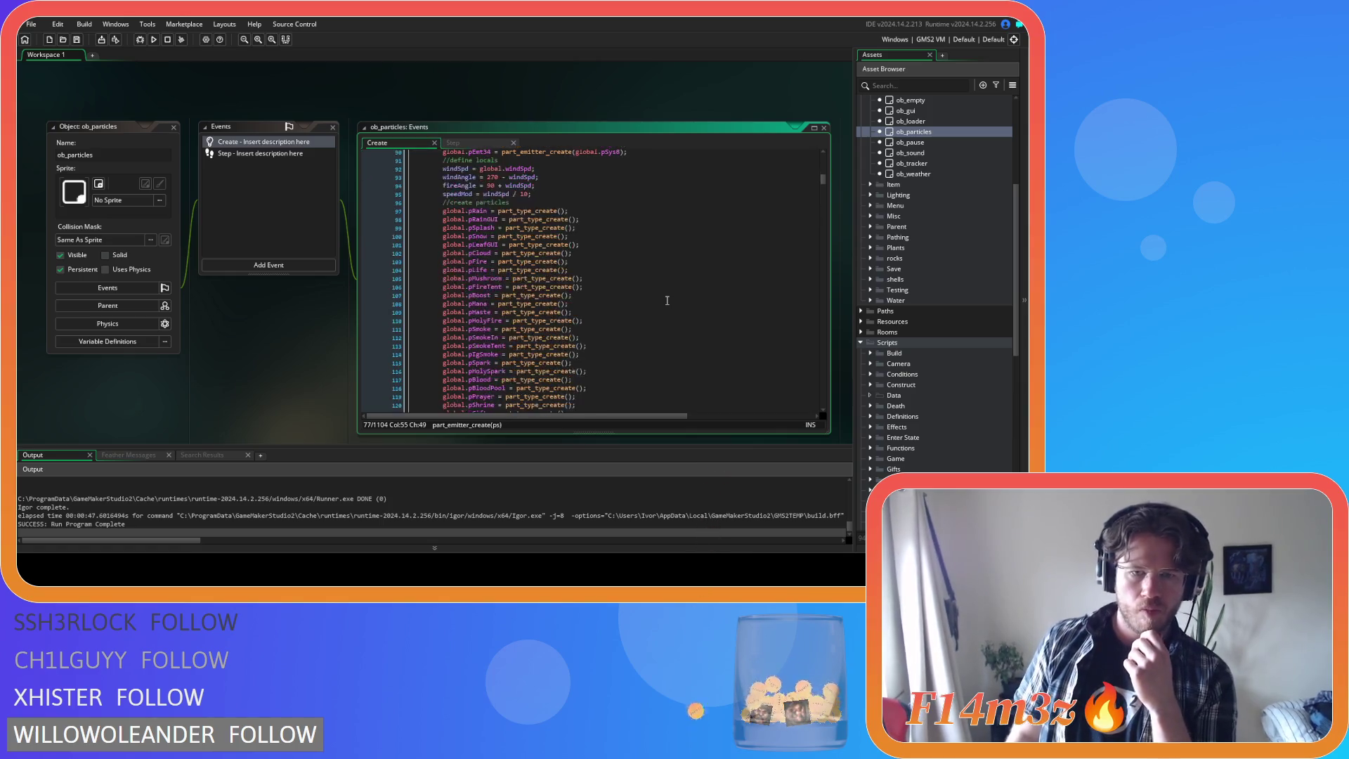
scroll(496, 307, down, 4)
scroll(501, 304, down, 6)
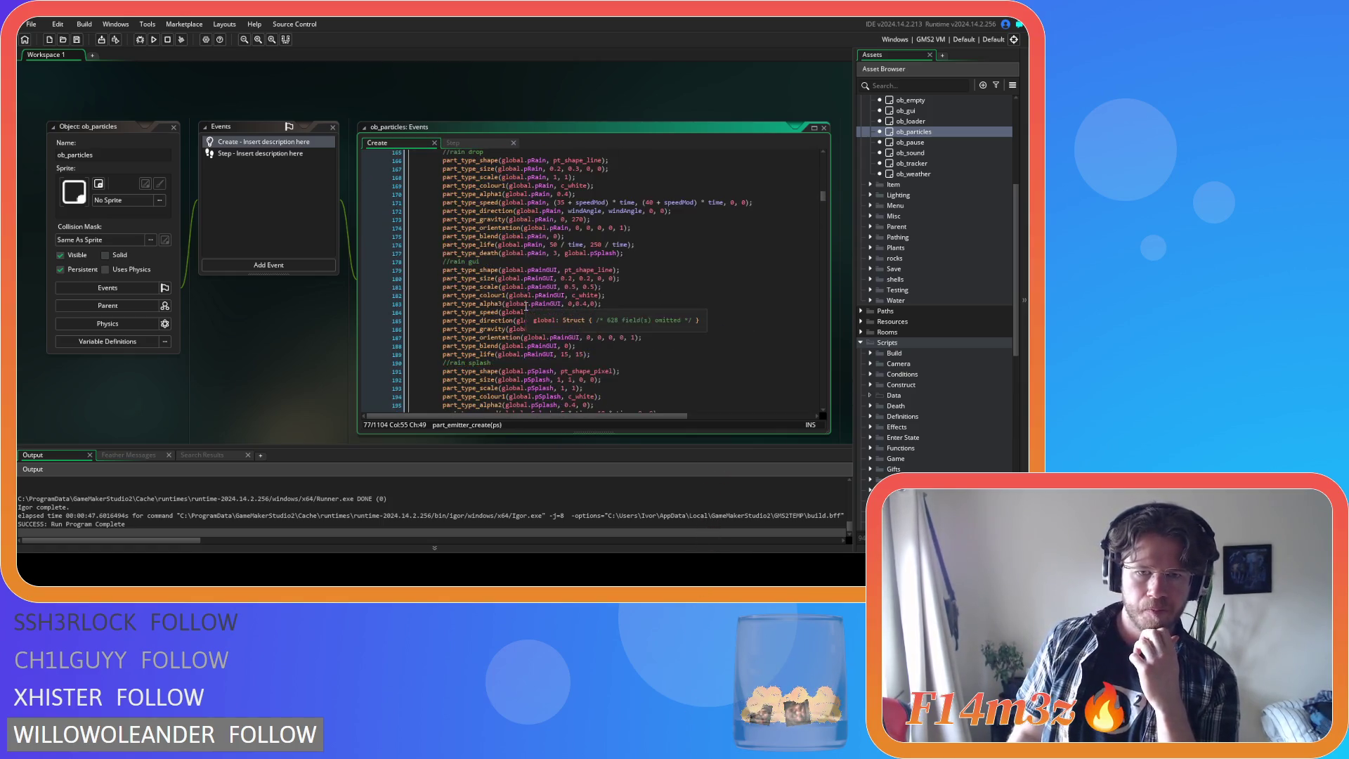
drag(829, 197, 805, 381)
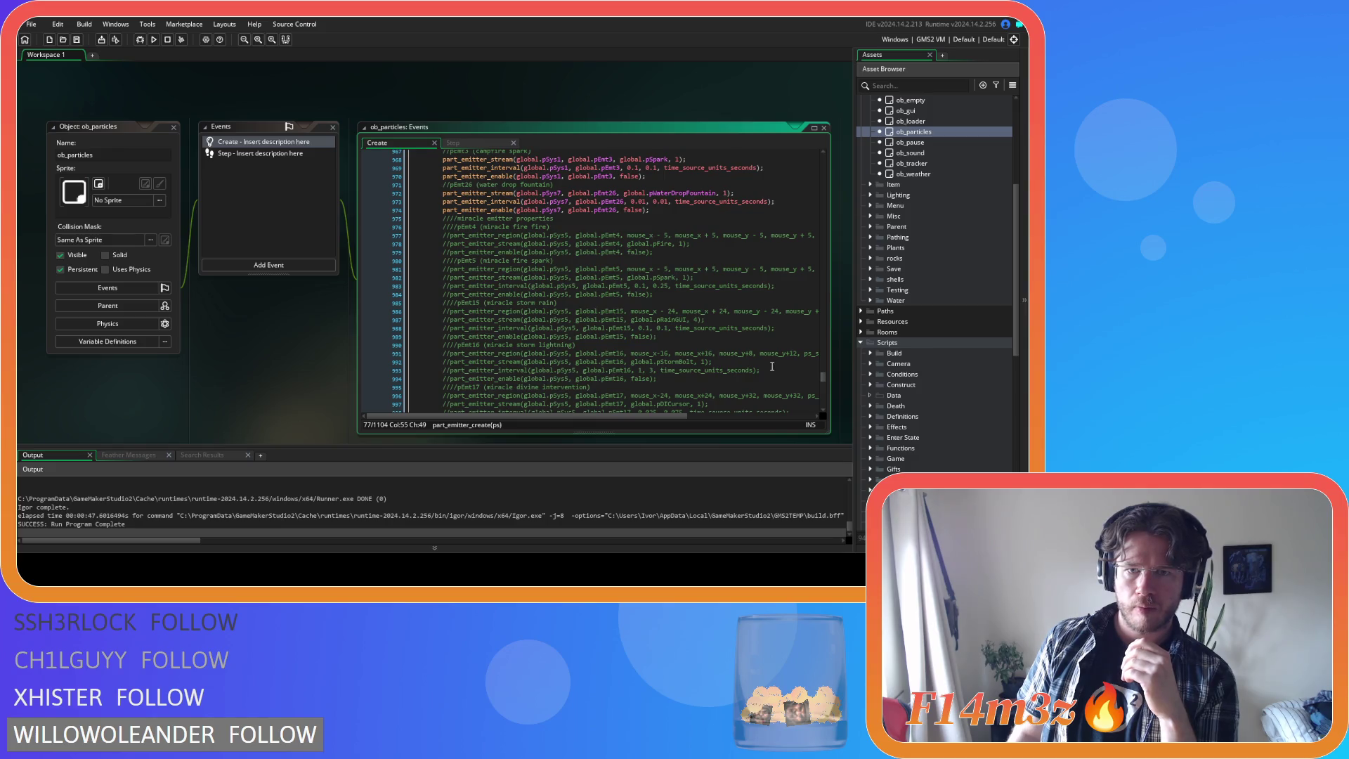
scroll(771, 366, up, 4)
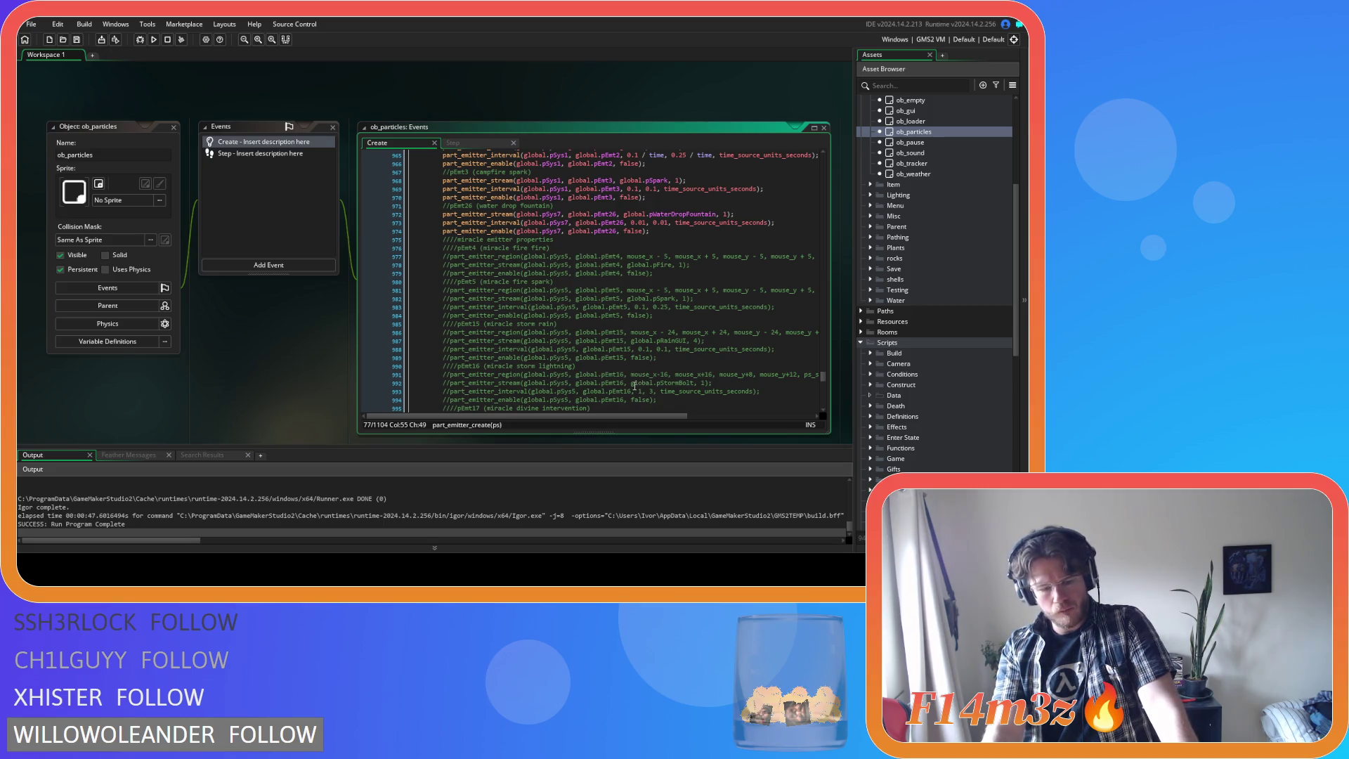
- Run the game, switch to Smite lightning mode with key 5, then quit
key(F5)
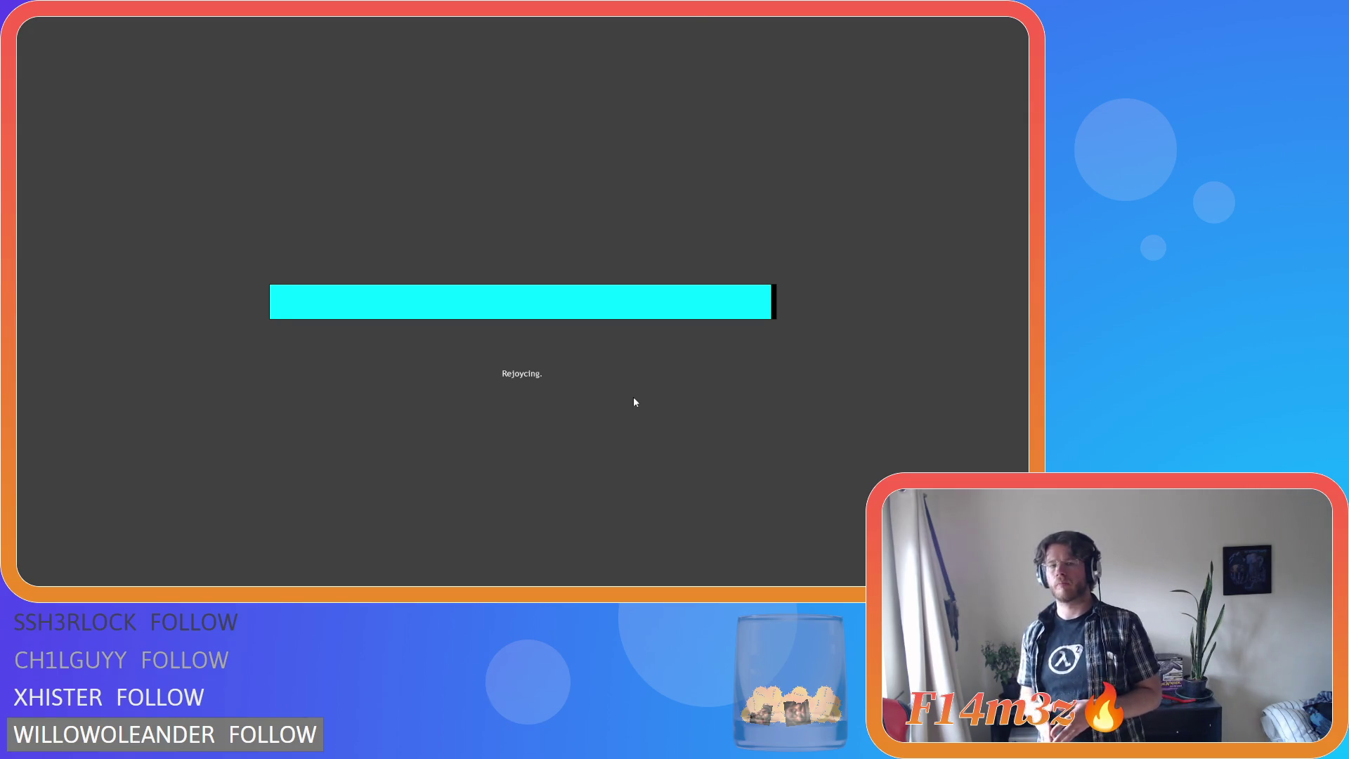
key(5)
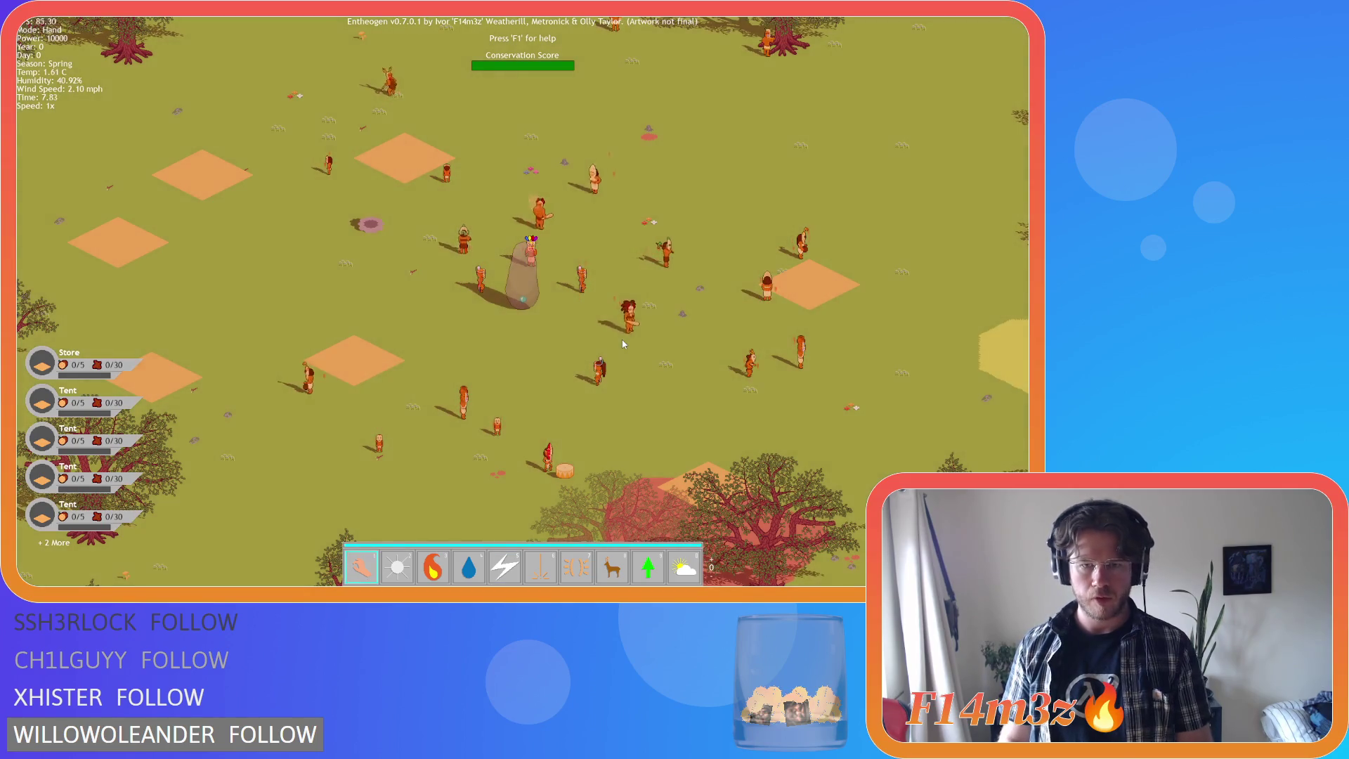
key(Escape)
key(y)
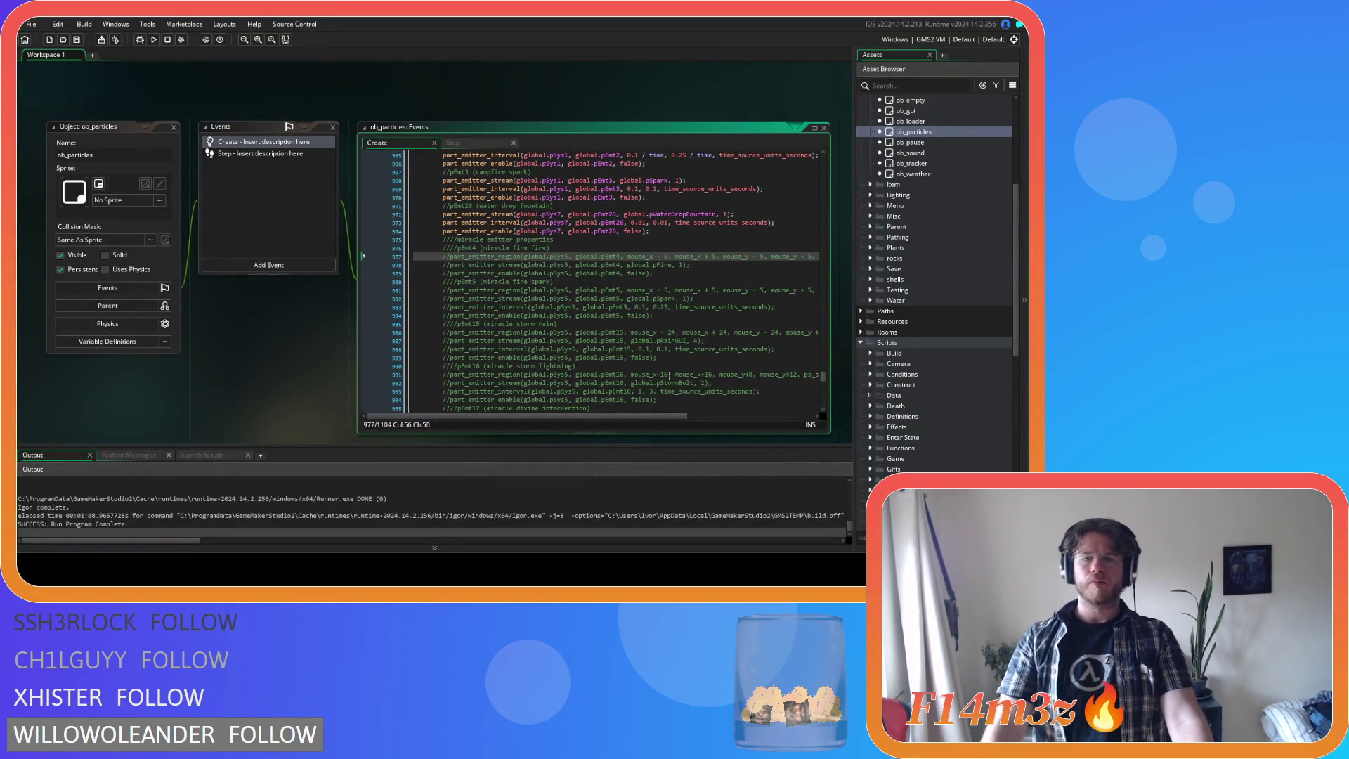
- Bring up ob_controller's Key Press - 0 code and place the caret after the deselect call
scroll(668, 376, down, 10)
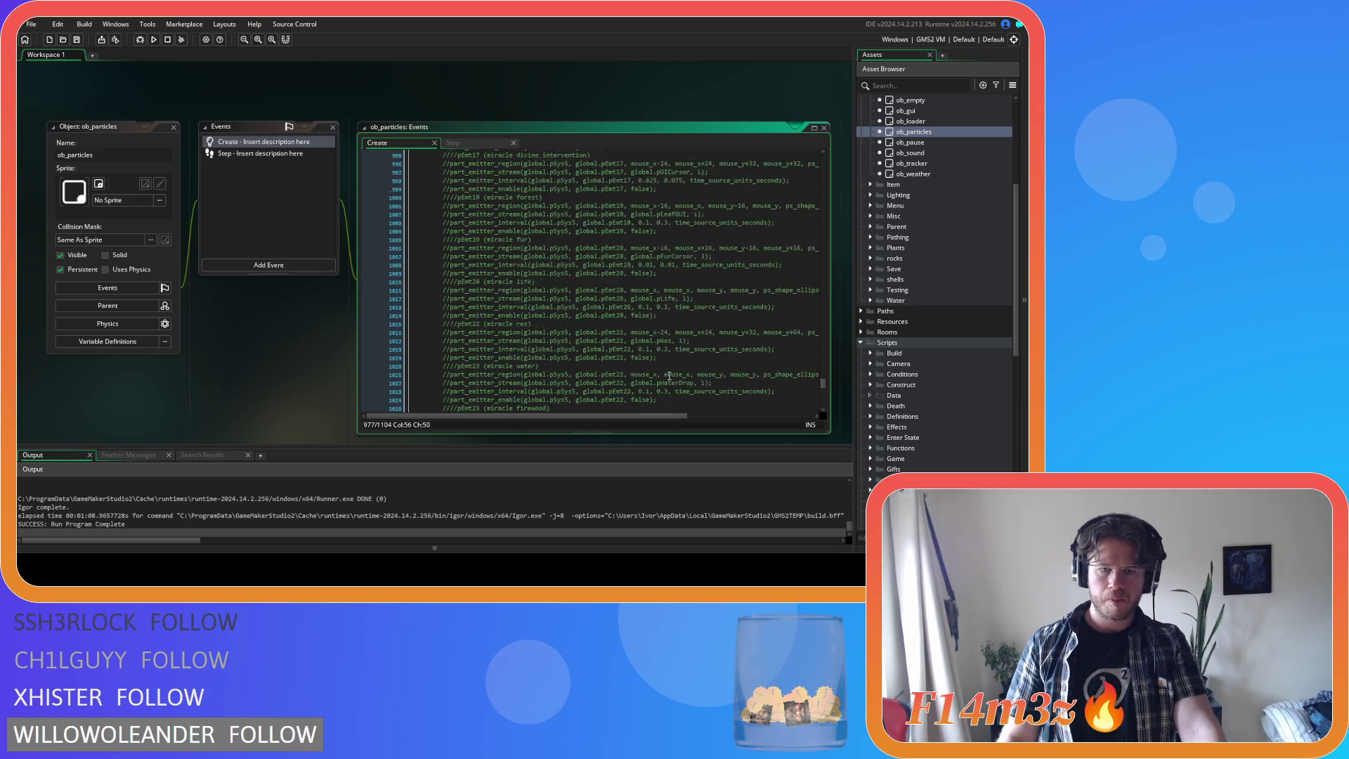
scroll(669, 376, down, 12)
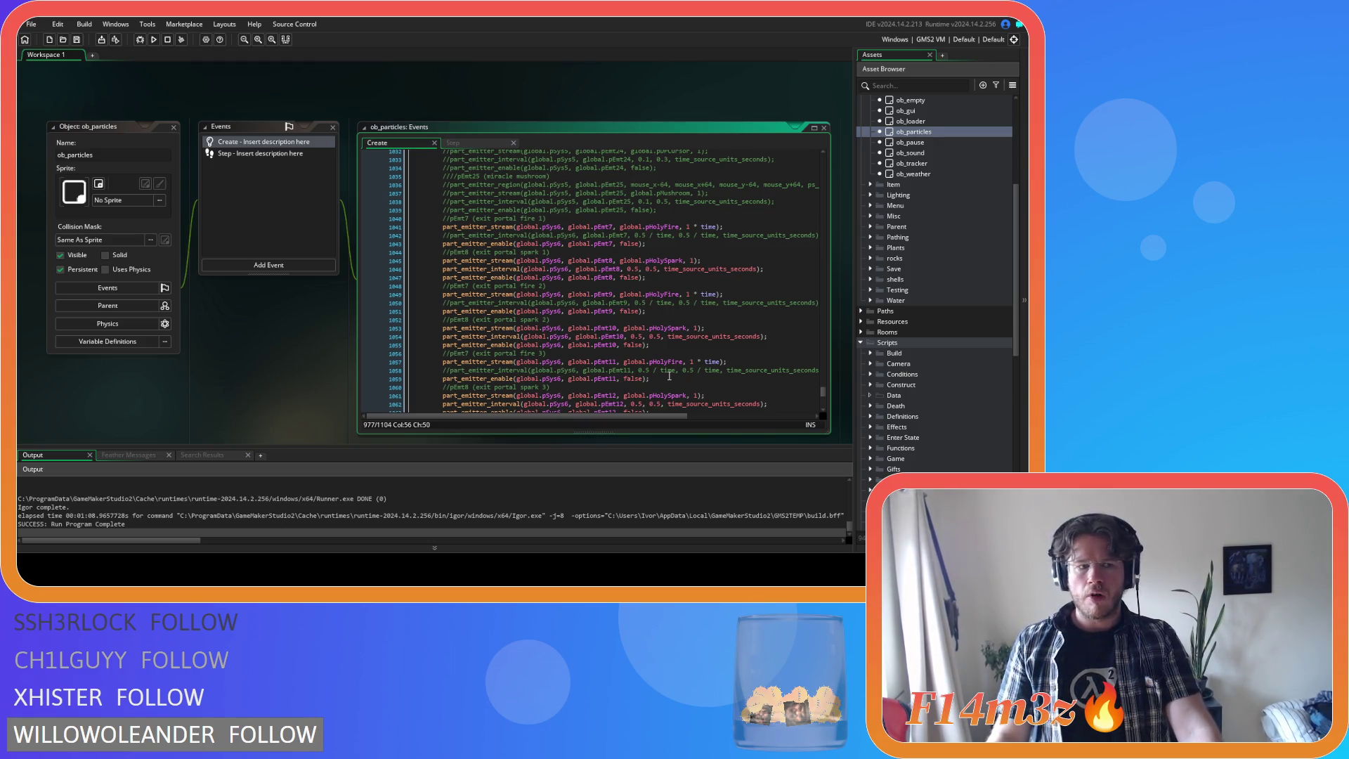
scroll(304, 330, up, 5)
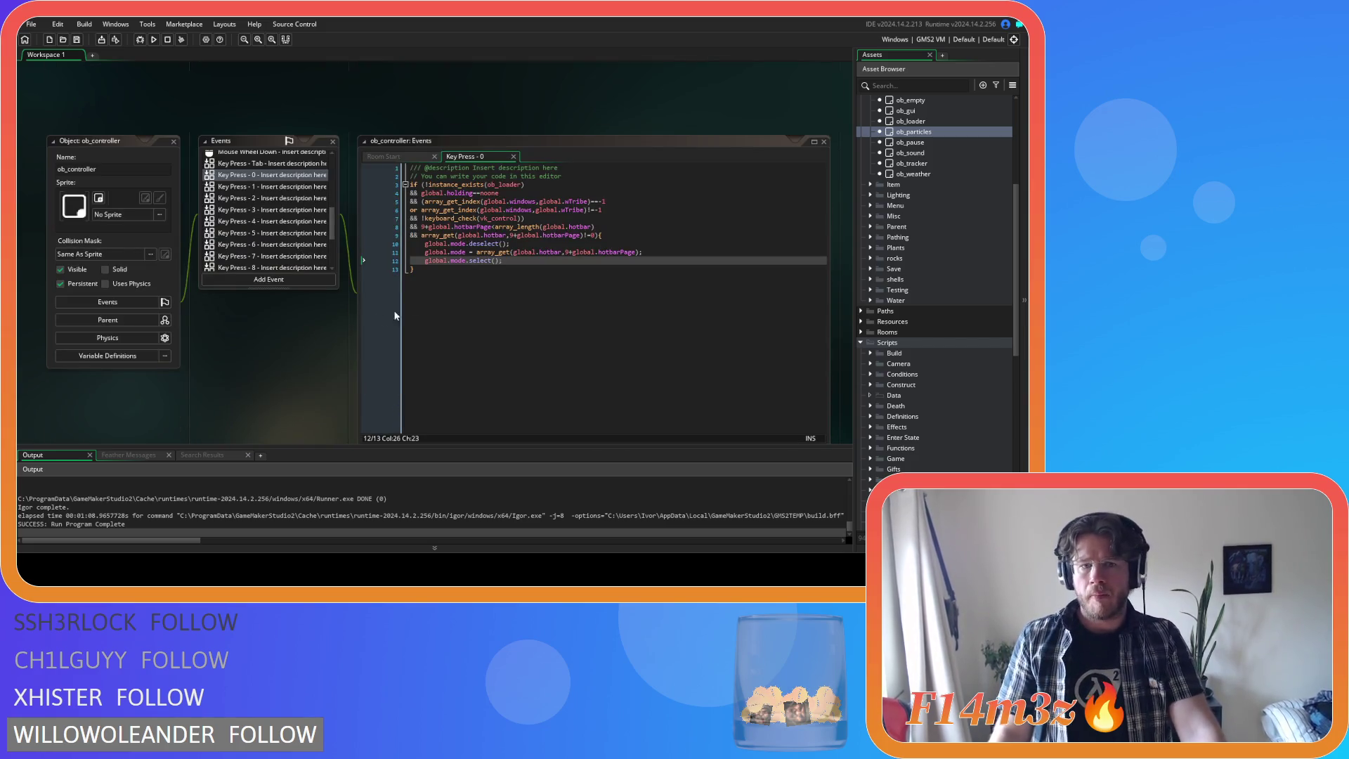
click(534, 243)
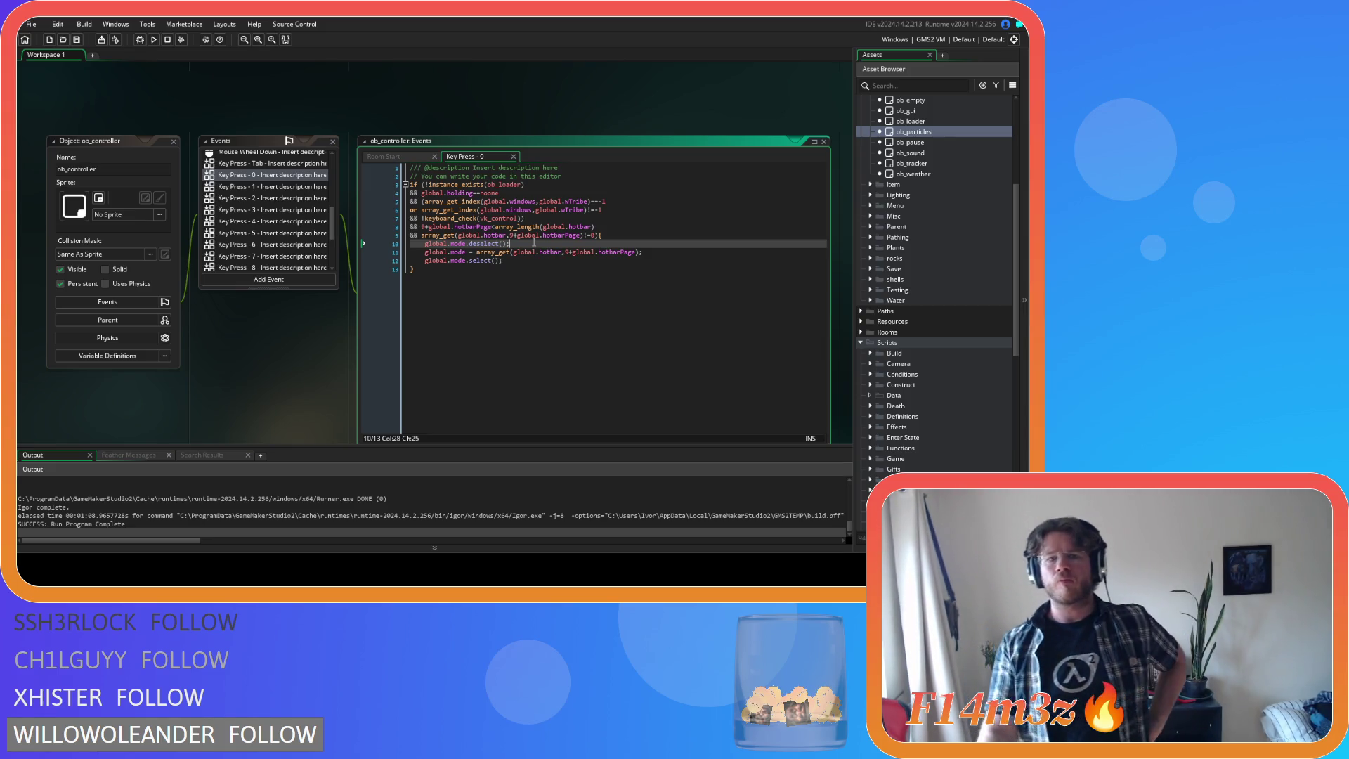
click(622, 326)
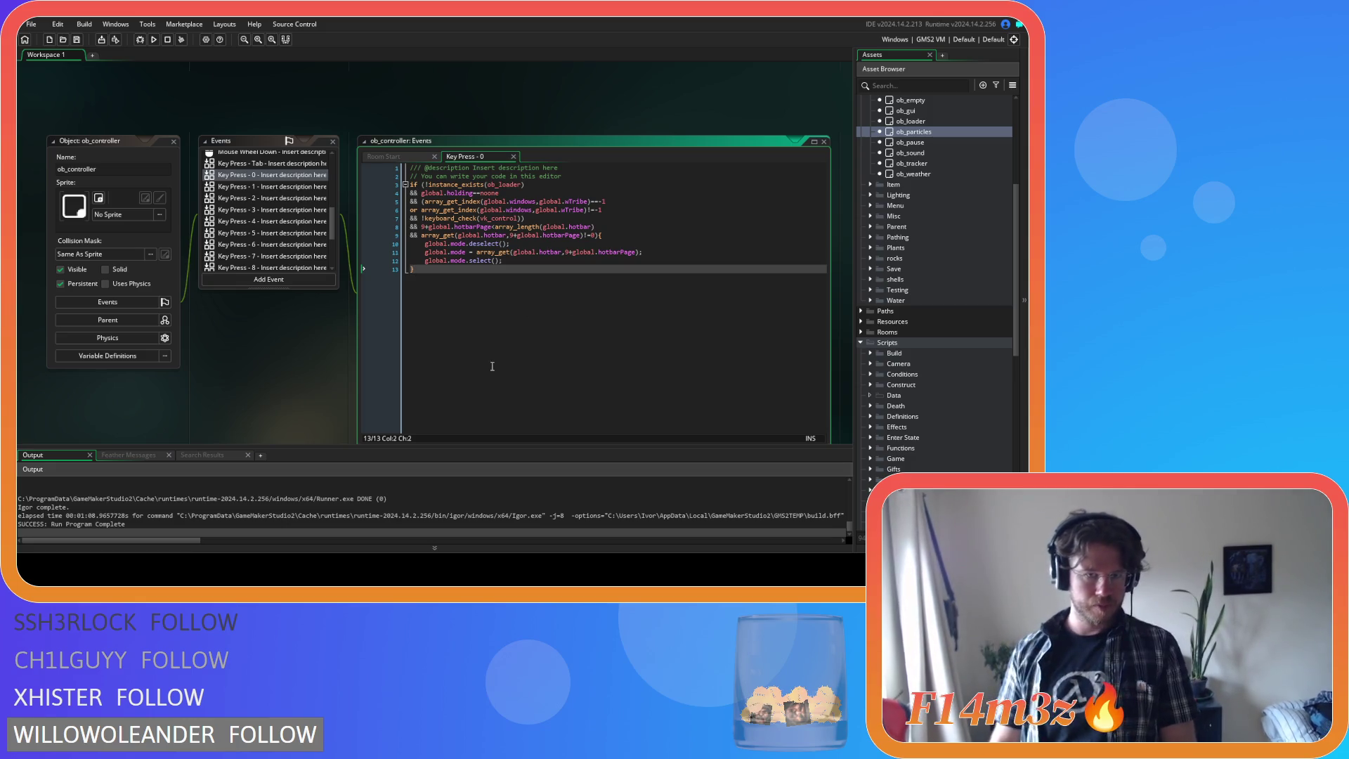
click(384, 156)
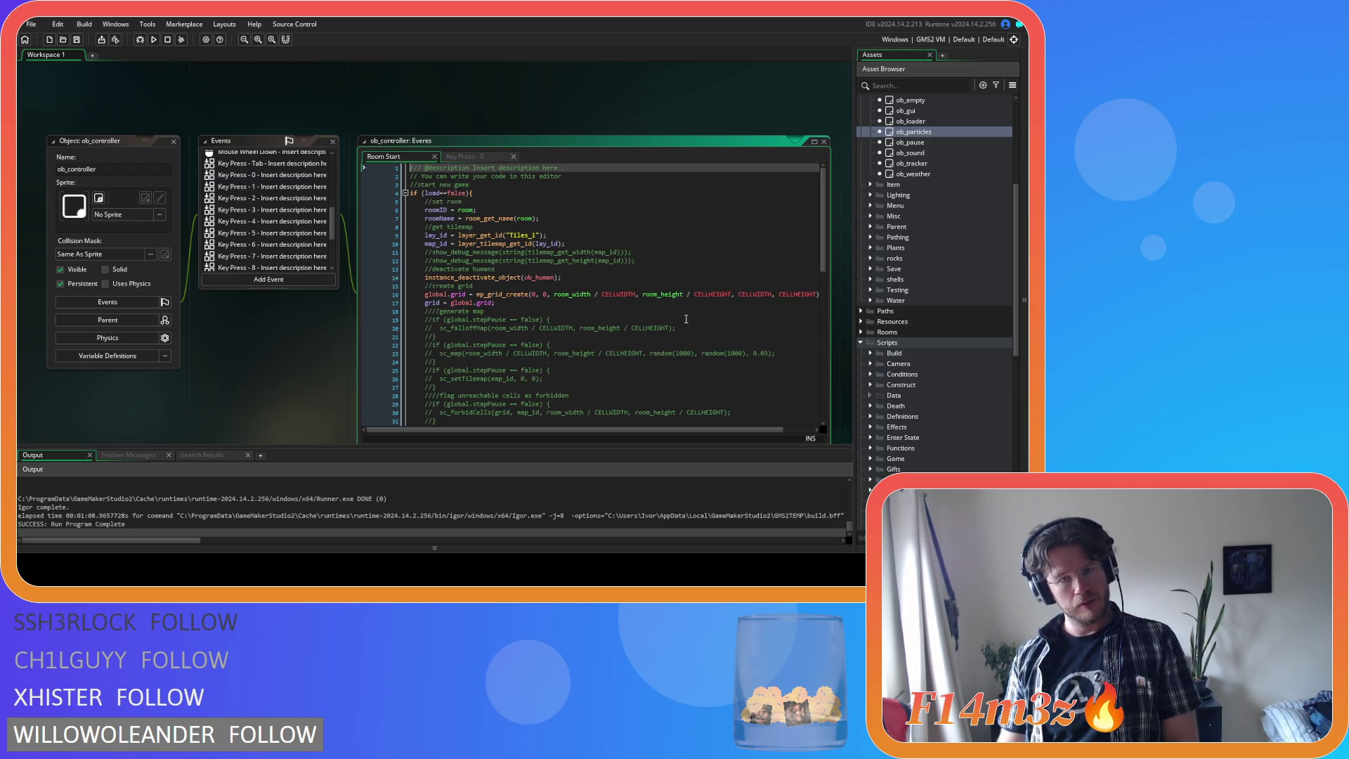
- Scroll the ob_controller code, then open ob_menu from the Menu objects folder
mouse_move(820, 251)
mouse_down()
mouse_move(802, 412)
mouse_move(815, 193)
mouse_move(804, 416)
mouse_move(807, 169)
mouse_up()
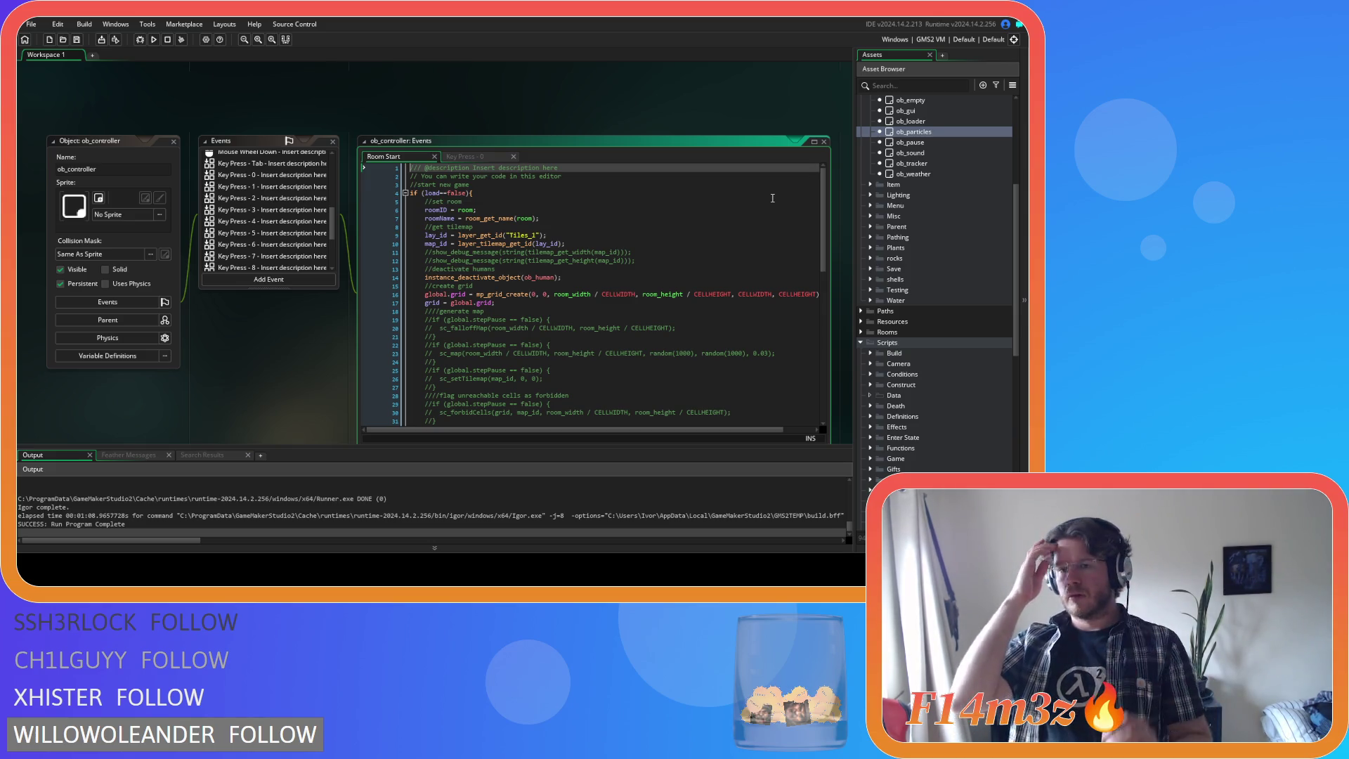
scroll(902, 408, down, 6)
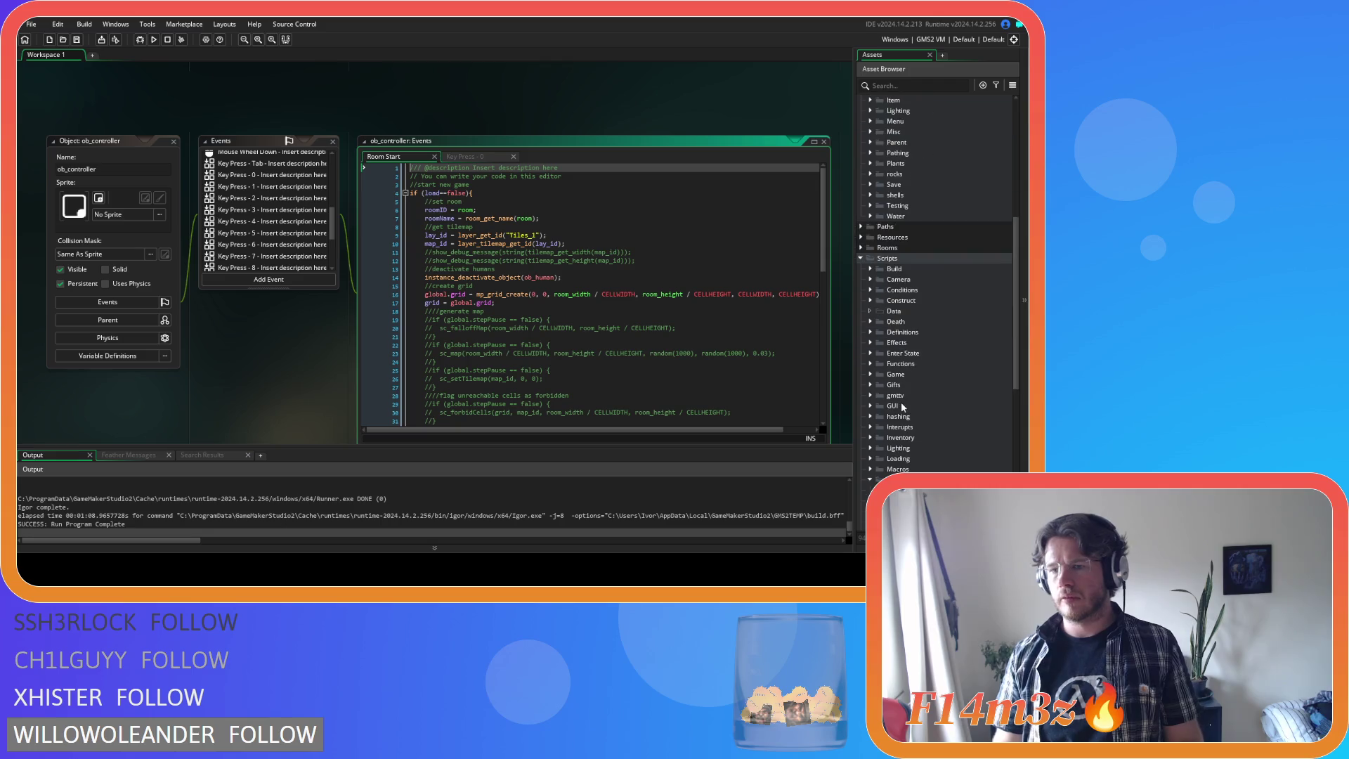
scroll(903, 404, up, 10)
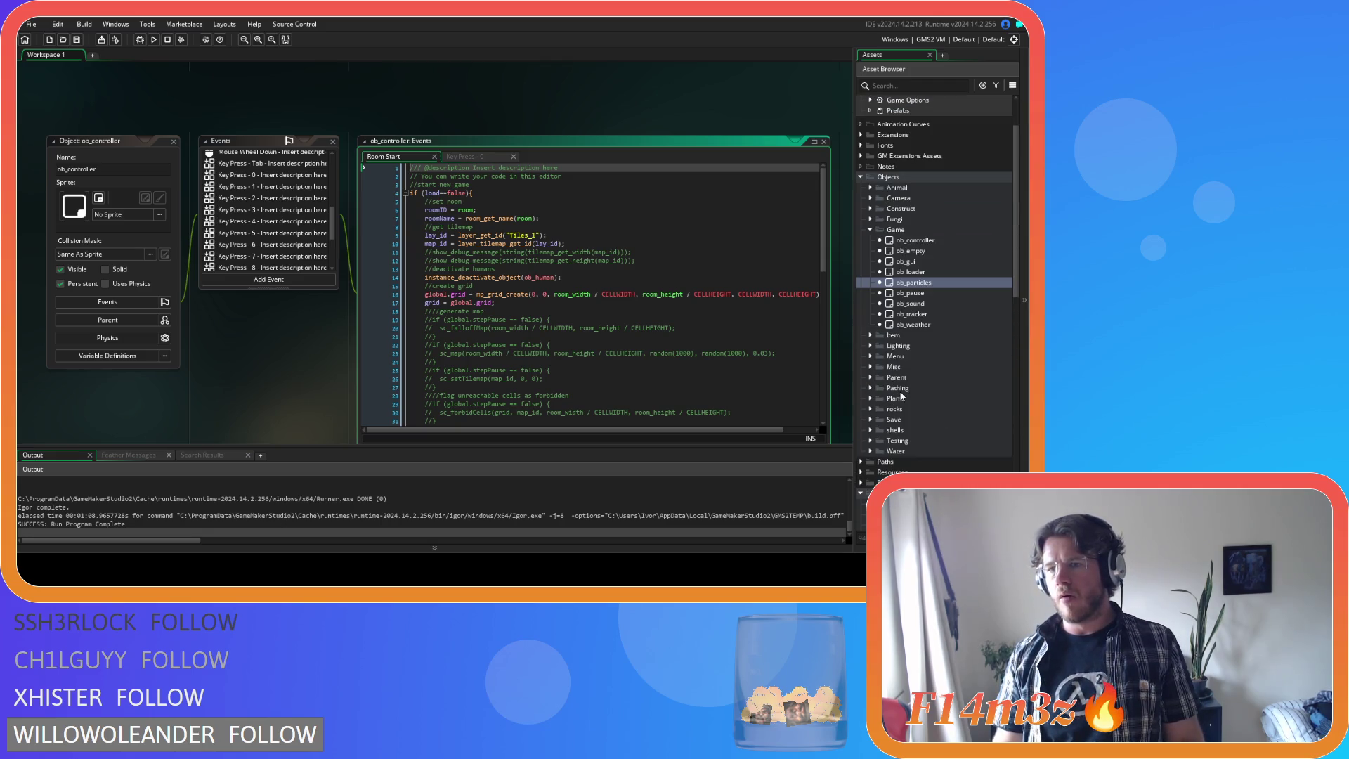
click(870, 357)
double_click(914, 398)
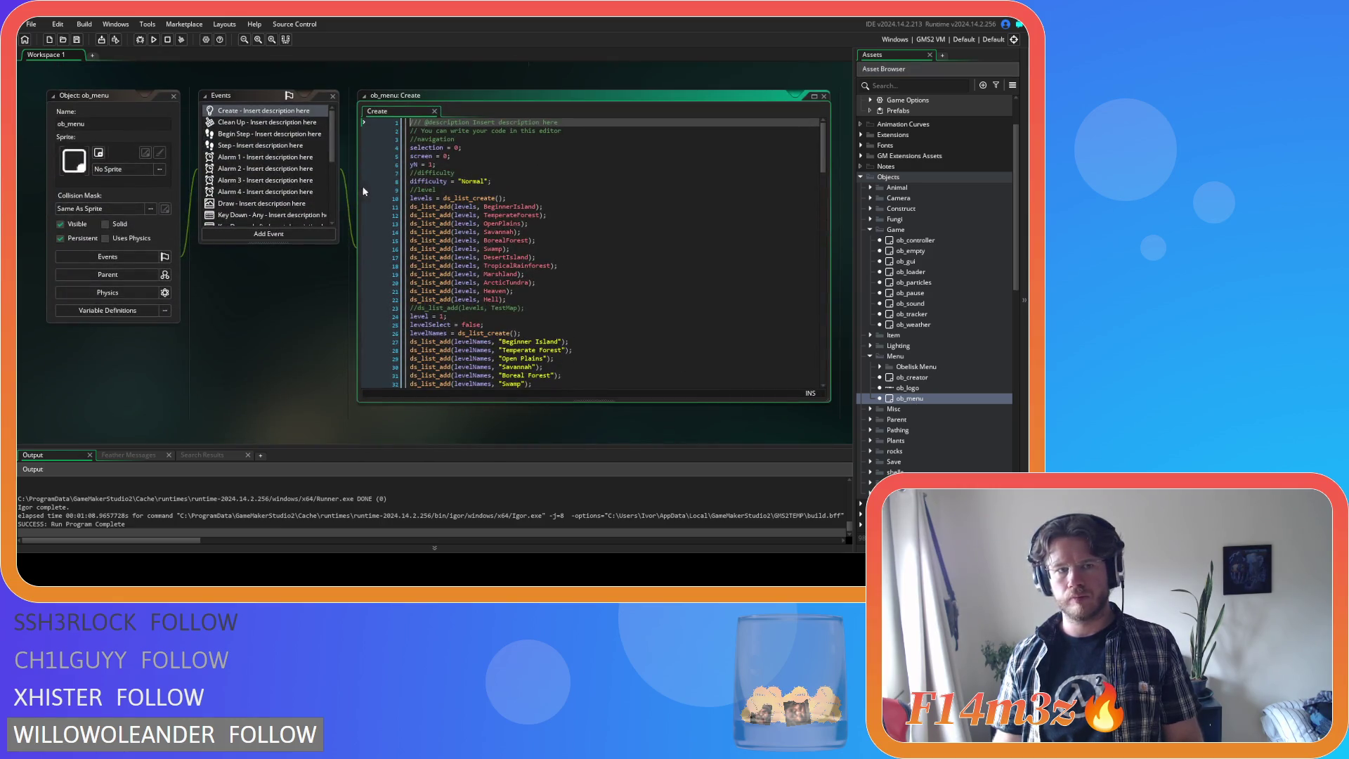
- Open ob_menu's Key Press - Enter code and start a search in it for particles
drag(335, 147, 347, 175)
click(305, 178)
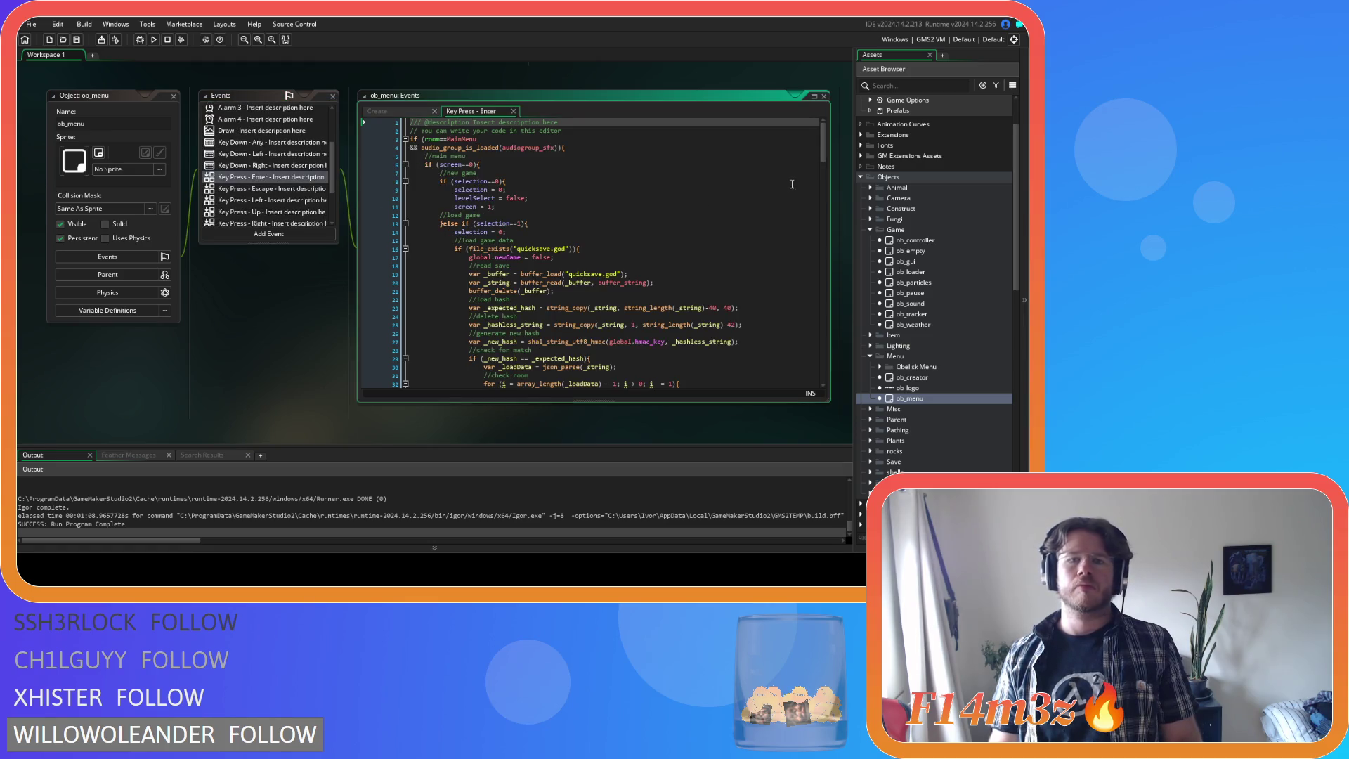
drag(822, 159, 831, 245)
click(771, 222)
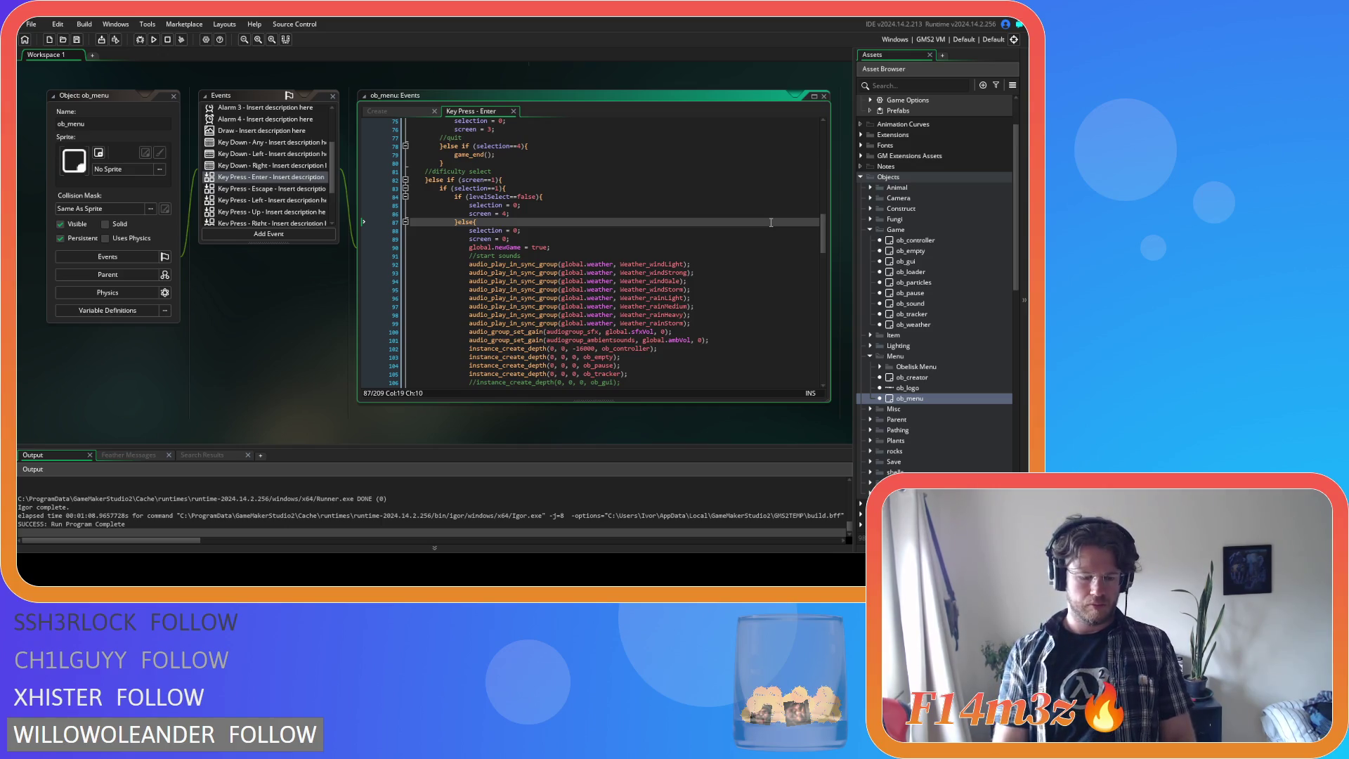
key(ctrl+f)
text(pars)
text(les)
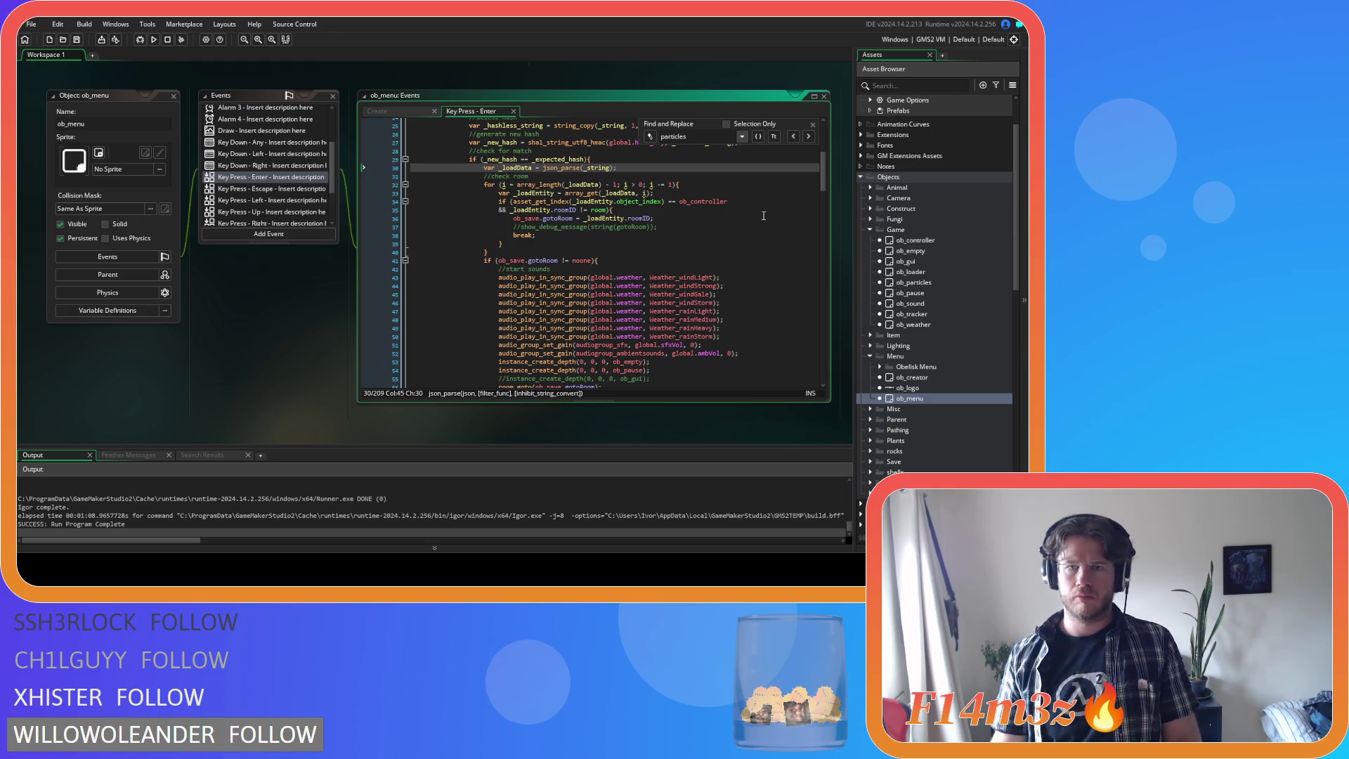
- Search ob_menu's Room Start code for 'particles'
click(813, 125)
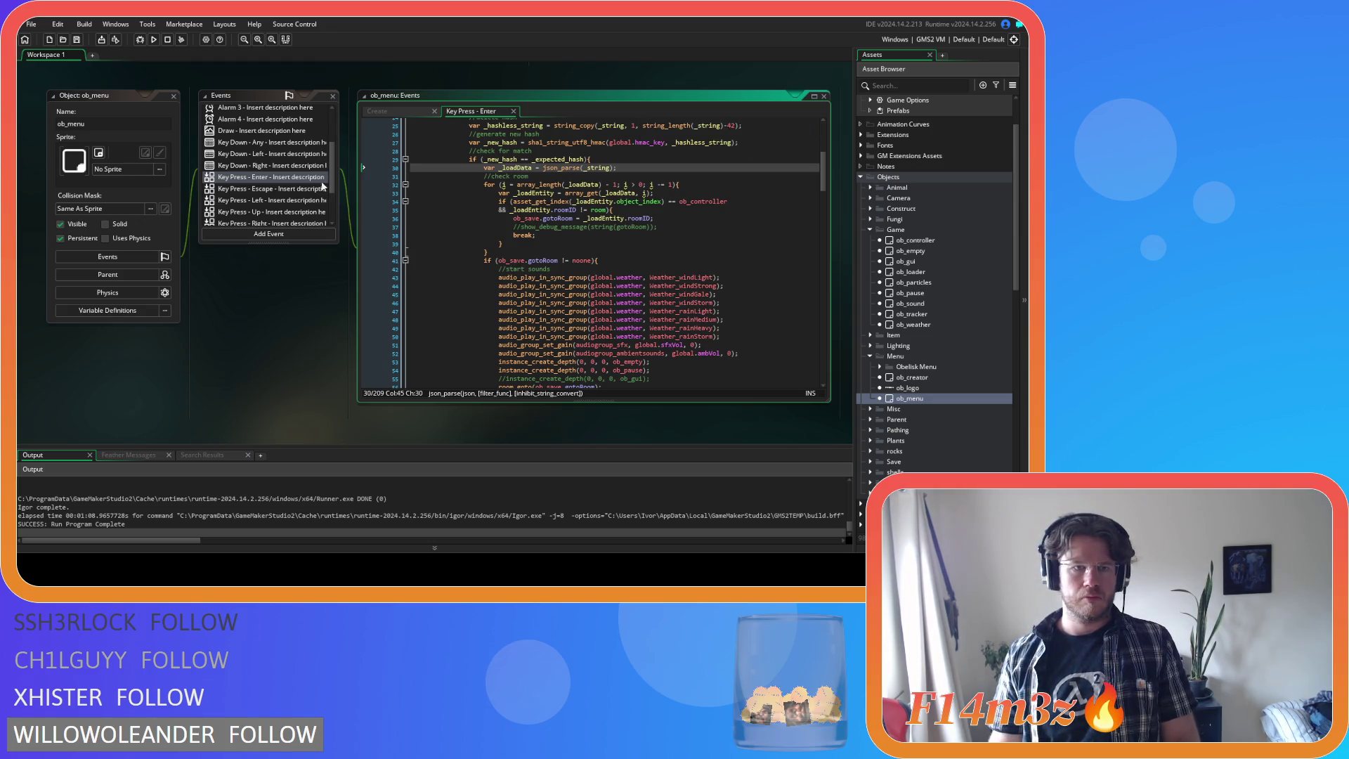
scroll(322, 188, down, 3)
click(267, 220)
key(ctrl+f)
text(particles)
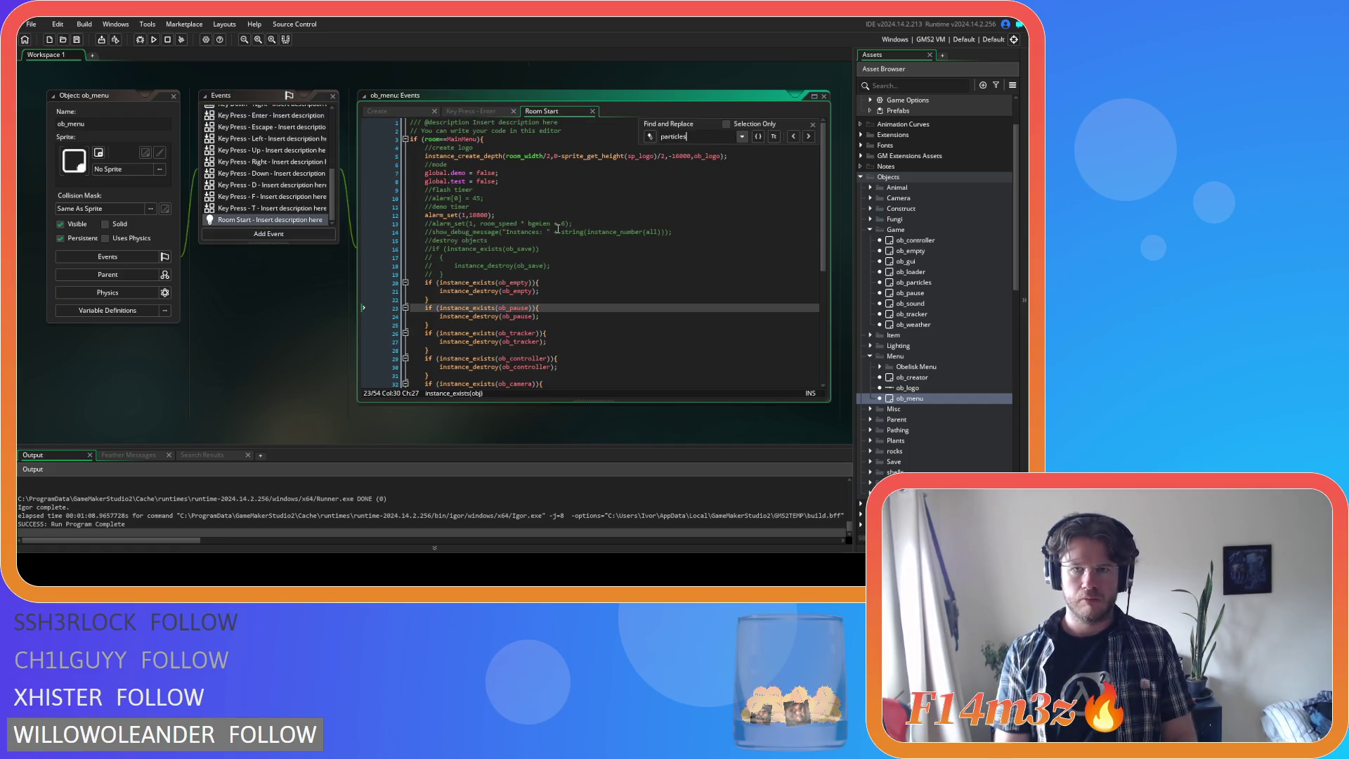
click(813, 125)
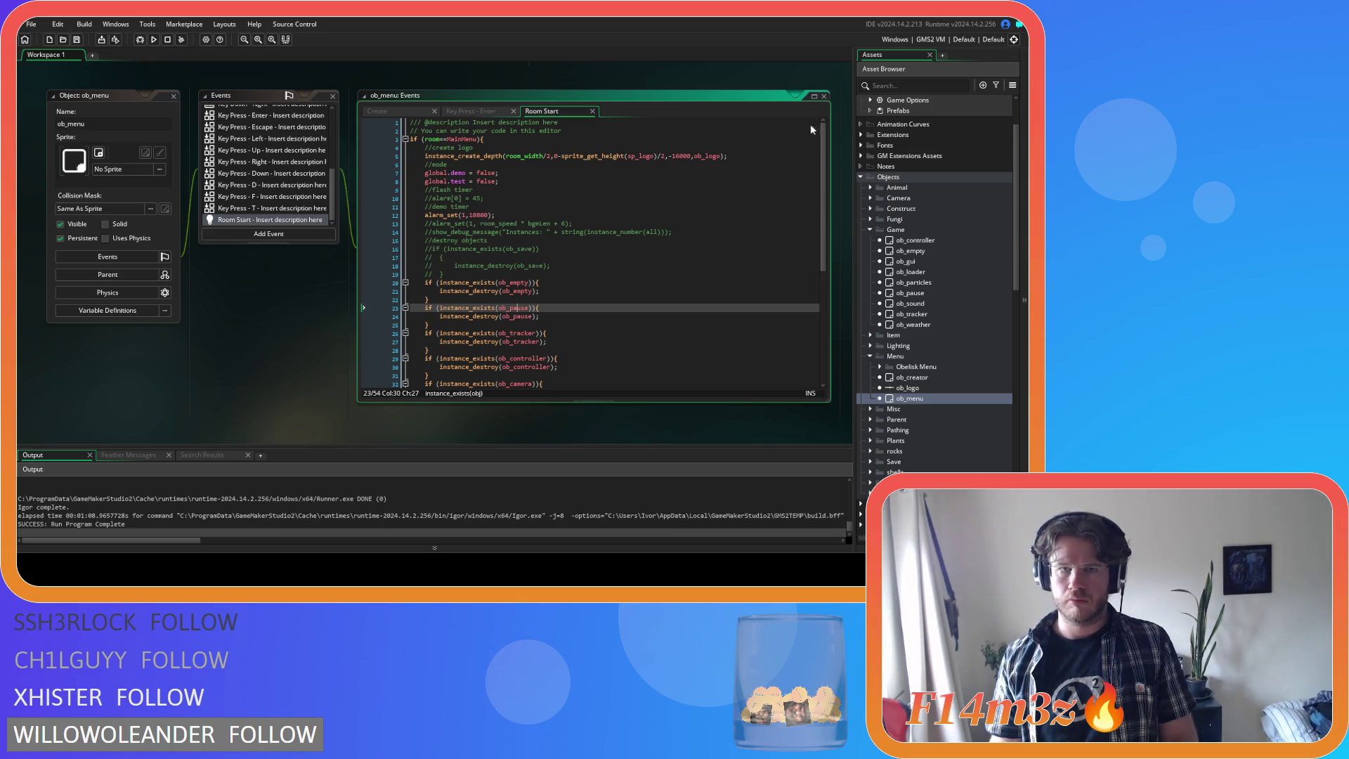
- Close the Key Press - Enter and Room Start code tabs and the ob_menu editor
click(501, 115)
click(408, 115)
click(514, 111)
click(514, 111)
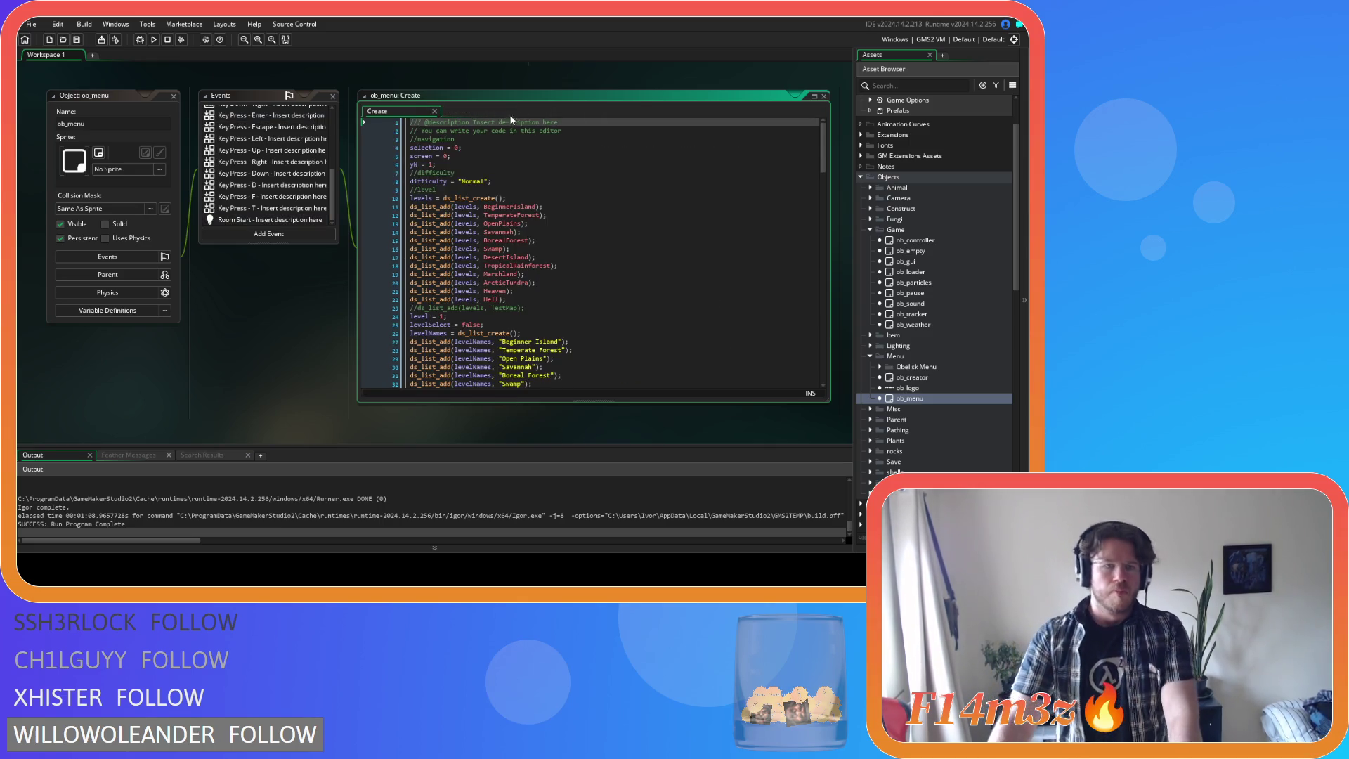
click(173, 96)
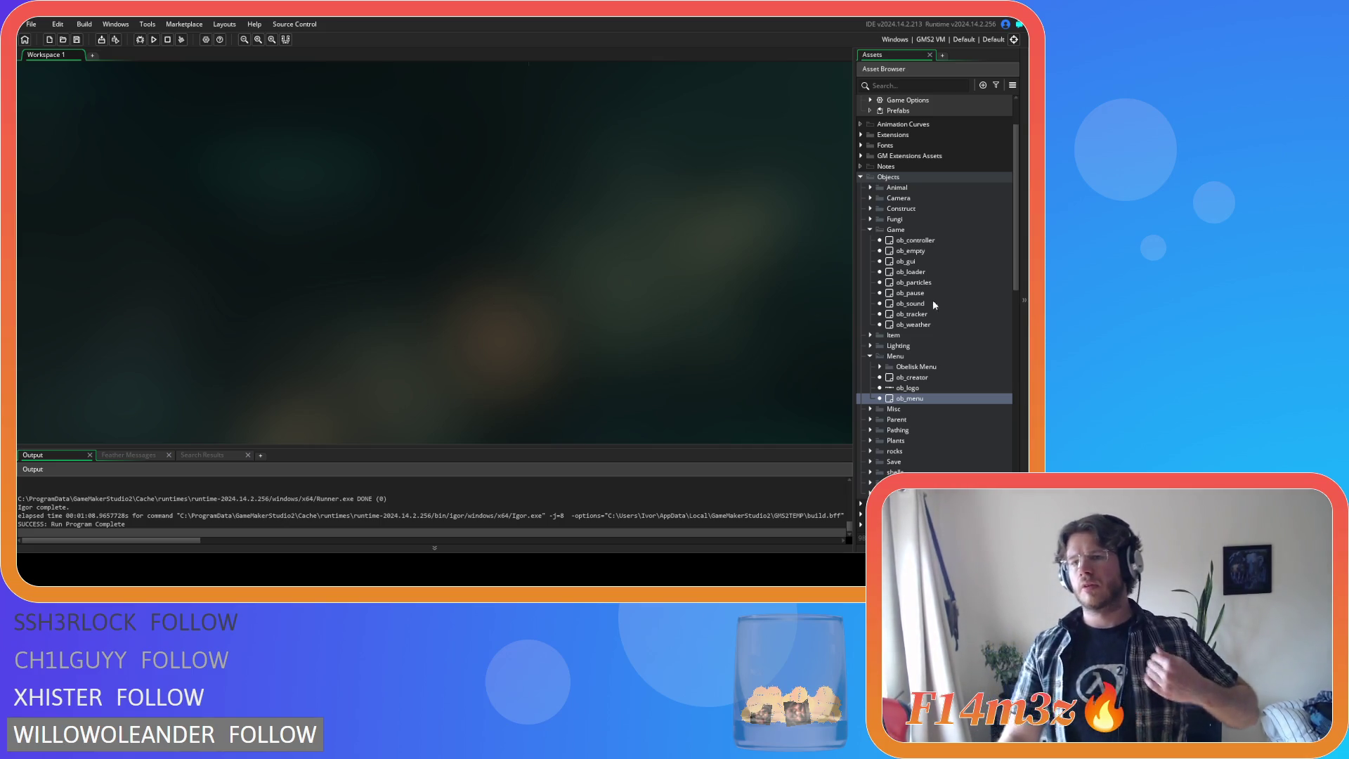
scroll(924, 305, down, 15)
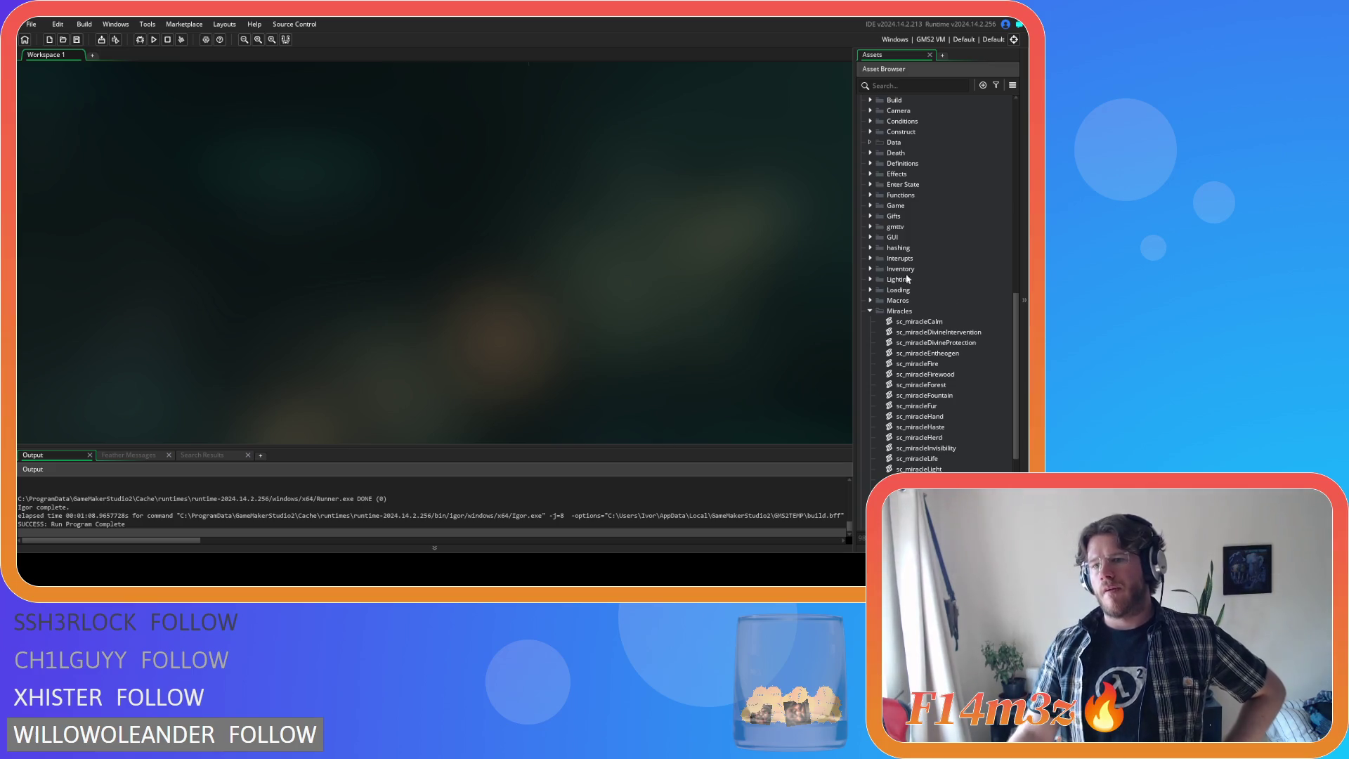
- Expand and collapse the Game scripts folder to check its scripts
click(870, 205)
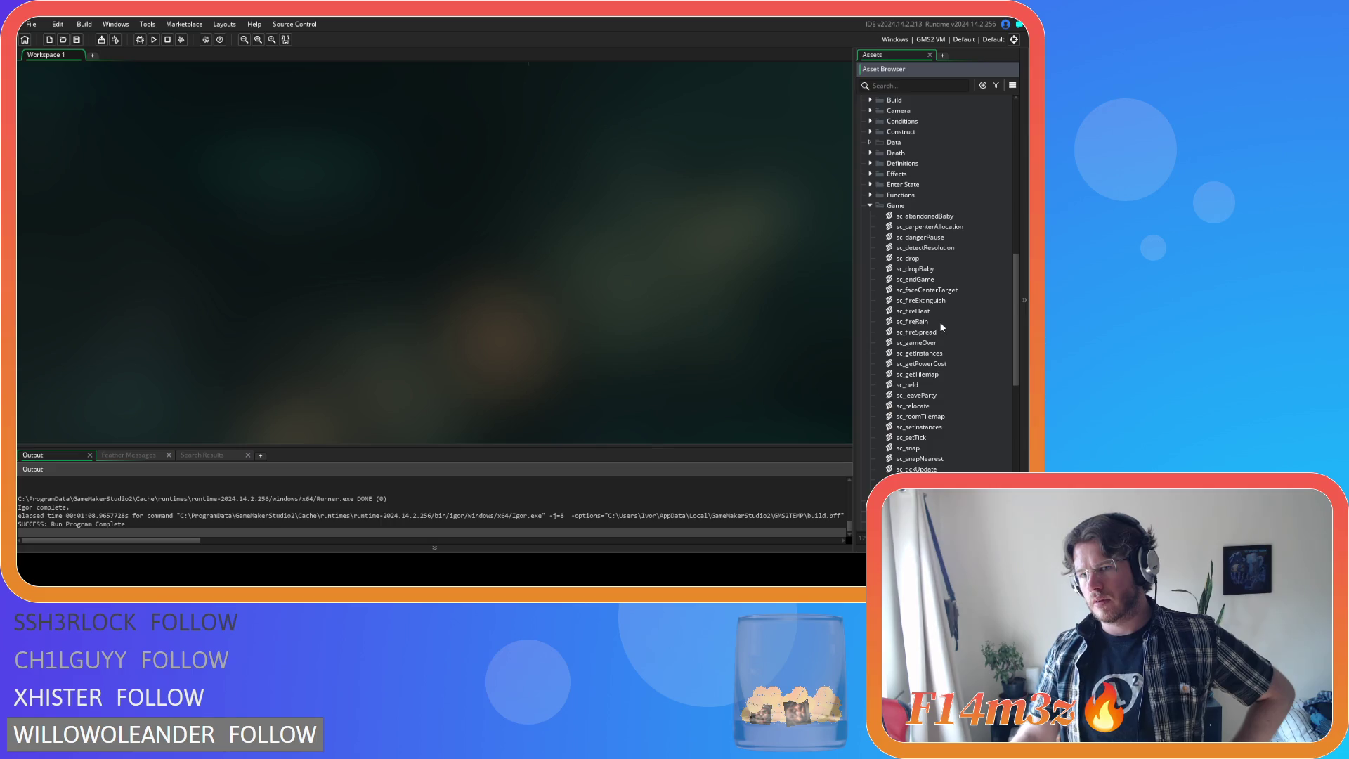
click(871, 205)
scroll(866, 260, down, 5)
- Open sc_particleCleanUp's code, look through it, and close it
click(899, 377)
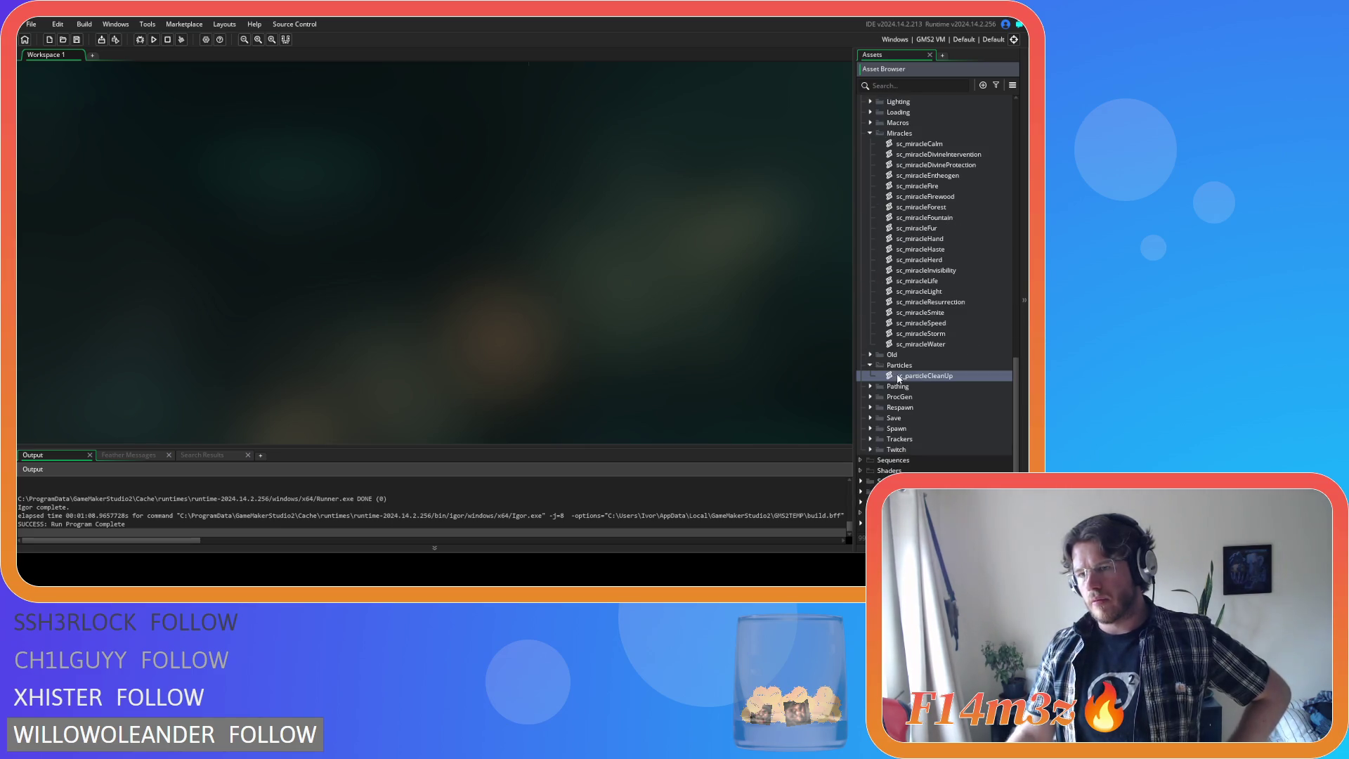
double_click(898, 377)
drag(511, 158, 497, 359)
scroll(496, 353, up, 5)
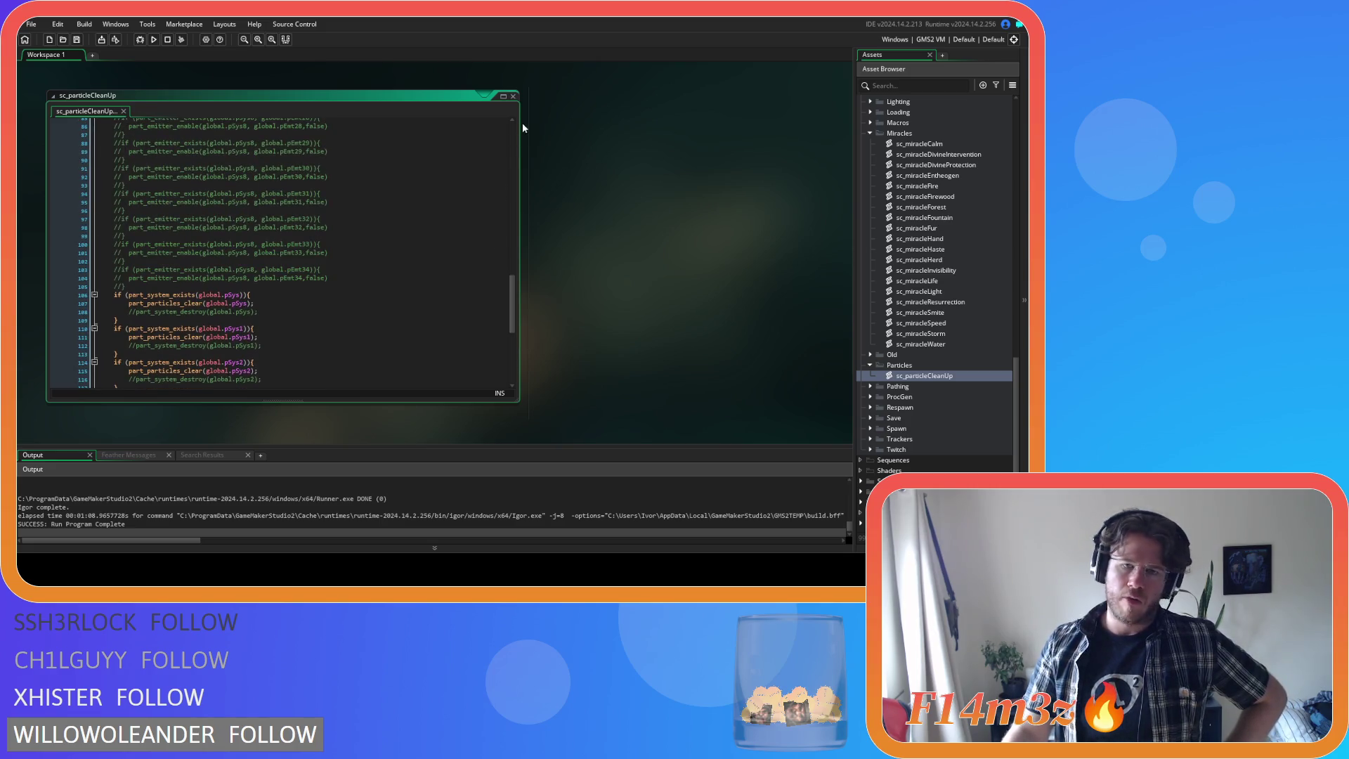
click(513, 96)
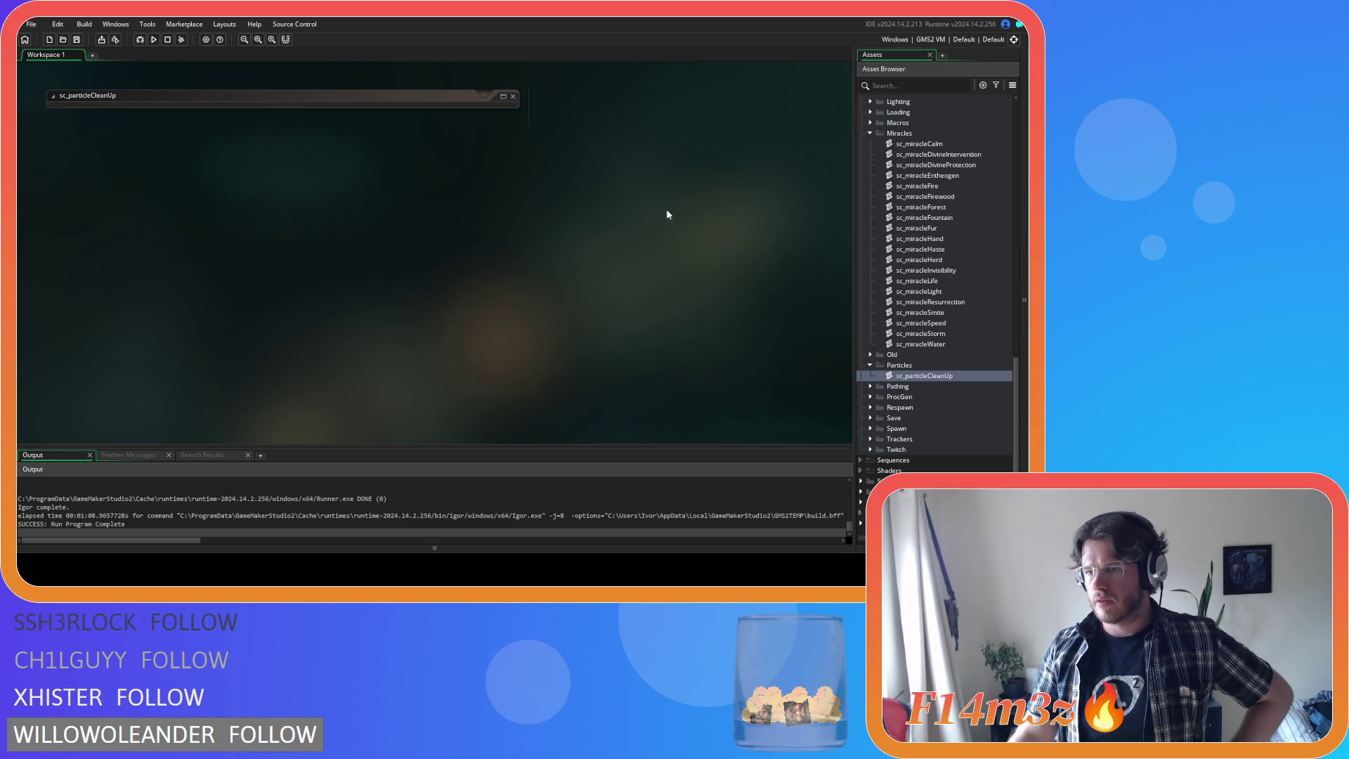
- Collapse the Particles scripts folder and scroll up to the Game objects
click(868, 368)
scroll(869, 340, up, 4)
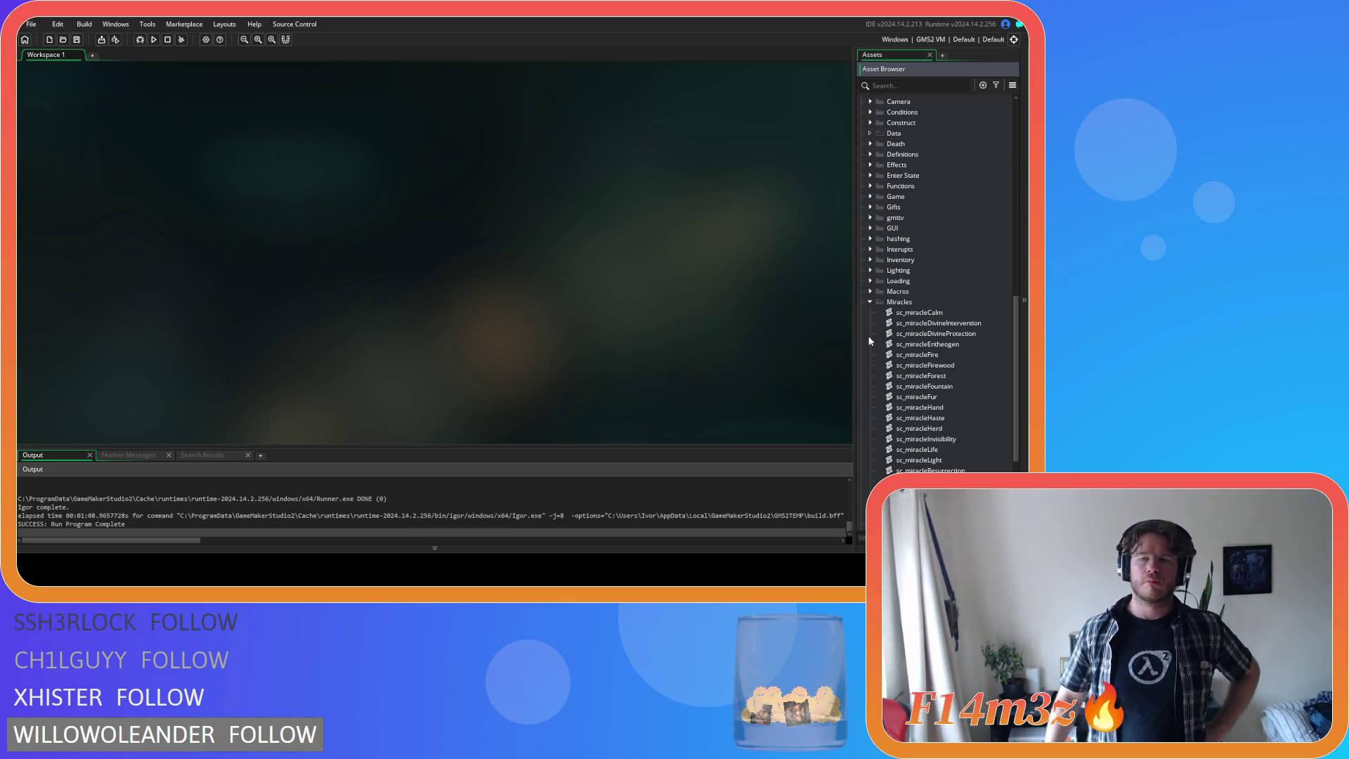
scroll(873, 309, up, 10)
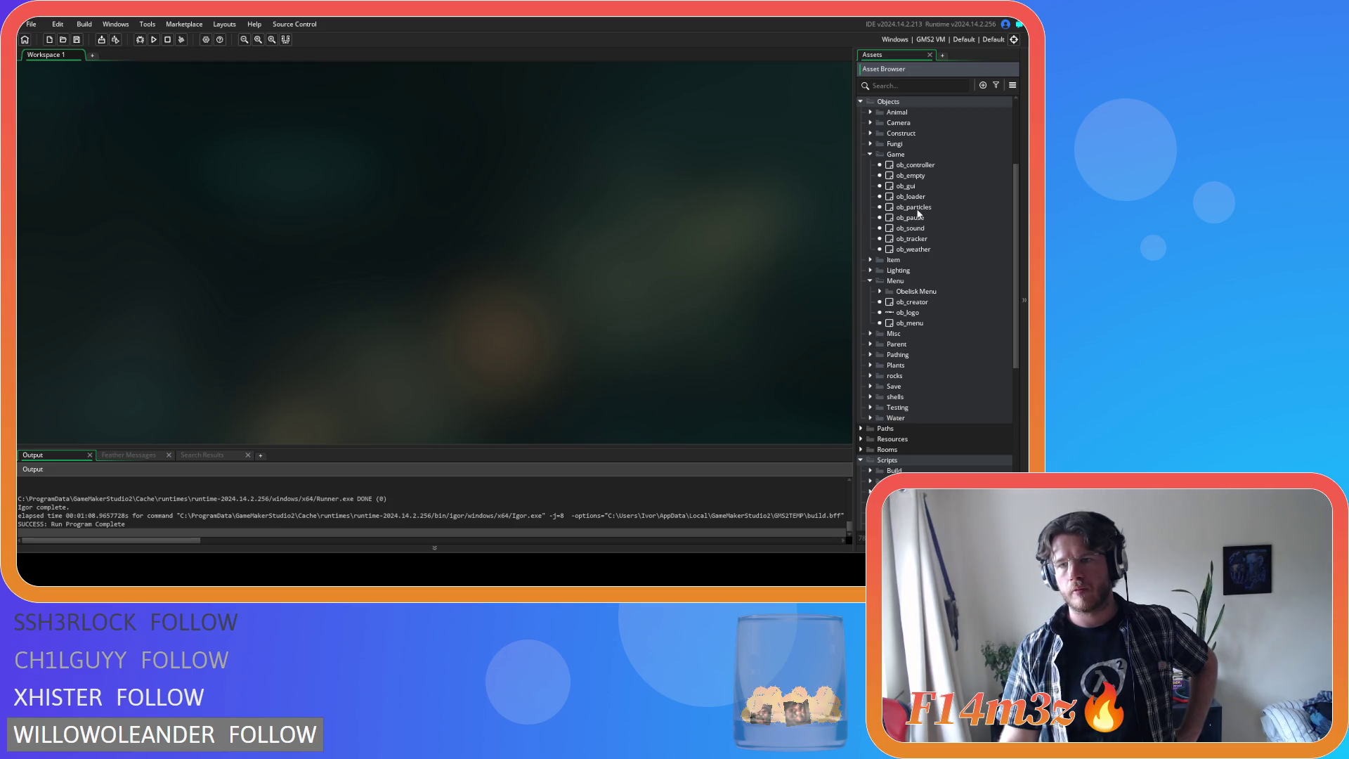
- Open ob_particles' Create code and scroll through its emitter definitions
double_click(915, 209)
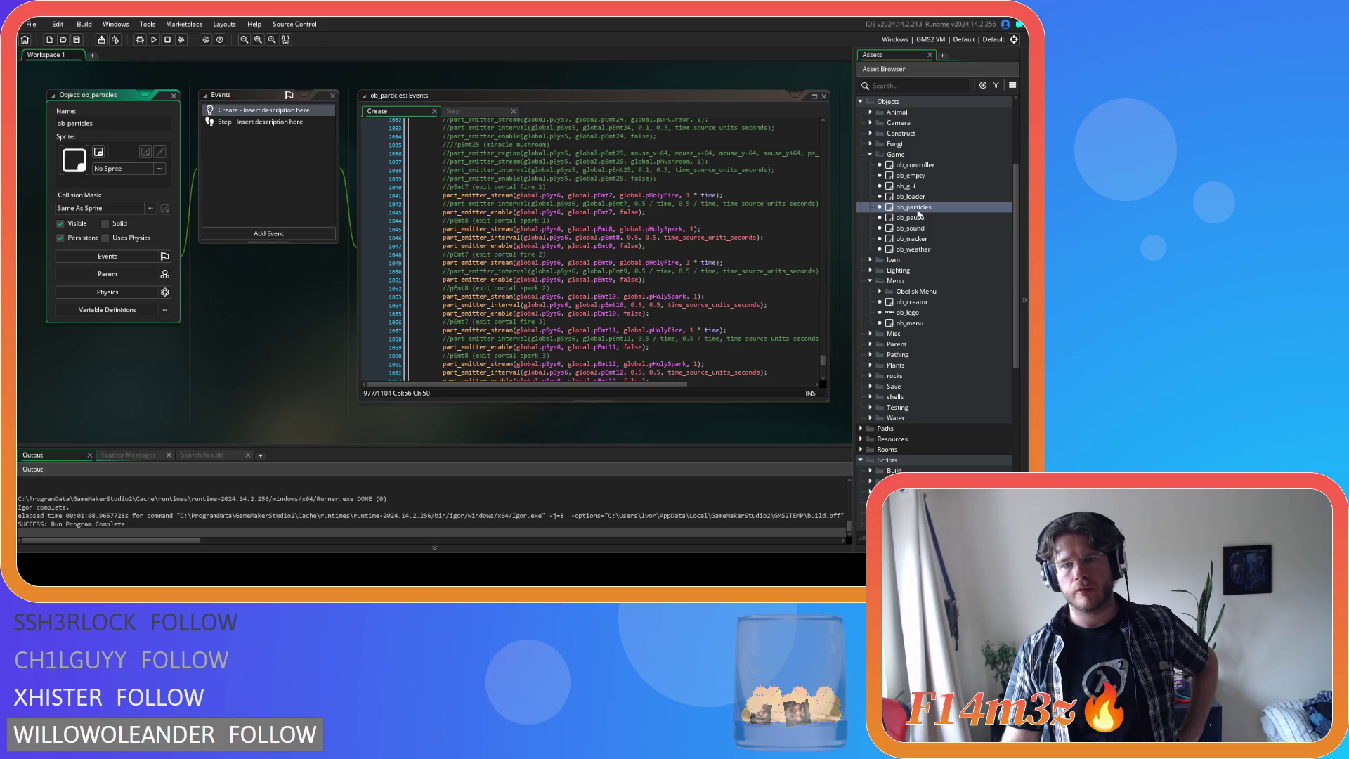
scroll(732, 262, down, 4)
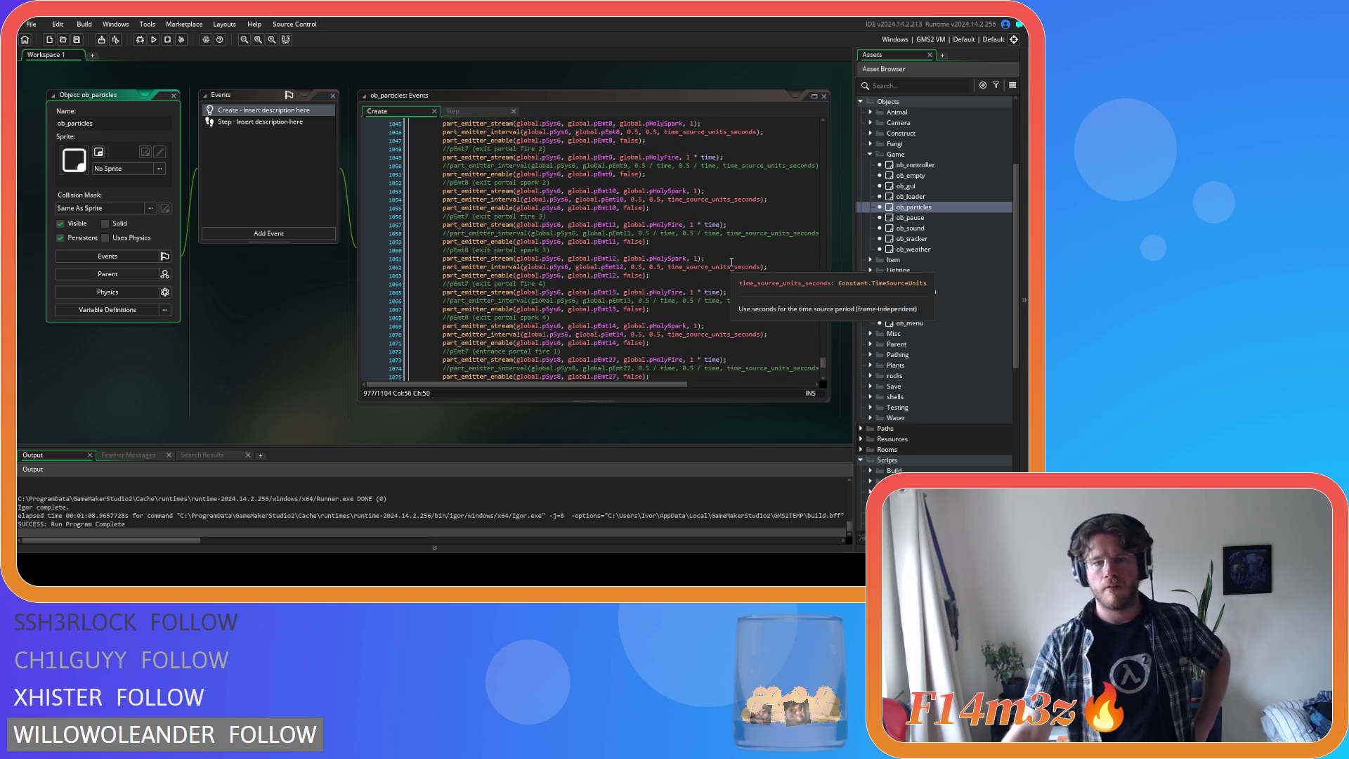
scroll(643, 280, down, 9)
scroll(643, 280, up, 9)
scroll(716, 300, up, 9)
scroll(716, 300, up, 7)
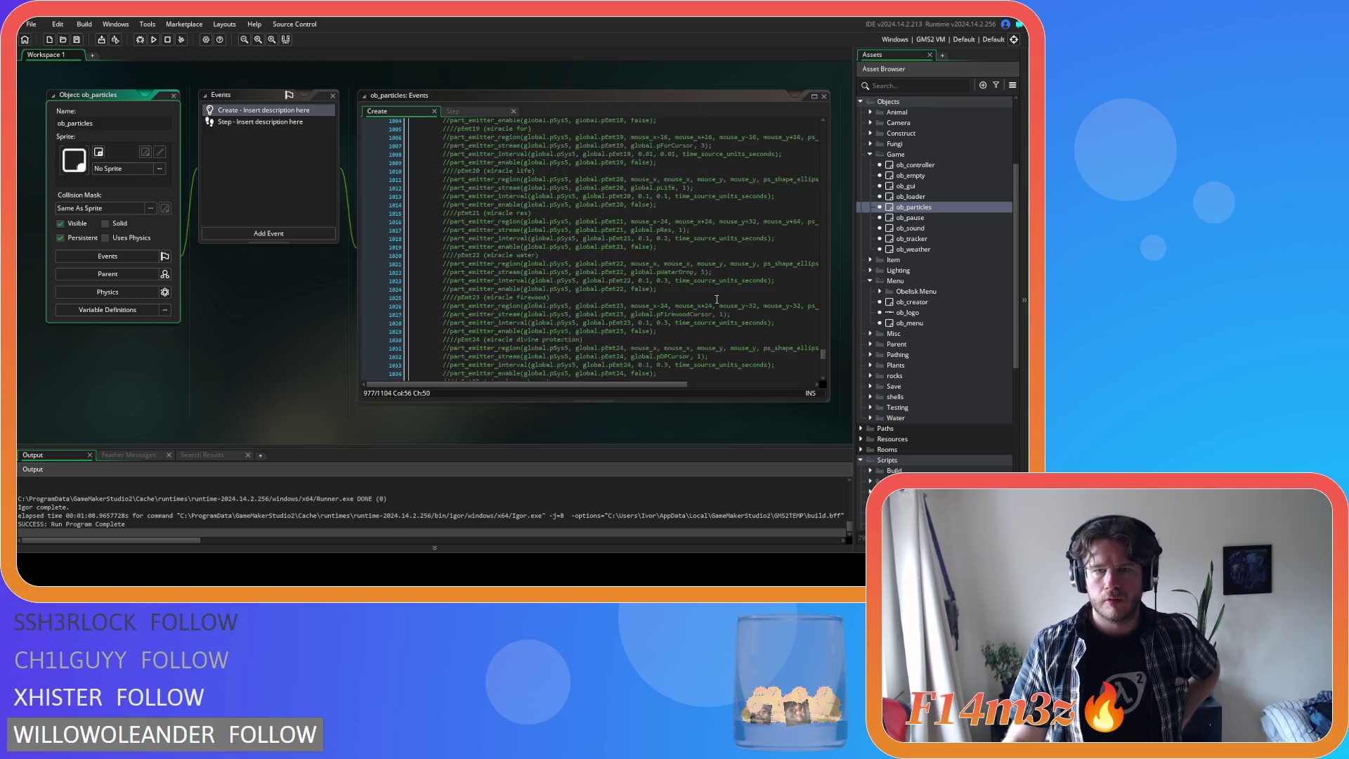
scroll(717, 299, up, 14)
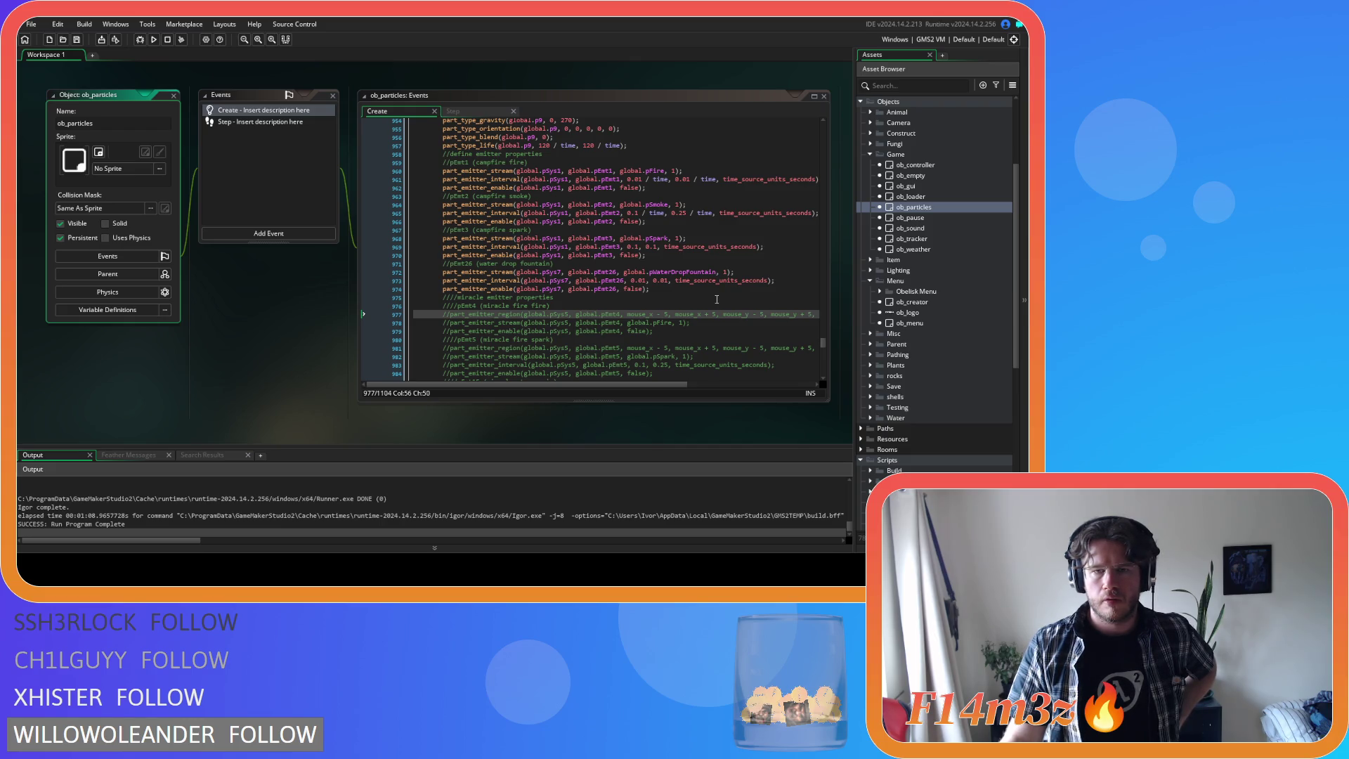
scroll(717, 299, up, 5)
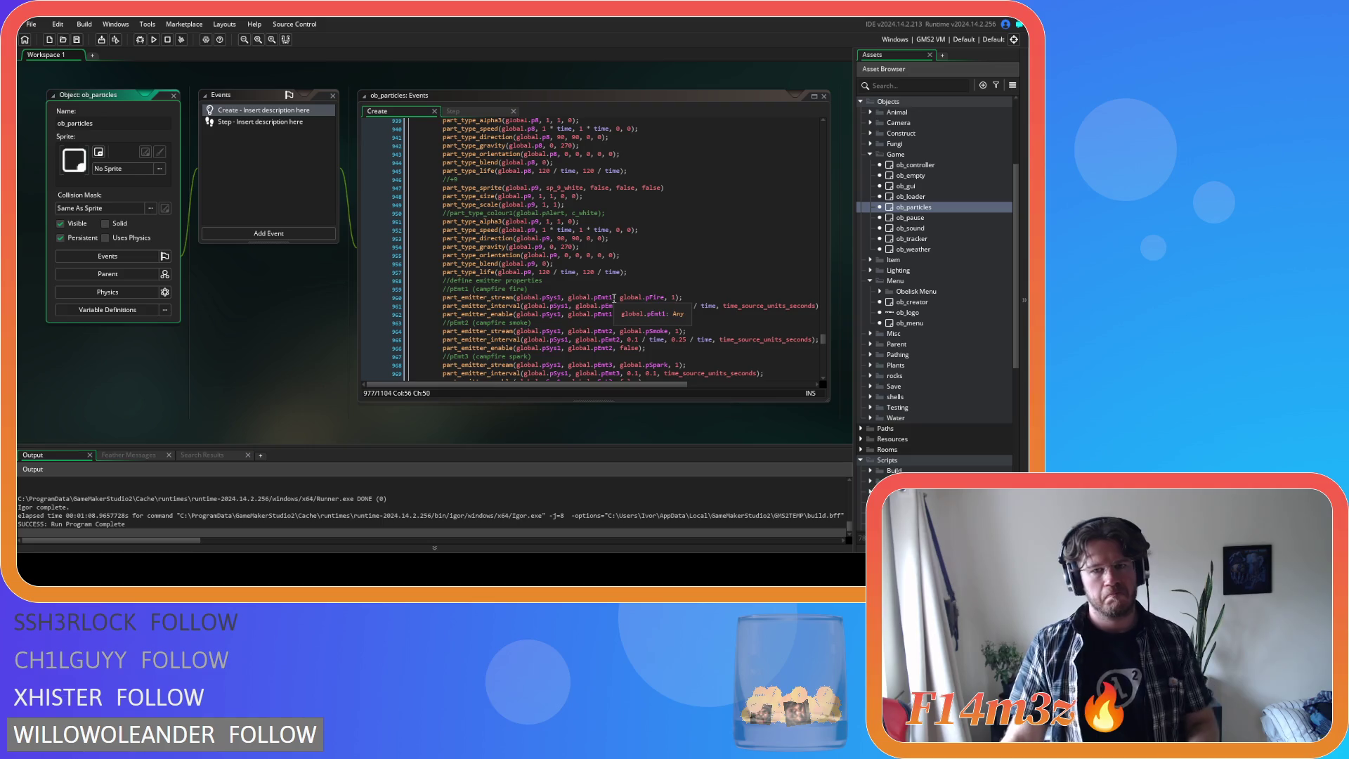
- Select global.pEmt3 in the campfire emitter code and start a project-wide search
click(613, 297)
drag(611, 364, 570, 371)
key(ctrl+shift+f)
- Find all global.pEmt4 uses in the project and review the matches in the results
click(249, 170)
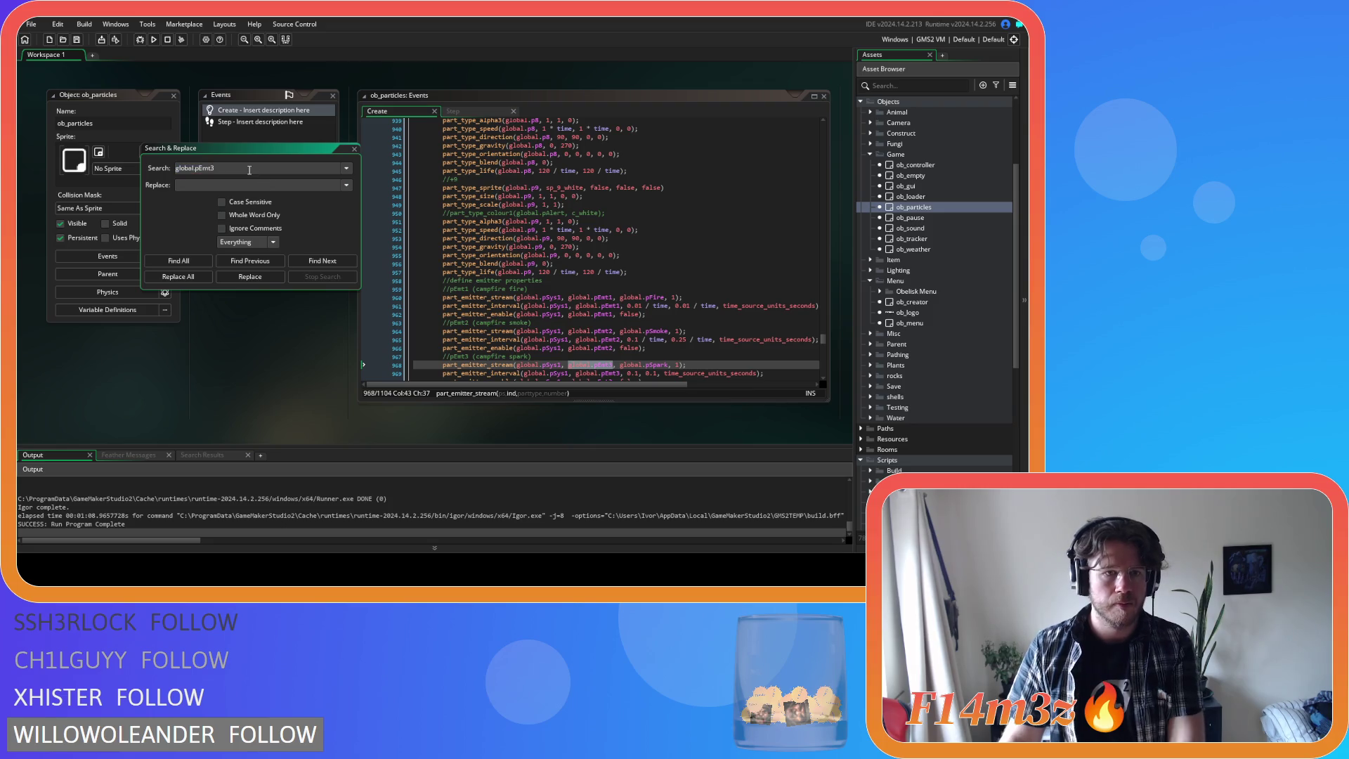
click(173, 261)
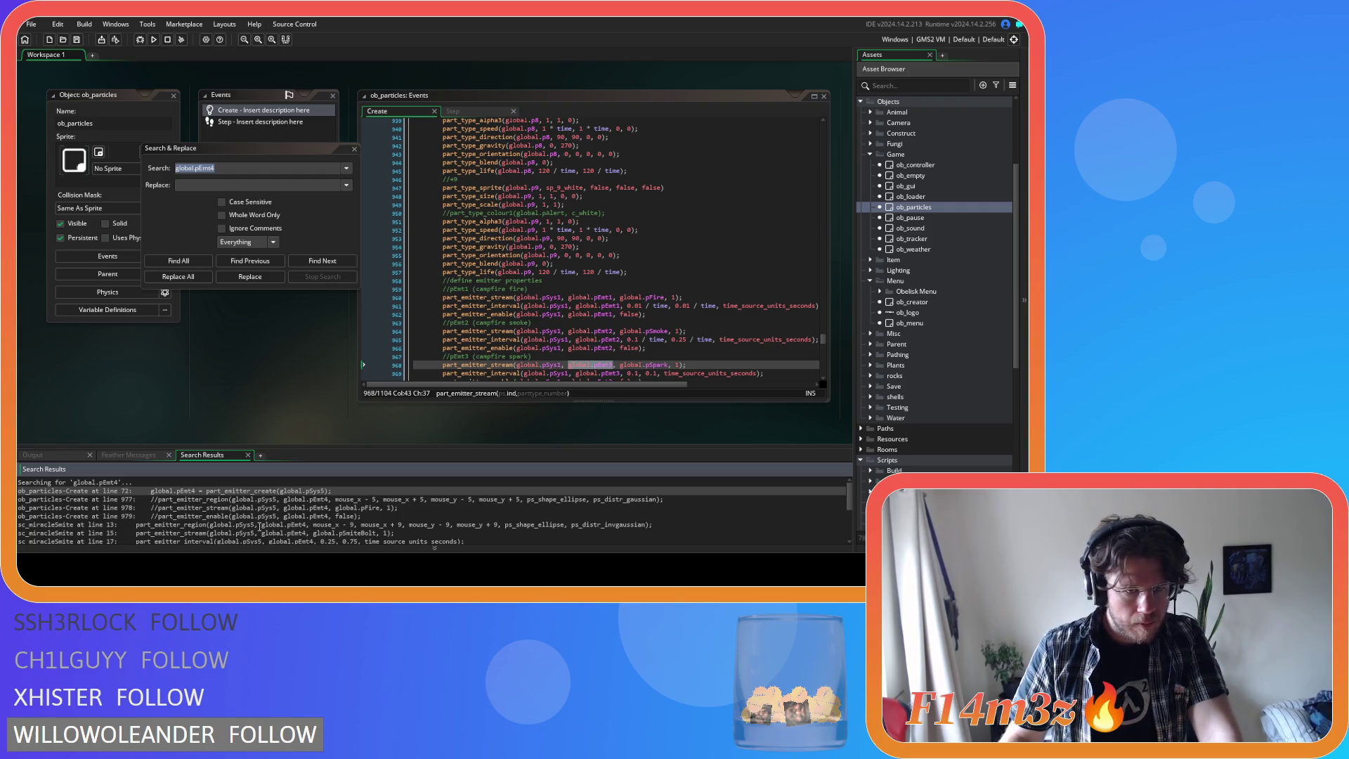
scroll(260, 526, down, 1)
scroll(260, 527, up, 1)
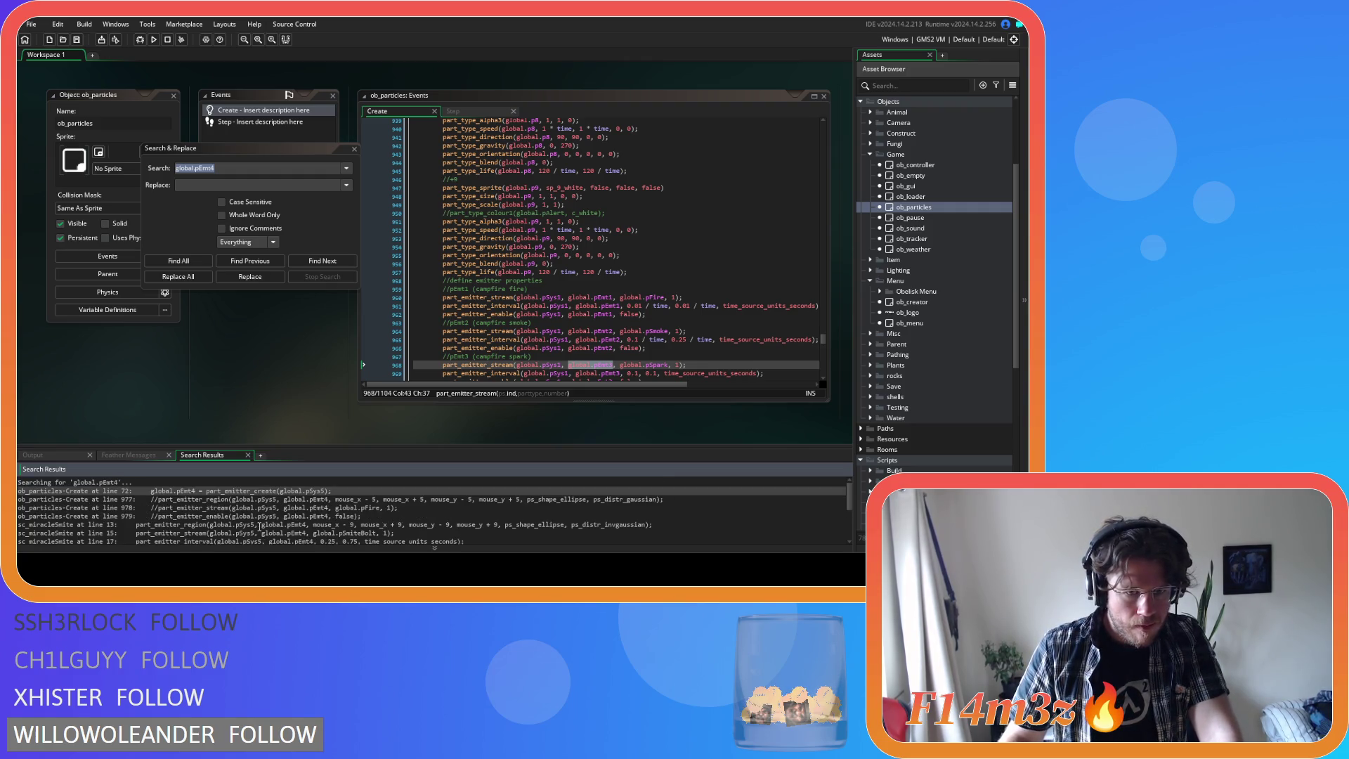
scroll(260, 527, down, 1)
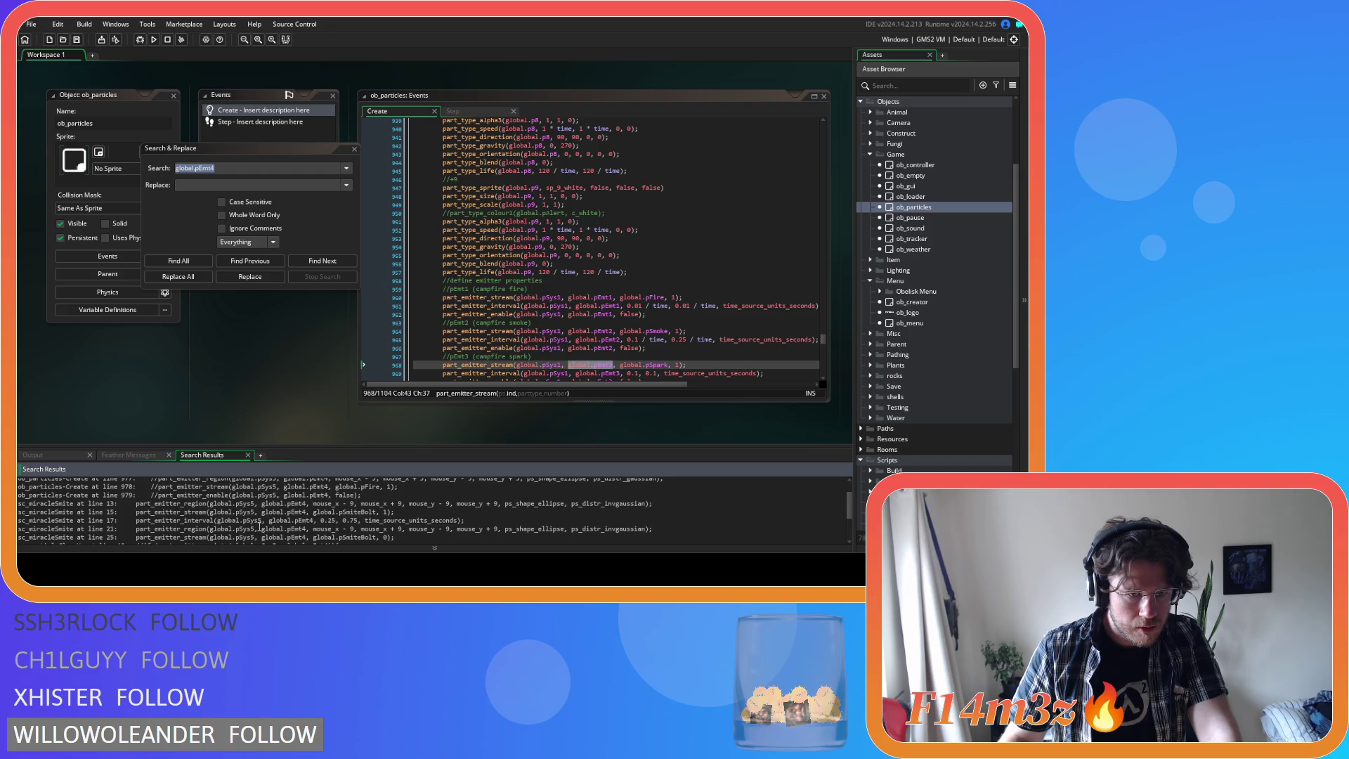
scroll(259, 527, down, 2)
click(243, 521)
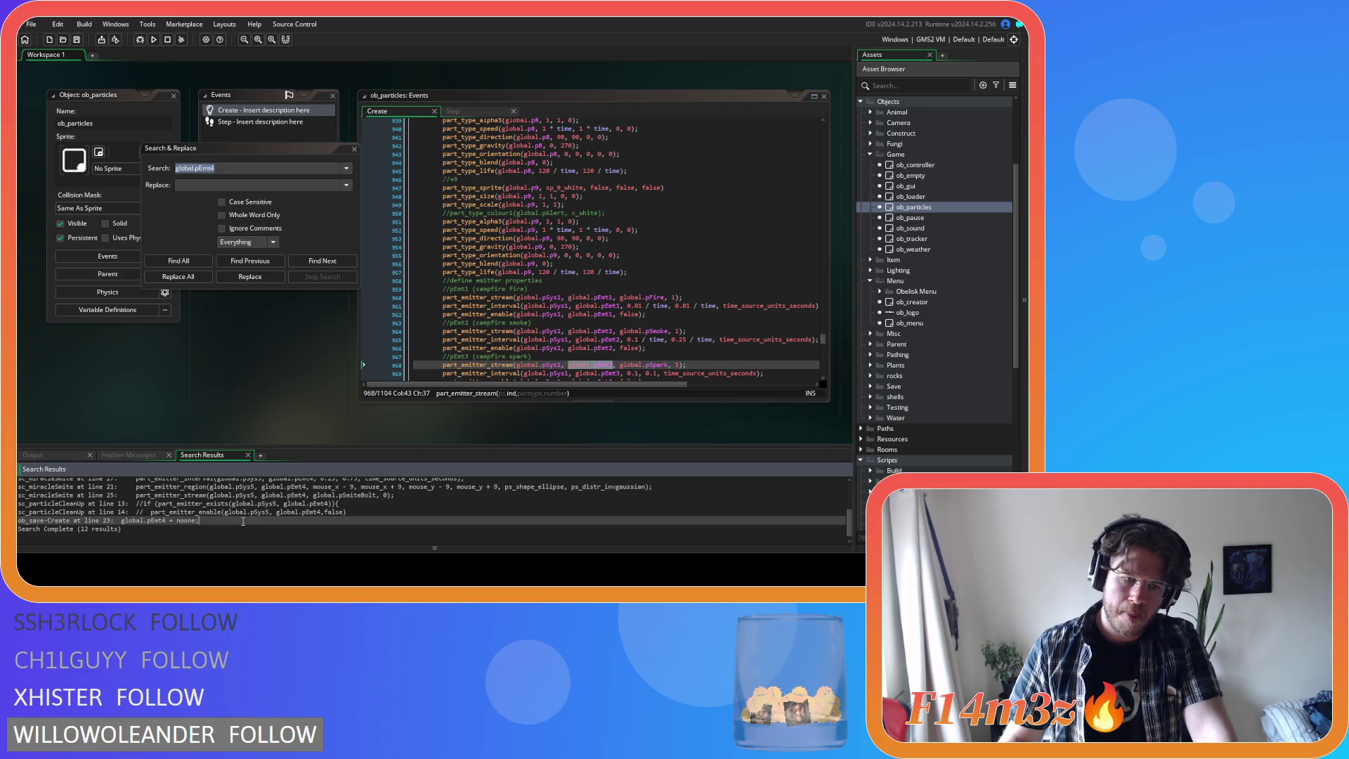
scroll(243, 521, up, 2)
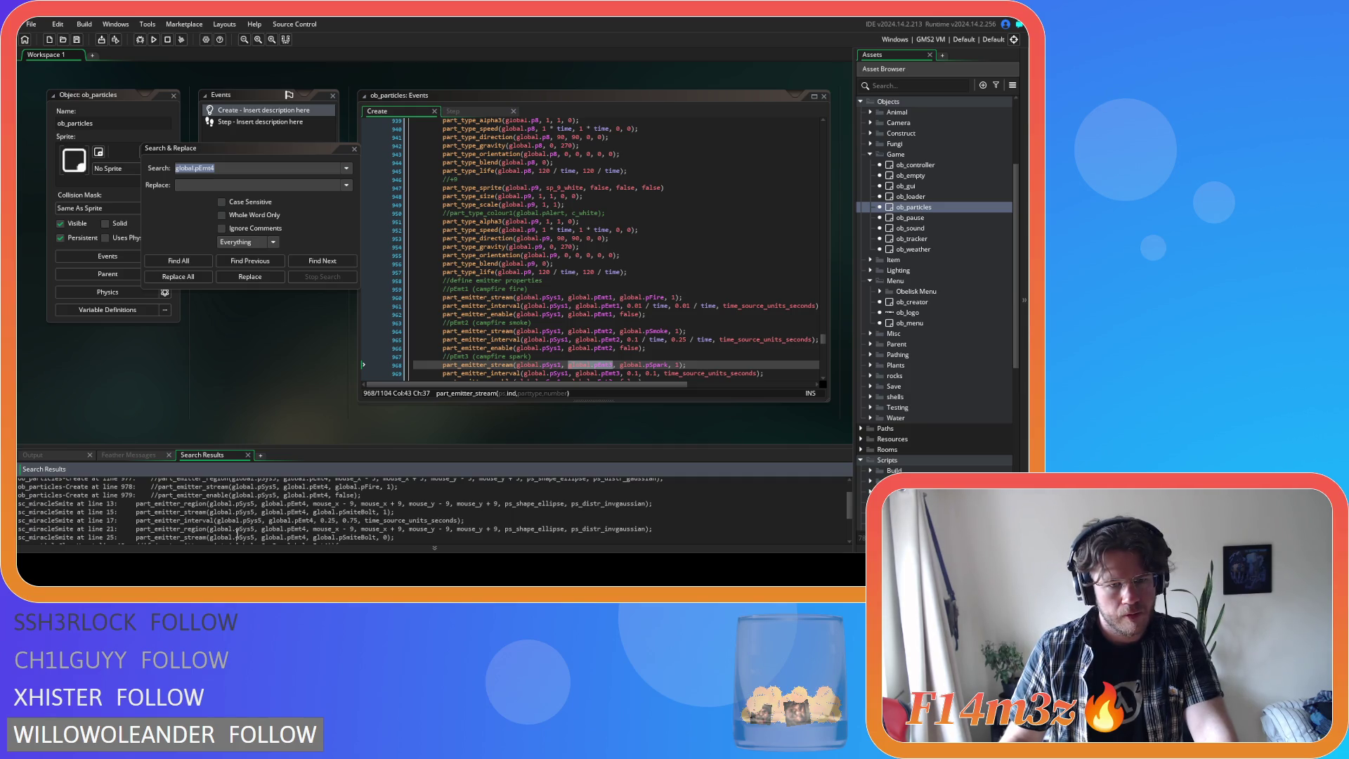
scroll(237, 534, up, 1)
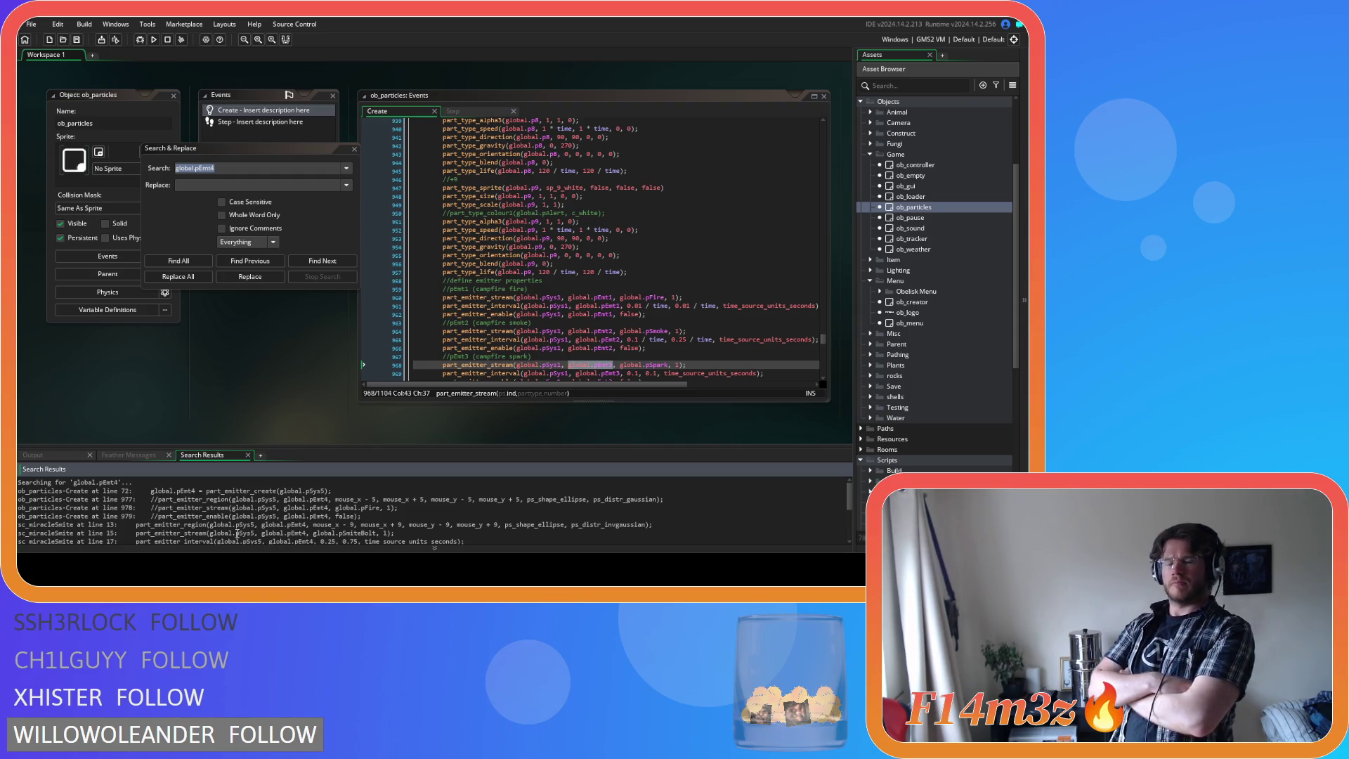
scroll(244, 525, down, 1)
scroll(631, 321, up, 20)
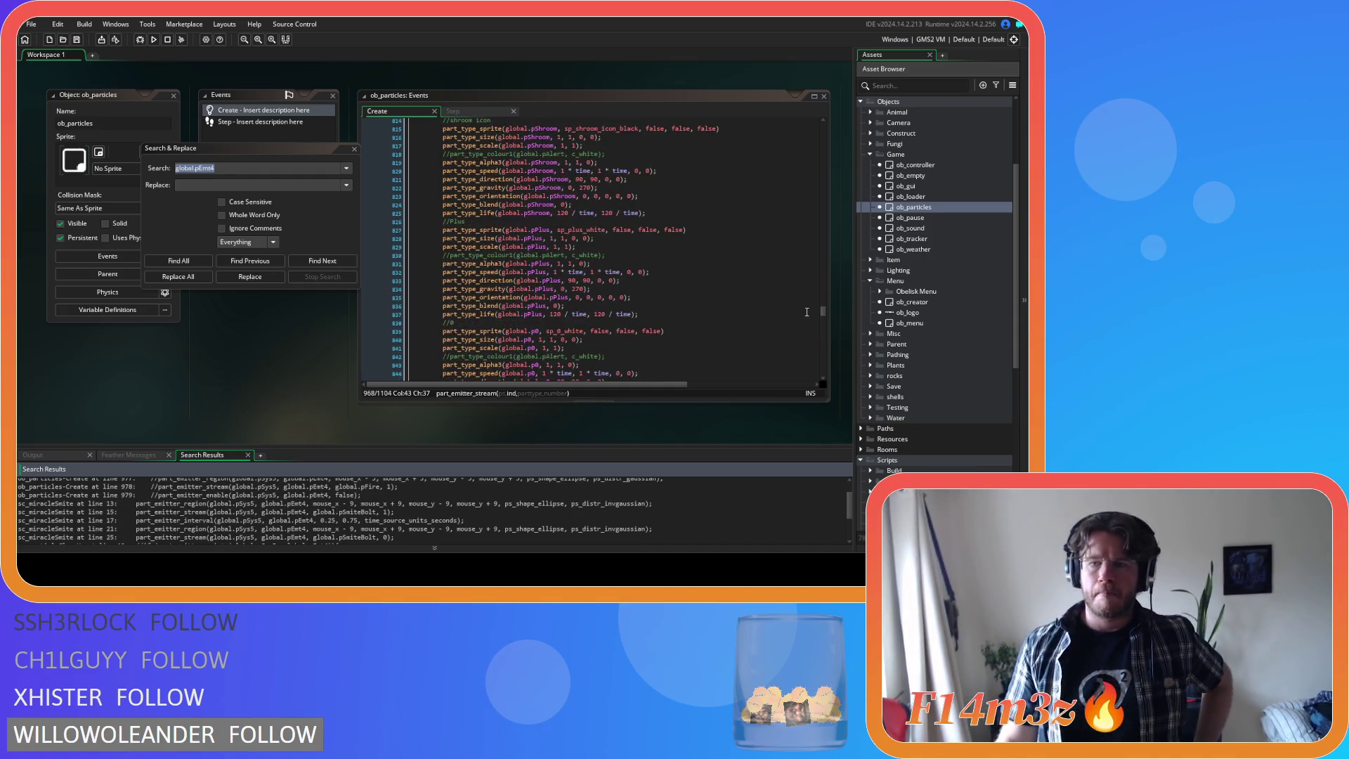
- Place the caret at the end of line 979 in the commented-out miracle fire code
drag(822, 311, 822, 344)
click(703, 278)
click(705, 266)
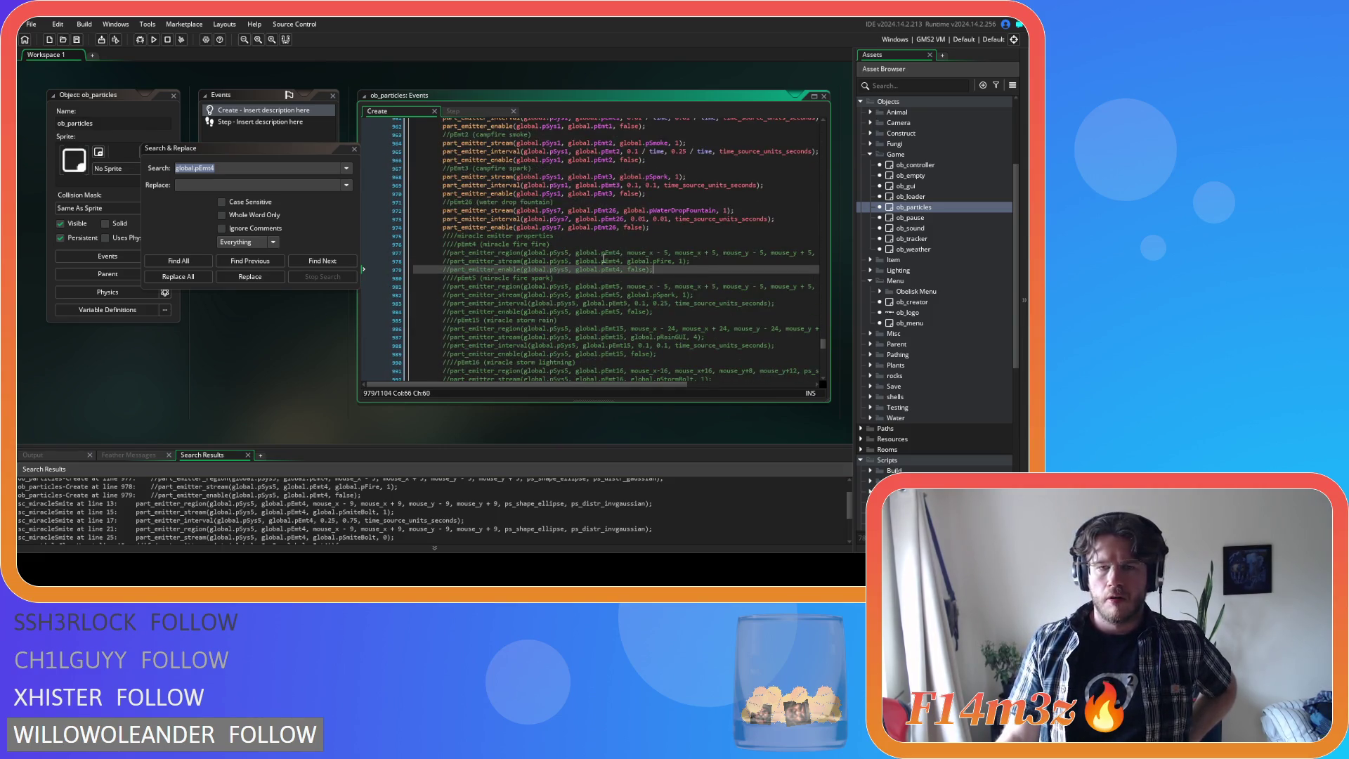
- Switch to ob_particles' Step code and make global.pSys5 the search query
click(455, 111)
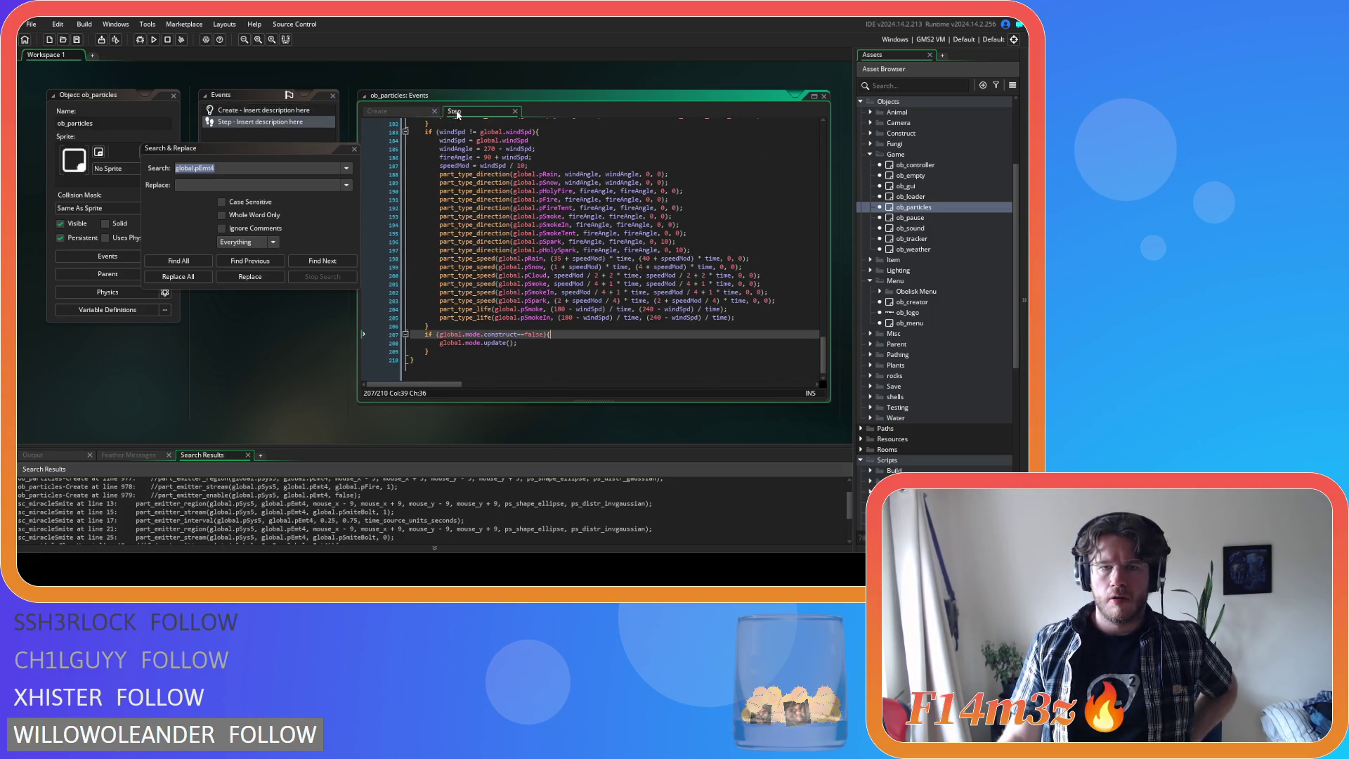
click(402, 110)
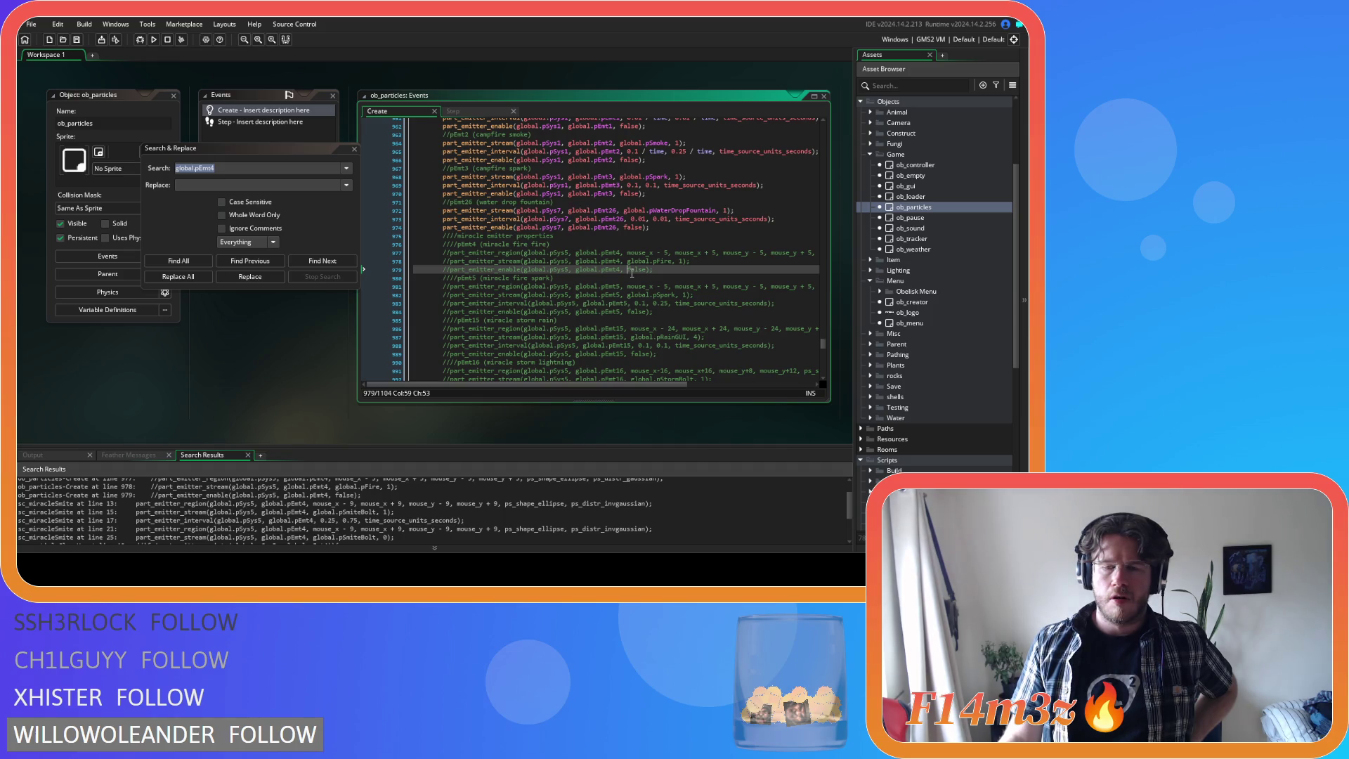
click(458, 111)
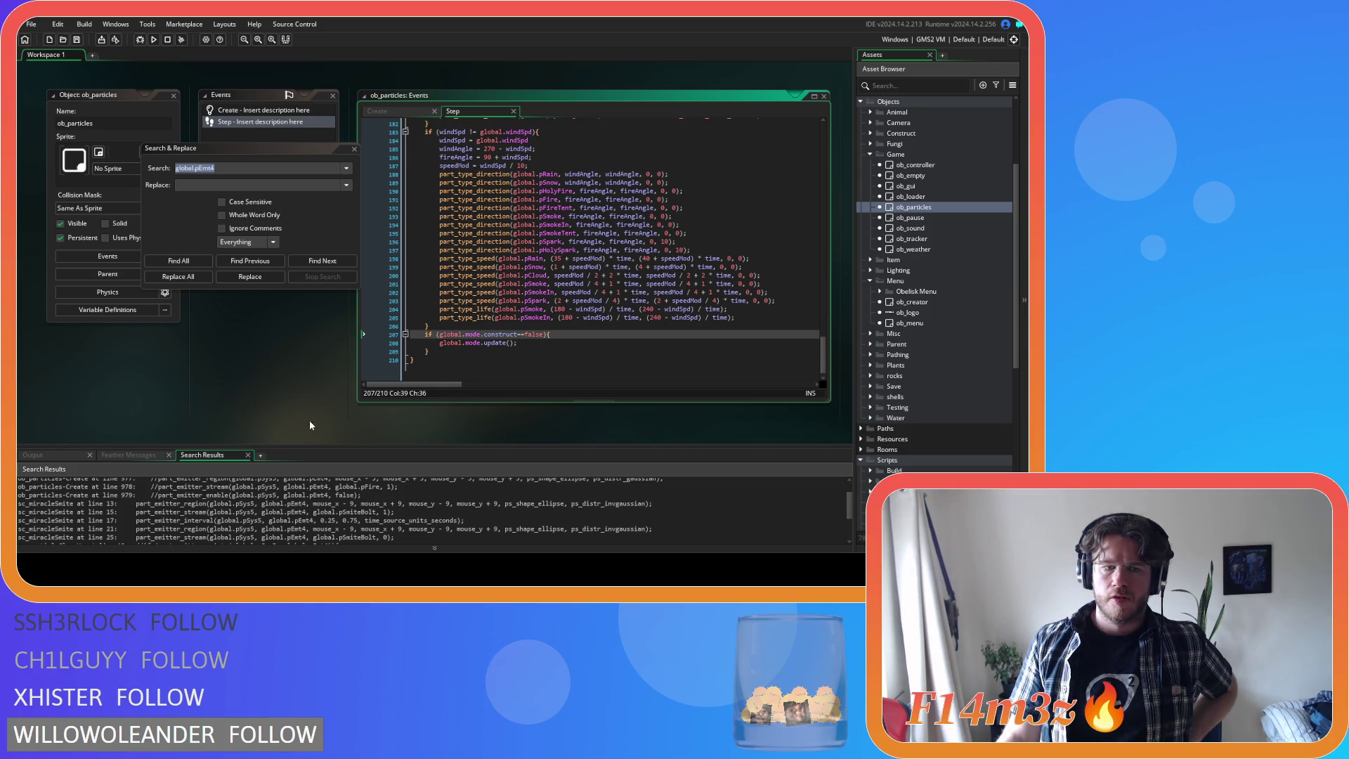
drag(254, 504, 210, 508)
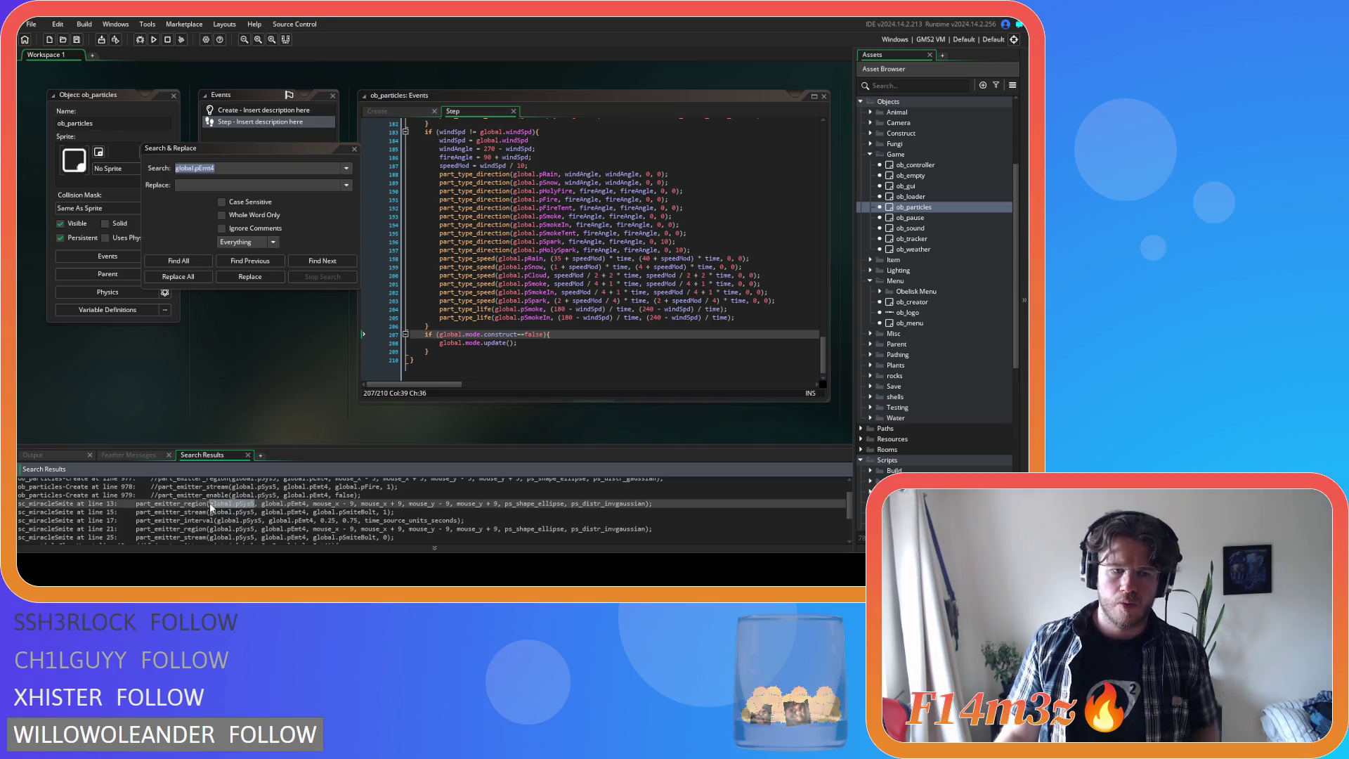
key(ctrl+shift+f)
- Find all global.pSys5 uses and scroll through the 112 results
click(159, 259)
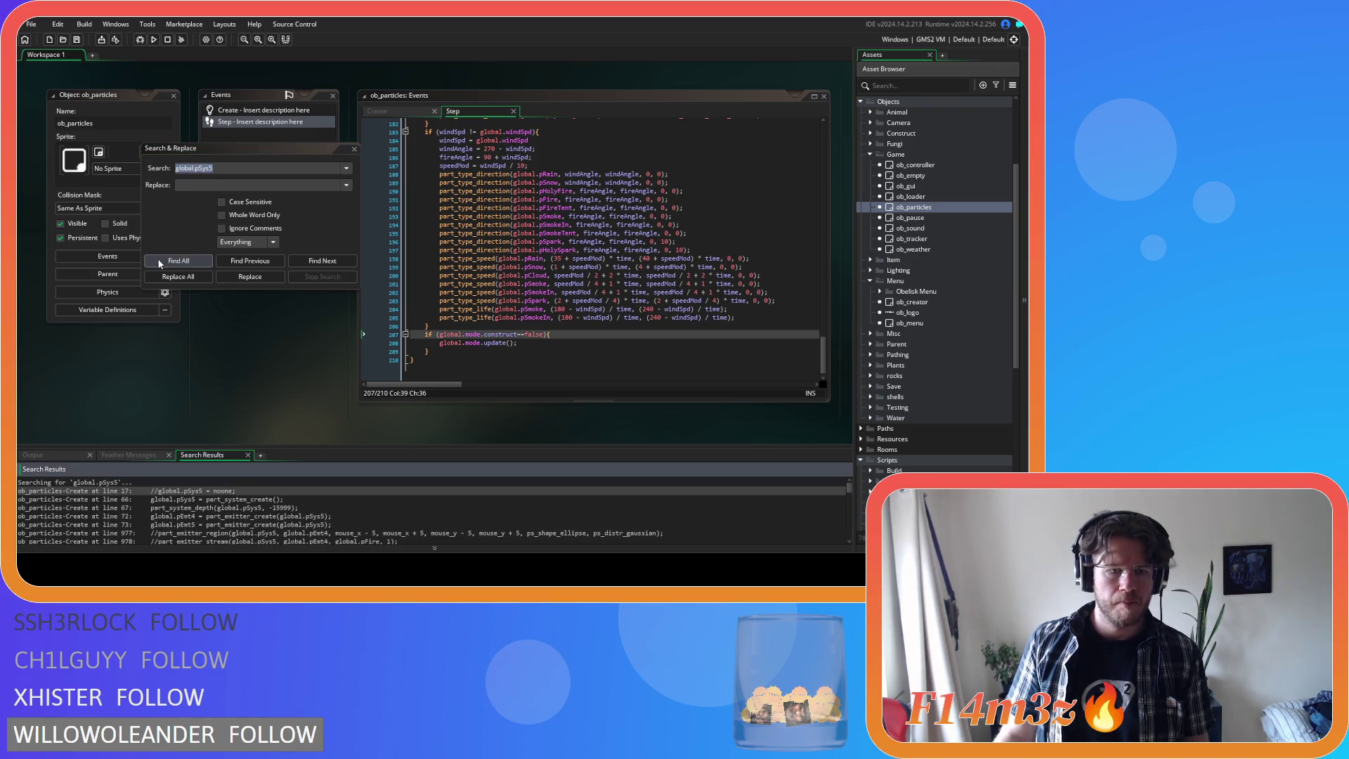
click(303, 507)
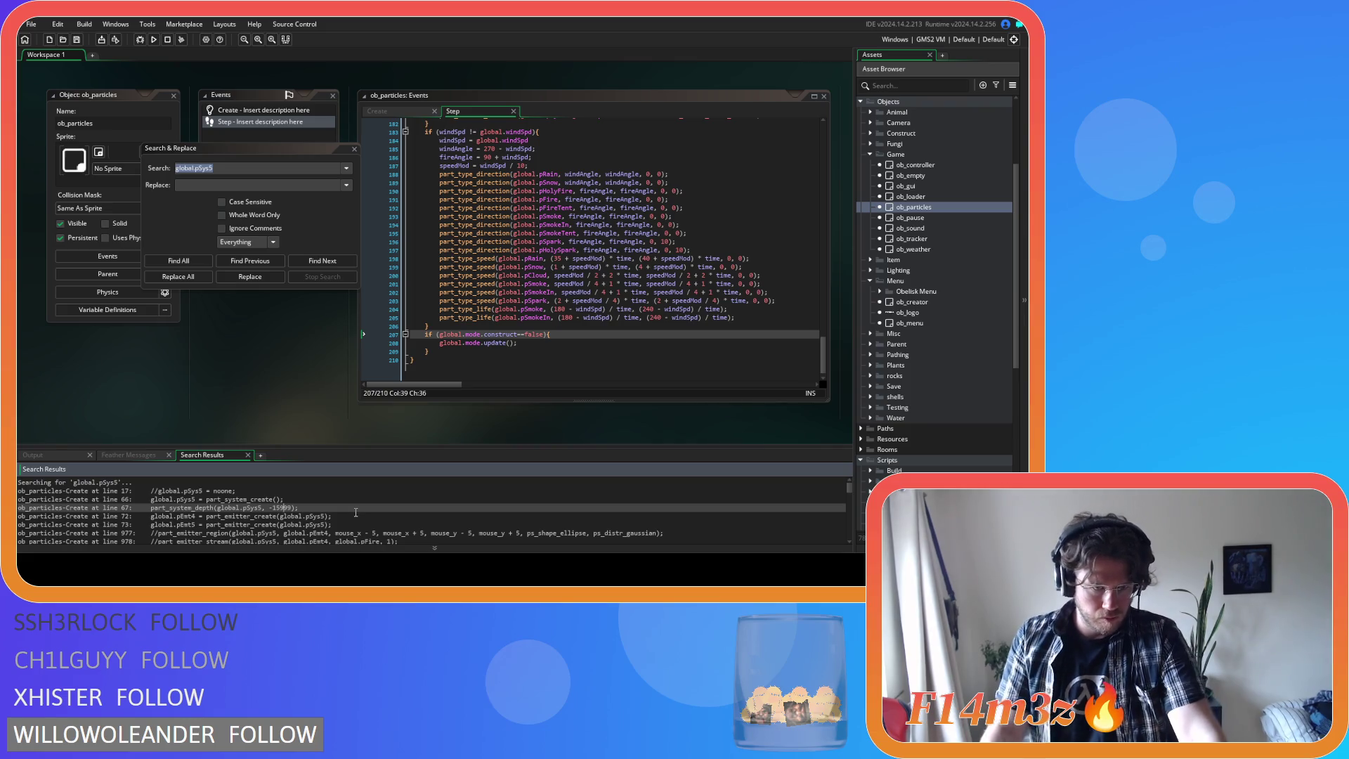
scroll(356, 512, down, 15)
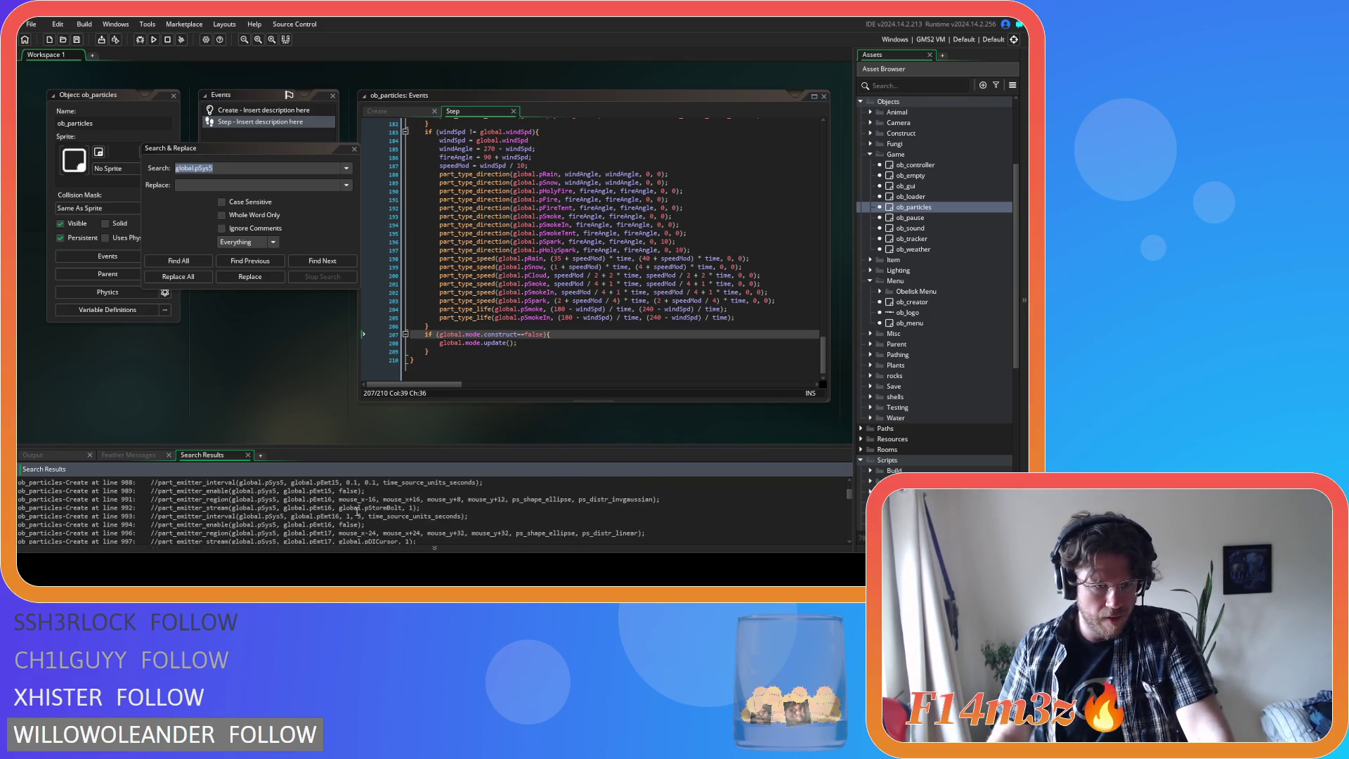
scroll(356, 512, down, 10)
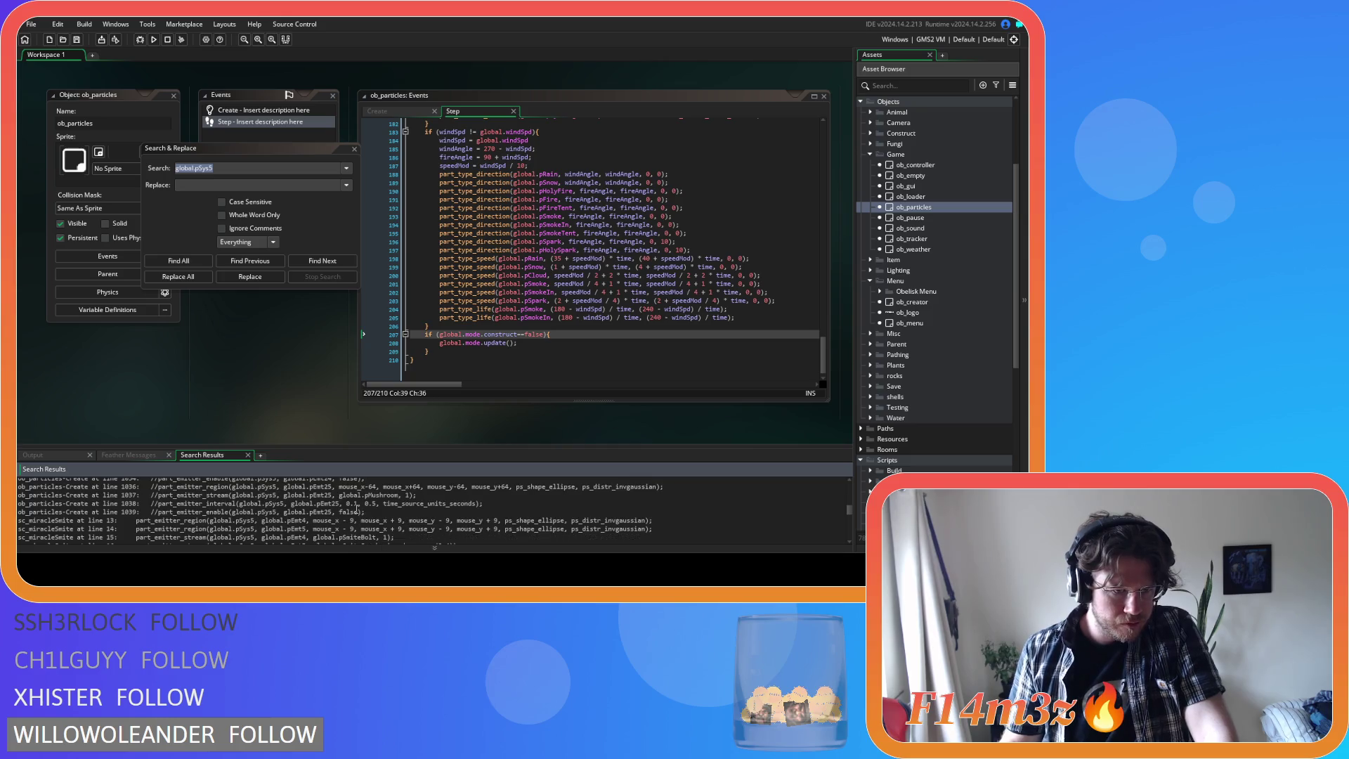
scroll(357, 510, down, 3)
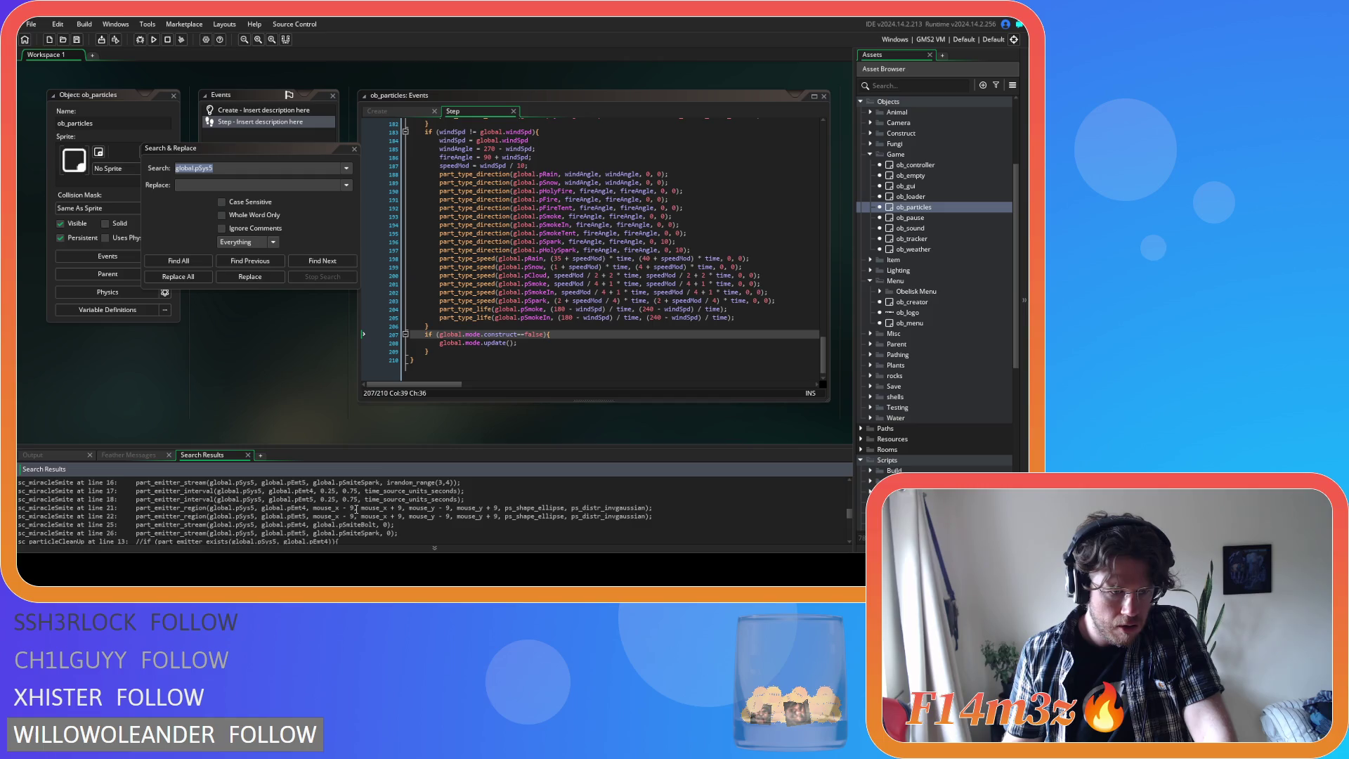
scroll(356, 509, down, 1)
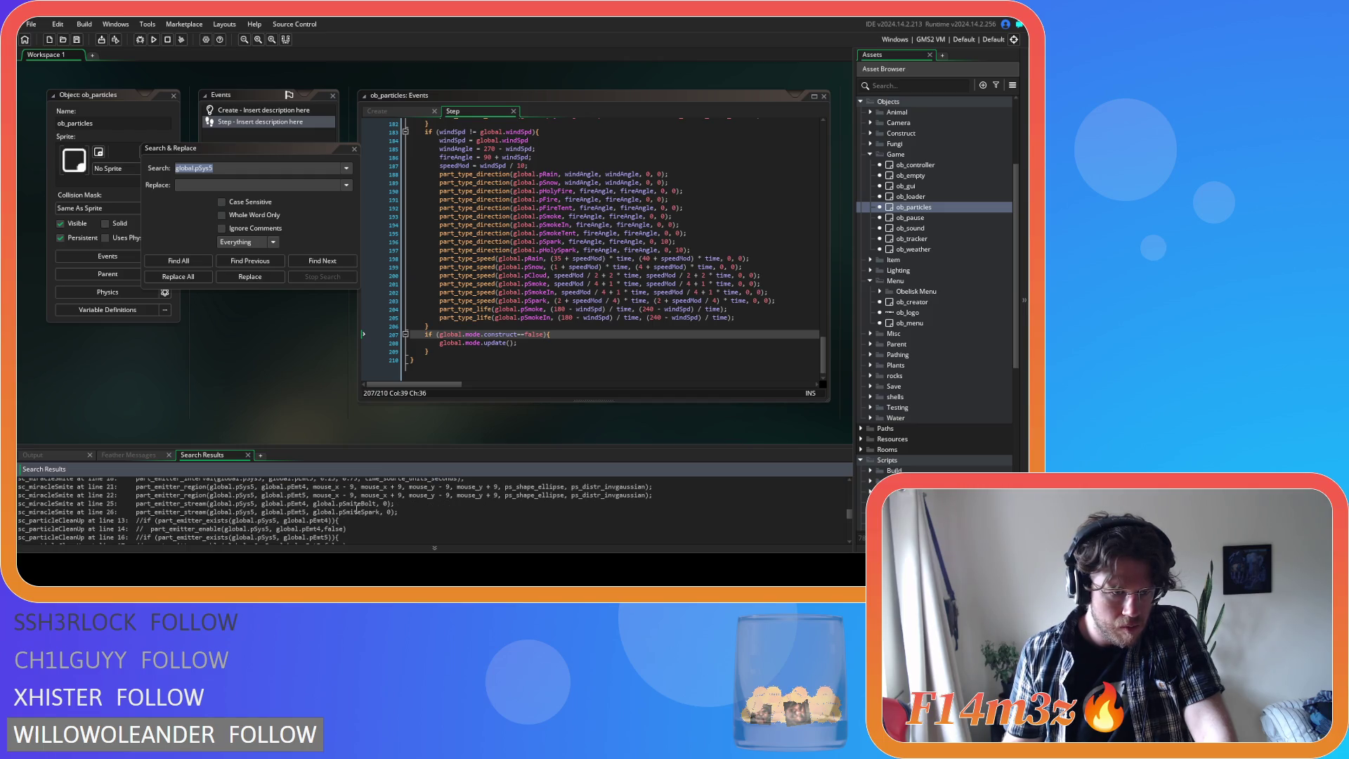
scroll(356, 510, down, 2)
scroll(356, 509, down, 2)
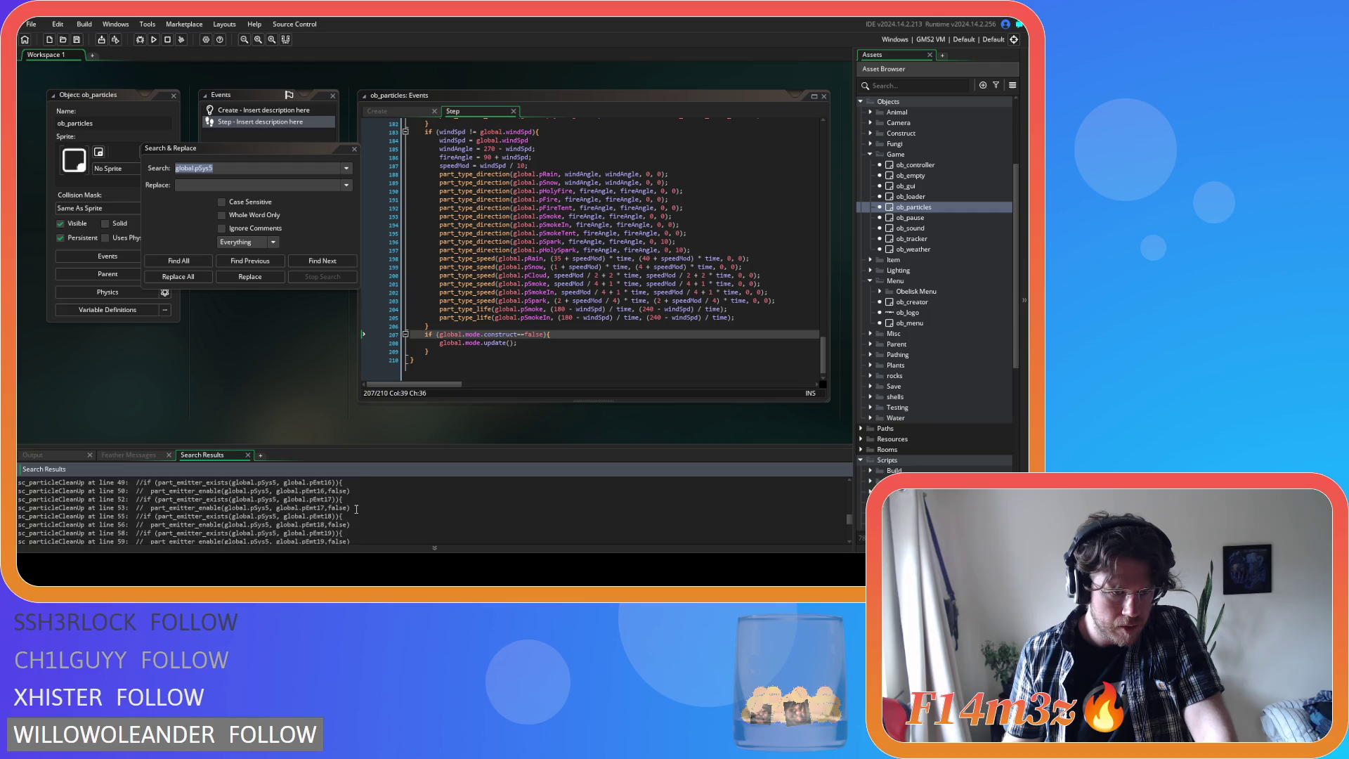
scroll(356, 509, down, 6)
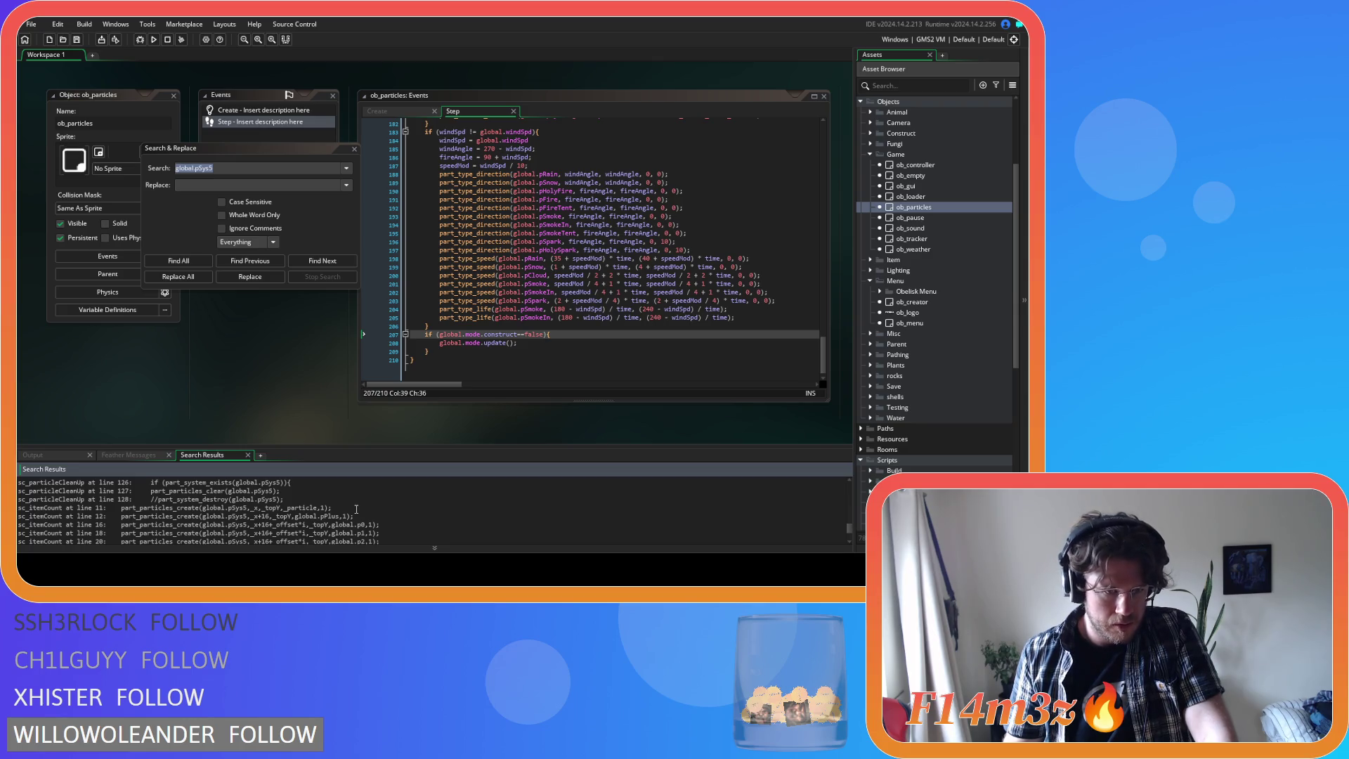
scroll(263, 490, down, 3)
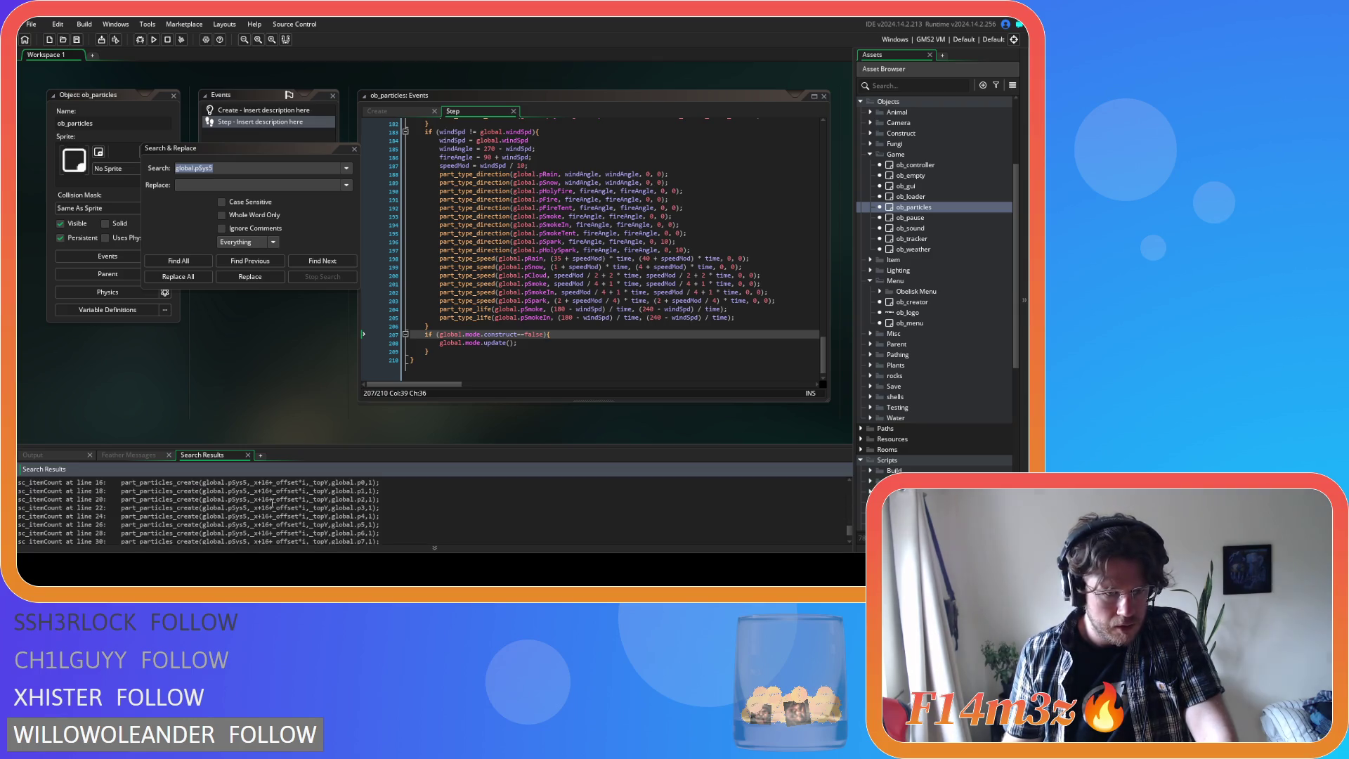
scroll(281, 501, down, 1)
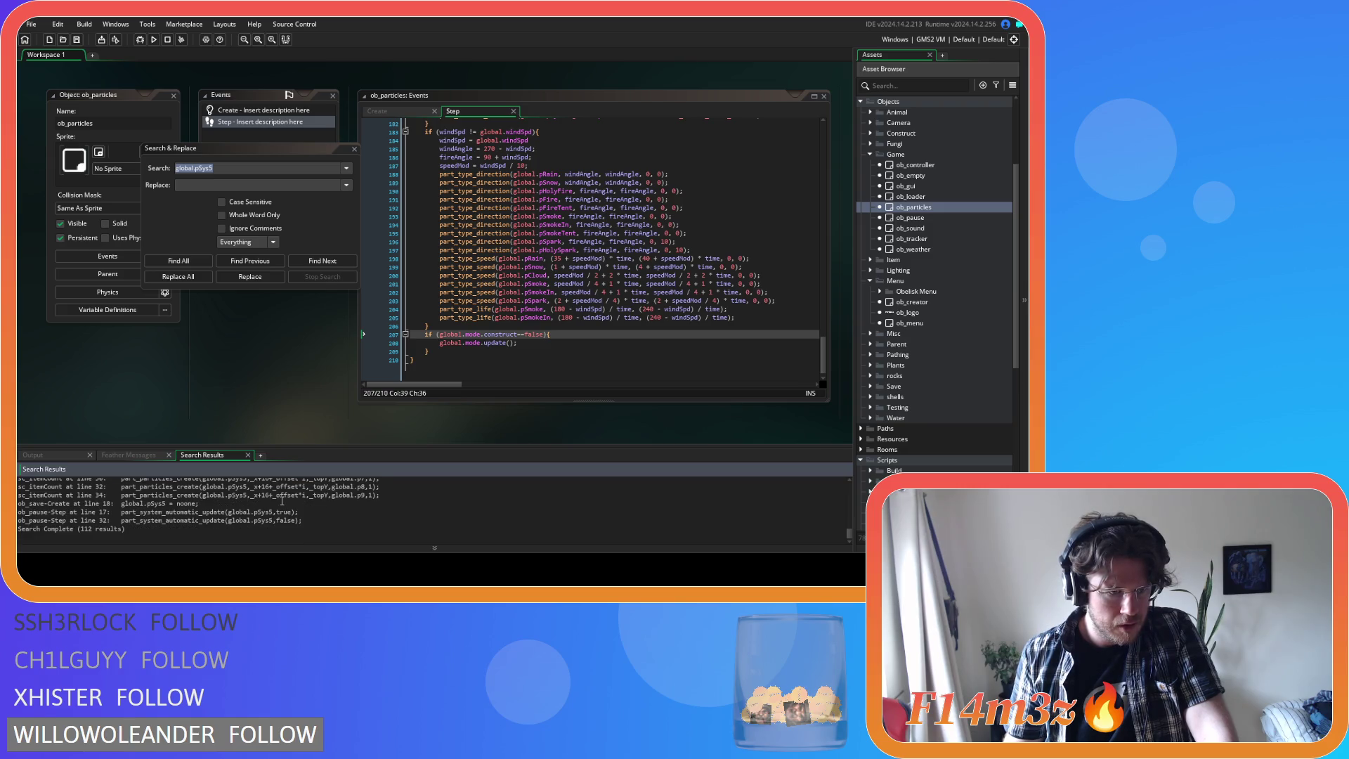
- Inspect the ob_save-Create and ob_pause-Step matches, then close Search & Replace
click(230, 506)
click(228, 513)
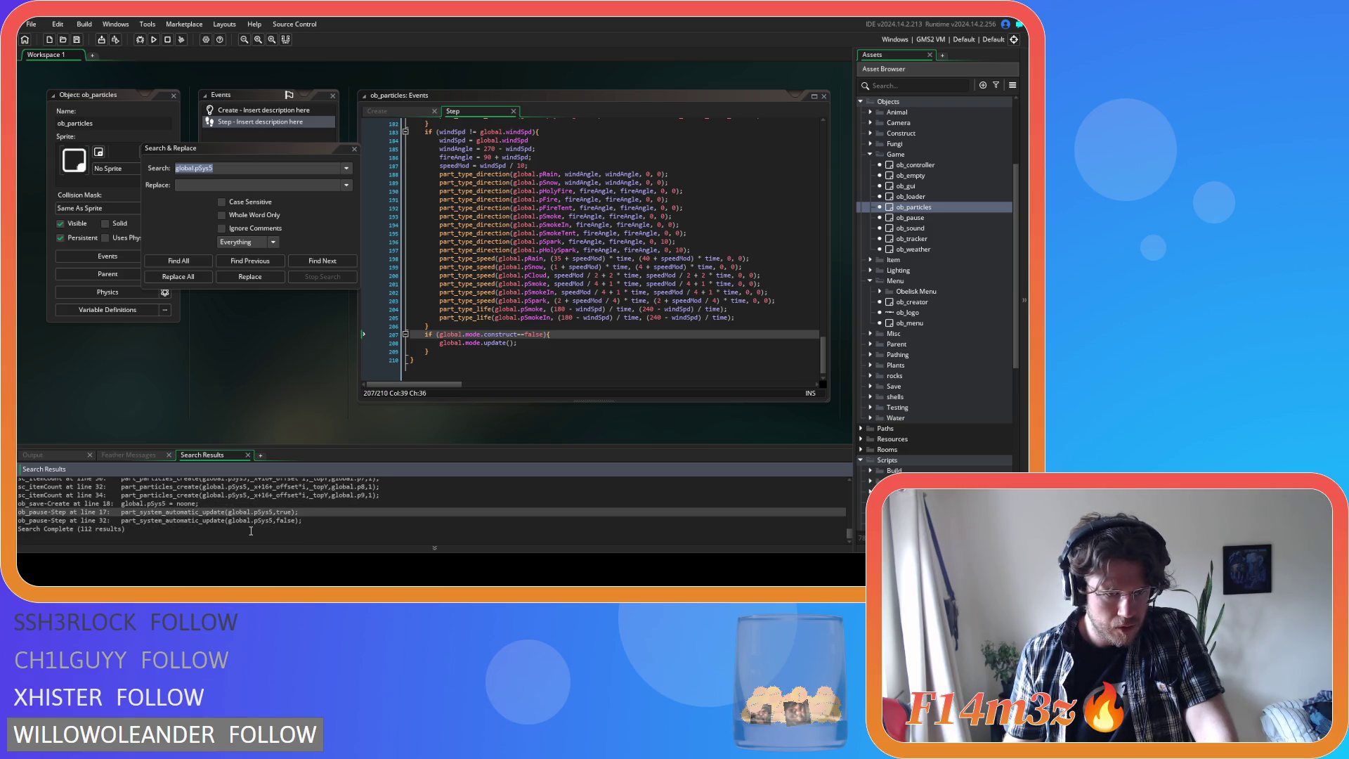
click(248, 521)
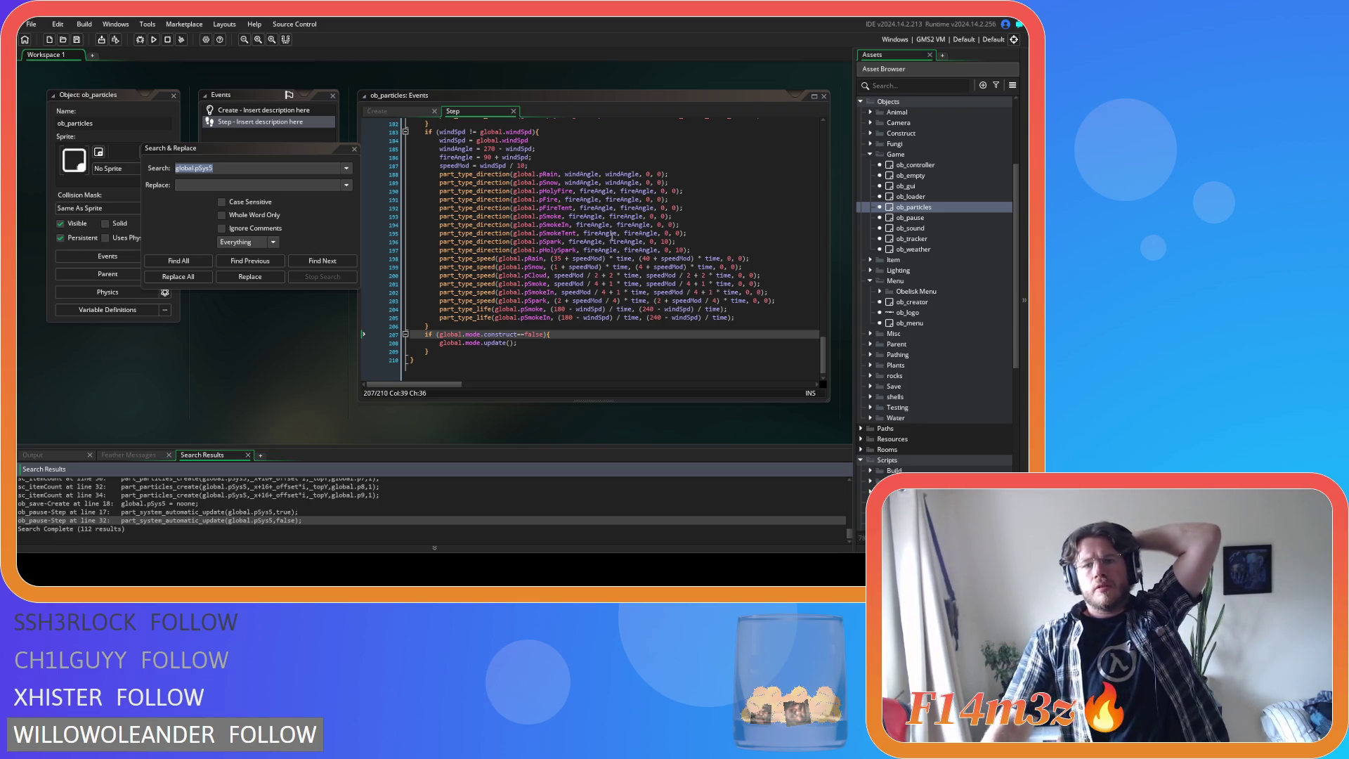
scroll(250, 319, up, 3)
click(356, 150)
scroll(248, 309, down, 5)
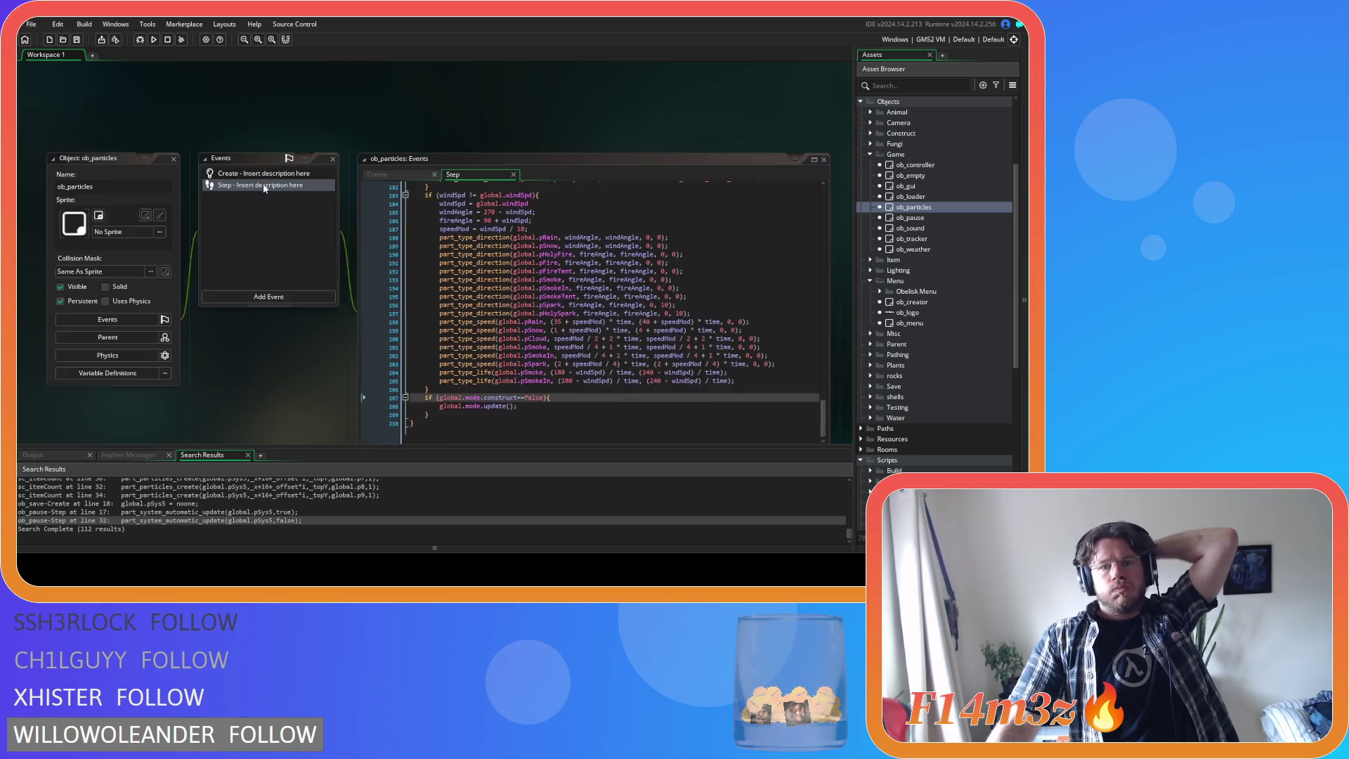
- In sc_miracleSmite, replace irandom_range(3,4) on line 16 with a fixed 3
scroll(241, 332, down, 4)
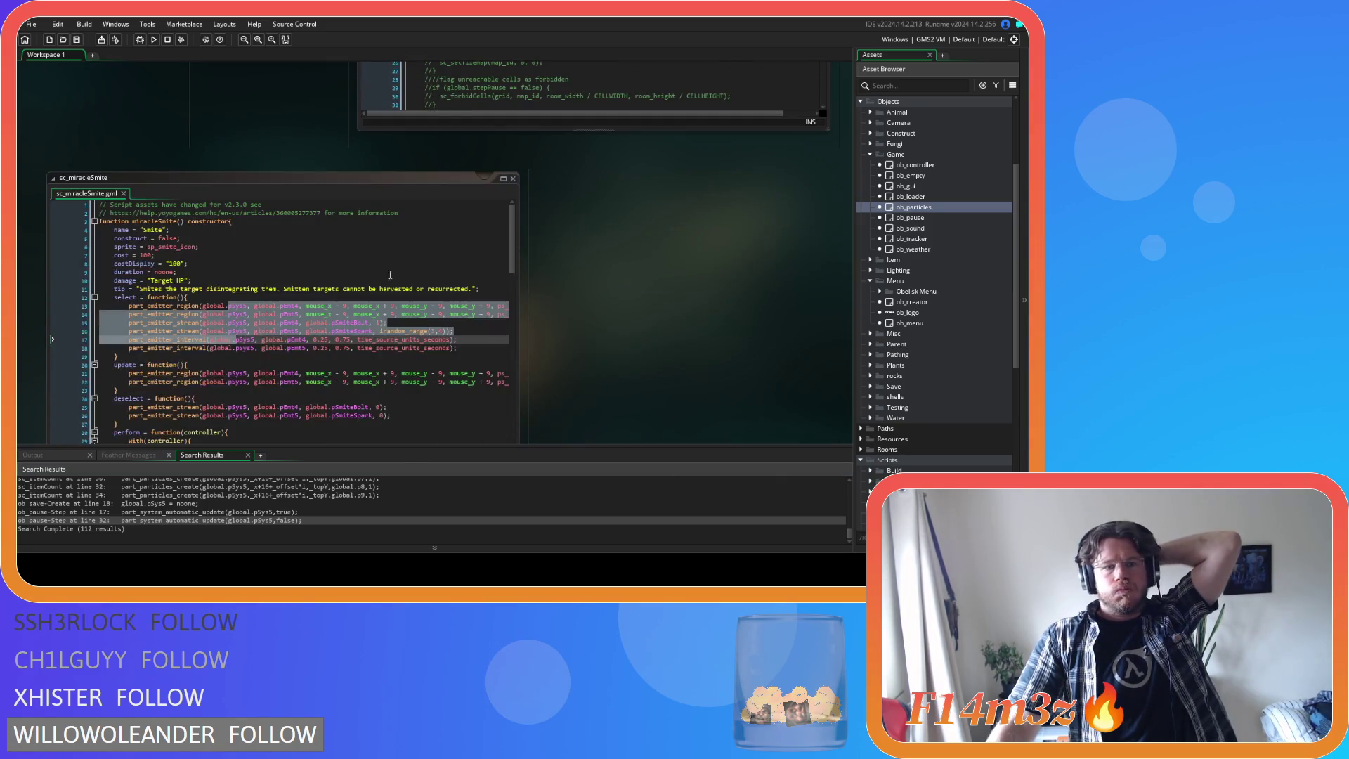
mouse_move(201, 227)
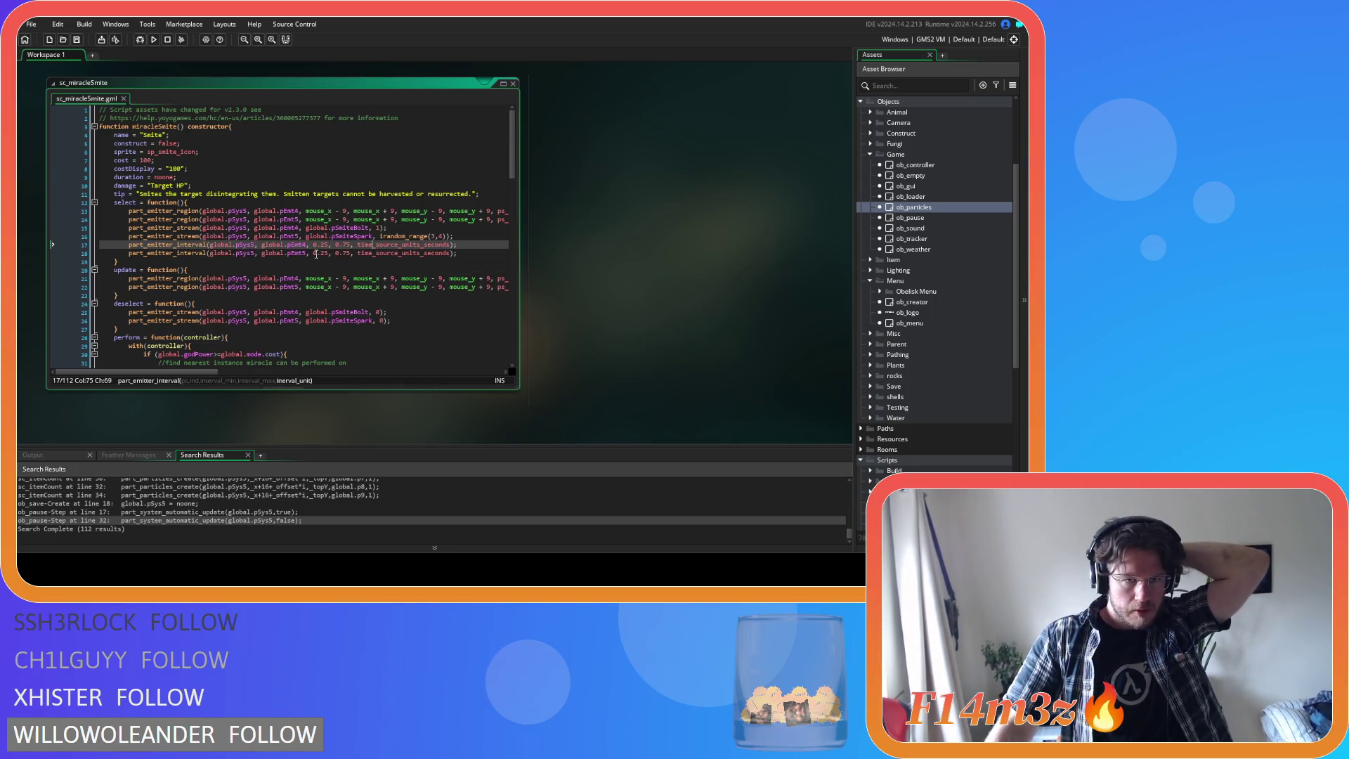
mouse_move(320, 274)
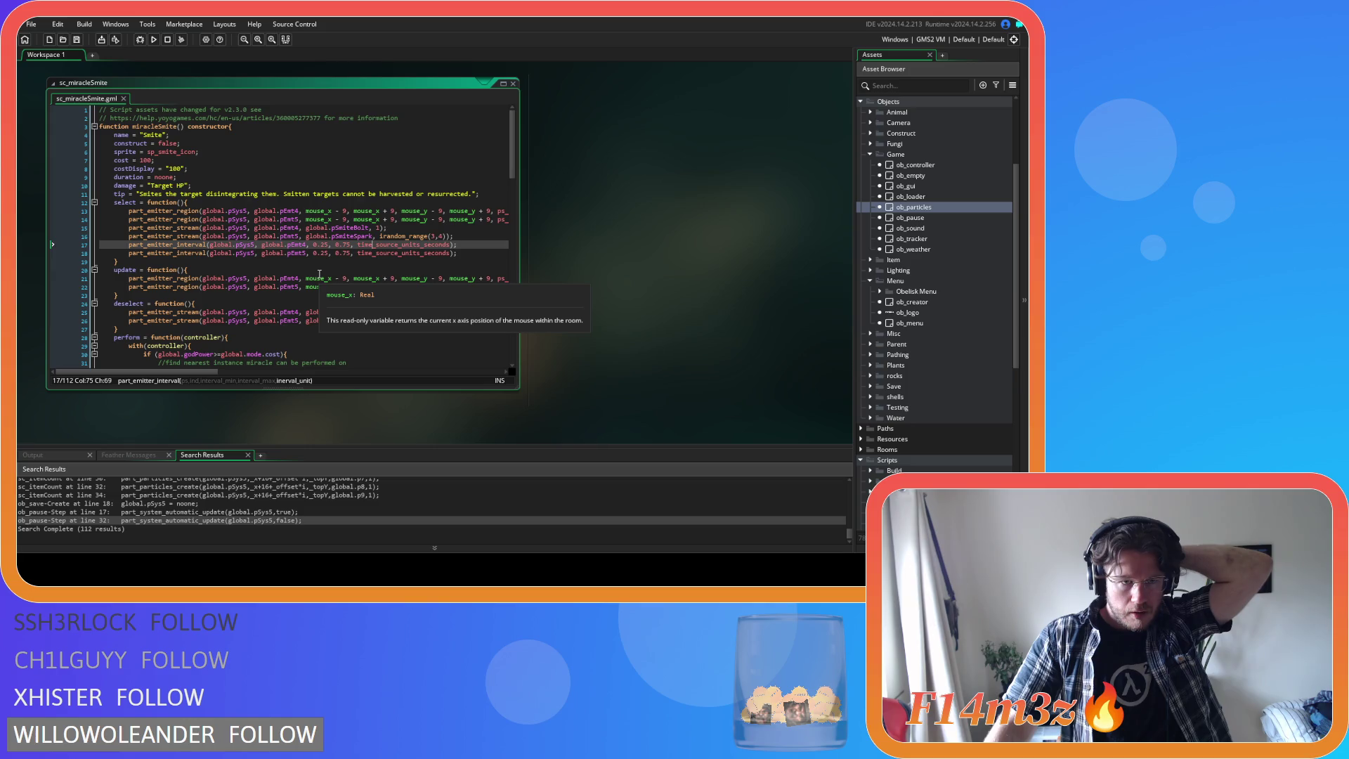
click(289, 229)
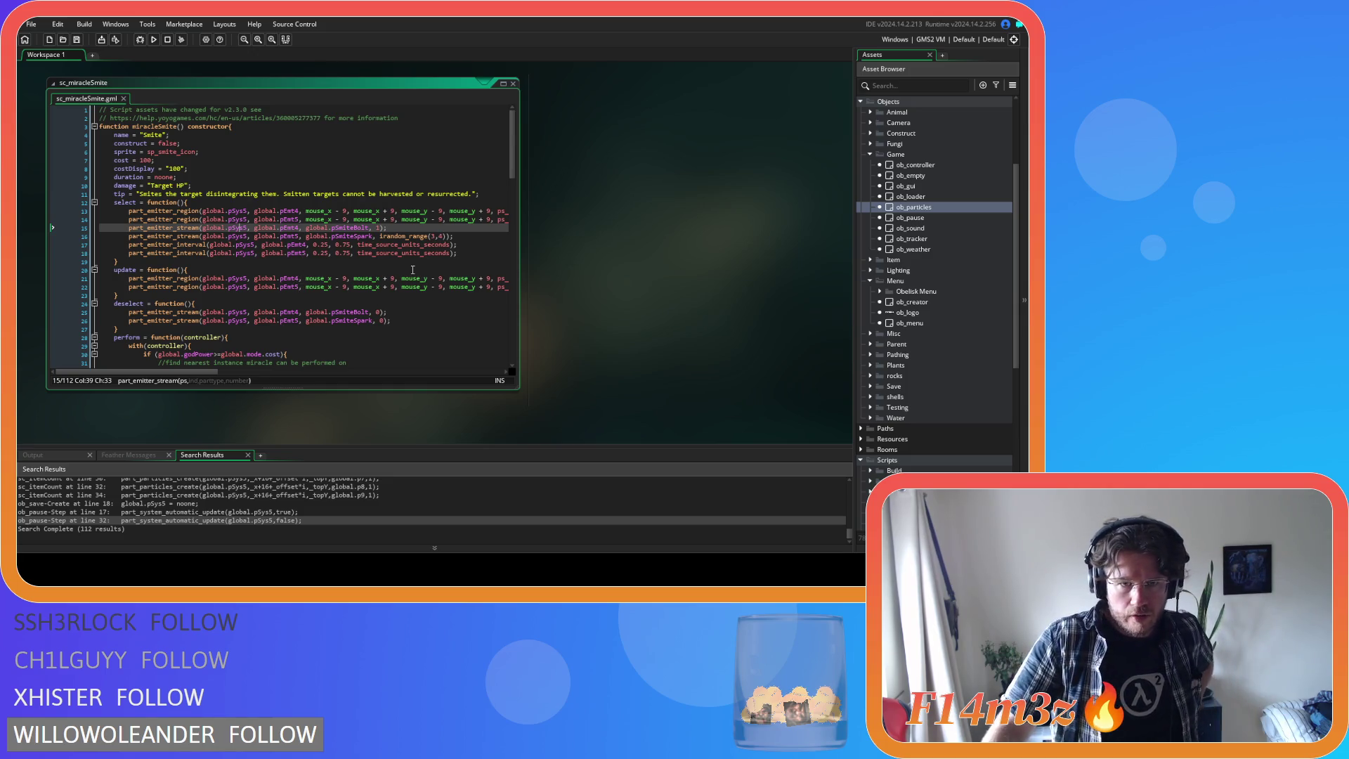
mouse_move(375, 276)
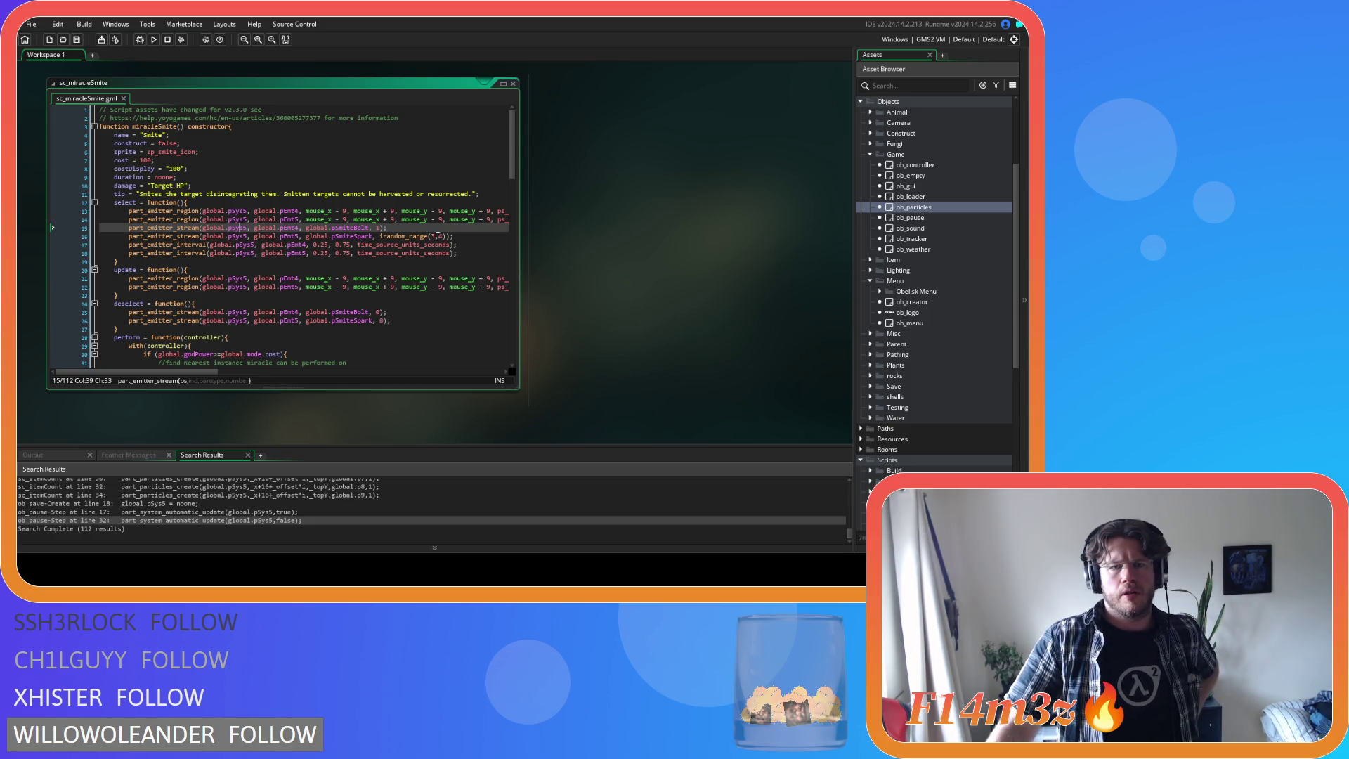
drag(447, 237, 383, 239)
mouse_move(383, 239)
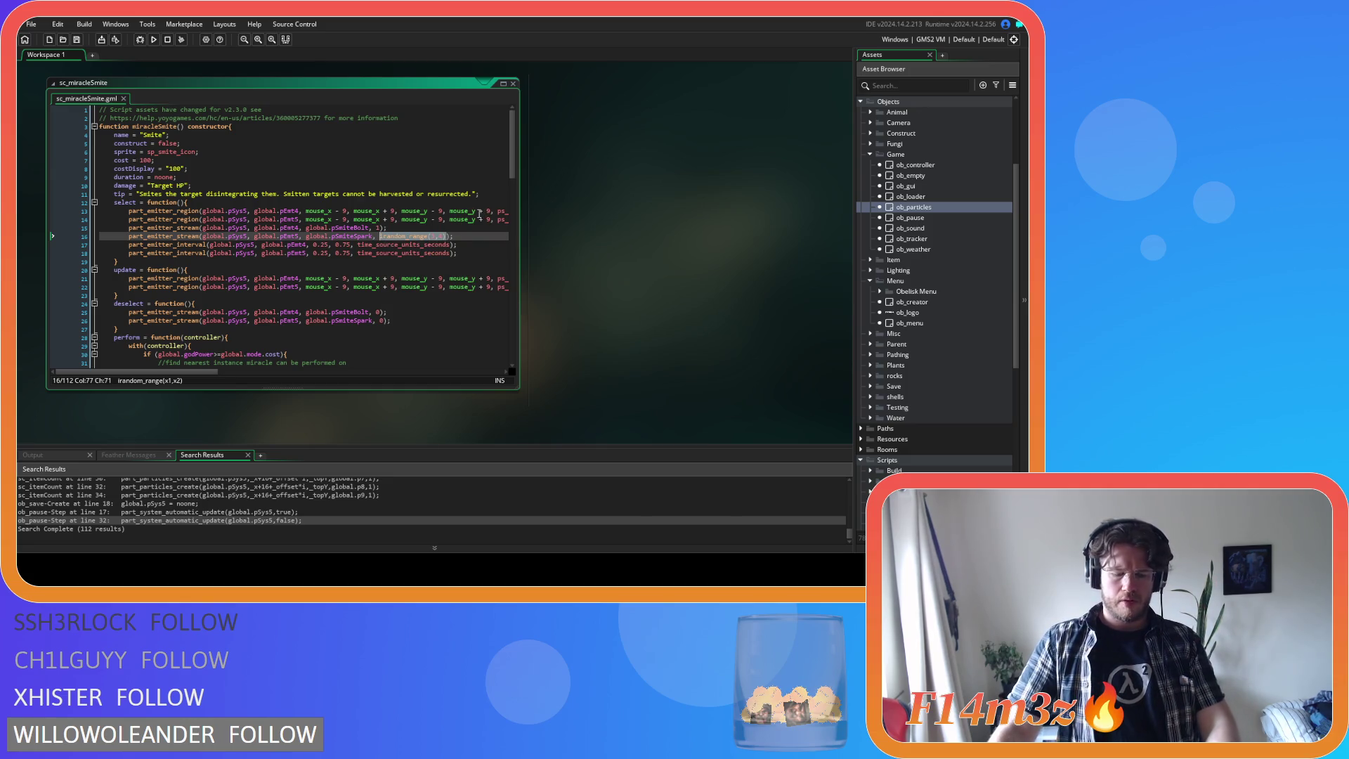
text(3)
key(End)
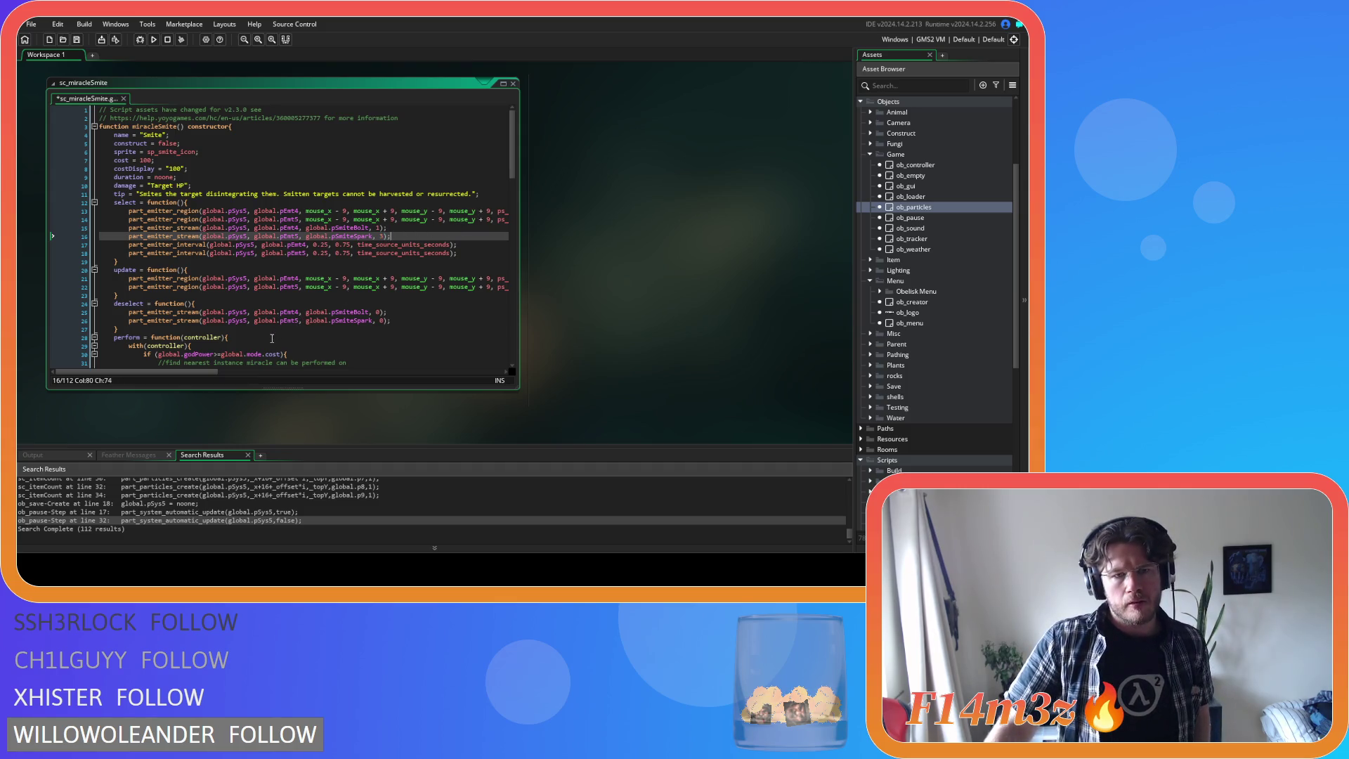
- Review the part_emitter_interval arguments on line 17, including the 0.75 maximum interval
click(321, 244)
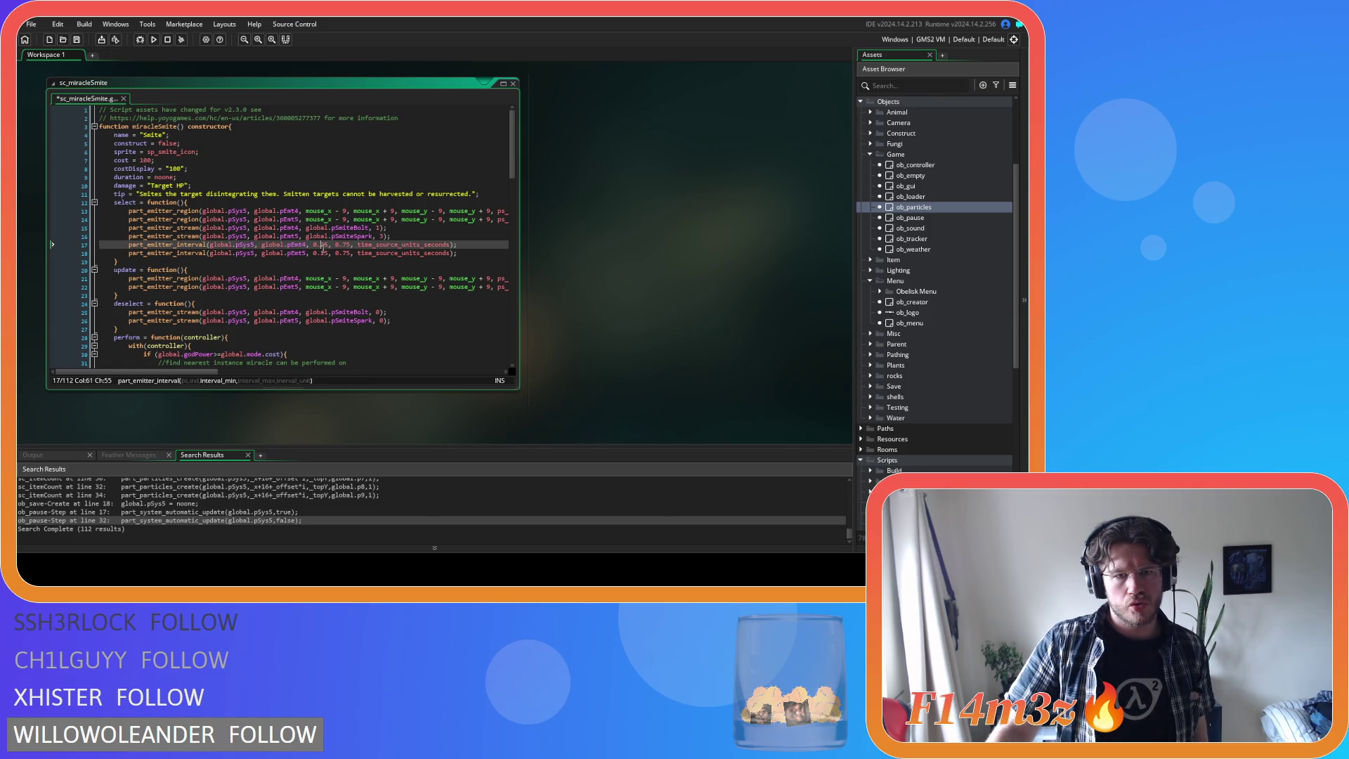
click(377, 246)
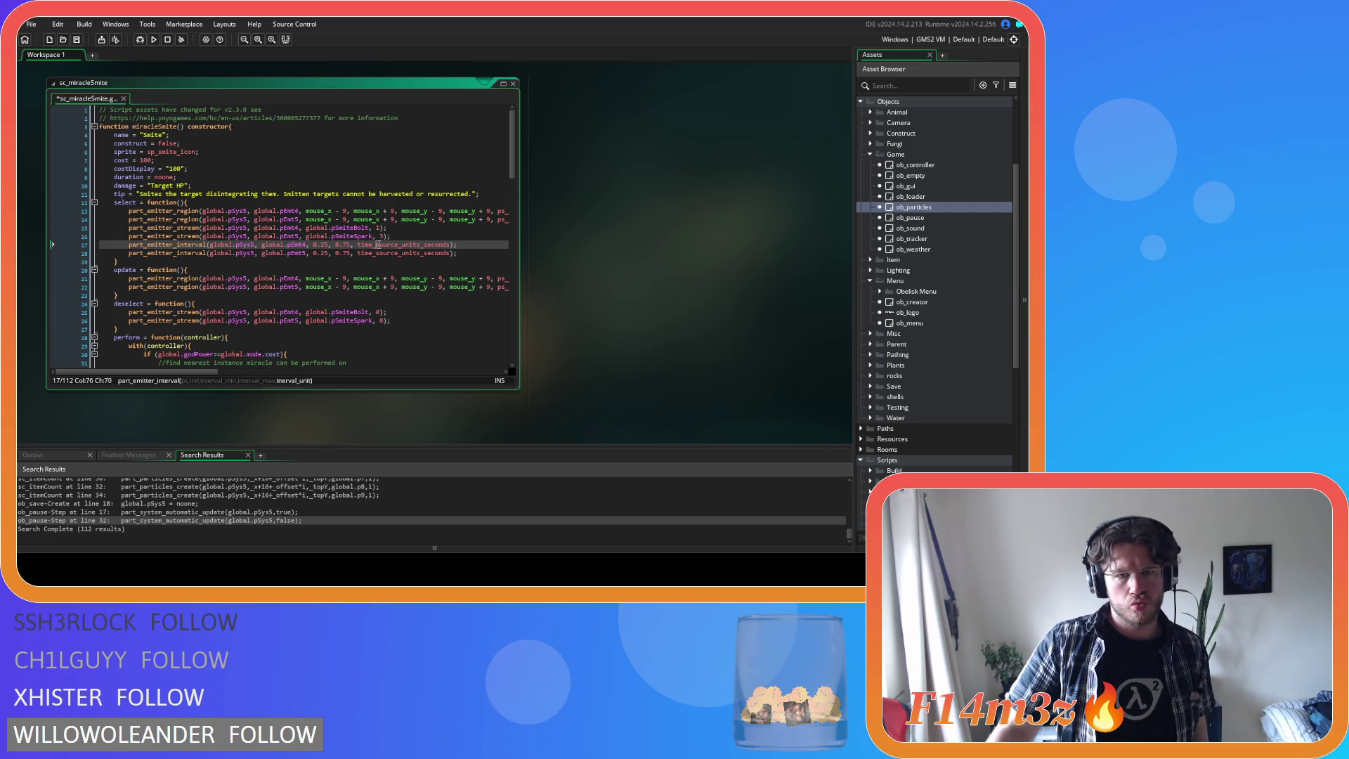
click(347, 244)
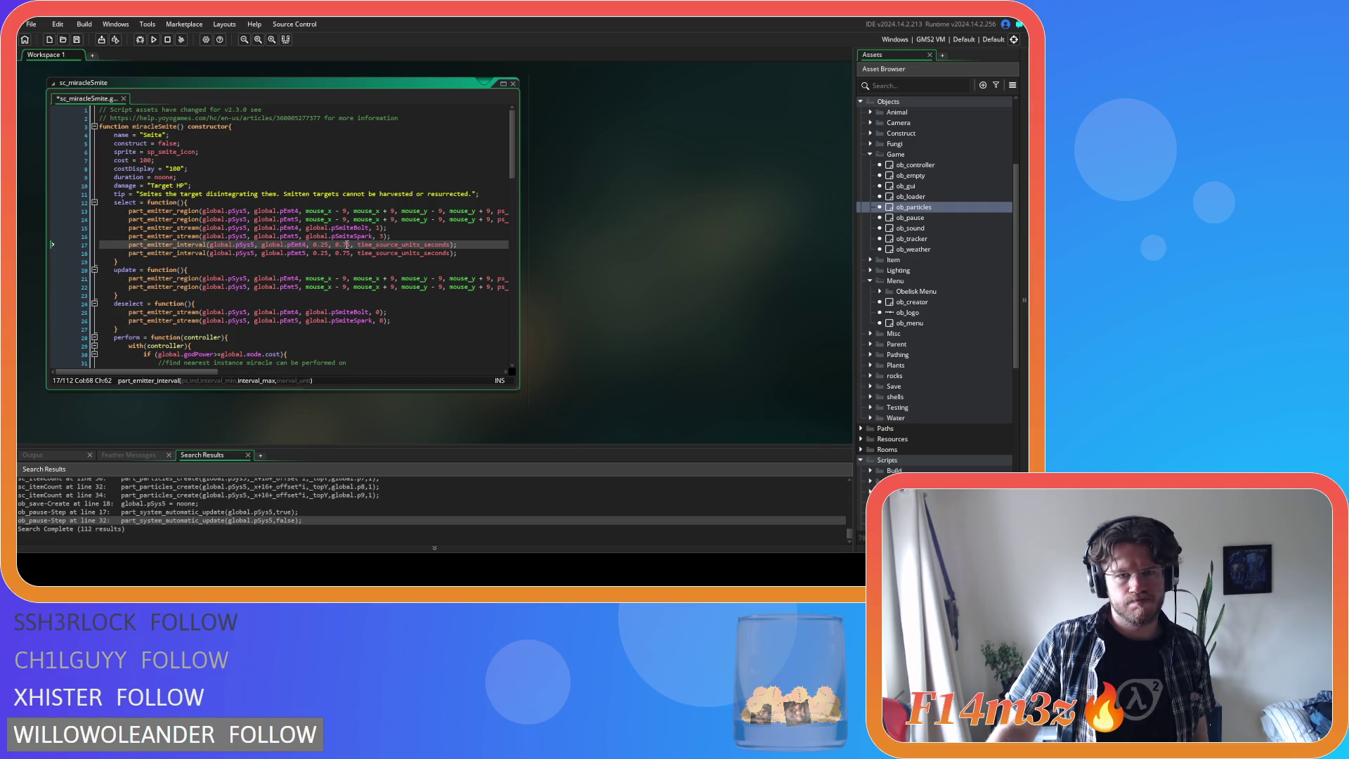
mouse_move(211, 369)
mouse_down()
mouse_move(294, 372)
mouse_move(232, 371)
mouse_up()
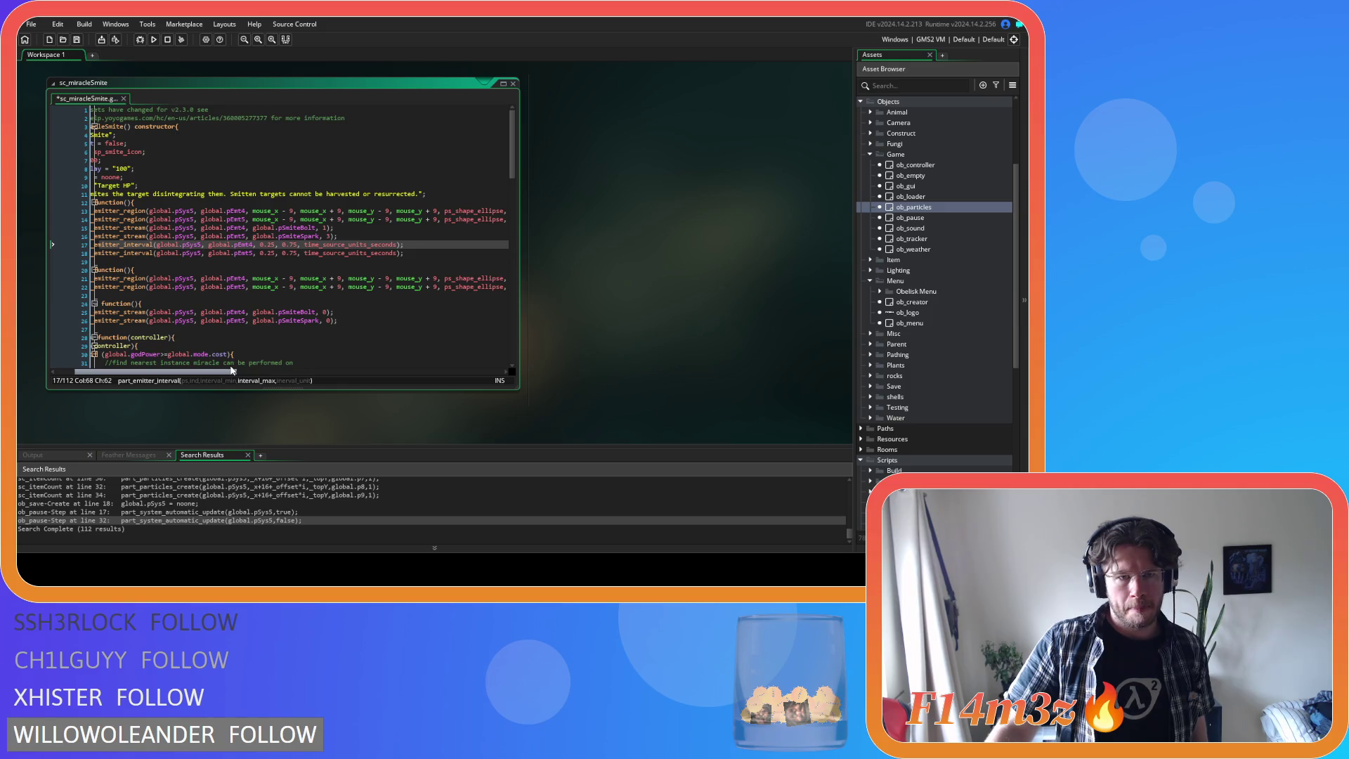
mouse_move(231, 370)
mouse_down()
mouse_move(285, 372)
mouse_move(208, 367)
mouse_up()
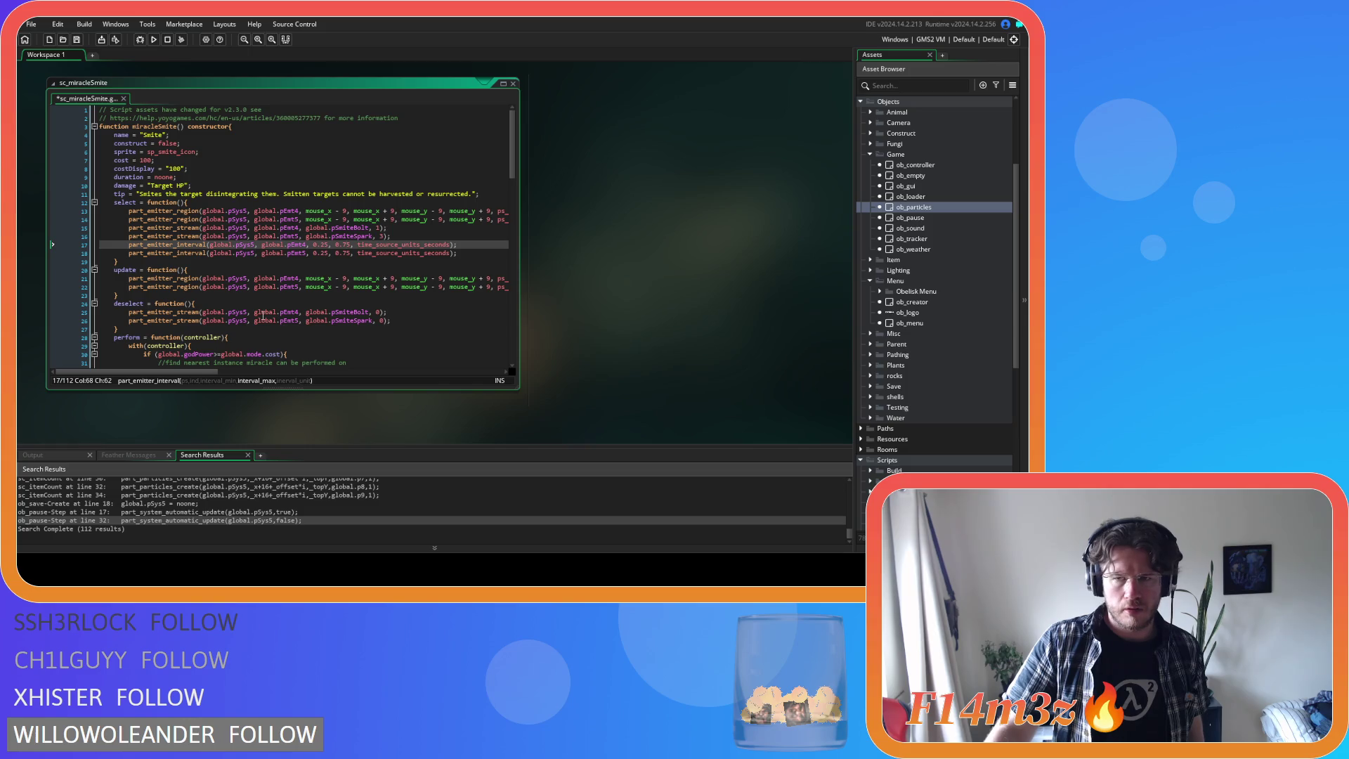
scroll(668, 267, up, 3)
- Copy the global.mode.deselect(); line from ob_controller's Key Press - 0 event
scroll(361, 331, up, 5)
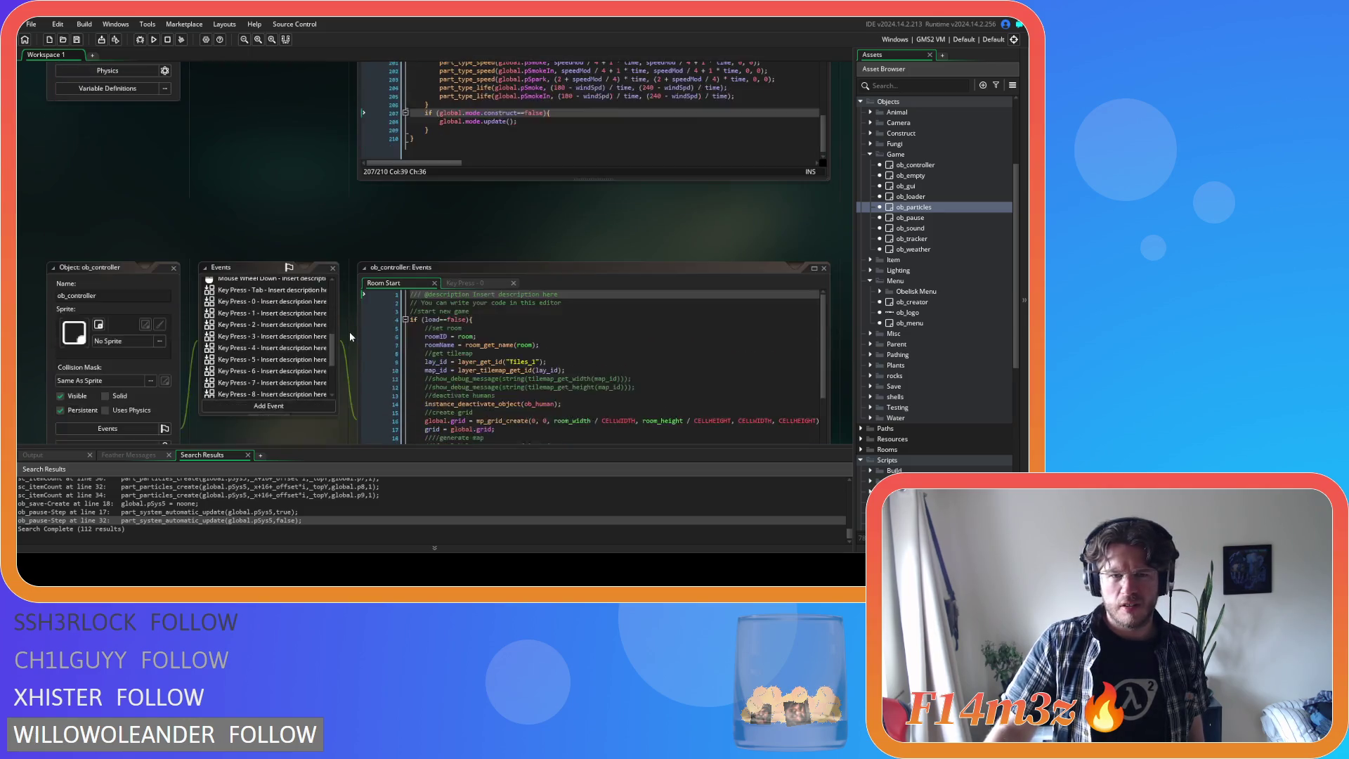
scroll(348, 330, down, 8)
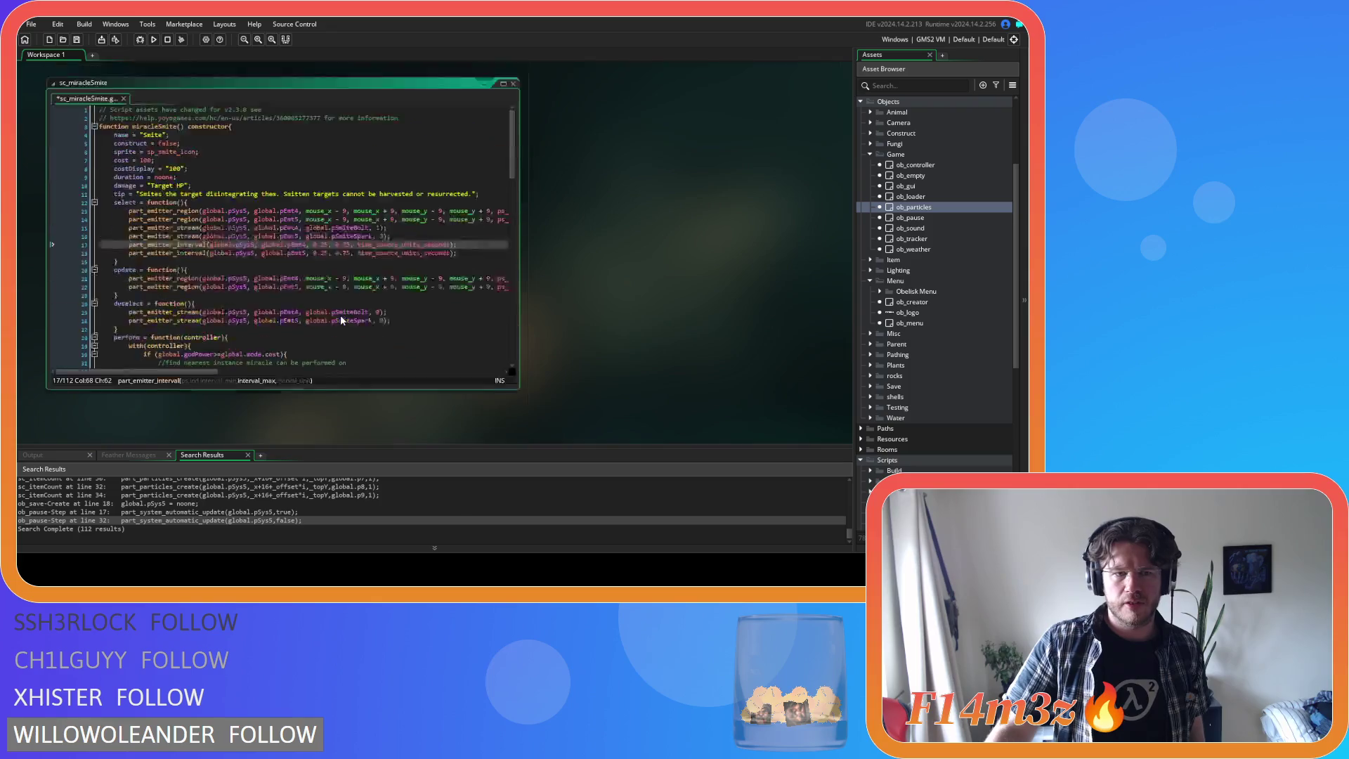
scroll(520, 293, up, 2)
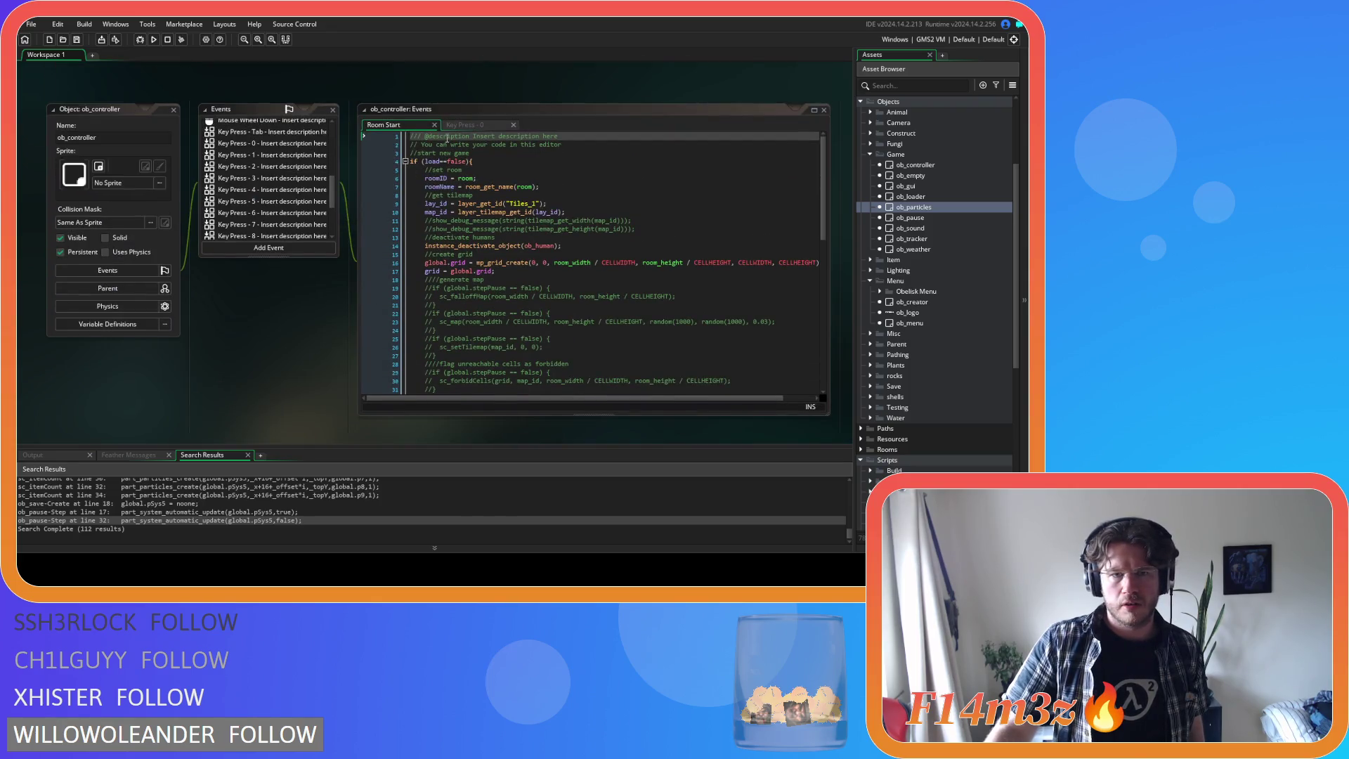
click(267, 142)
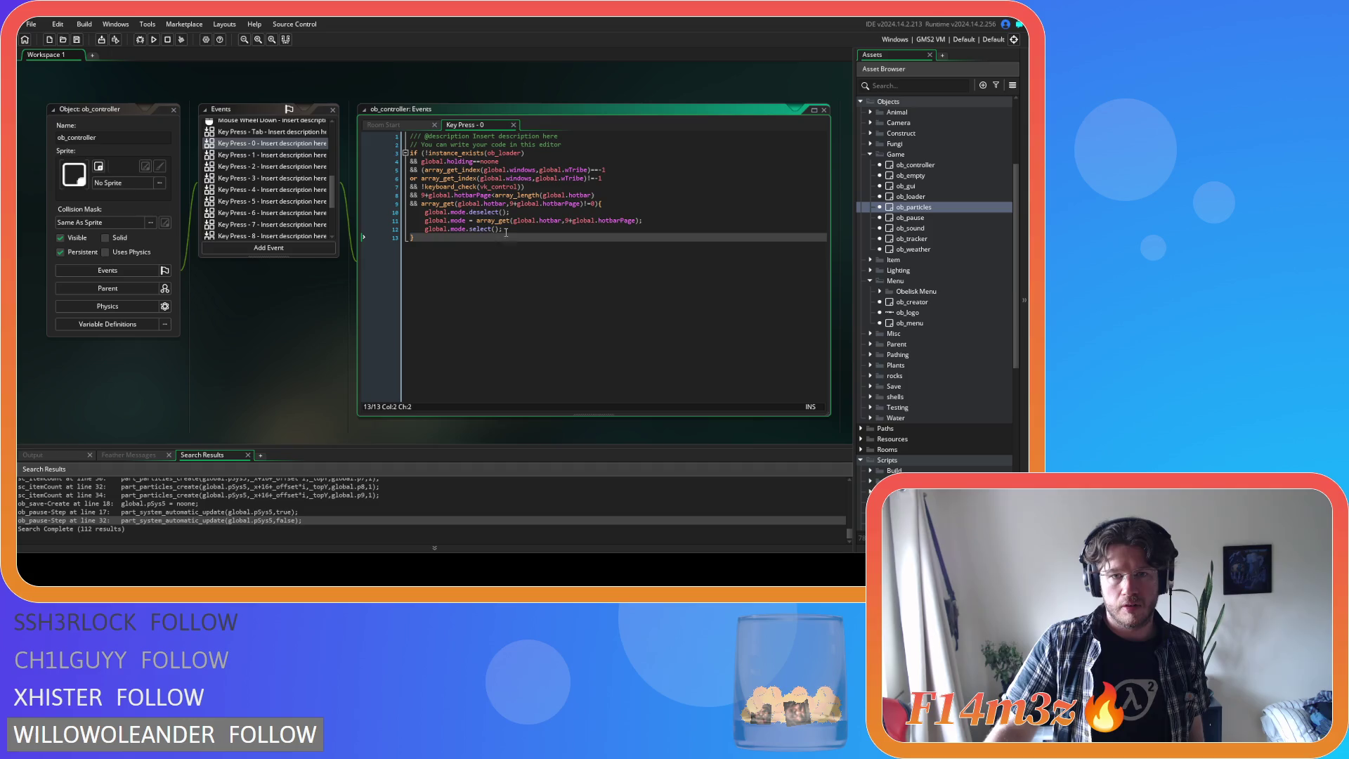
click(512, 232)
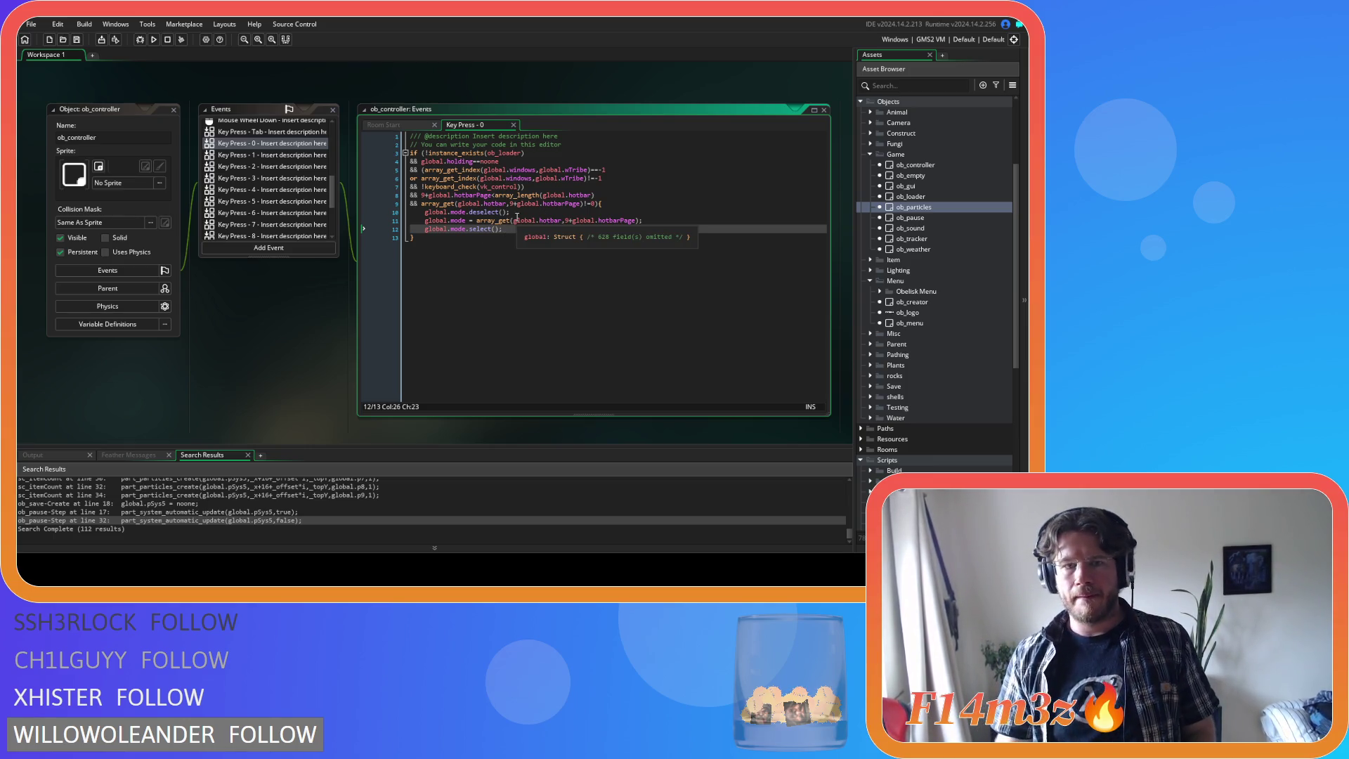
drag(511, 212, 426, 212)
key(ctrl+c)
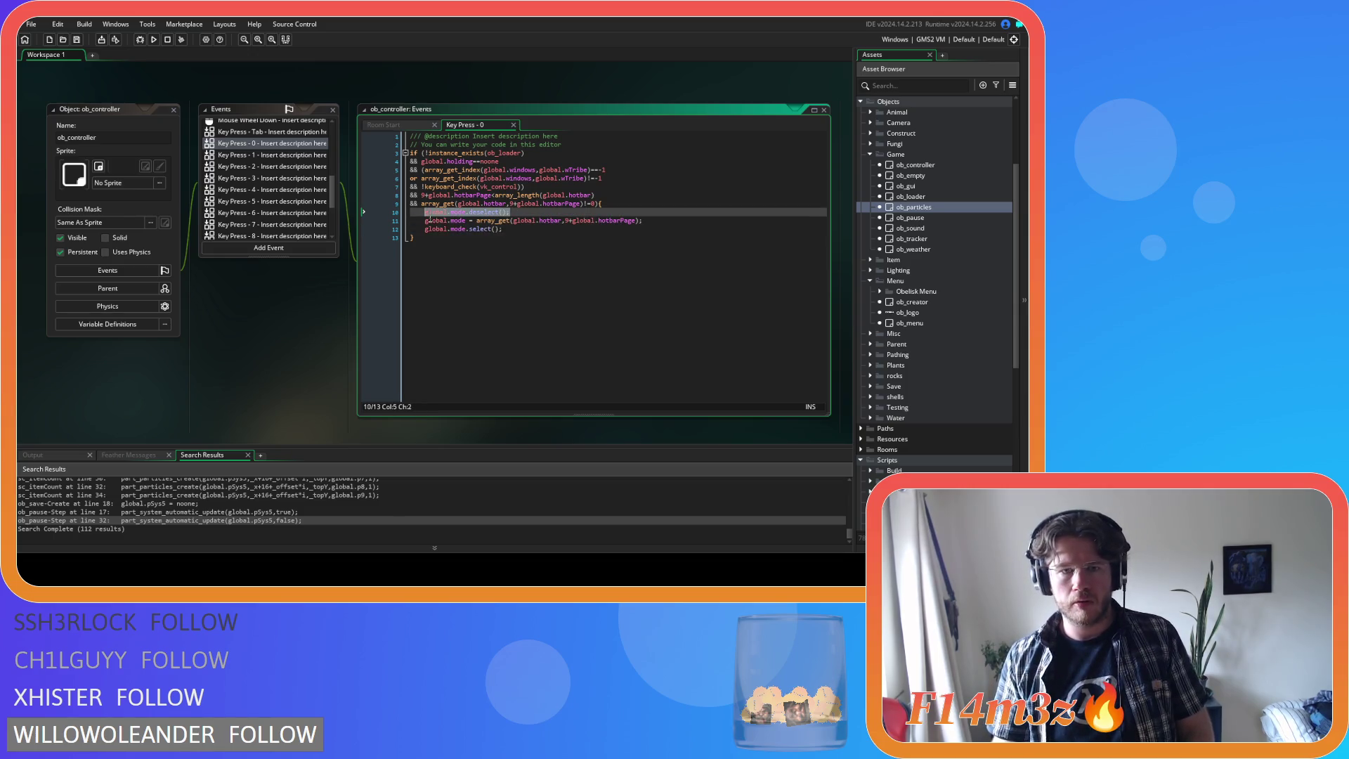
- Paste global.mode.deselect(); below the hotbar condition in Key Press 1 through 4
click(272, 155)
click(627, 206)
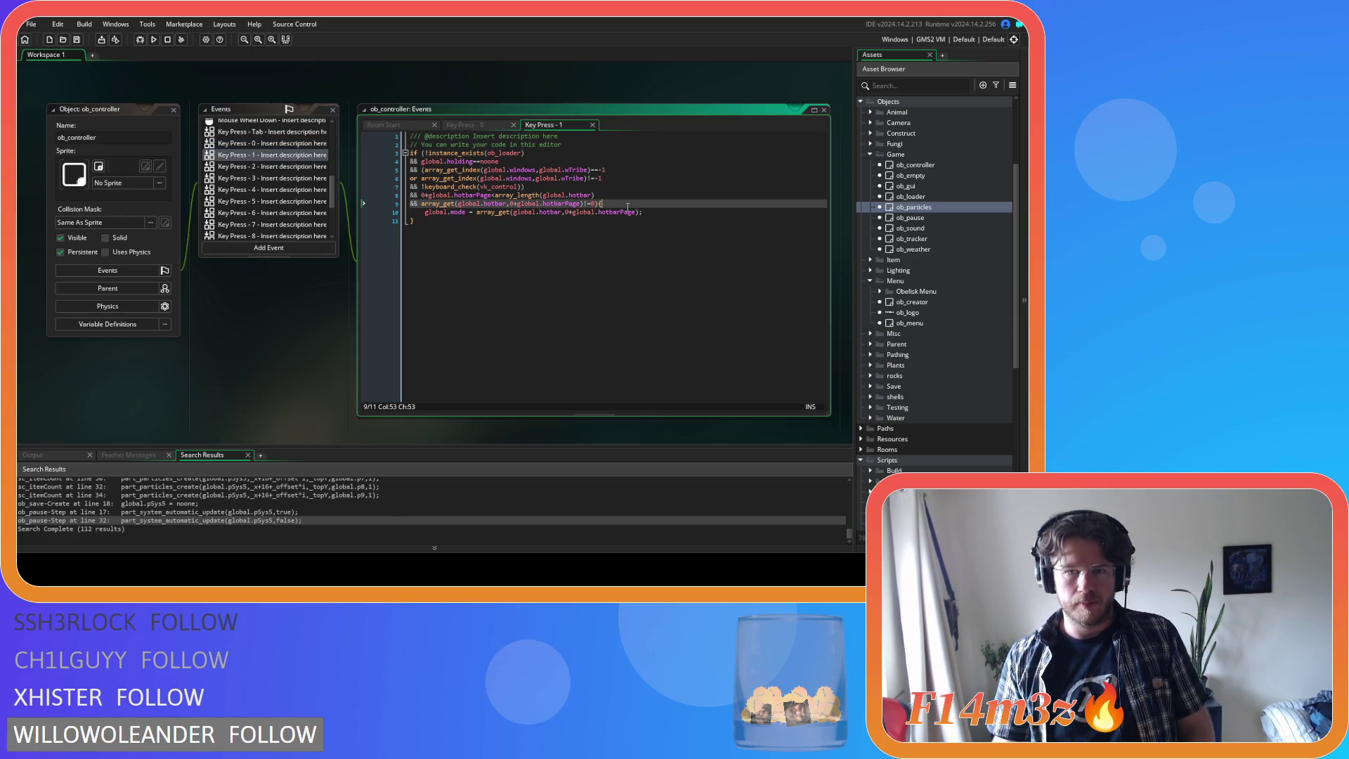
key(Return)
key(ctrl+v)
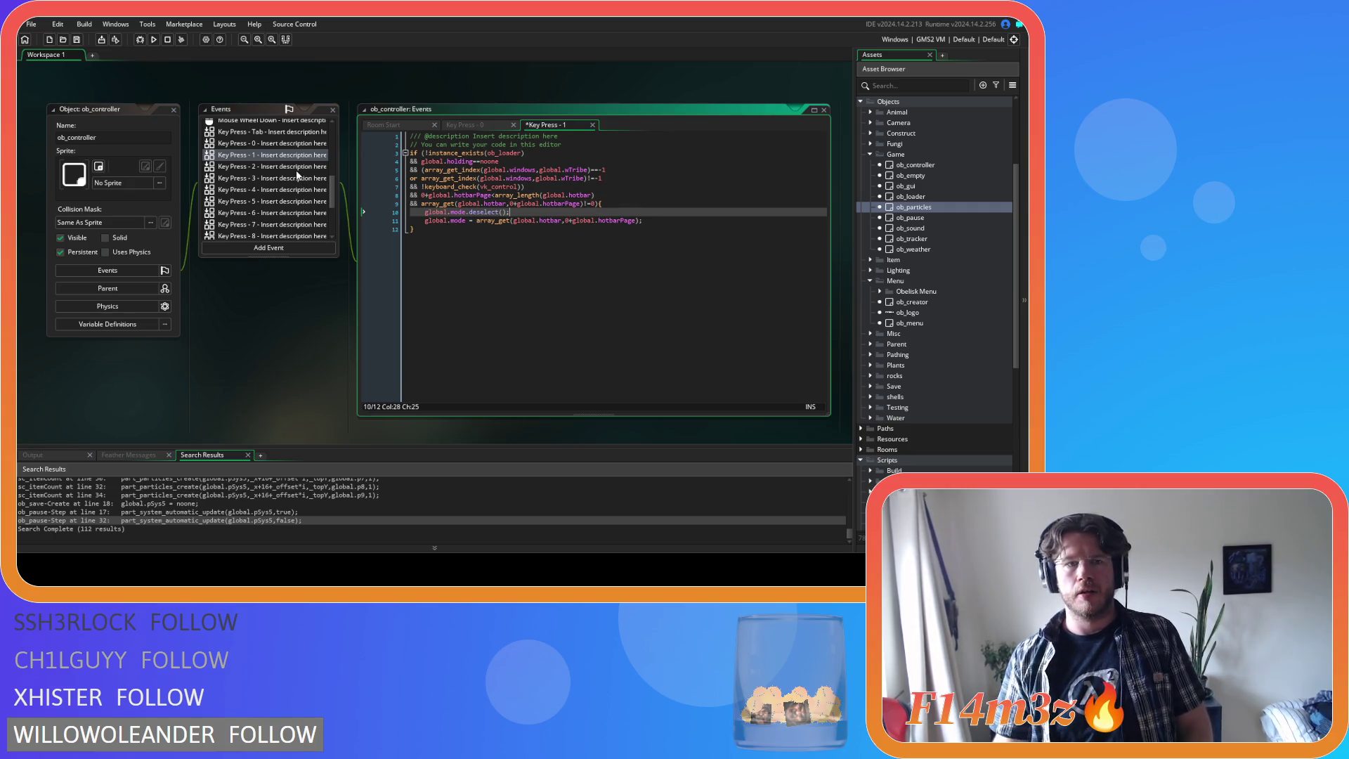
click(294, 167)
click(632, 204)
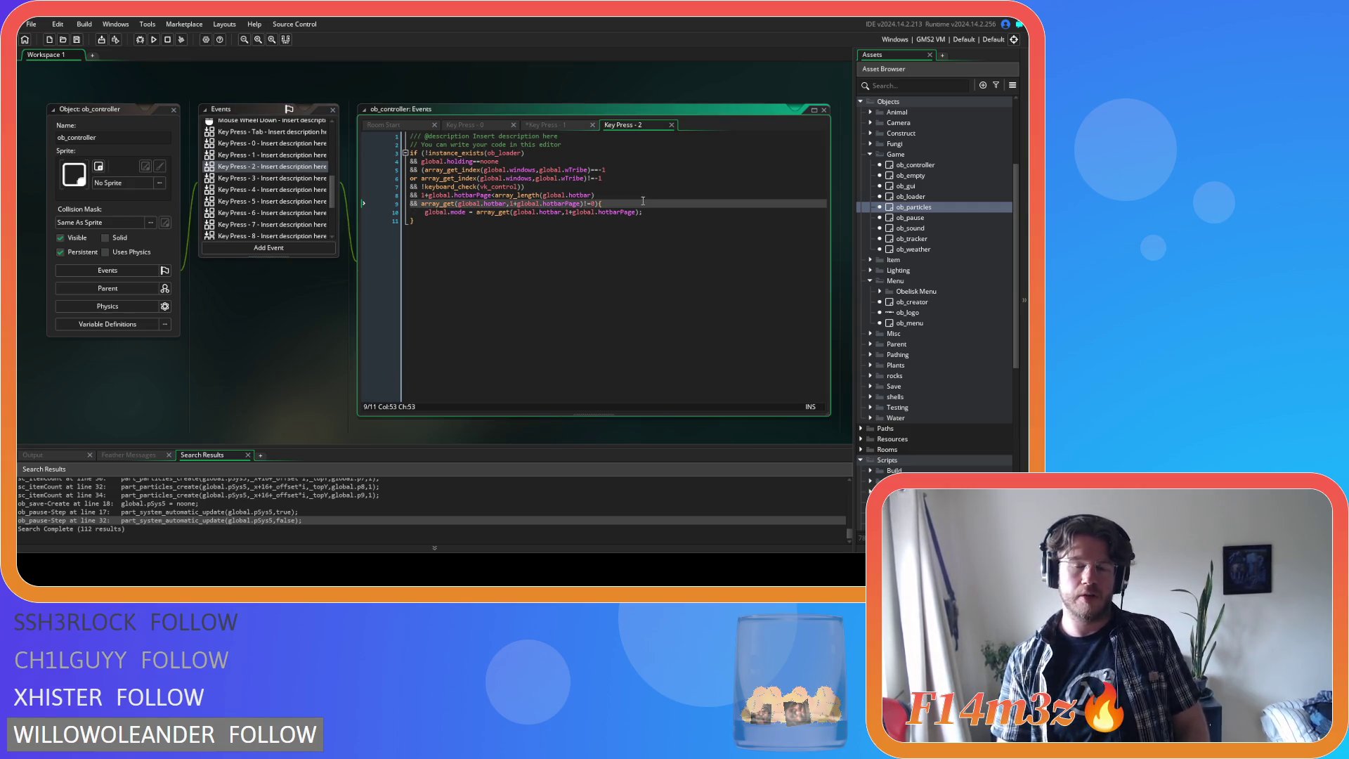
key(Return)
key(ctrl+v)
click(267, 179)
click(612, 204)
key(Return)
key(ctrl+v)
click(267, 190)
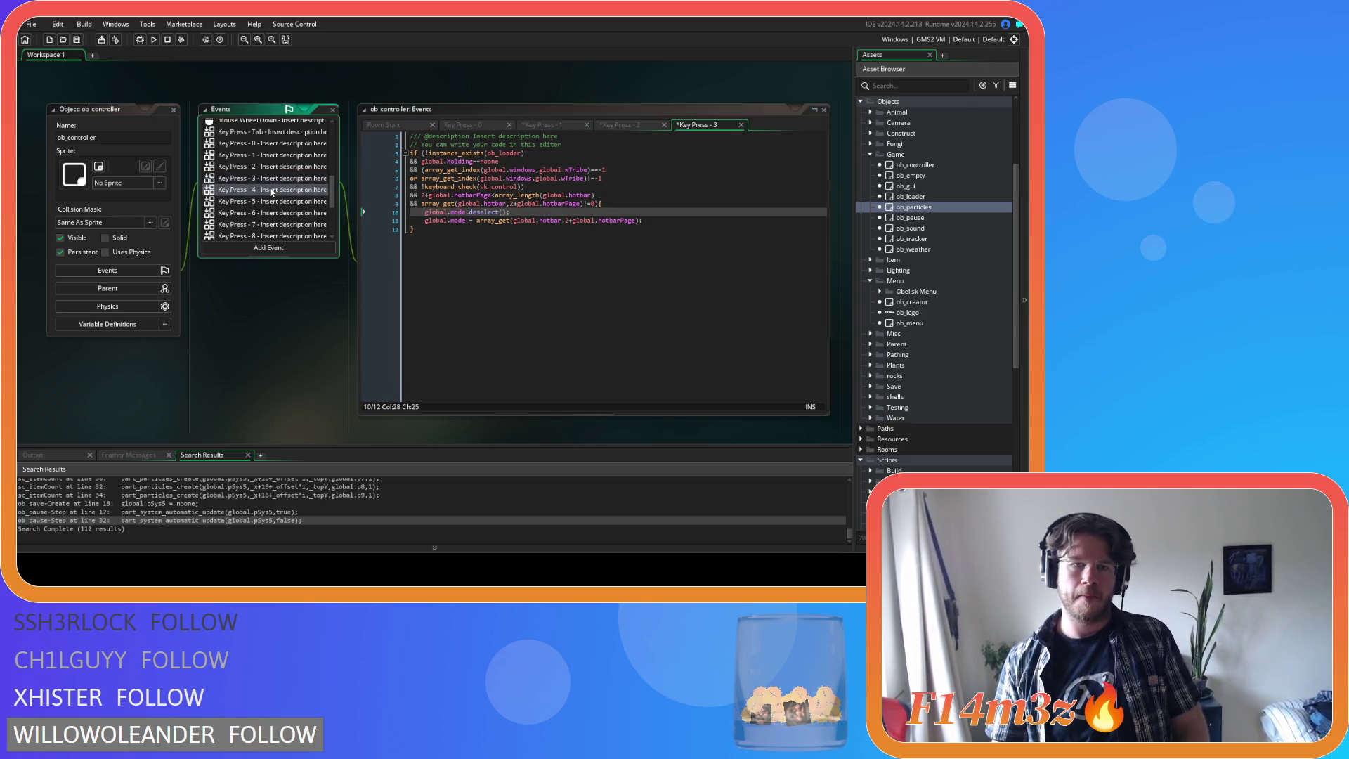
click(615, 204)
key(Return)
key(ctrl+v)
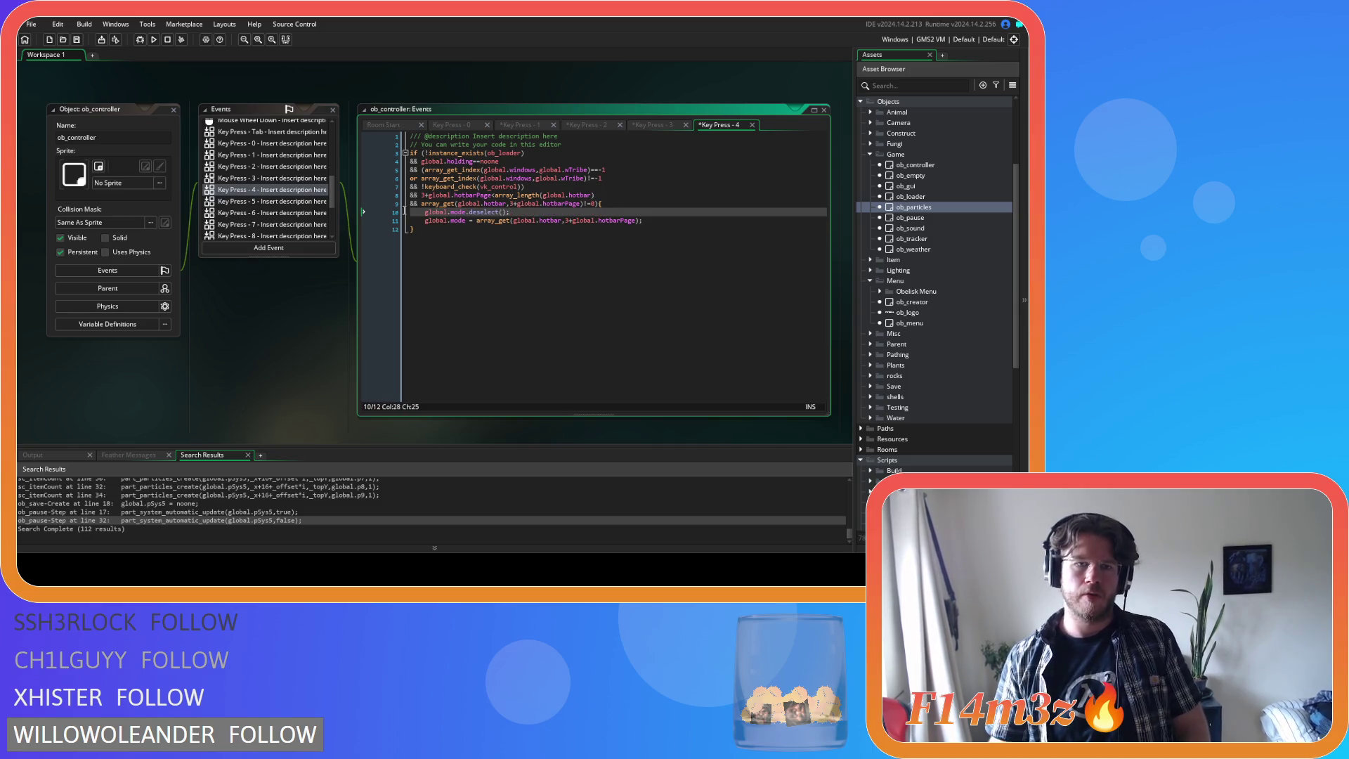
- Paste global.mode.deselect(); below the hotbar condition in Key Press 5 through 9
click(267, 202)
click(592, 205)
key(Return)
key(ctrl+v)
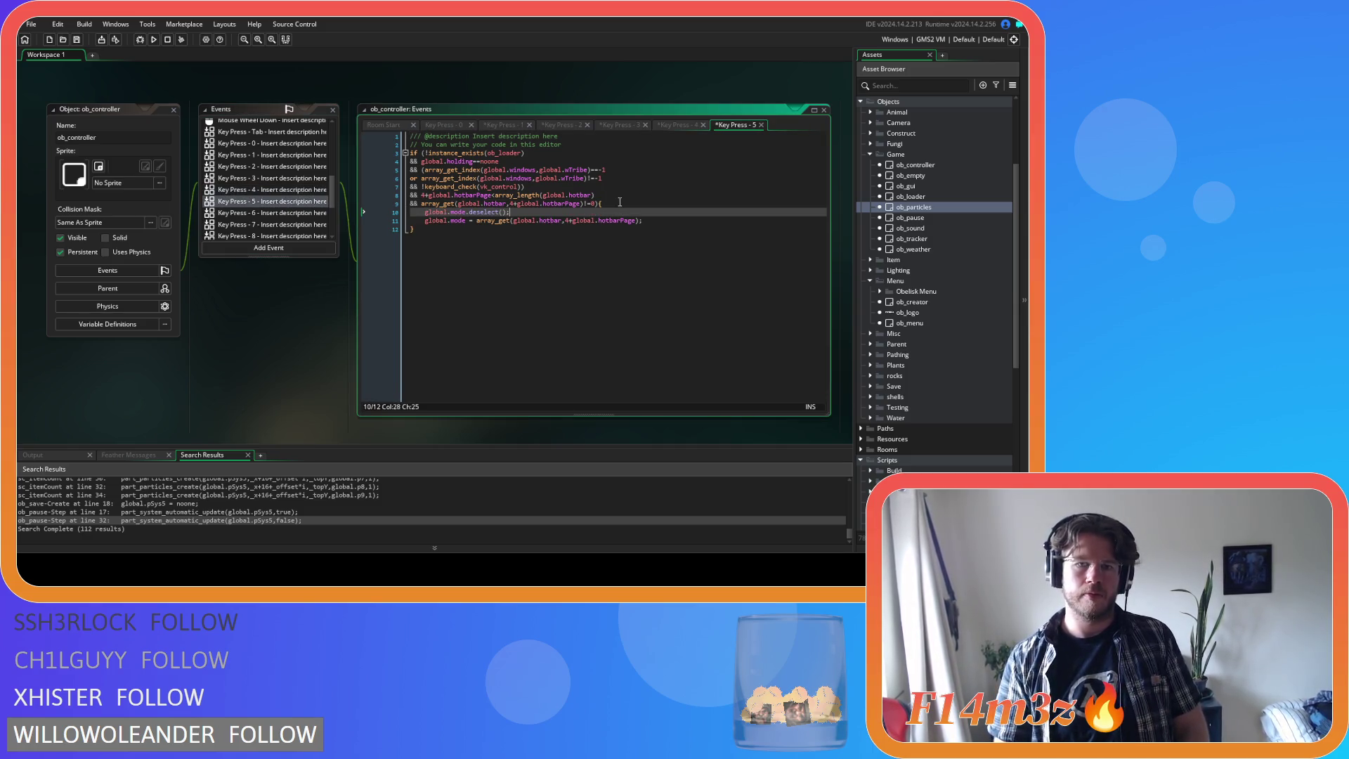
click(262, 214)
click(632, 204)
key(Return)
key(ctrl+v)
click(279, 227)
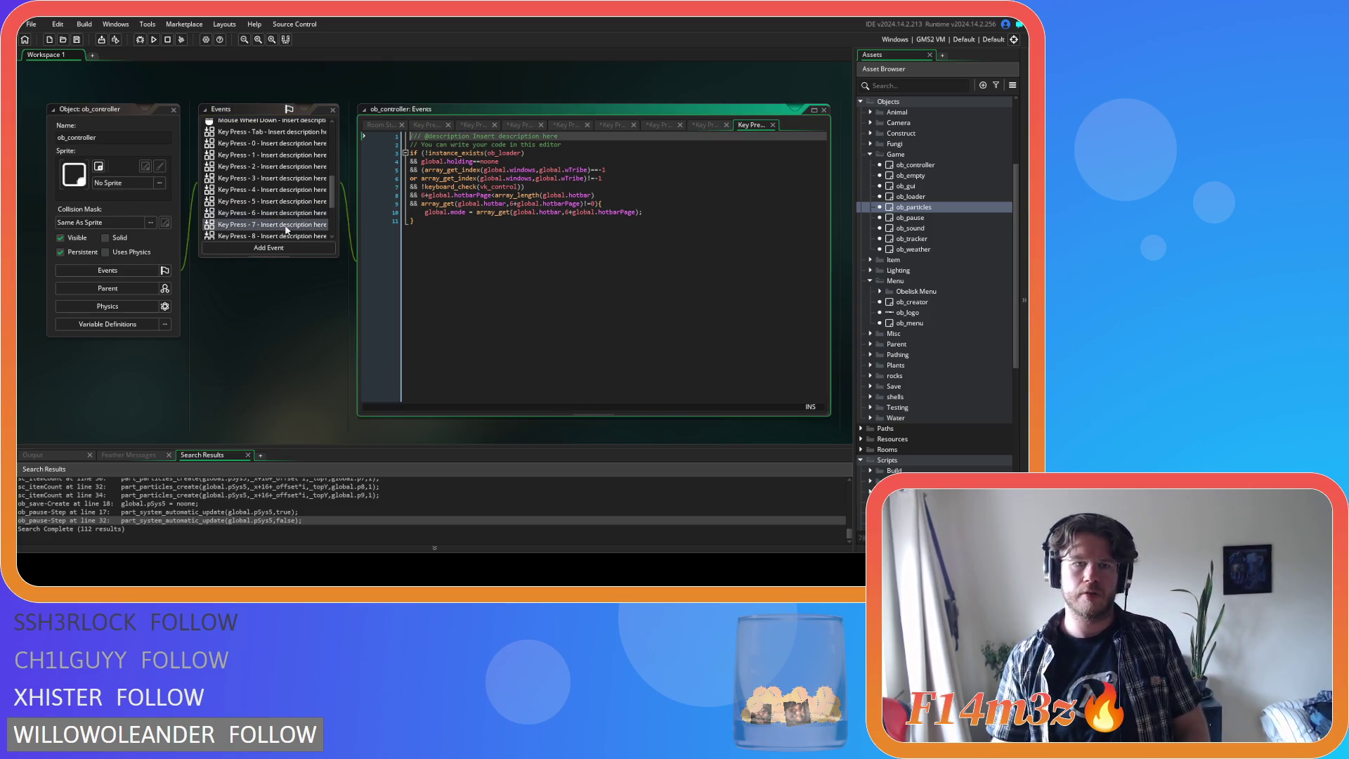
click(619, 200)
click(614, 203)
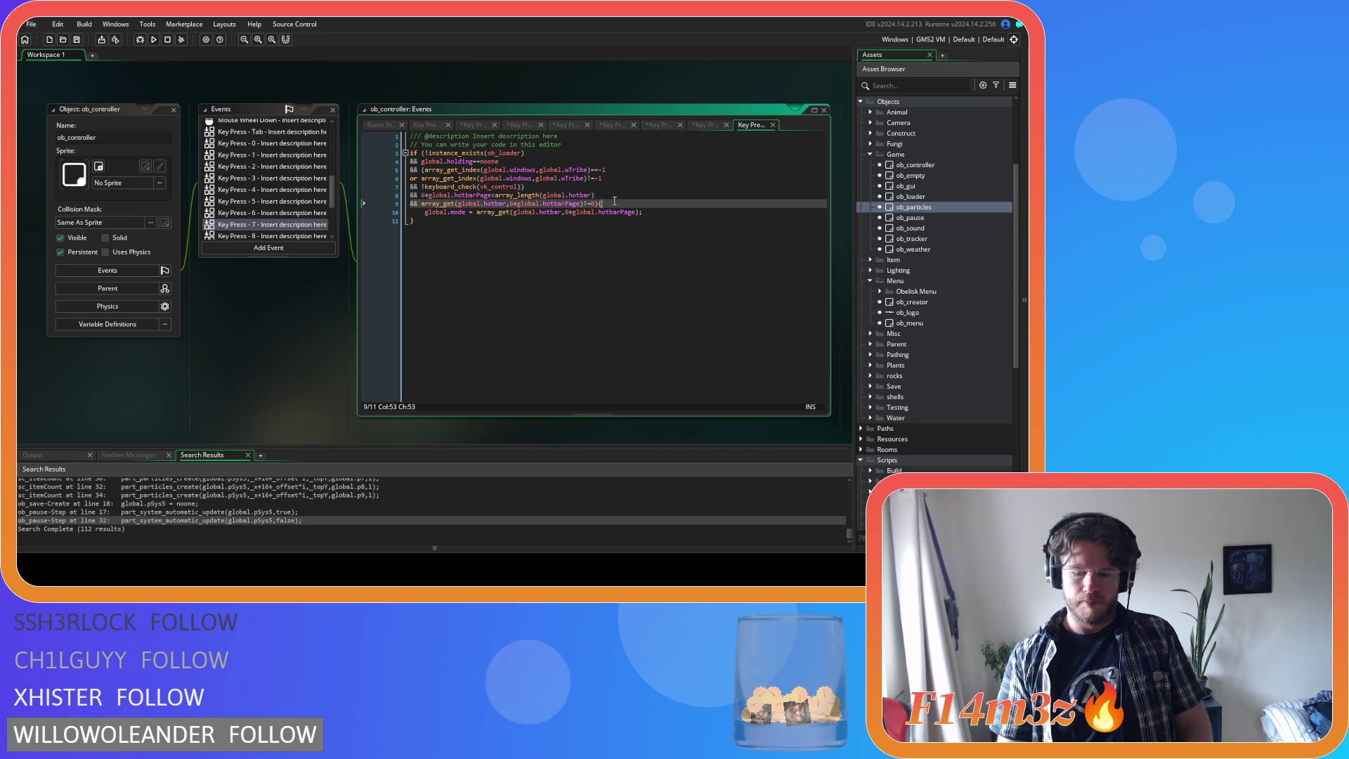
key(Return)
key(ctrl+v)
scroll(297, 226, down, 1)
click(297, 215)
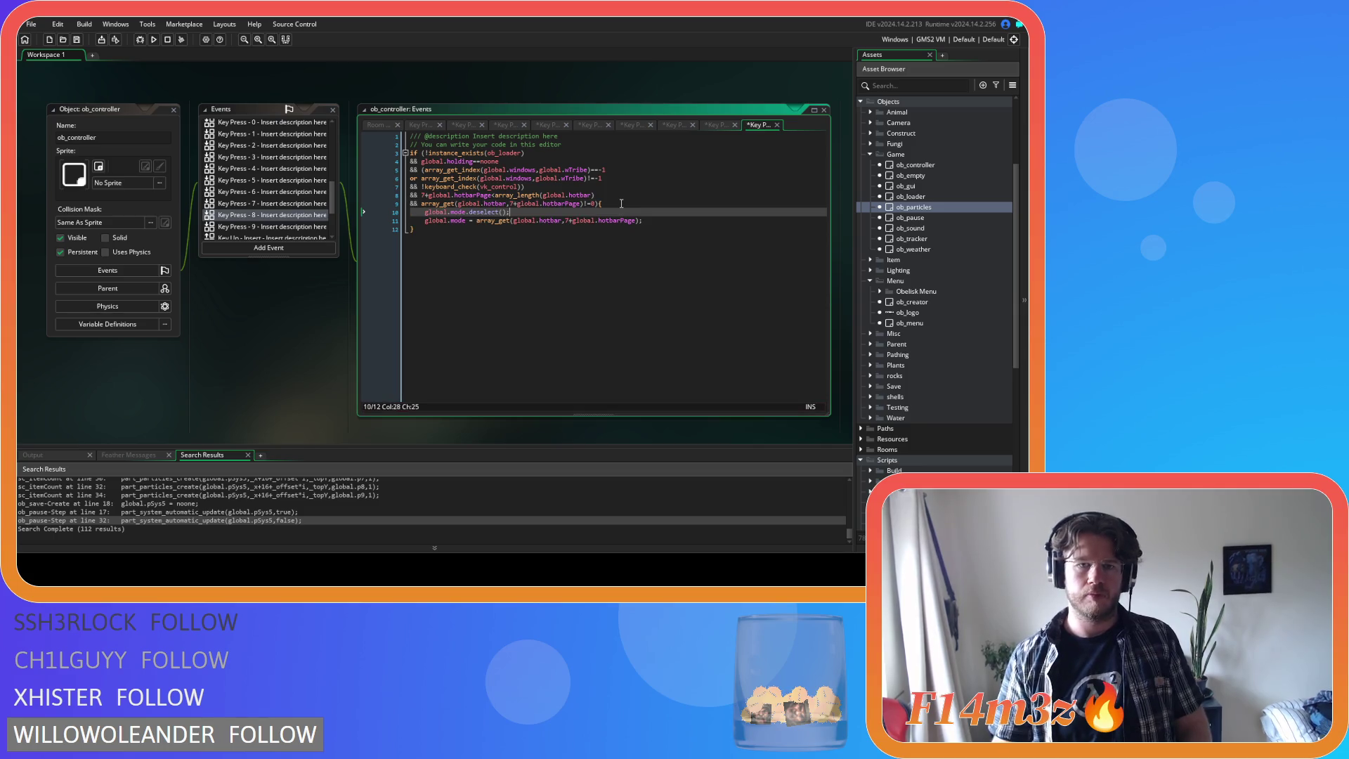
click(307, 227)
click(614, 204)
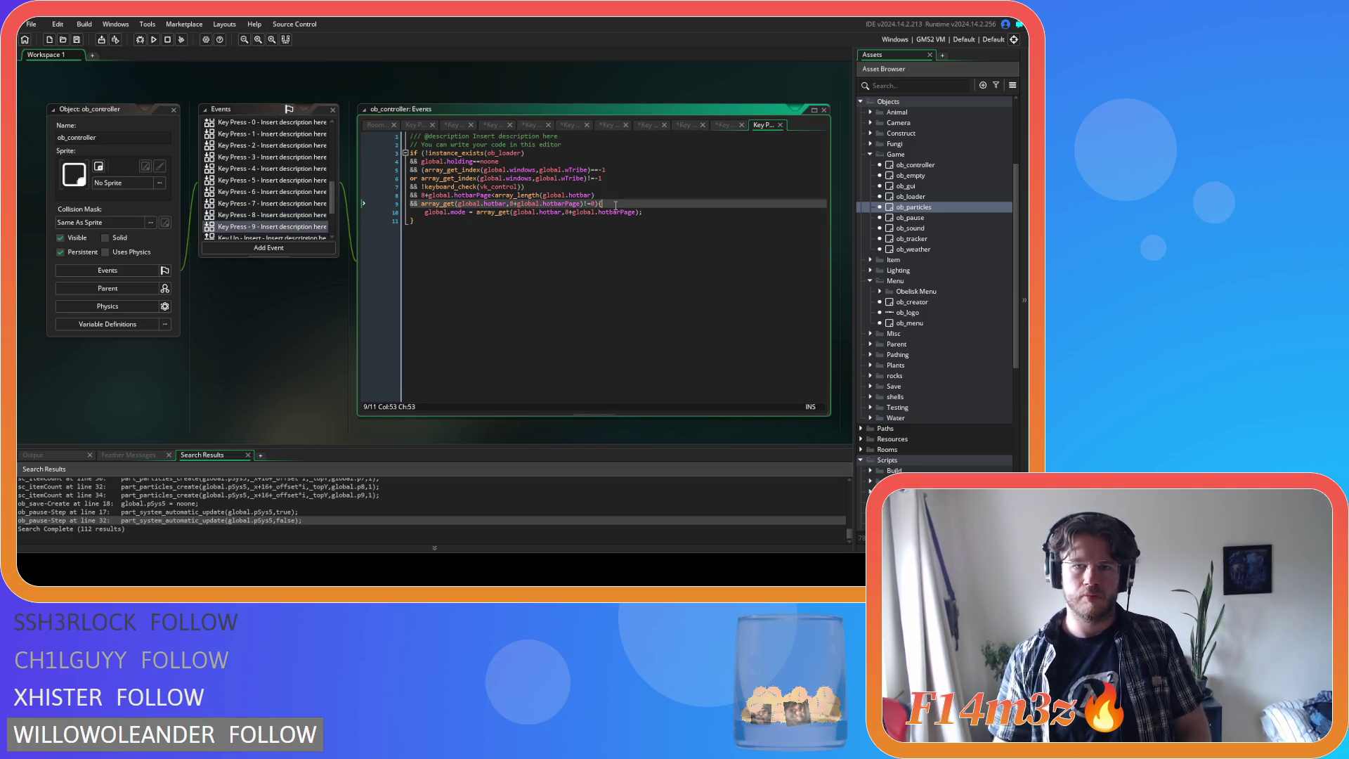
key(Return)
text(global.mode.deselect();)
- Copy global.mode.select(); from Key Press - 0 and add it after the mode assignment in Key Press 1–4
click(414, 124)
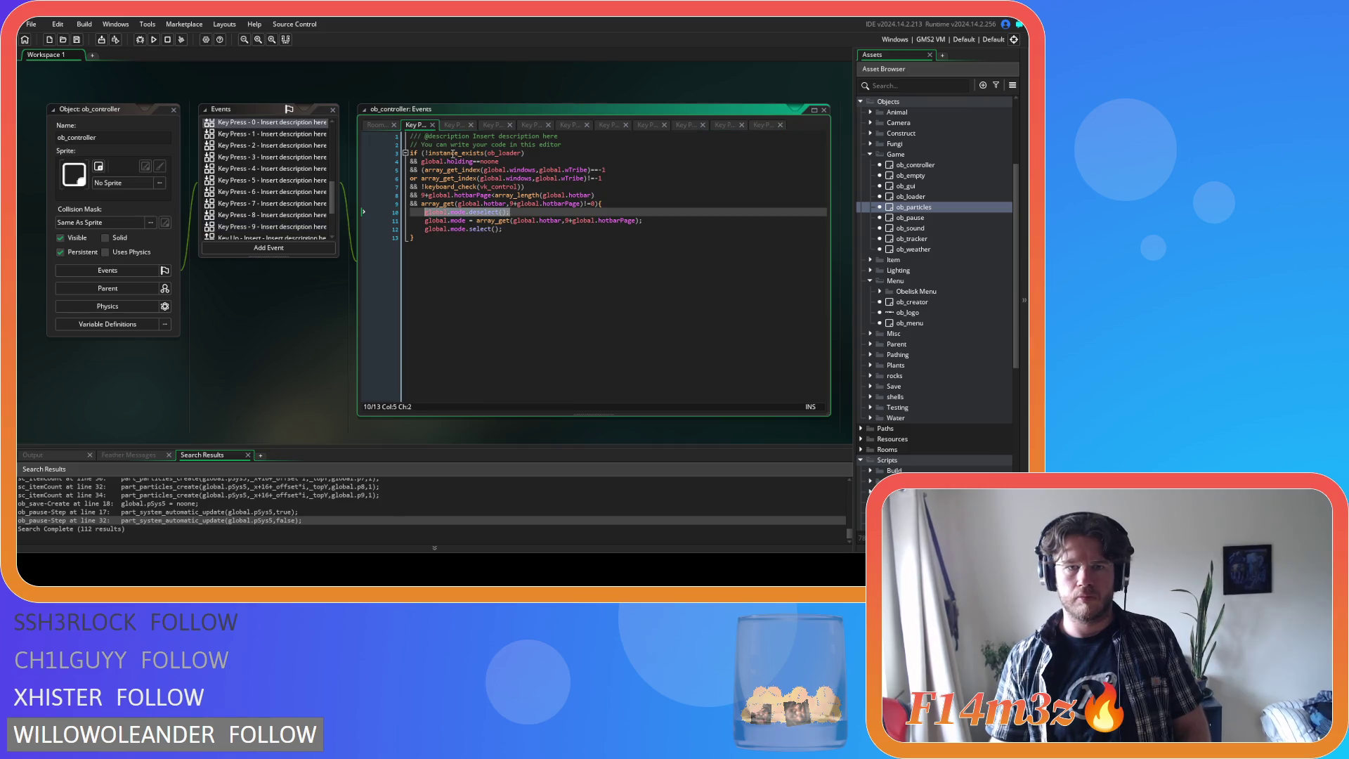
drag(515, 231, 424, 229)
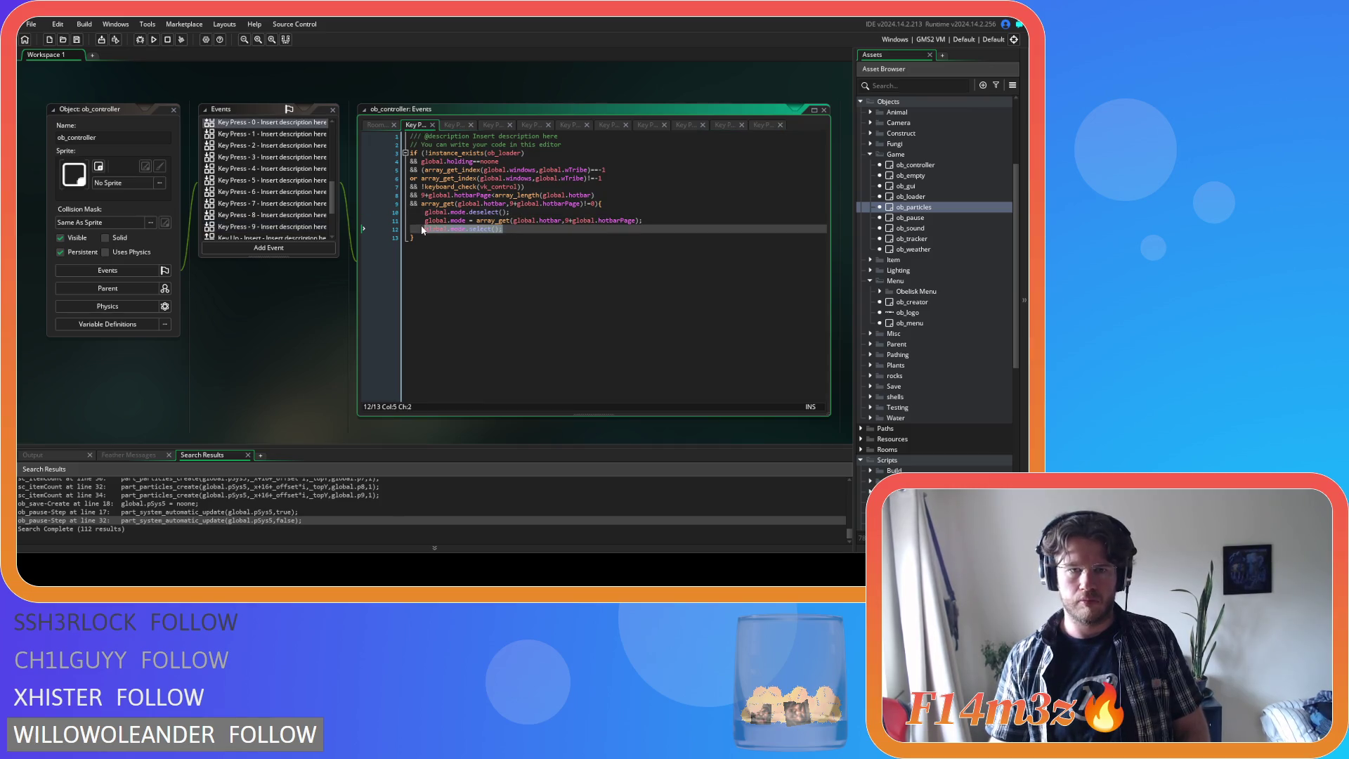
click(453, 125)
click(644, 220)
key(Return)
text(global.mode.select();)
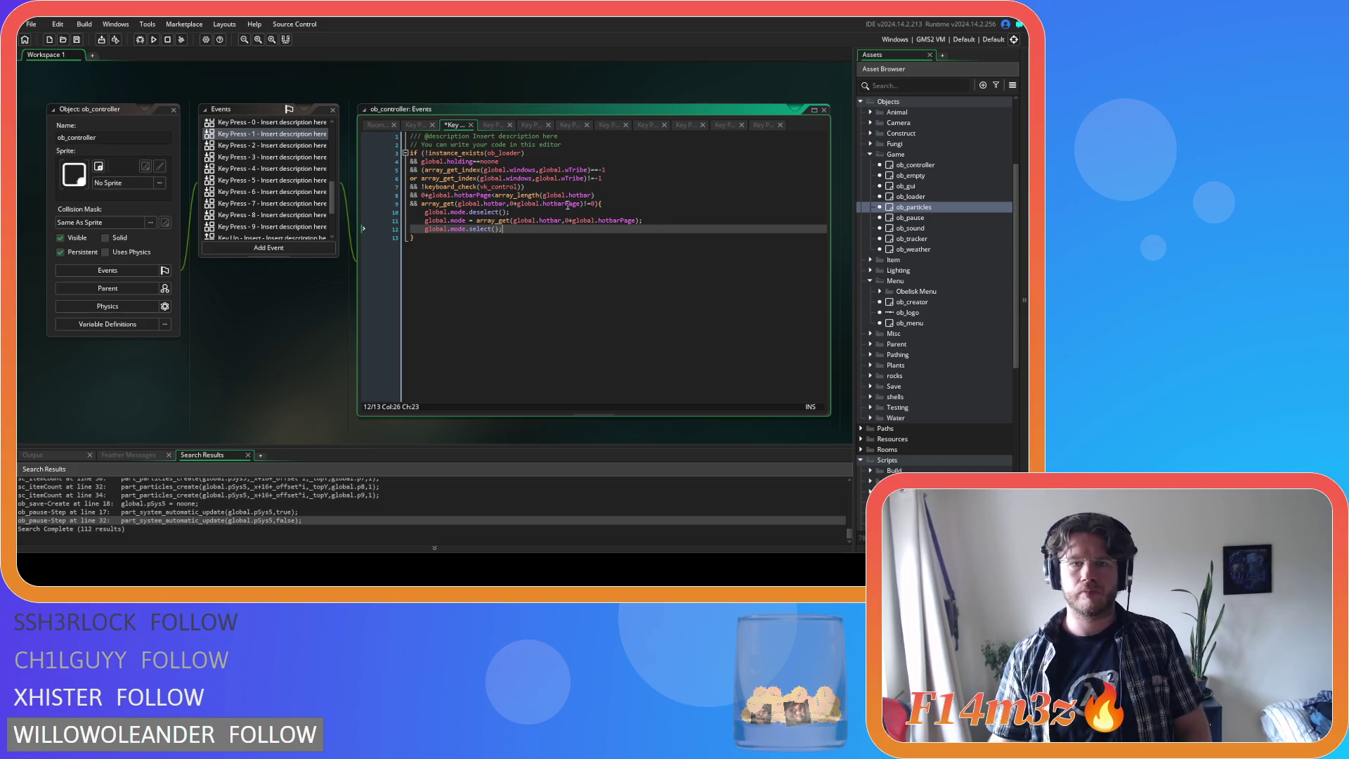
click(492, 124)
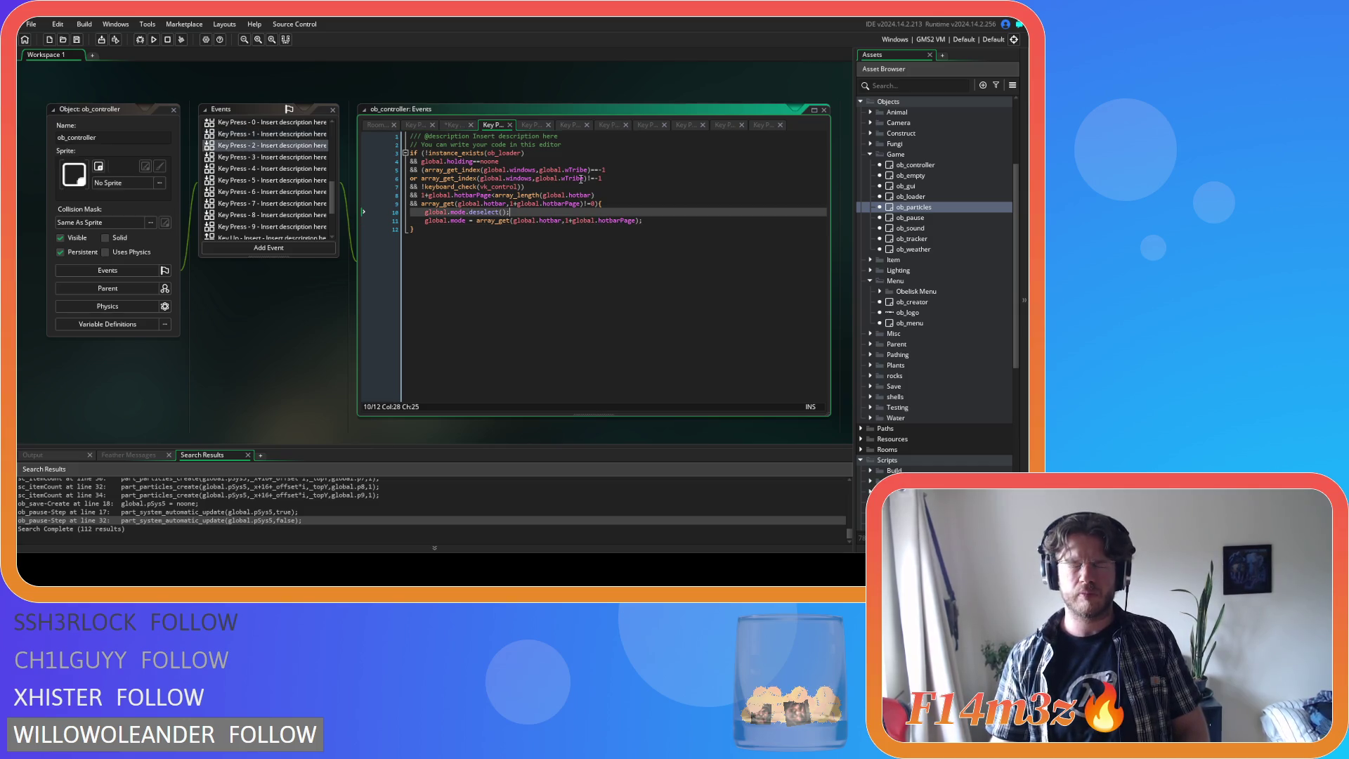
click(662, 222)
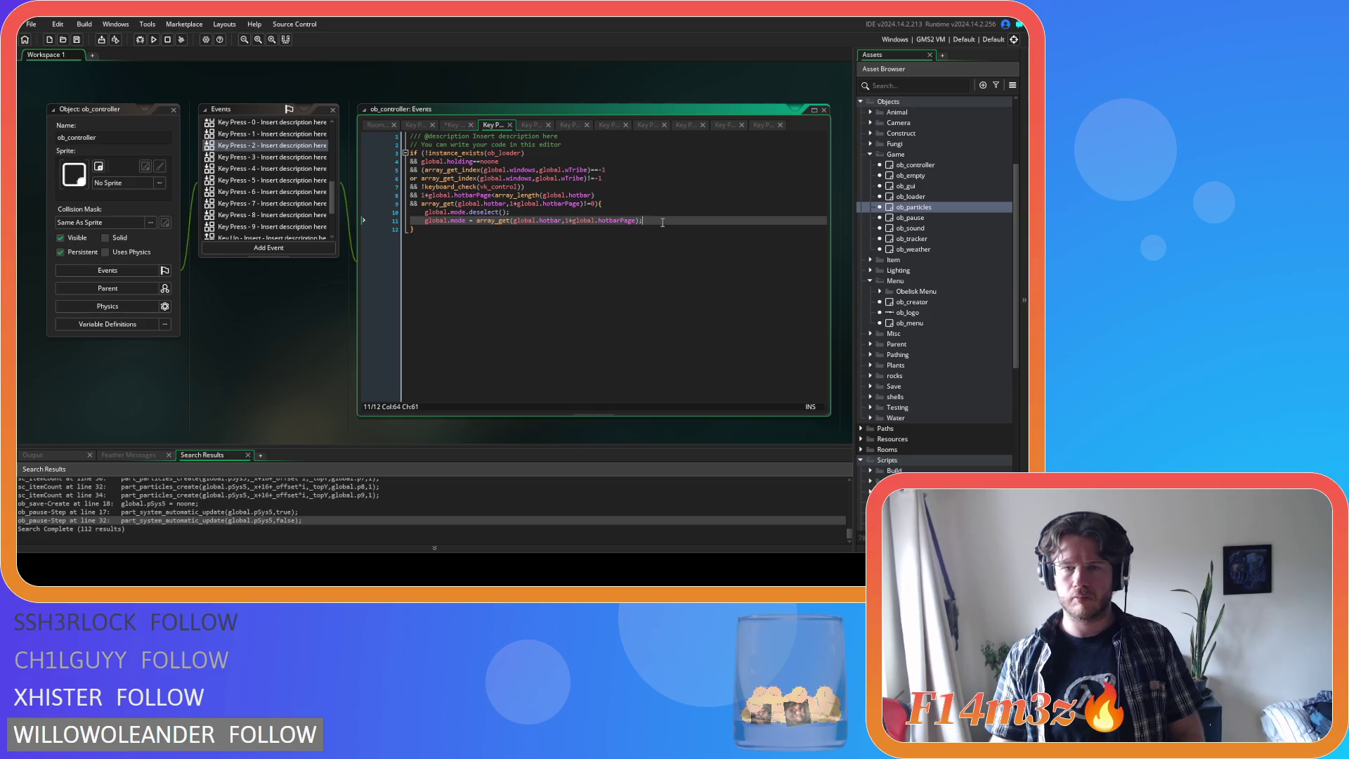
key(Return)
text(global.mode.select();)
click(534, 124)
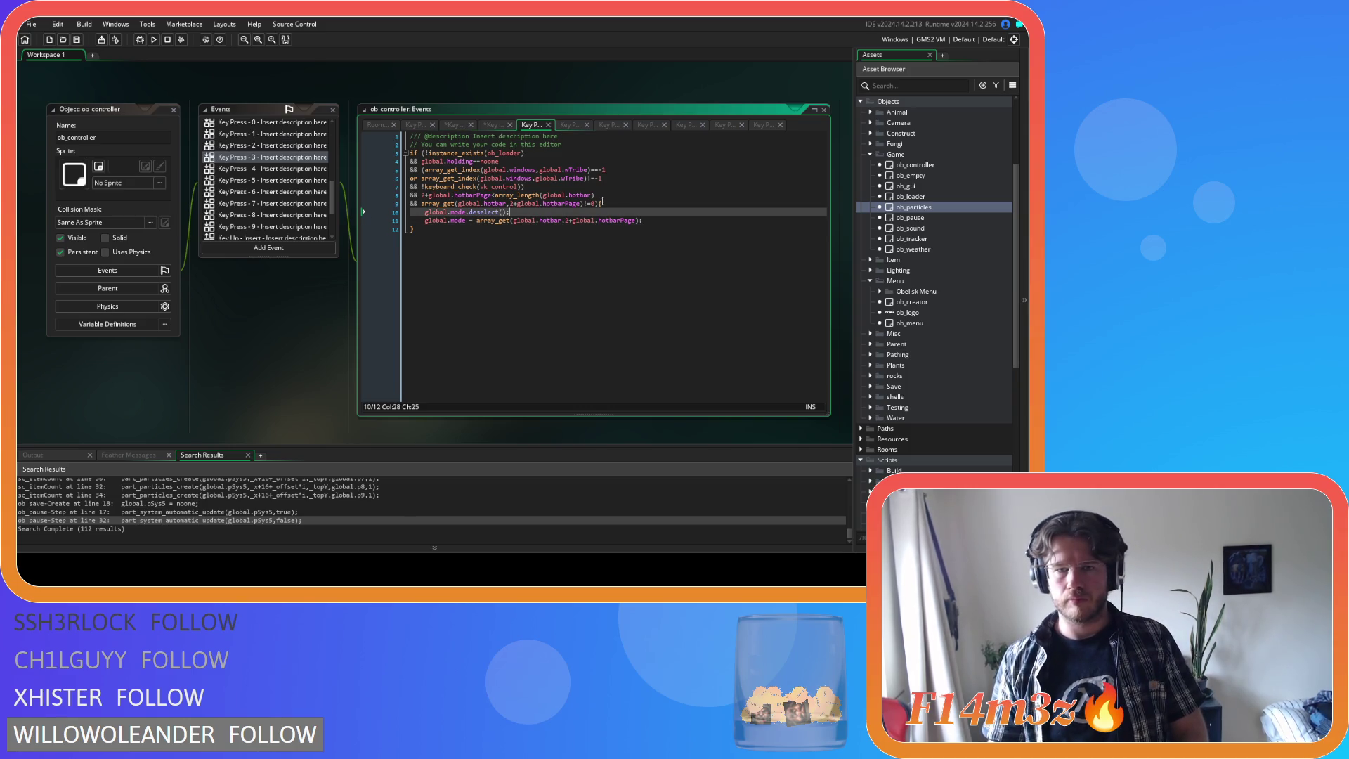
text(global.mode.select();)
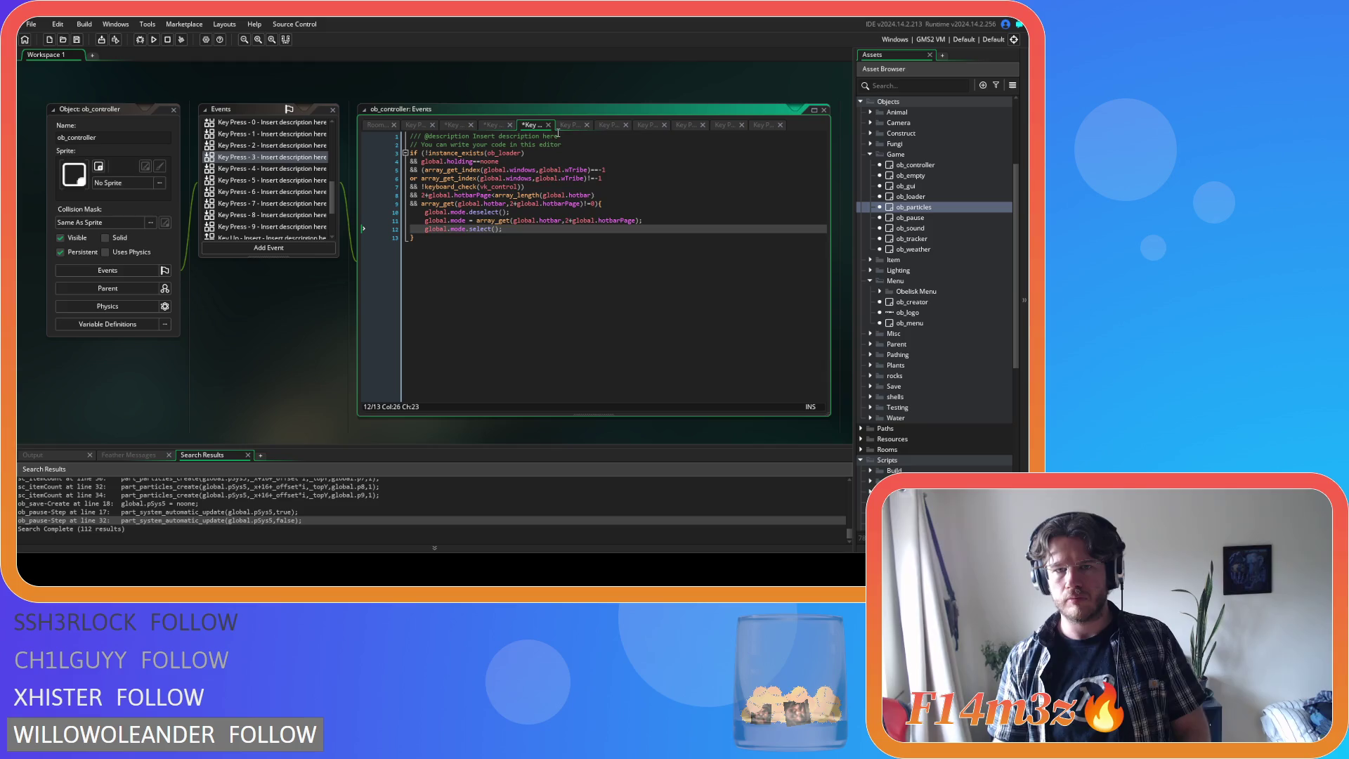
click(569, 125)
key(ctrl+v)
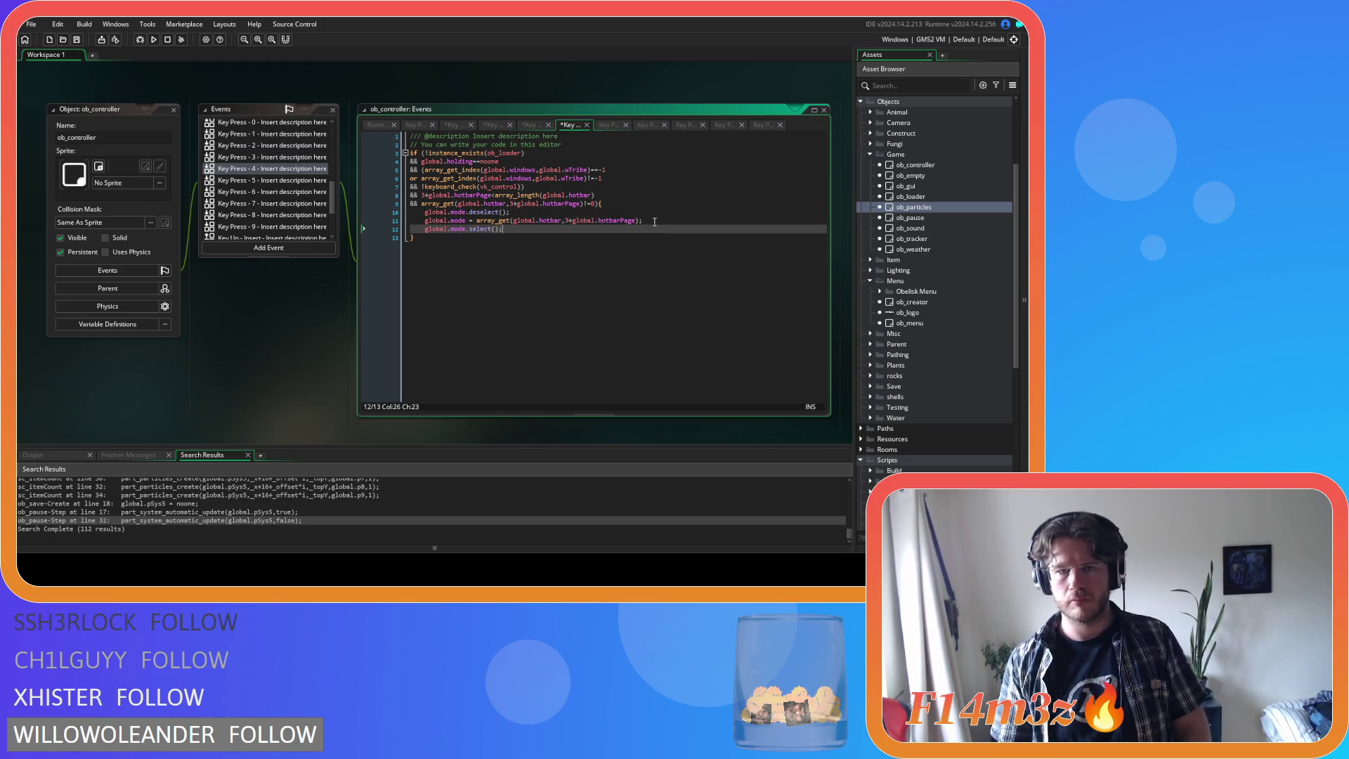
- Add global.mode.select(); after the mode assignment in Key Press 5–9, then save and run with F5
click(603, 125)
click(645, 220)
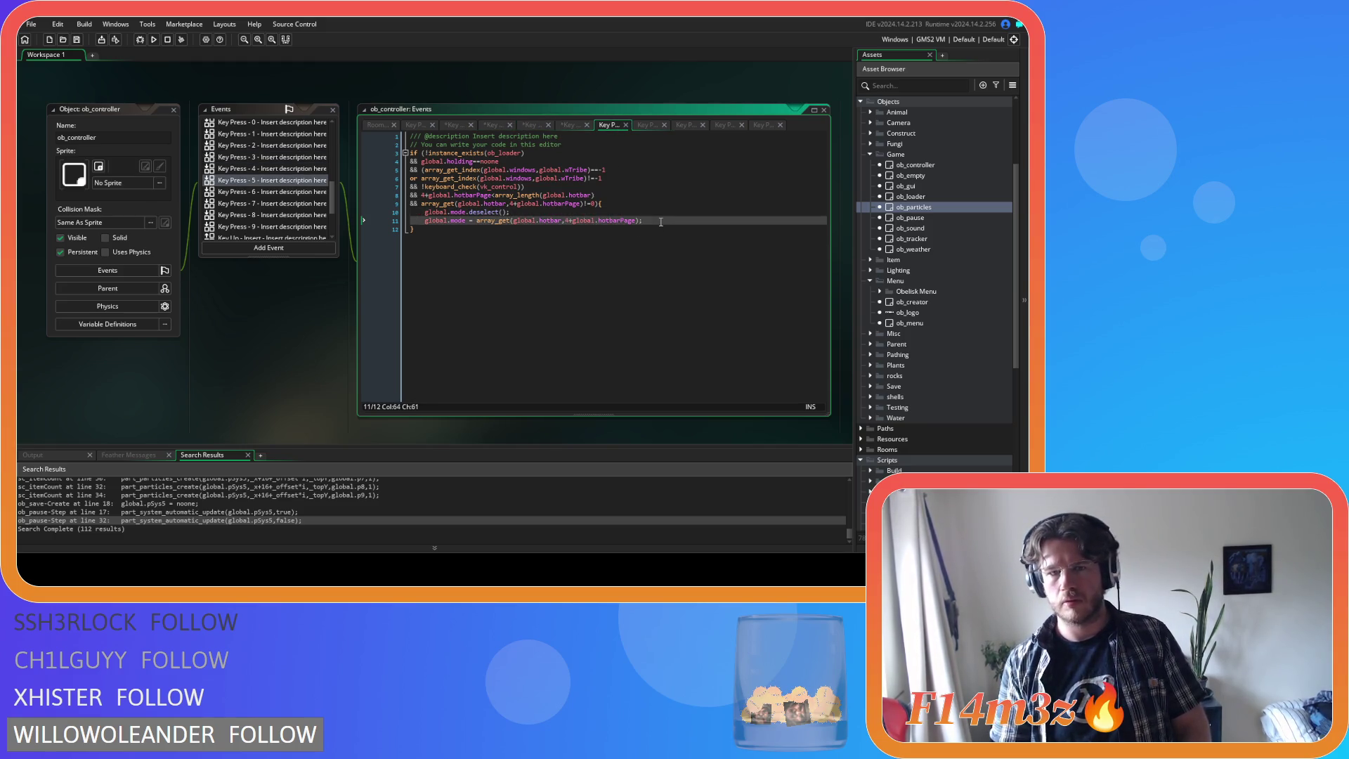
text(global.mode.select();)
click(642, 125)
click(645, 220)
key(ctrl+v)
click(689, 125)
click(665, 222)
key(Return)
click(723, 127)
click(656, 221)
key(Return)
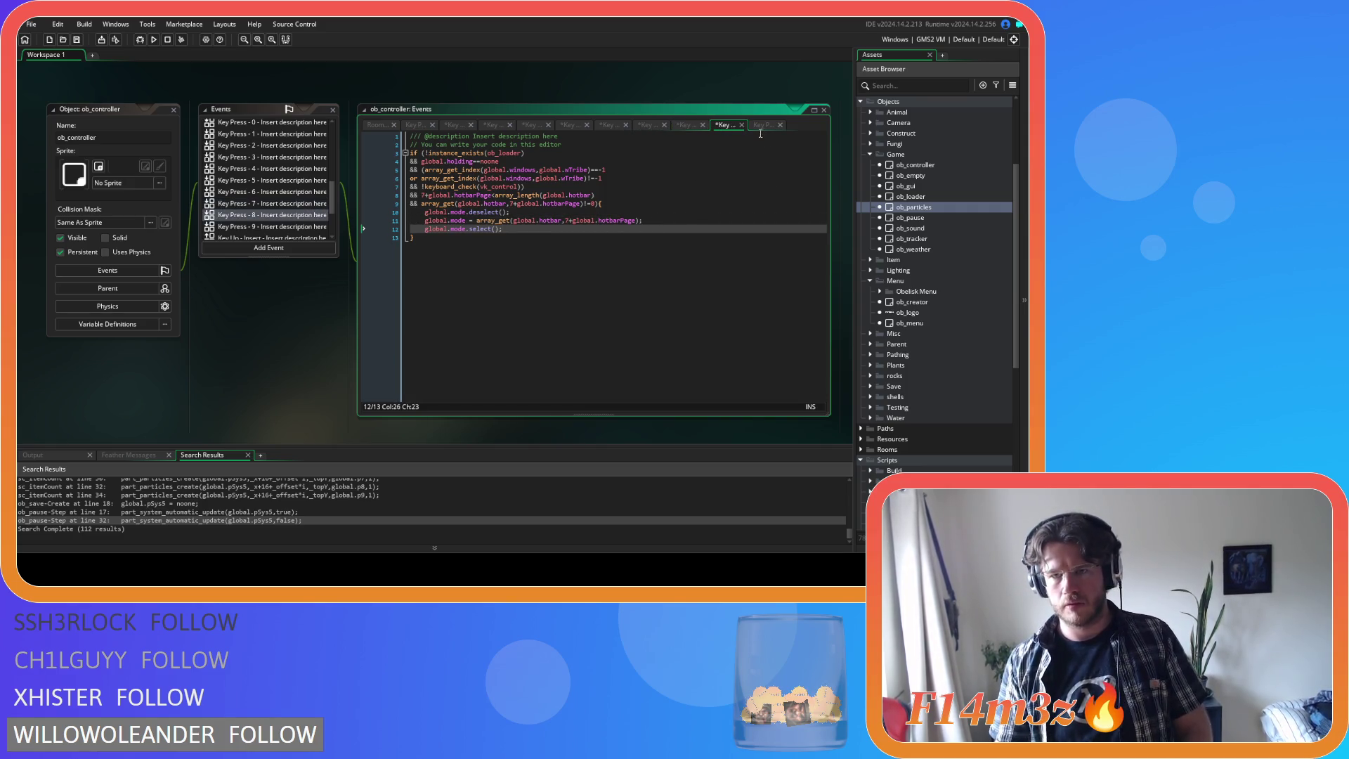
click(762, 125)
click(673, 226)
click(666, 222)
key(Return)
text(global.mode.select();)
key(F5)
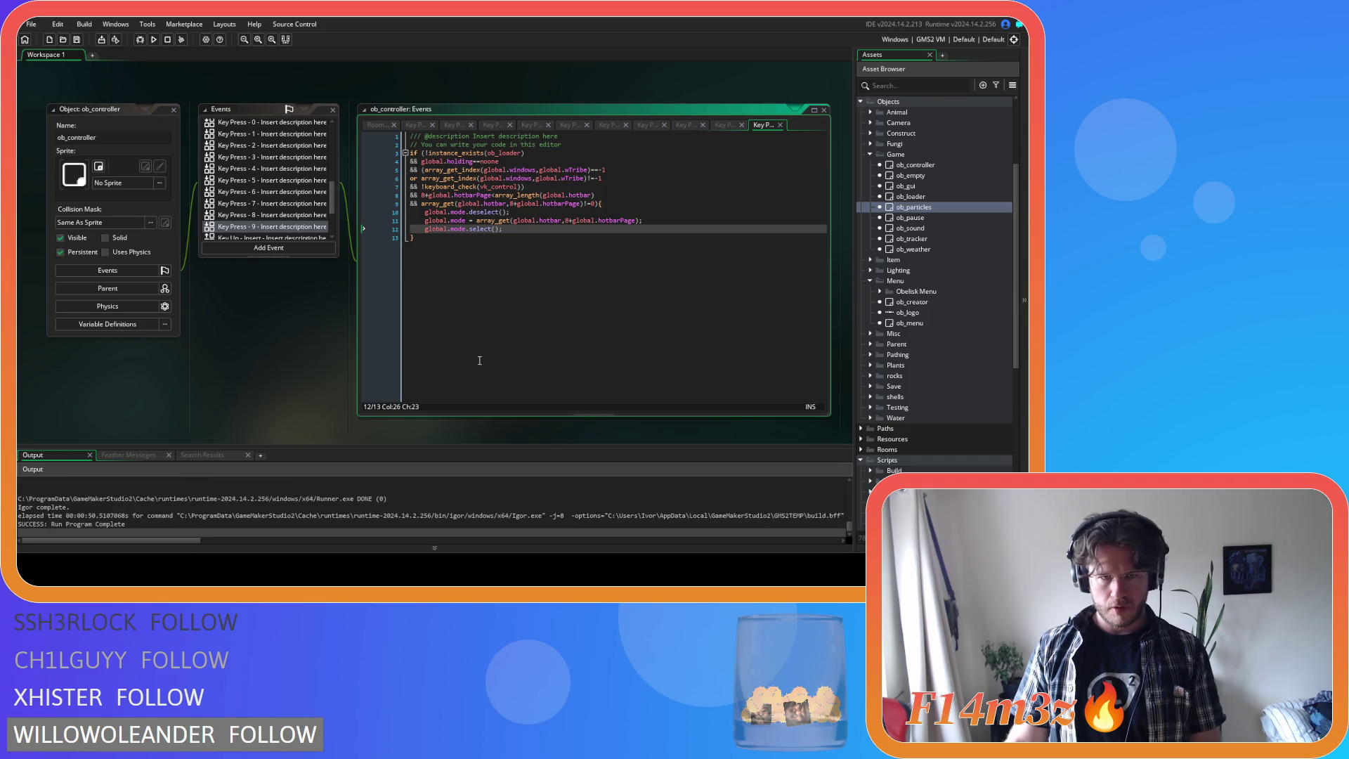
- After the test run completes, place the caret at the end of the Key Press - 9 code
click(487, 320)
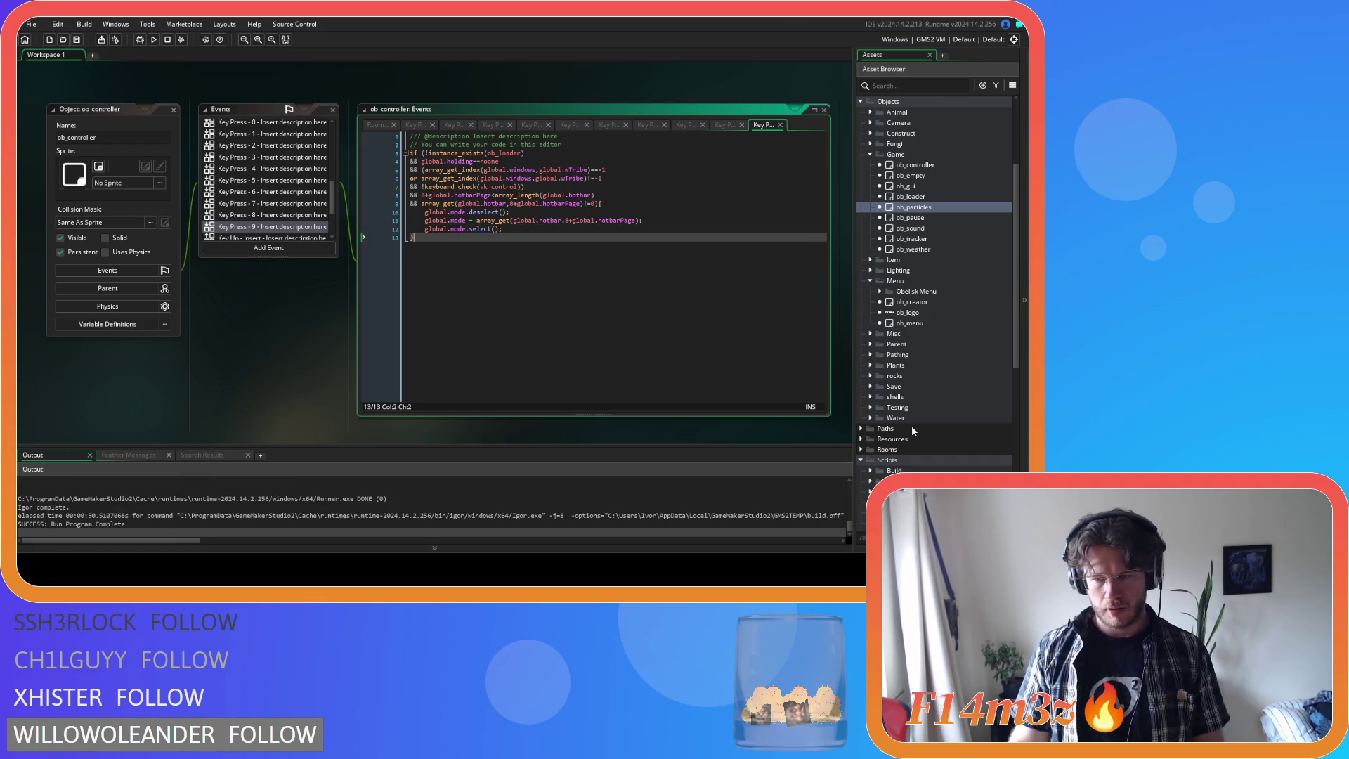
- Expand Scripts > GUI > Hotbar in the Asset Browser and open sc_hotbar
scroll(895, 388, down, 2)
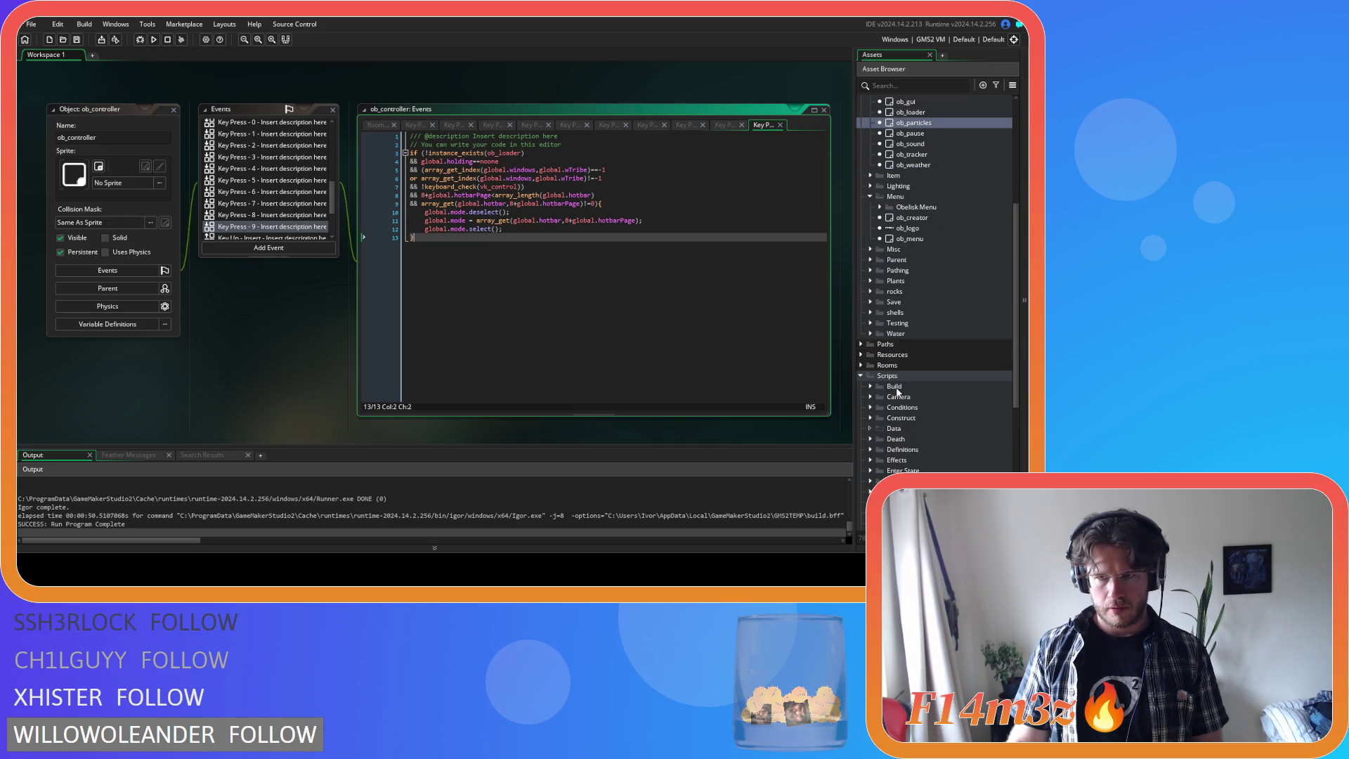
scroll(896, 391, up, 2)
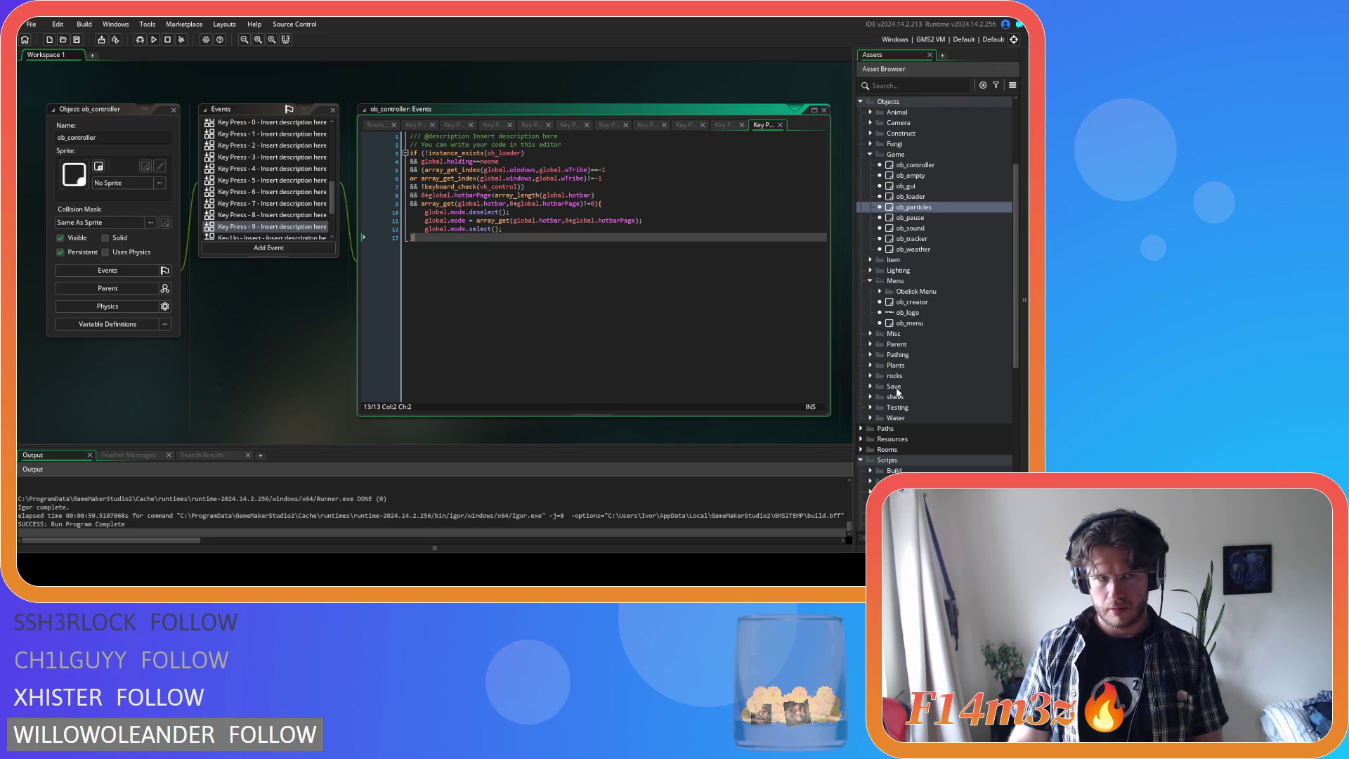
scroll(945, 328, down, 5)
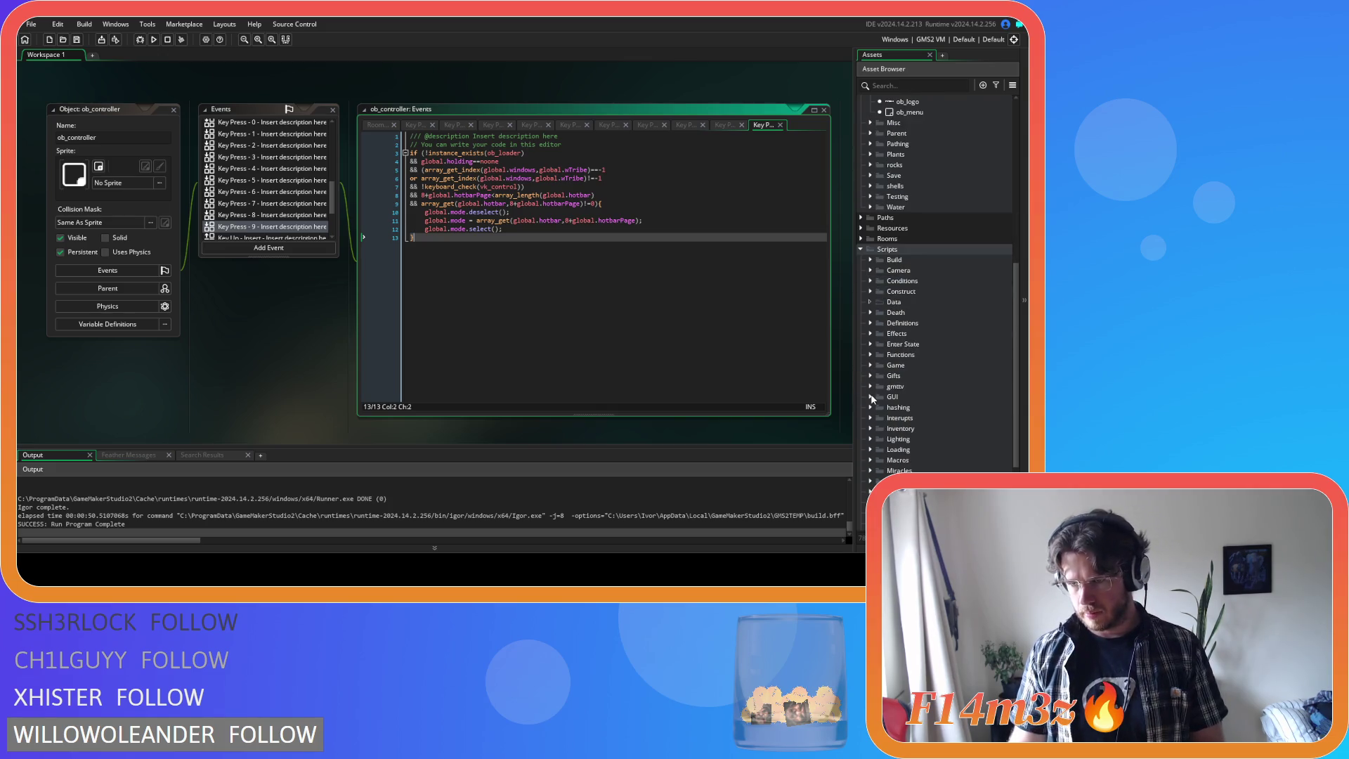
click(871, 395)
scroll(875, 391, down, 3)
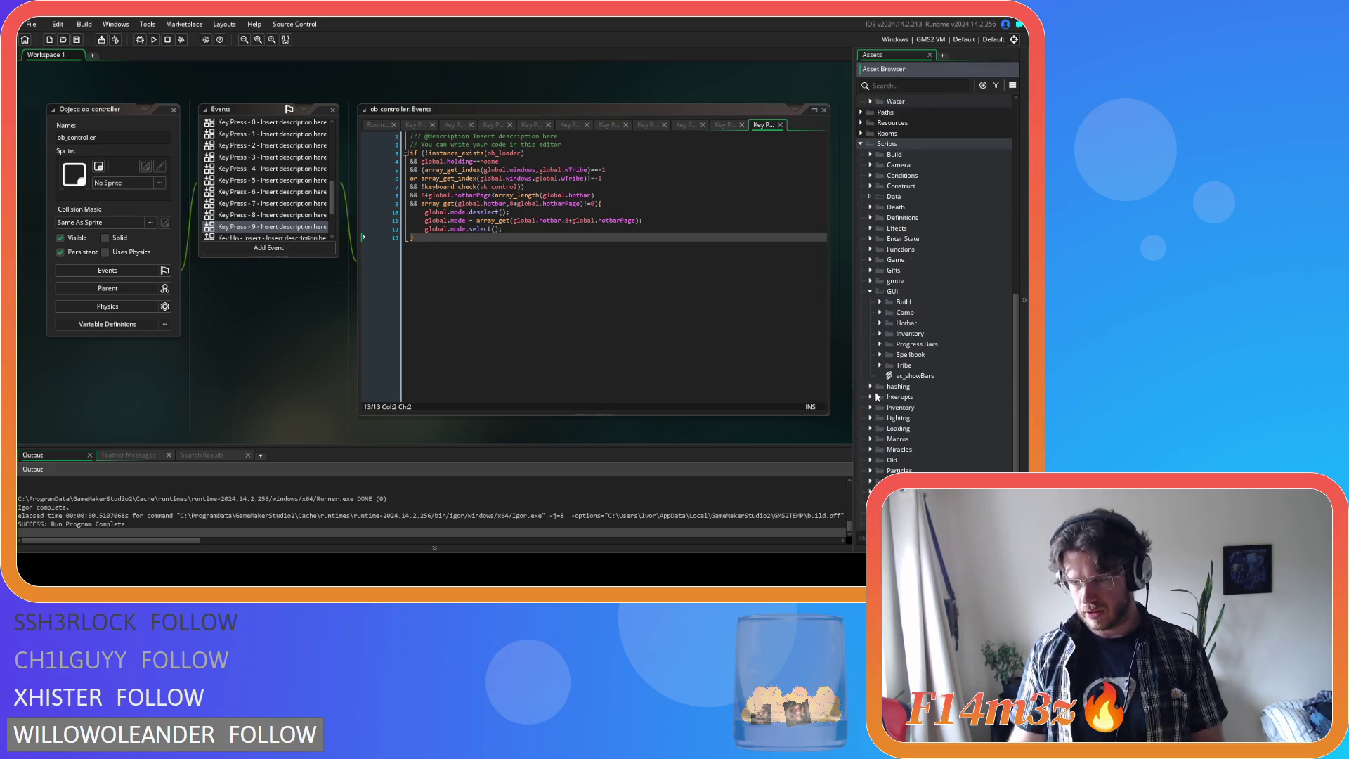
click(880, 323)
double_click(943, 364)
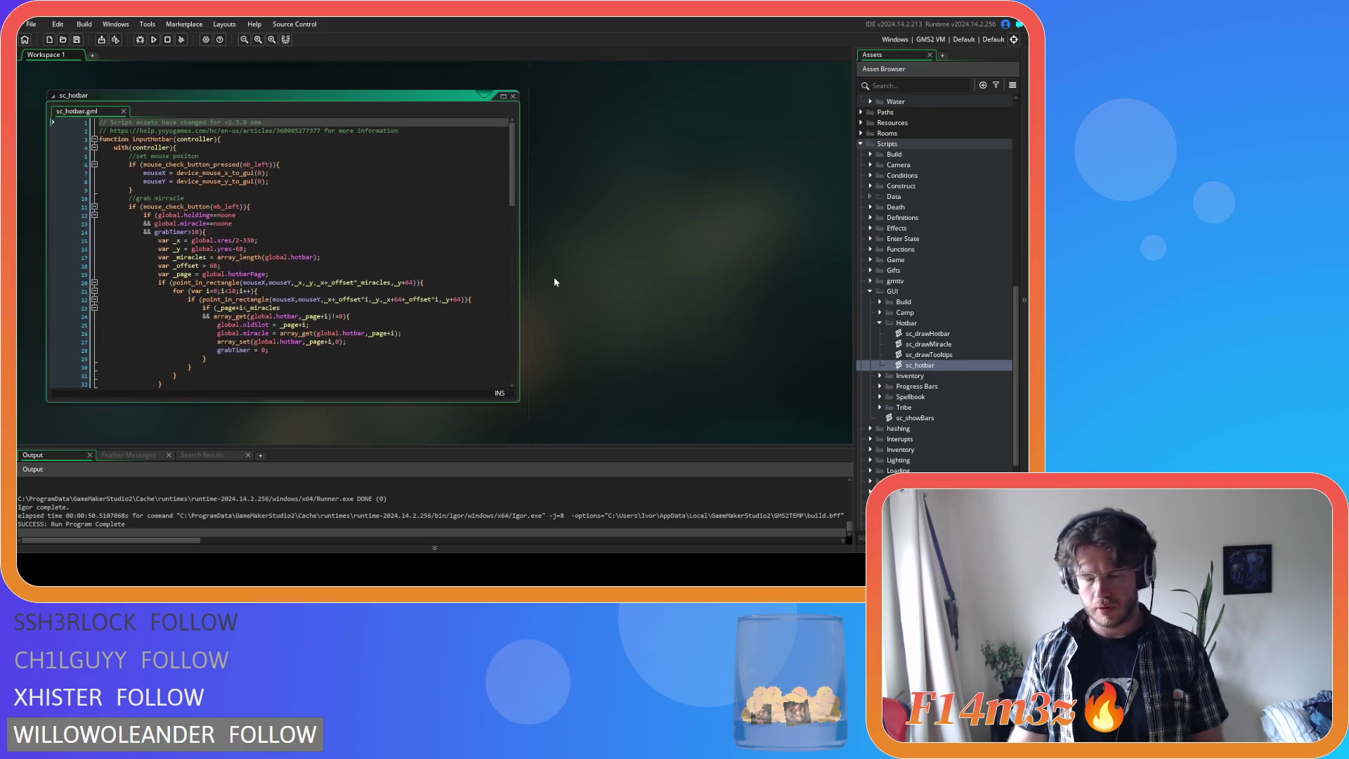
- Scroll to the select miracle block and place the caret after the slot check condition
scroll(334, 259, down, 5)
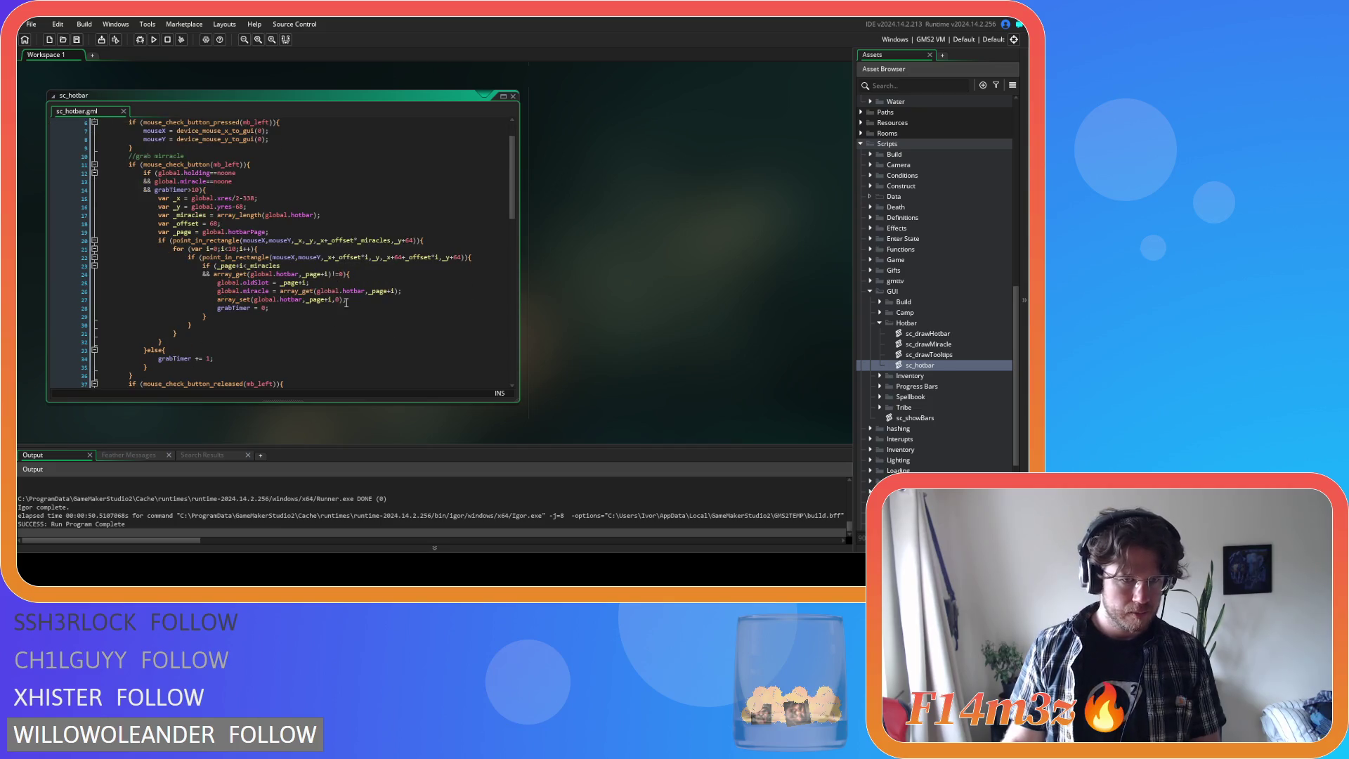
scroll(356, 288, down, 5)
scroll(356, 288, up, 10)
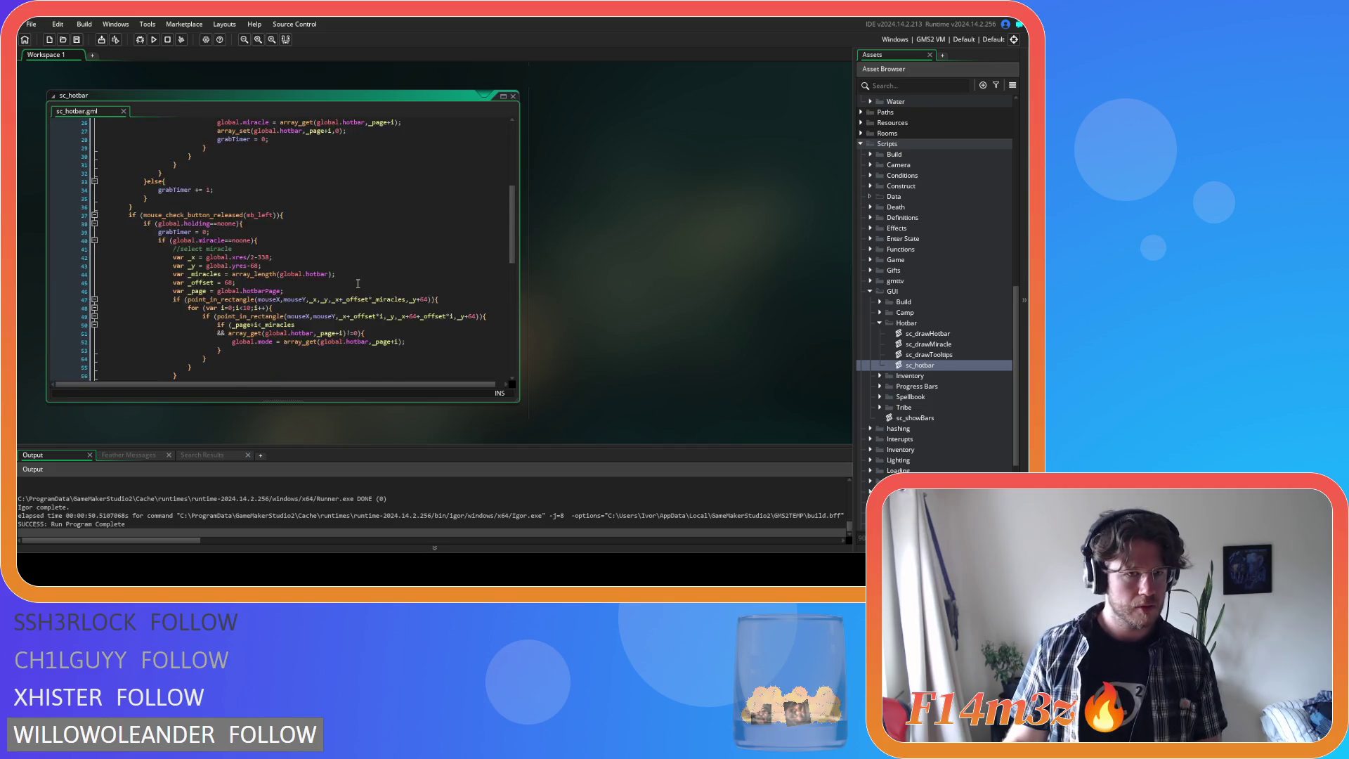
click(315, 198)
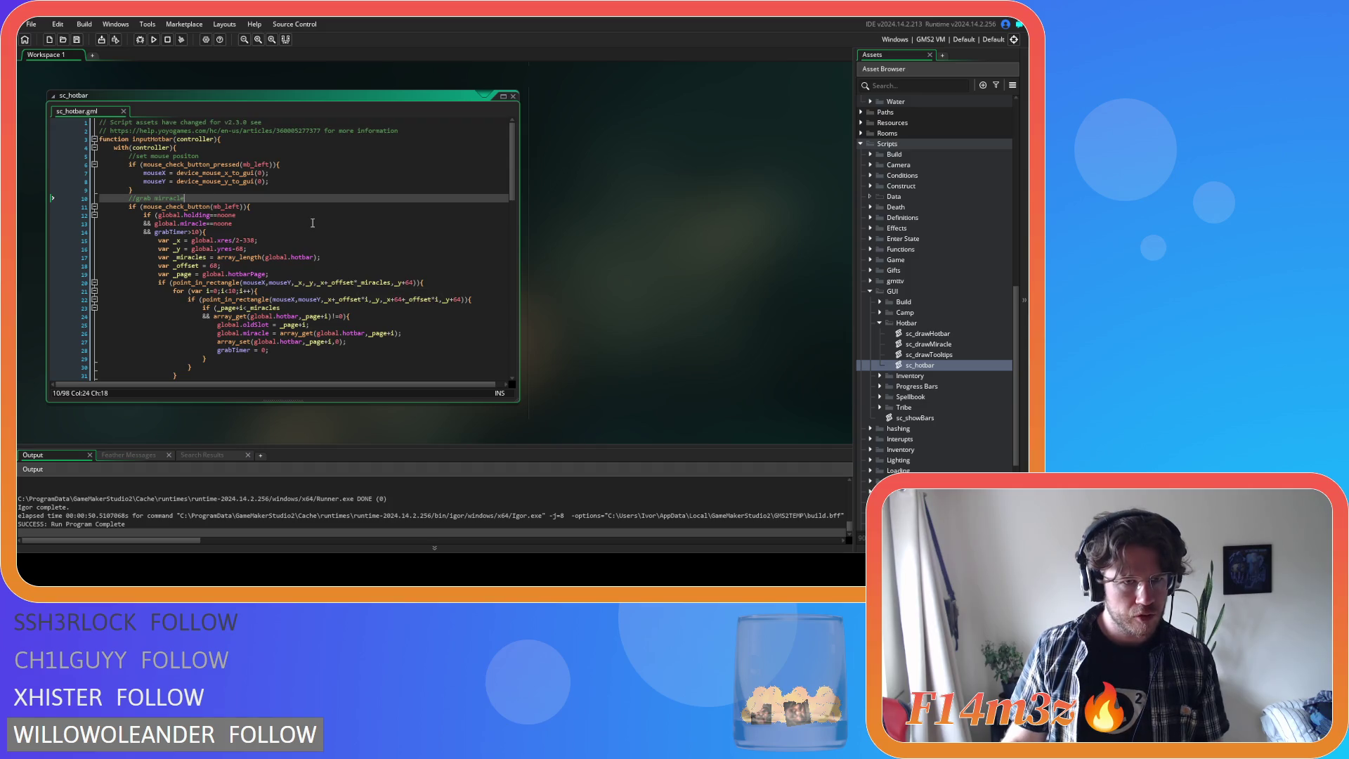
scroll(313, 223, down, 8)
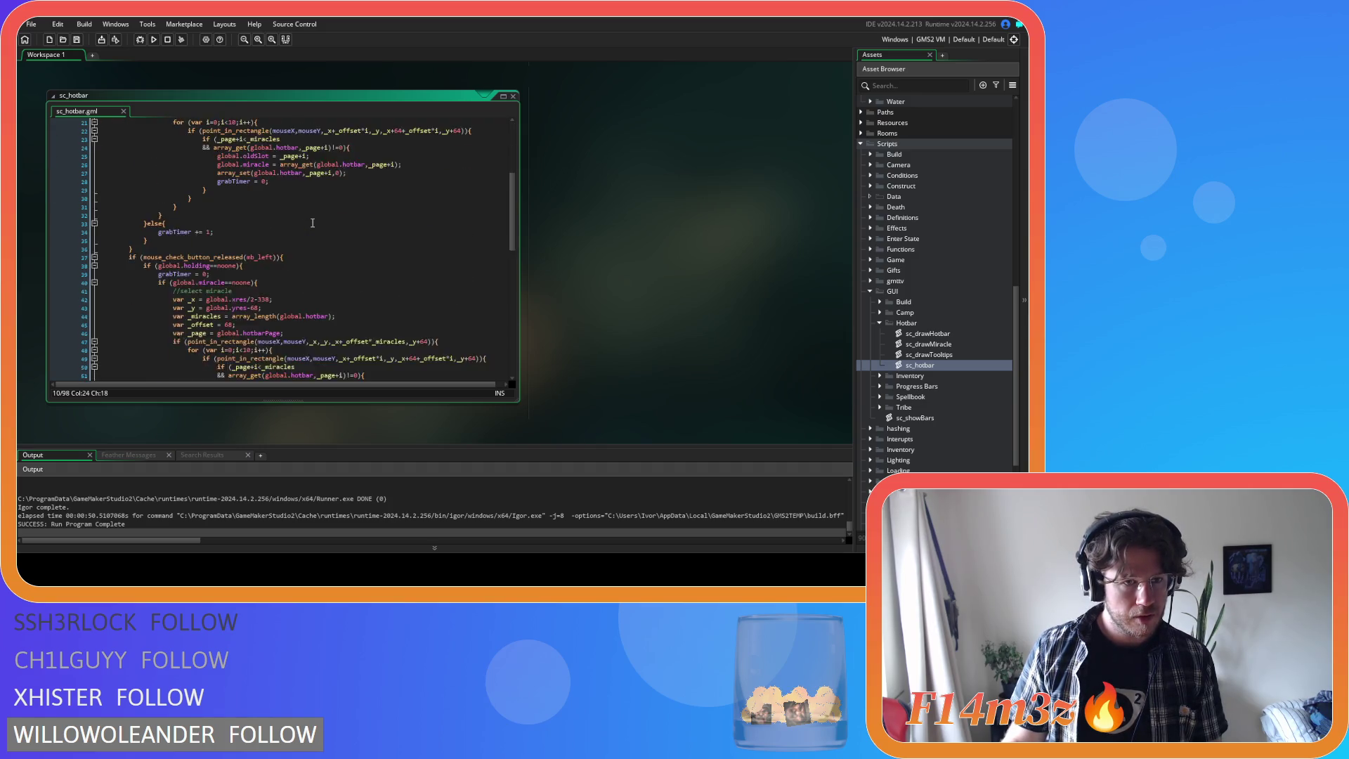
click(296, 240)
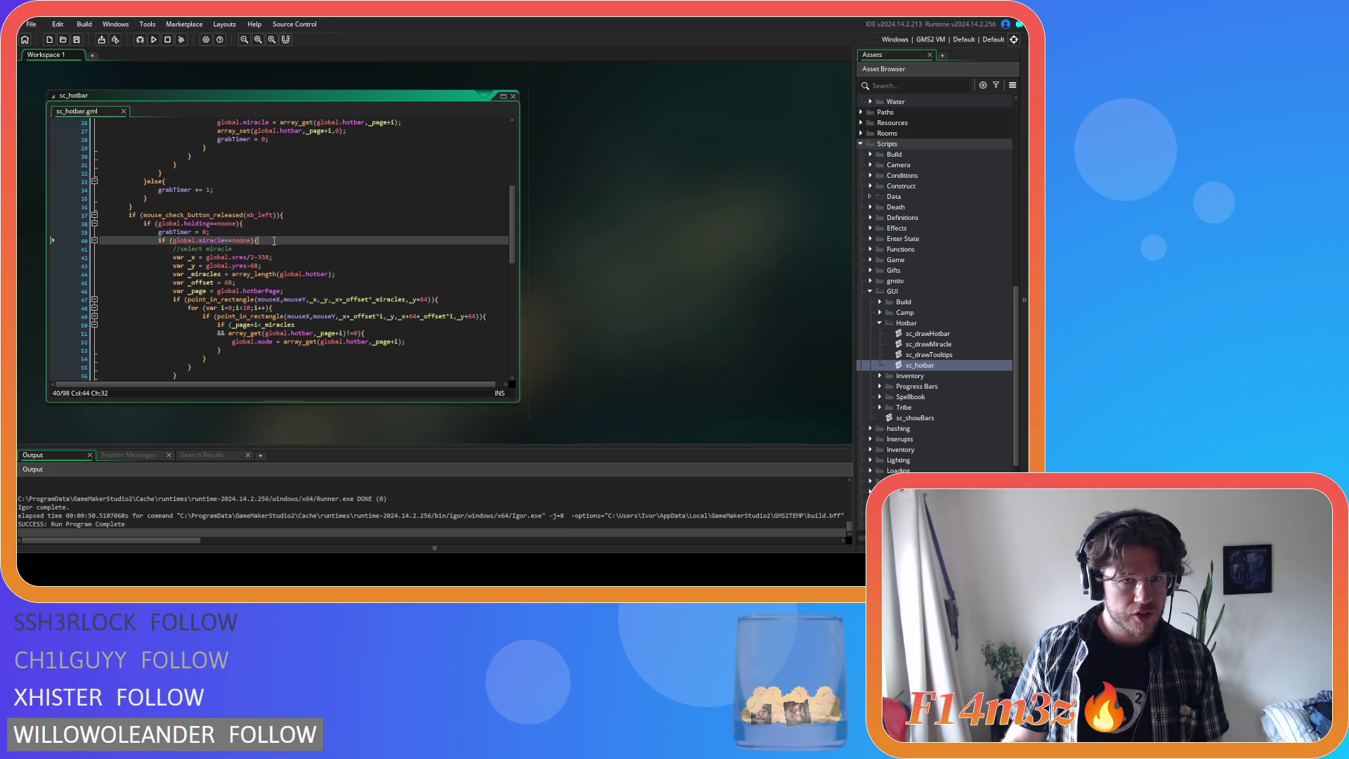
scroll(302, 235, down, 9)
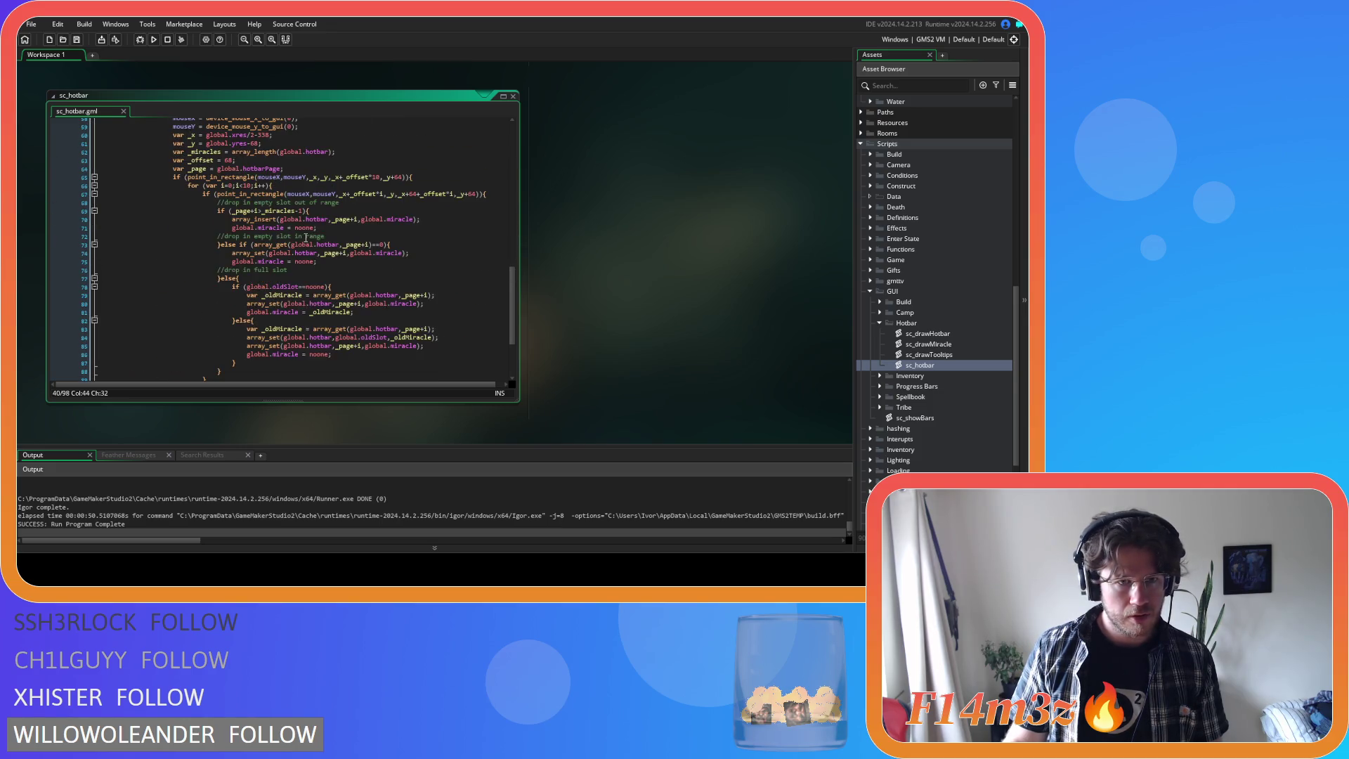
scroll(320, 240, up, 3)
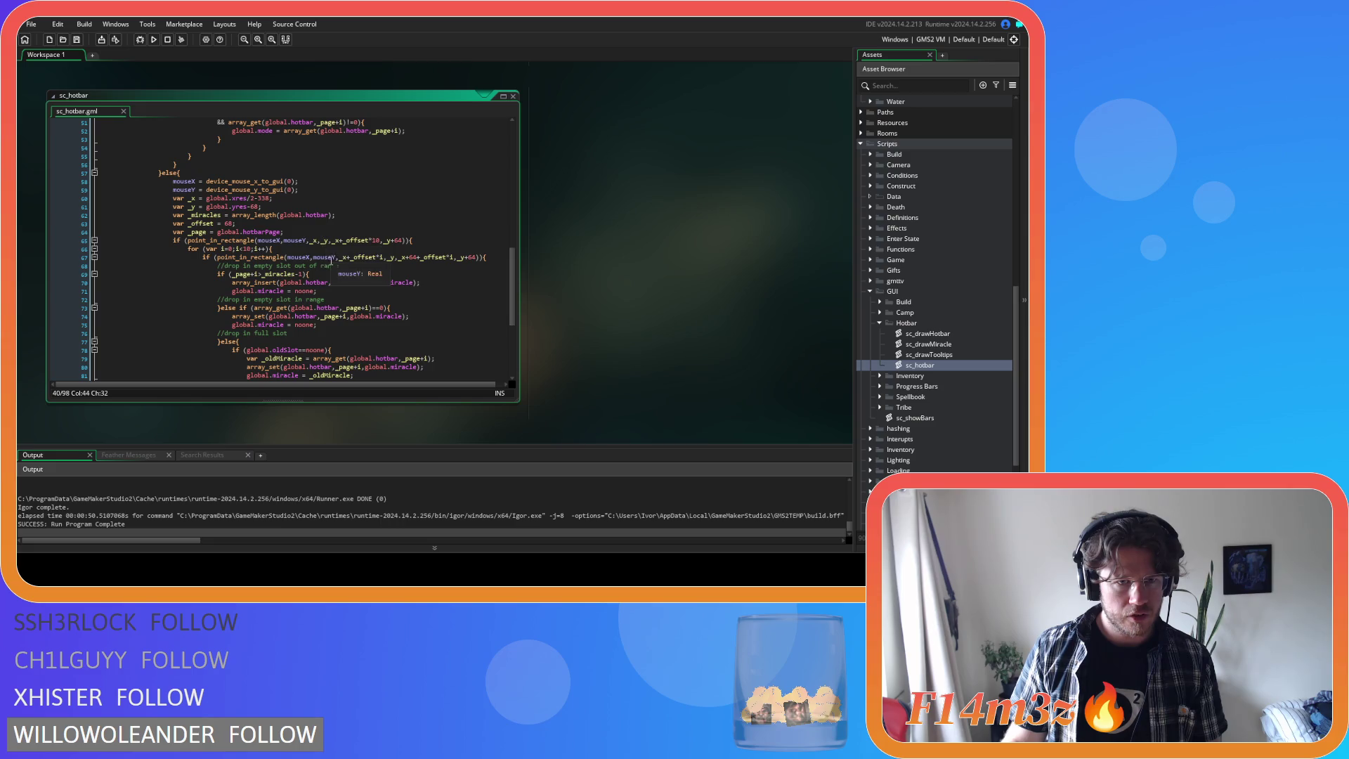
scroll(344, 339, down, 2)
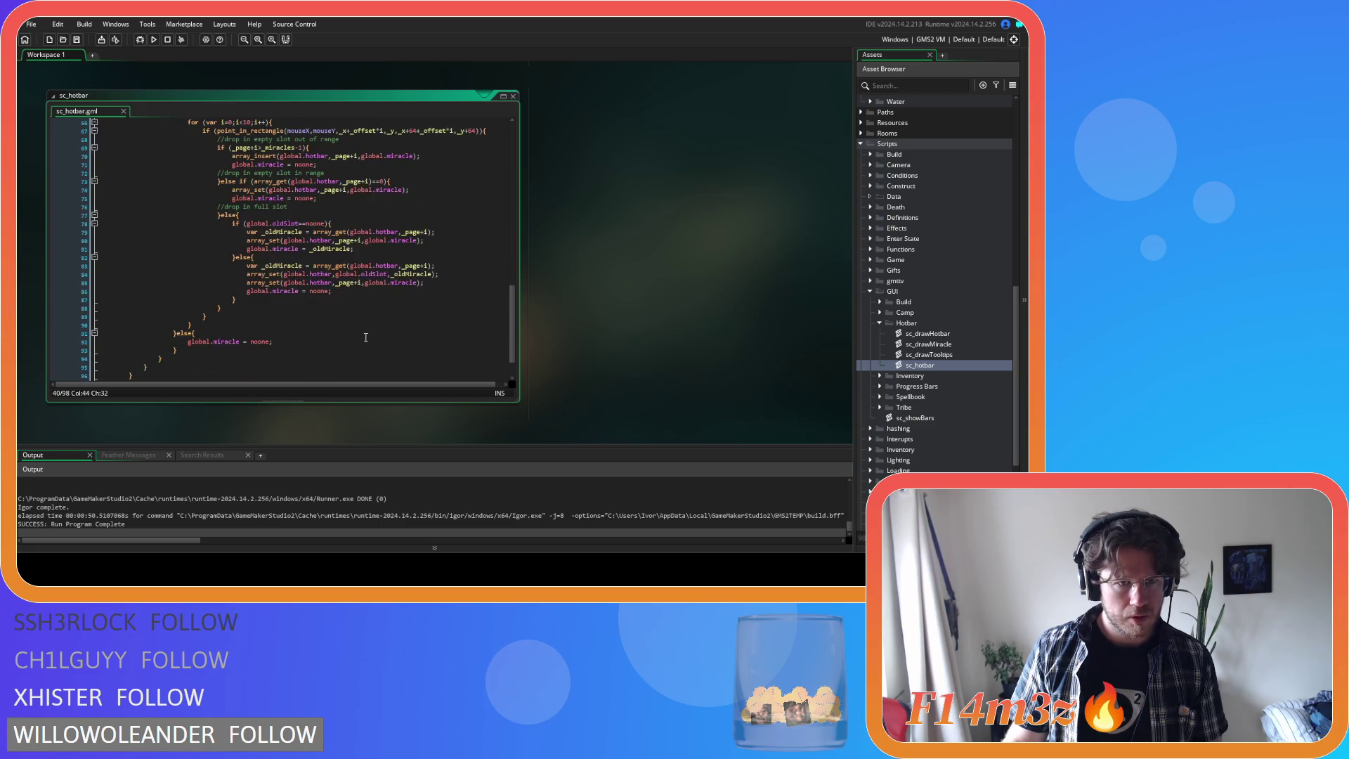
scroll(365, 338, up, 8)
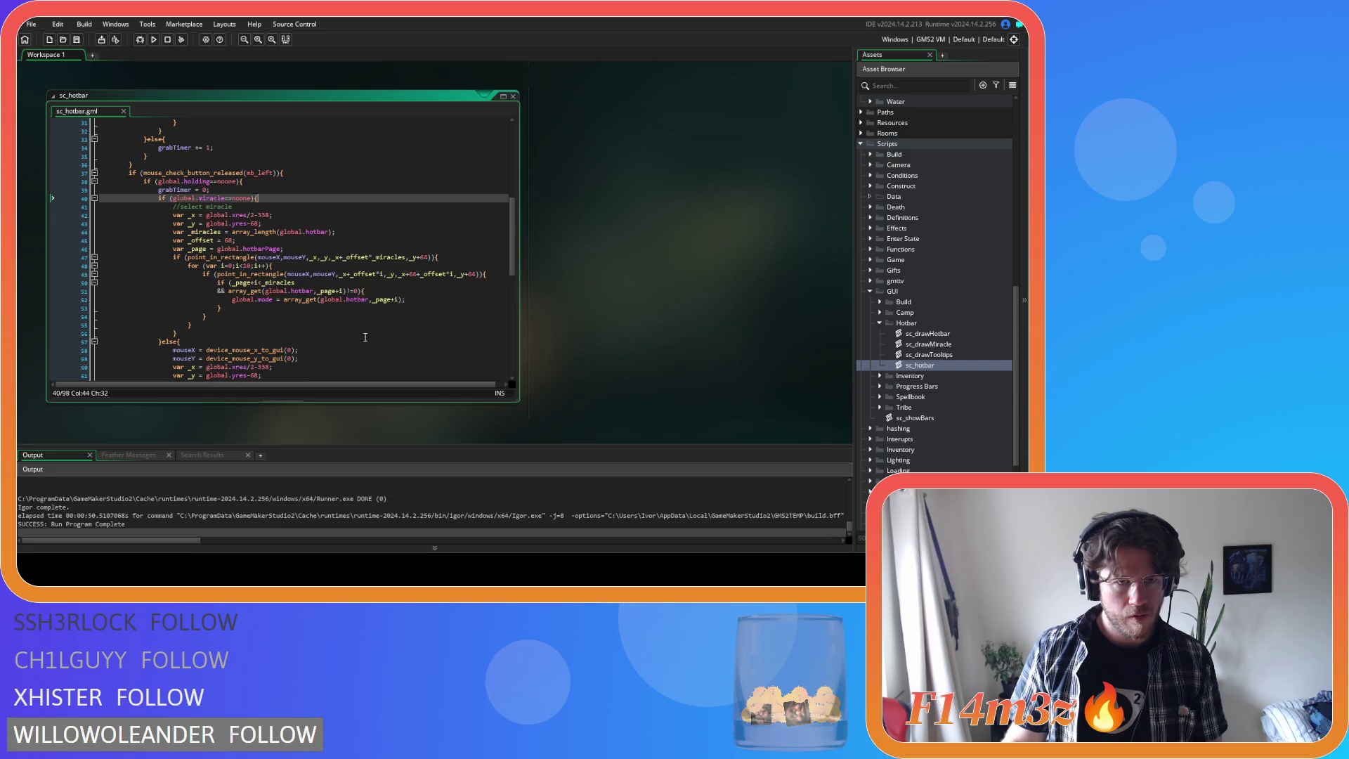
click(369, 288)
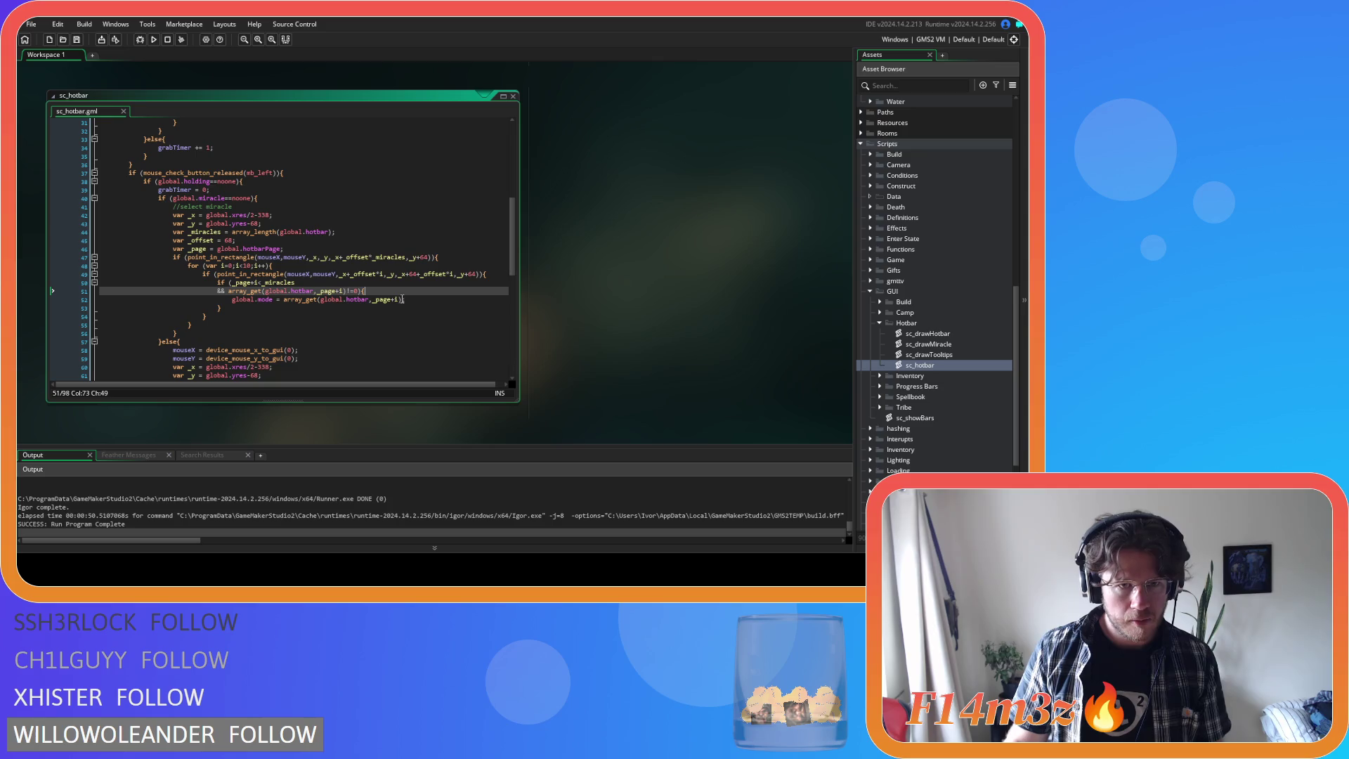
- Add global.mode.deselect(); before and global.mode.select(); after the mode assignment in sc_hotbar
key(Return)
text(global.mode.select();)
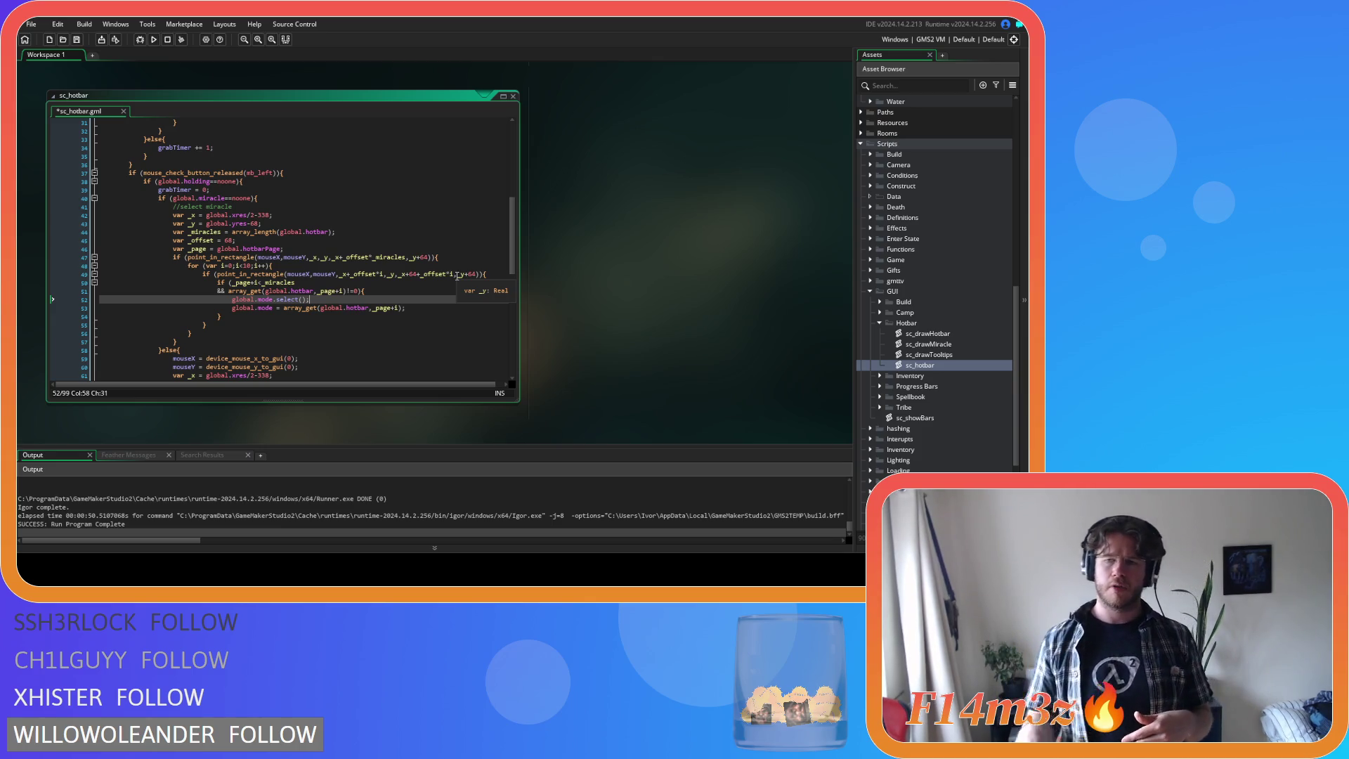
click(418, 309)
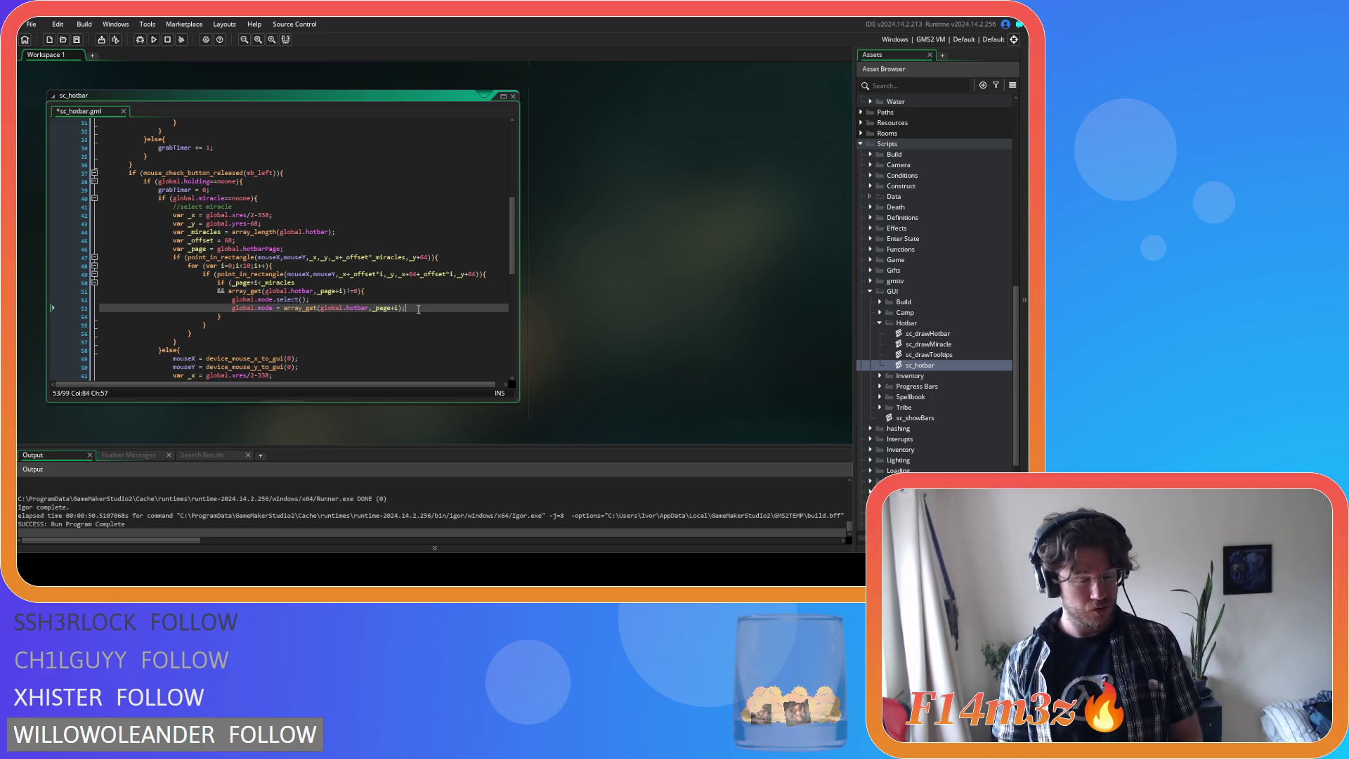
click(277, 299)
text(de)
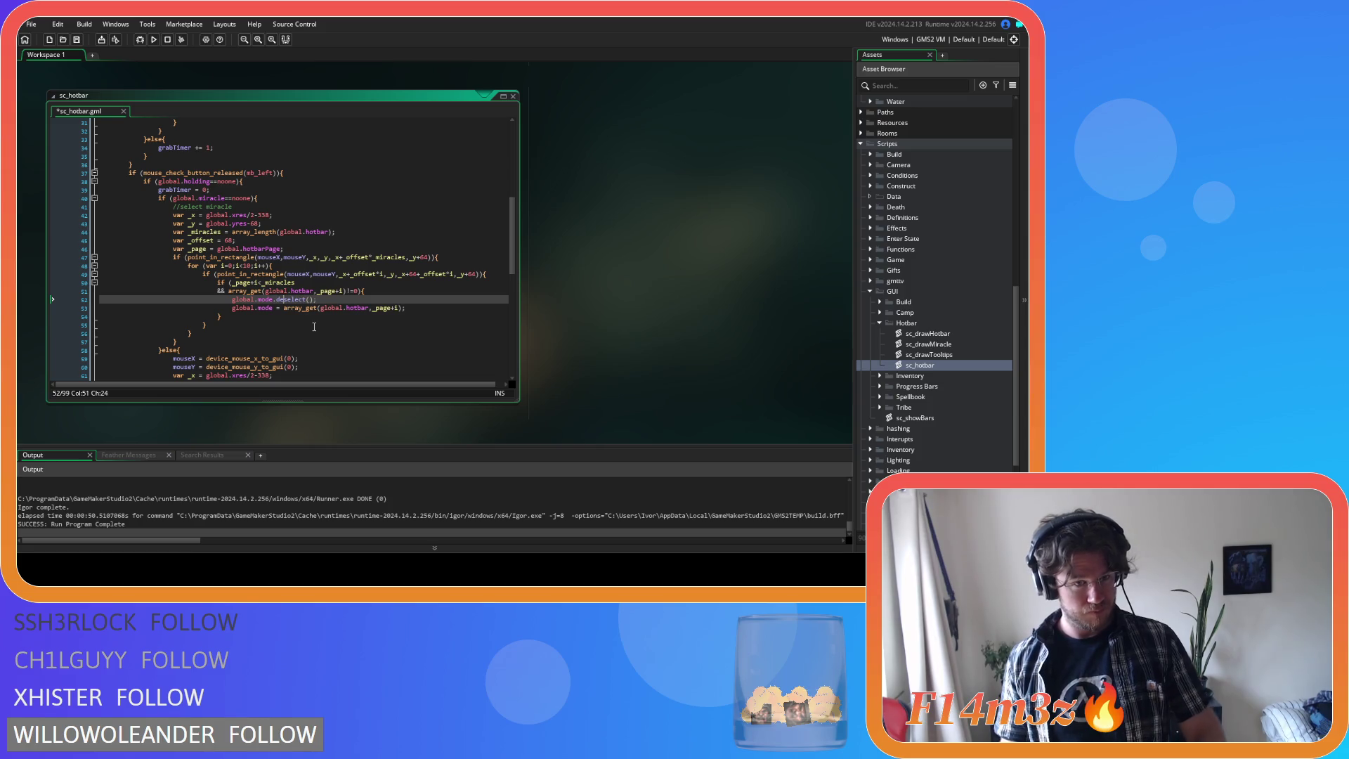
click(422, 313)
key(Return)
text(global.mode.select();)
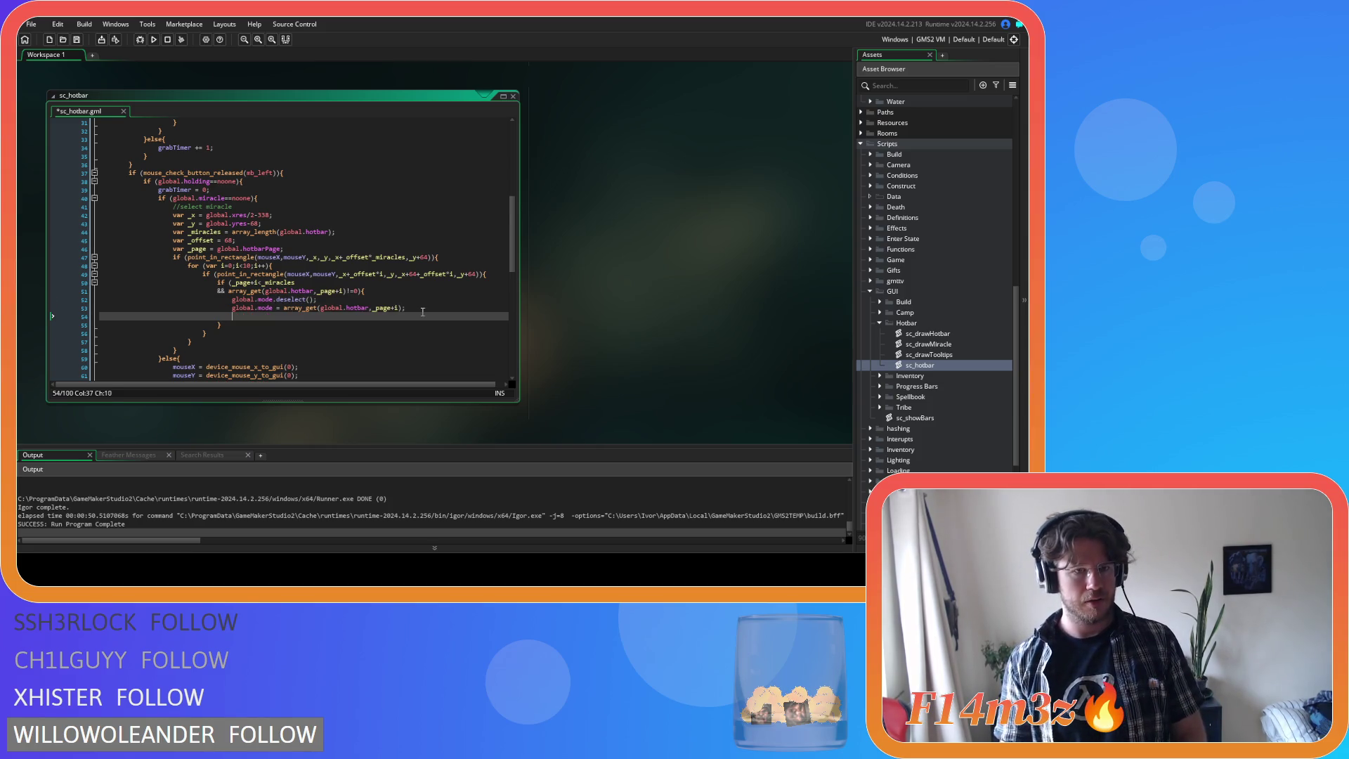
- Save sc_hotbar, close its editor, and collapse the Hotbar and GUI script folders
key(ctrl+s)
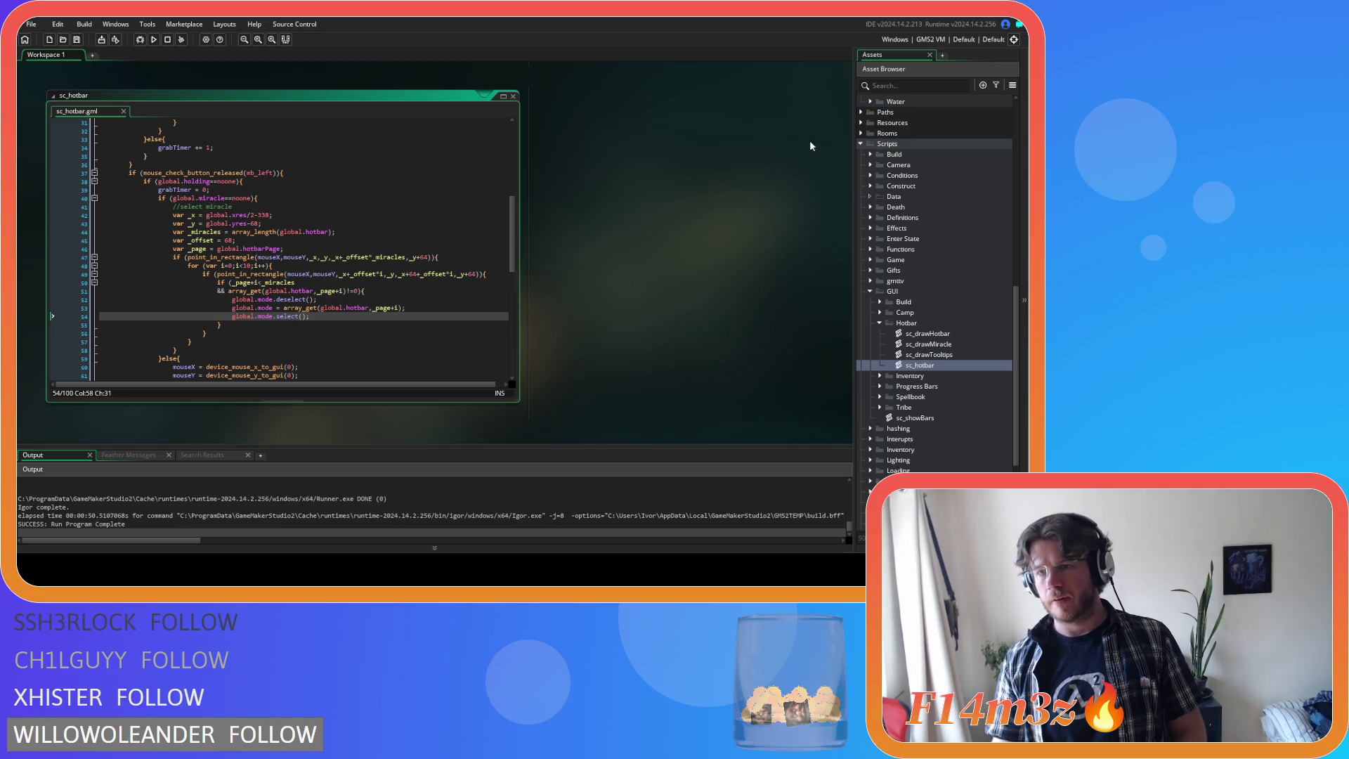
scroll(889, 229, down, 3)
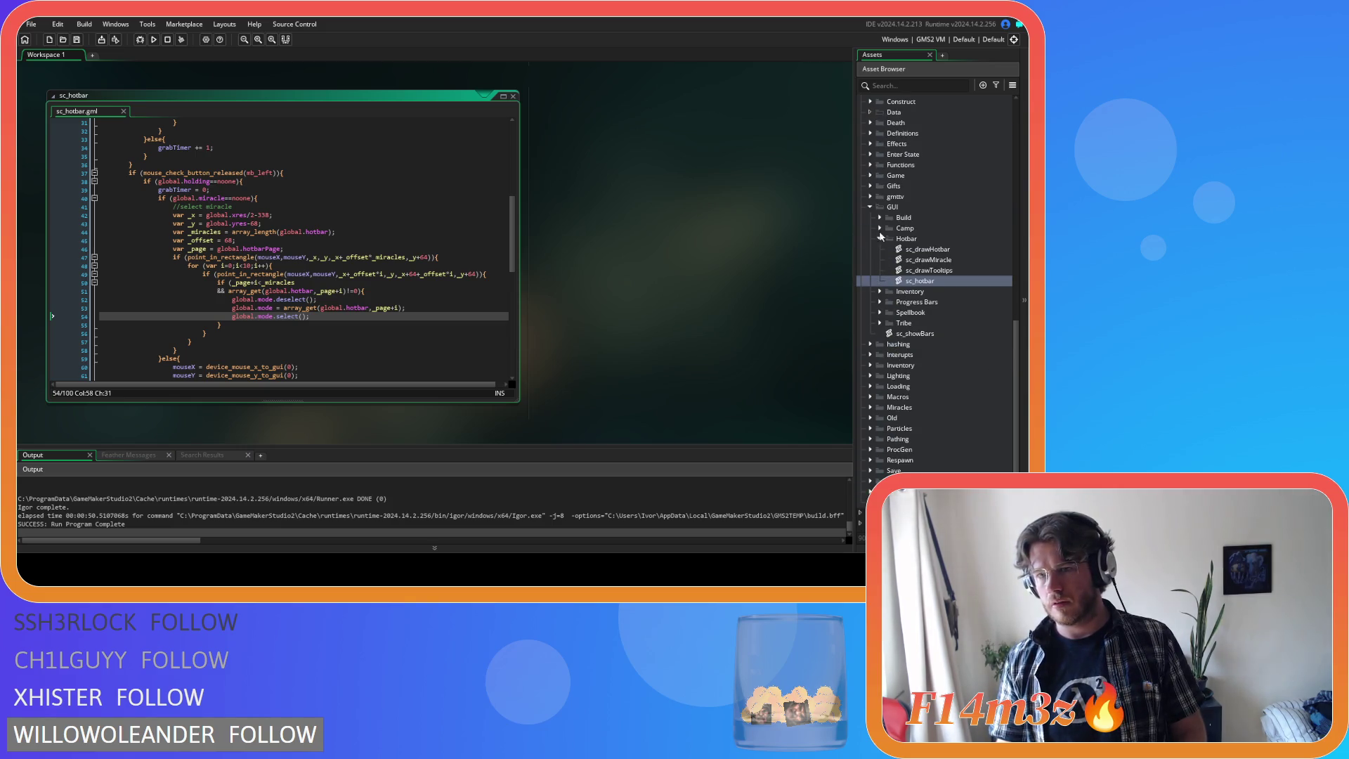
click(879, 240)
key(ctrl+w)
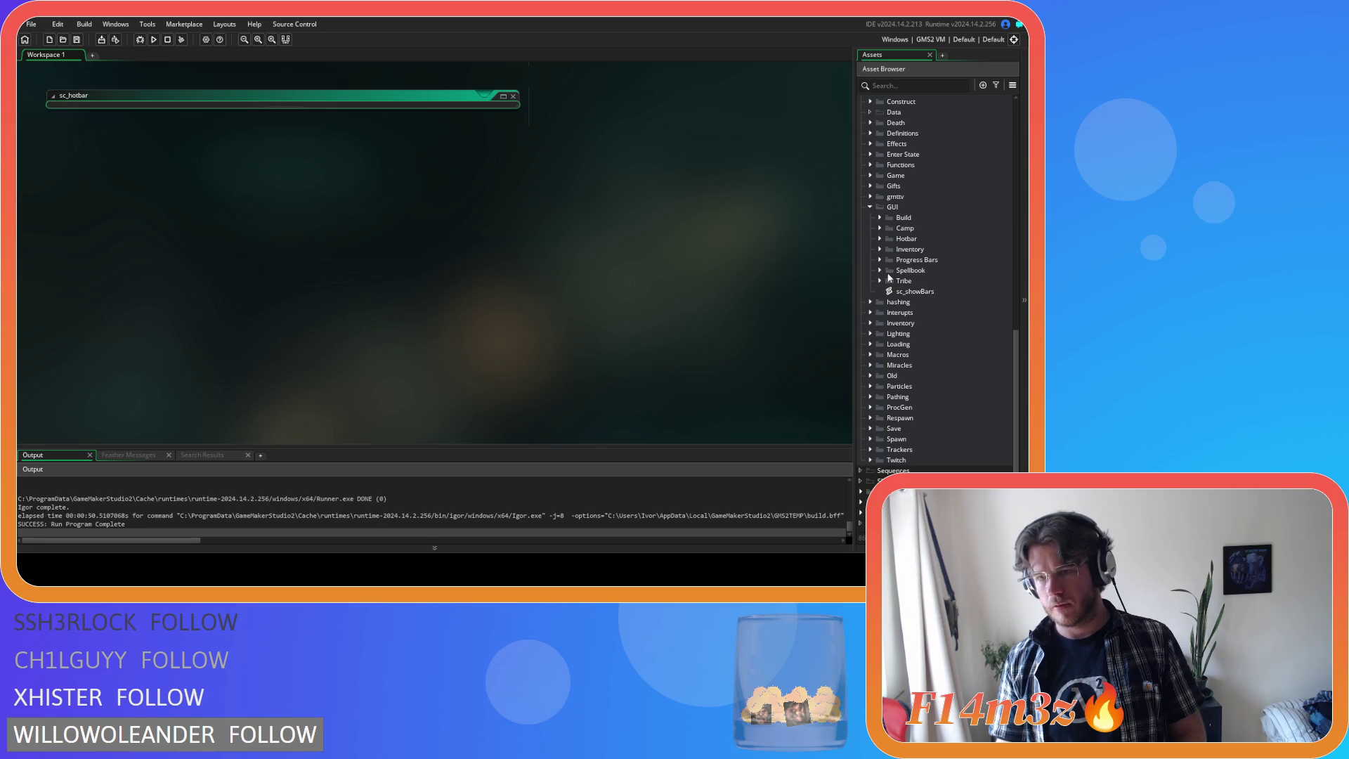
click(870, 206)
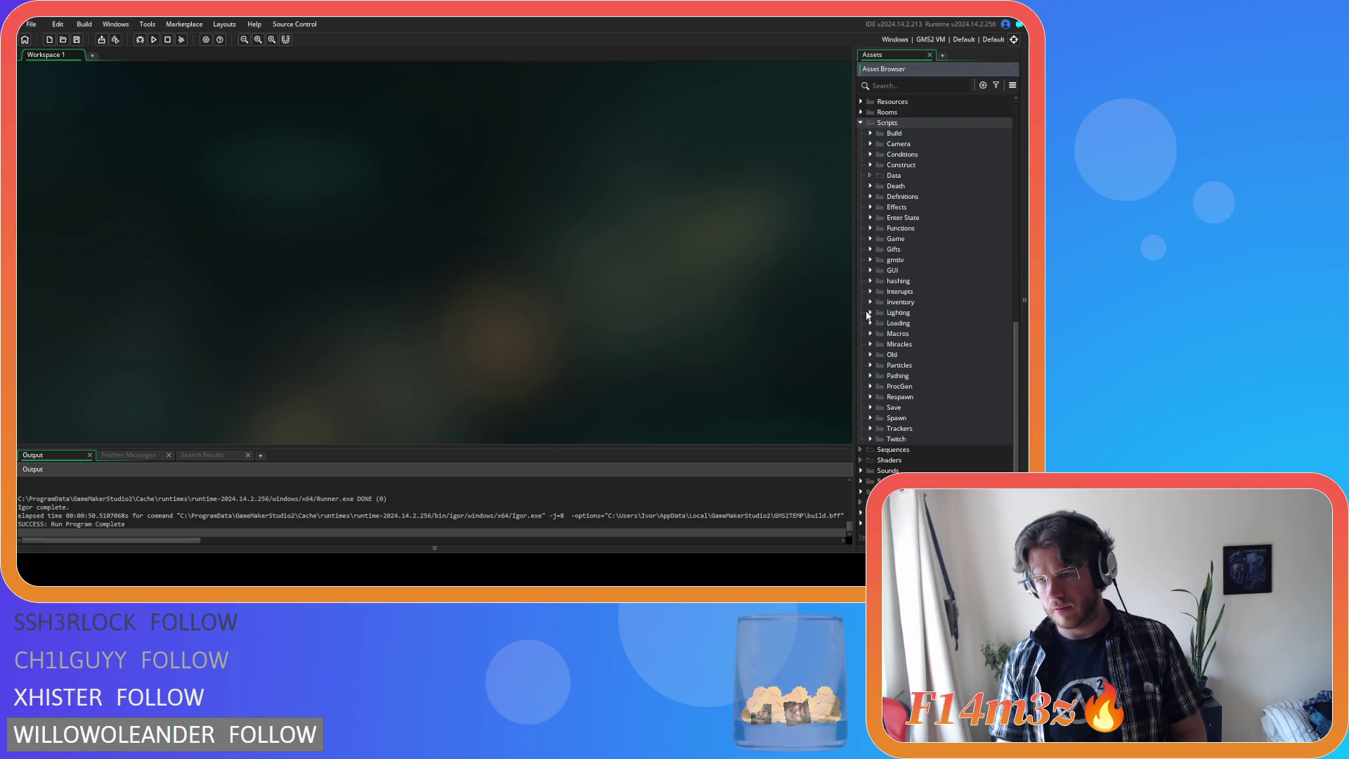
- Expand the Miracles scripts folder and open sc_miracleHand
click(870, 344)
scroll(887, 344, down, 3)
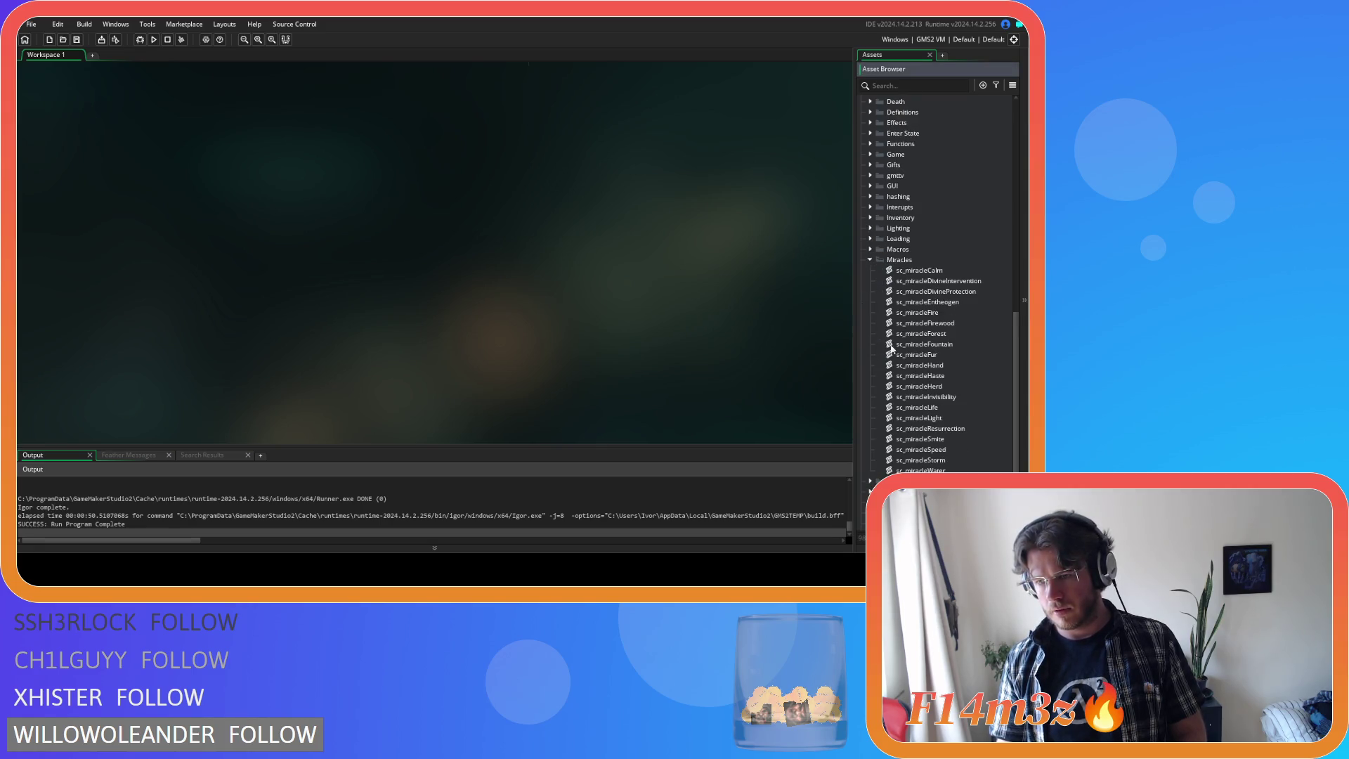
double_click(939, 364)
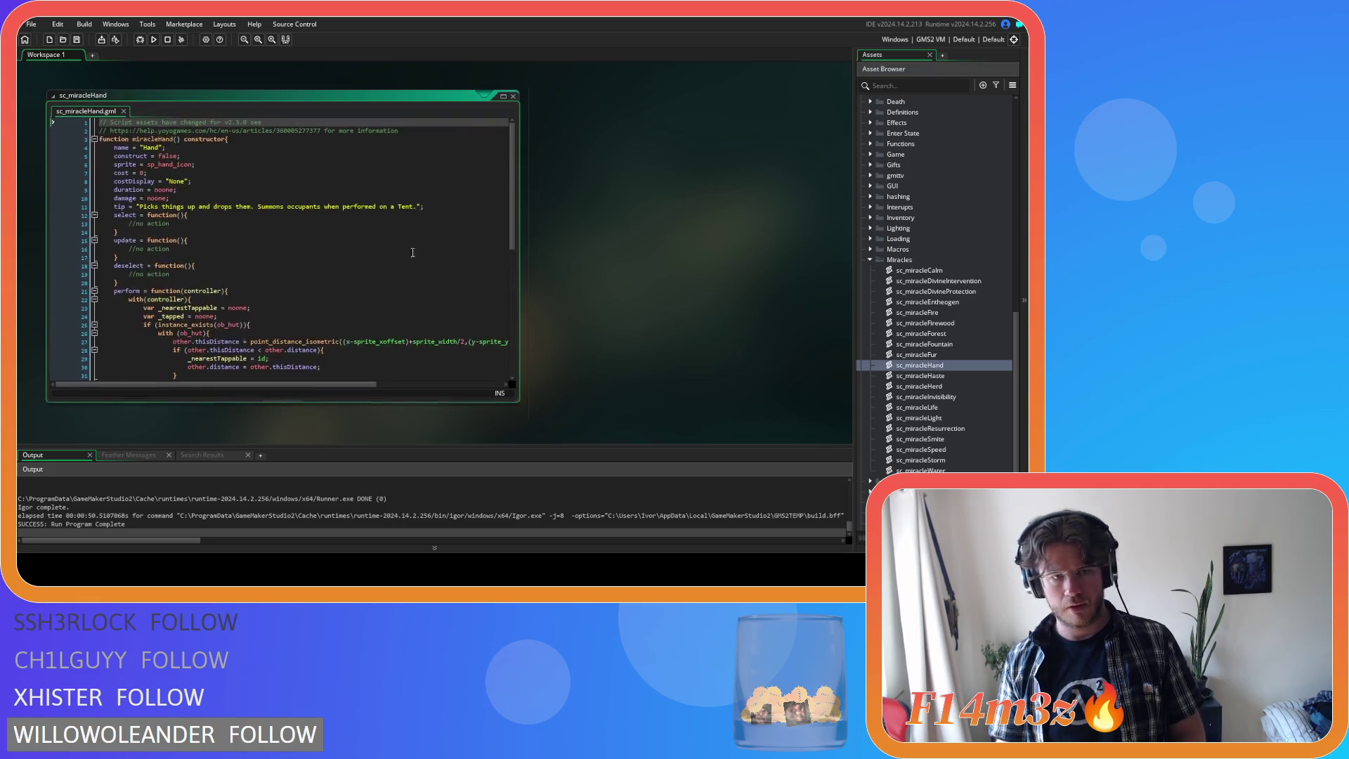
scroll(451, 255, down, 3)
scroll(281, 257, up, 2)
- Copy the empty select, update and deselect function stubs from sc_miracleHand
drag(132, 262, 114, 194)
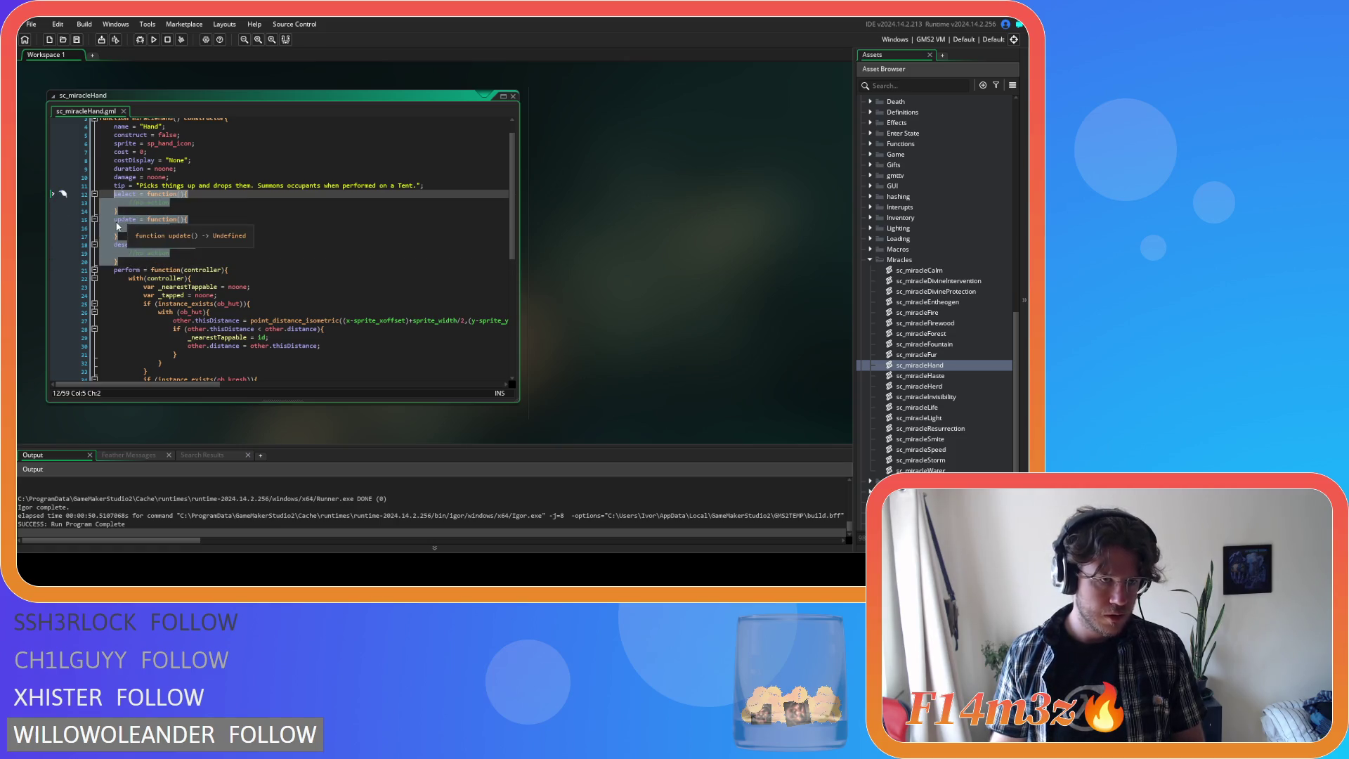
right_click(117, 229)
click(202, 252)
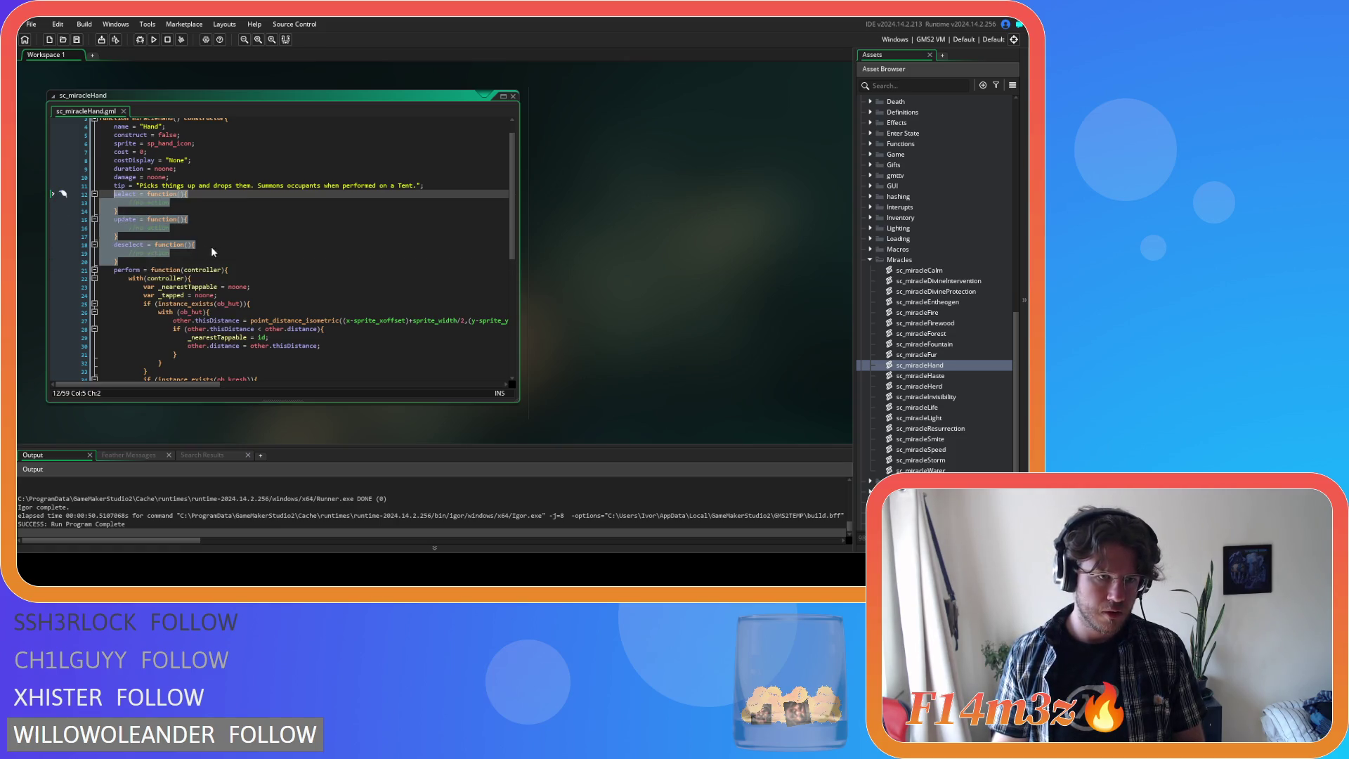
click(247, 261)
scroll(948, 303, up, 5)
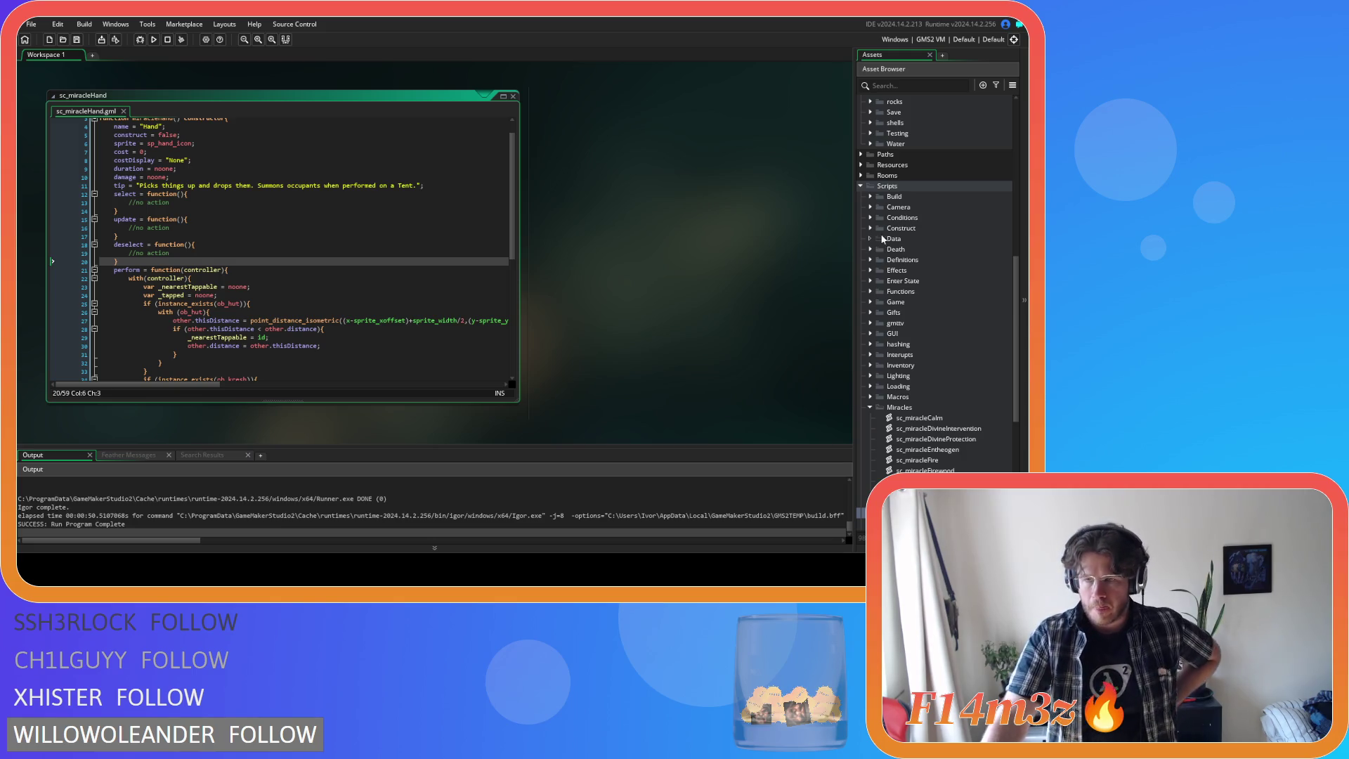
scroll(877, 243, up, 9)
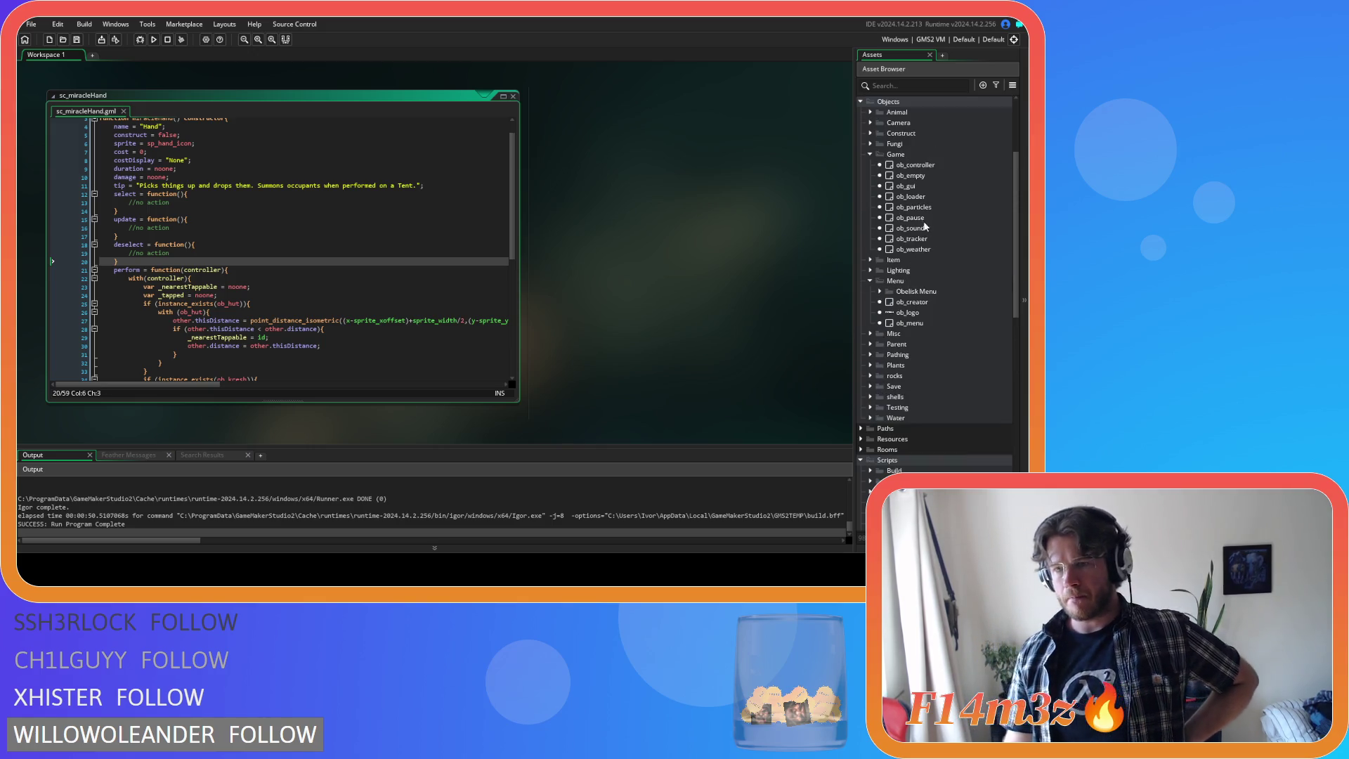
- In ob_particles' Step event, delete the construct==false check and its brace, and unindent global.mode.update()
double_click(928, 207)
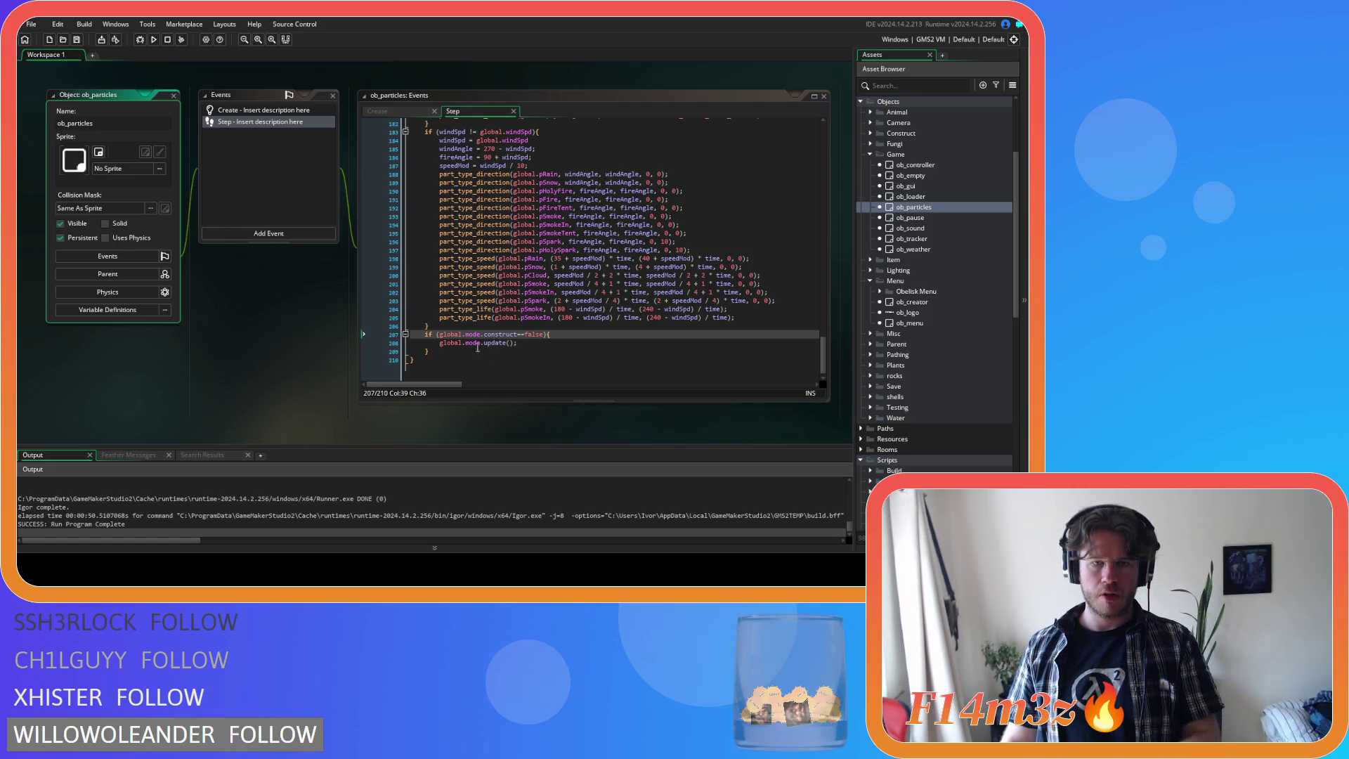
drag(441, 337, 427, 348)
key(Delete)
click(430, 345)
key(BackSpace)
key(BackSpace)
key(BackSpace)
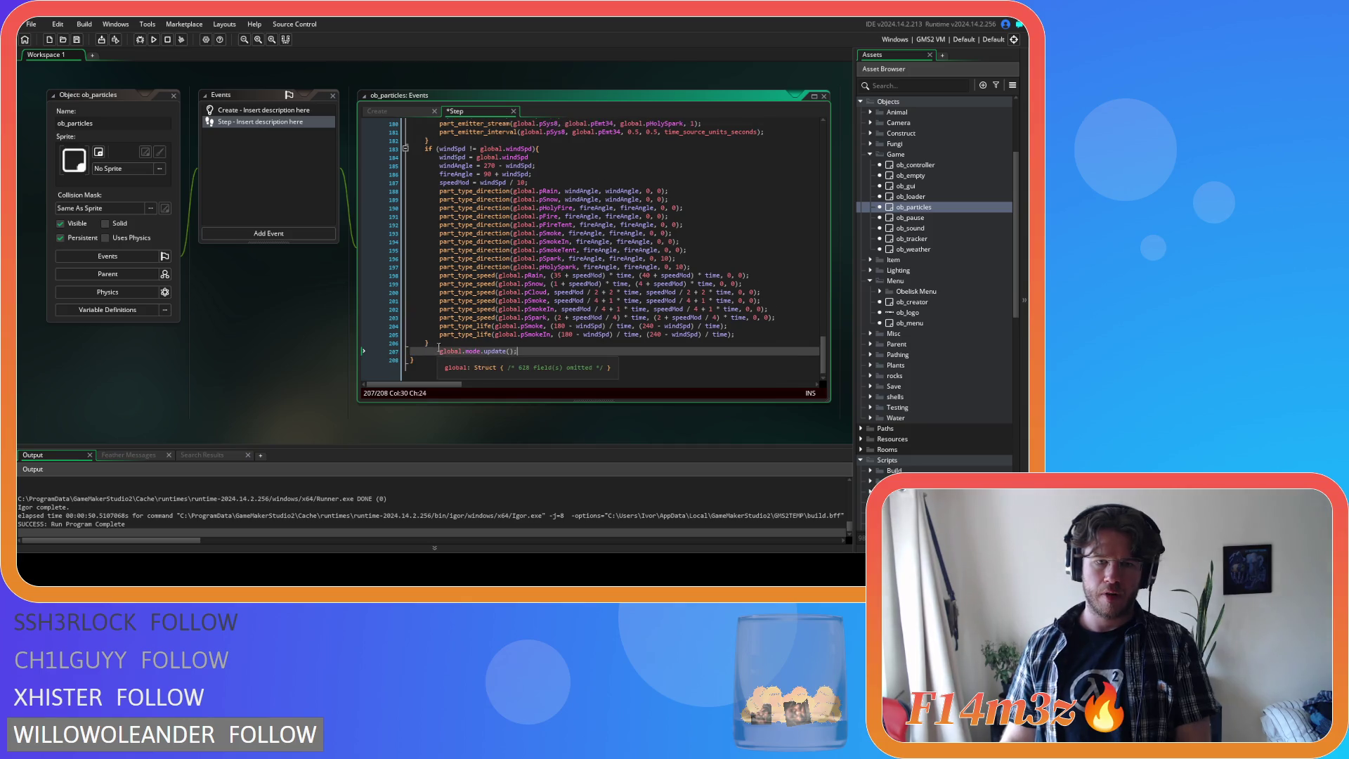
click(439, 349)
key(BackSpace)
key(End)
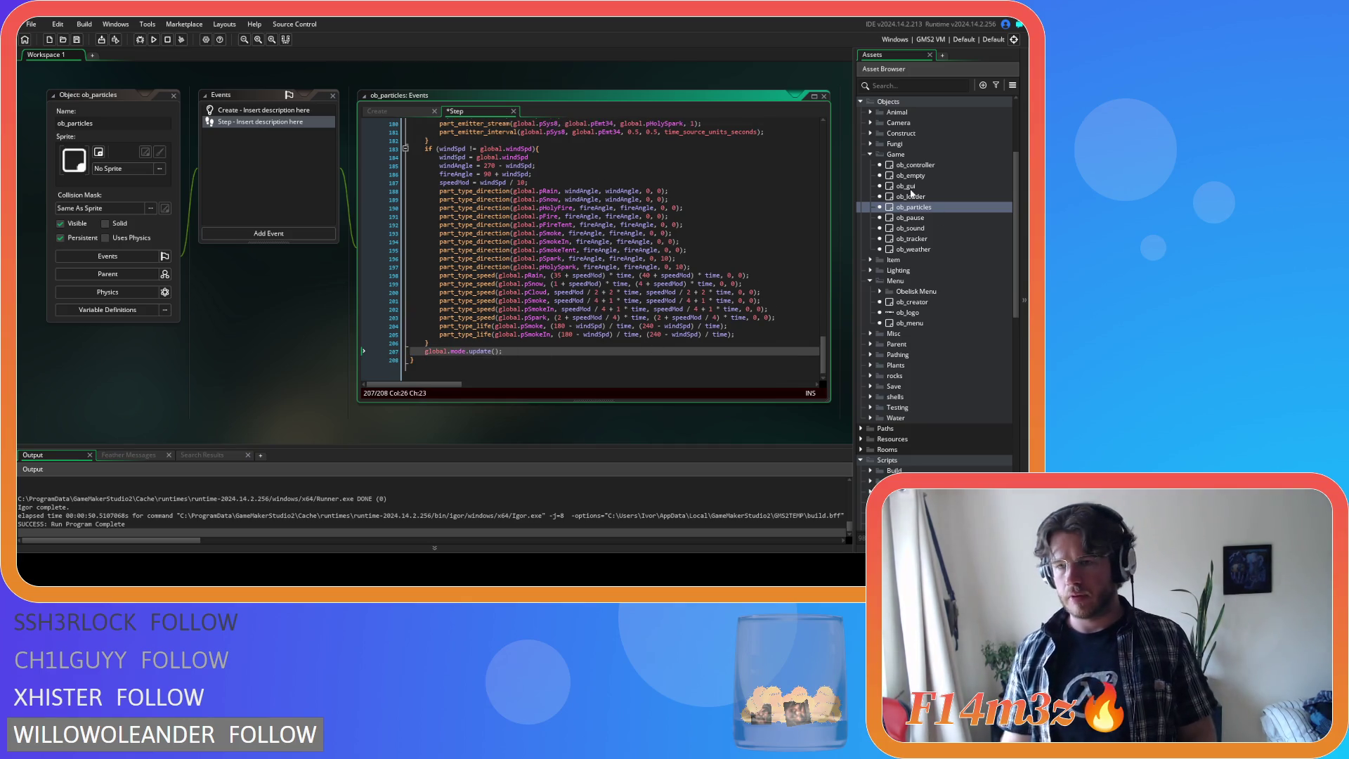
- Expand the Build scripts folder in the Asset Browser
click(873, 132)
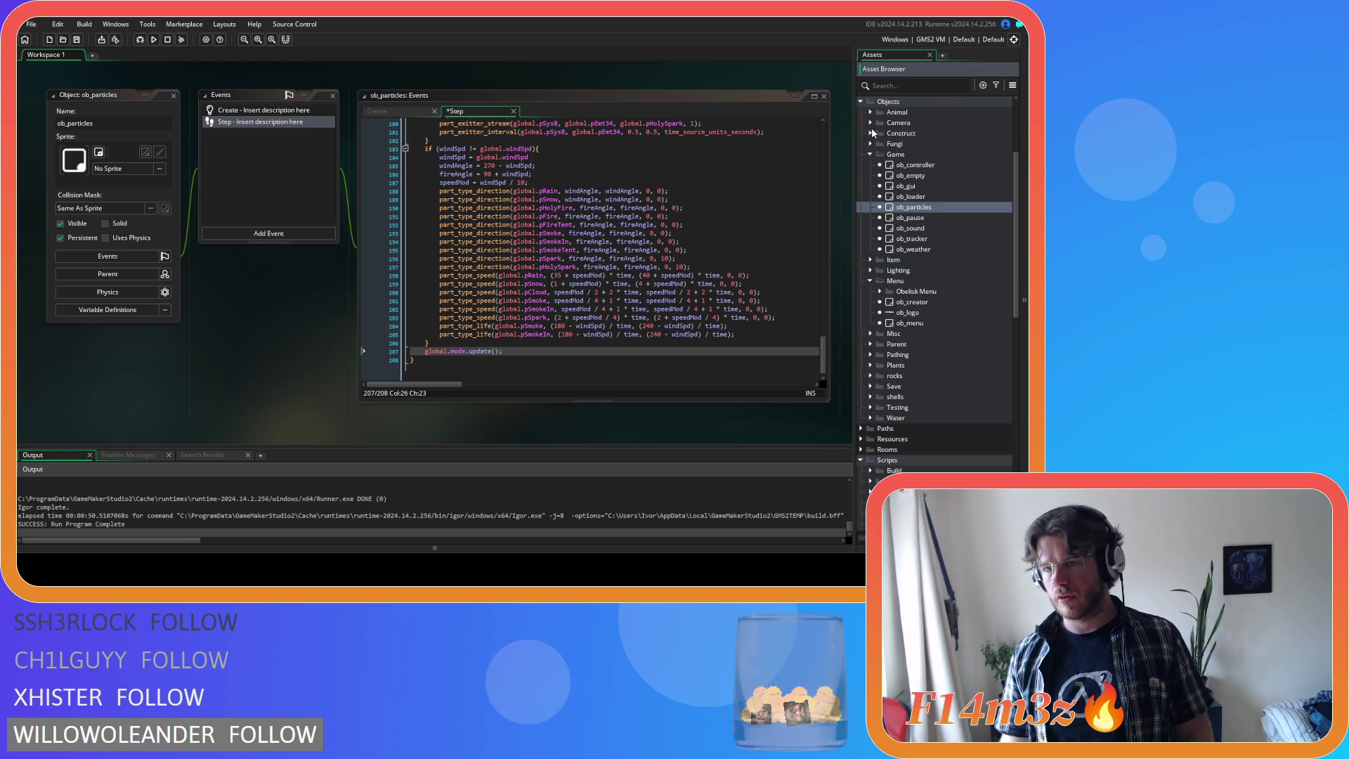
scroll(872, 211, down, 5)
click(870, 260)
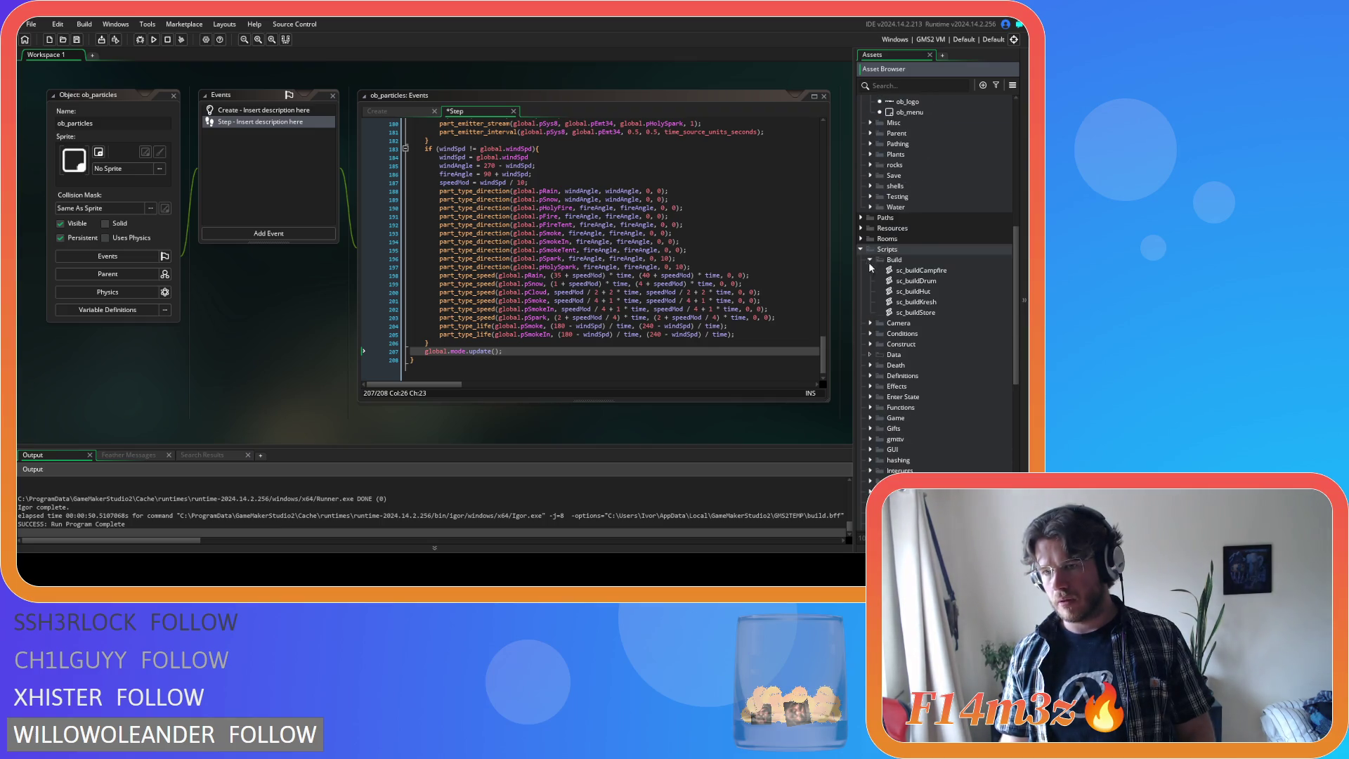
- In sc_buildCampfire, remove the blank line after canBuild and paste the select/update/deselect stubs after the tip
double_click(913, 271)
click(131, 255)
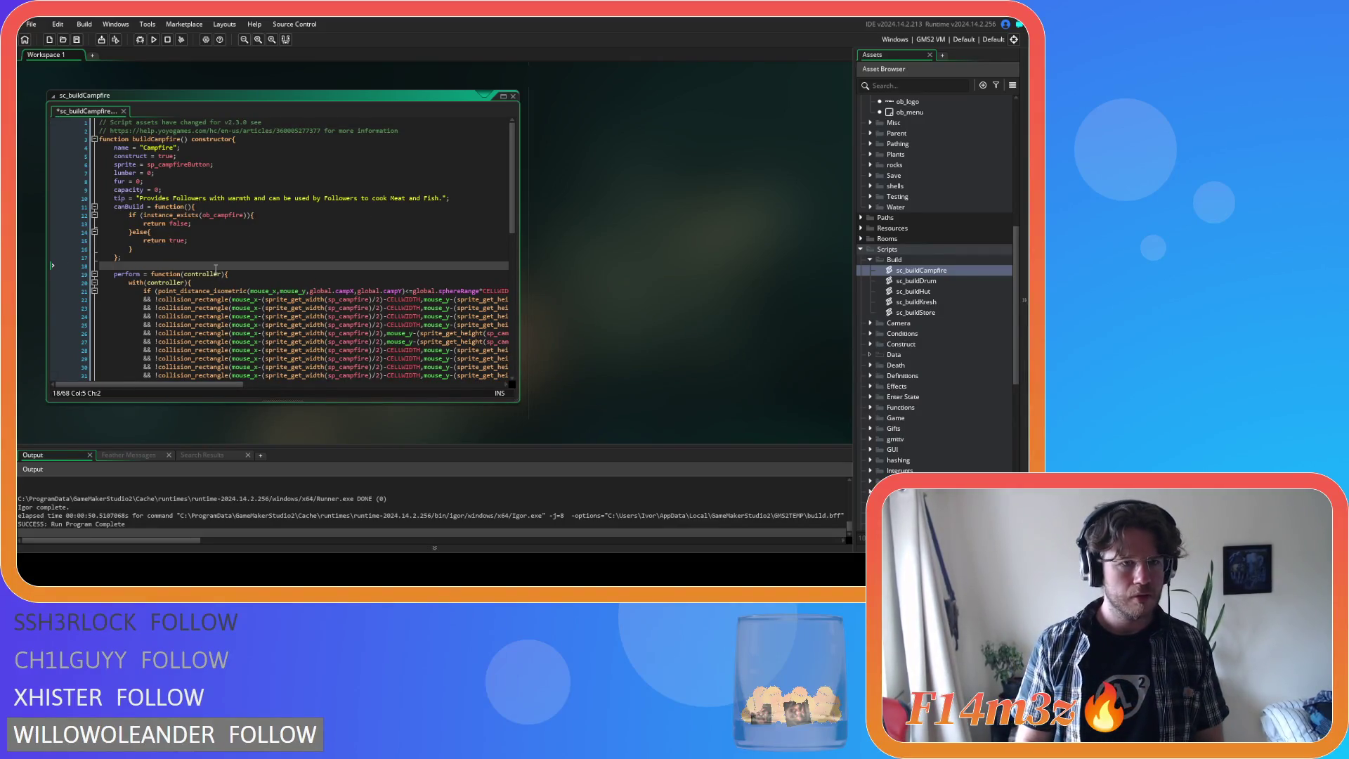
key(BackSpace)
key(BackSpace)
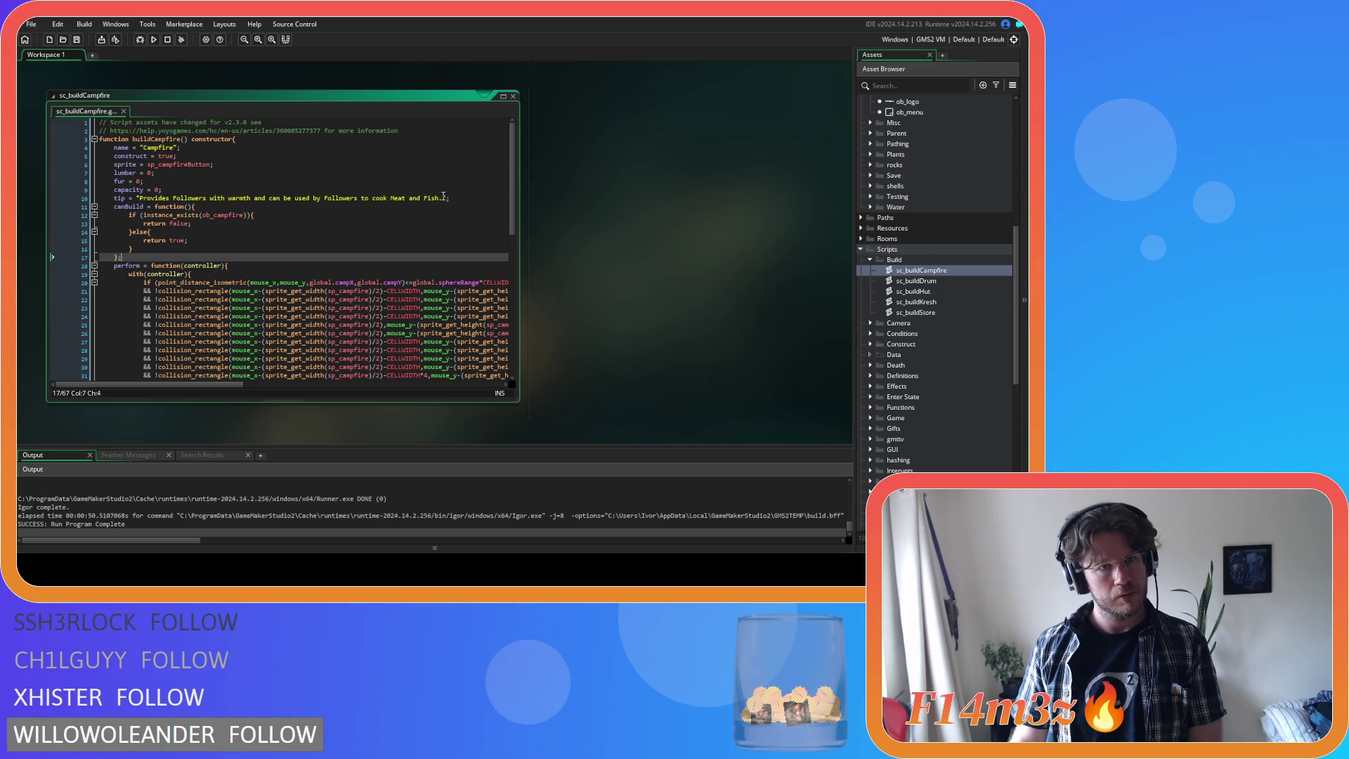
click(450, 198)
key(Return)
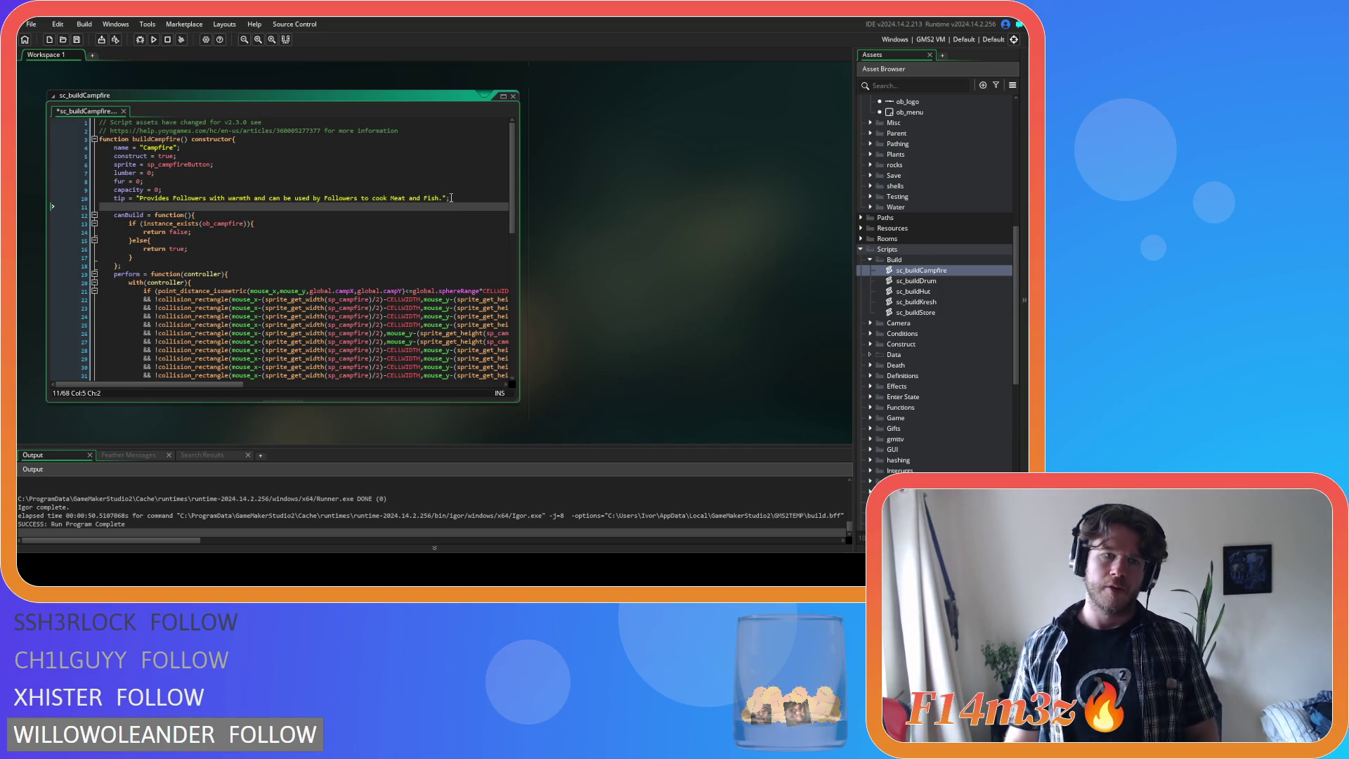
text(select = function(){         //no action     }     update = function(){         //no action     }     deselect = function(){         //no action     })
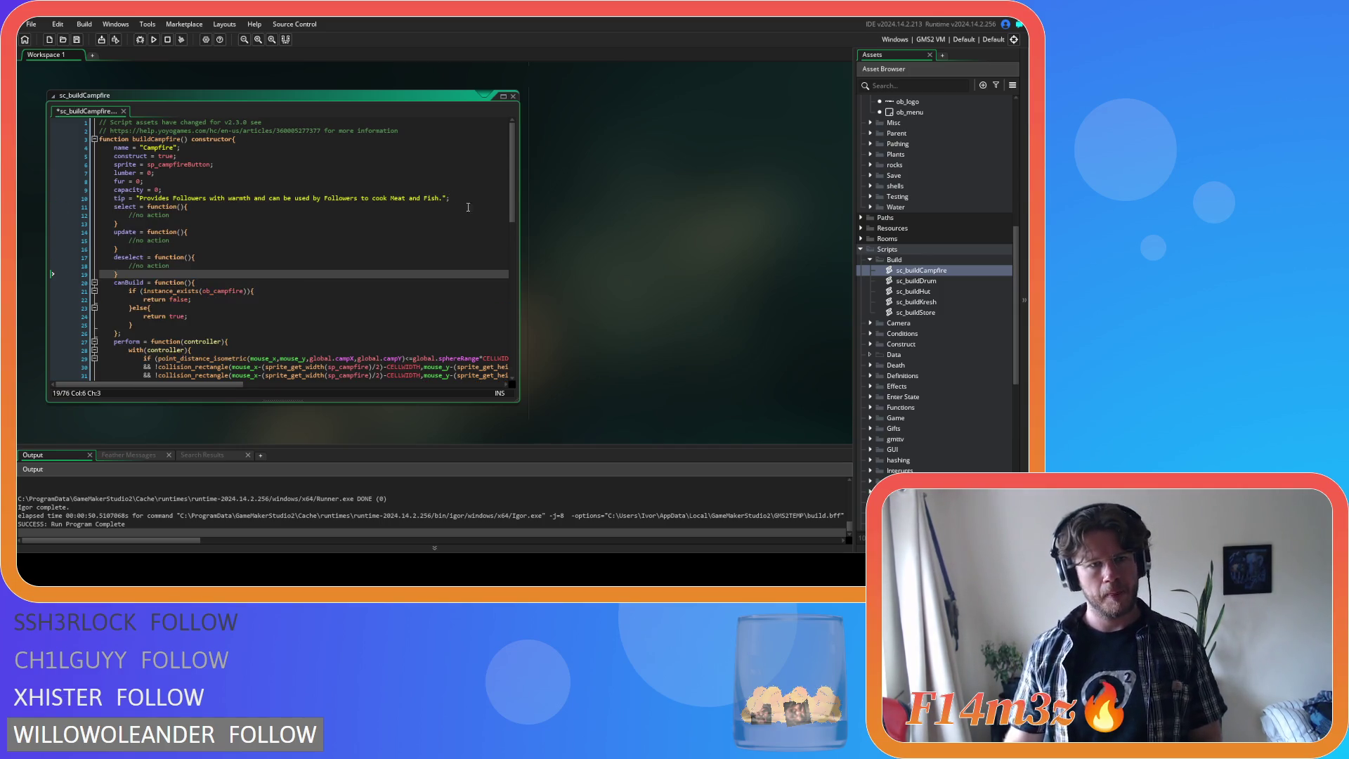
- Paste the empty select, update and deselect stubs after the tip line in sc_buildDrum and sc_buildHut
double_click(902, 281)
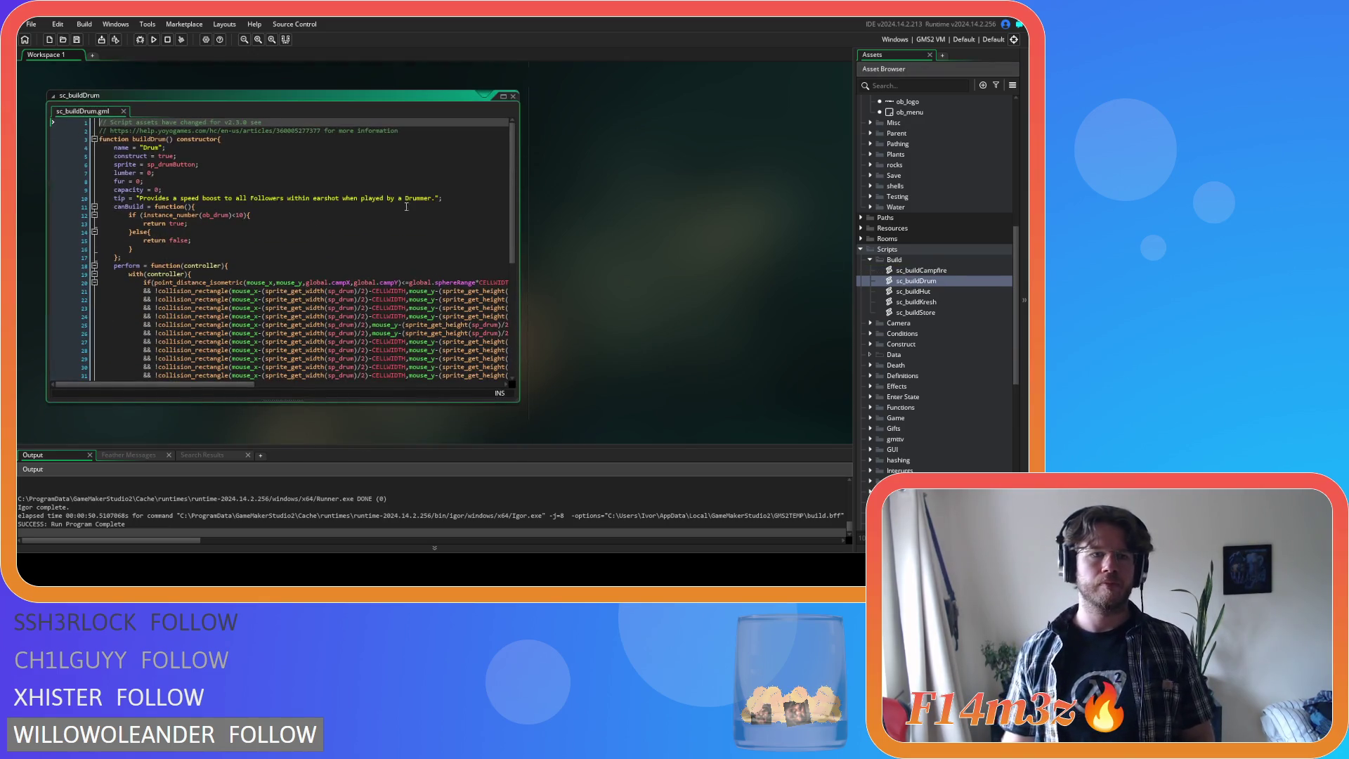
click(474, 199)
key(Return)
text(select = function(){         //no action     }     update = function(){         //no action     }     deselect = function(){         //no action     })
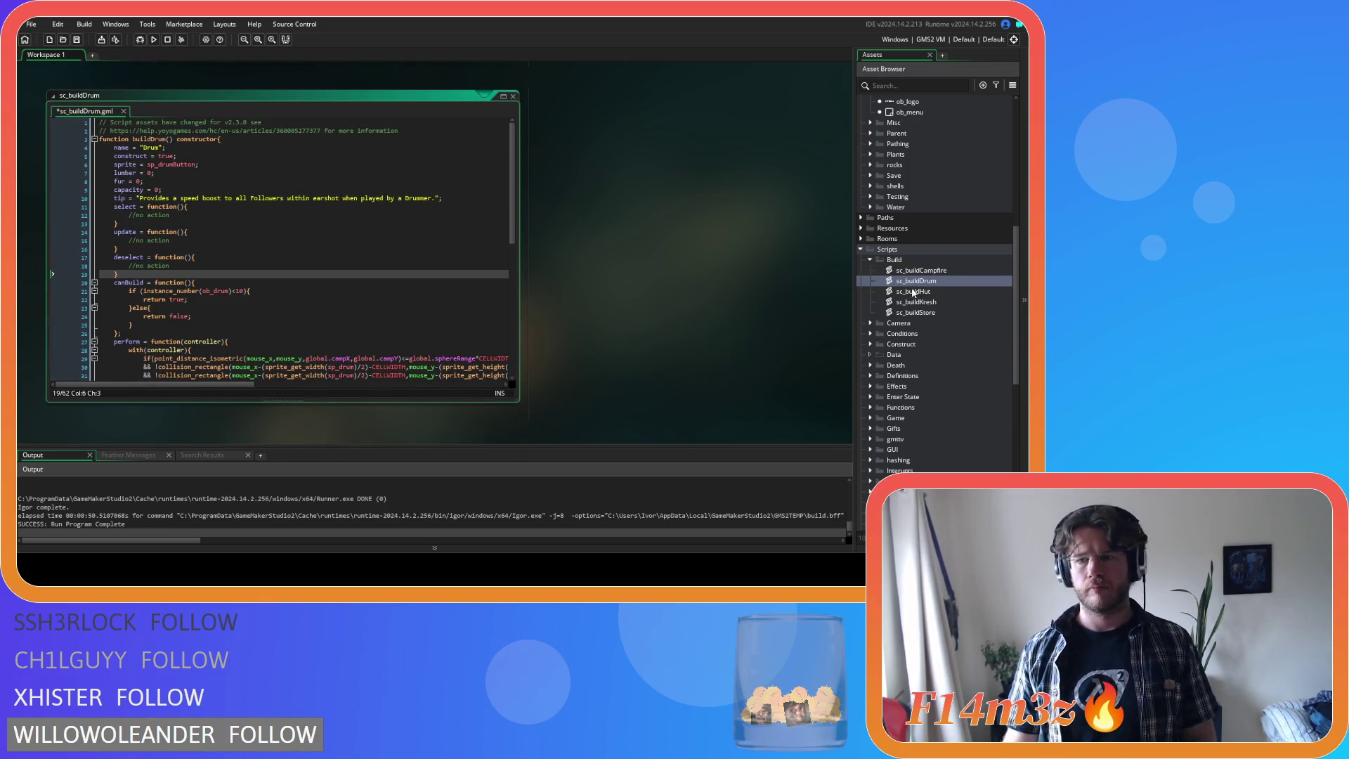
double_click(910, 291)
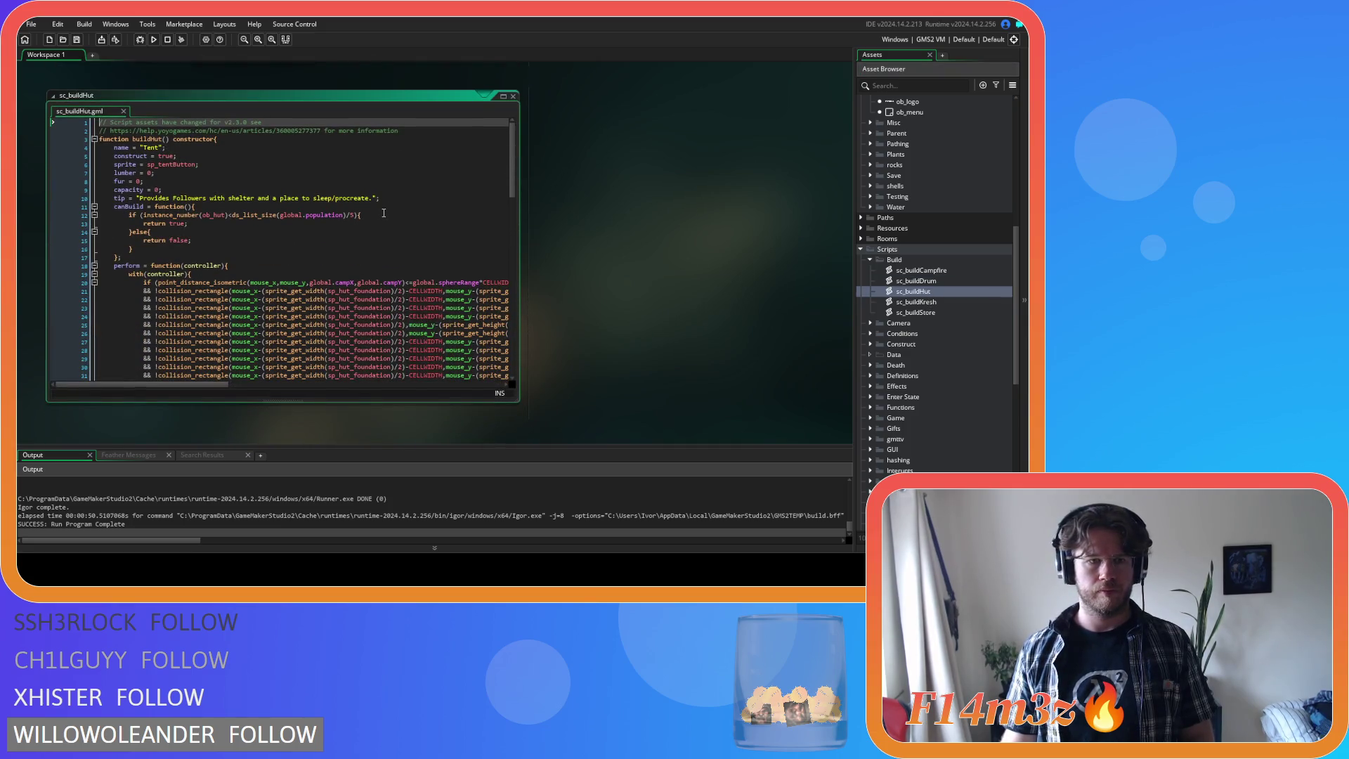
click(394, 200)
key(Return)
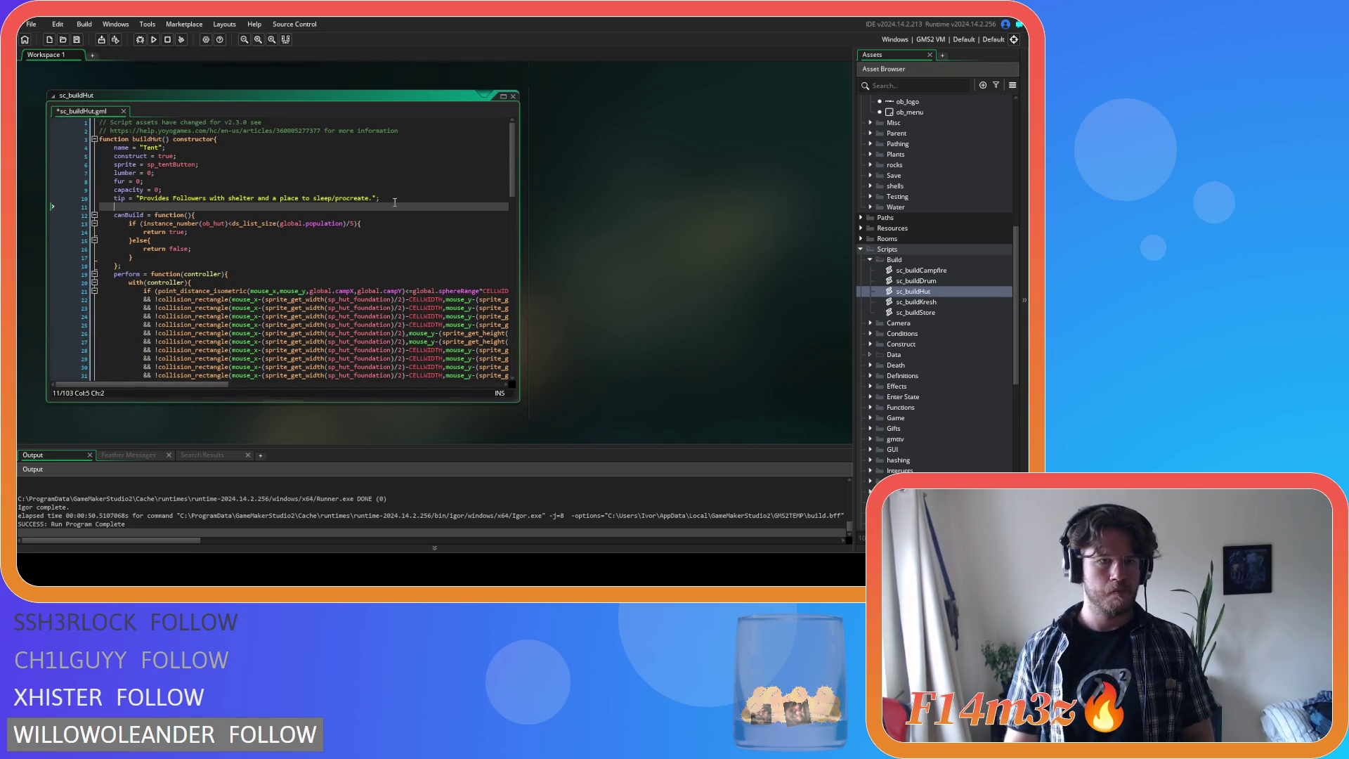
text(select = function(){ 		//no action 	} 	update = function(){ 		//no action 	} 	deselect = function(){ 		//no action 	})
- Add the same select, update and deselect stubs after the tip line in sc_buildKresh and sc_buildStore
click(907, 303)
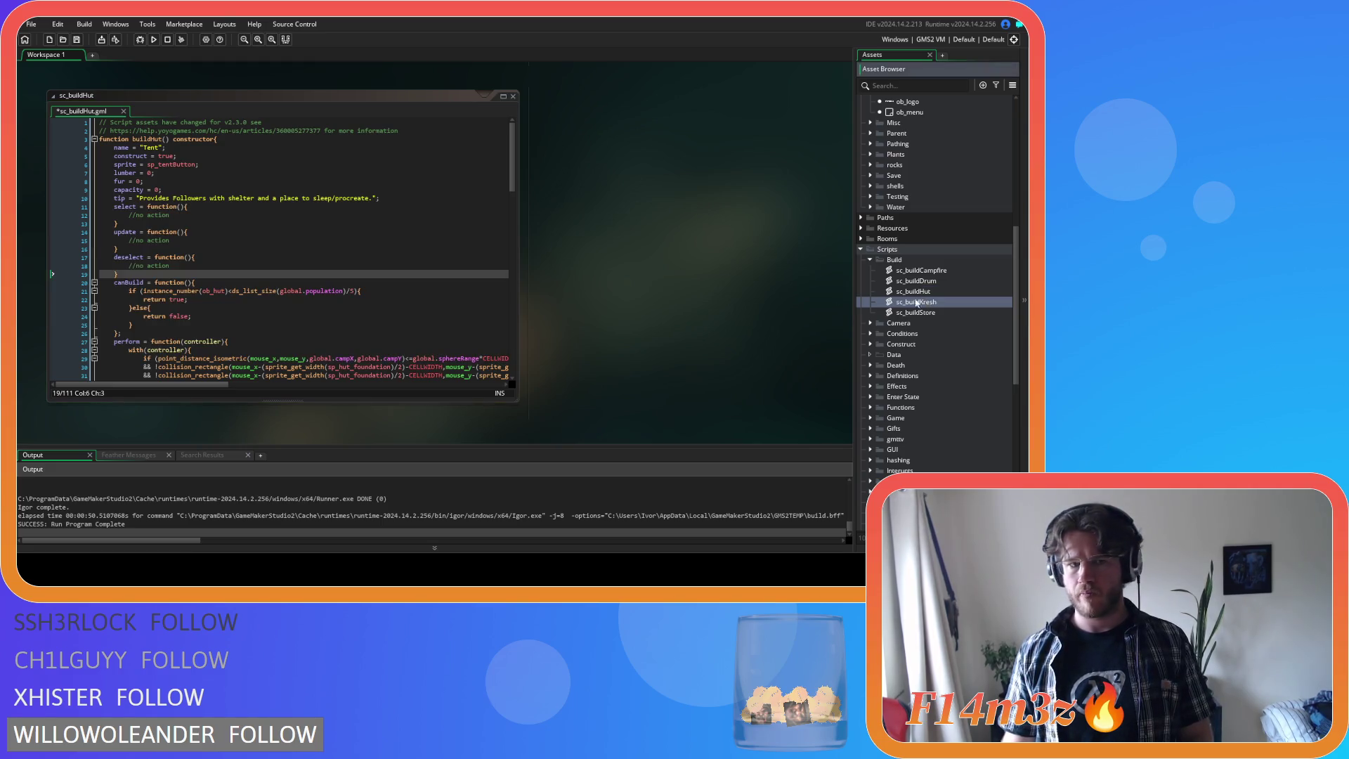
double_click(907, 303)
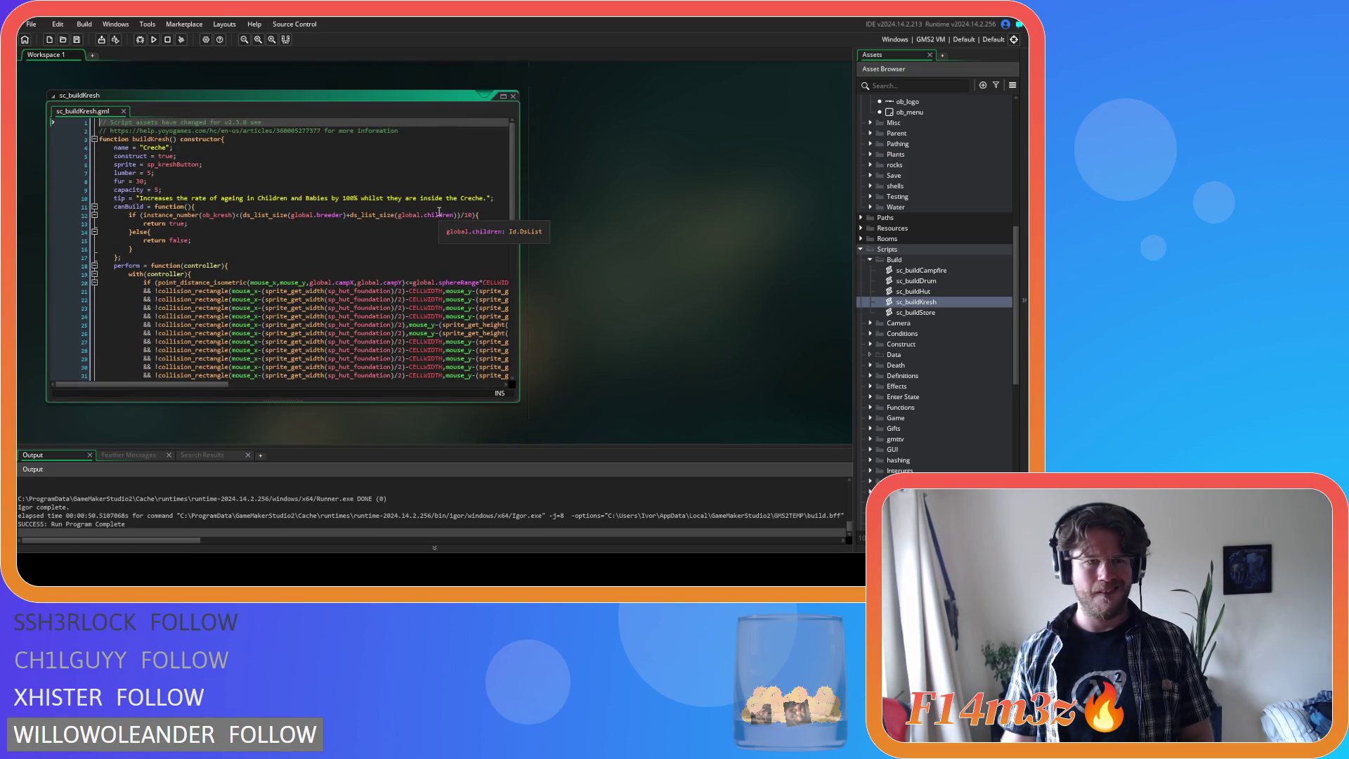
click(501, 197)
key(Return)
text(select = function(){         //no action     }     update = function(){         //no action     }     deselect = function(){         //no action     })
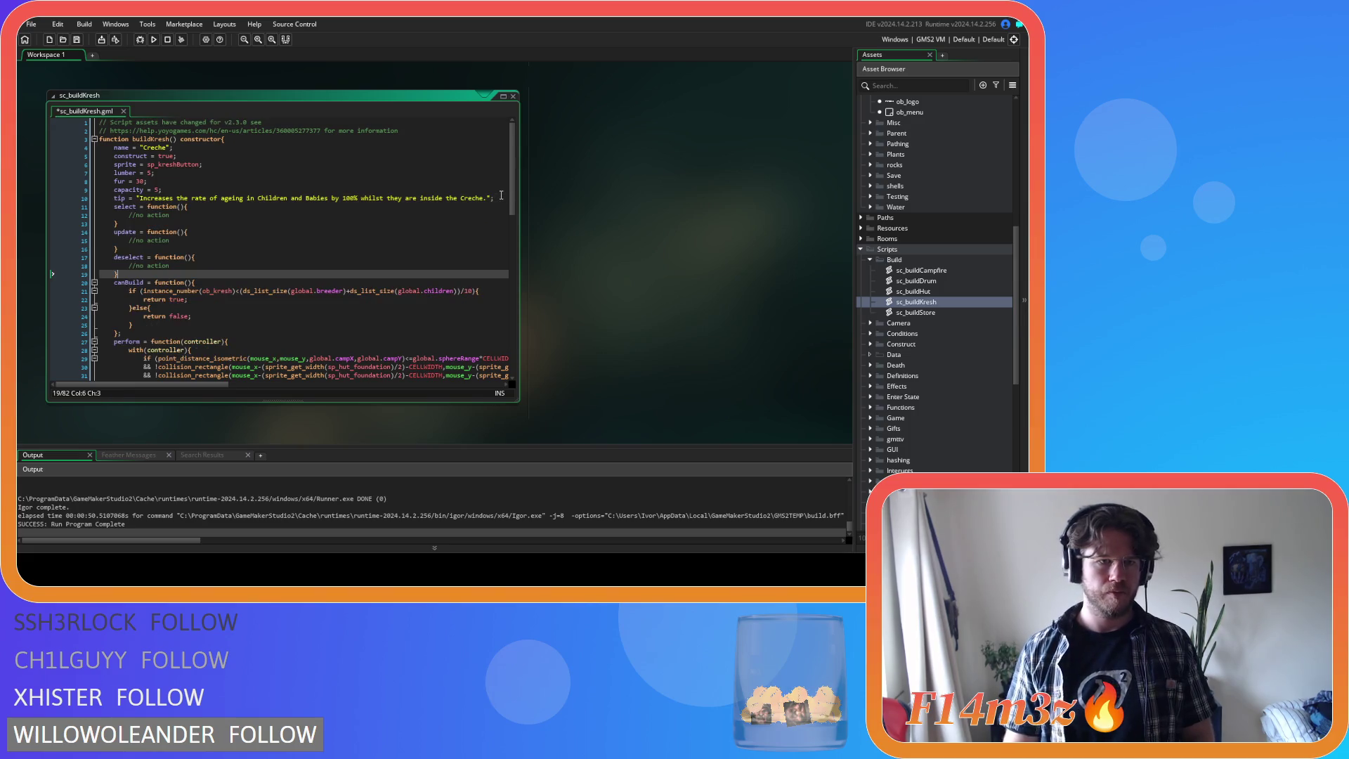
double_click(912, 313)
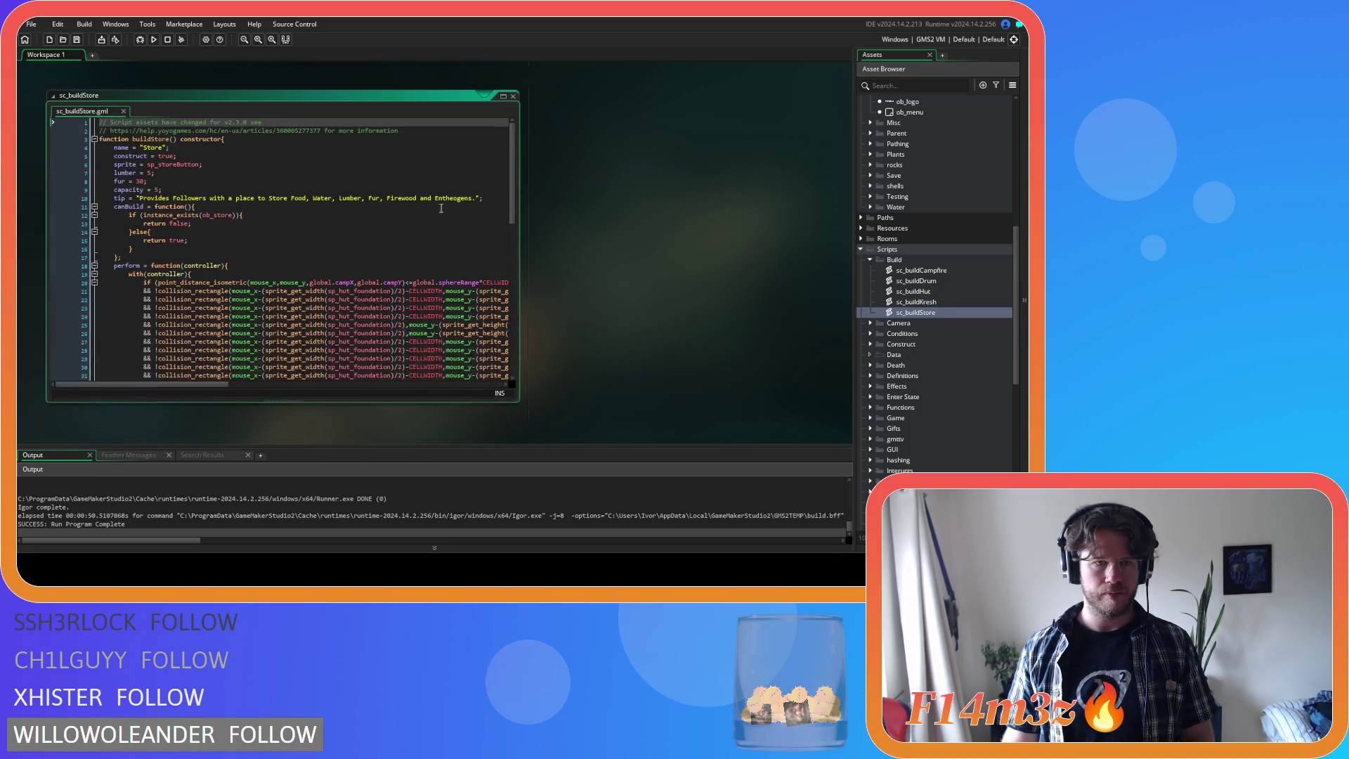
click(489, 200)
key(Return)
key(ctrl+v)
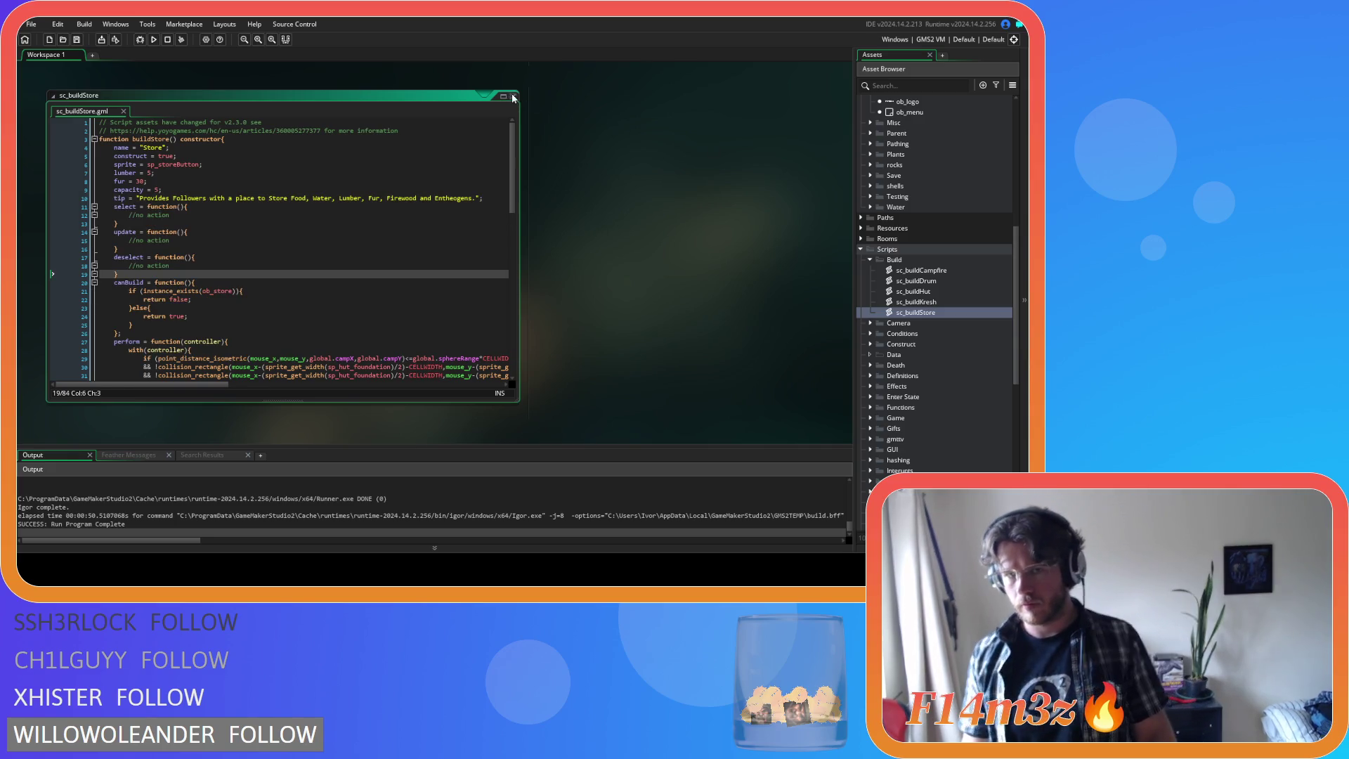
- Close the sc_buildCampfire, sc_miracleHand and sc_miracleSmite script windows
scroll(579, 200, down, 3)
scroll(587, 220, down, 3)
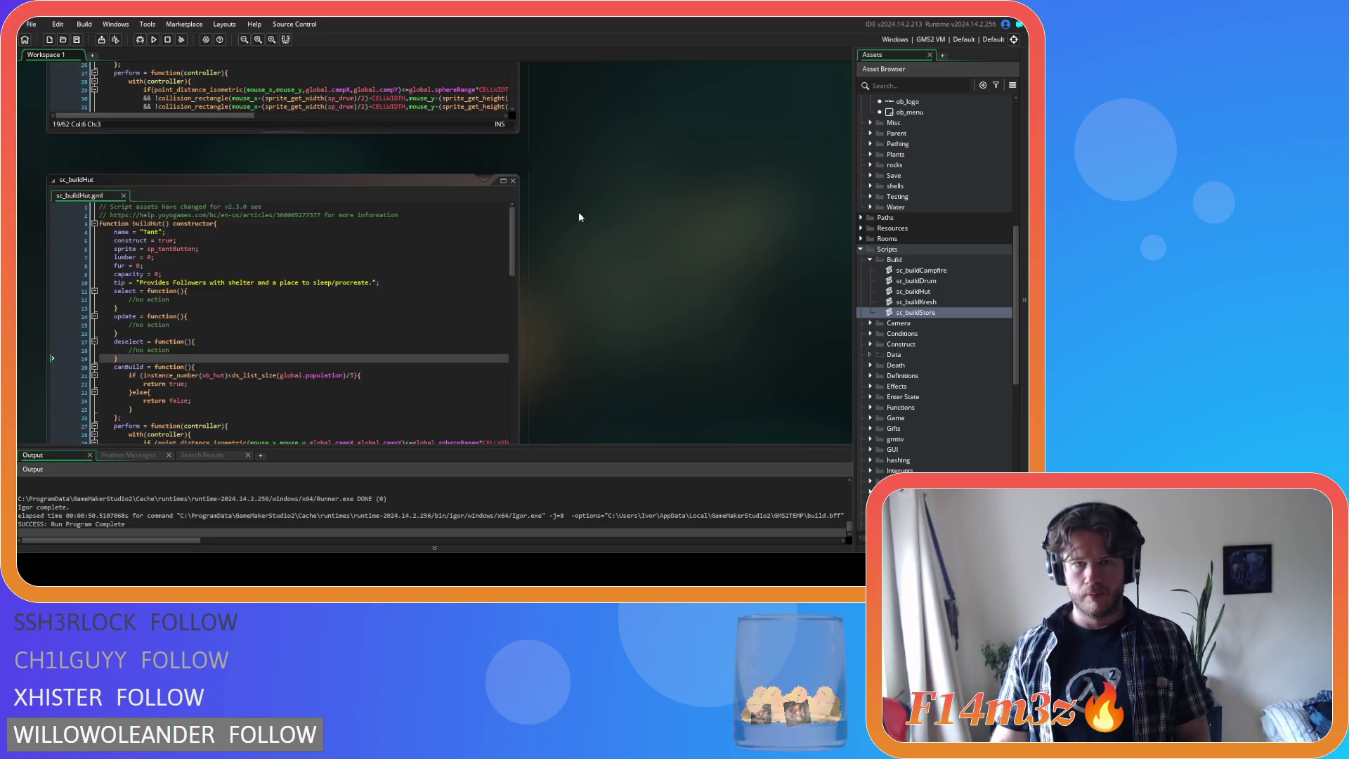
scroll(590, 243, down, 5)
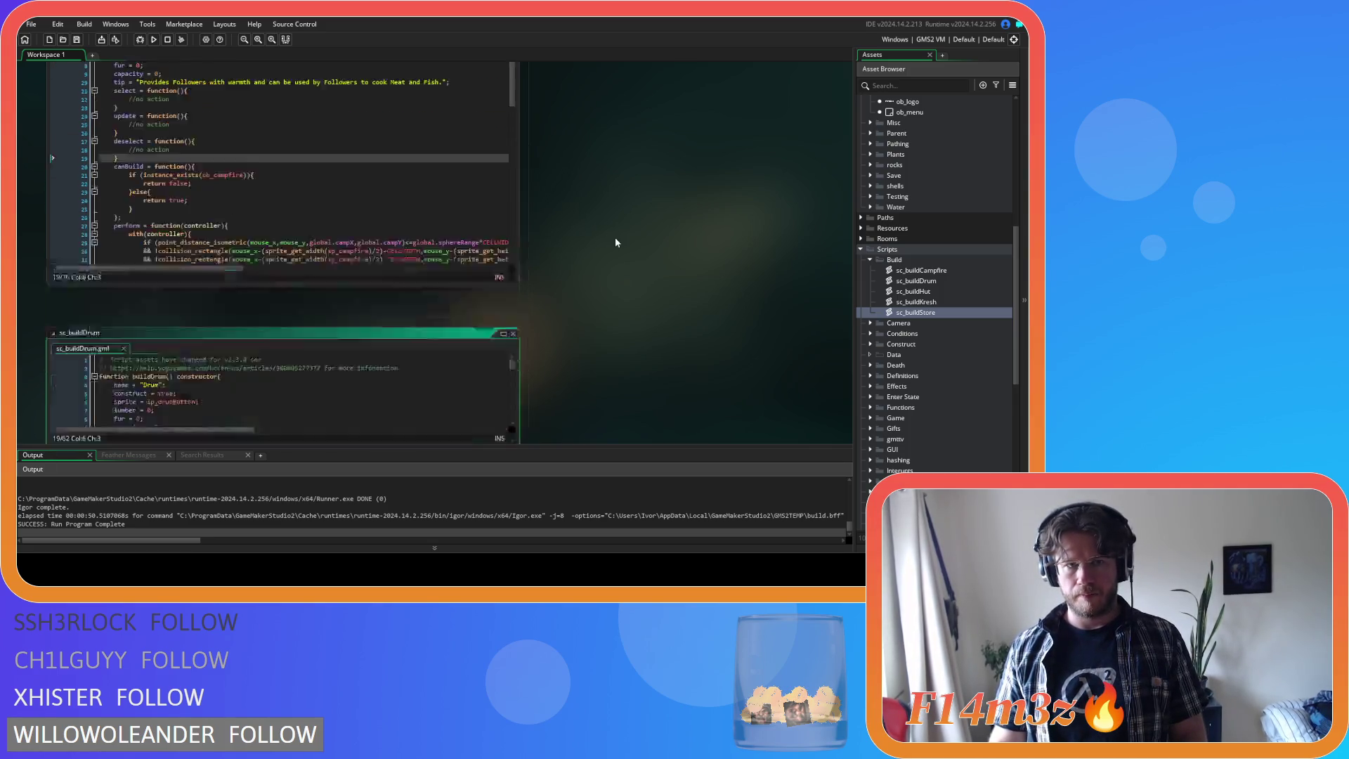
click(513, 201)
scroll(617, 251, up, 2)
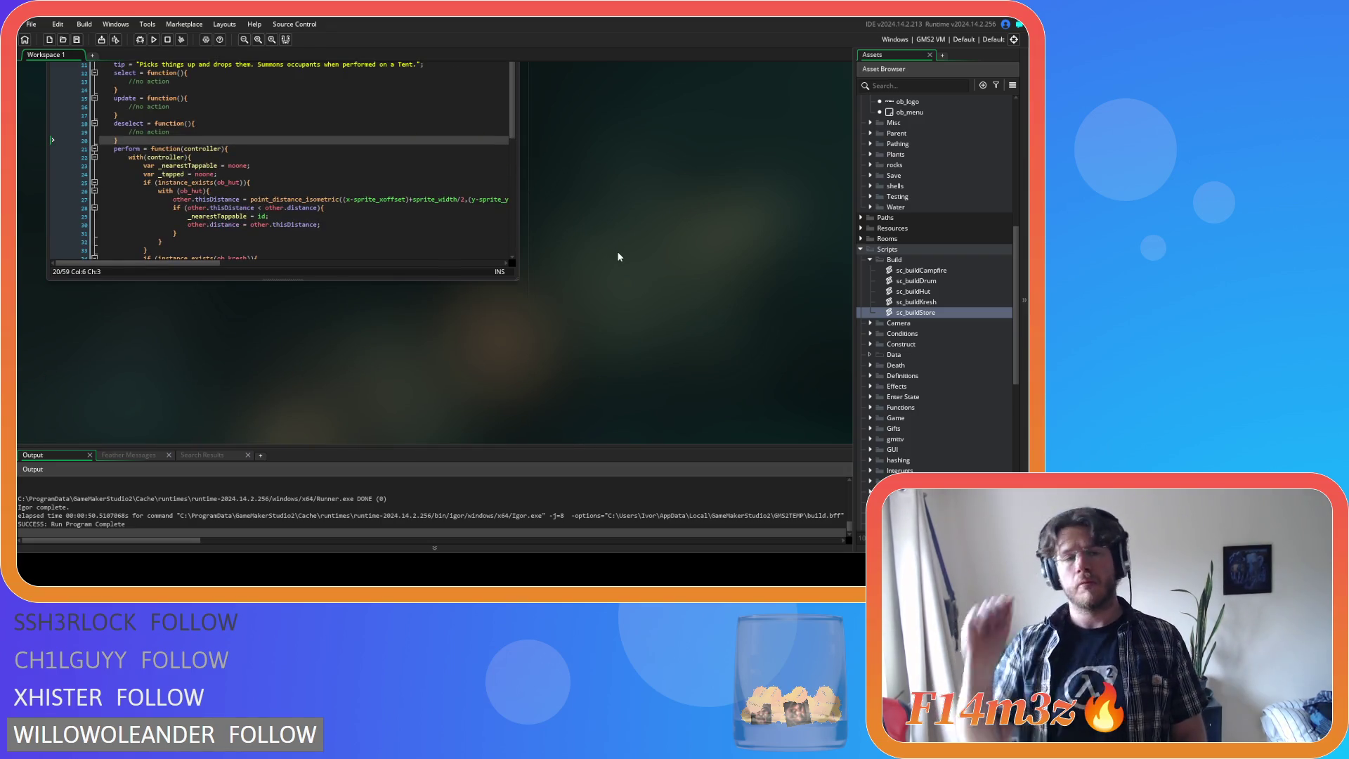
scroll(619, 255, up, 2)
click(512, 102)
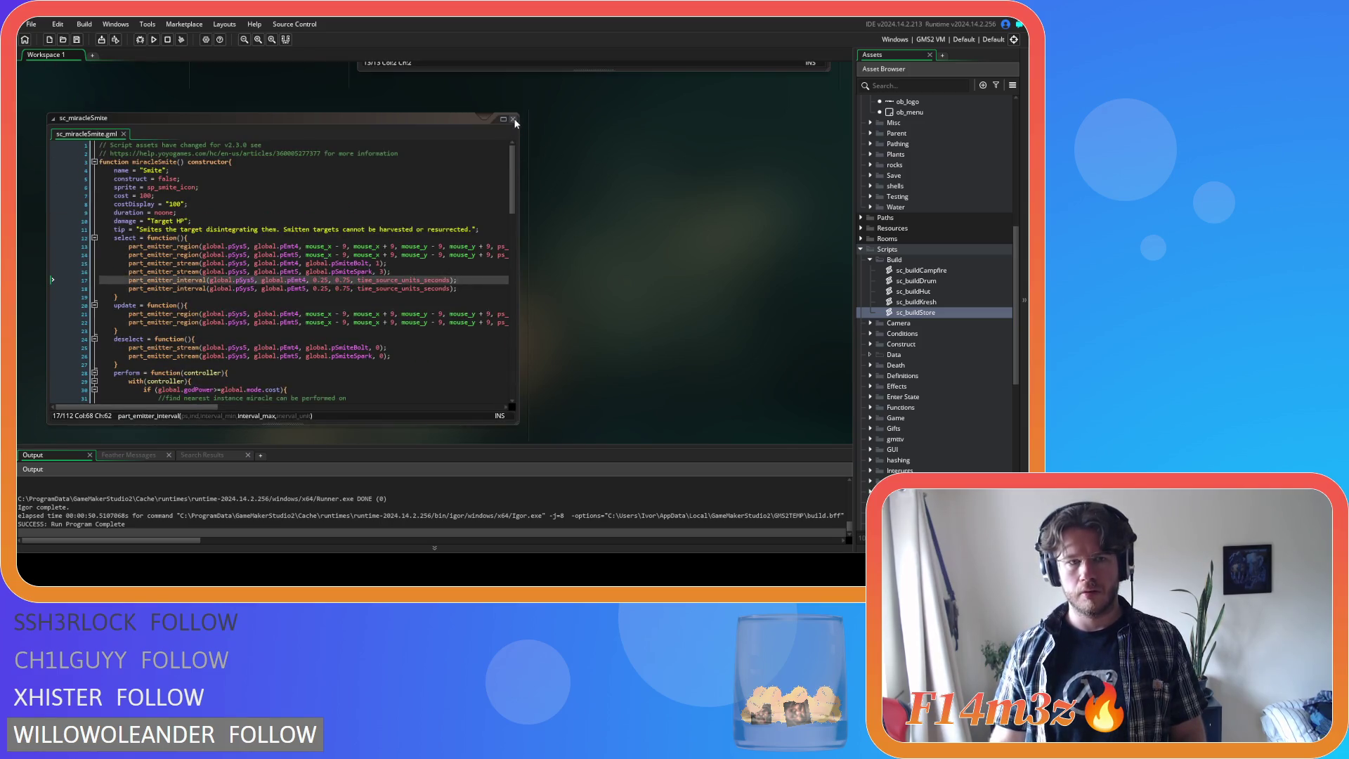
click(512, 121)
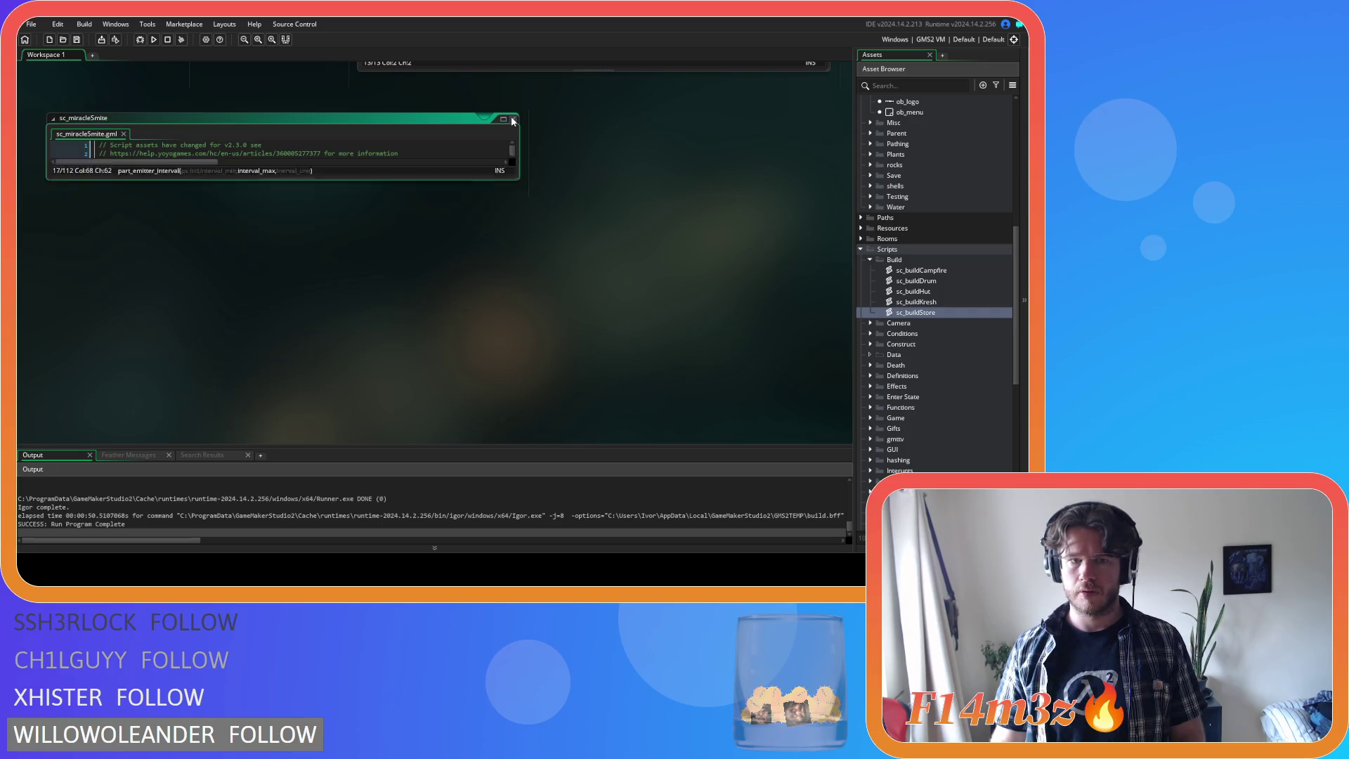
- Open the sc_miracleCalm script from the Miracles folder
scroll(586, 209, up, 5)
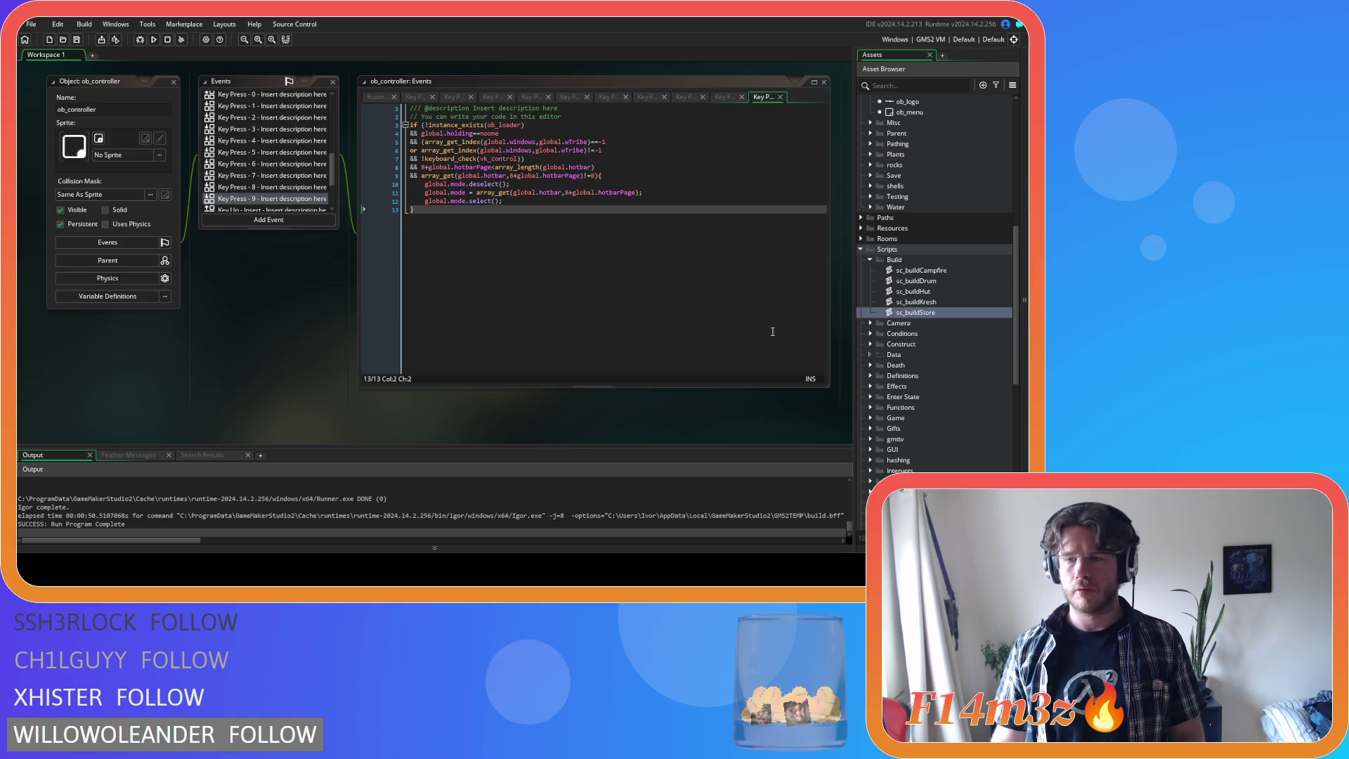
scroll(950, 348, down, 5)
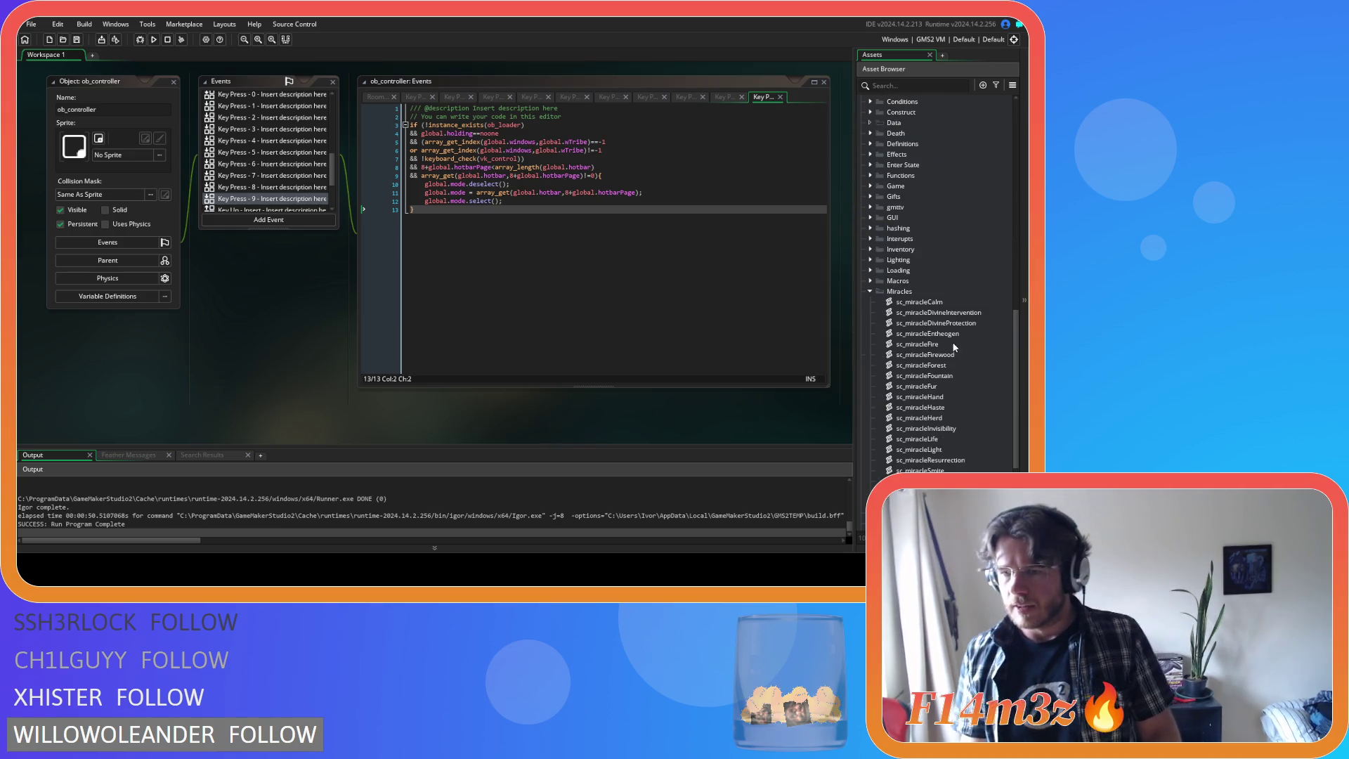
double_click(964, 304)
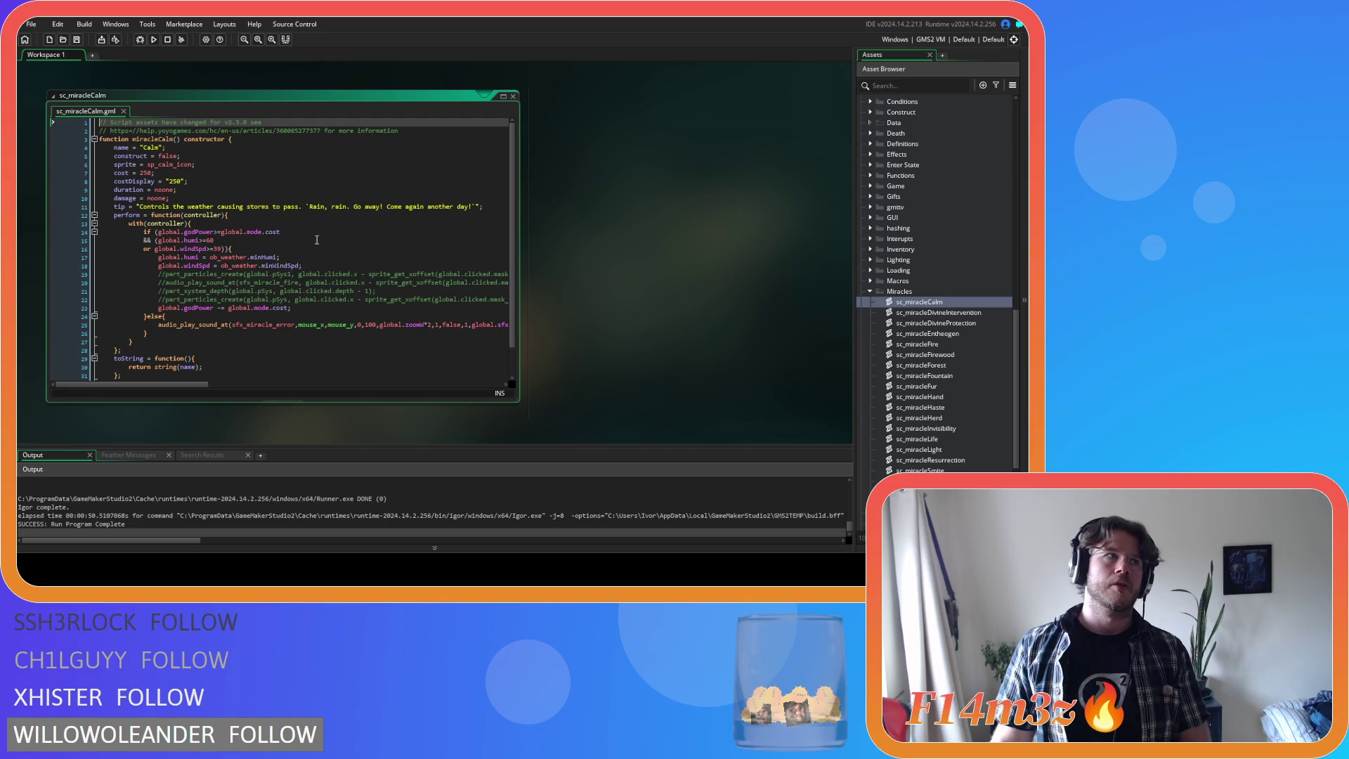
- Paste the empty select, update and deselect functions after the tip line in sc_miracleCalm and sc_miracleDivineIntervention
click(499, 205)
text(select = function(){ 		//no action 	} 	update = function(){ 		//no action 	} 	deselect = function(){ 		//no action 	})
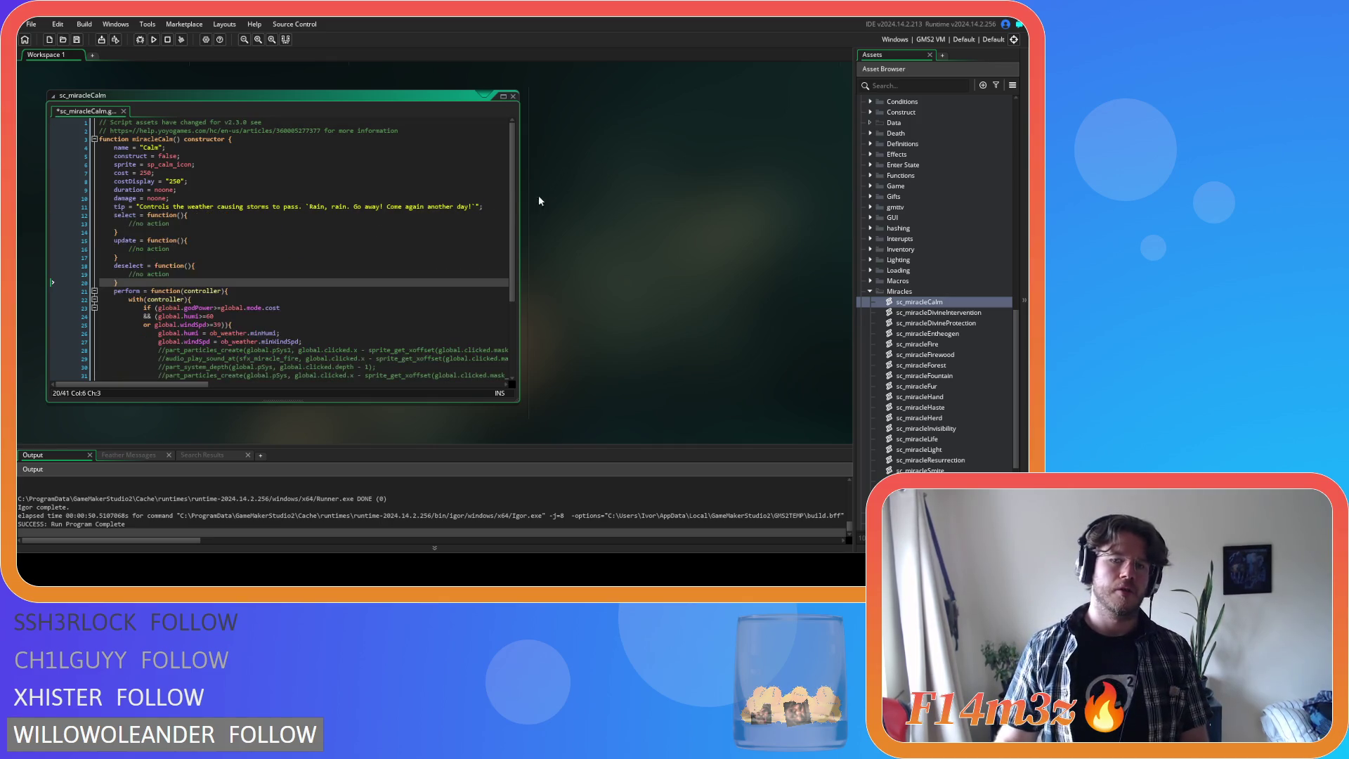
double_click(915, 313)
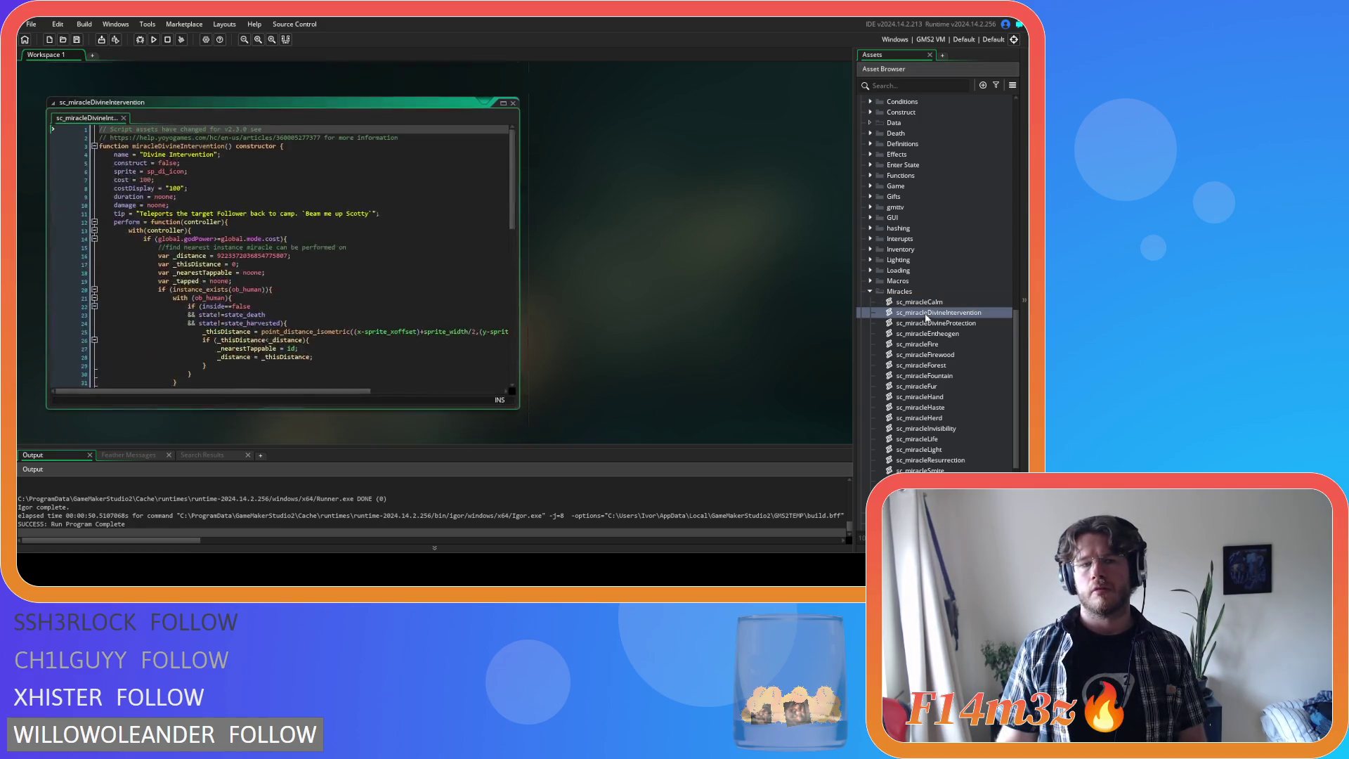
click(395, 208)
key(ctrl+v)
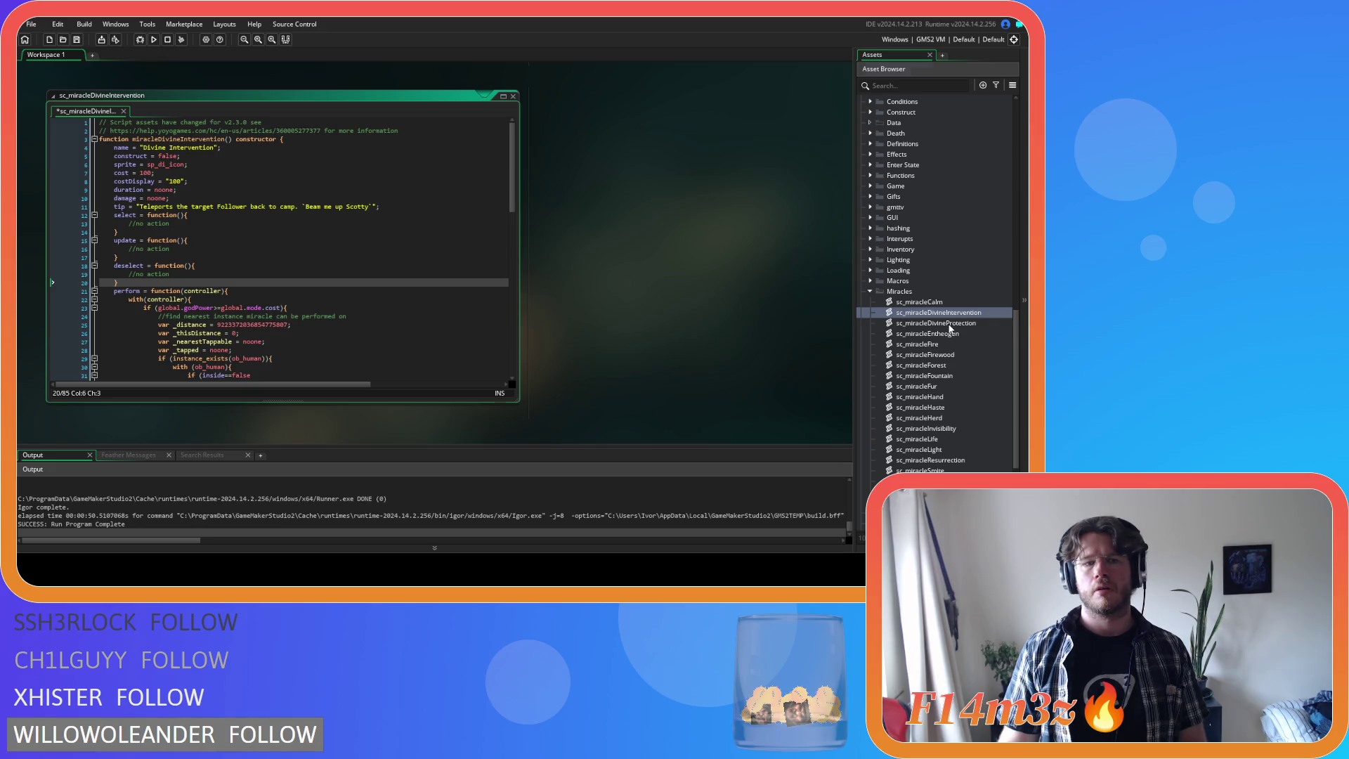
- Paste the empty select, update and deselect functions into sc_miracleDivineProtection and sc_miracleEntheogen
double_click(935, 323)
click(456, 201)
click(456, 209)
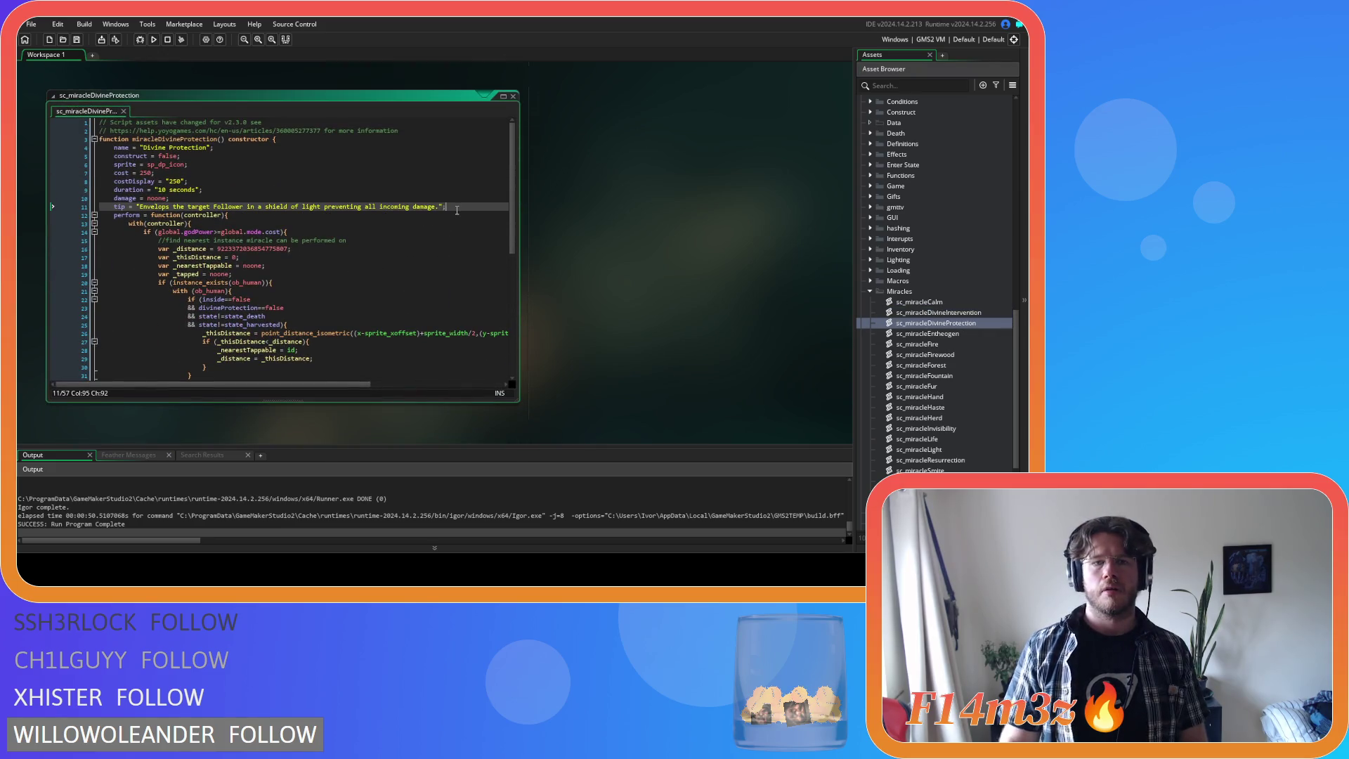
text(select = function(){         //no action     }     update = function(){         //no action     }     deselect = function(){         //no action     })
double_click(892, 336)
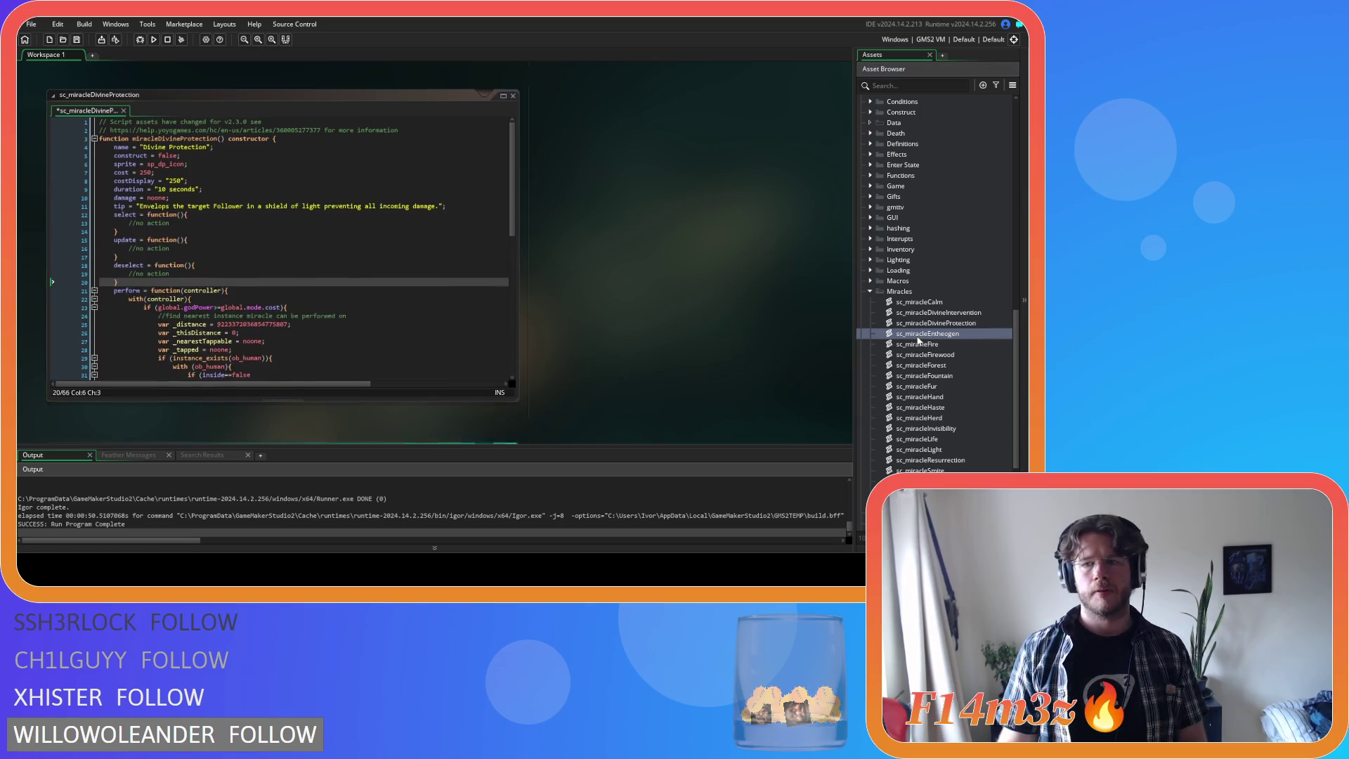
click(417, 206)
key(ctrl+v)
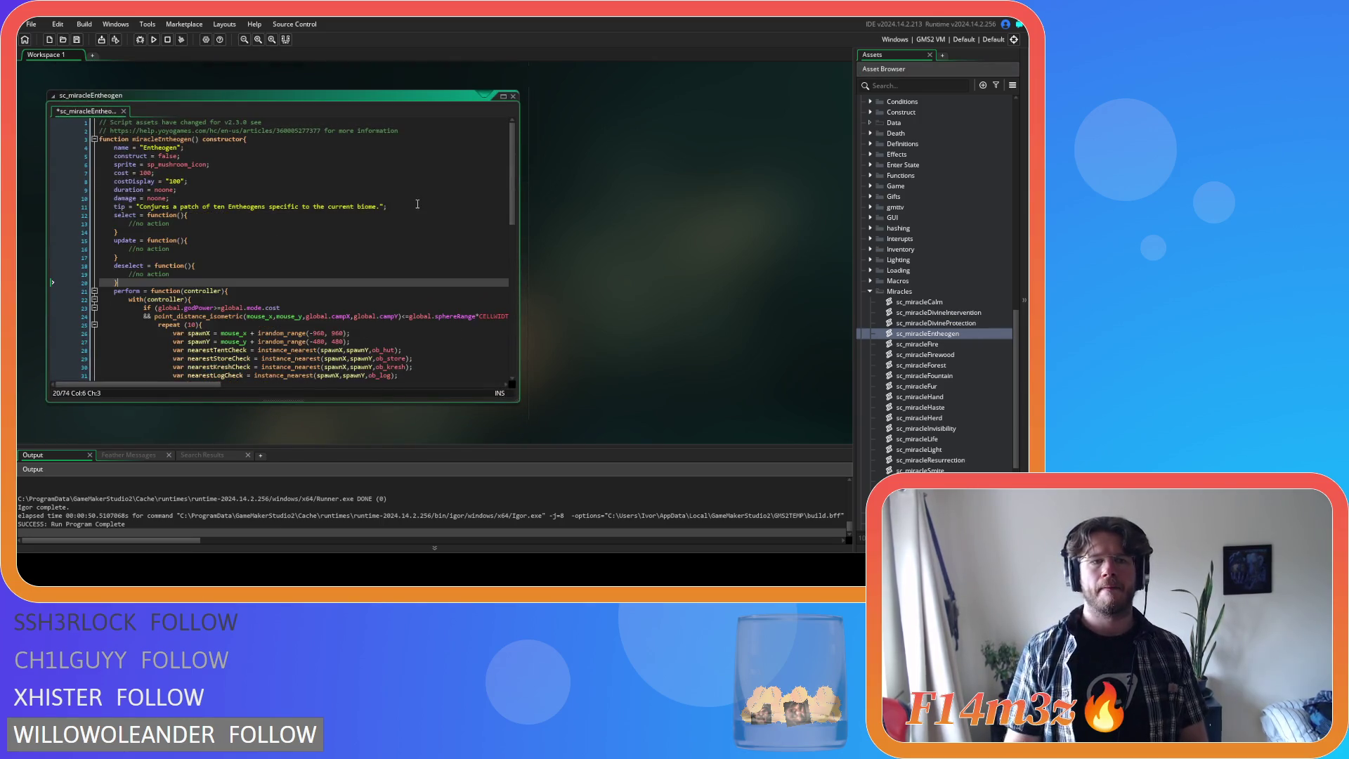
- Paste the empty select, update and deselect functions into sc_miracleFire and sc_miracleFirewood
double_click(916, 345)
click(468, 208)
text(select = function(){ 		//no action 	} 	update = function(){ 		//no action 	} 	deselect = function(){ 		//no action 	})
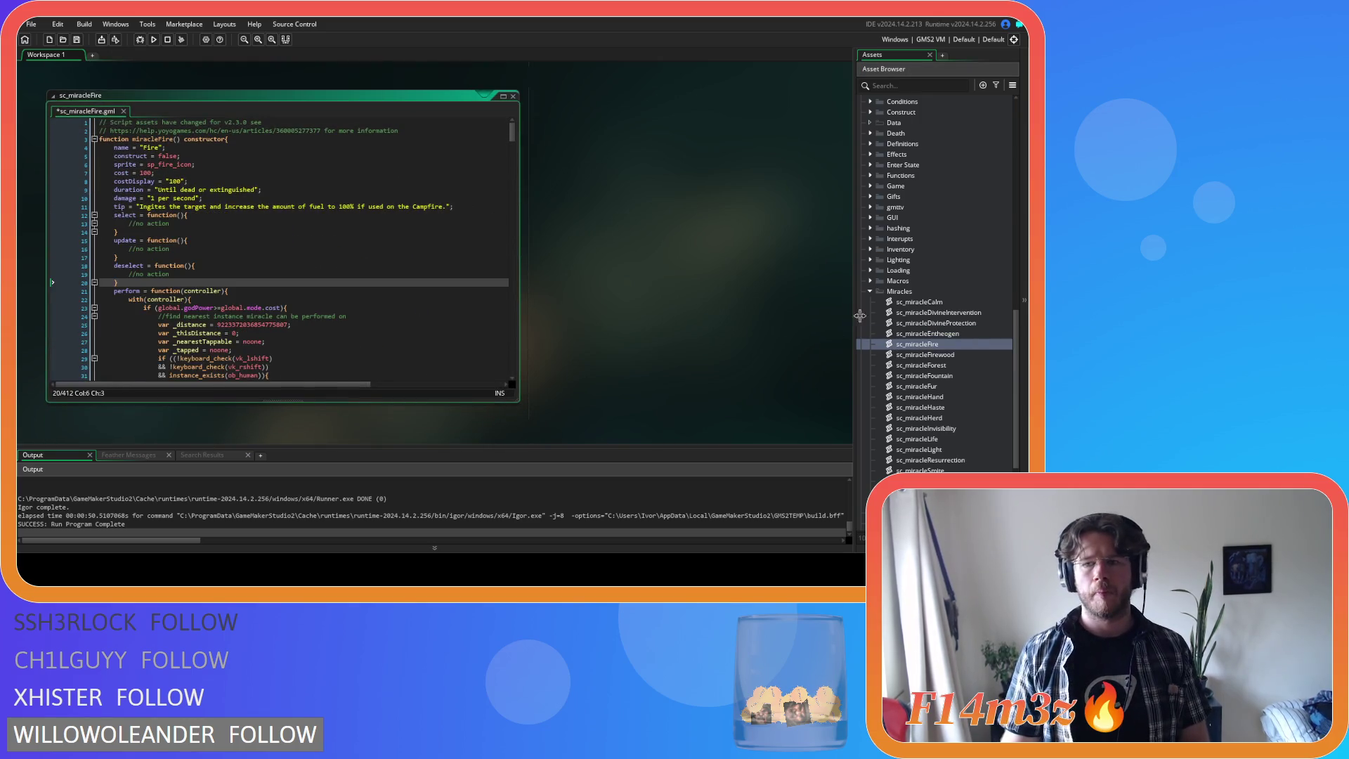
click(935, 356)
double_click(926, 355)
click(352, 207)
key(Return)
text(select = function(){ 		//no action 	} 	update = function(){ 		//no action 	} 	deselect = function(){ 		//no action 	})
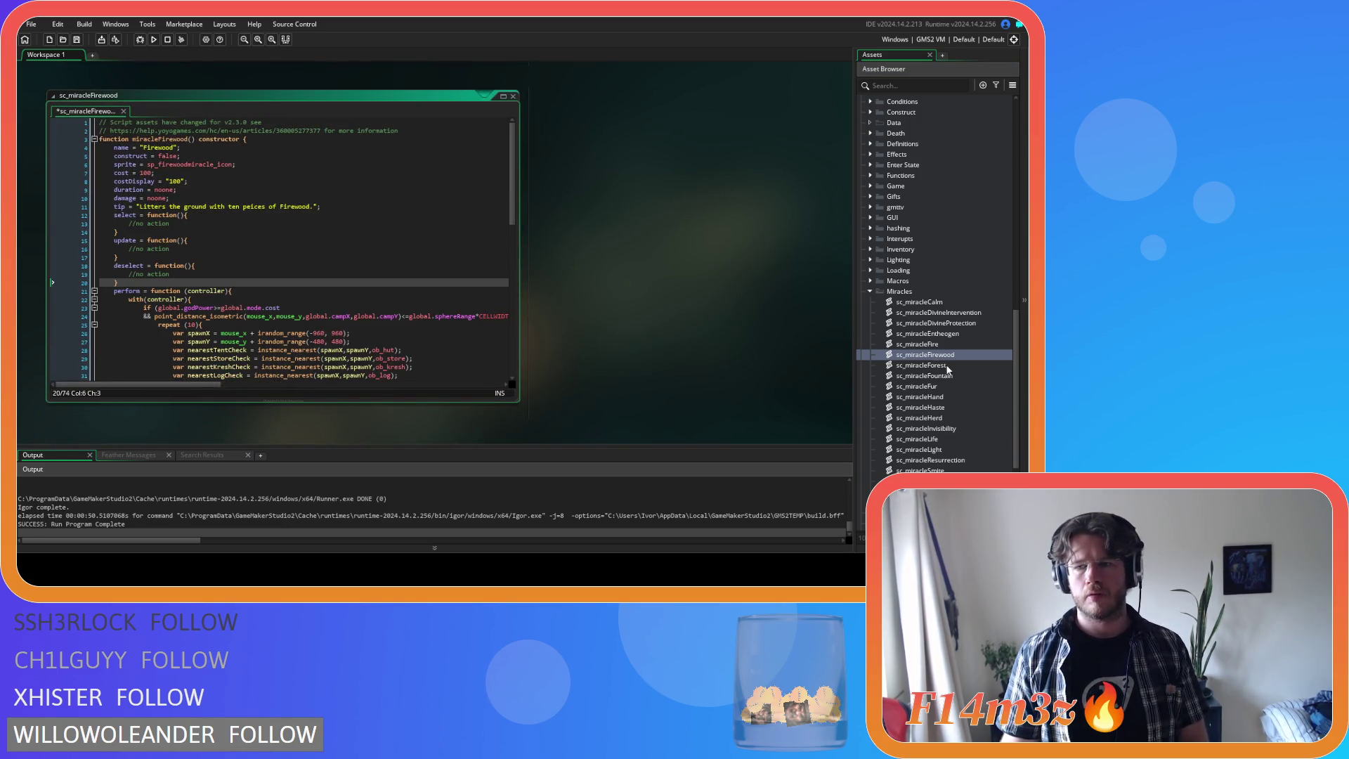
- Paste the empty select, update and deselect functions into sc_miracleForest and sc_miracleFountain
double_click(926, 365)
click(429, 207)
key(Return)
text(select = function(){ 		//no action 	} 	update = function(){ 		//no action 	} 	deselect = function(){ 		//no action 	})
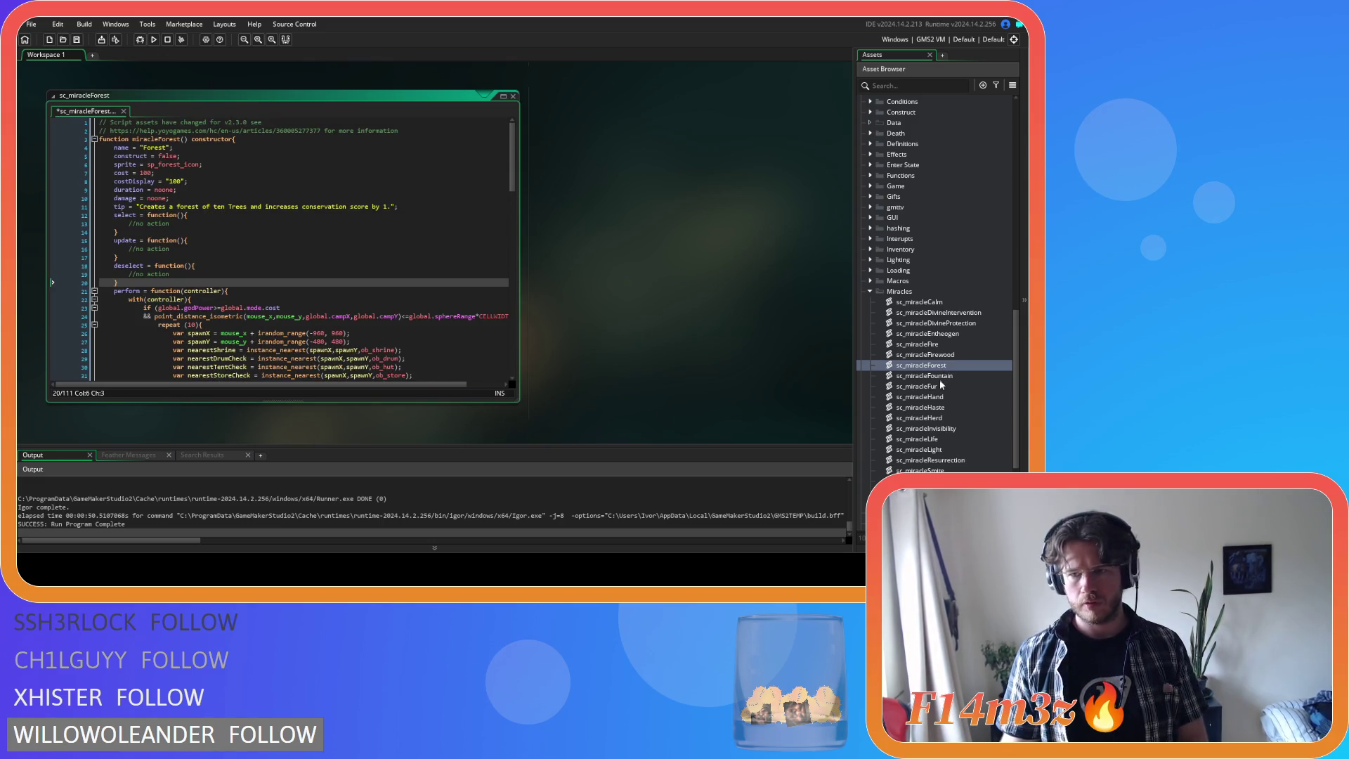
double_click(925, 376)
click(423, 206)
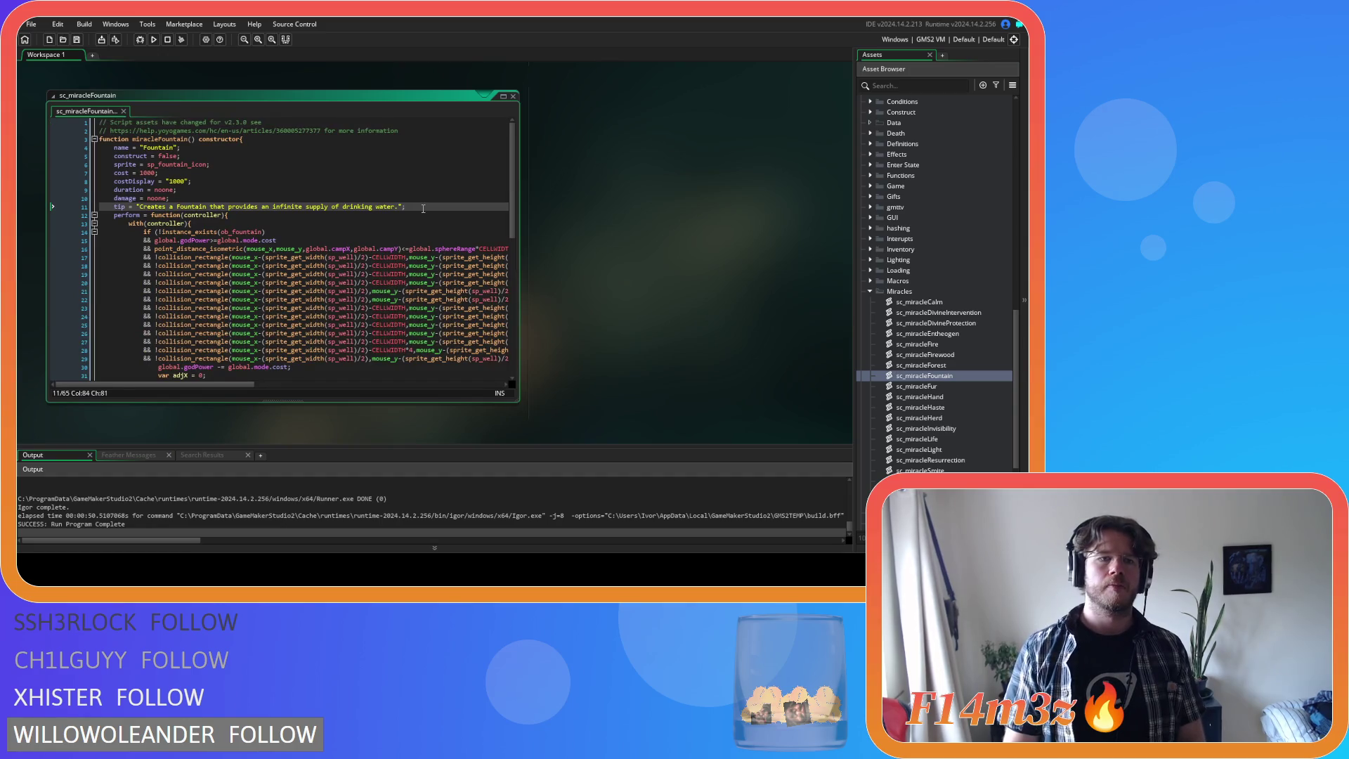
key(Return)
text(select = function(){         //no action     }     update = function(){         //no action     }     deselect = function(){         //no action     })
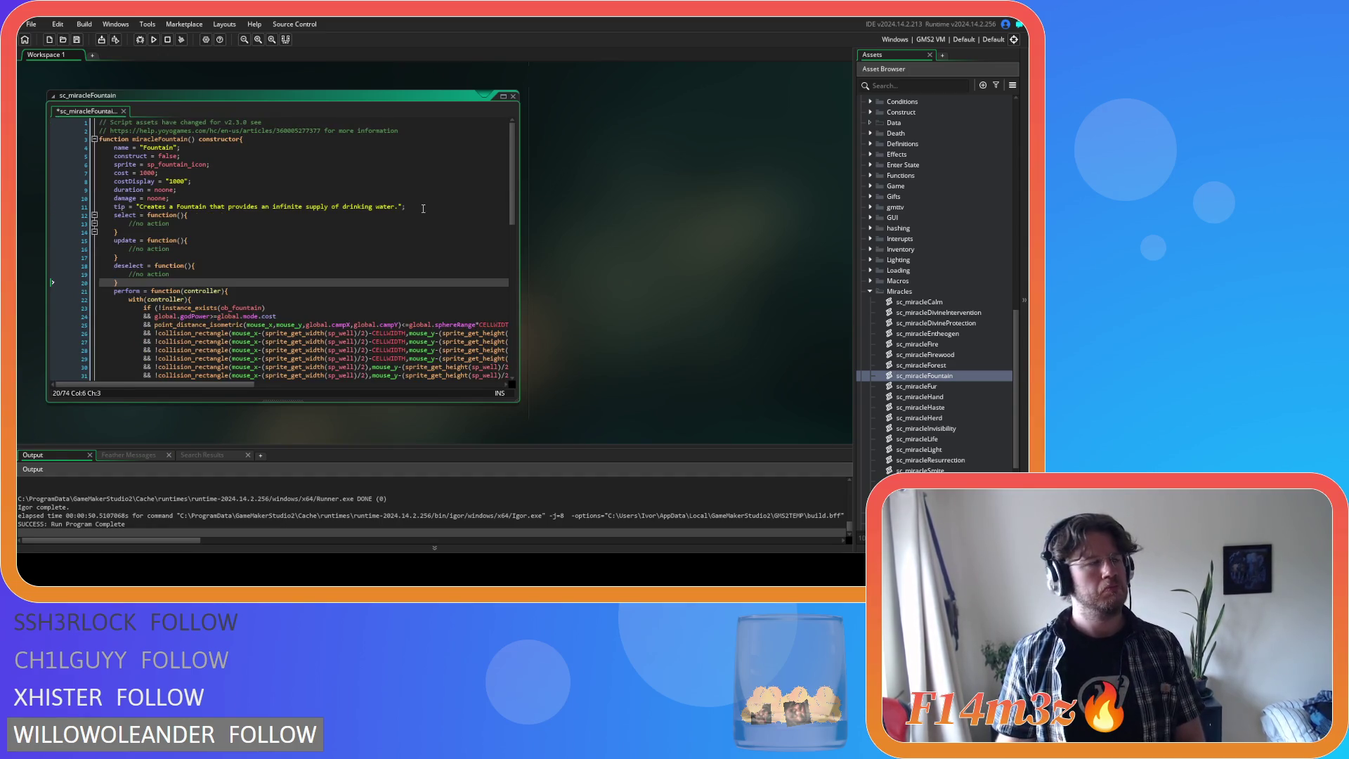
- Skip sc_miracleFur and sc_miracleHand, and paste the empty functions into sc_miracleHaste
double_click(927, 387)
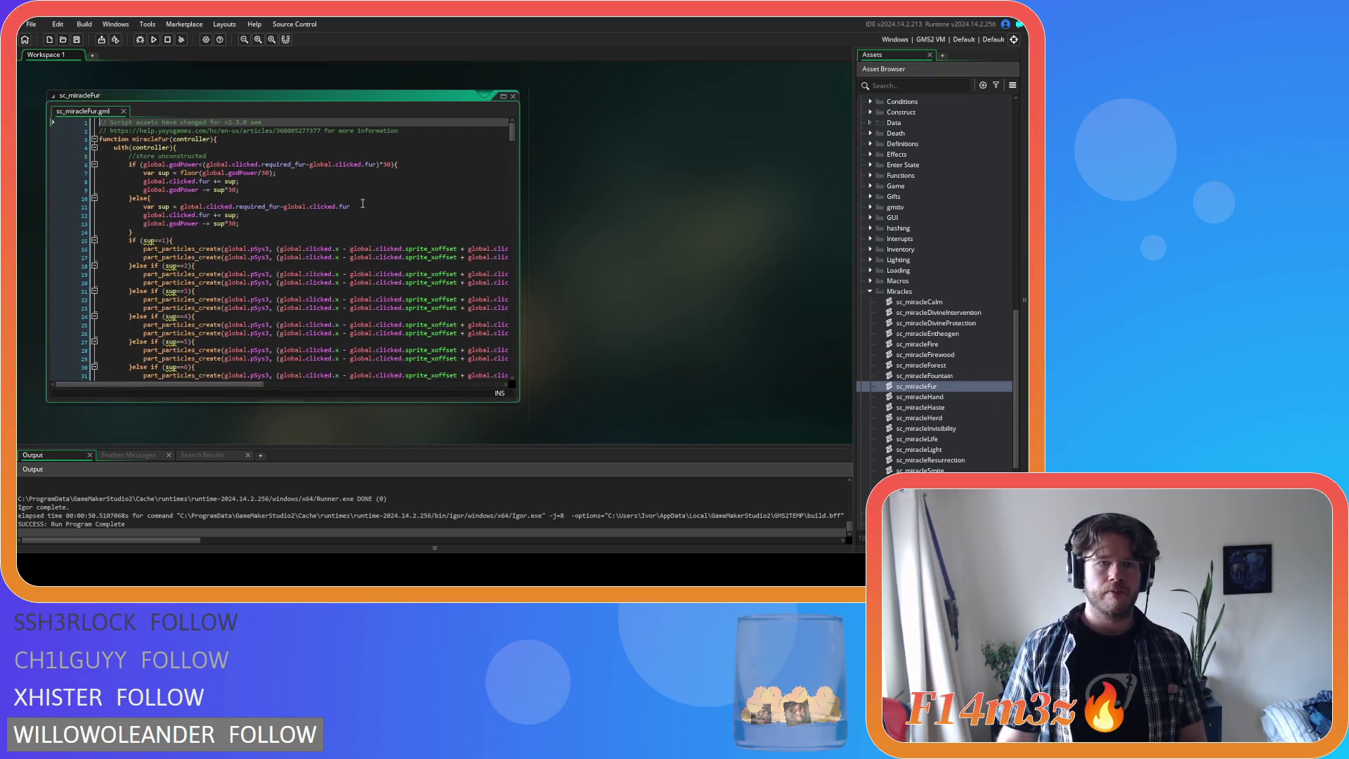
click(513, 95)
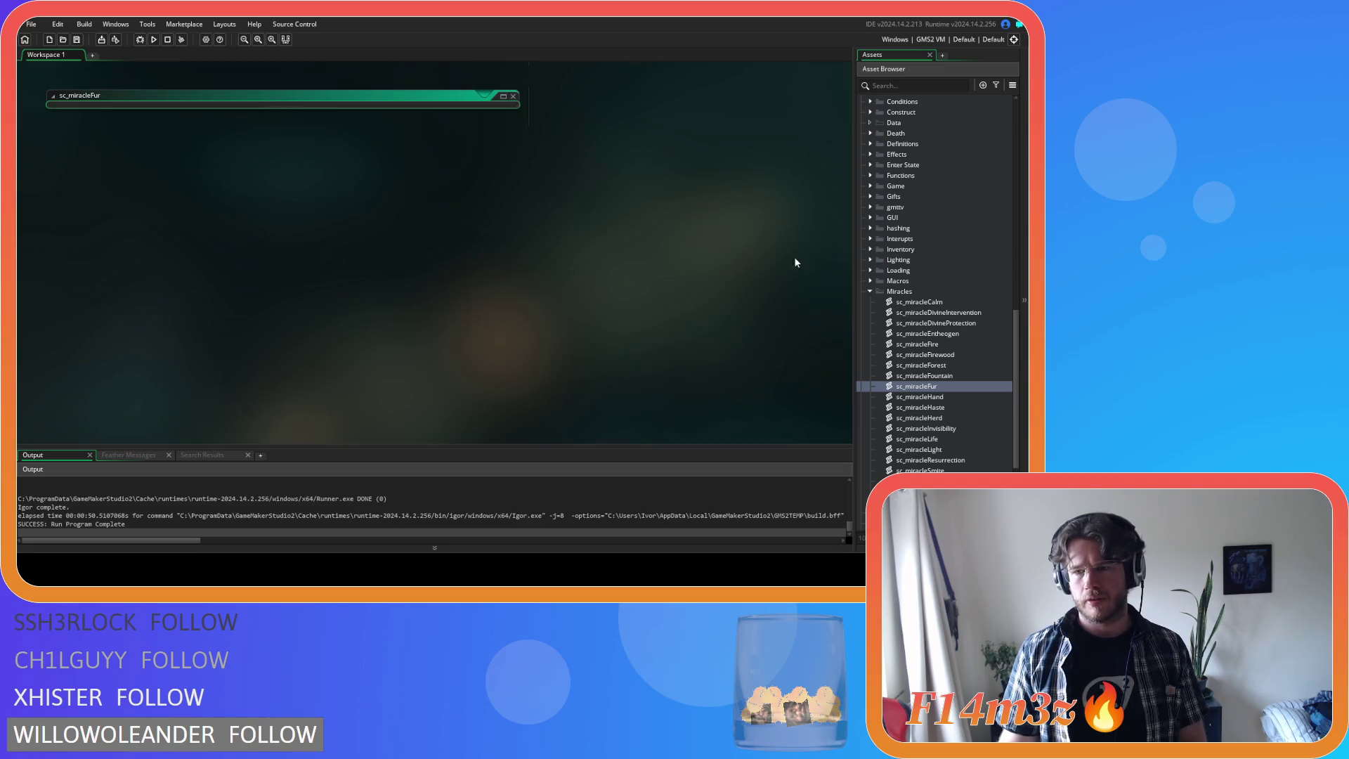
double_click(935, 397)
double_click(938, 406)
click(427, 208)
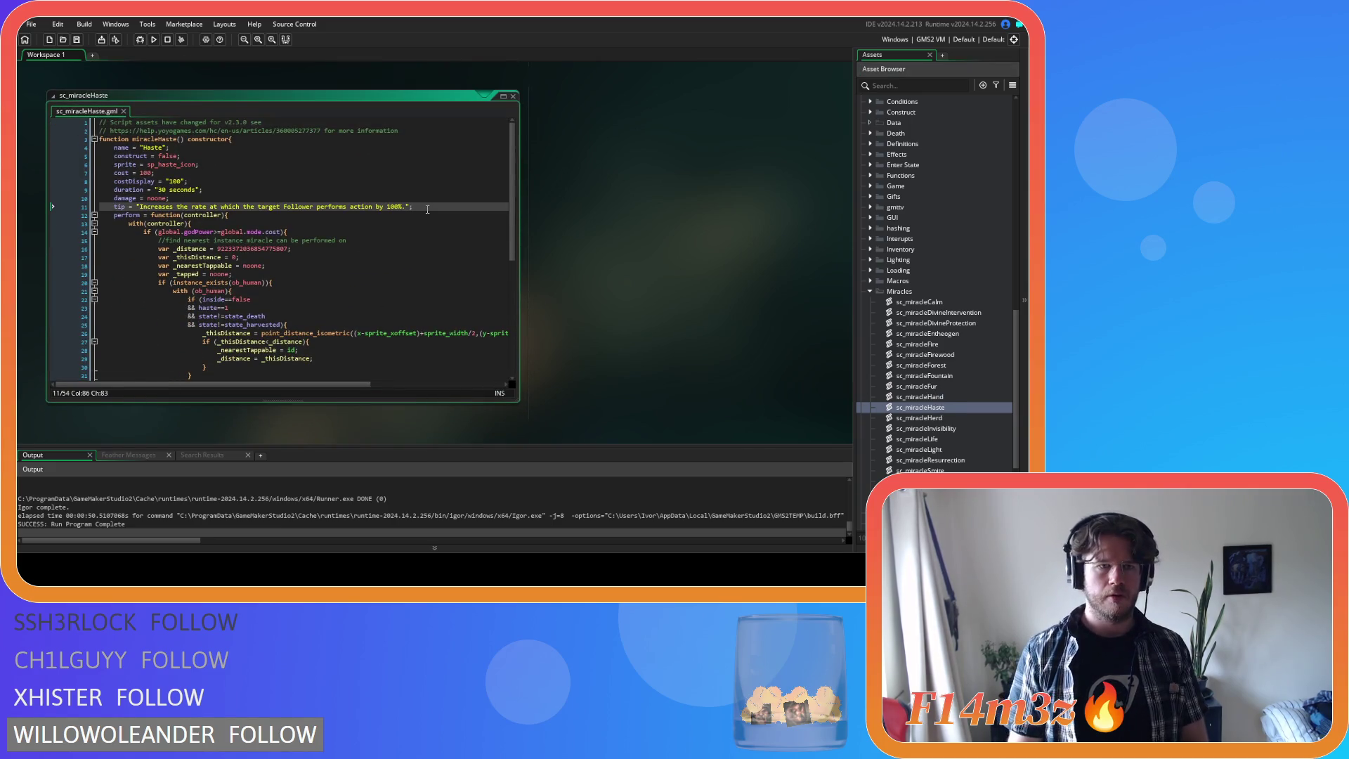
key(ctrl+v)
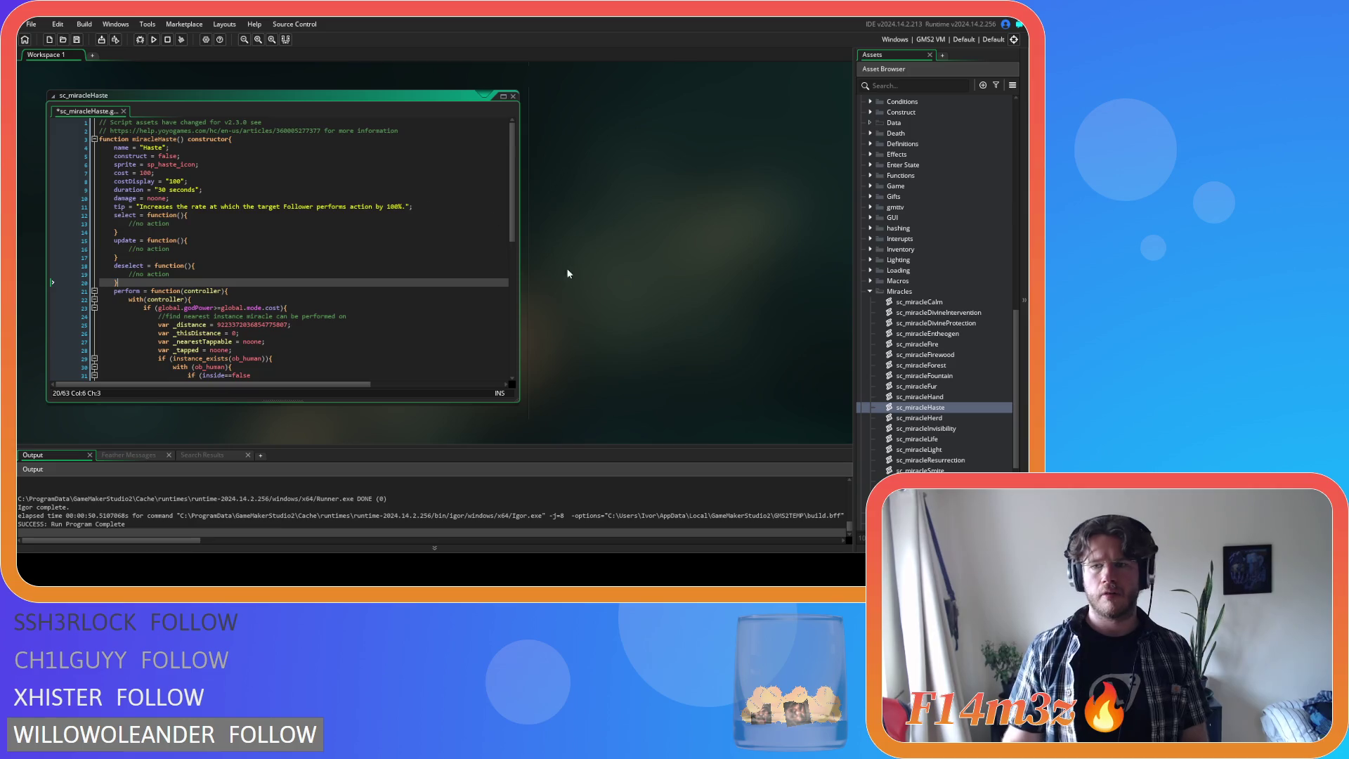
- Paste the empty select, update and deselect functions into sc_miracleHerd, sc_miracleInvisibility and sc_miracleLife
double_click(920, 416)
click(420, 206)
key(ctrl+v)
double_click(920, 428)
click(412, 209)
text(select = function(){ 		//no action 	} 	update = function(){ 		//no action 	} 	deselect = function(){ 		//no action 	})
double_click(931, 437)
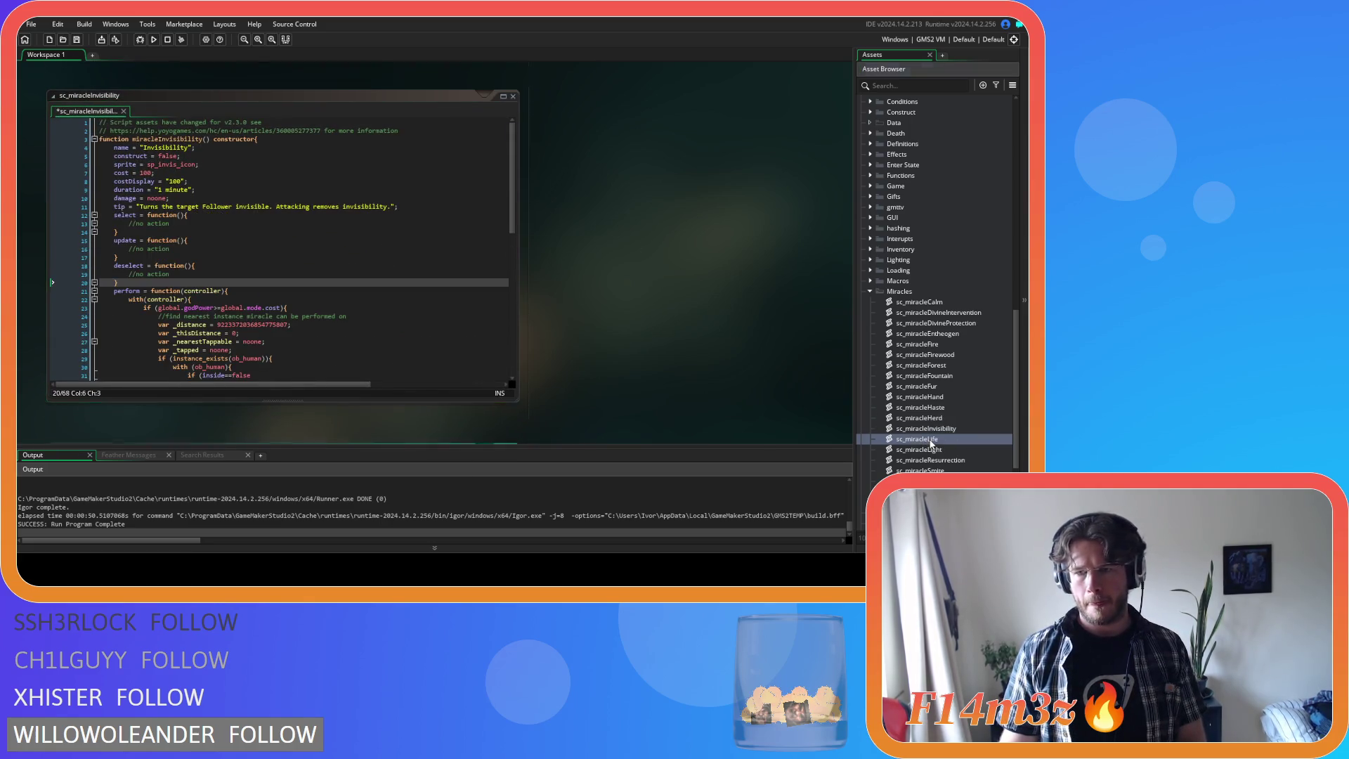
click(376, 207)
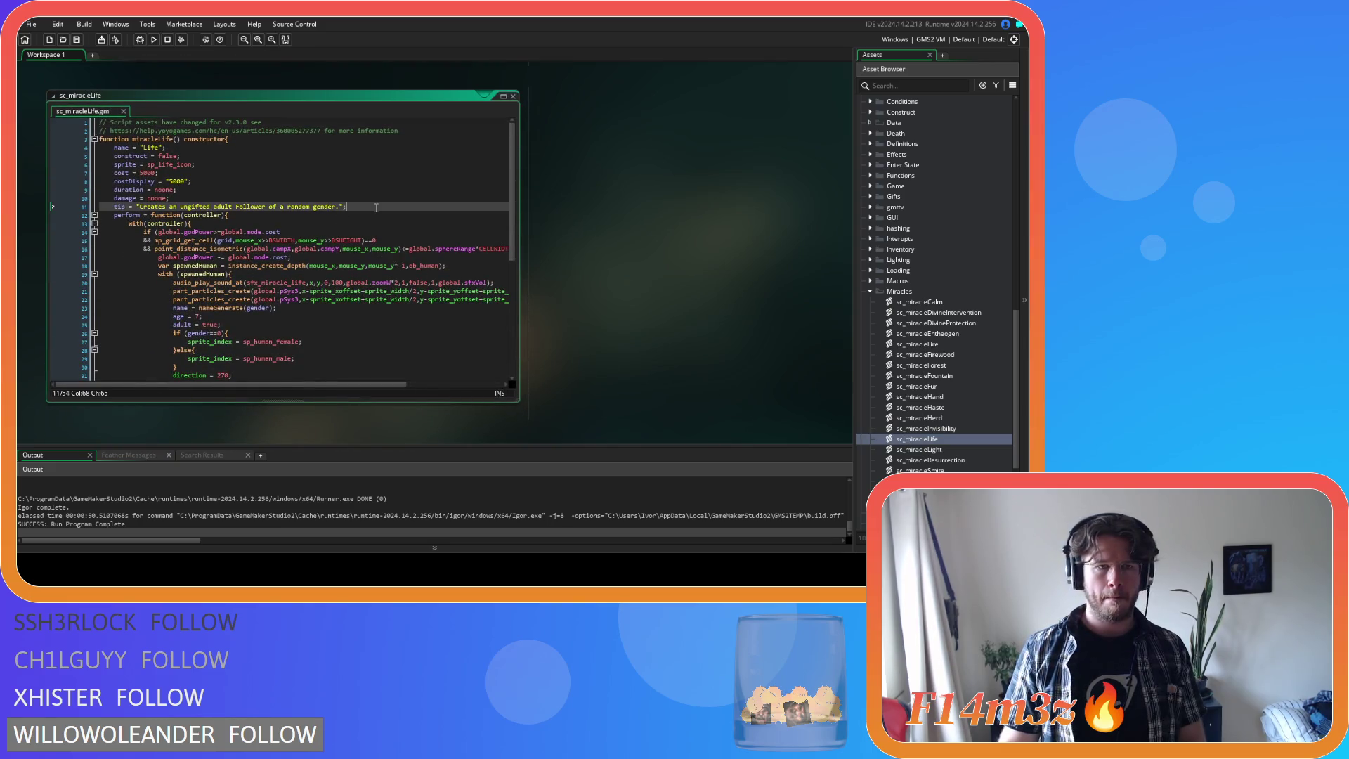
text(select = function(){ 		//no action 	} 	update = function(){ 		//no action 	} 	deselect = function(){ 		//no action 	})
- Paste the empty select, update and deselect functions into sc_miracleLight and sc_miracleResurrection
double_click(919, 450)
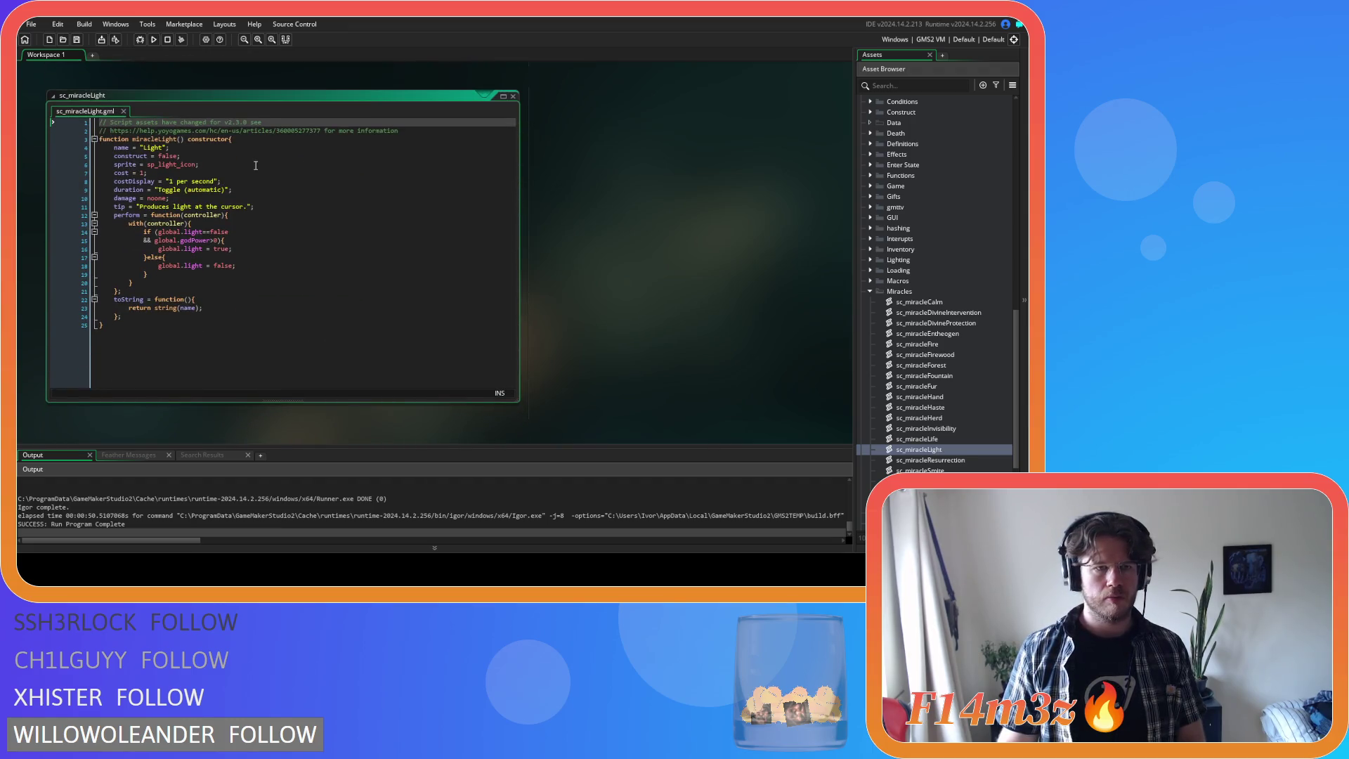
click(275, 206)
text(select = function(){ 		//no action 	} 	update = function(){ 		//no action 	} 	deselect = function(){ 		//no action 	})
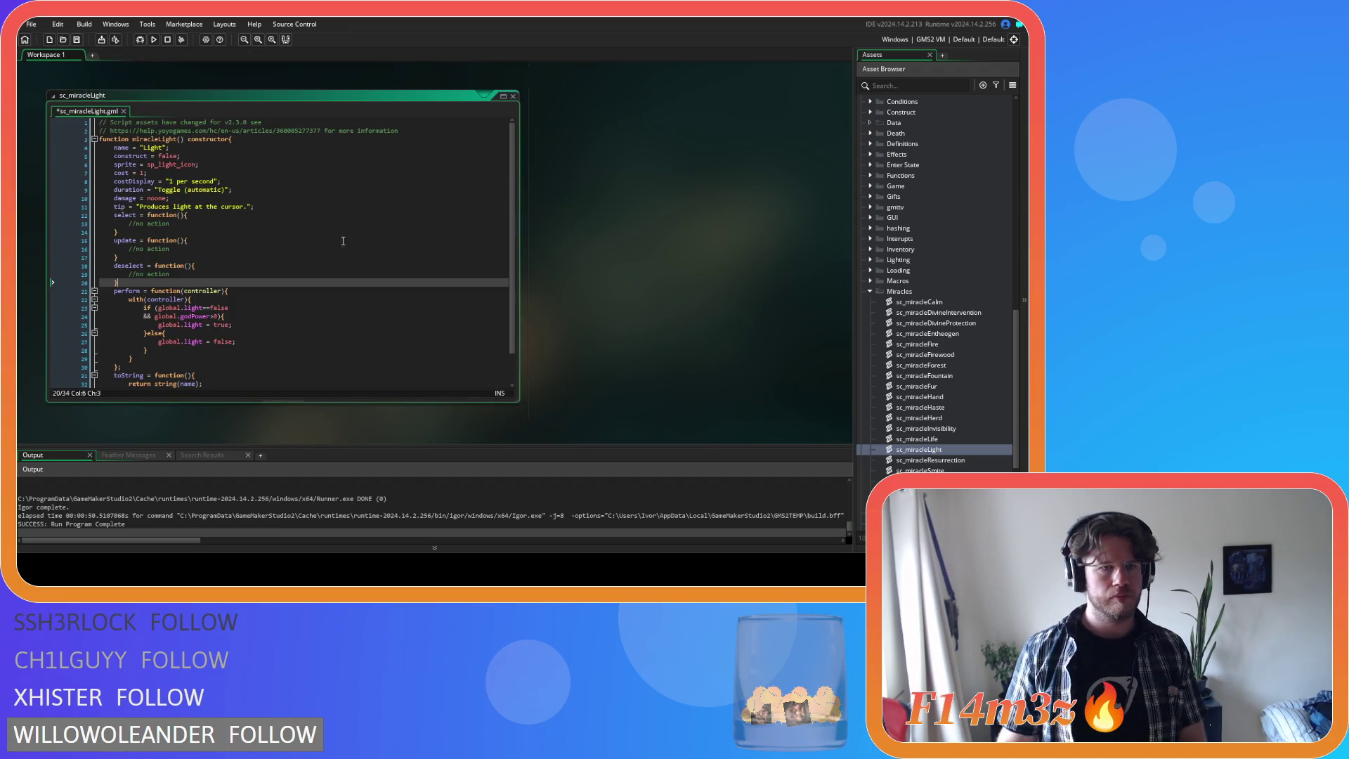
double_click(944, 461)
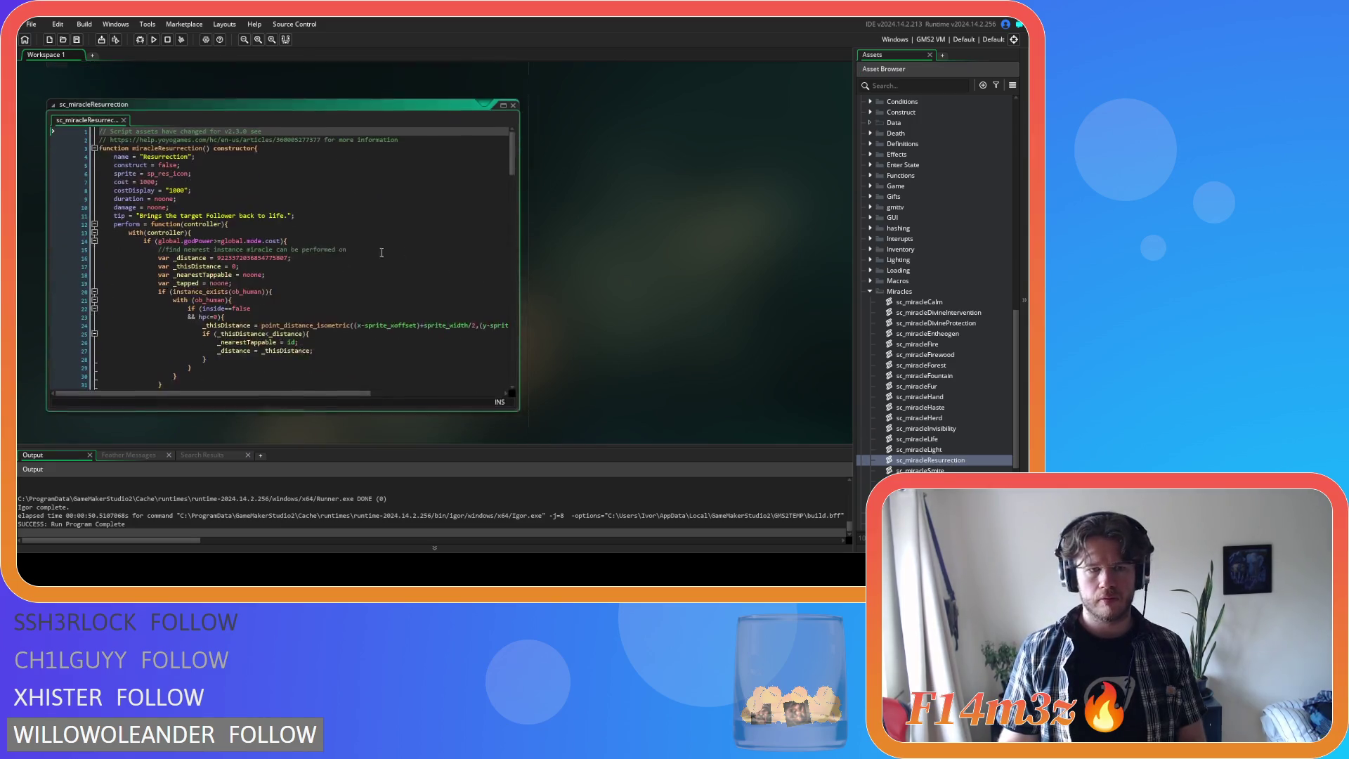
click(303, 207)
key(ctrl+v)
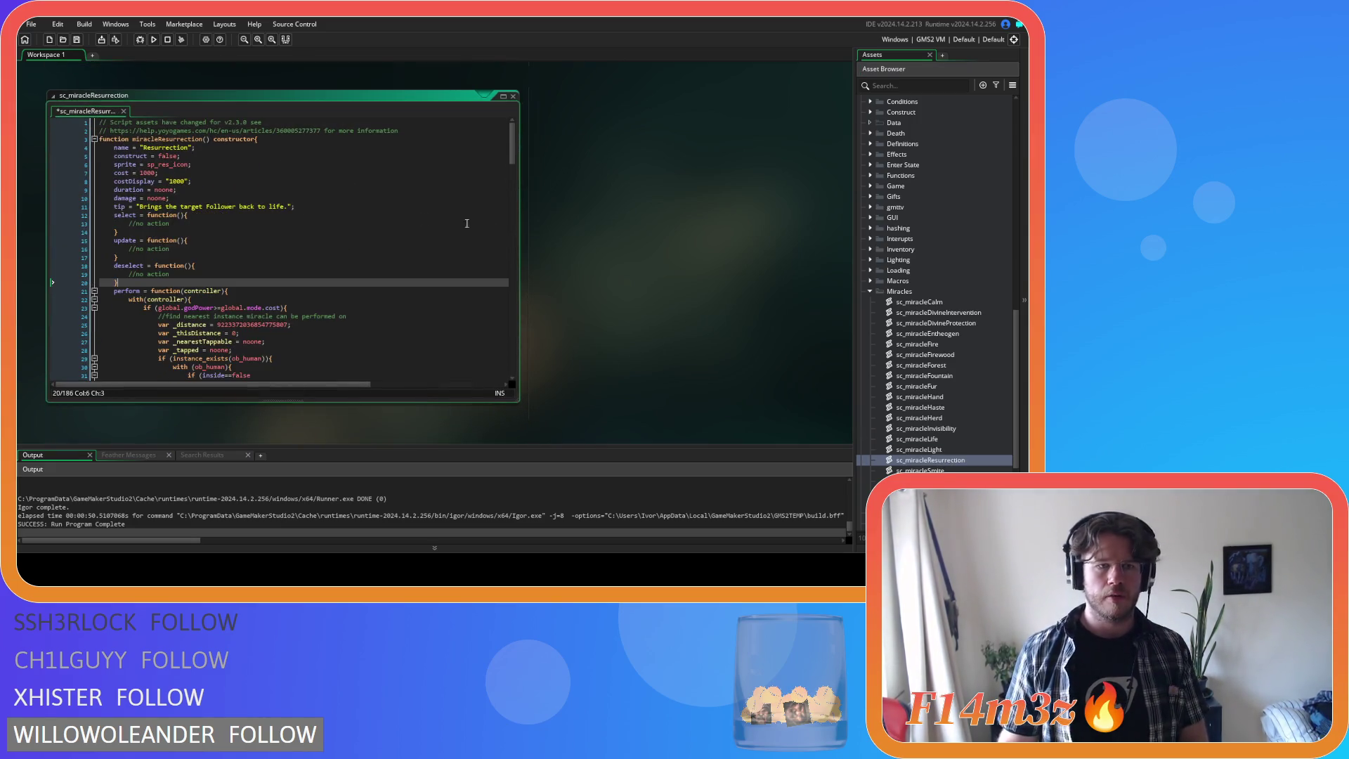
- Skip sc_miracleSmite and paste the empty functions into sc_miracleSpeed and sc_miracleStorm
click(920, 470)
double_click(921, 470)
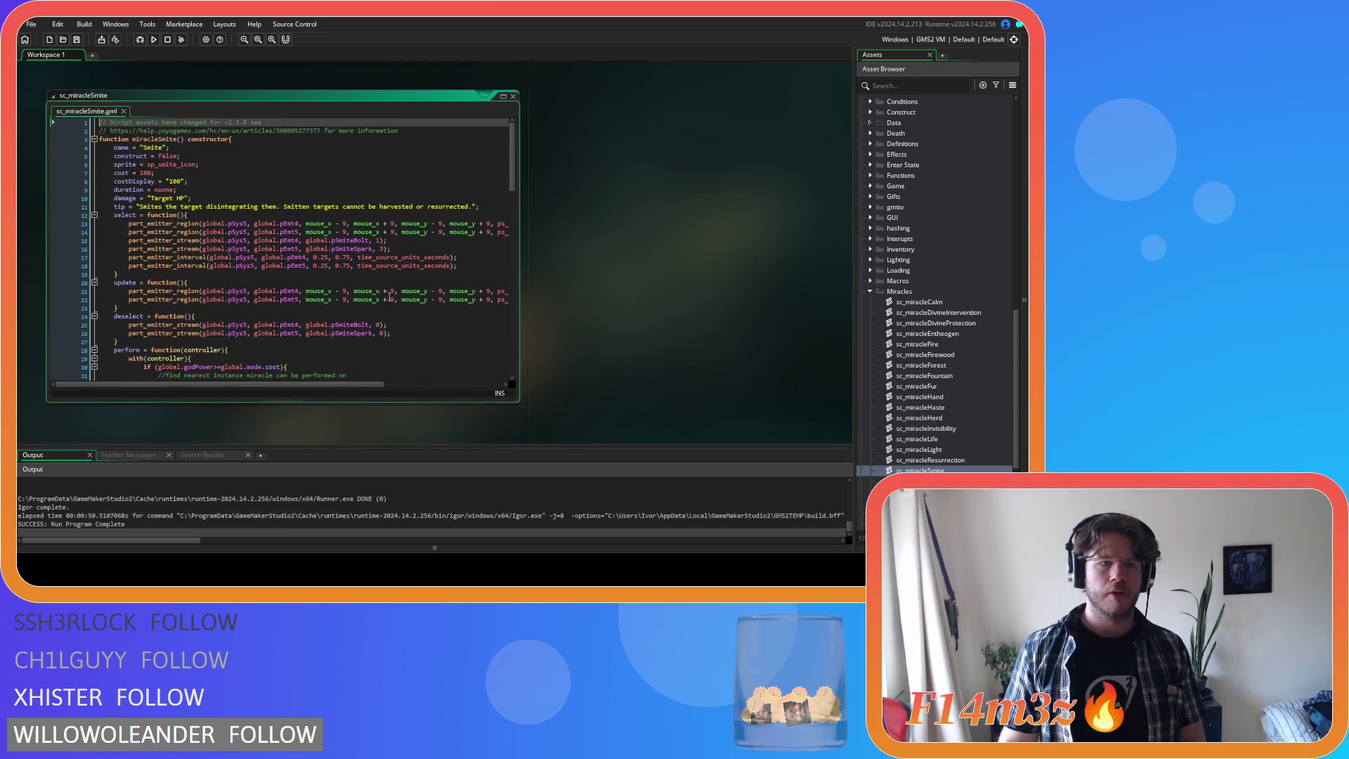
double_click(920, 480)
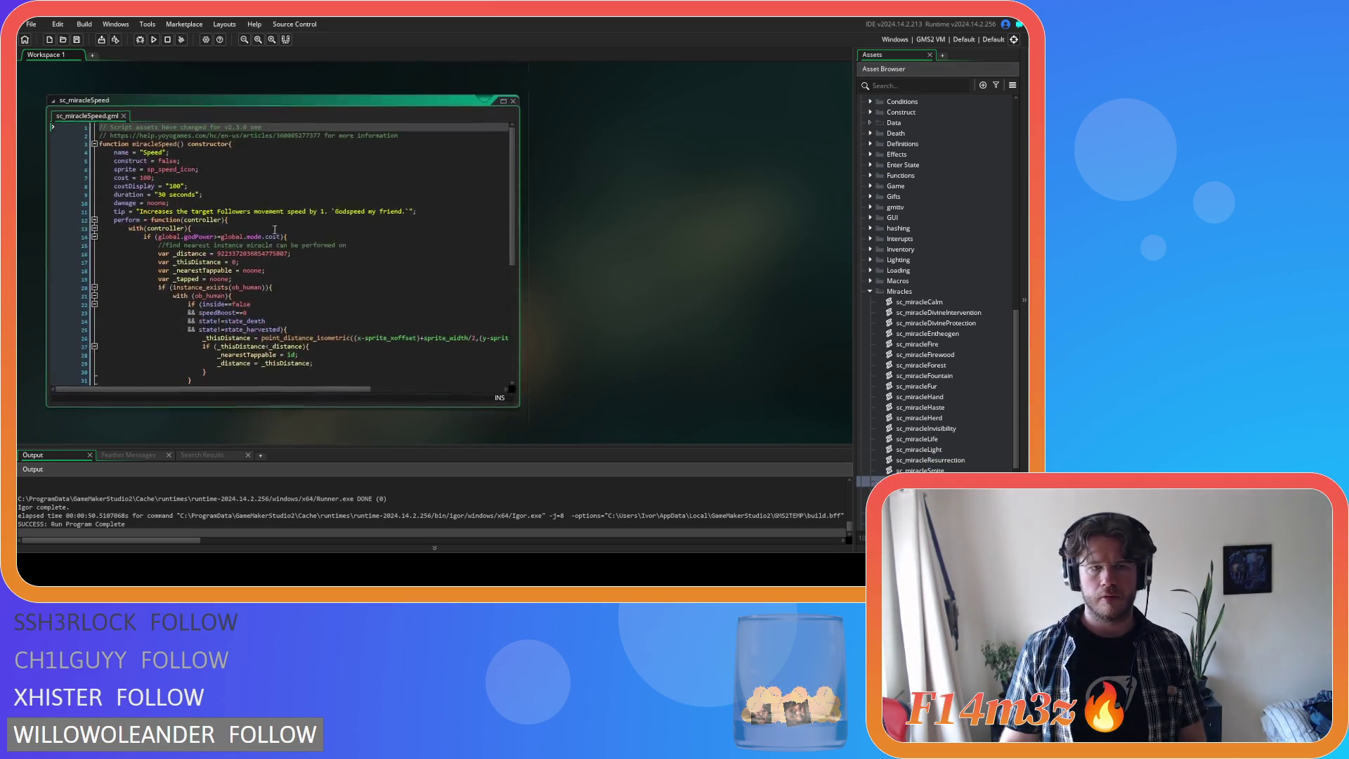
click(443, 208)
text(select = function(){         //no action     }     update = function(){         //no action     }     deselect = function(){         //no action     })
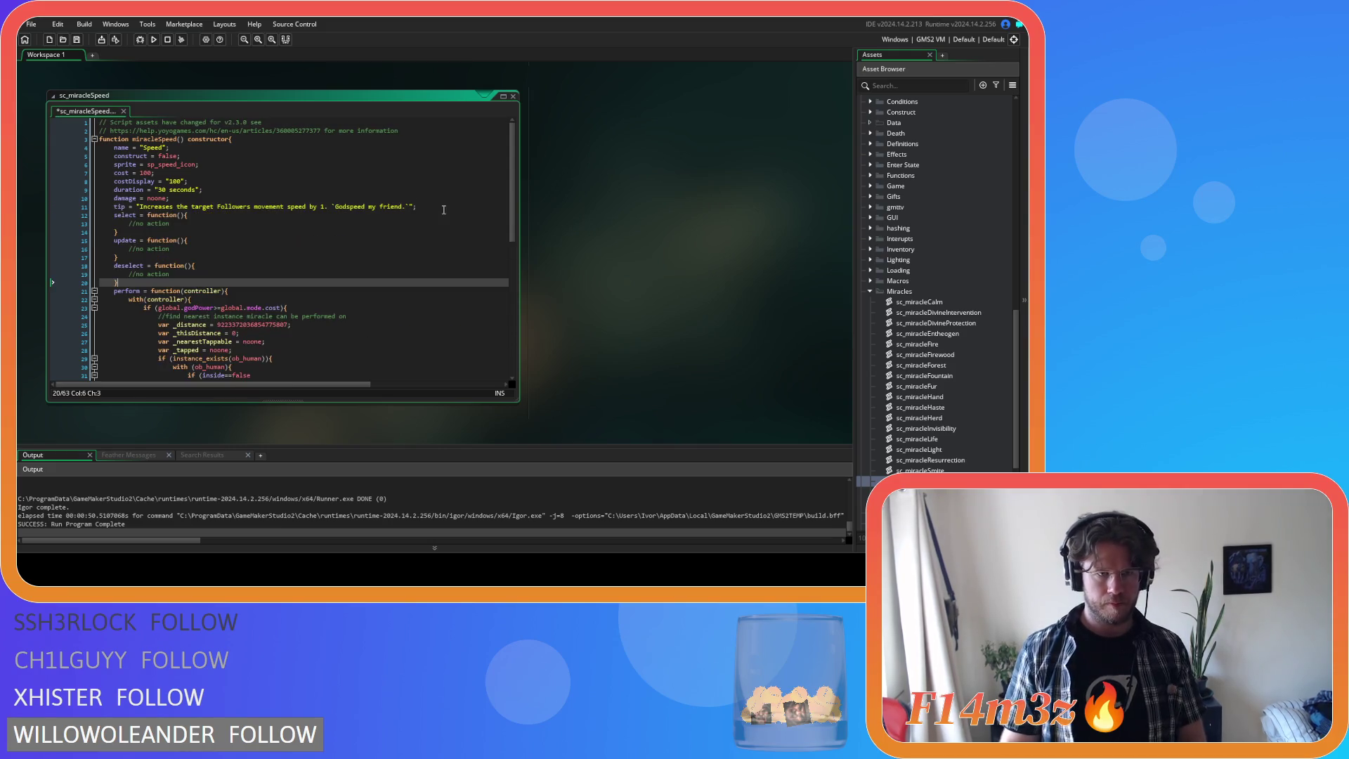
double_click(920, 491)
click(372, 207)
key(ctrl+v)
- Add the empty select, update and deselect functions to sc_miracleWater, check them, and save the script
scroll(925, 393, down, 3)
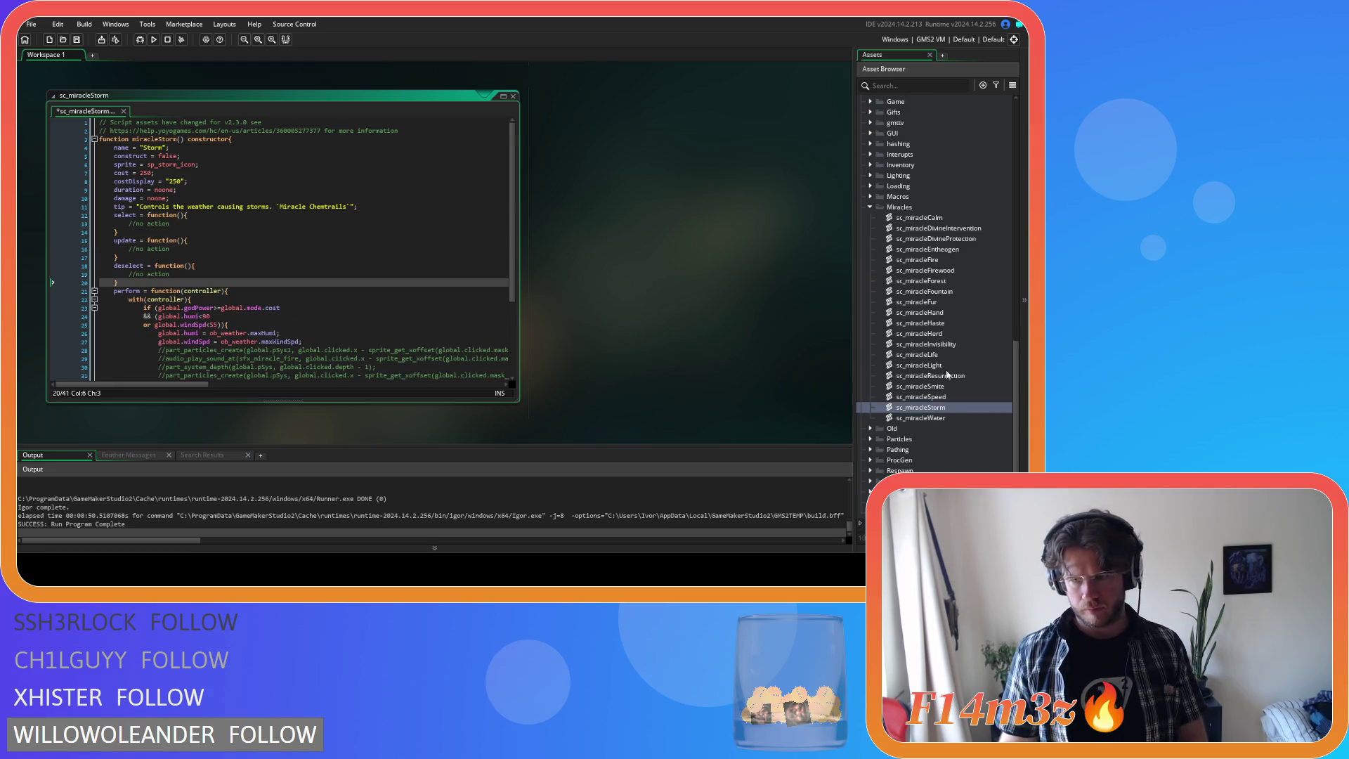
click(924, 419)
double_click(925, 418)
click(428, 208)
key(Return)
text(select = function(){ 		//no action 	} 	update = function(){ 		//no action 	} 	deselect = function(){ 		//no action 	})
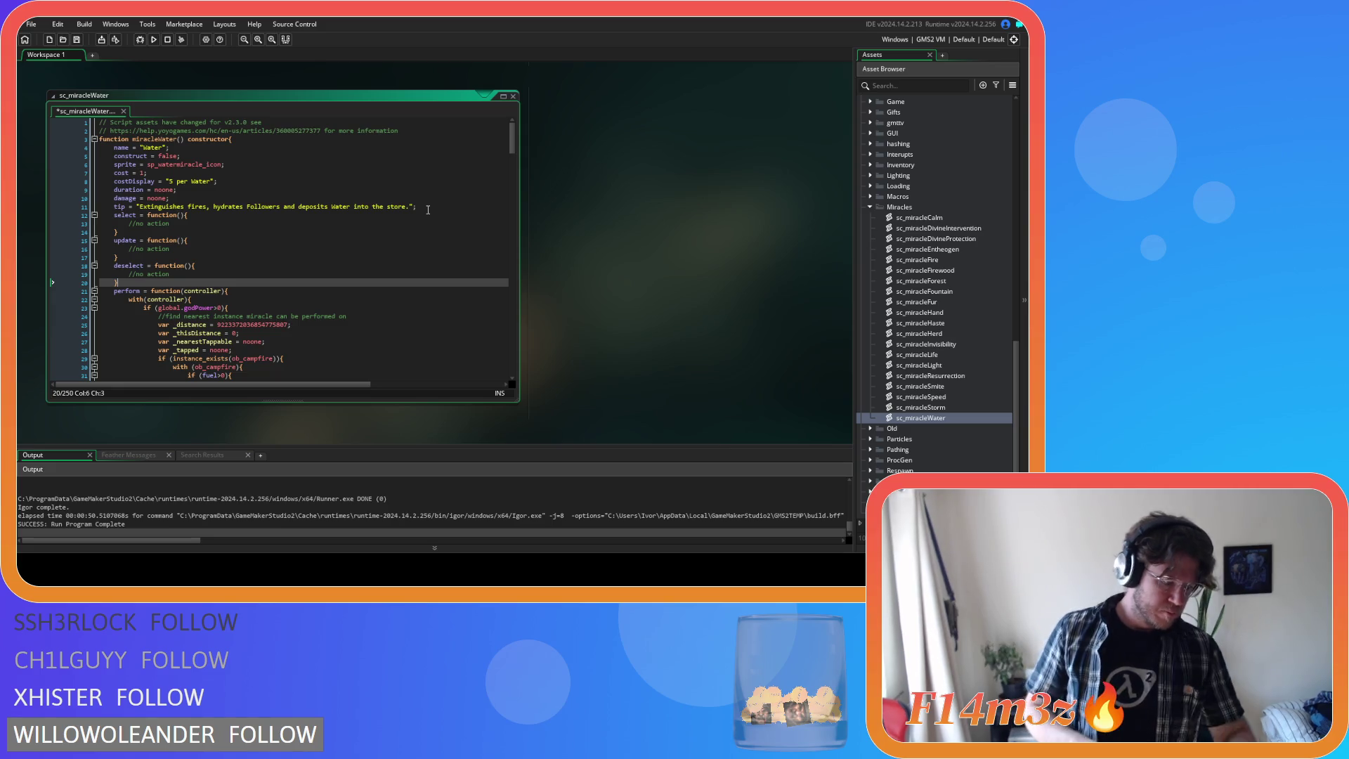
click(332, 258)
key(ctrl+s)
click(332, 290)
click(275, 233)
click(303, 282)
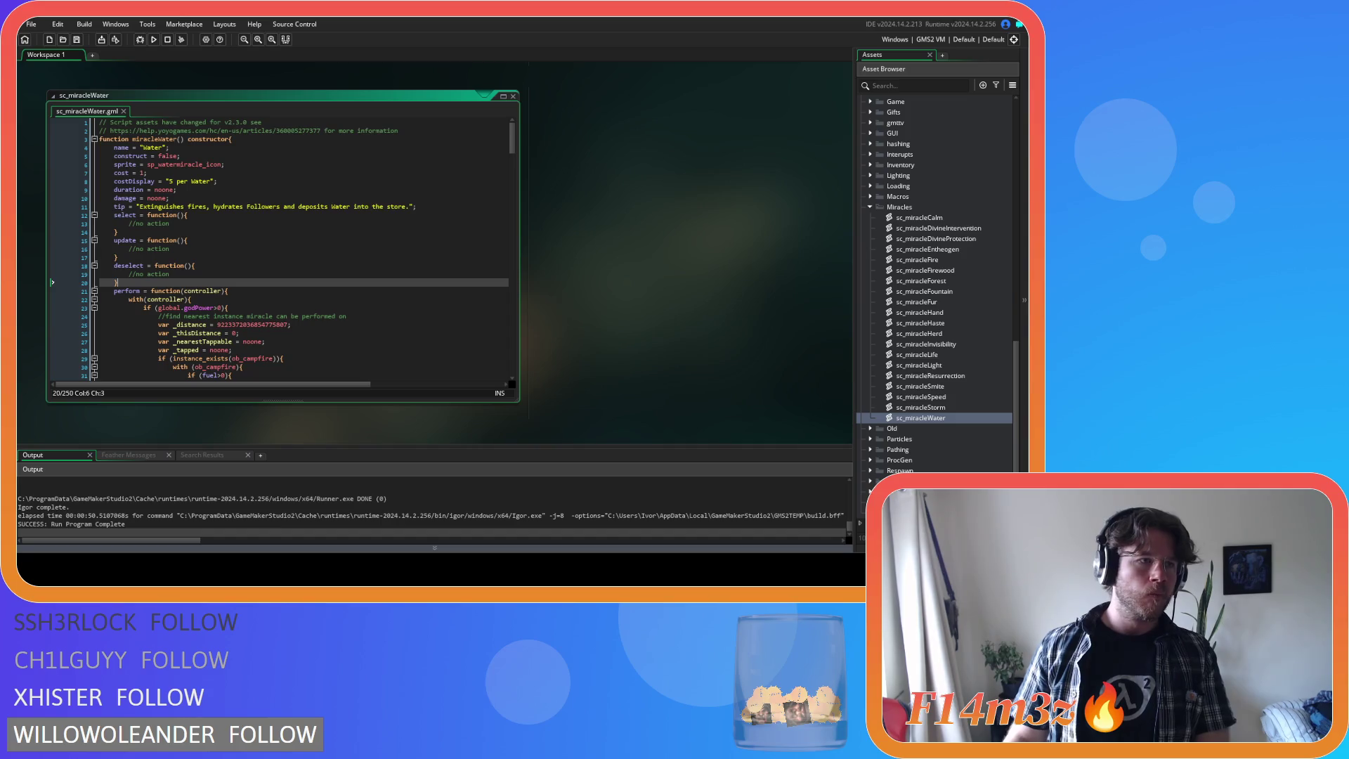
click(346, 242)
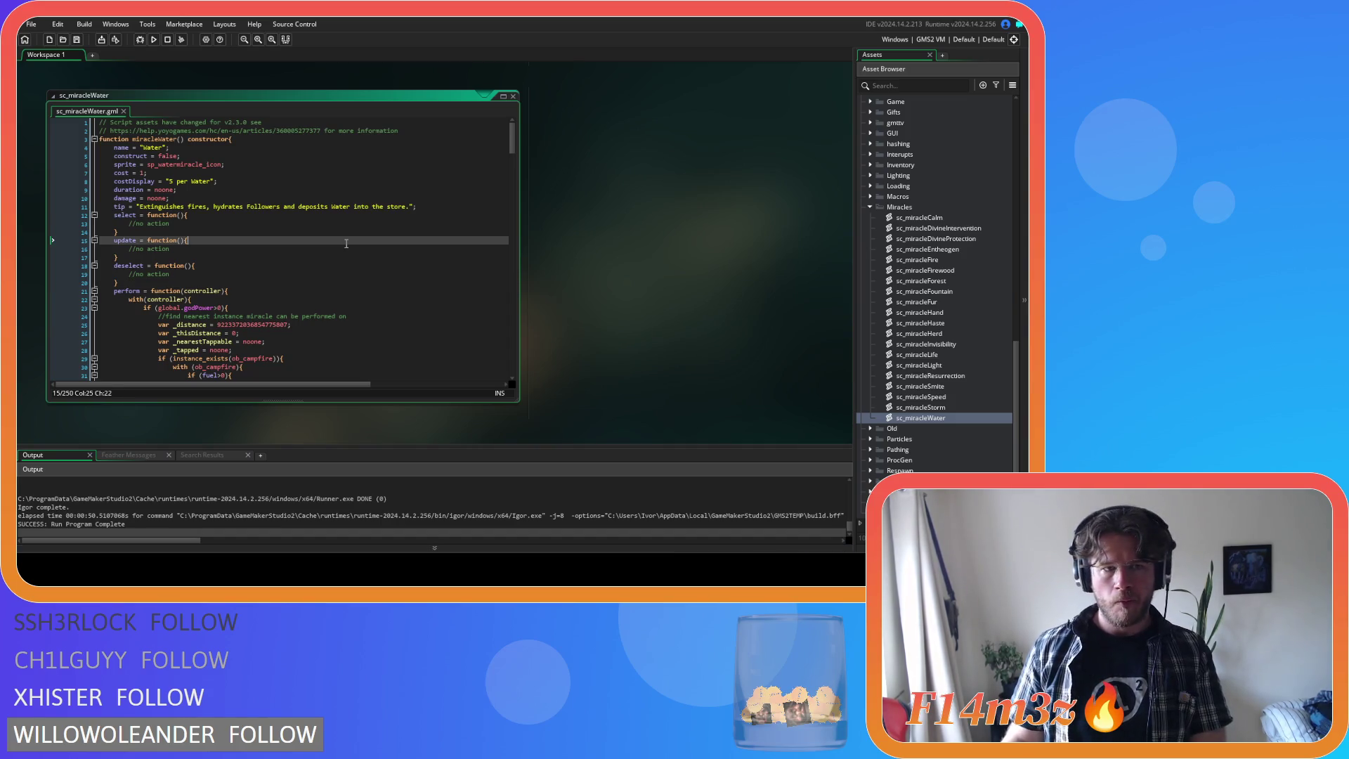
- Uncomment the miracle fire and spark emitter lines in the ob_particles Create code
scroll(627, 309, up, 3)
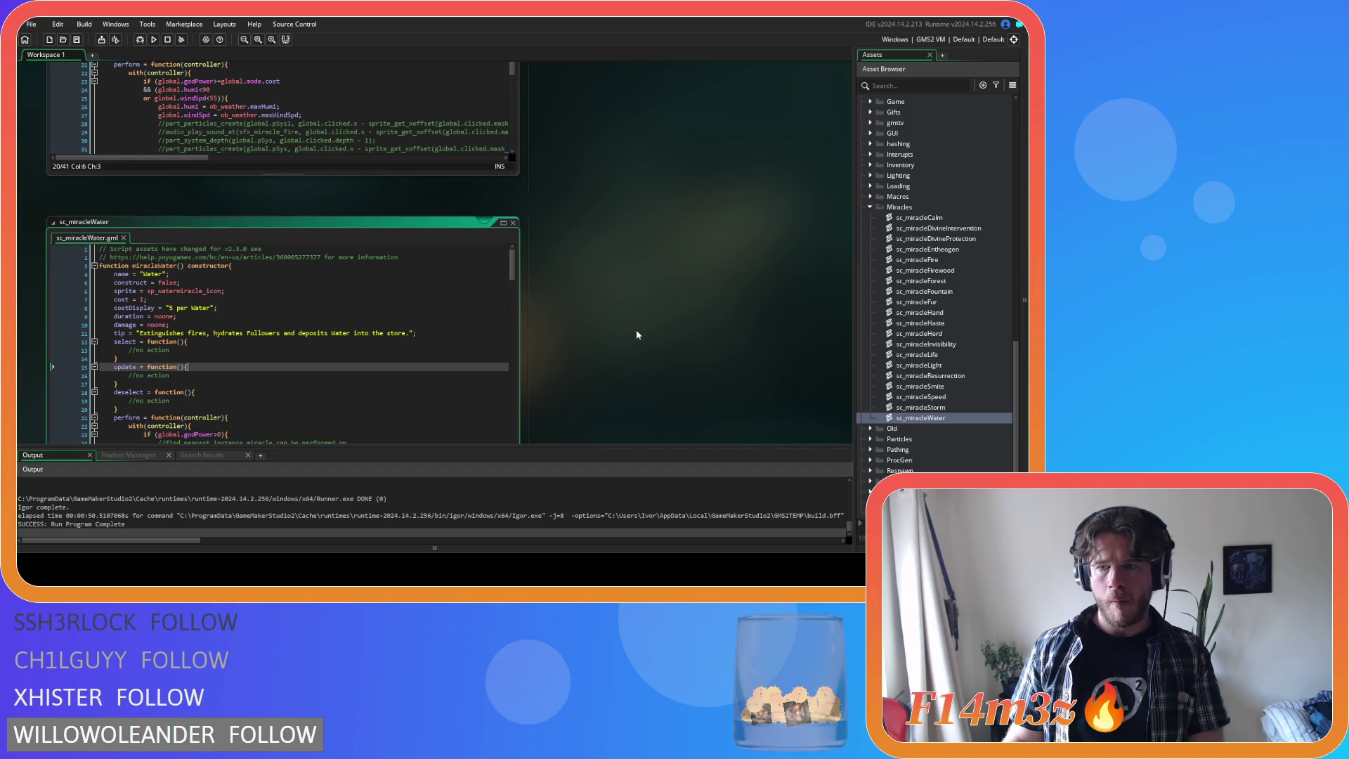
double_click(917, 217)
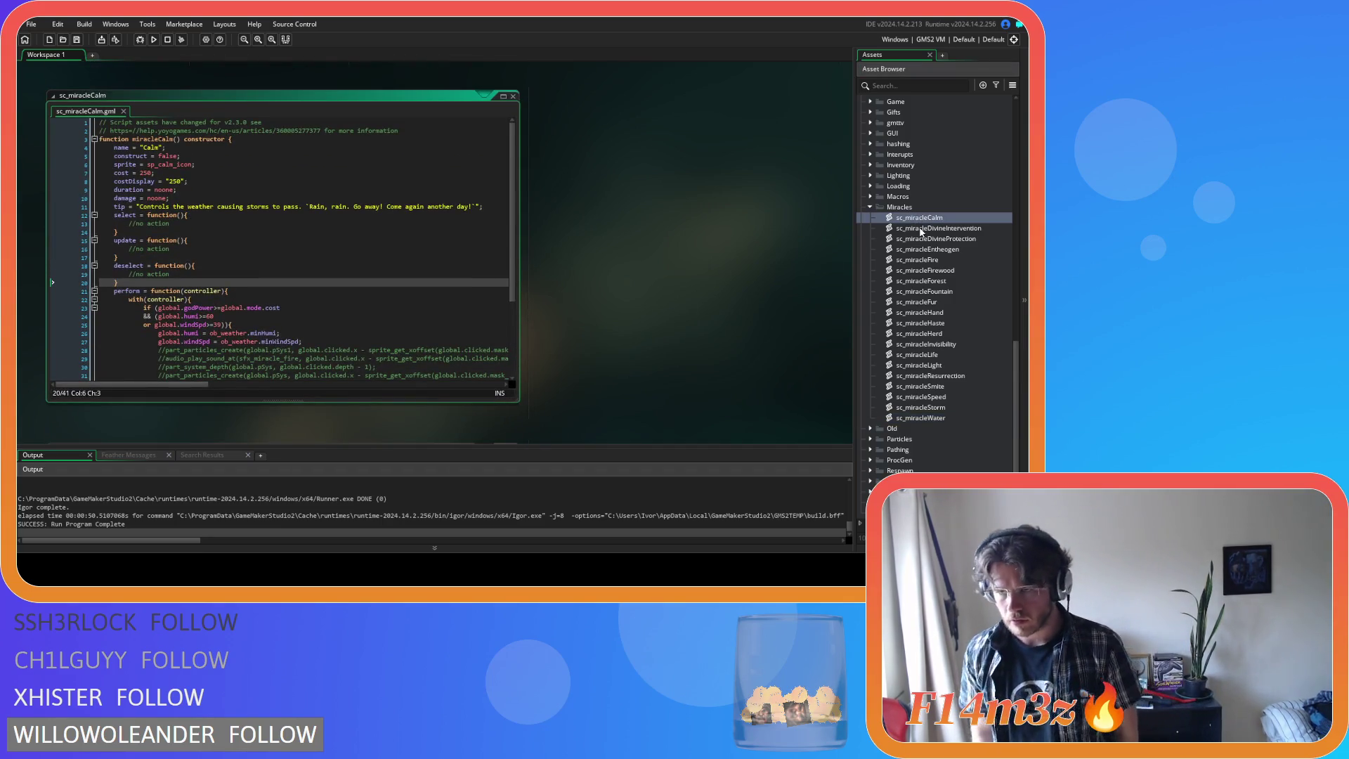
scroll(702, 267, up, 8)
scroll(630, 269, up, 8)
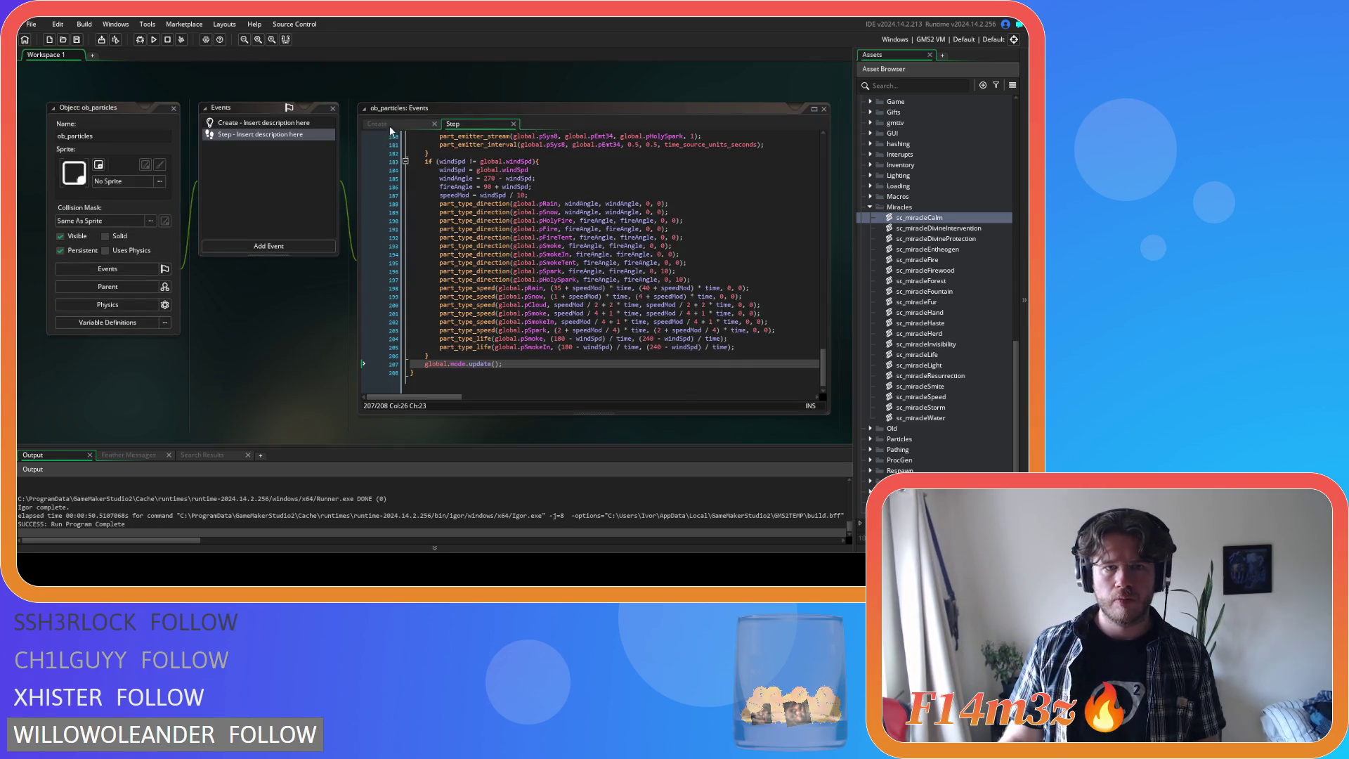
click(628, 281)
scroll(673, 278, down, 4)
scroll(674, 279, up, 2)
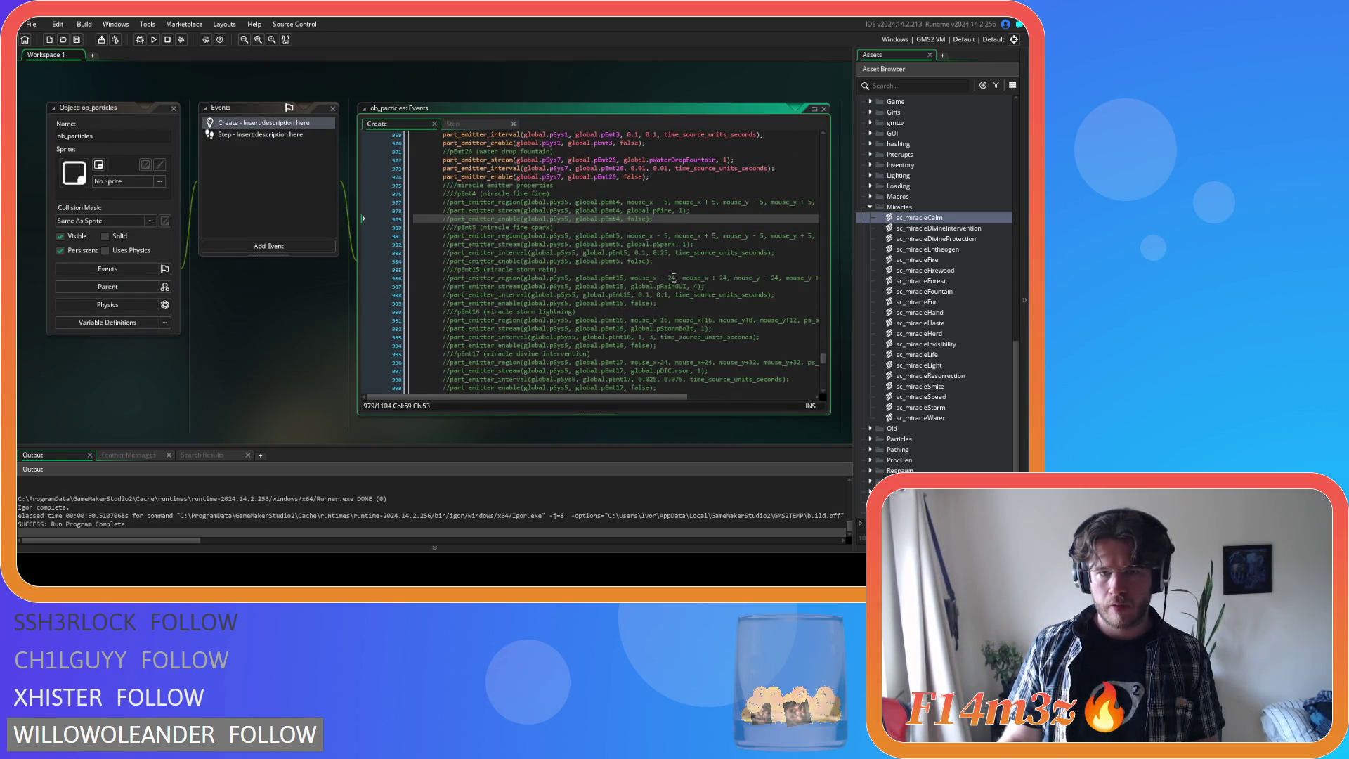
drag(413, 180, 819, 390)
key(ctrl+shift+k)
- Delete the pEmt4 miracle fire comment along with its region, stream and enable lines
click(667, 246)
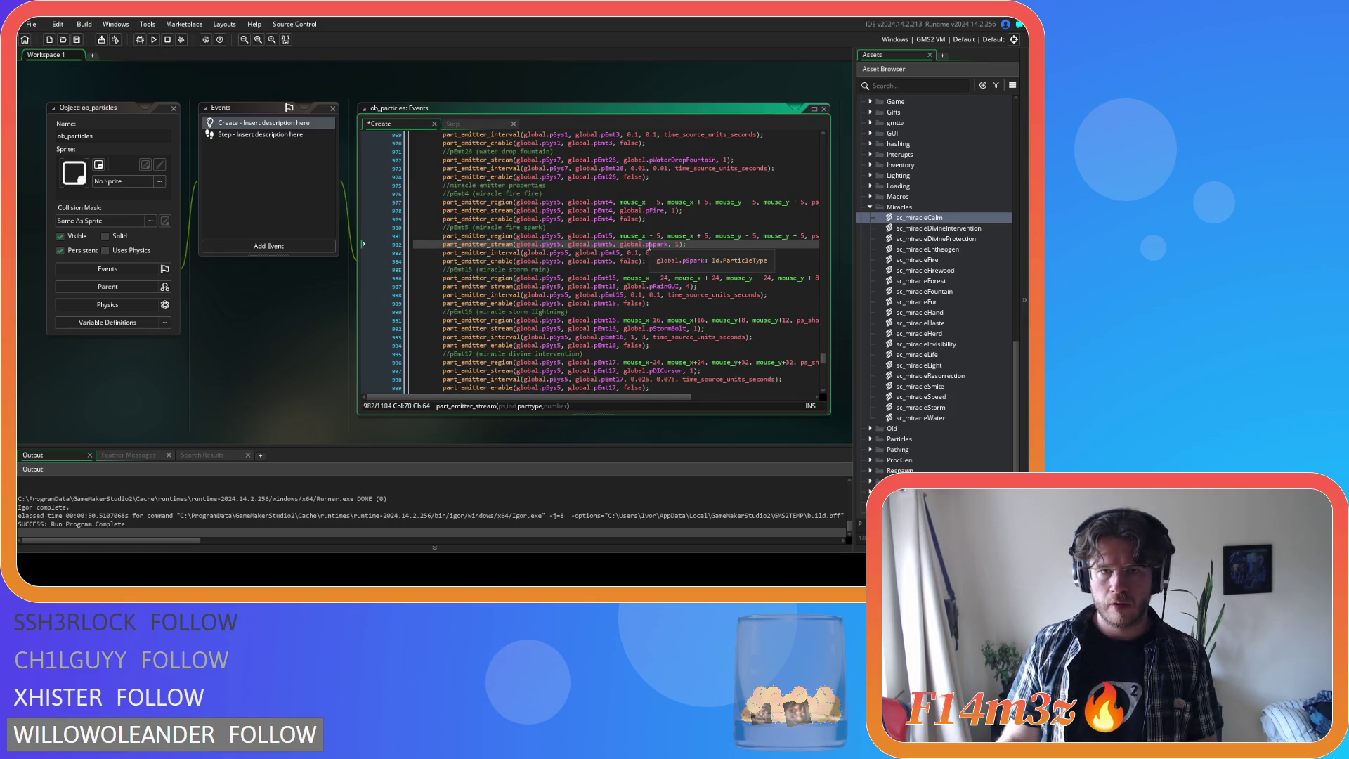
click(659, 221)
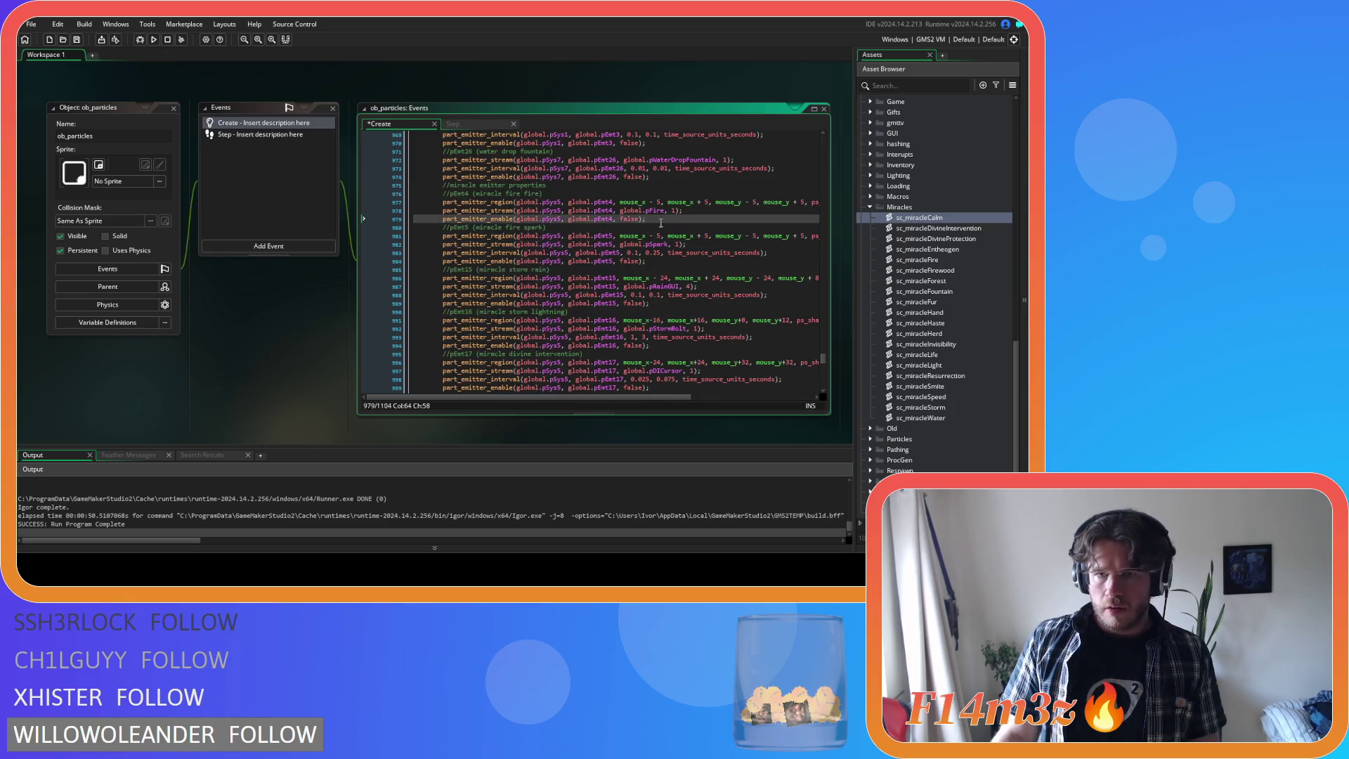
drag(661, 223, 385, 221)
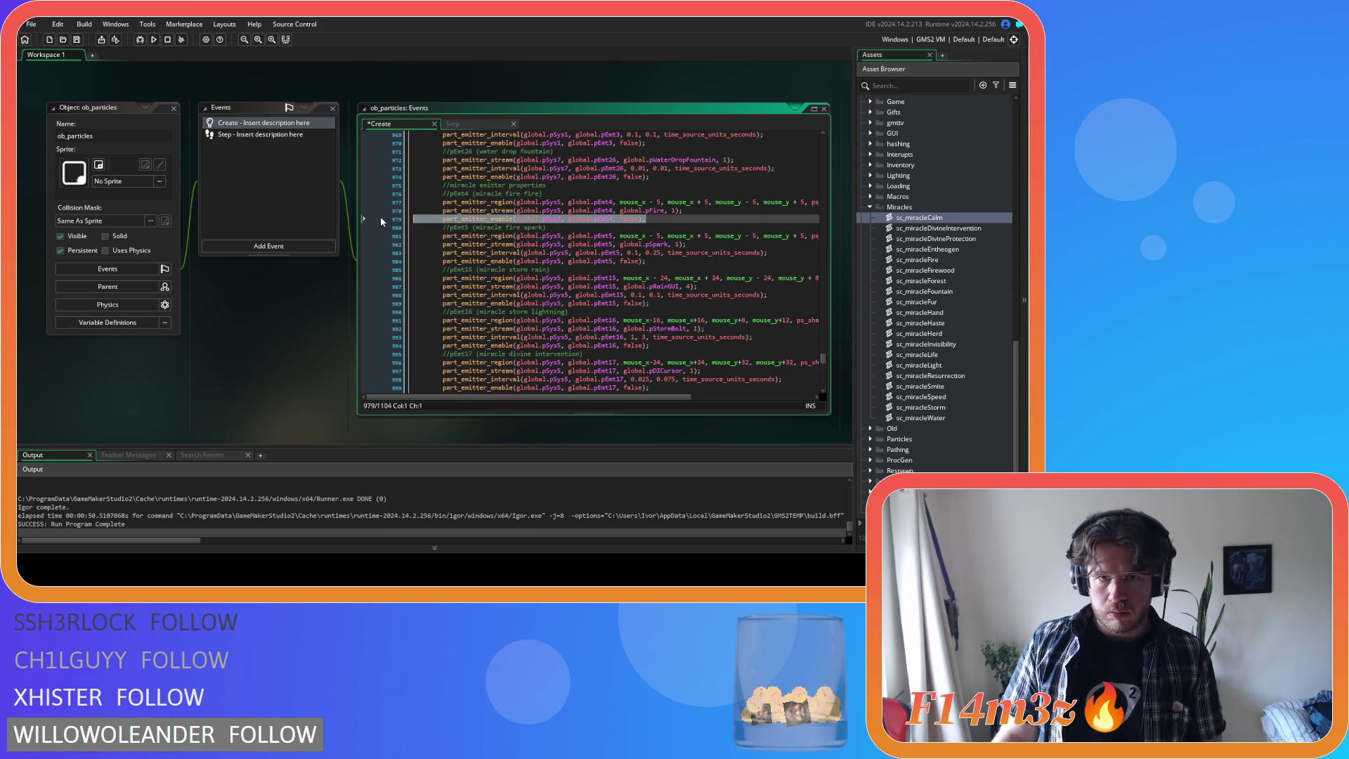
key(BackSpace)
key(BackSpace)
drag(697, 211, 408, 204)
key(BackSpace)
drag(544, 194, 377, 191)
click(441, 197)
key(BackSpace)
key(BackSpace)
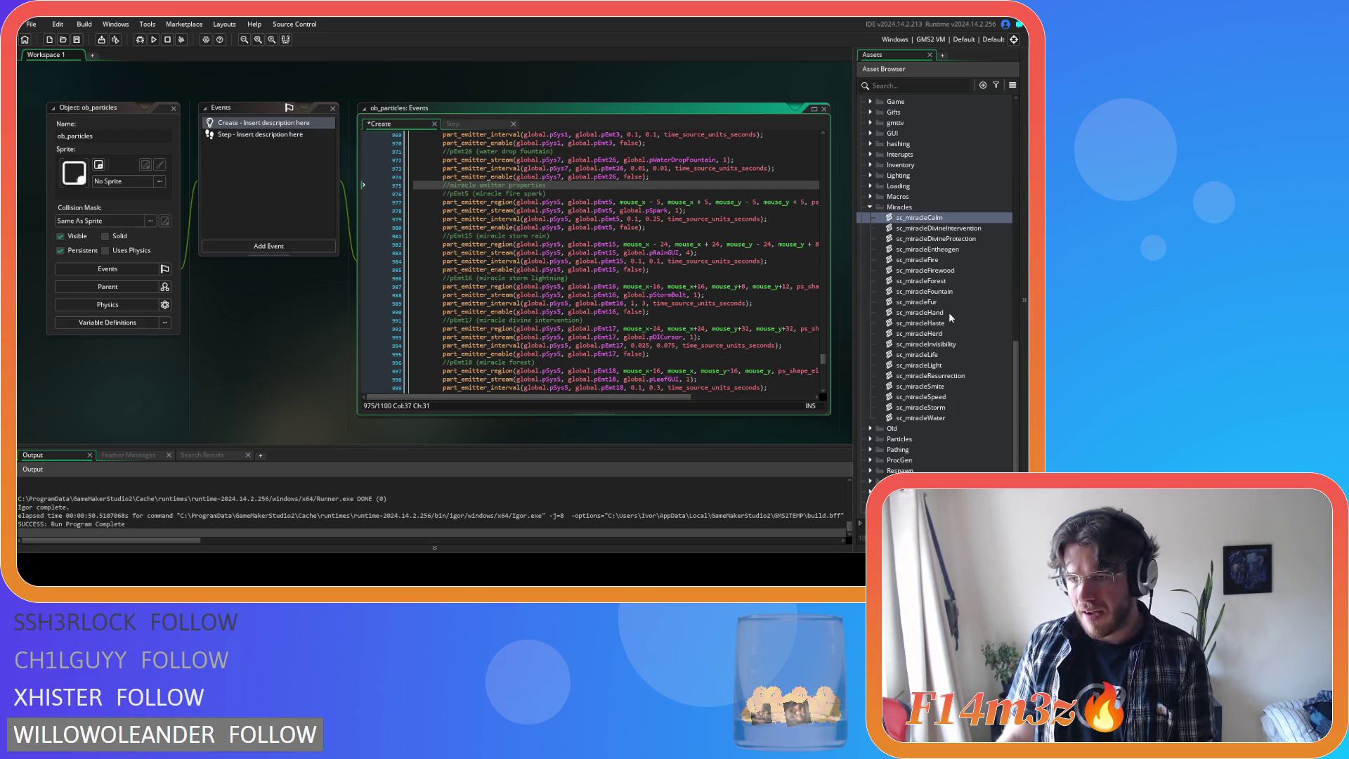
double_click(955, 258)
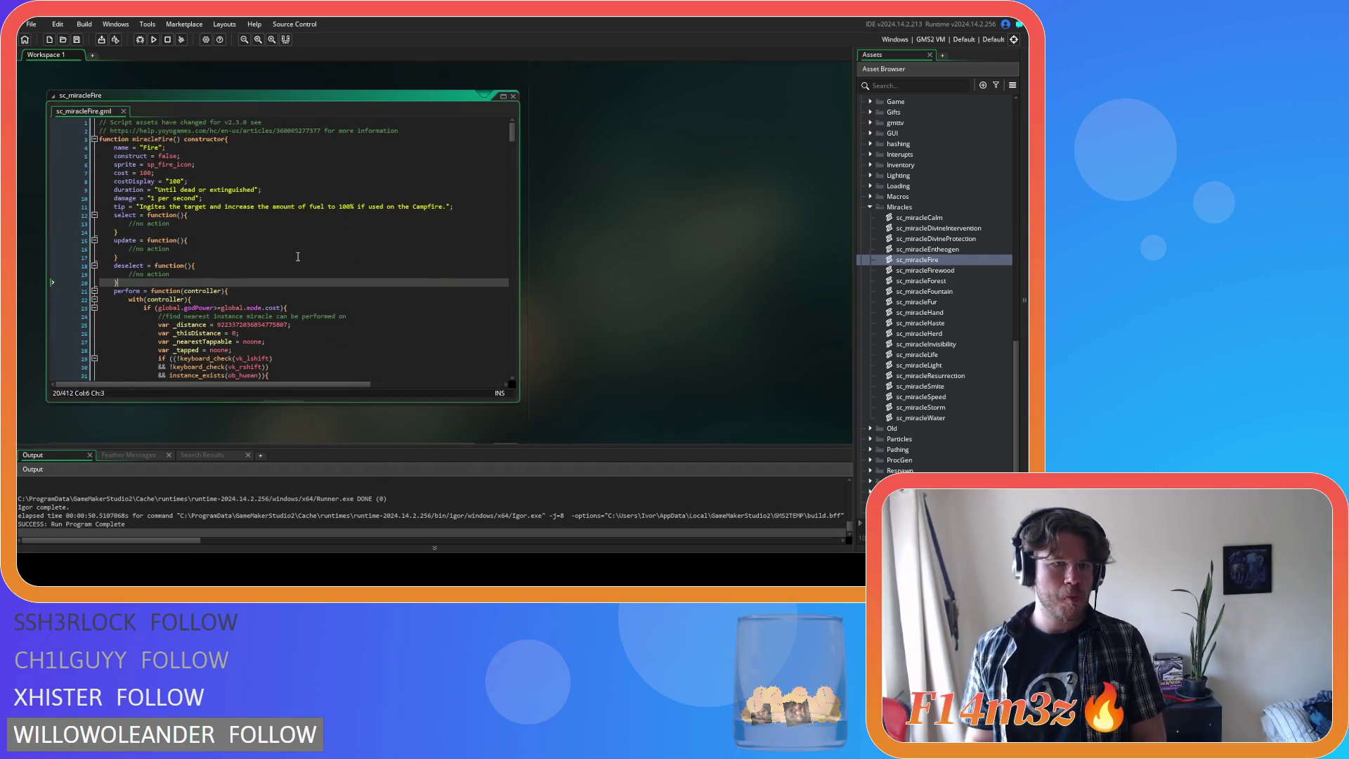
- Replace the select placeholder with the pEmt4 fire emitter region and stream calls
drag(174, 225, 130, 224)
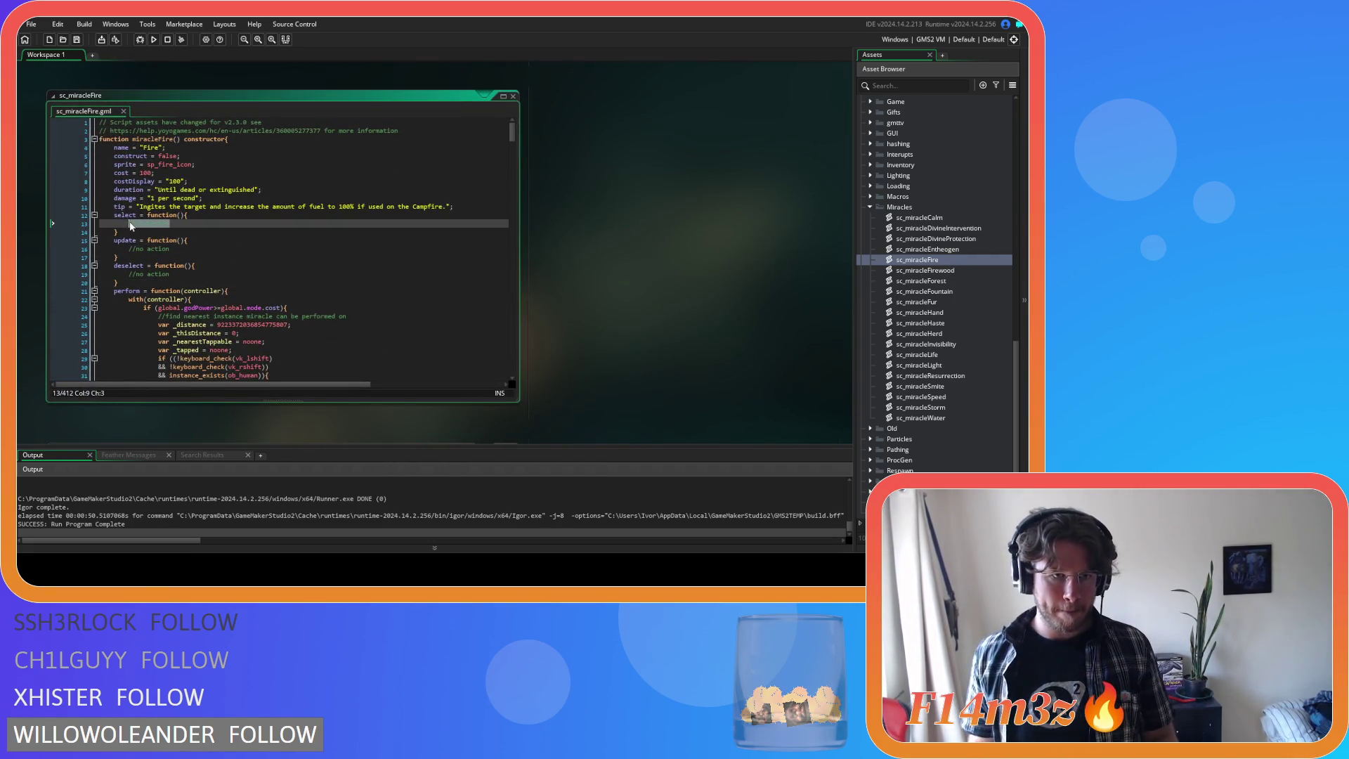
key(ctrl+v)
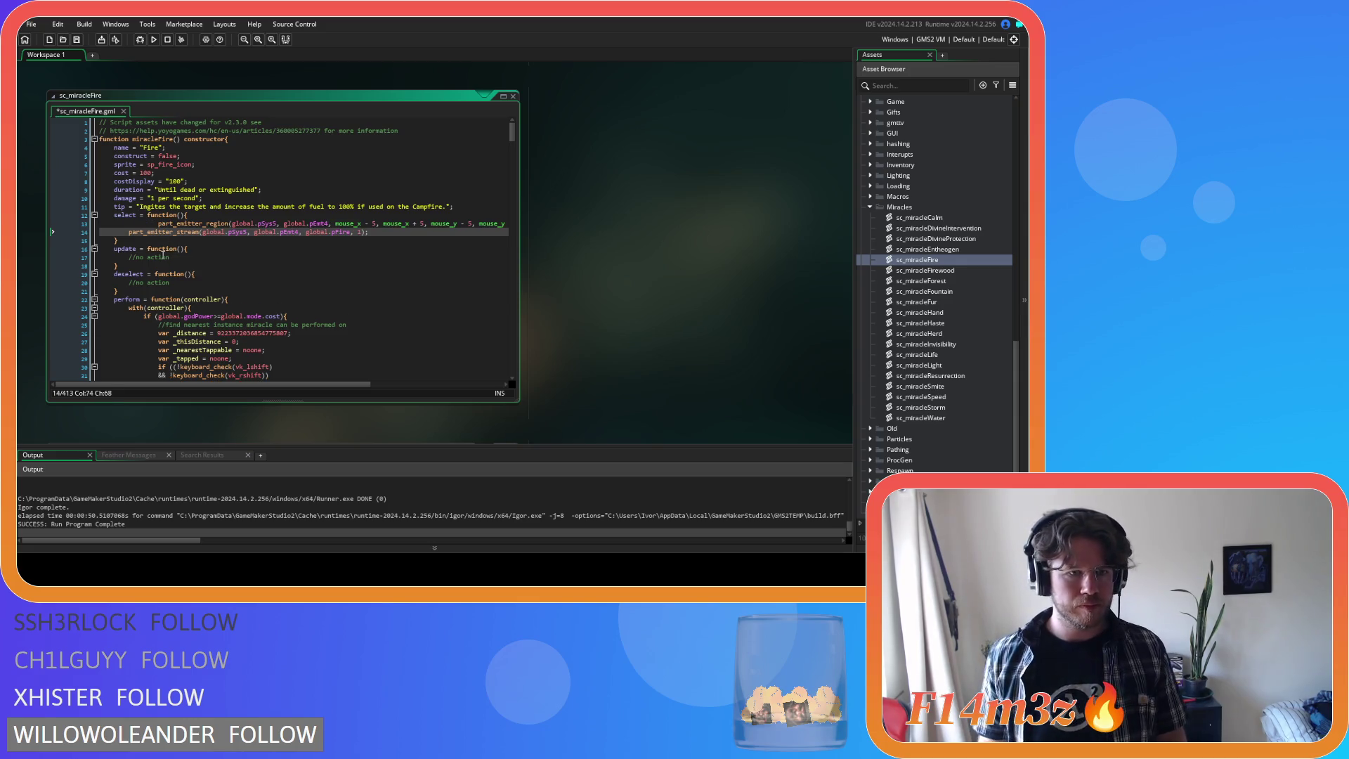
key(Up)
key(Home)
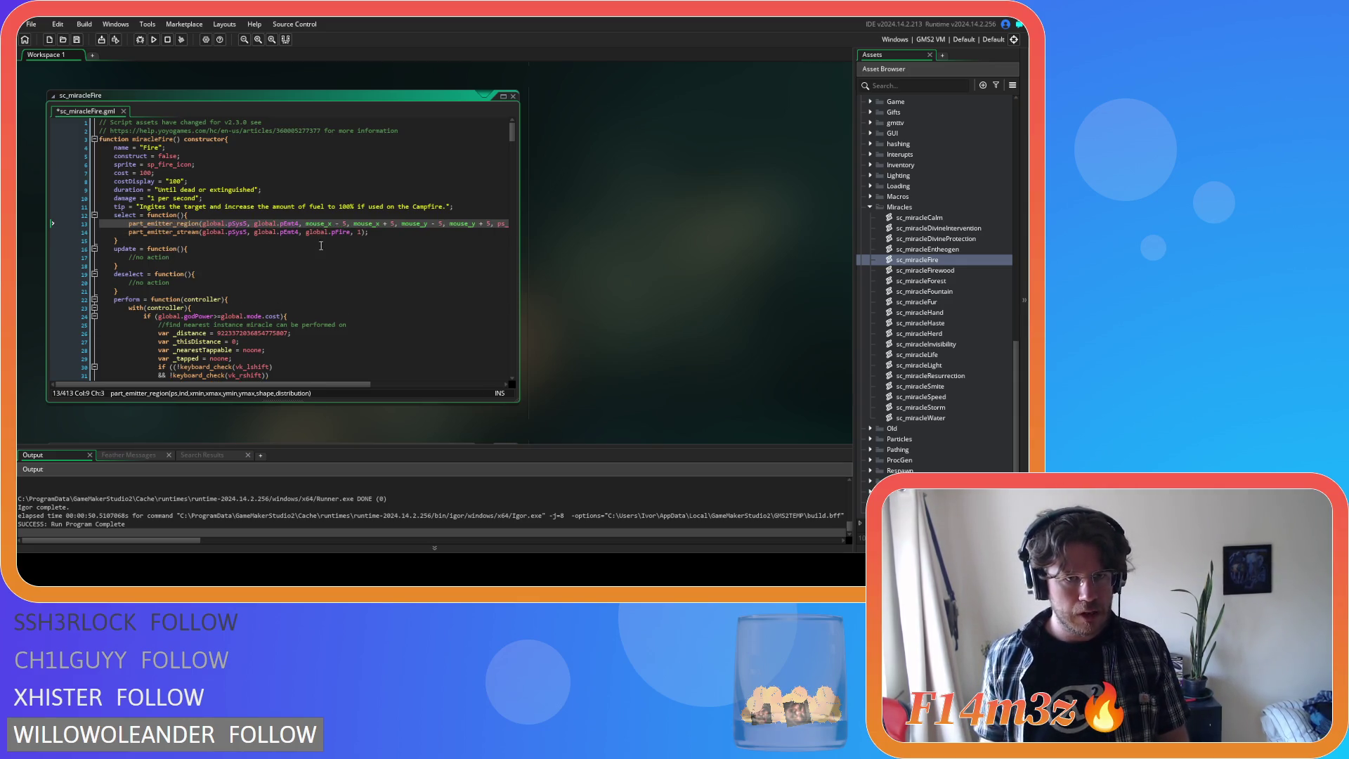
mouse_move(323, 382)
mouse_down()
mouse_move(485, 386)
mouse_move(274, 376)
mouse_up()
drag(369, 233, 126, 237)
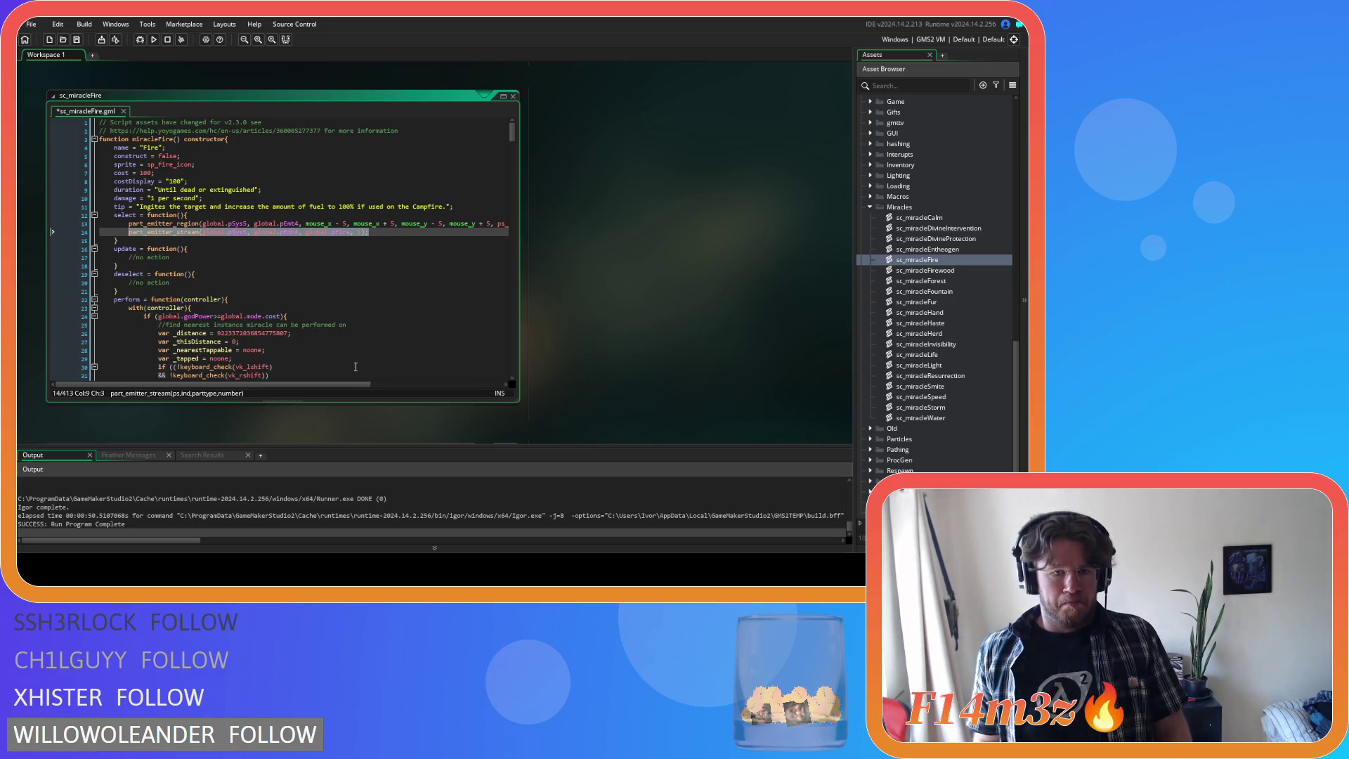
drag(355, 384, 490, 390)
mouse_move(492, 223)
mouse_down()
mouse_move(63, 223)
mouse_move(128, 227)
mouse_up()
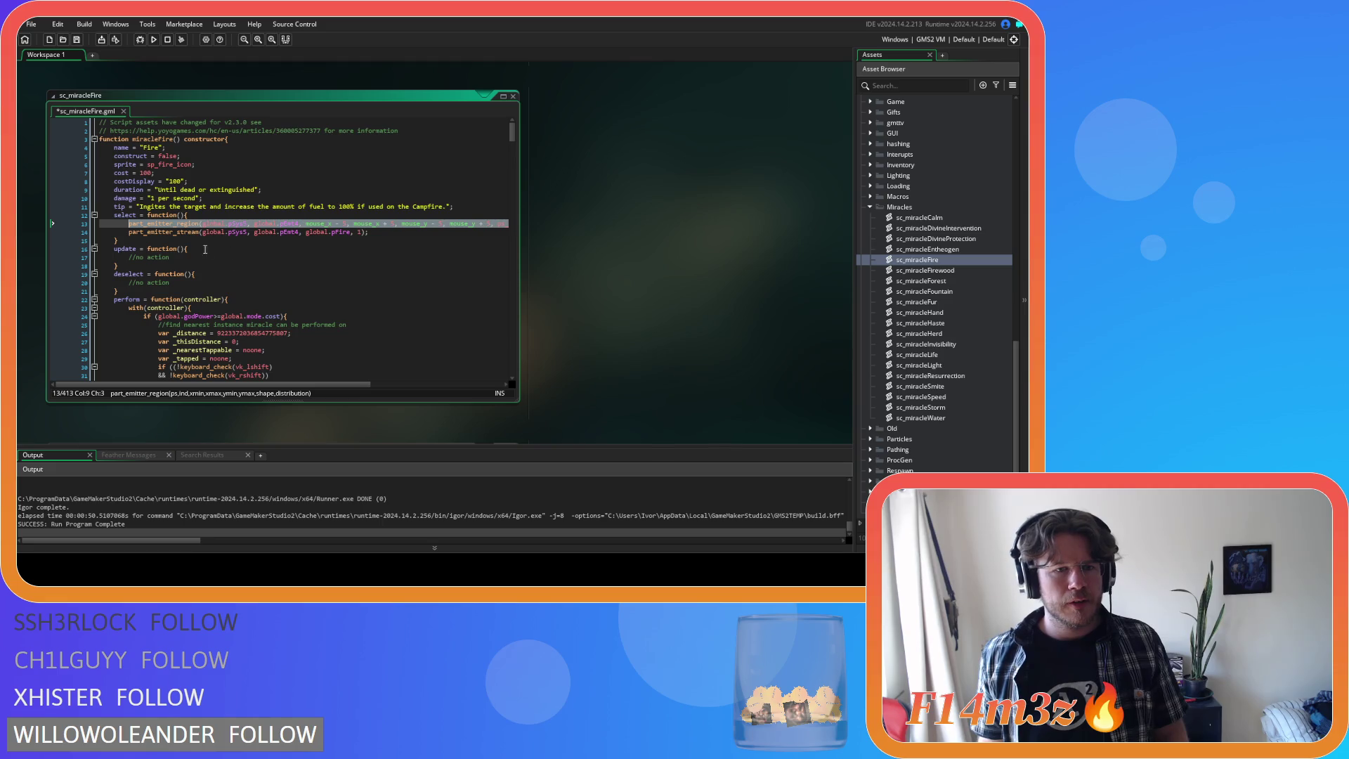
- Replace update's placeholder comment with the pEmt4 emitter region call
click(185, 260)
key(shift+Home)
key(ctrl+v)
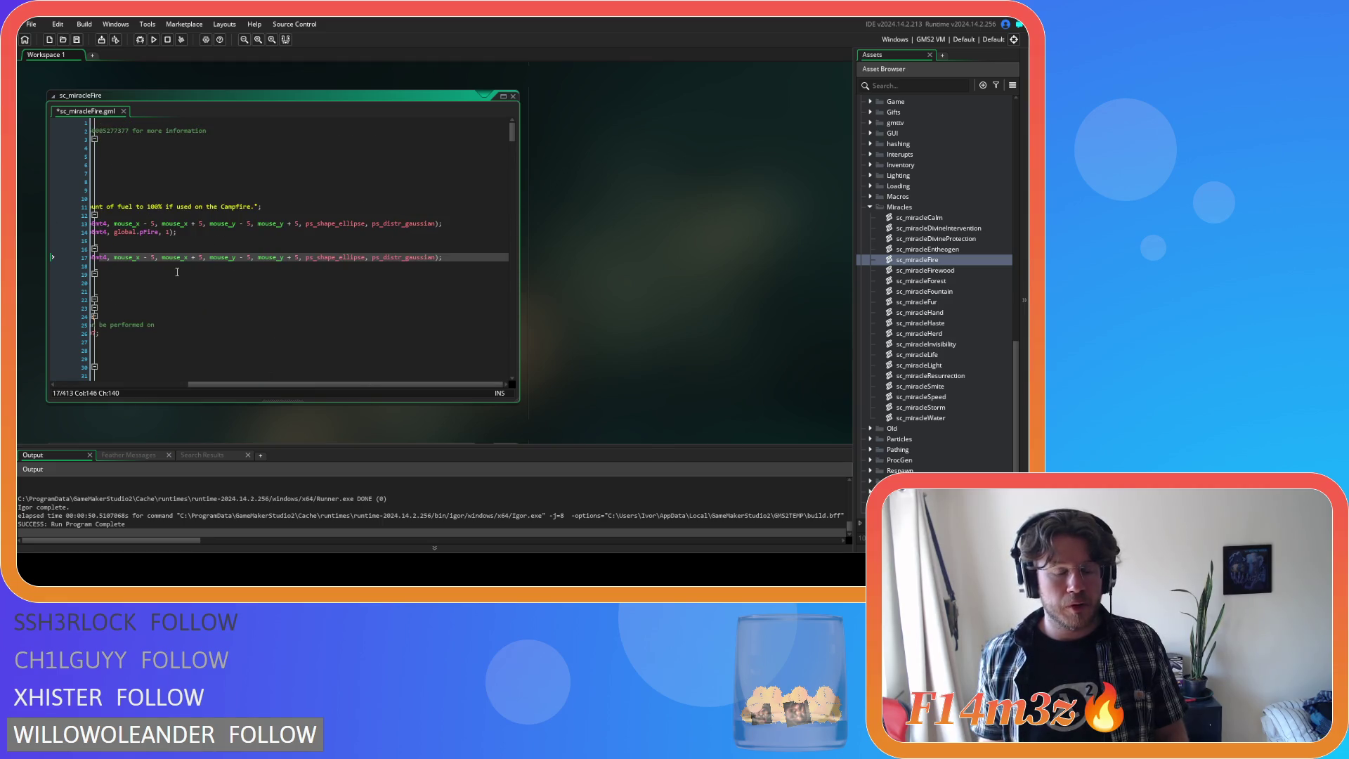
drag(279, 384, 117, 358)
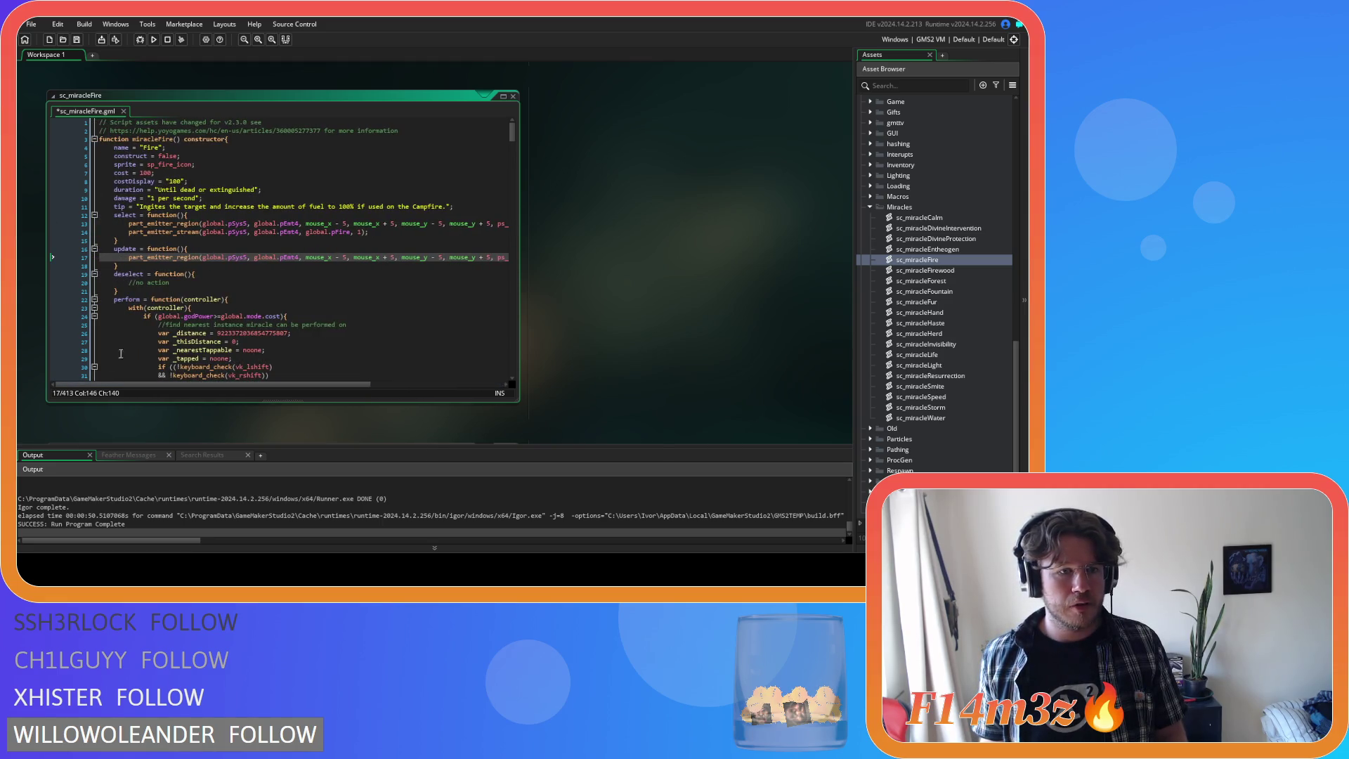
- Put the pEmt4 stream call in deselect with its amount set to 0
drag(369, 231, 129, 231)
key(ctrl+c)
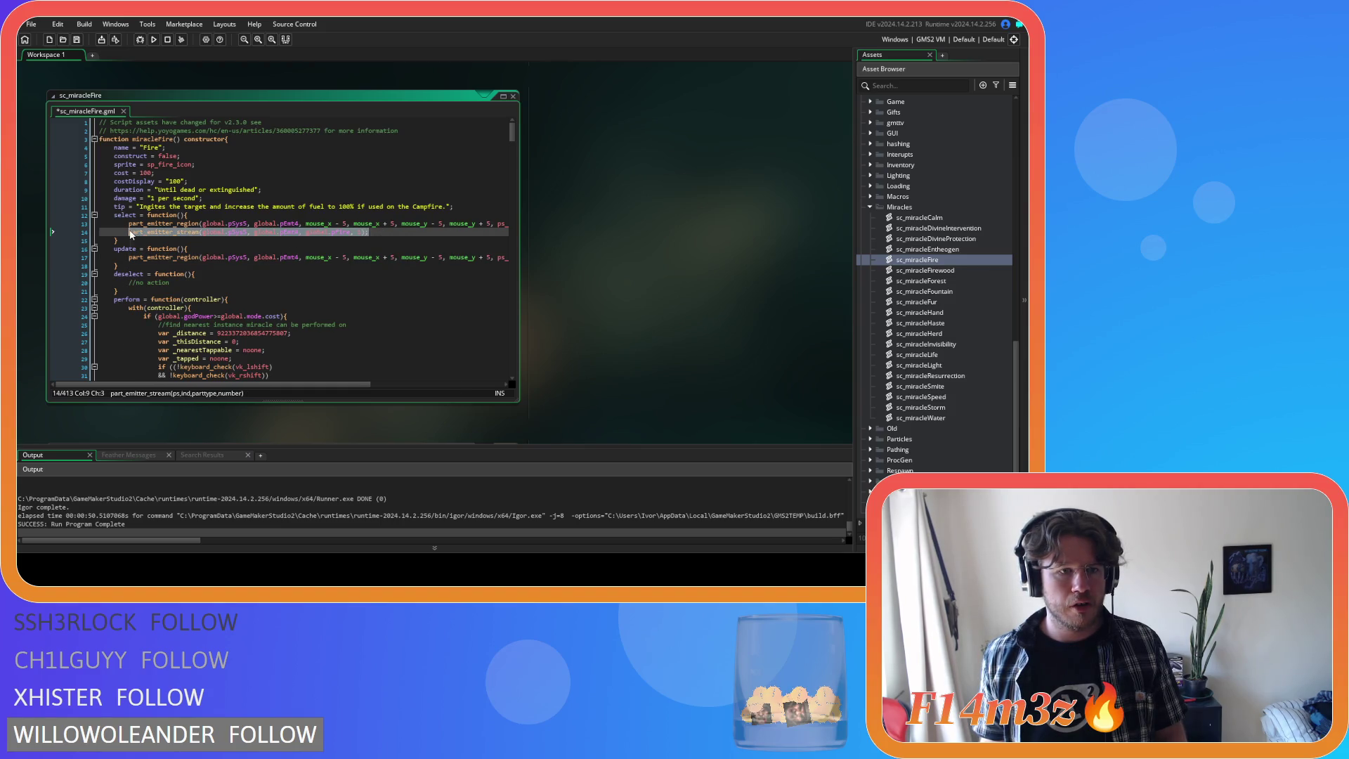
drag(172, 283, 117, 283)
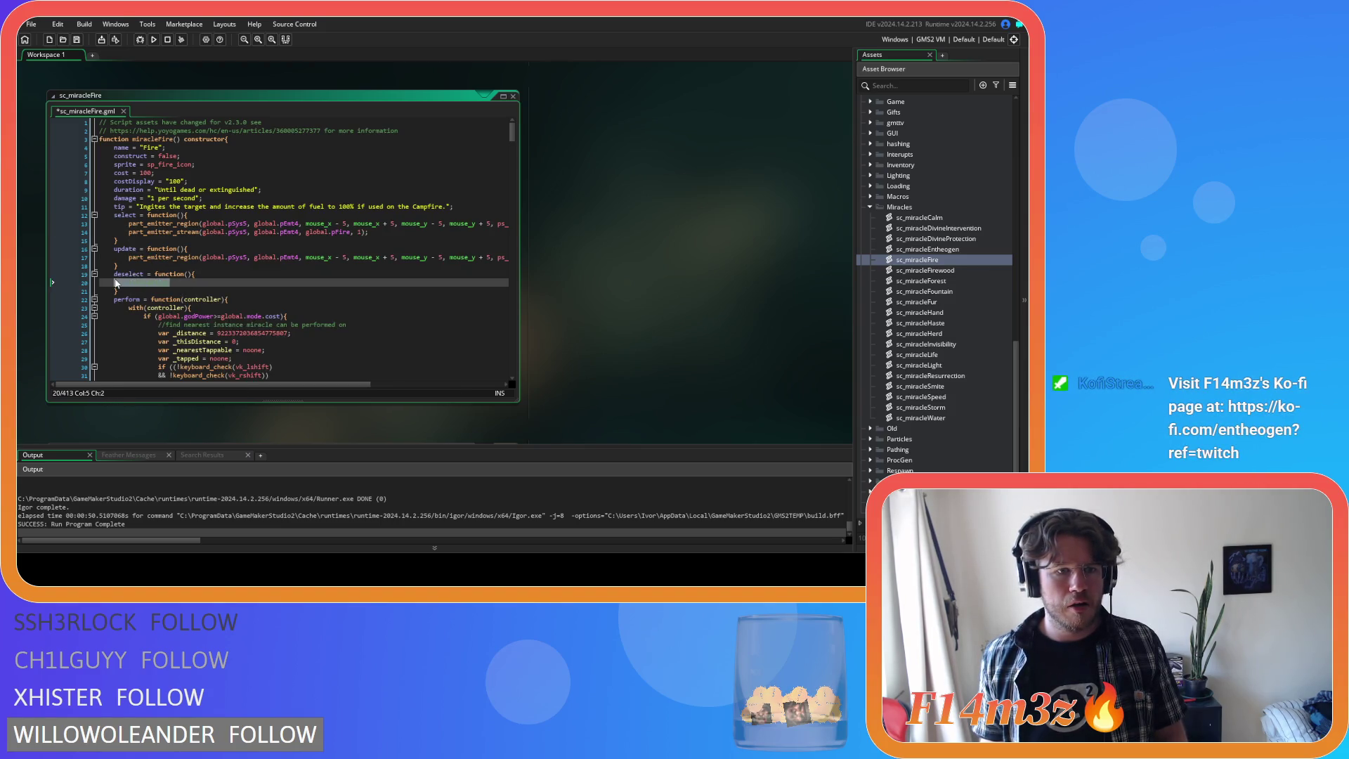
key(ctrl+v)
double_click(359, 282)
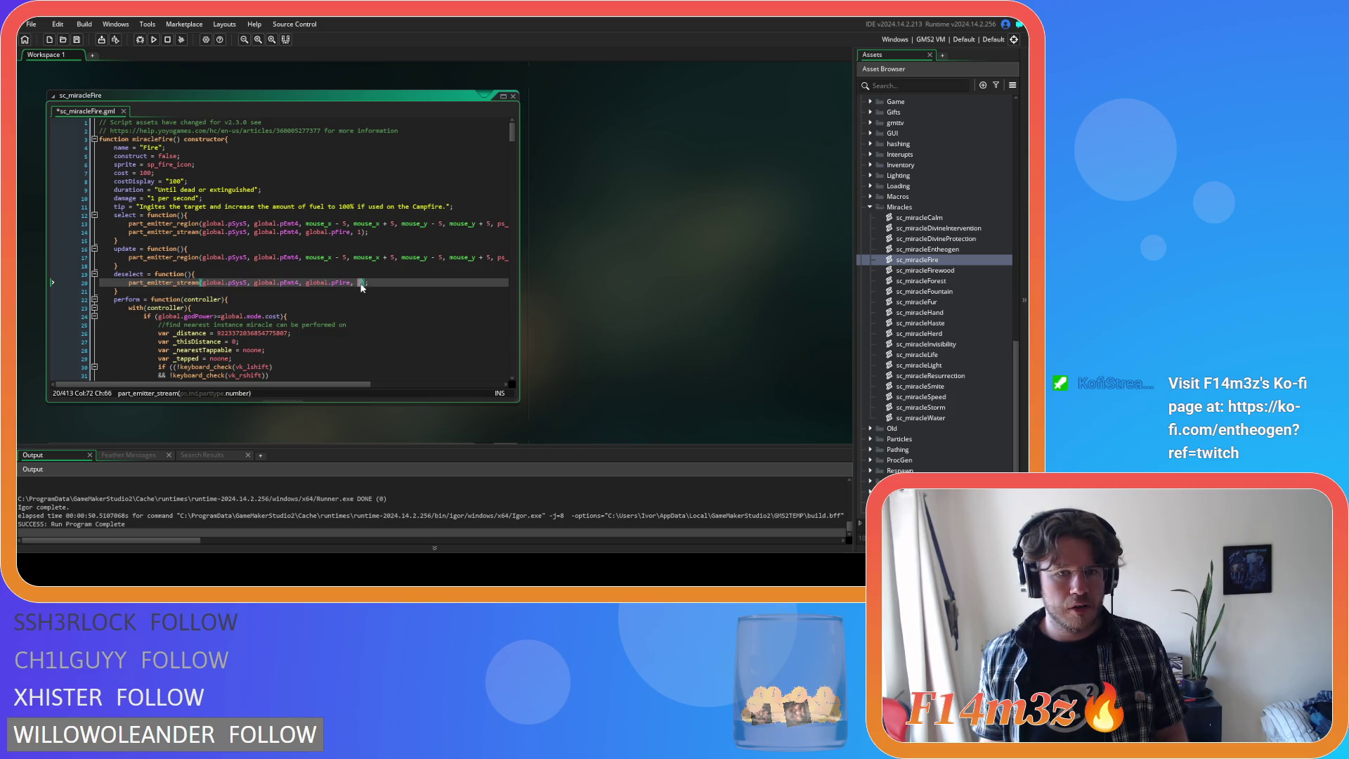
text(0)
click(386, 284)
- Save sc_miracleFire and open the ob_controller object
key(ctrl+s)
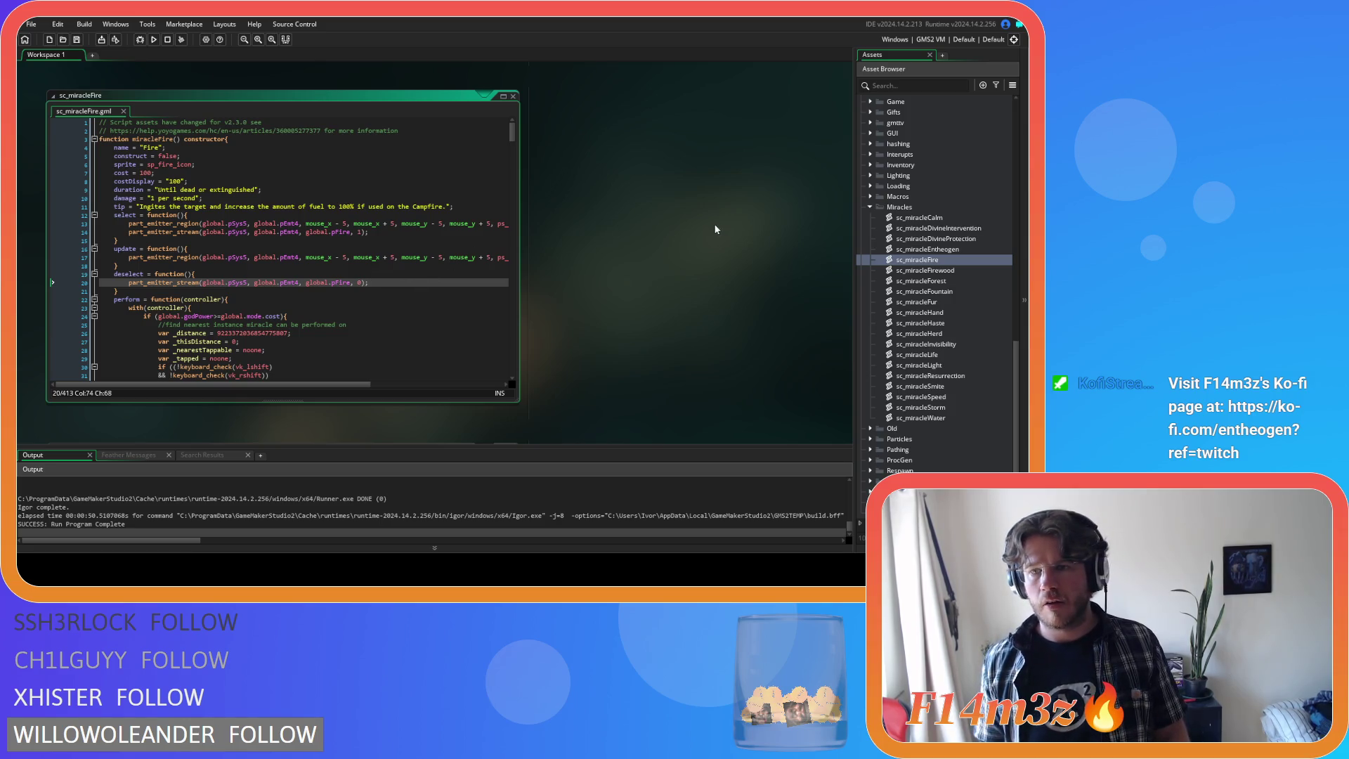
scroll(665, 292, down, 5)
scroll(666, 297, down, 10)
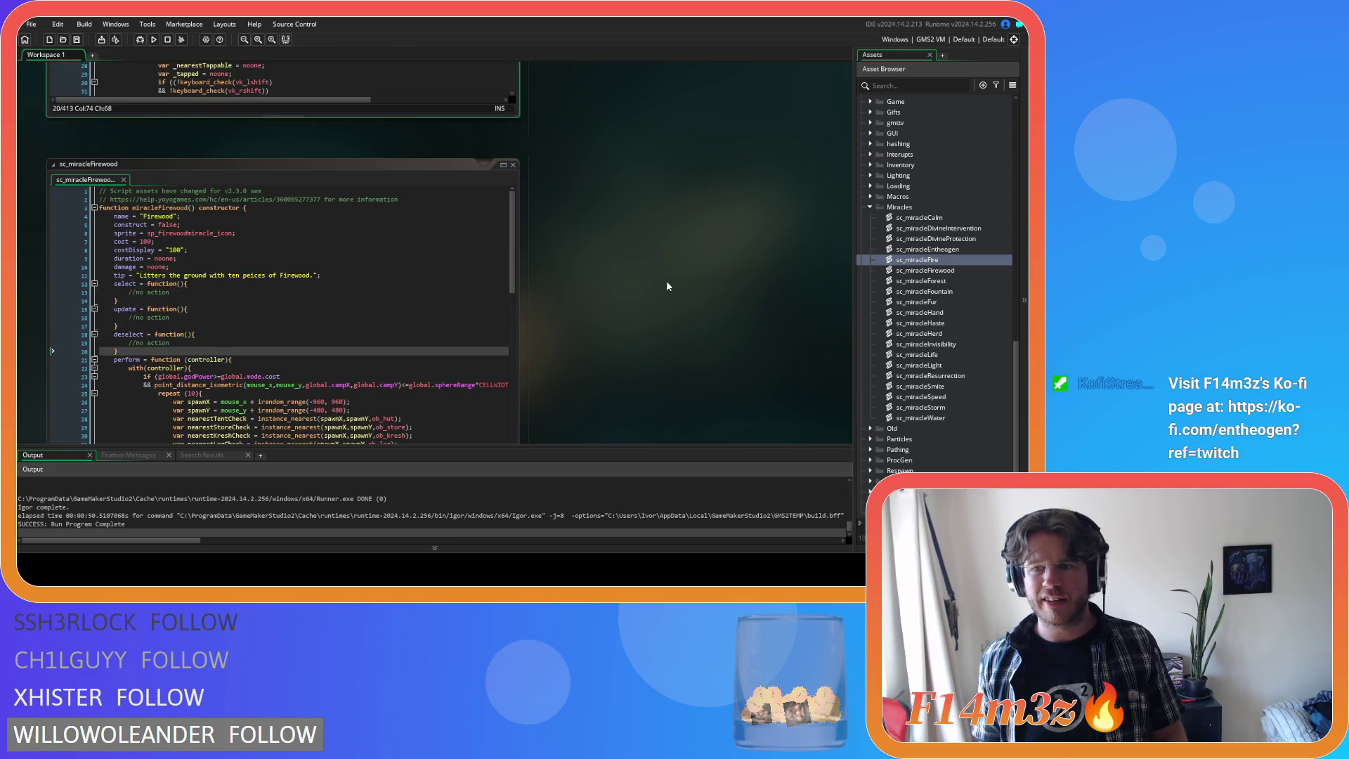
scroll(667, 286, down, 2)
scroll(913, 295, up, 10)
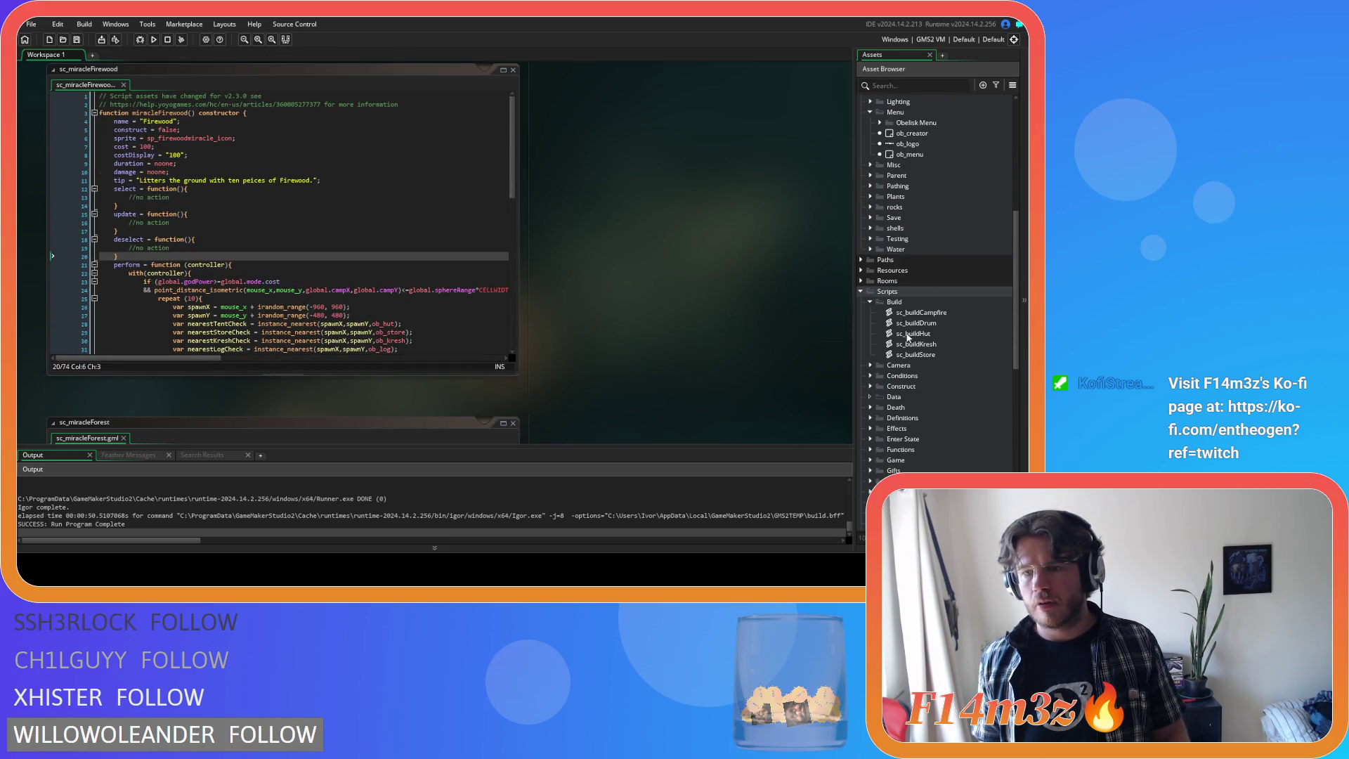
scroll(909, 339, up, 7)
double_click(915, 143)
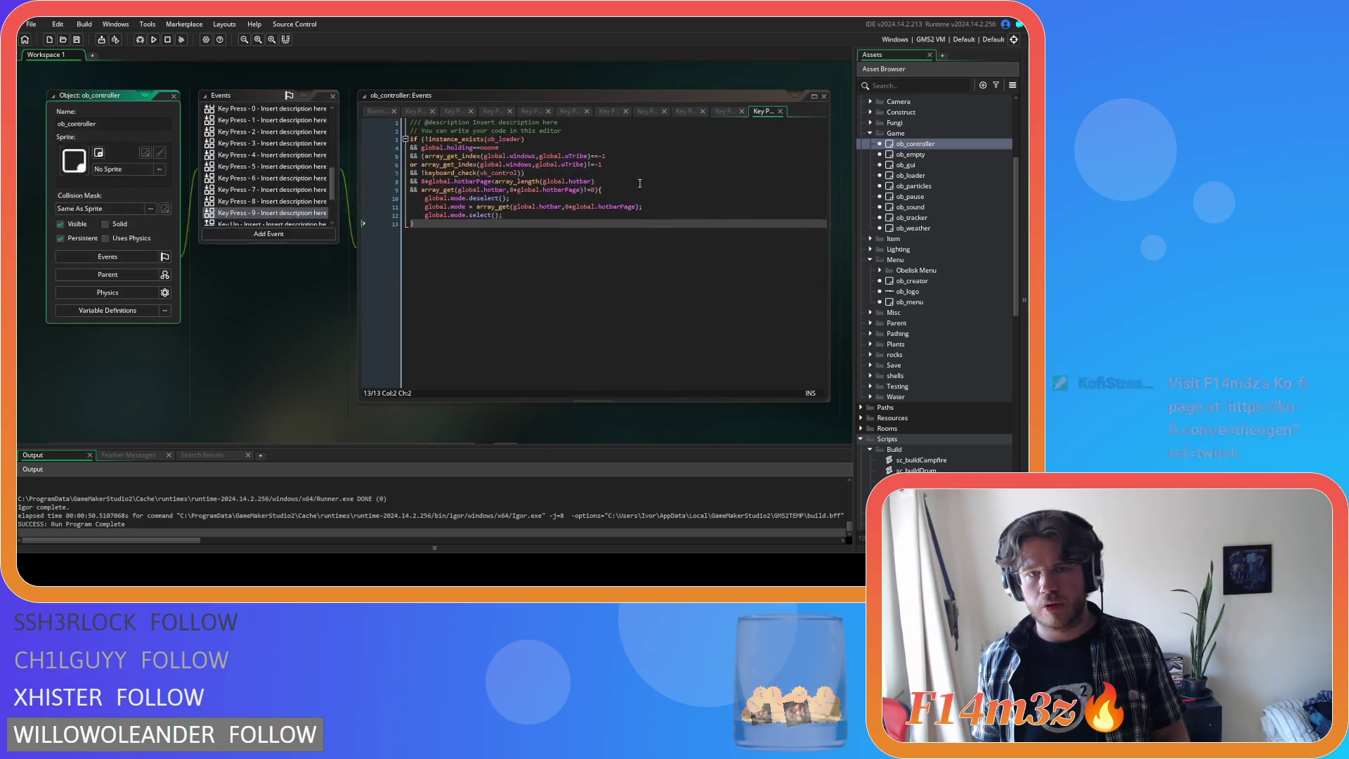
click(432, 110)
- Close ob_controller's remaining Key Press event editors, through Key Press 9
click(440, 111)
click(451, 112)
click(458, 111)
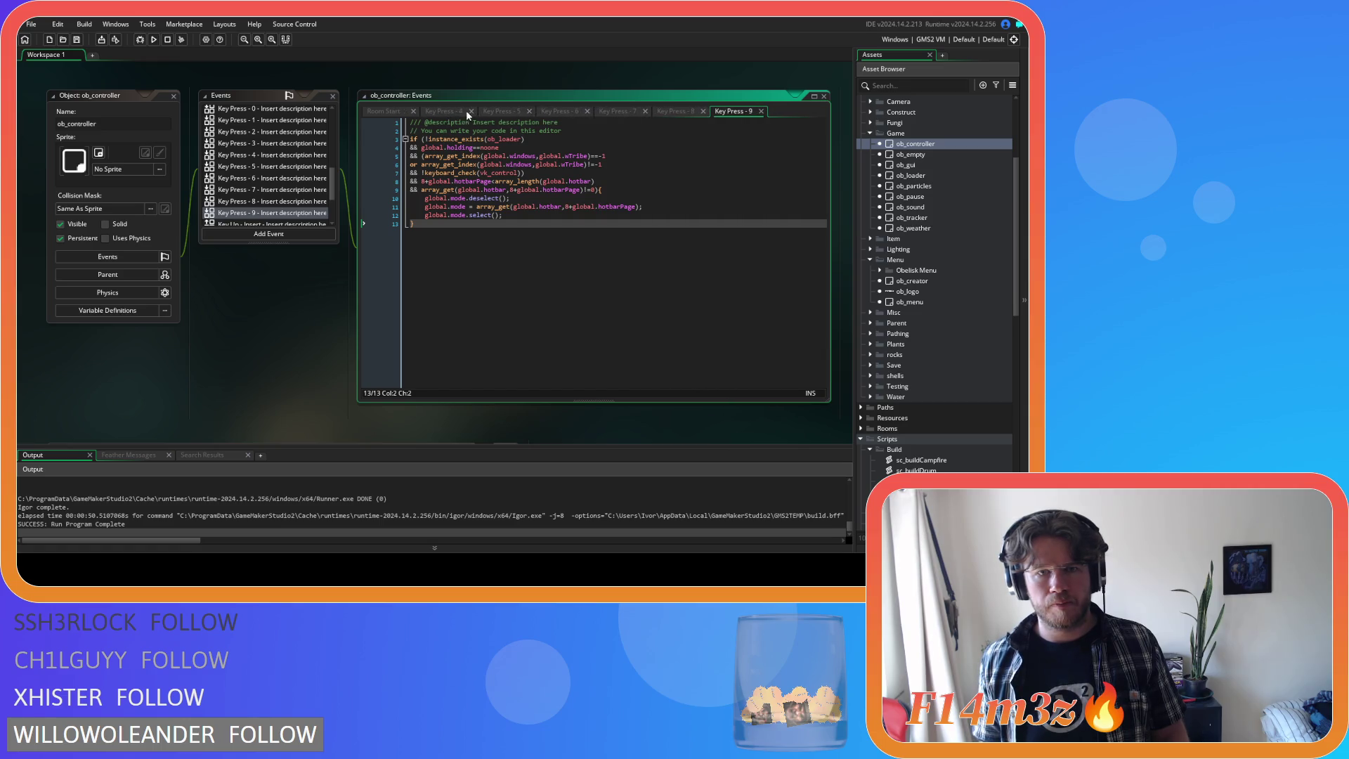
click(478, 111)
click(492, 111)
click(496, 109)
click(515, 110)
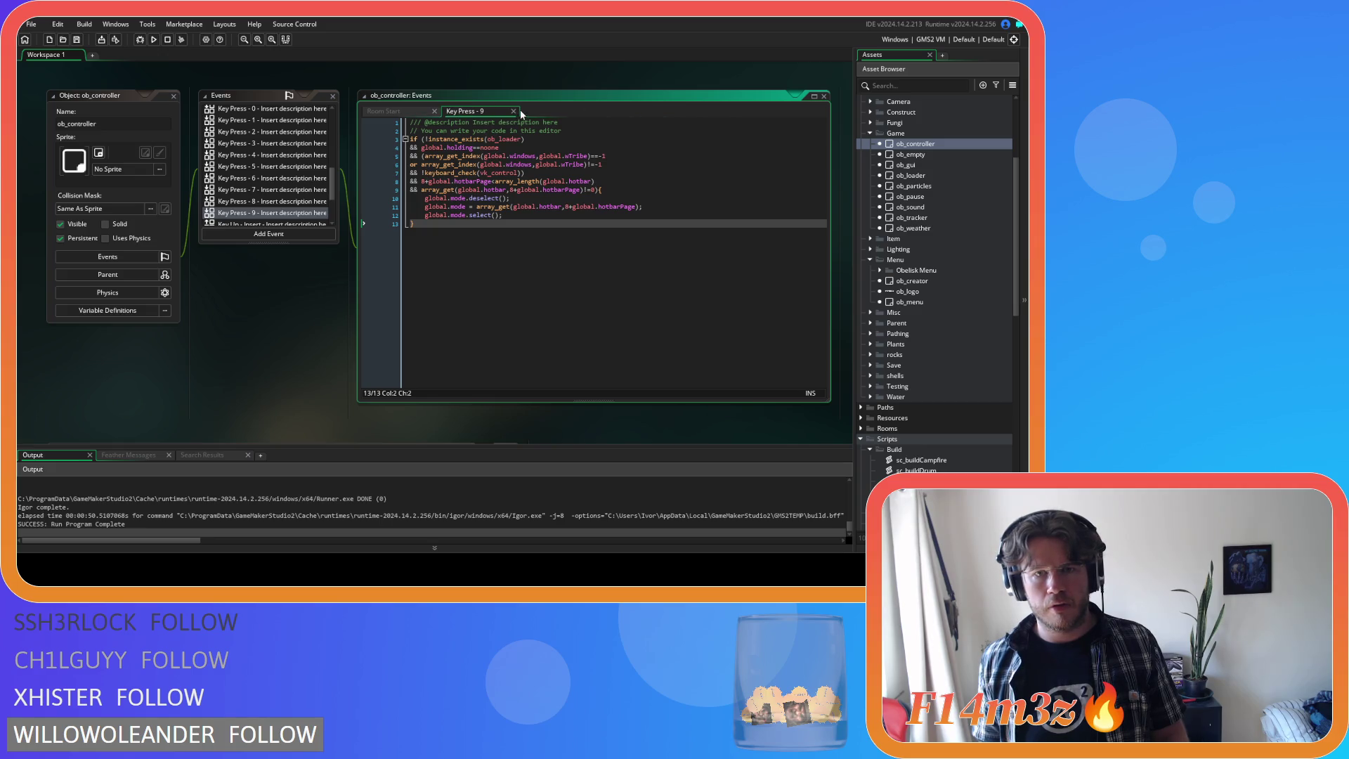
click(516, 110)
scroll(271, 178, up, 5)
scroll(271, 178, up, 2)
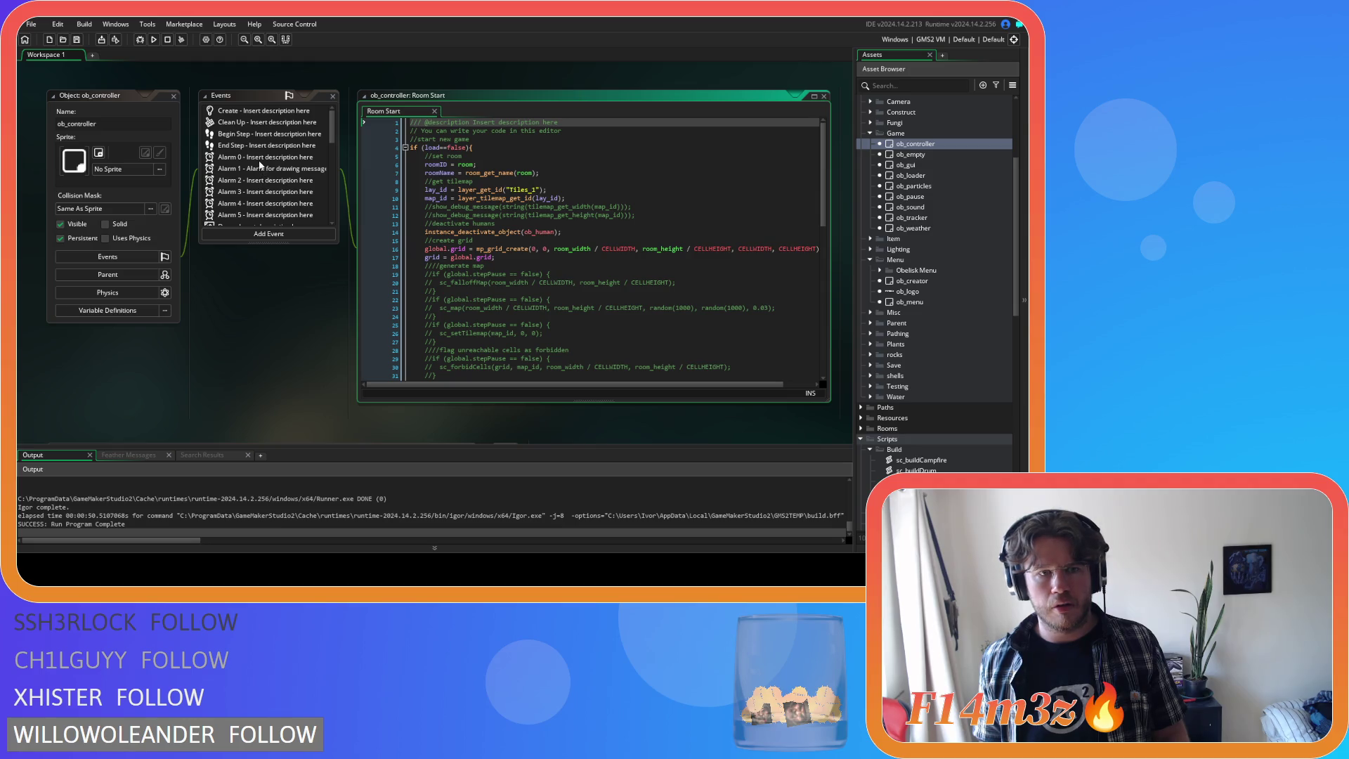
- Open ob_controller's Alarm 0 through Alarm 5 event code to review it
click(260, 161)
click(257, 169)
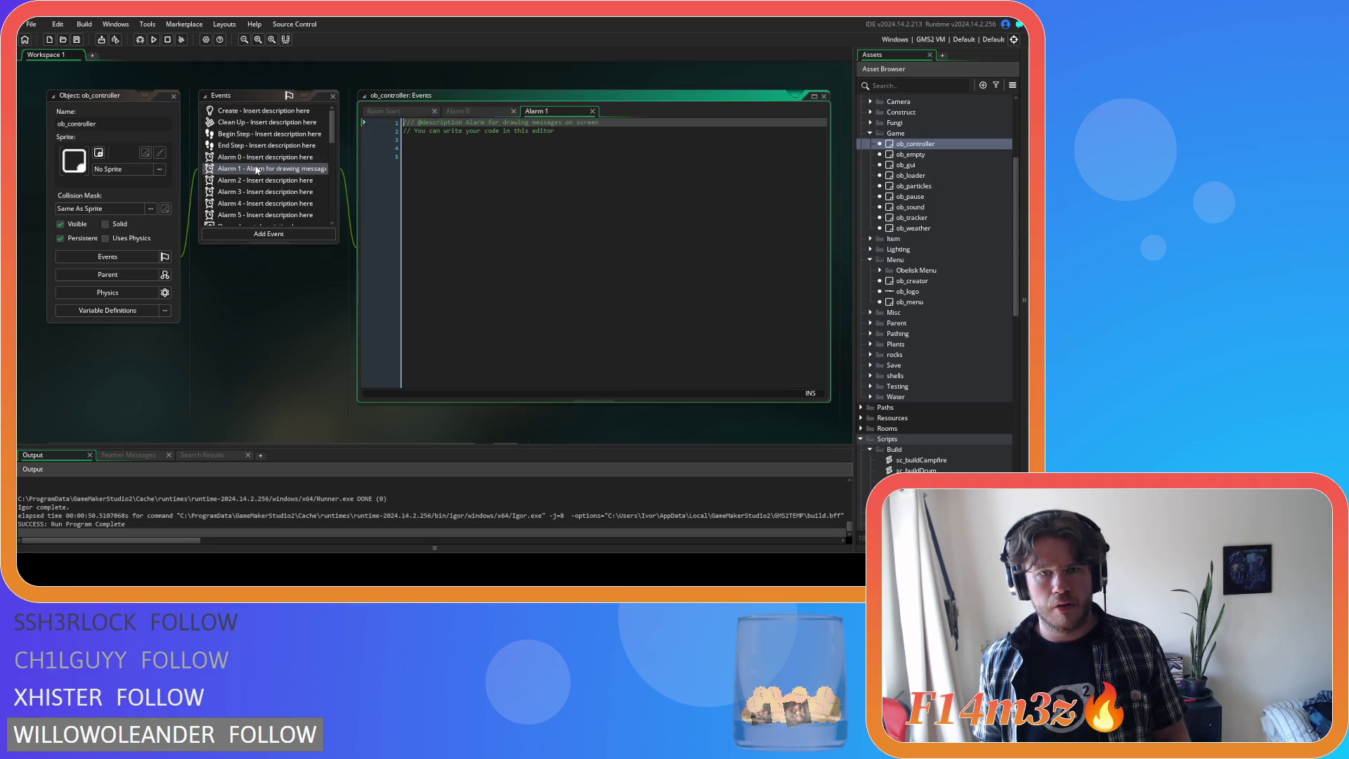
click(251, 180)
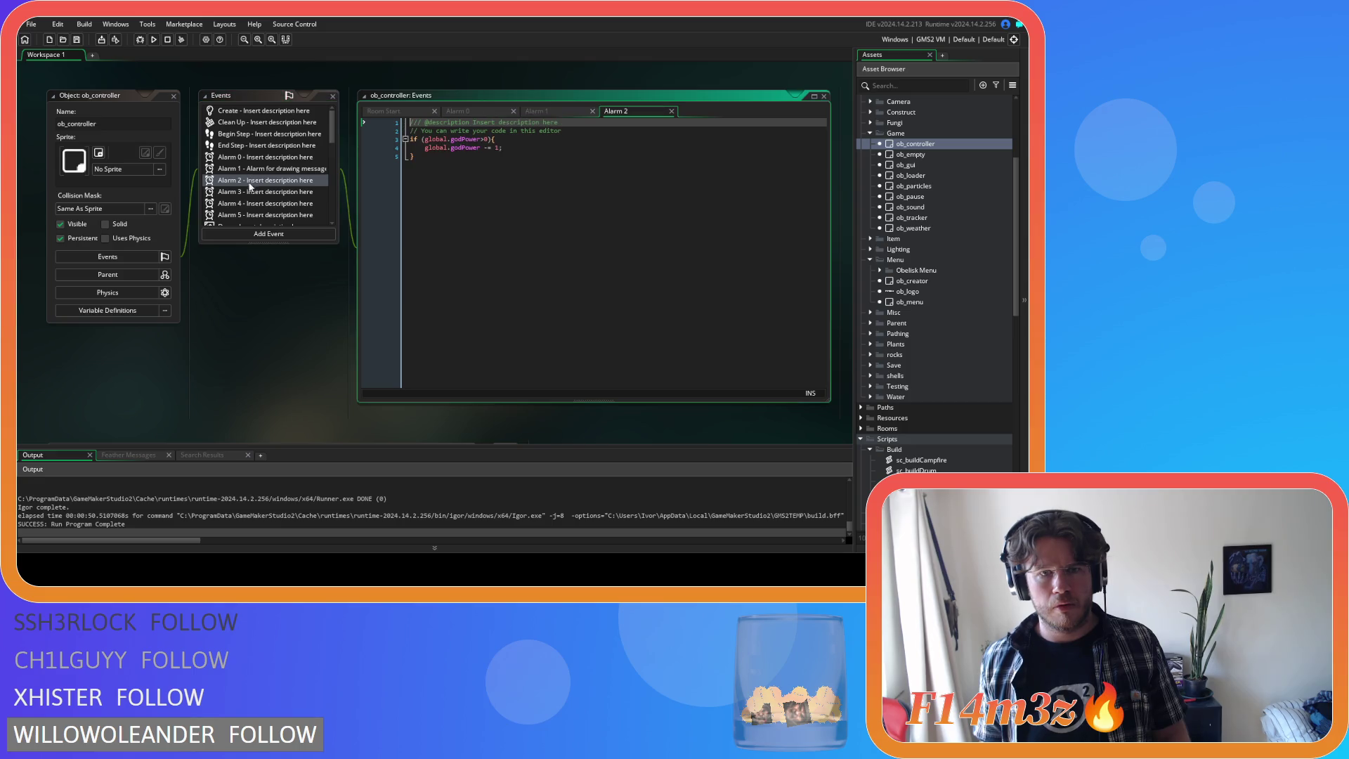
click(248, 192)
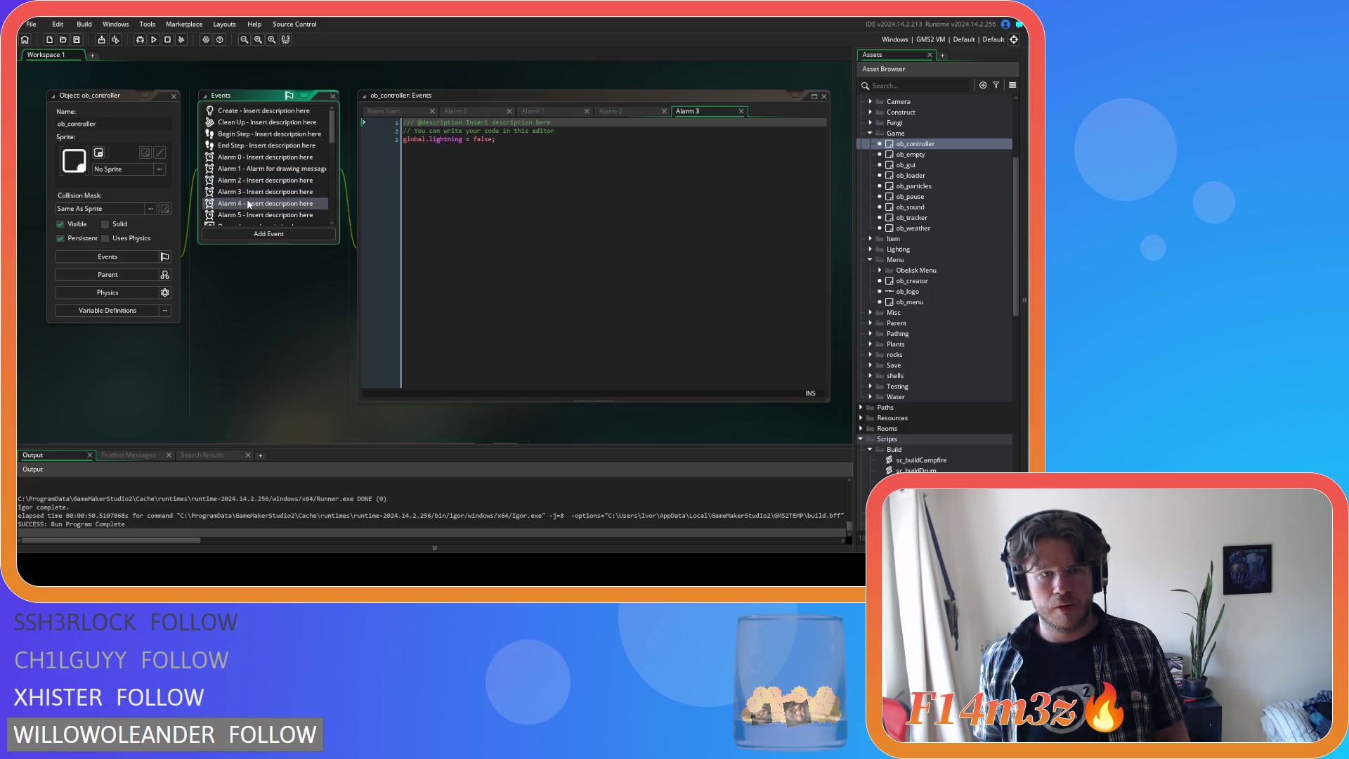
click(249, 204)
click(249, 215)
scroll(251, 216, down, 3)
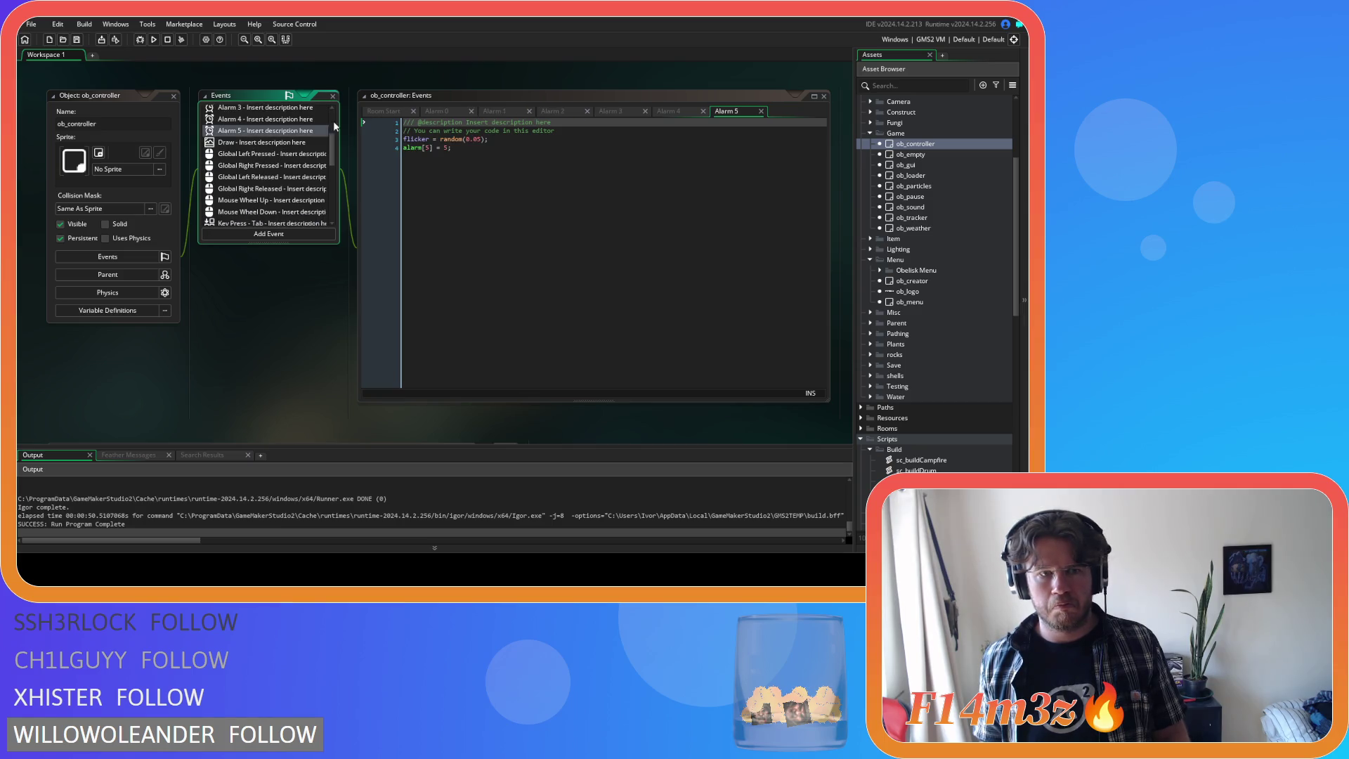
- Close the Alarm 0–5 event editors
click(471, 111)
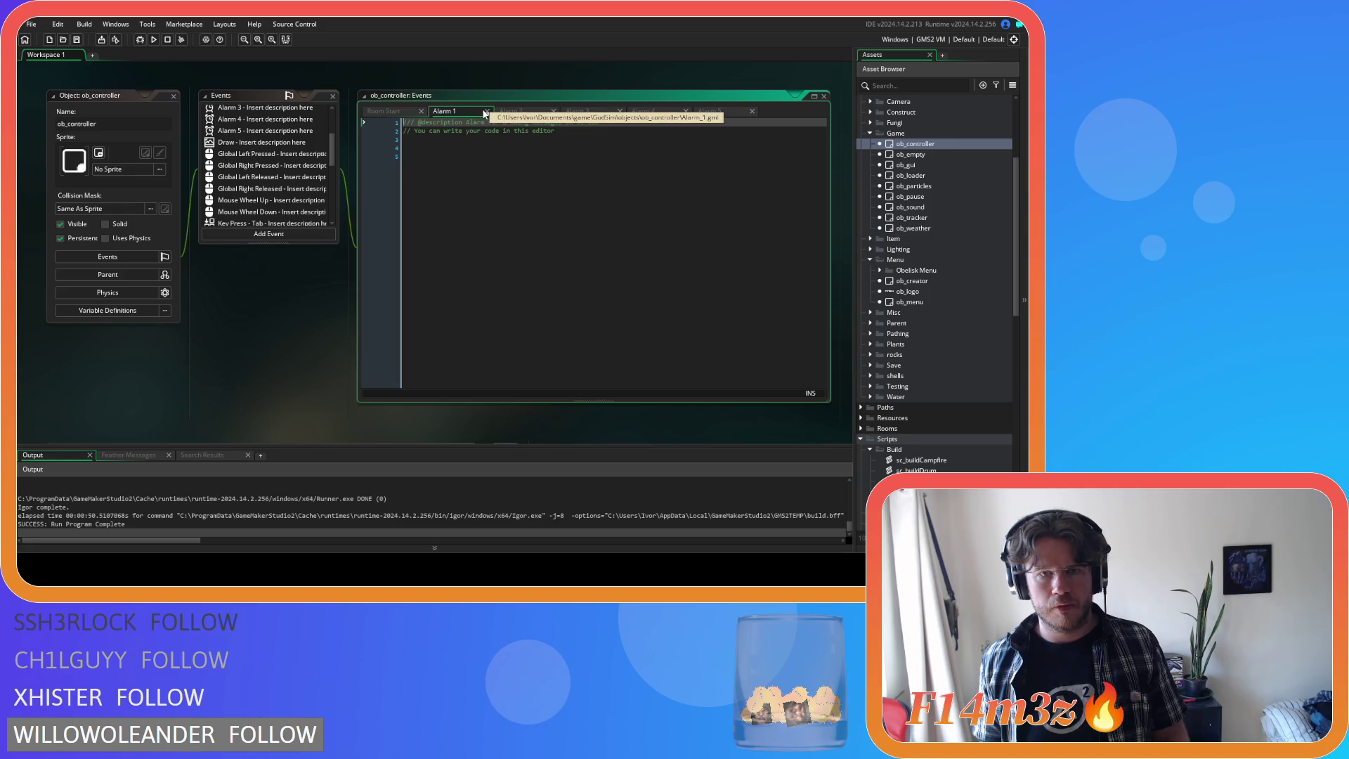
click(499, 111)
click(510, 111)
click(512, 111)
click(517, 111)
middle_click(516, 111)
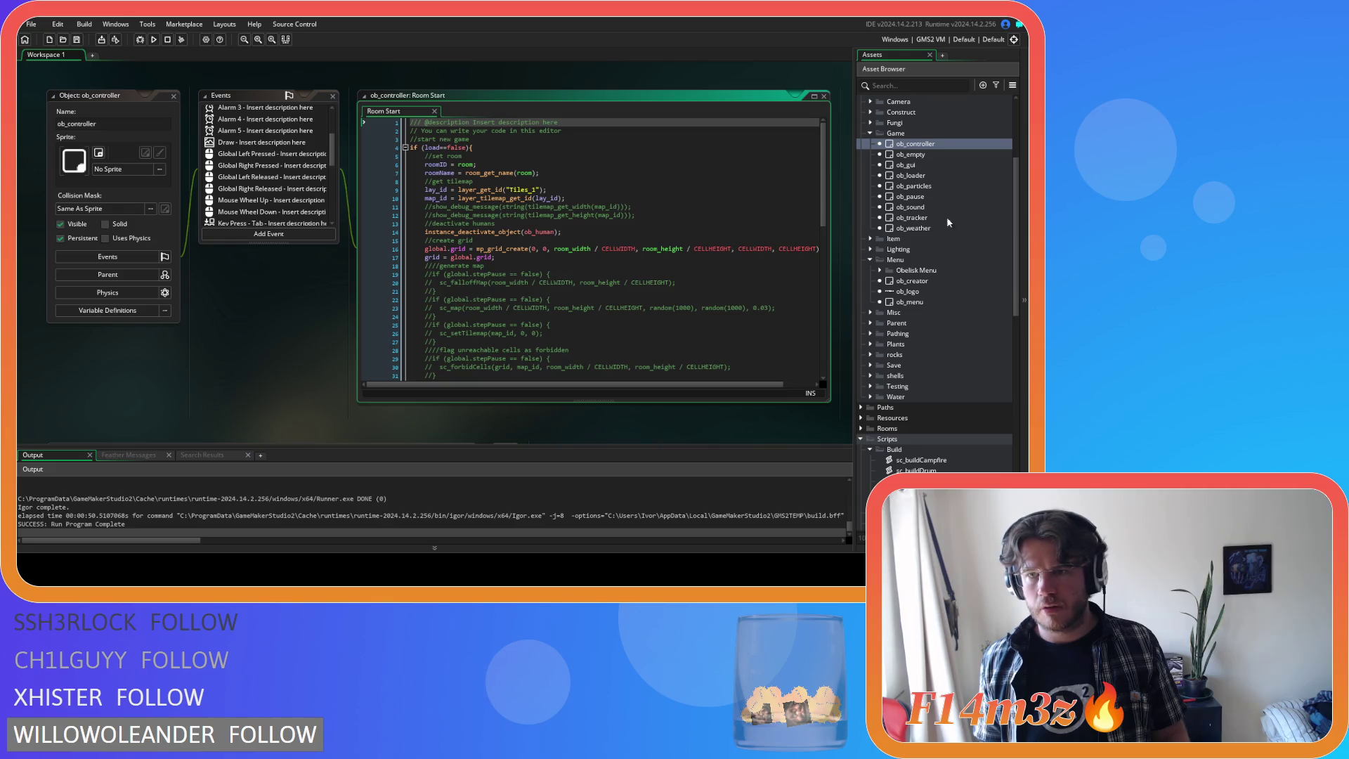
- Check ob_gui's Alarm 0 code, close ob_gui, and reopen ob_particles
double_click(938, 166)
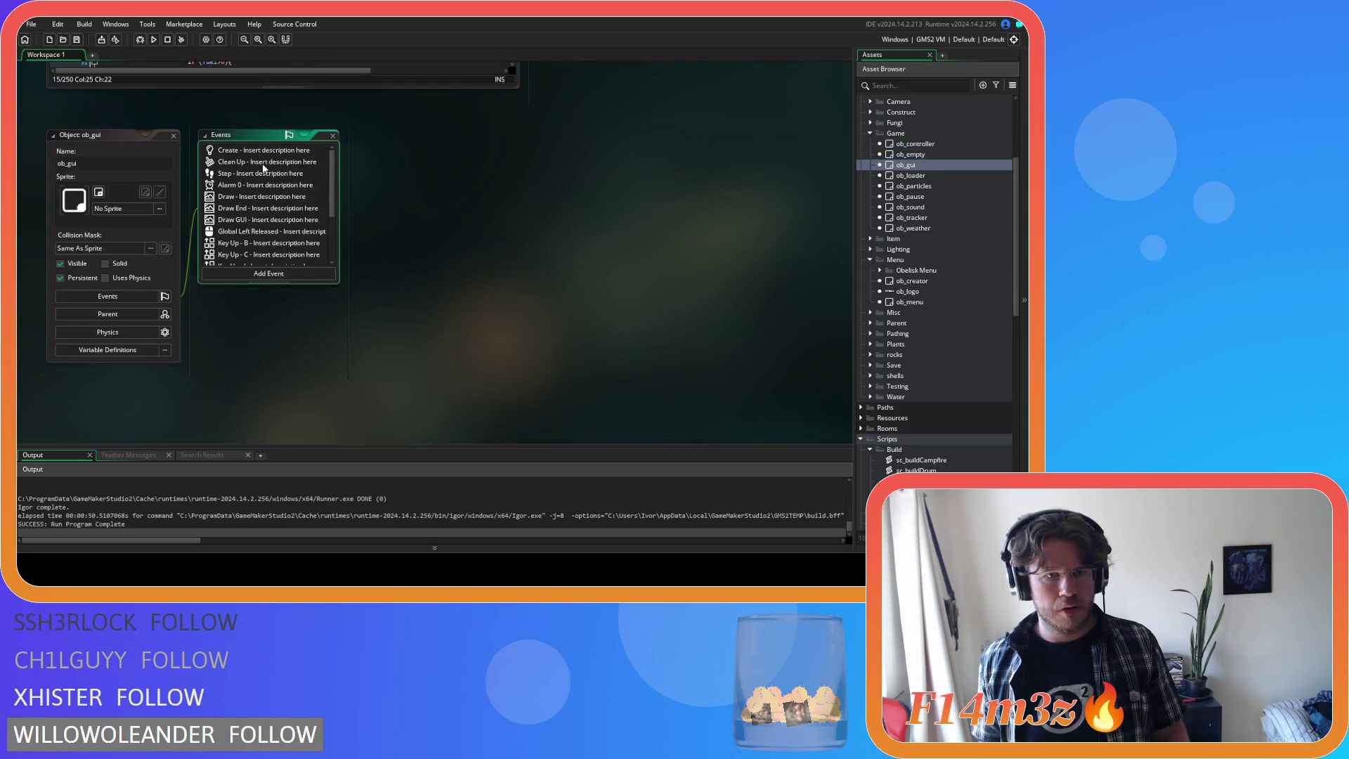
click(267, 186)
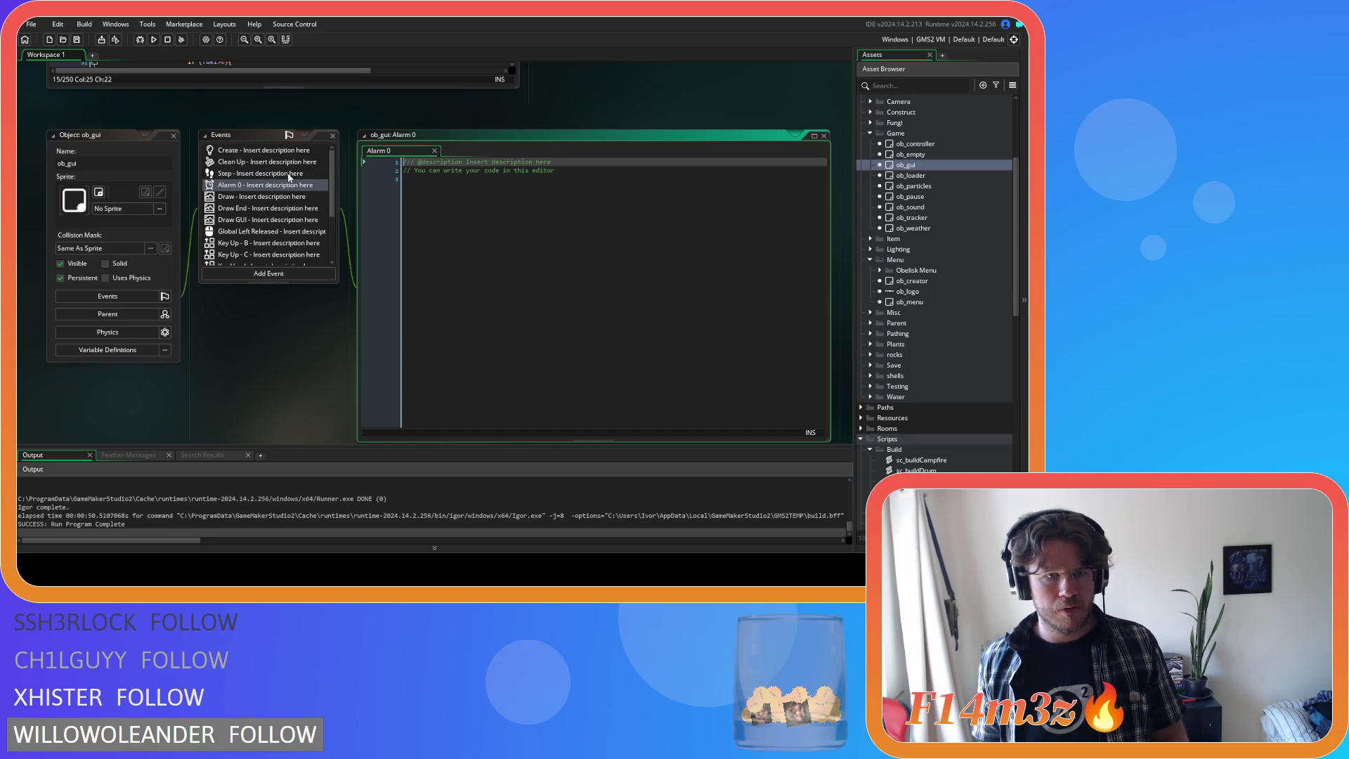
click(434, 151)
click(173, 136)
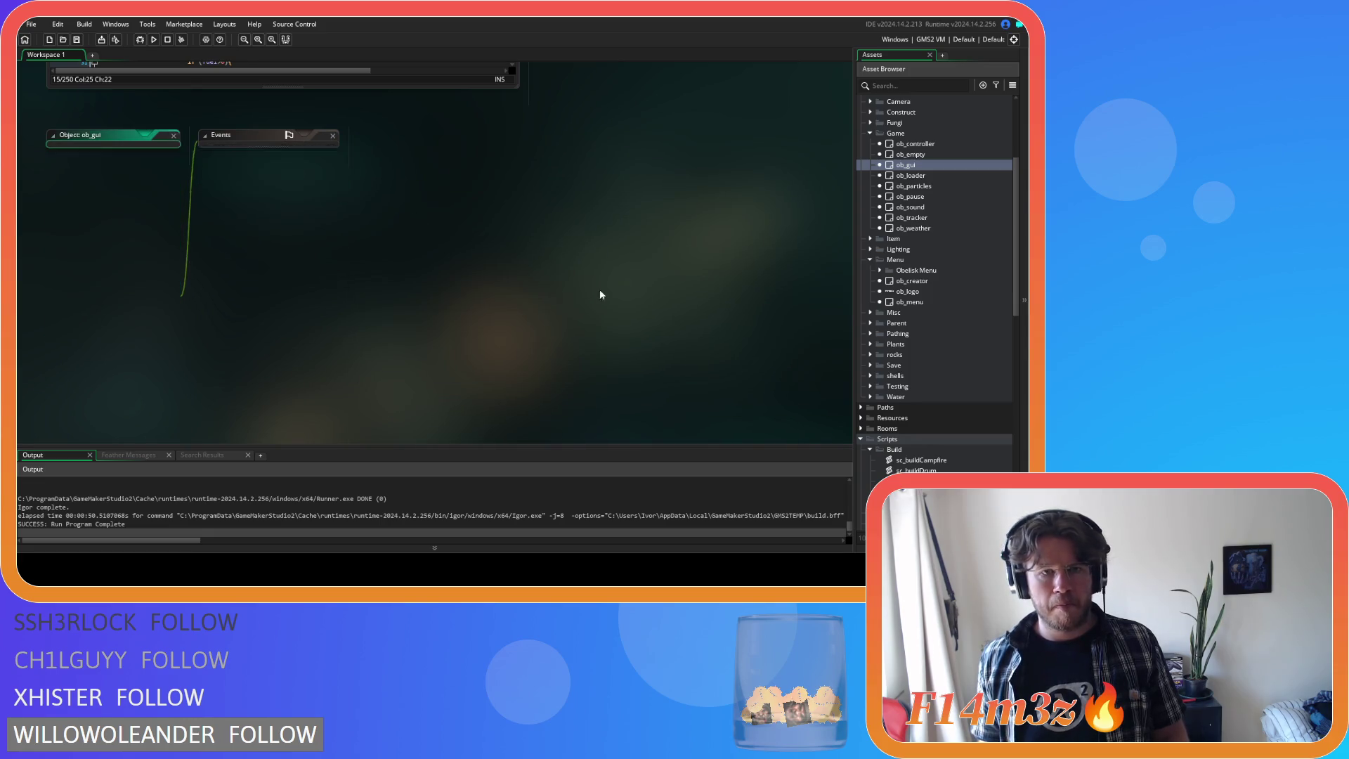
scroll(659, 297, up, 5)
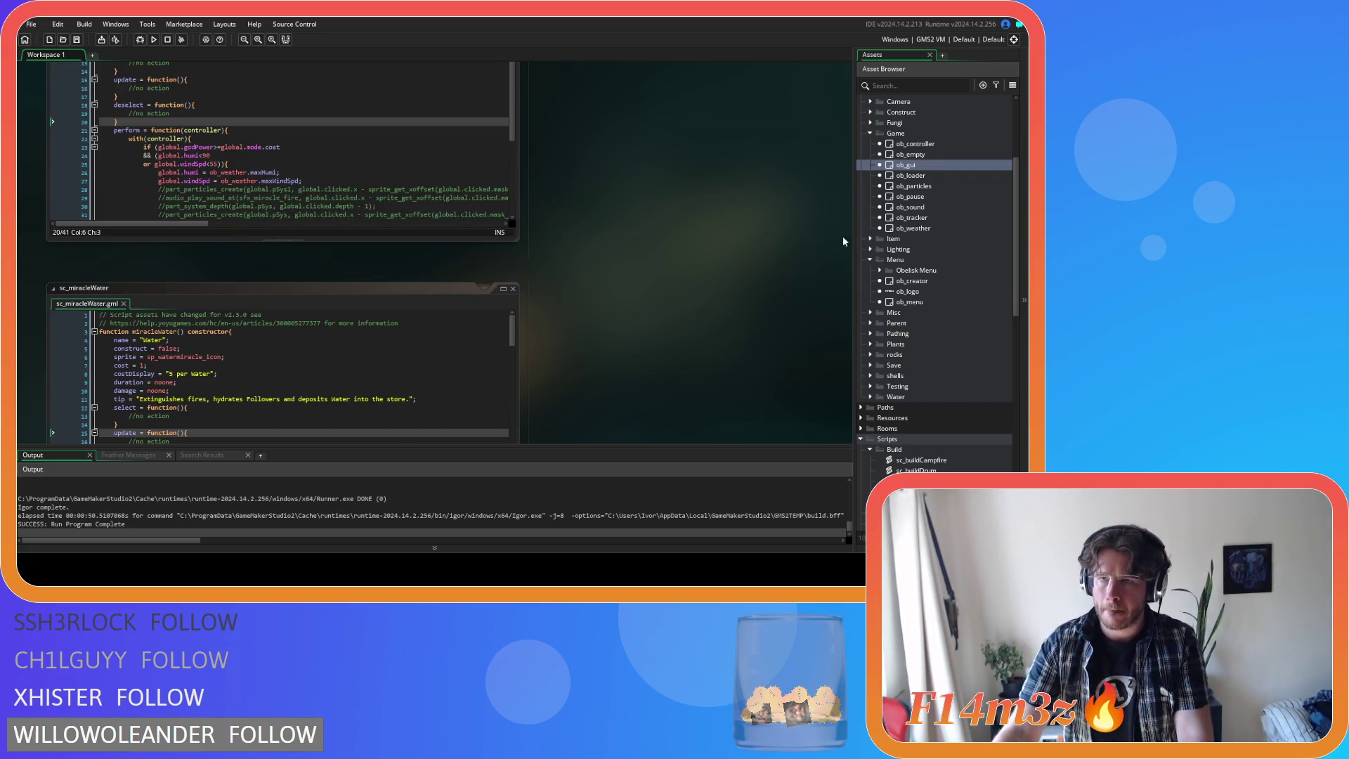
double_click(939, 186)
- Delete the pEmt5 emitter enable line from ob_particles' Create code
click(606, 215)
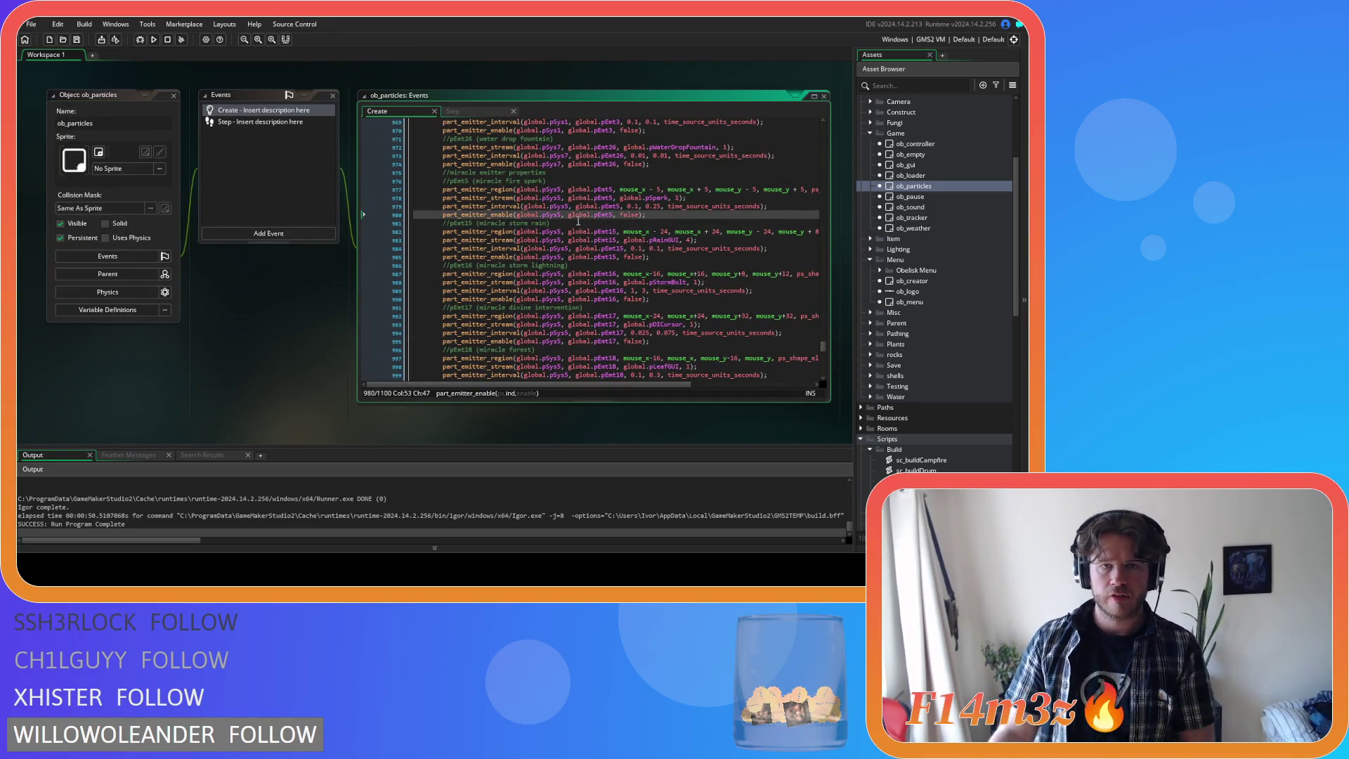
click(531, 186)
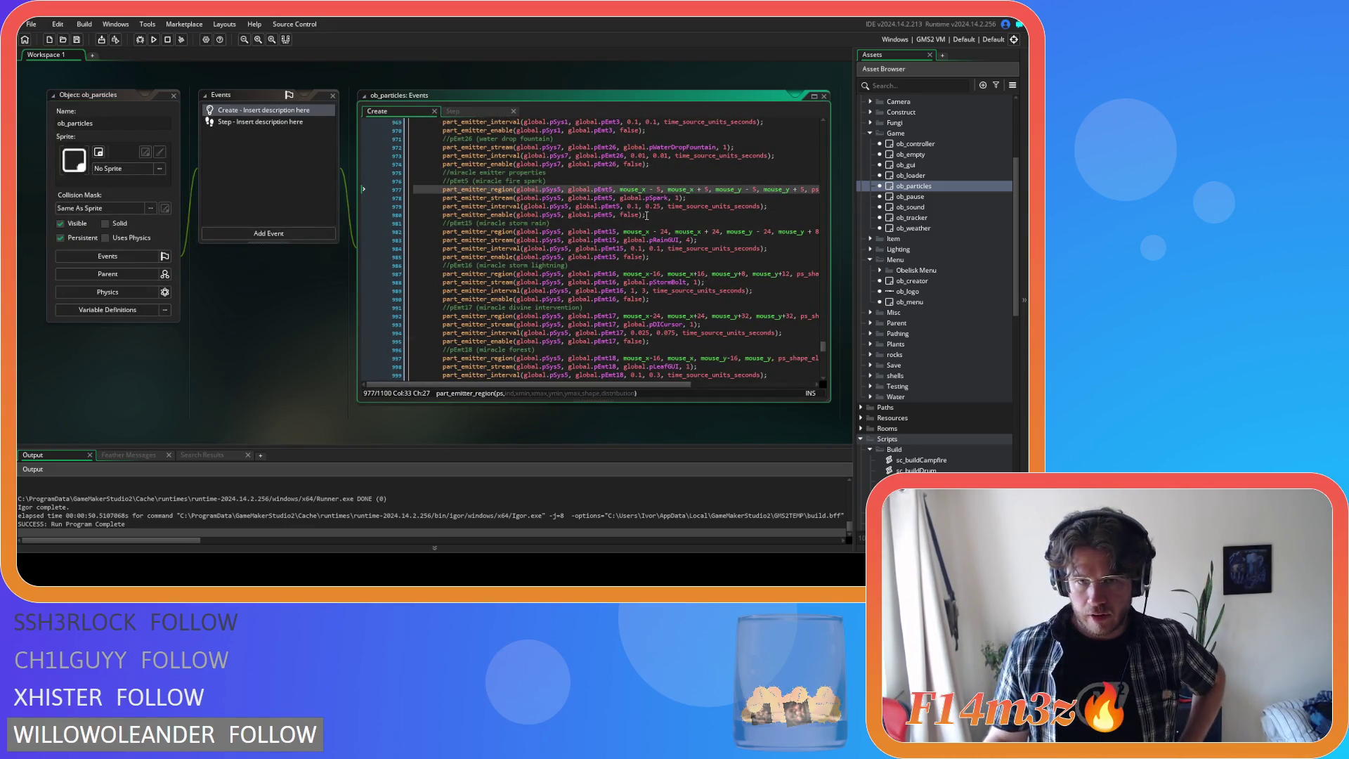
drag(647, 215, 461, 189)
drag(649, 215, 335, 211)
key(BackSpace)
key(BackSpace)
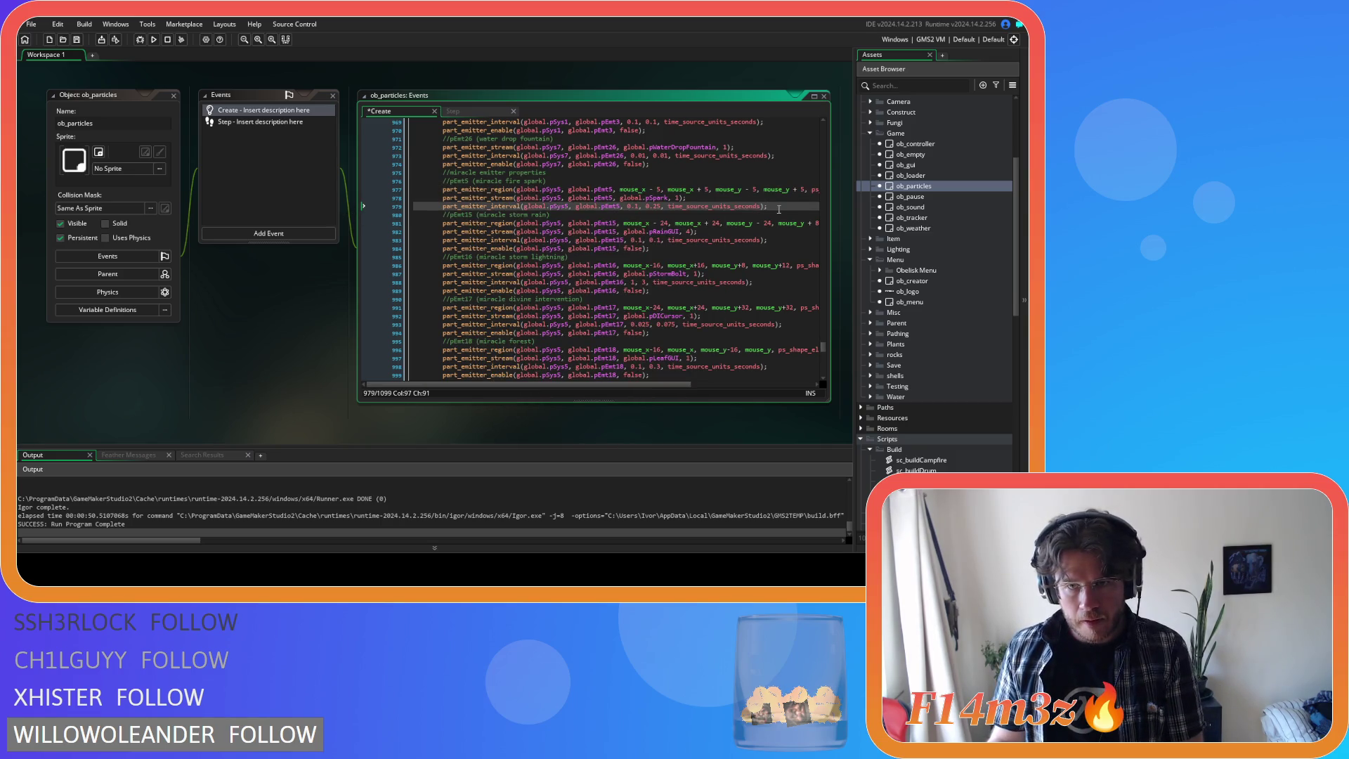
- Delete the remaining pEmt5 spark emitter lines and the miracle fire spark comment
drag(772, 208, 445, 193)
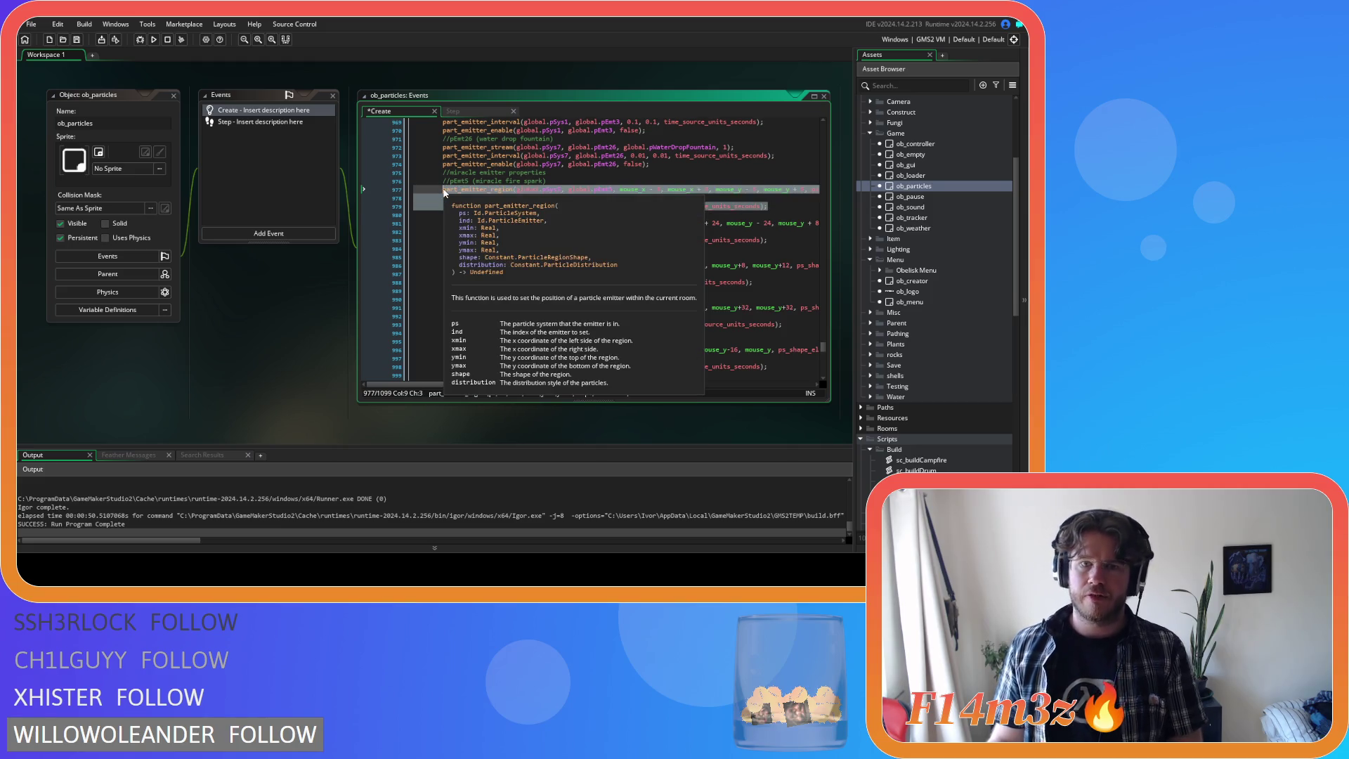
key(BackSpace)
click(365, 180)
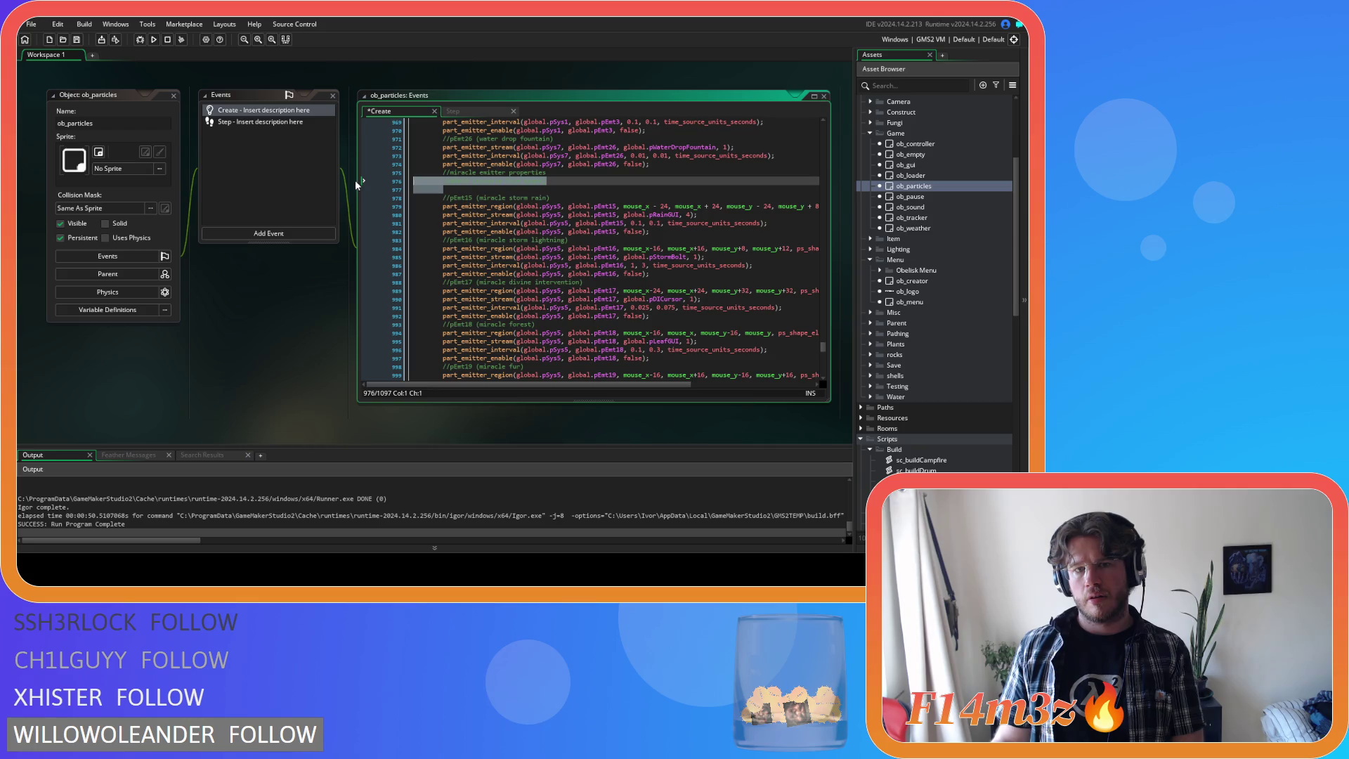
key(BackSpace)
key(BackSpace)
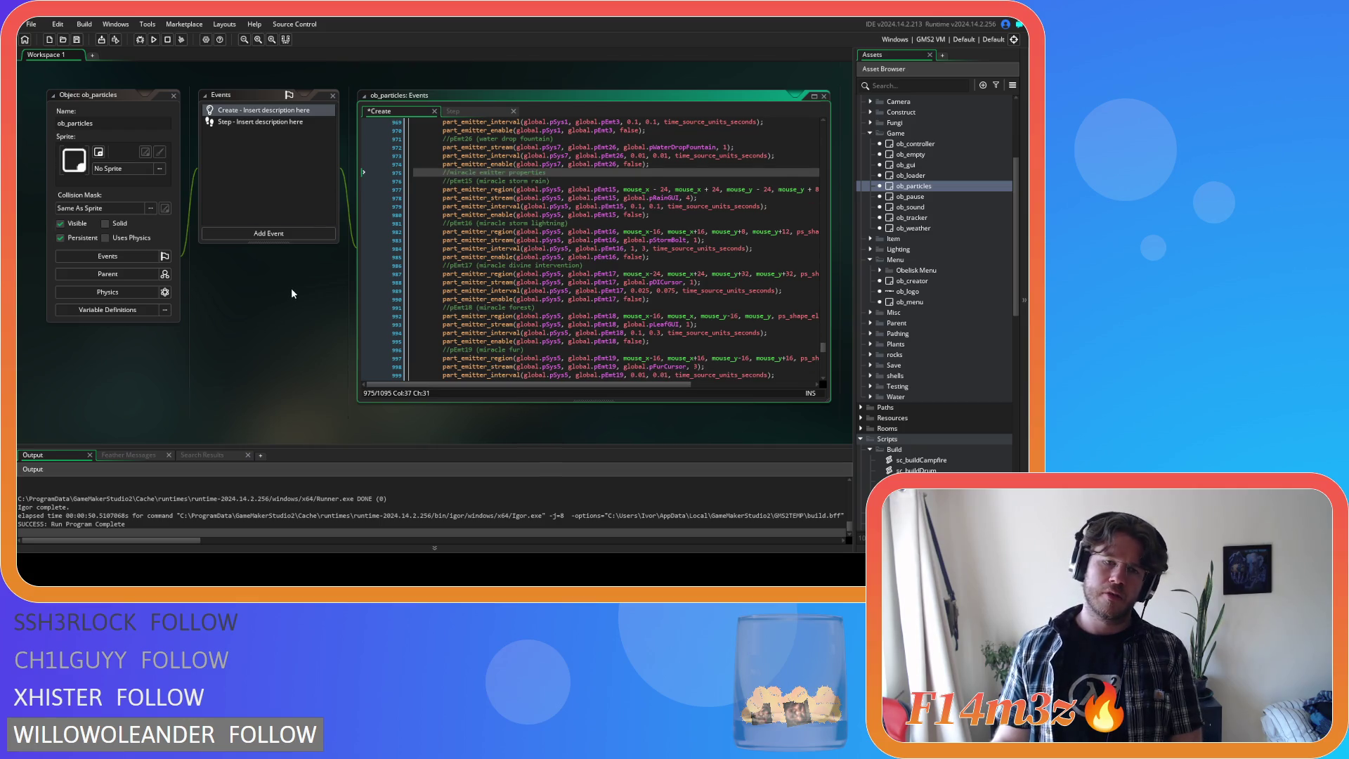
scroll(291, 288, down, 3)
scroll(938, 288, down, 10)
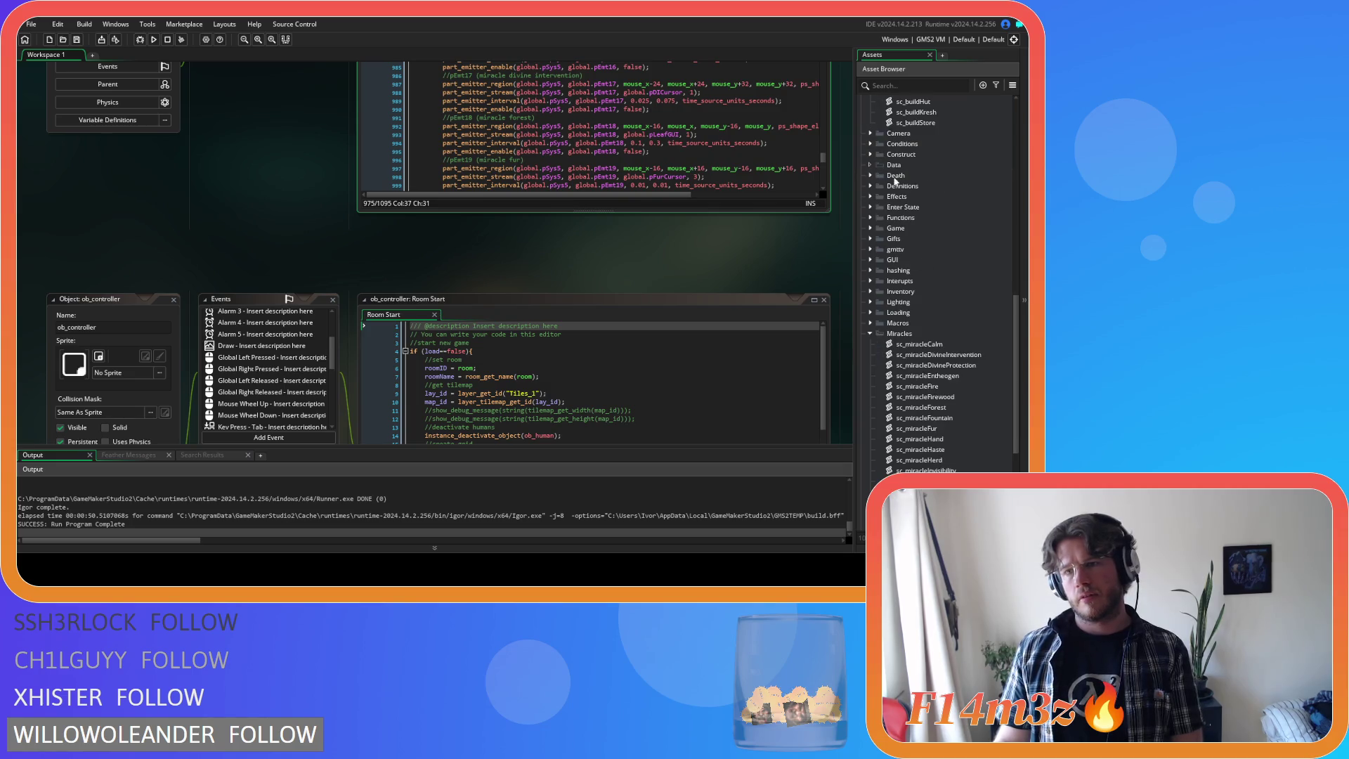
scroll(970, 239, down, 3)
scroll(970, 267, down, 1)
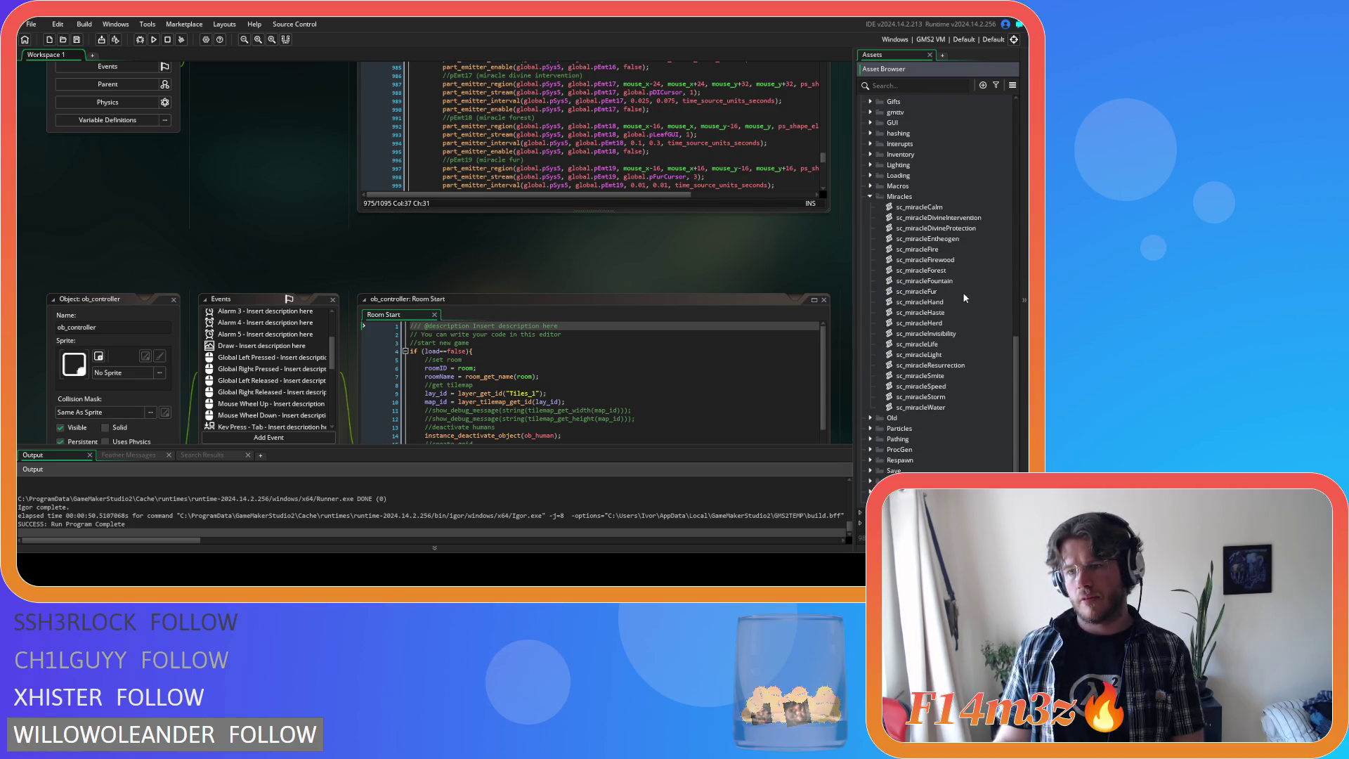
- Paste the pEmt5 spark emitter code into sc_miracleFire's select after the fire stream call
double_click(927, 249)
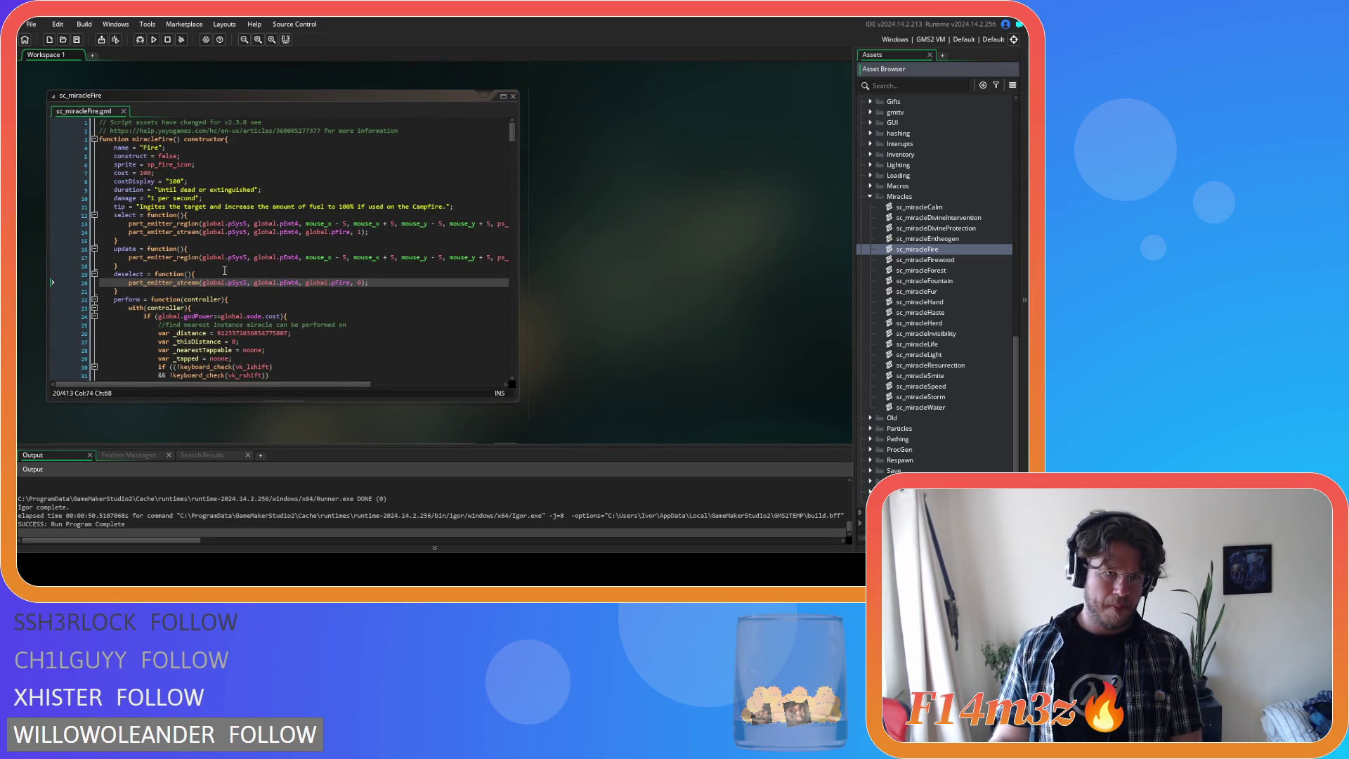
scroll(268, 262, down, 1)
scroll(274, 253, up, 1)
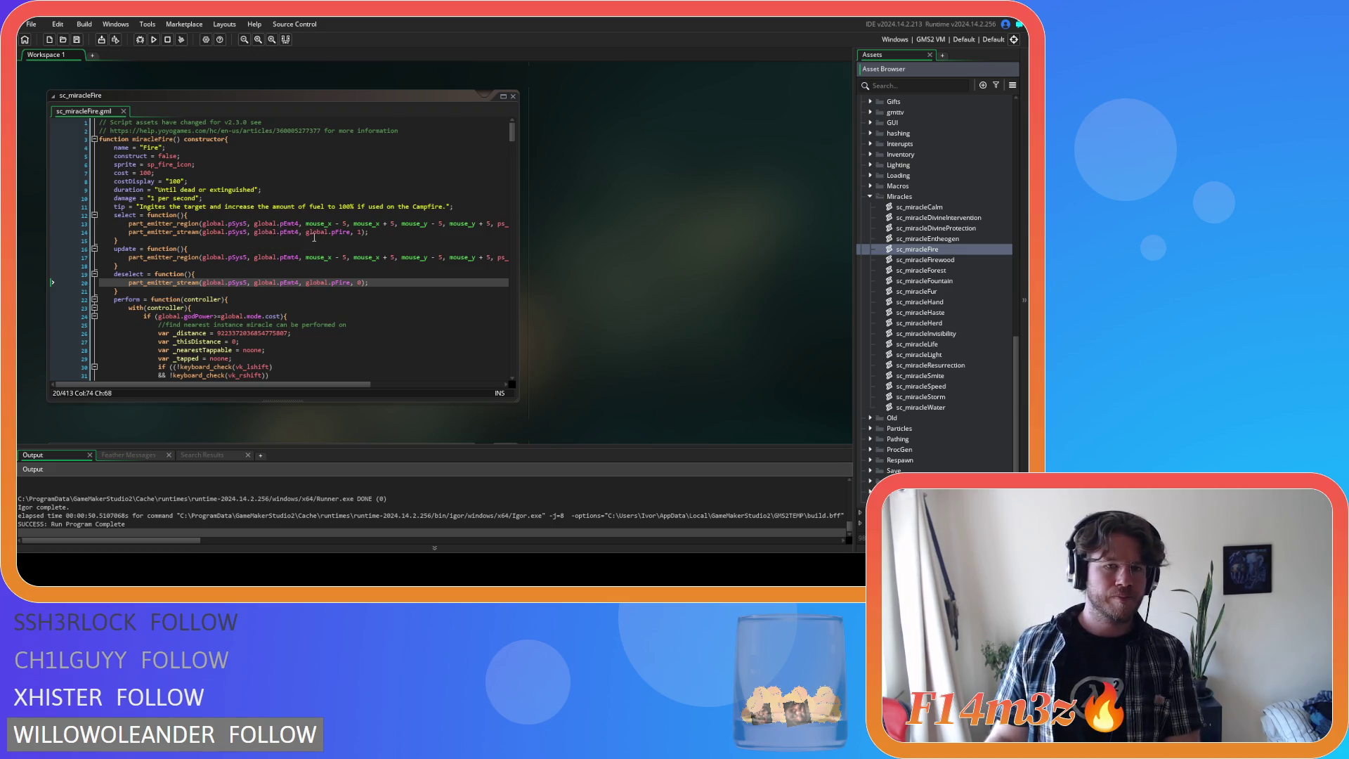
click(378, 233)
key(ctrl+v)
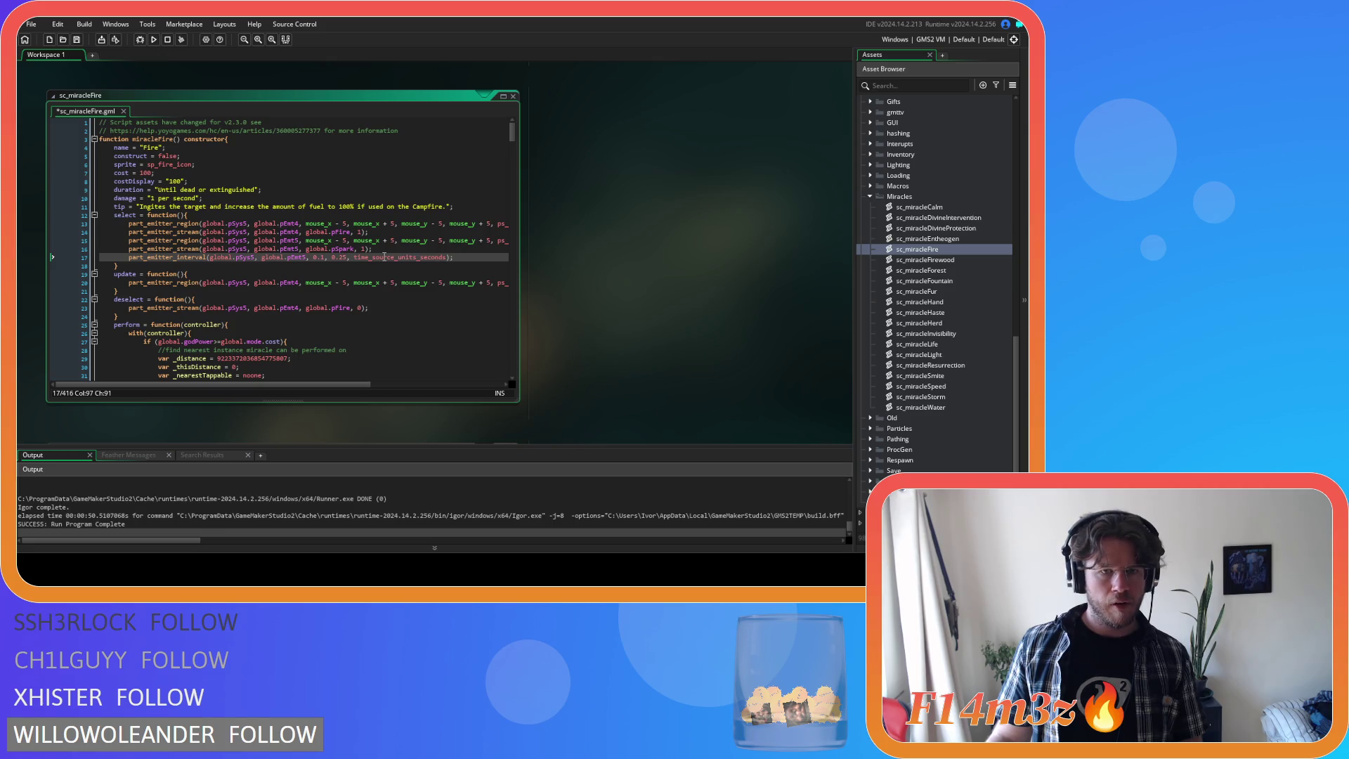
- Duplicate the interval line and change its emitter to pEmt4
key(ctrl+d)
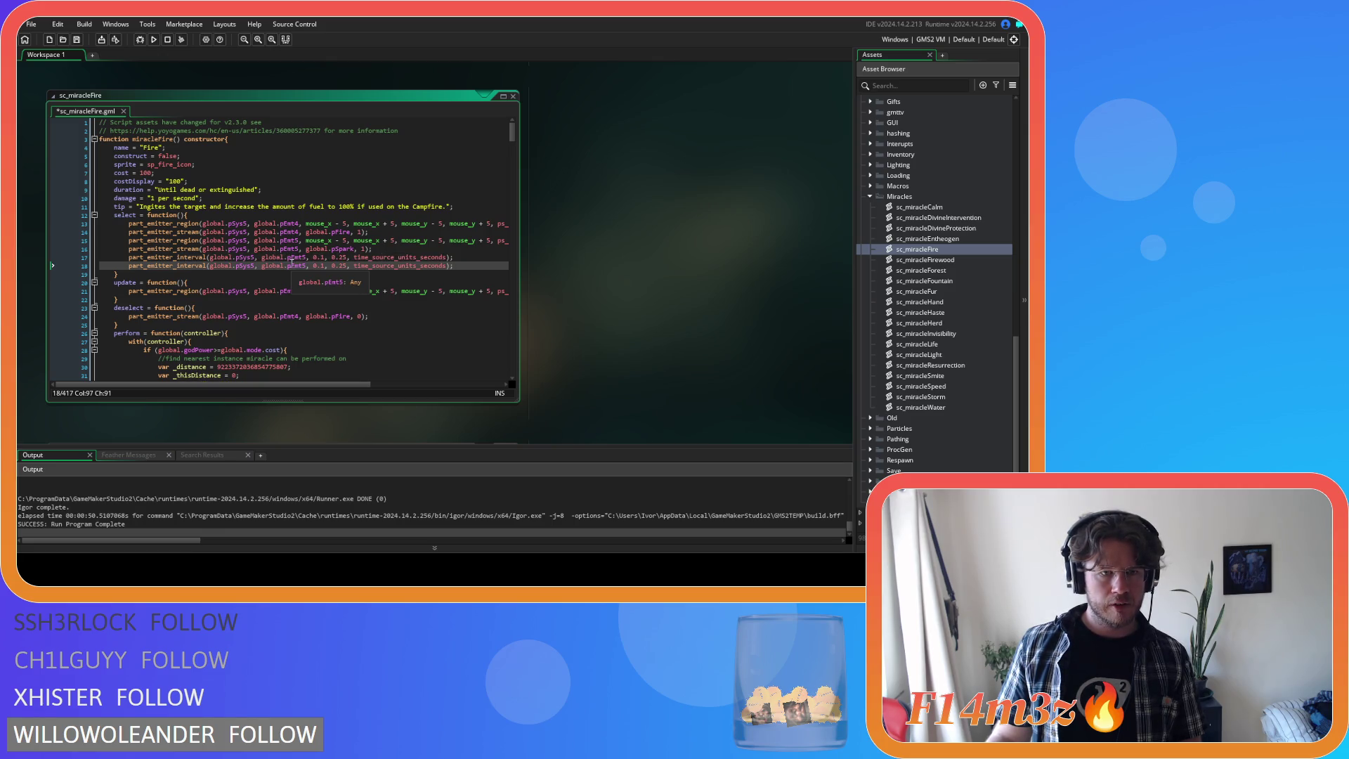
click(303, 257)
text(4)
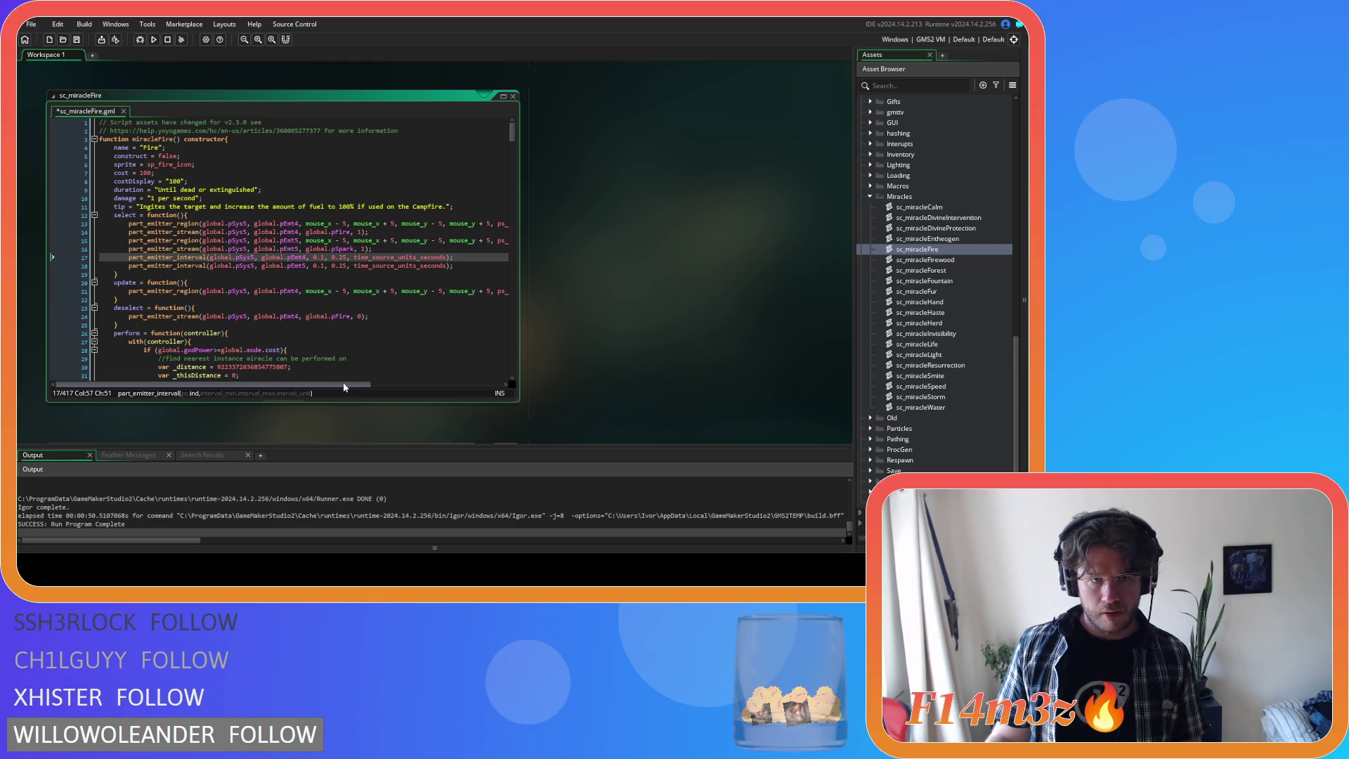
drag(337, 385, 469, 385)
- Move the pEmt5 region call above the fire stream call and save the script
click(444, 239)
mouse_move(444, 240)
mouse_down()
mouse_move(106, 241)
mouse_move(126, 246)
mouse_up()
key(BackSpace)
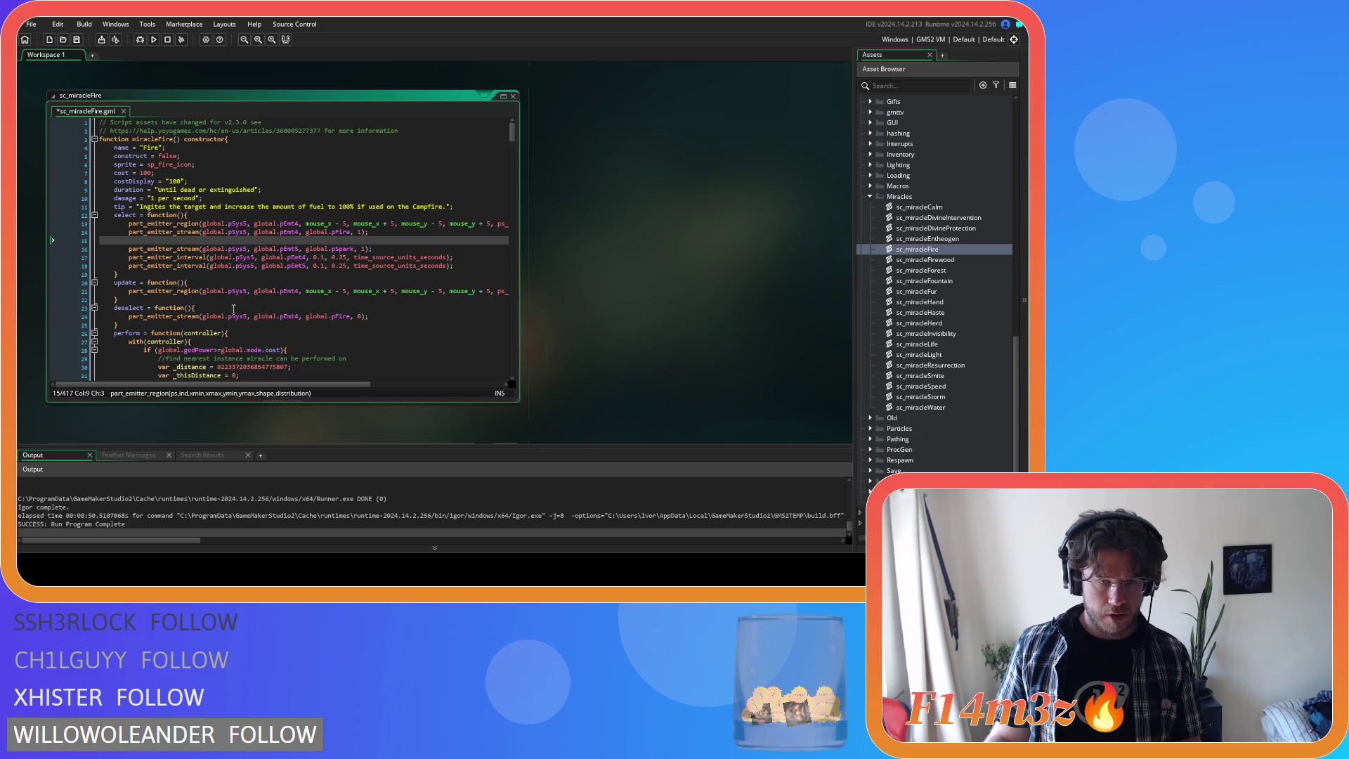
key(BackSpace)
key(BackSpace)
key(BackSpace)
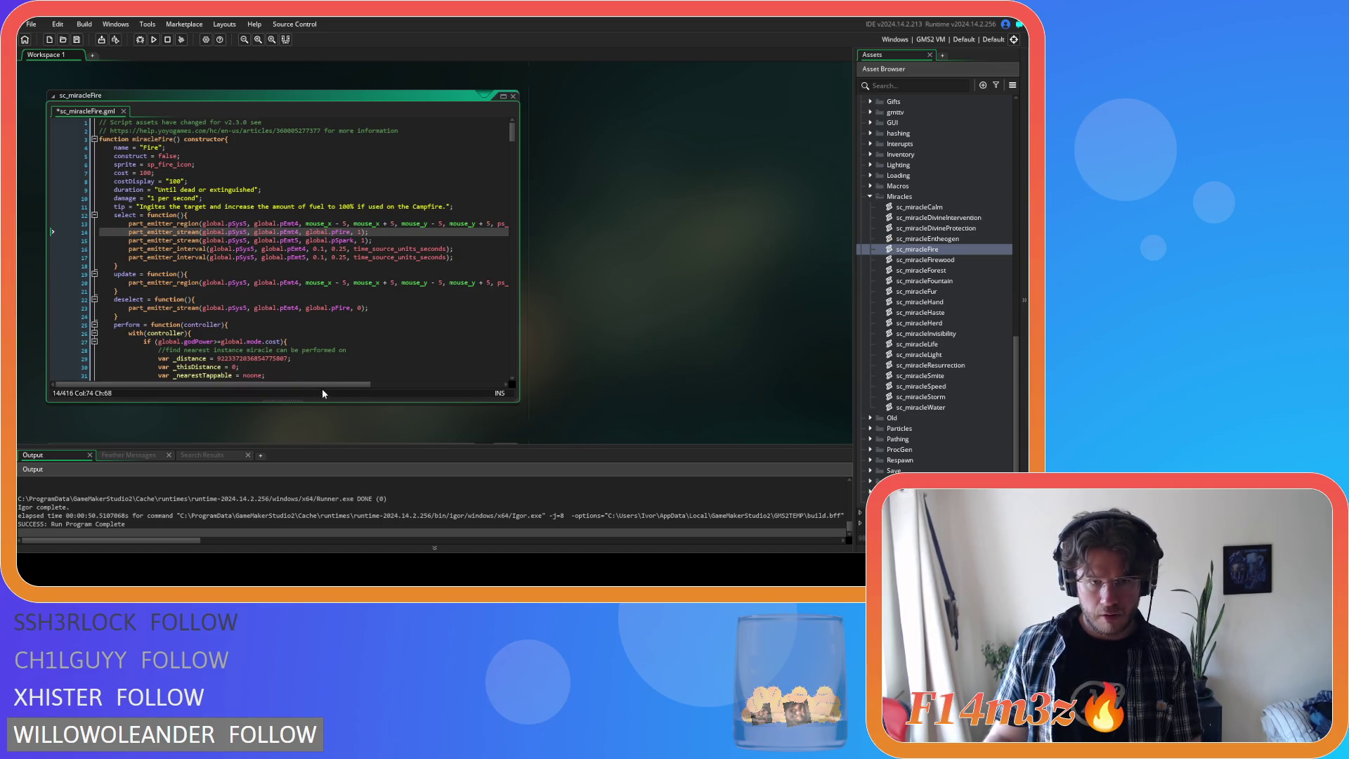
drag(322, 385, 360, 386)
key(Home)
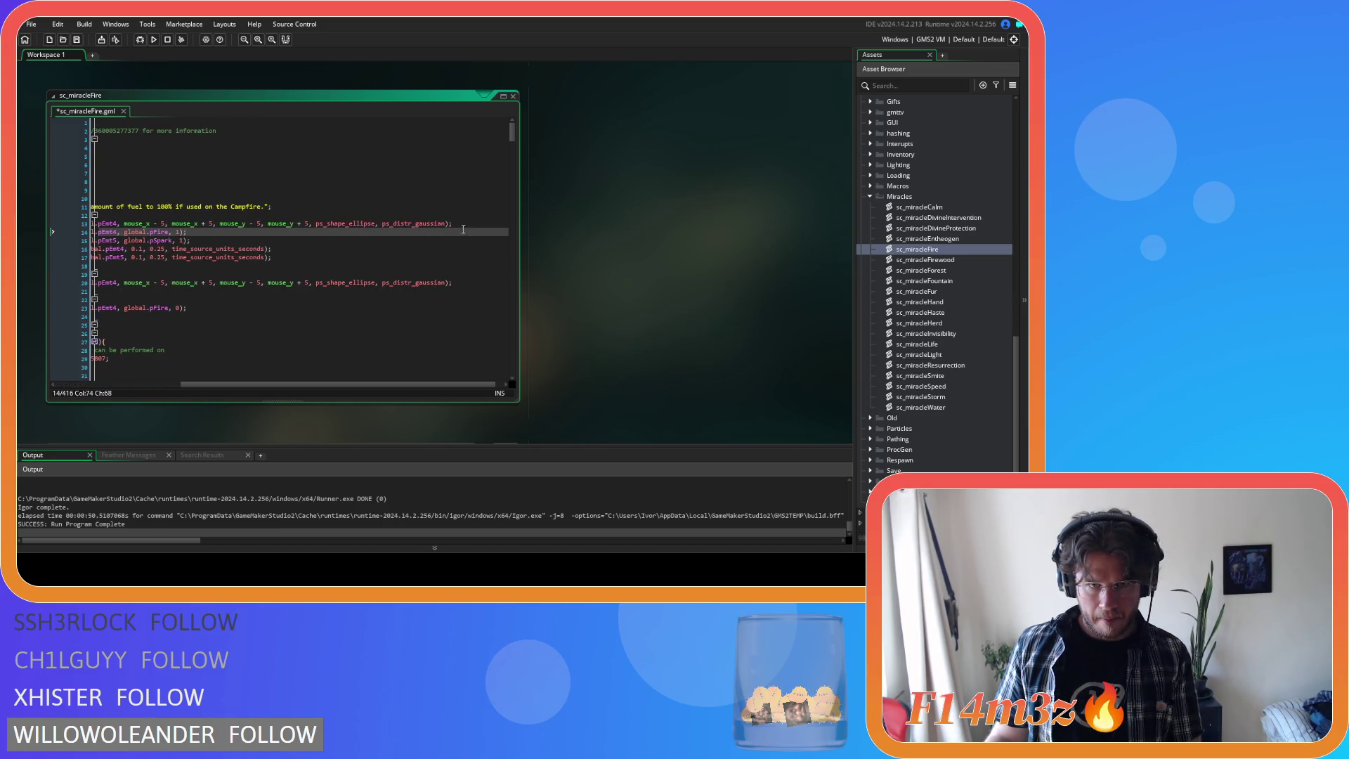
key(Return)
key(Up)
key(ctrl+v)
key(ctrl+s)
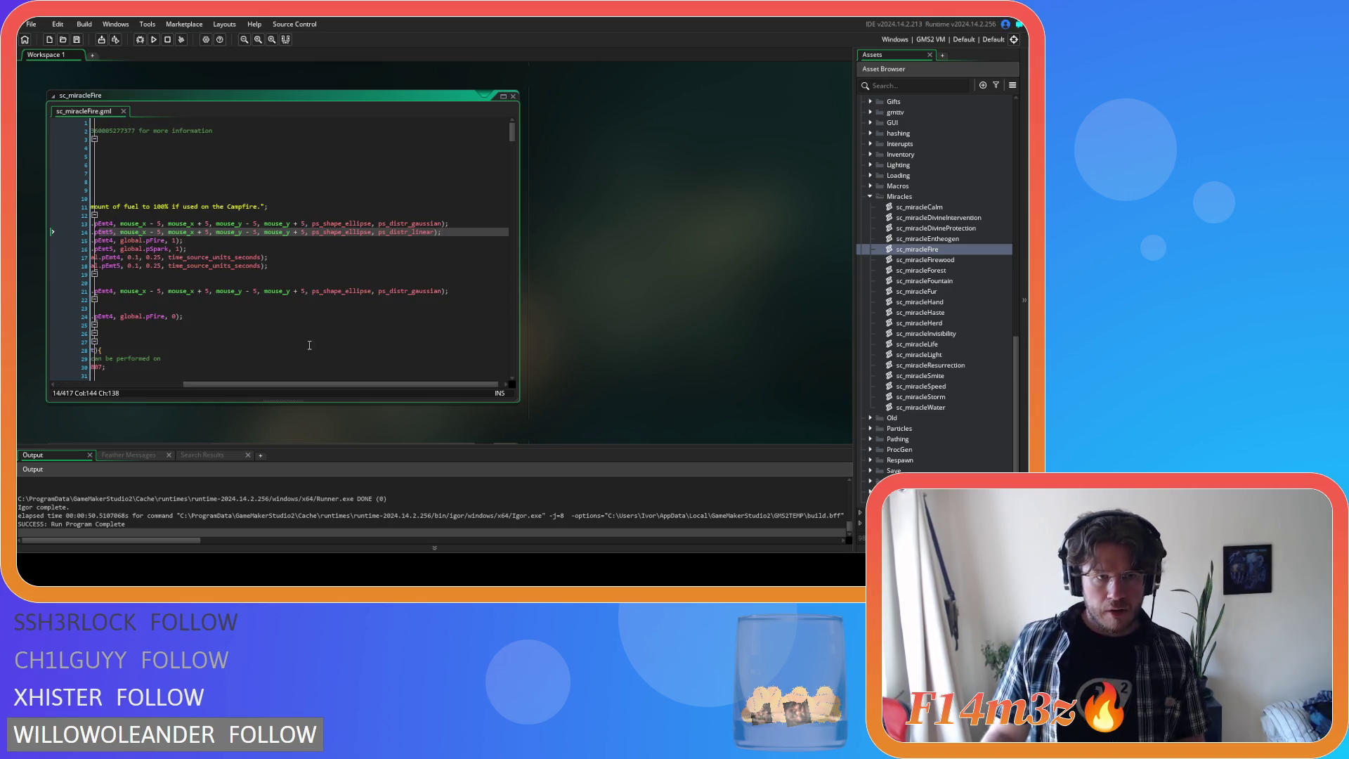
- Review the pEmt4 and pEmt5 interval values in select
drag(283, 384, 148, 387)
key(Down)
key(Down)
key(Down)
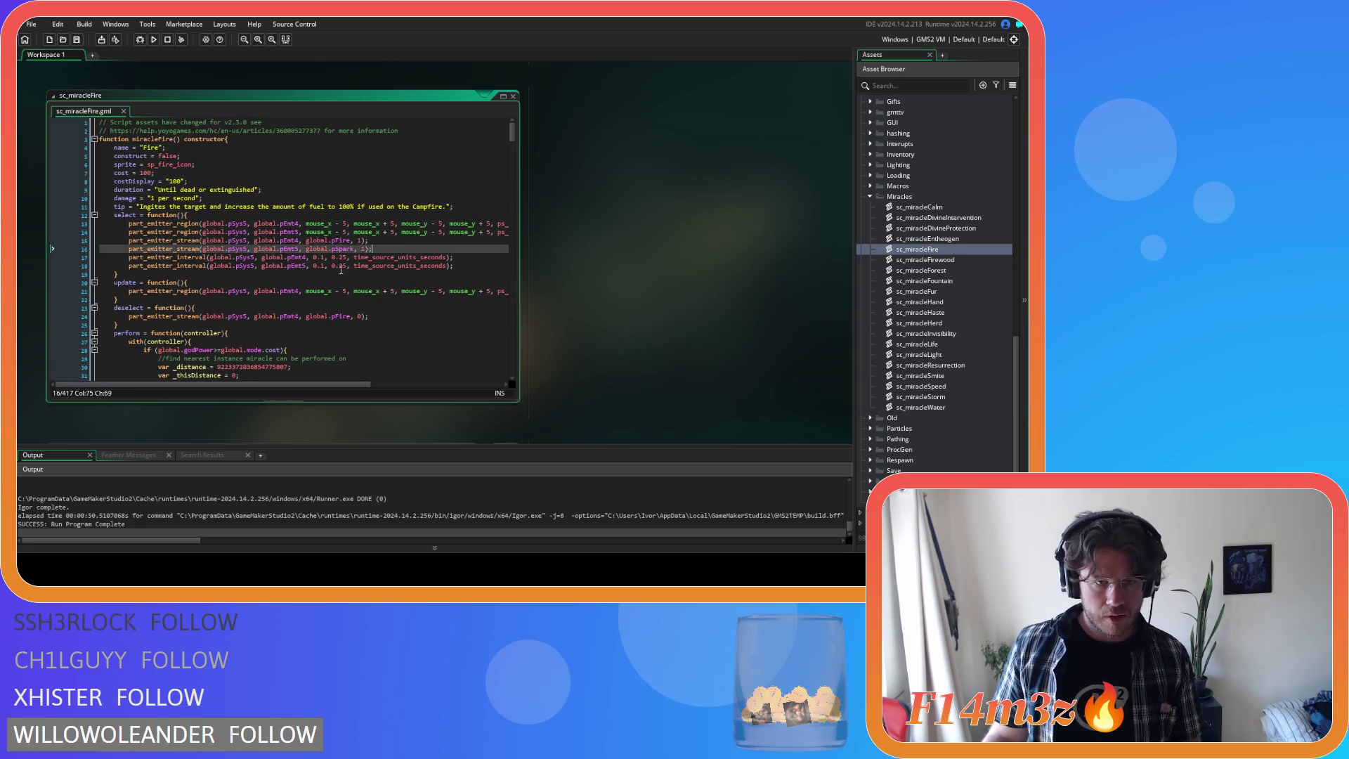
click(314, 266)
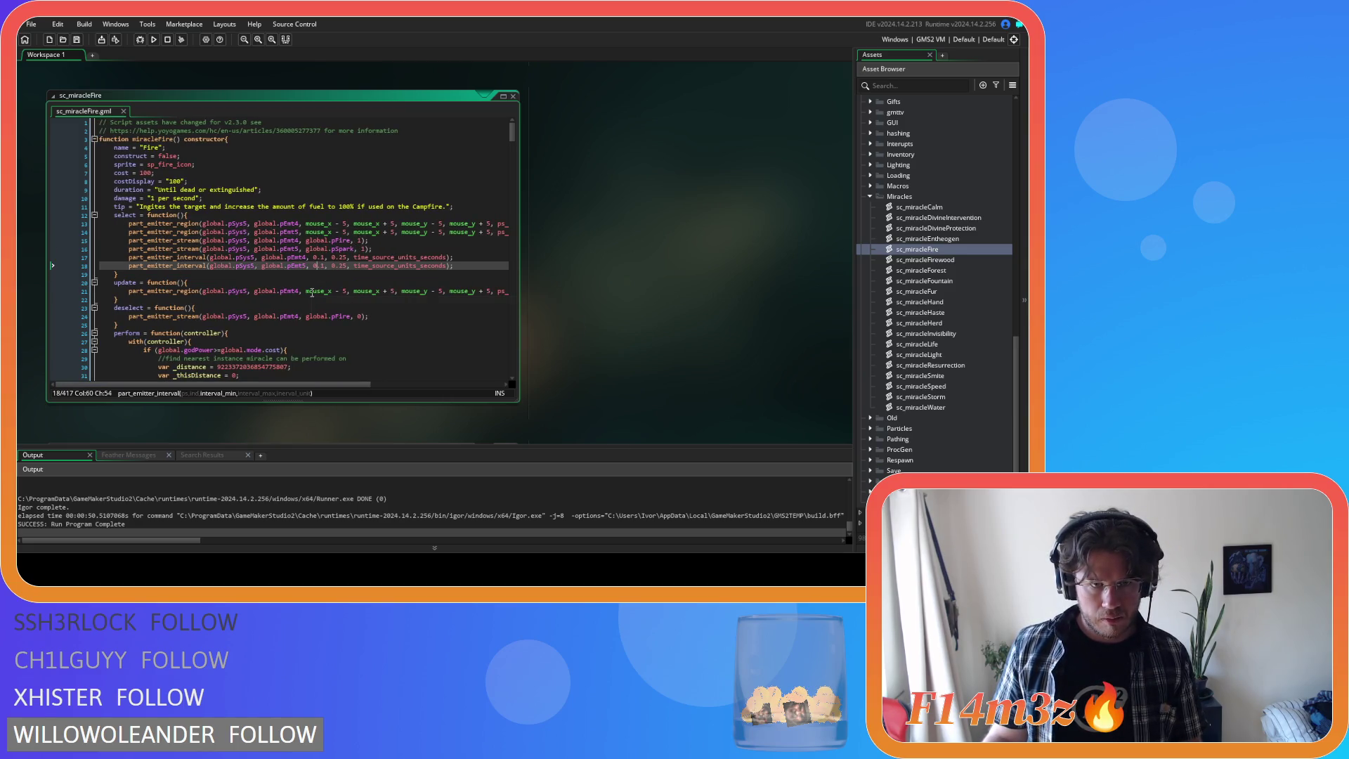
click(287, 257)
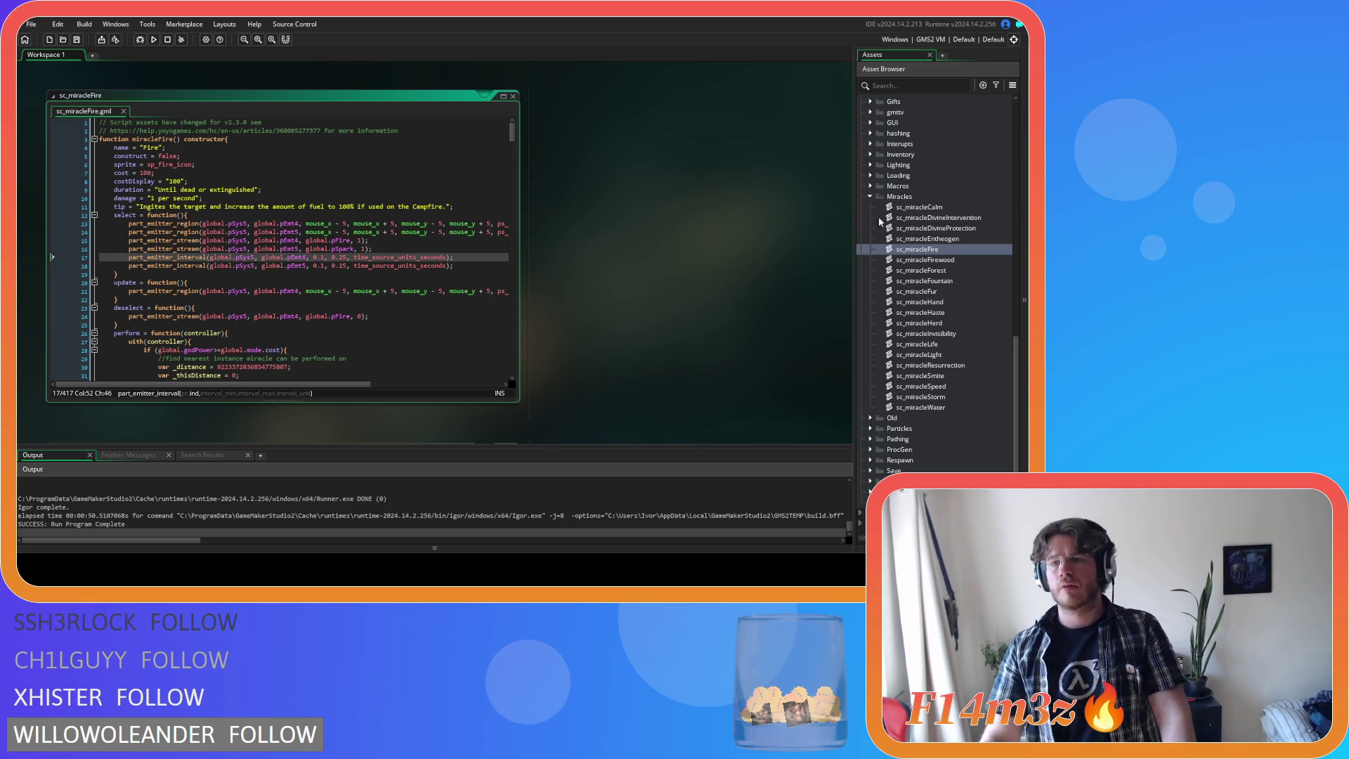
scroll(932, 243, up, 15)
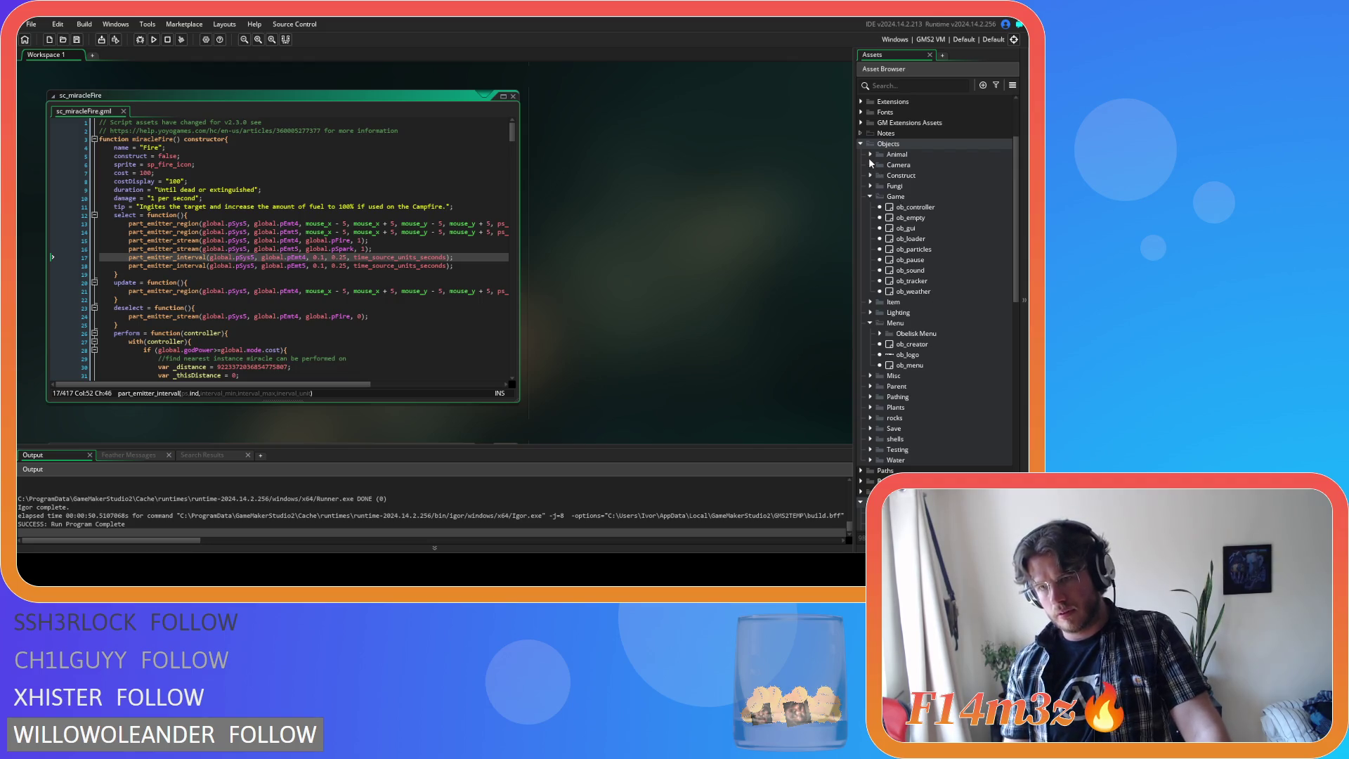
- Open ob_campfire from Objects > Construct and view its Alarm 0 and Step event code
click(869, 175)
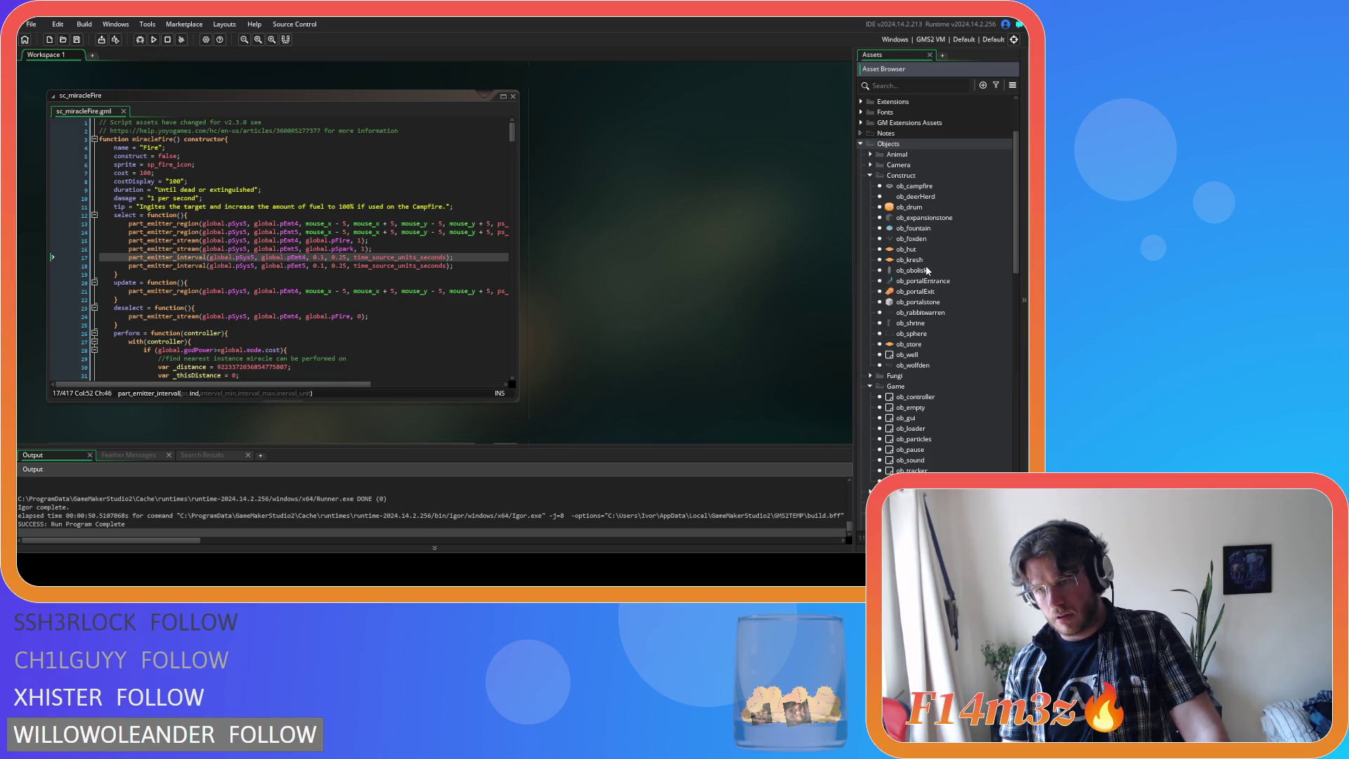
double_click(922, 188)
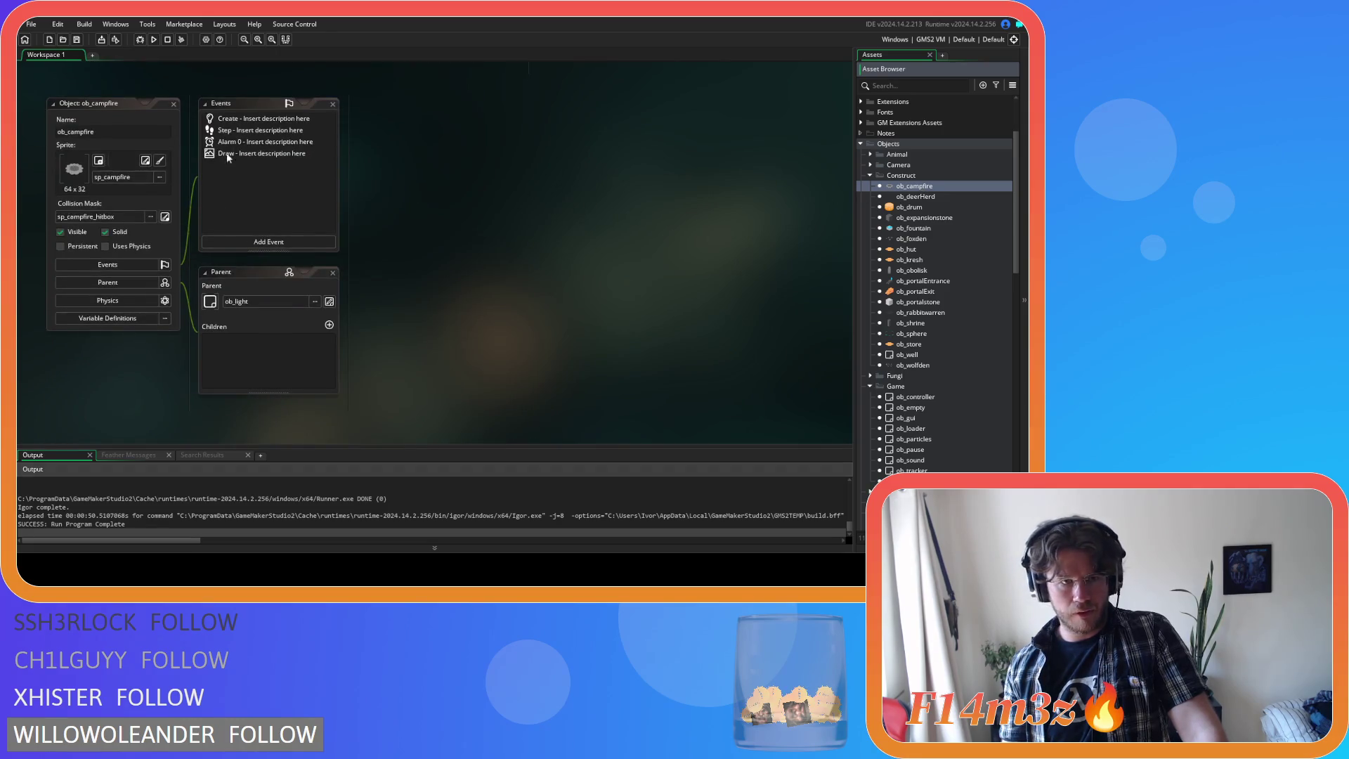
click(227, 133)
double_click(224, 143)
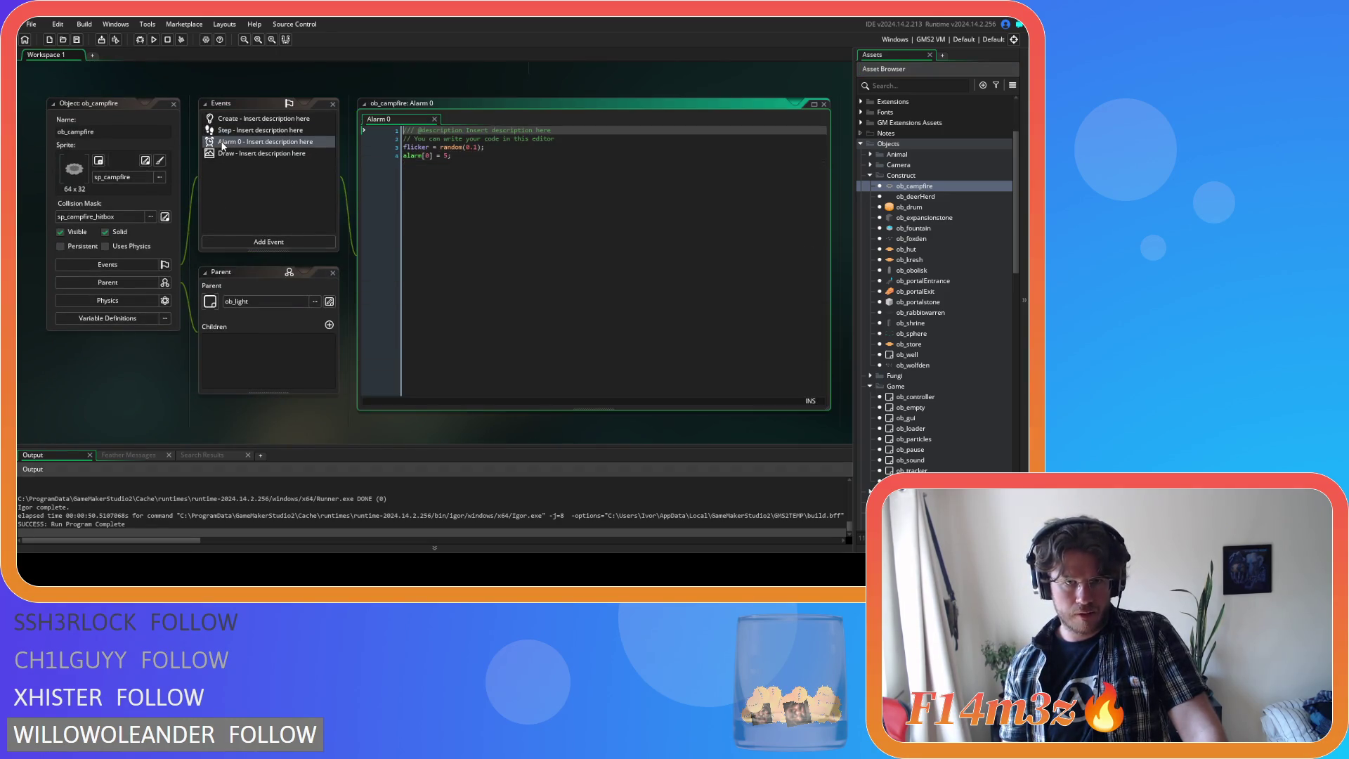
double_click(264, 130)
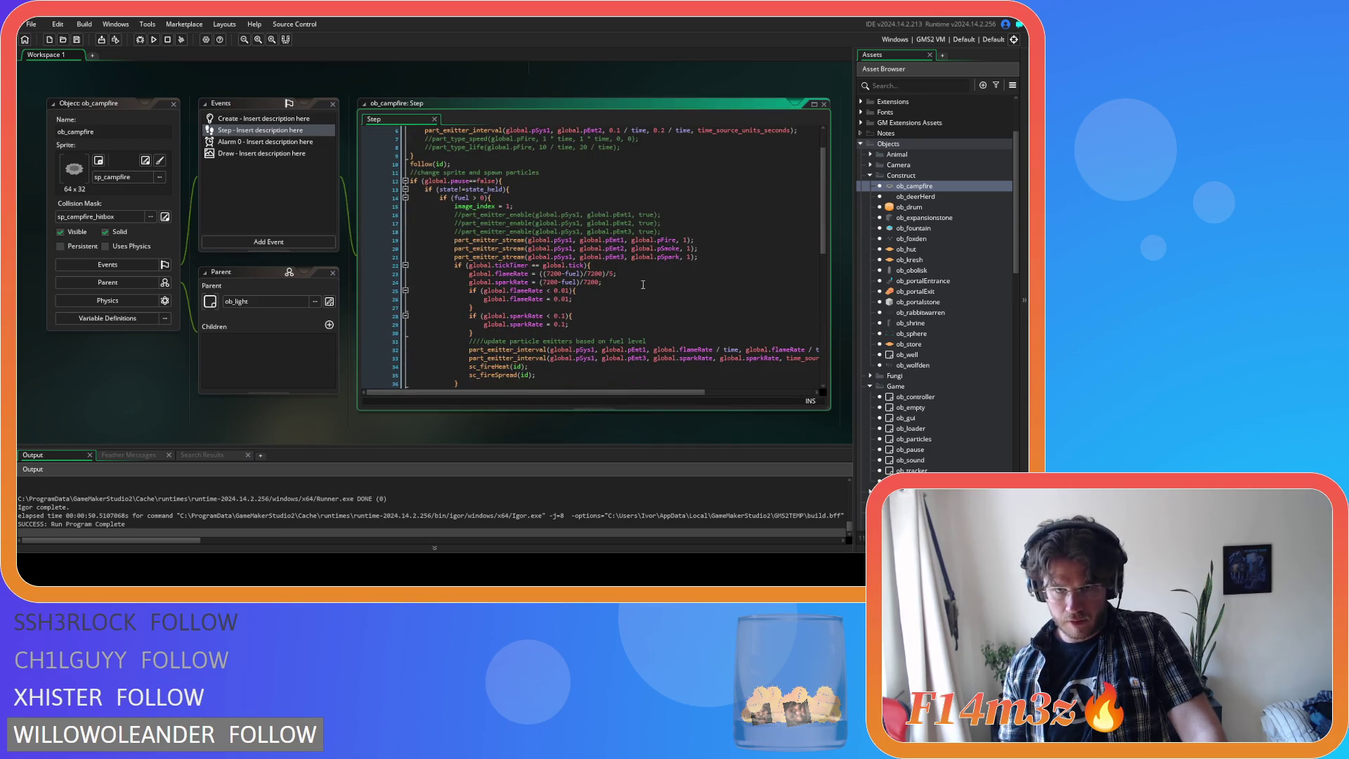
click(700, 255)
click(703, 240)
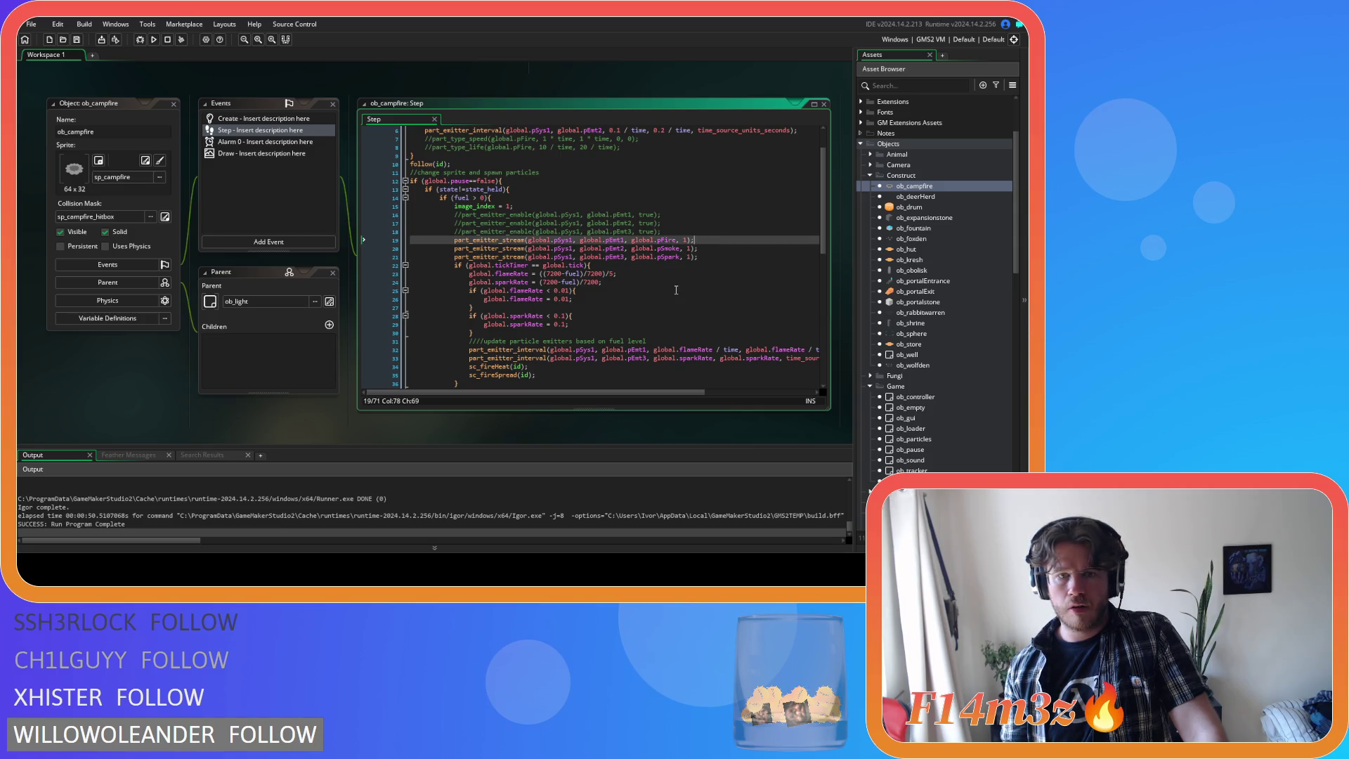
scroll(676, 290, down, 3)
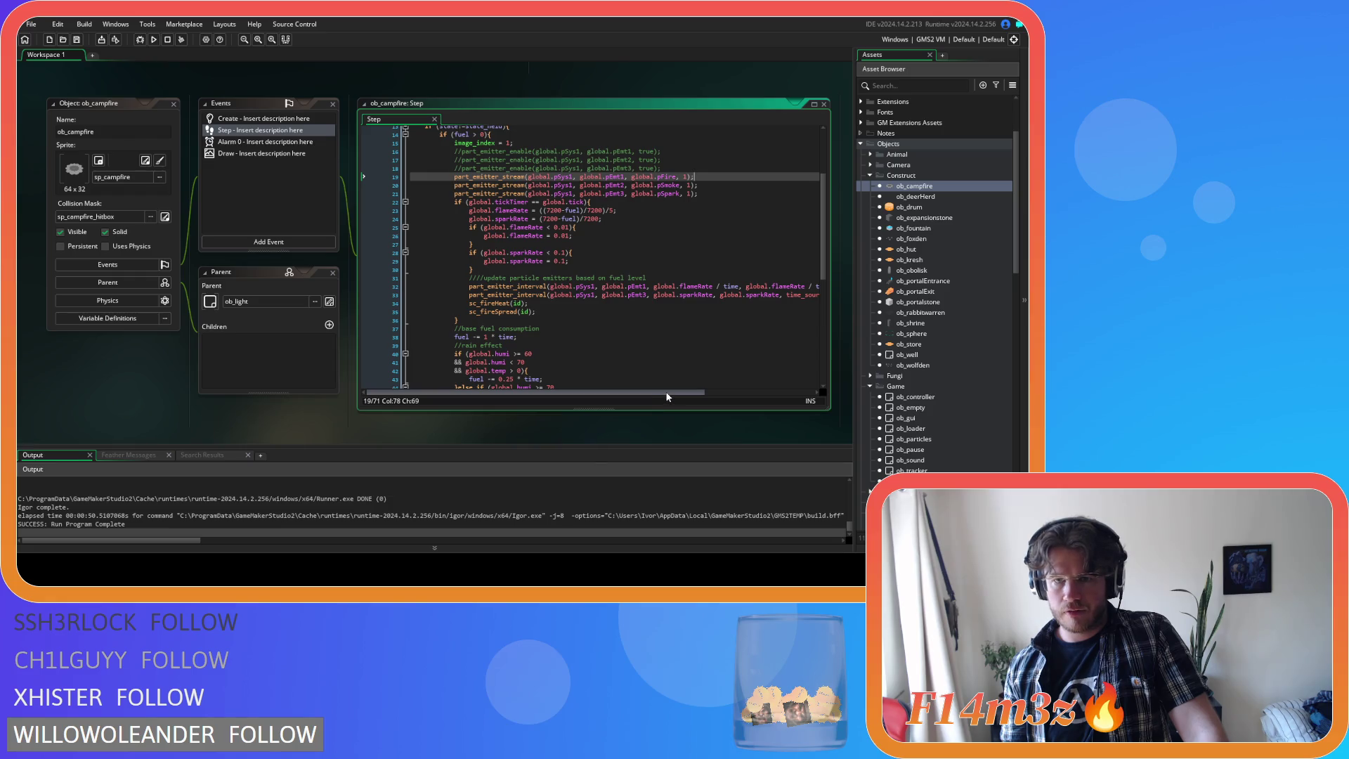
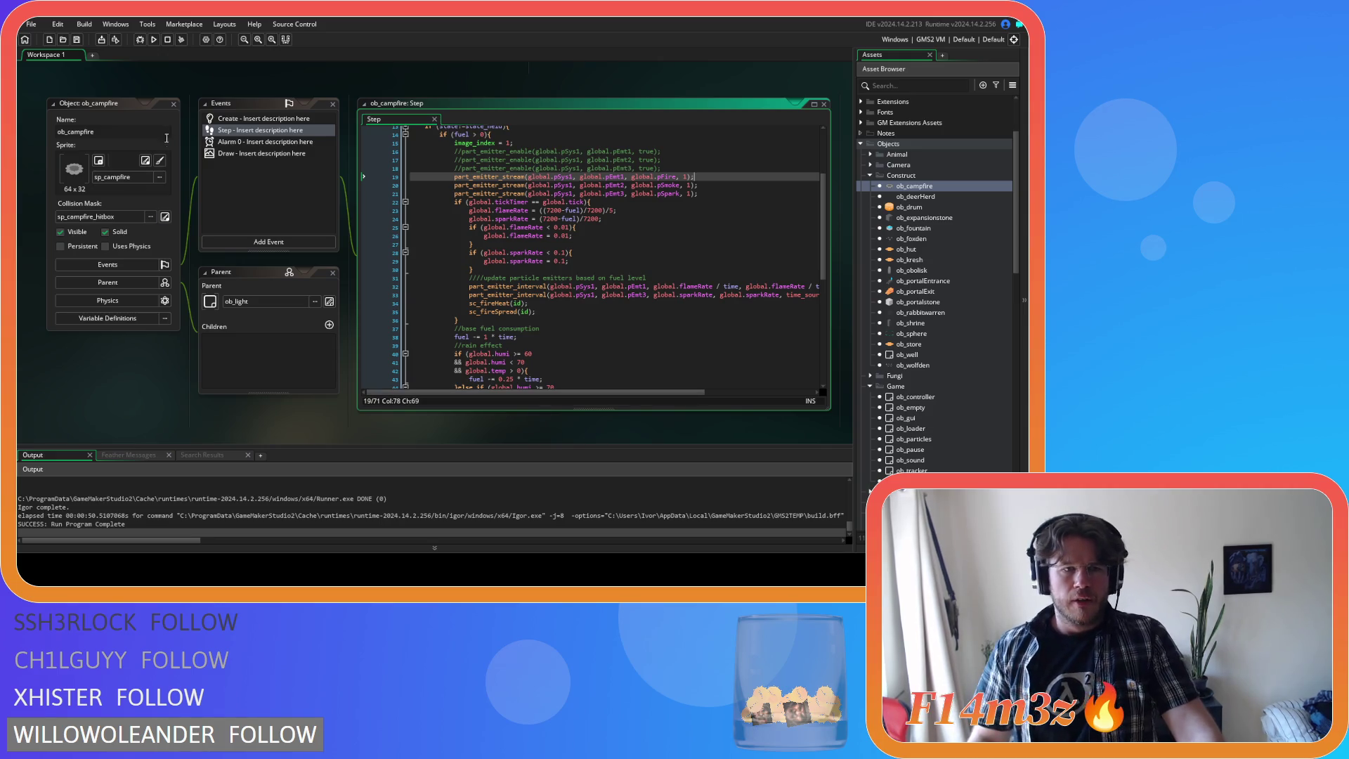
- Close ob_campfire, open sc_miracleFire, and set line 17's emitter interval to 0.2–0.2
click(172, 103)
scroll(950, 282, down, 15)
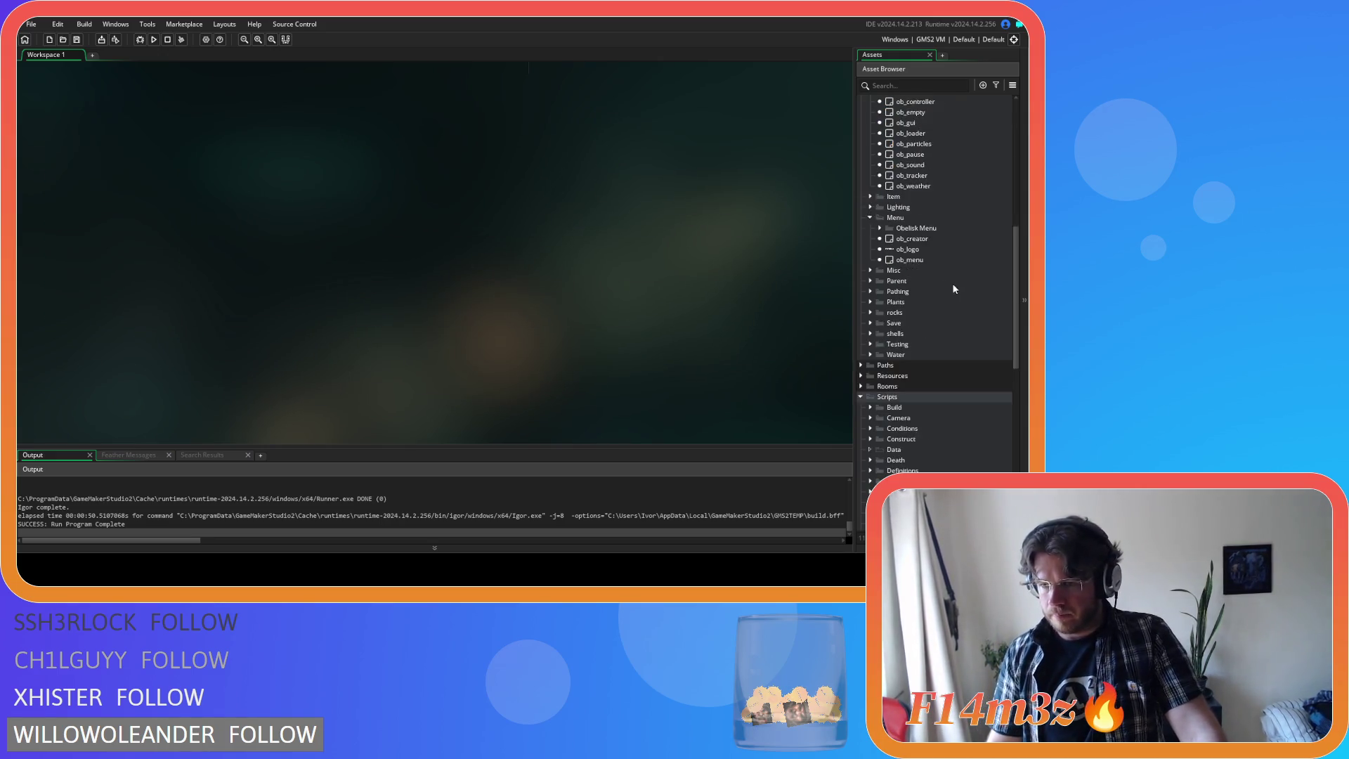
scroll(957, 290, down, 3)
double_click(942, 249)
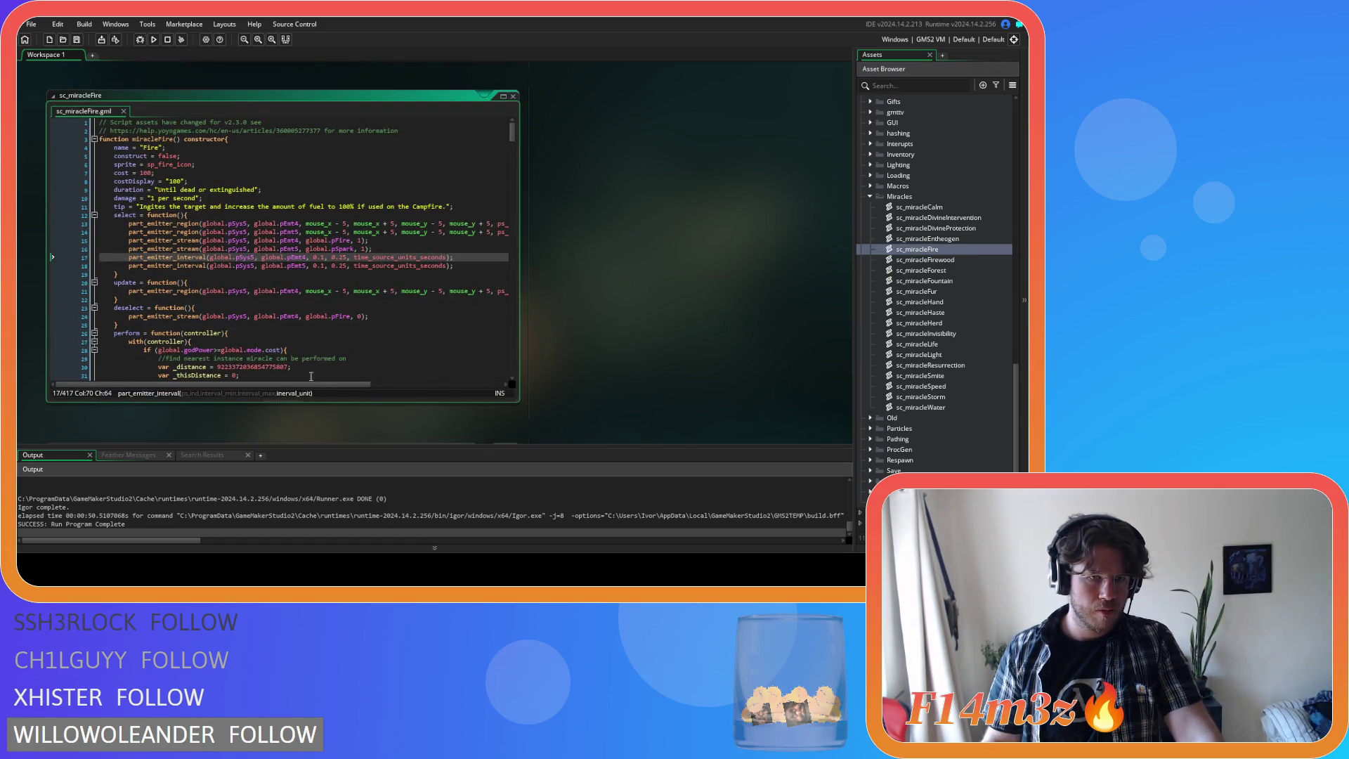
double_click(318, 258)
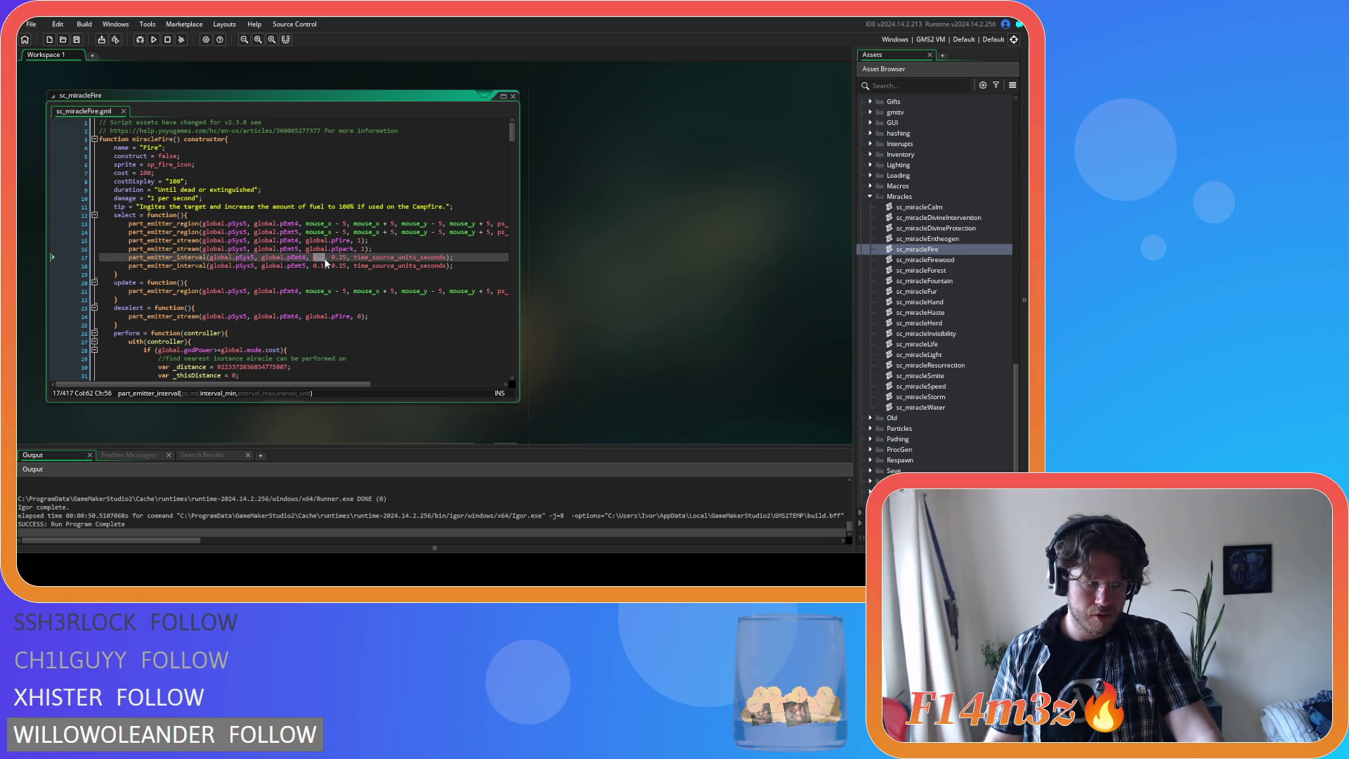
text(0.)
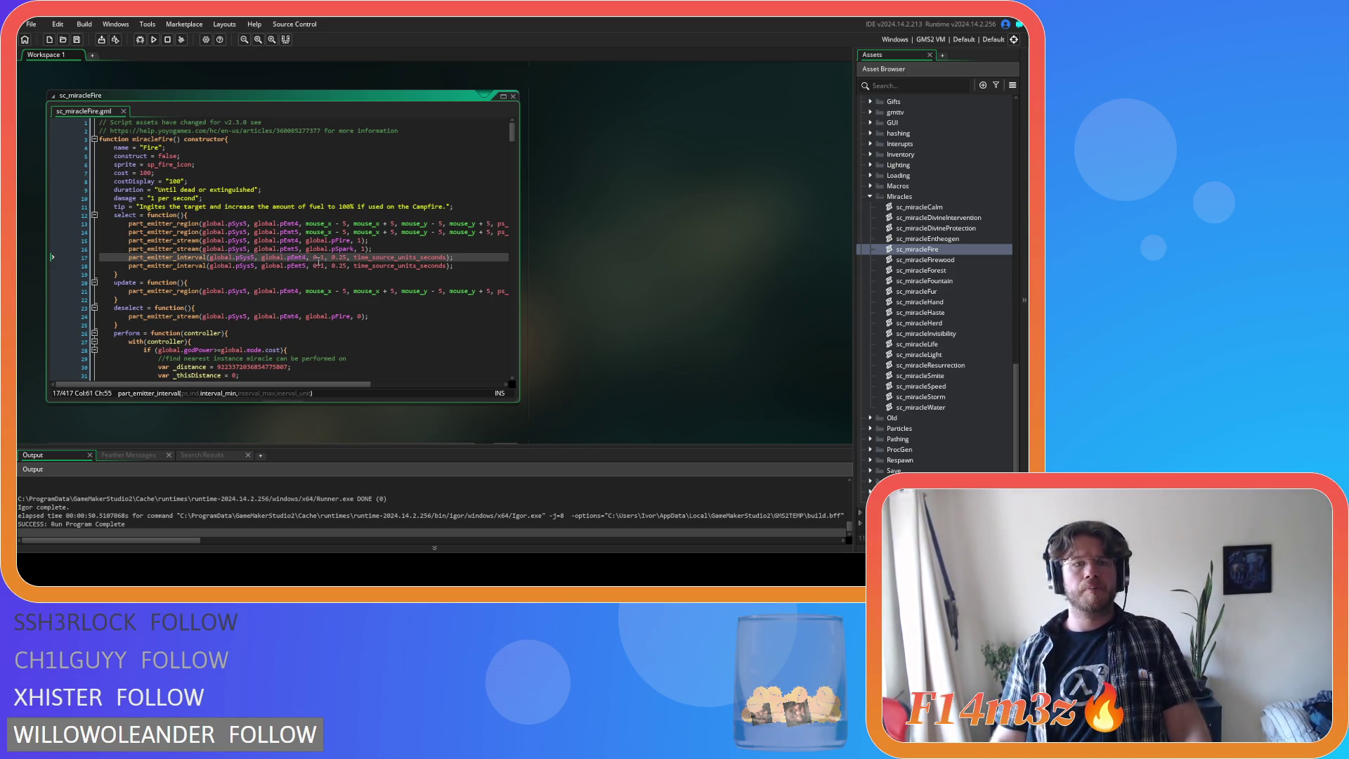
text(2)
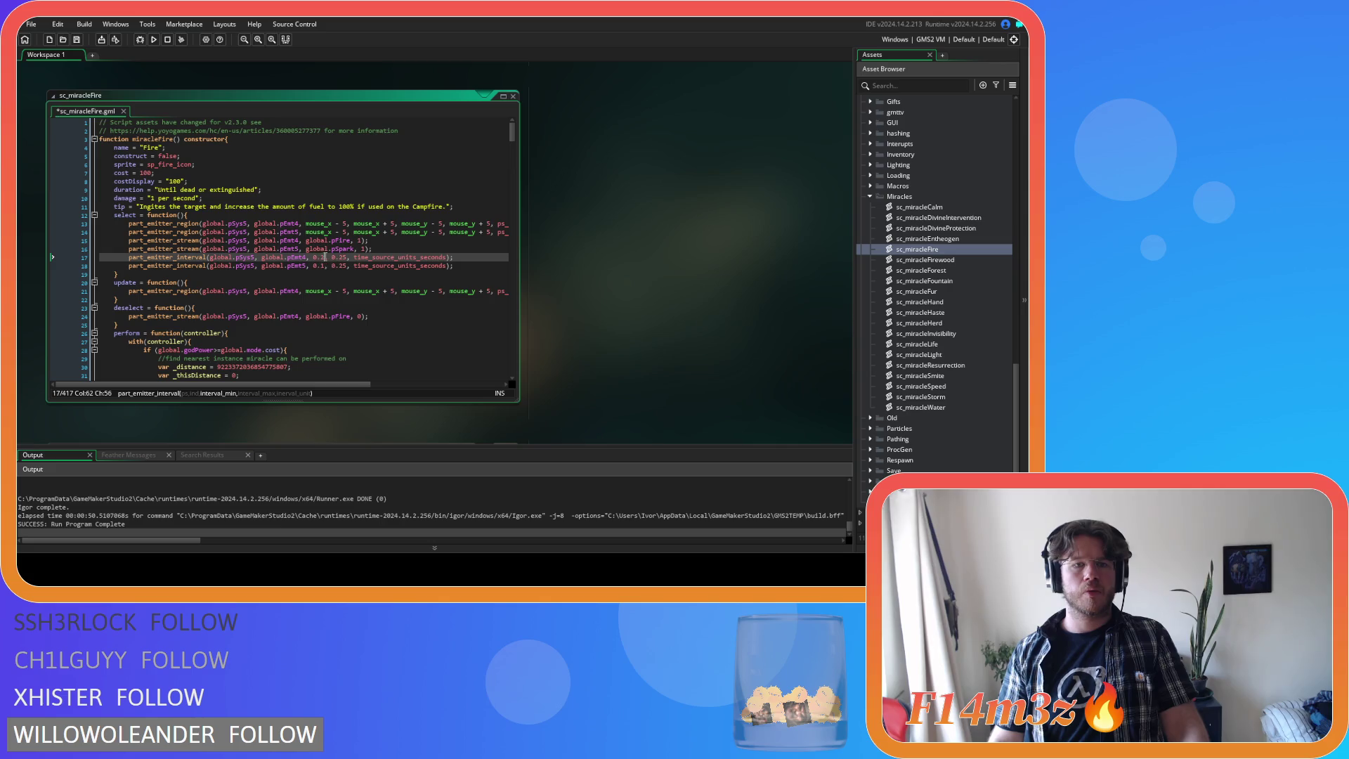
click(347, 257)
key(BackSpace)
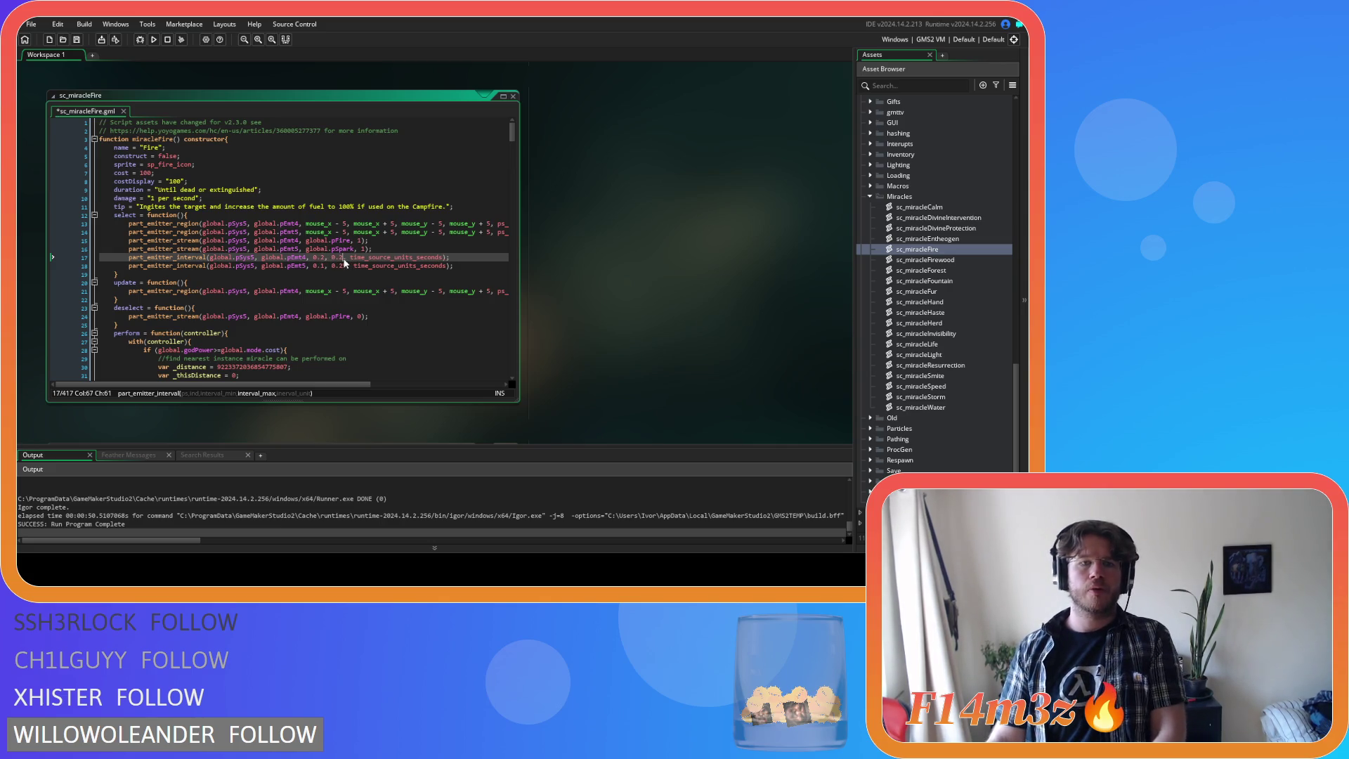
- Set line 18's emitter interval to 0.5–1 and save the script
click(323, 266)
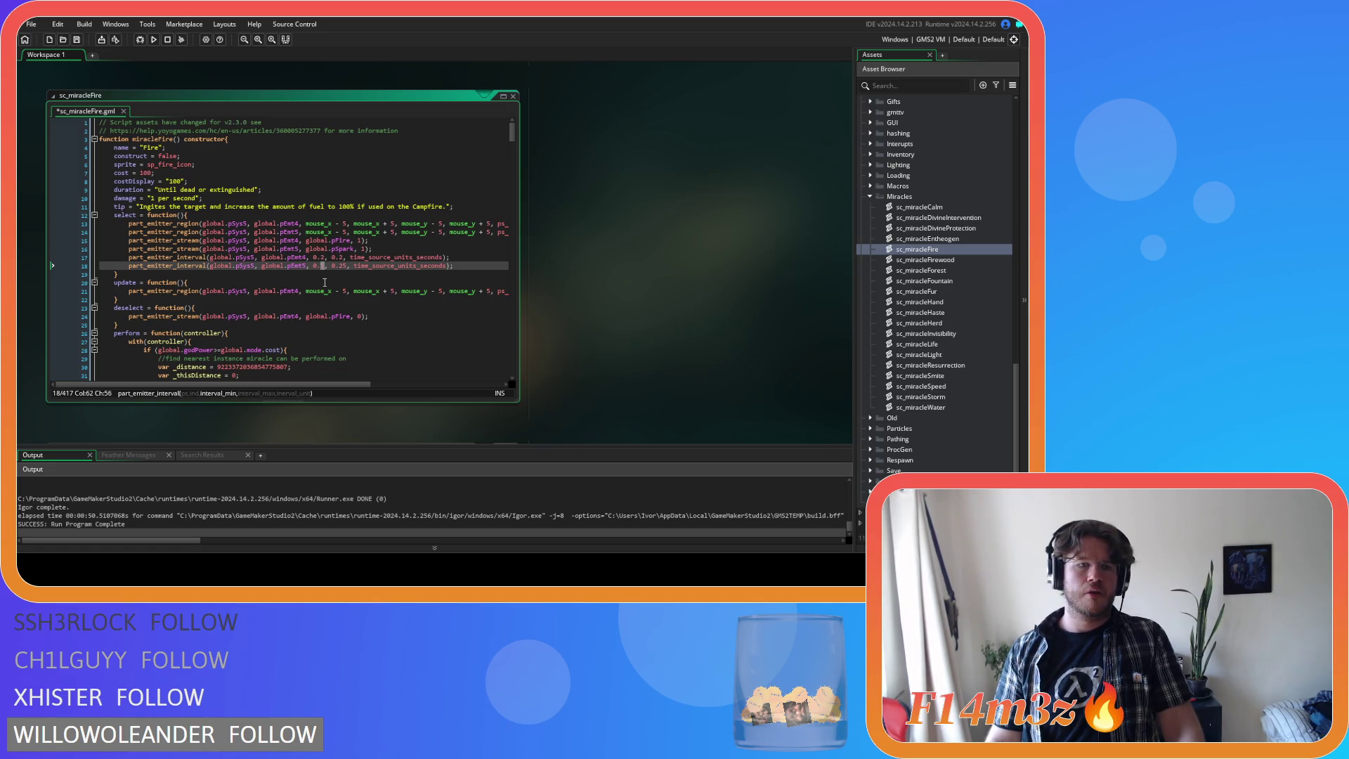
key(shift+Left)
key(shift+Left)
key(shift+Left)
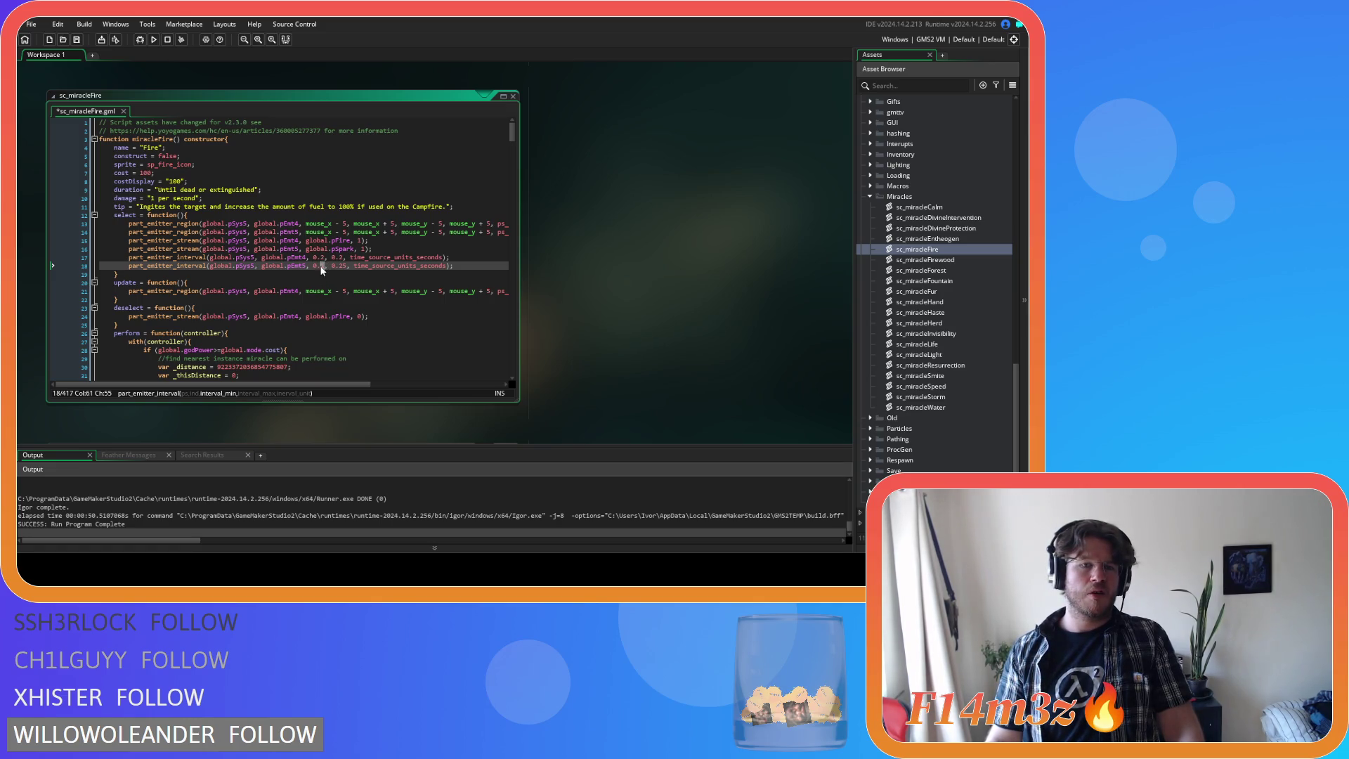
text(1)
click(340, 266)
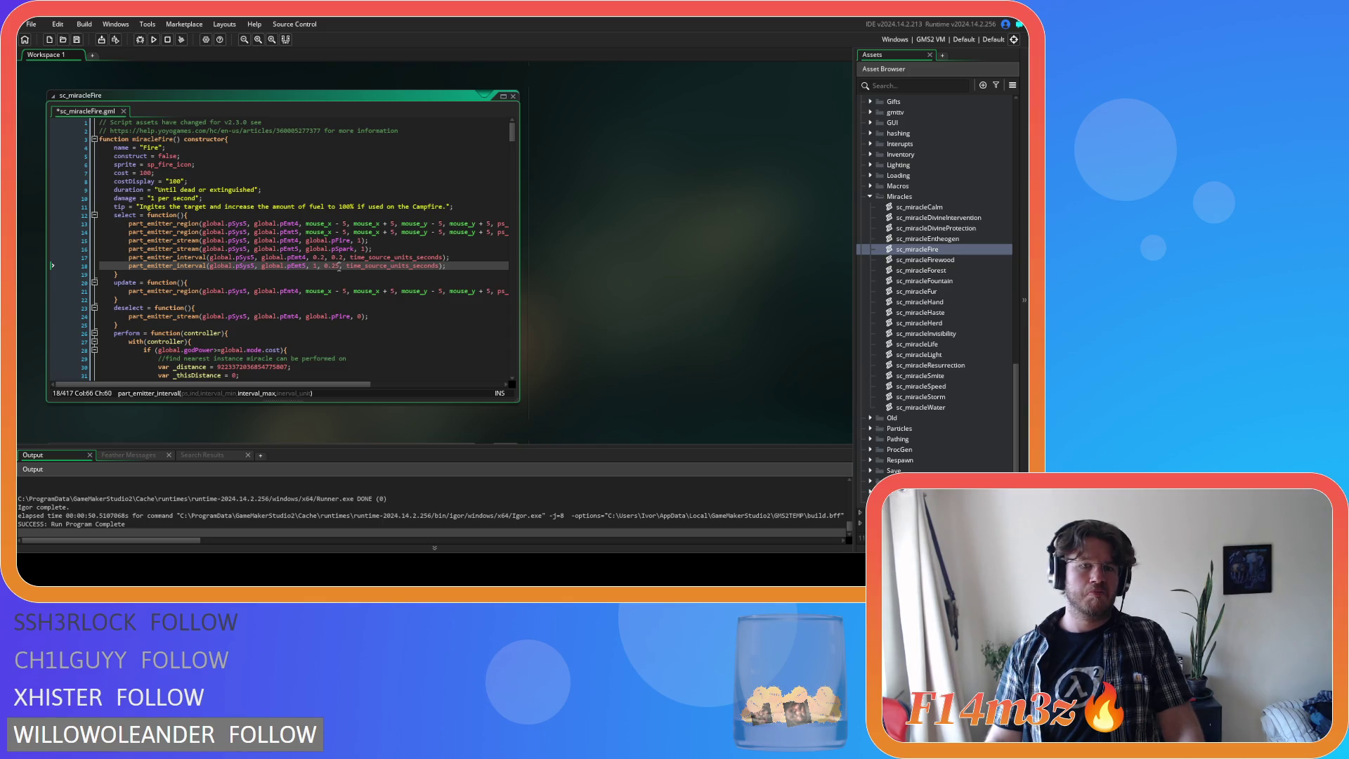
double_click(315, 267)
text(0.5)
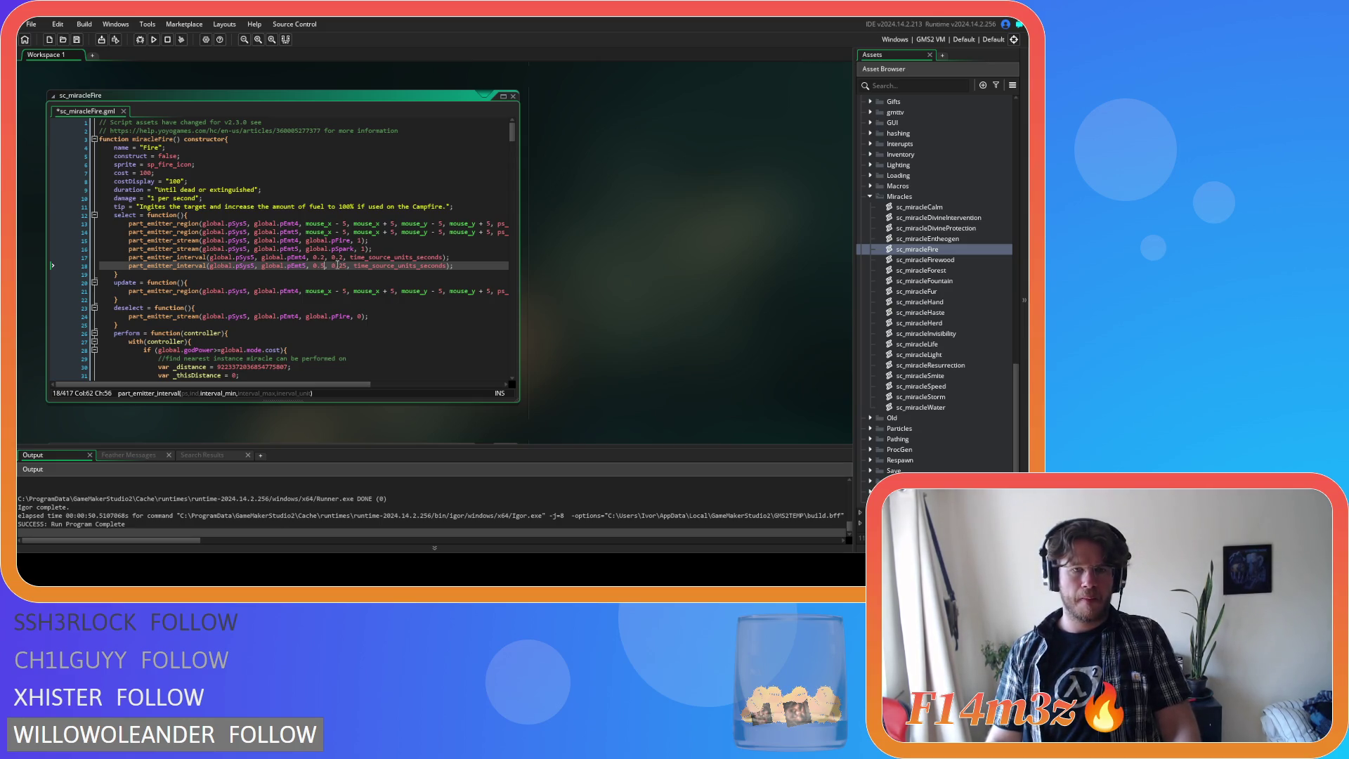
drag(332, 266, 345, 269)
text(1)
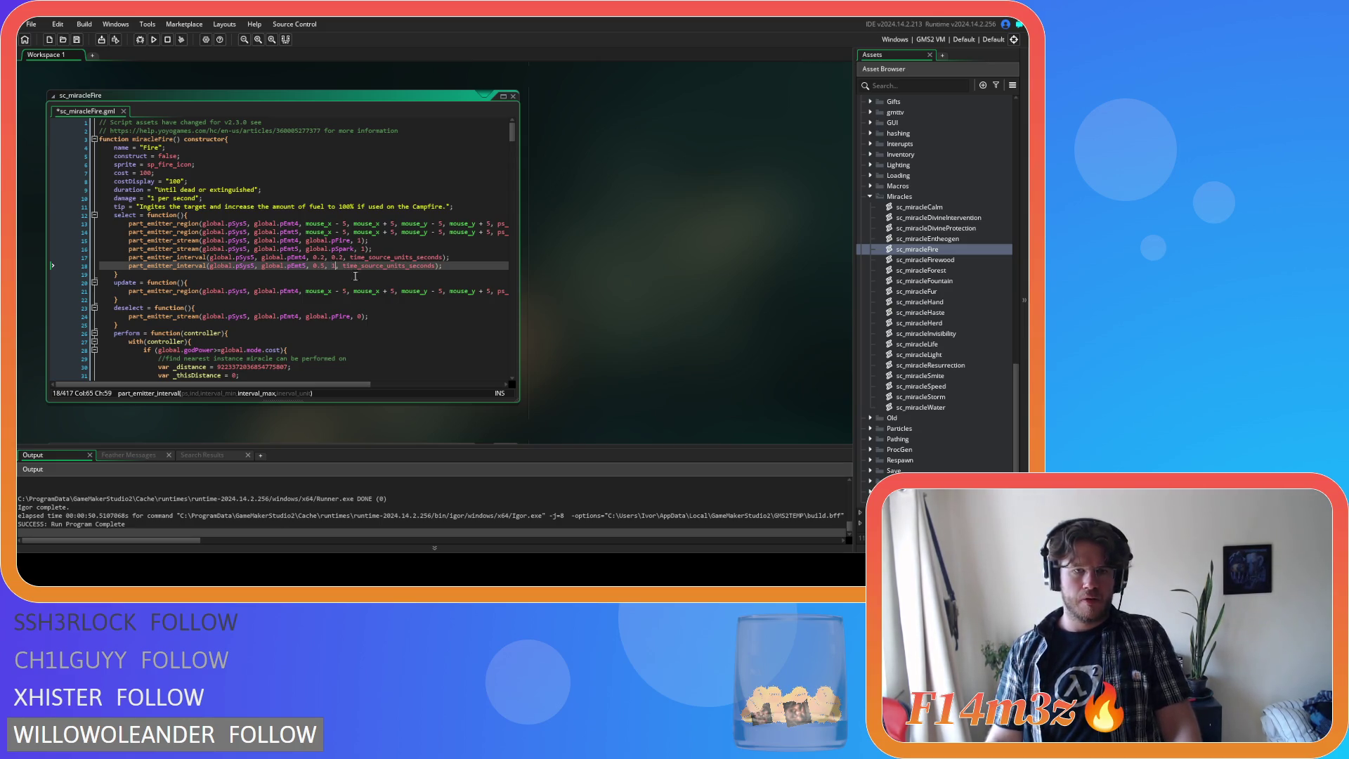
click(451, 266)
key(ctrl+s)
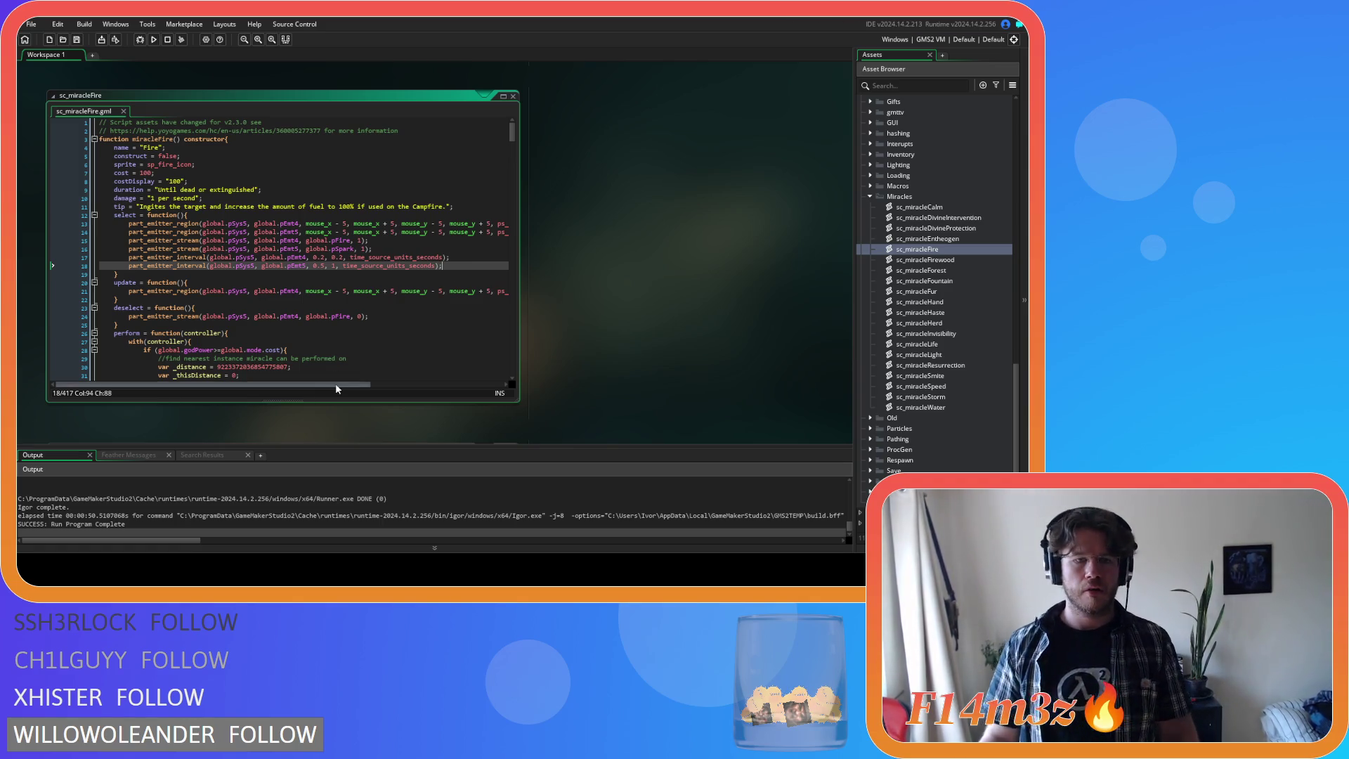
- Copy both part_emitter_region lines from select into the update function
scroll(351, 246, right, 5)
drag(435, 231, 298, 223)
key(shift+Home)
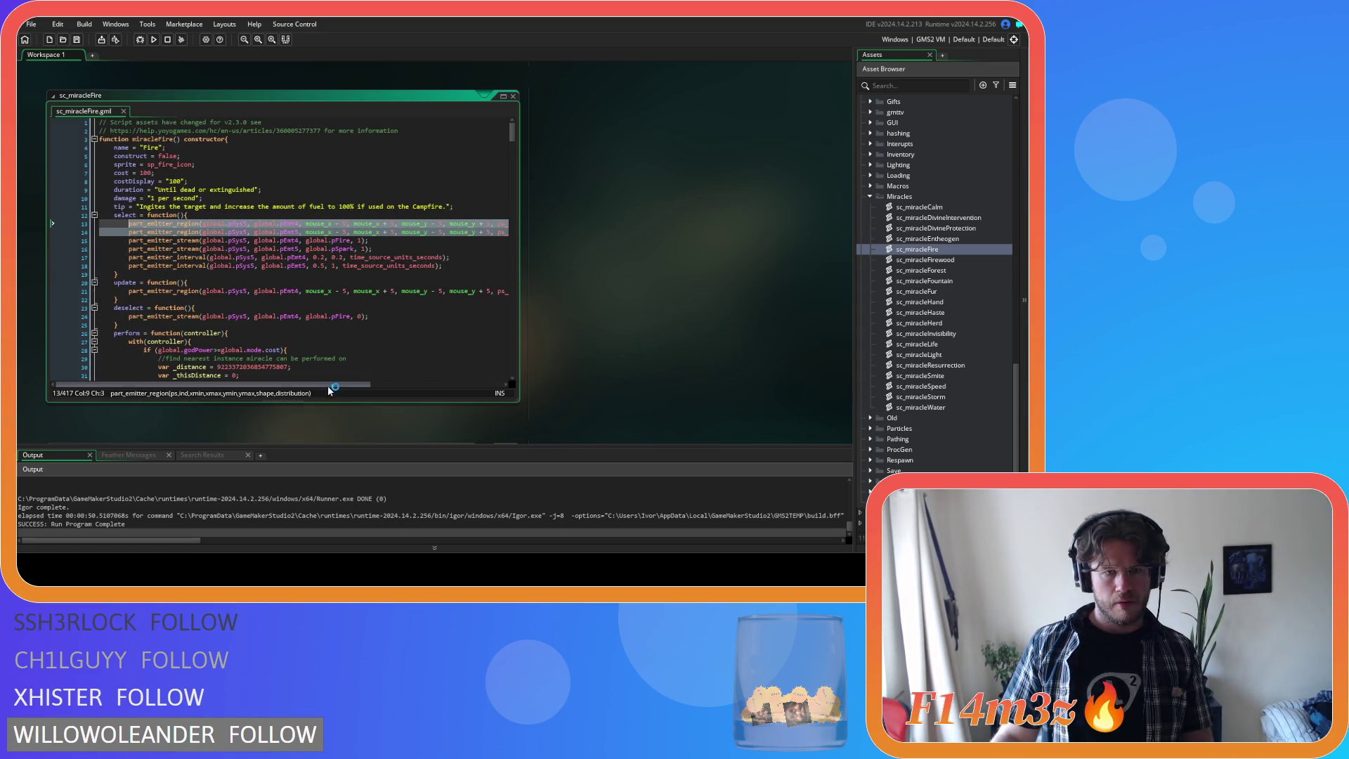
drag(330, 385, 463, 385)
drag(449, 291, 206, 290)
key(ctrl+v)
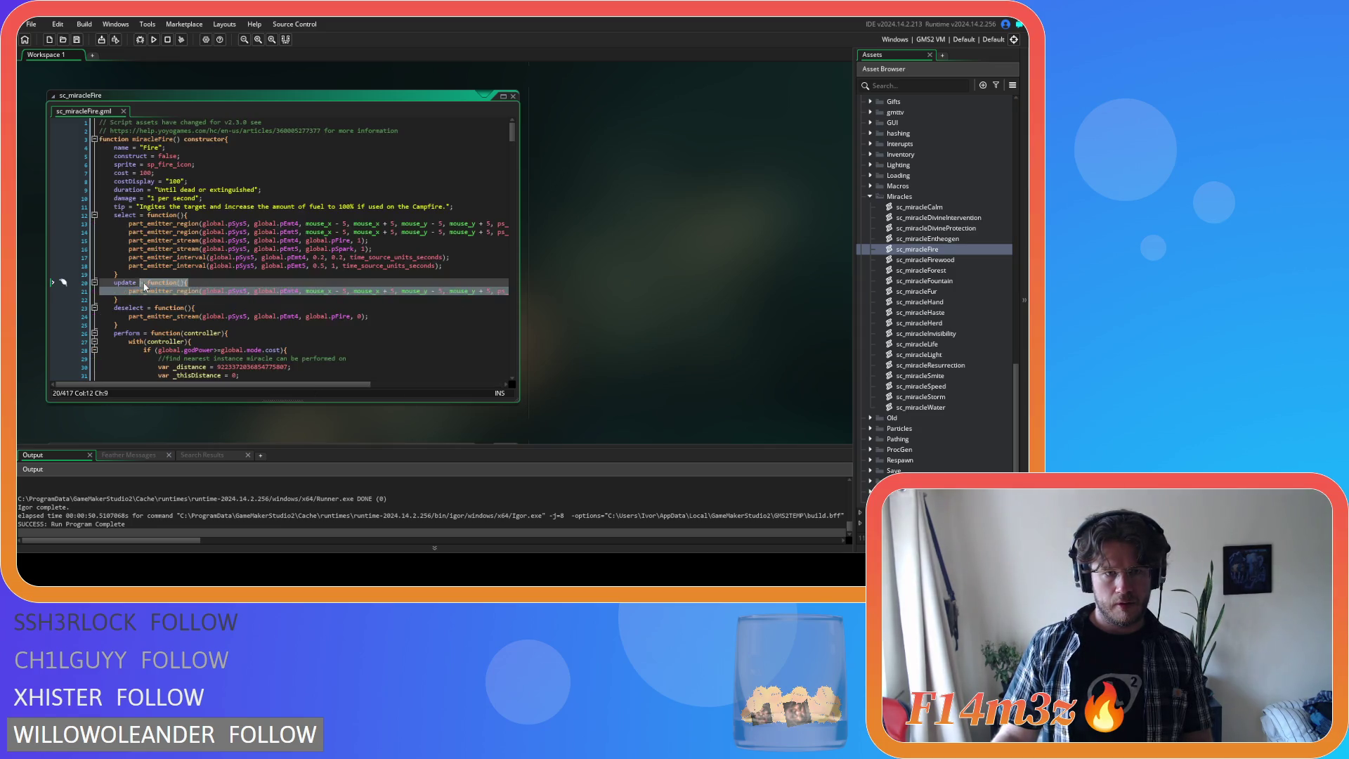
click(271, 263)
- Copy the two part_emitter_stream lines over the existing stream line in deselect
key(shift+Up)
key(shift+Home)
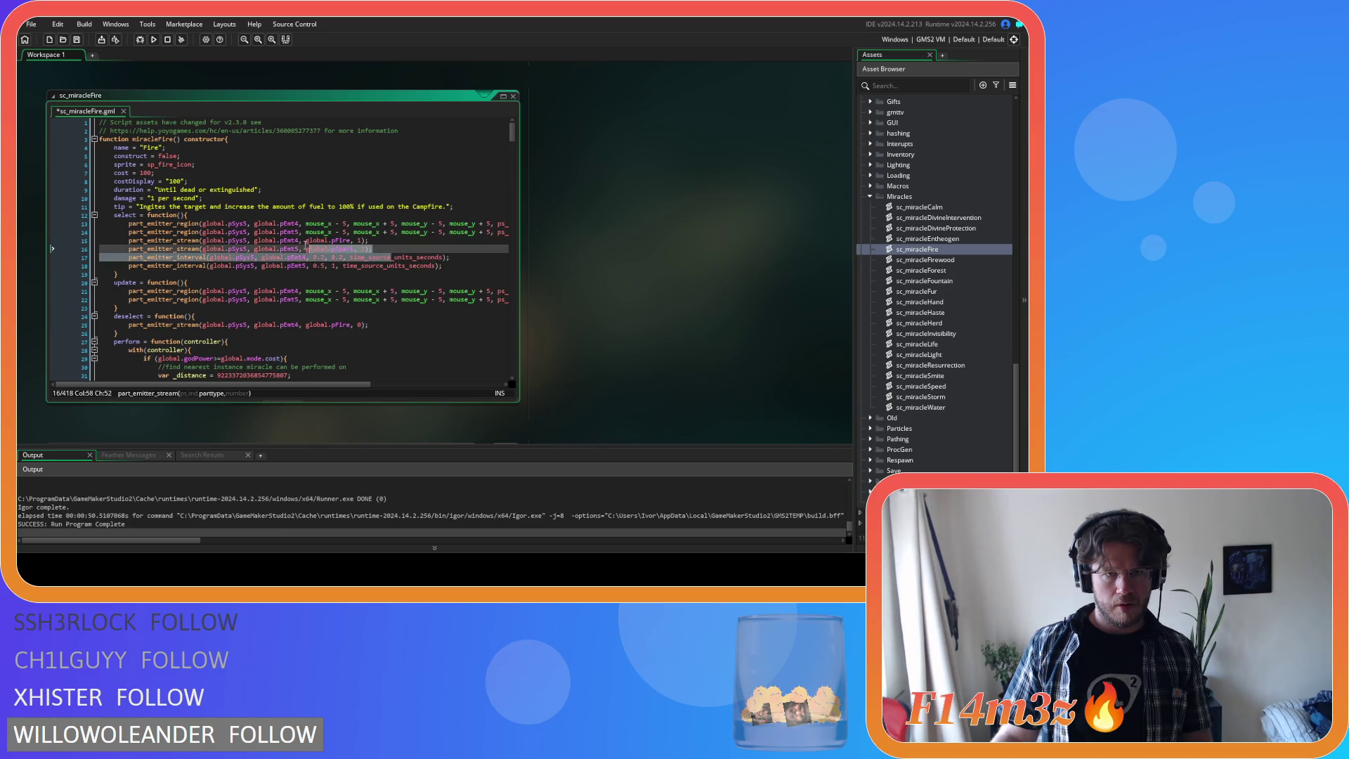
drag(383, 250, 127, 242)
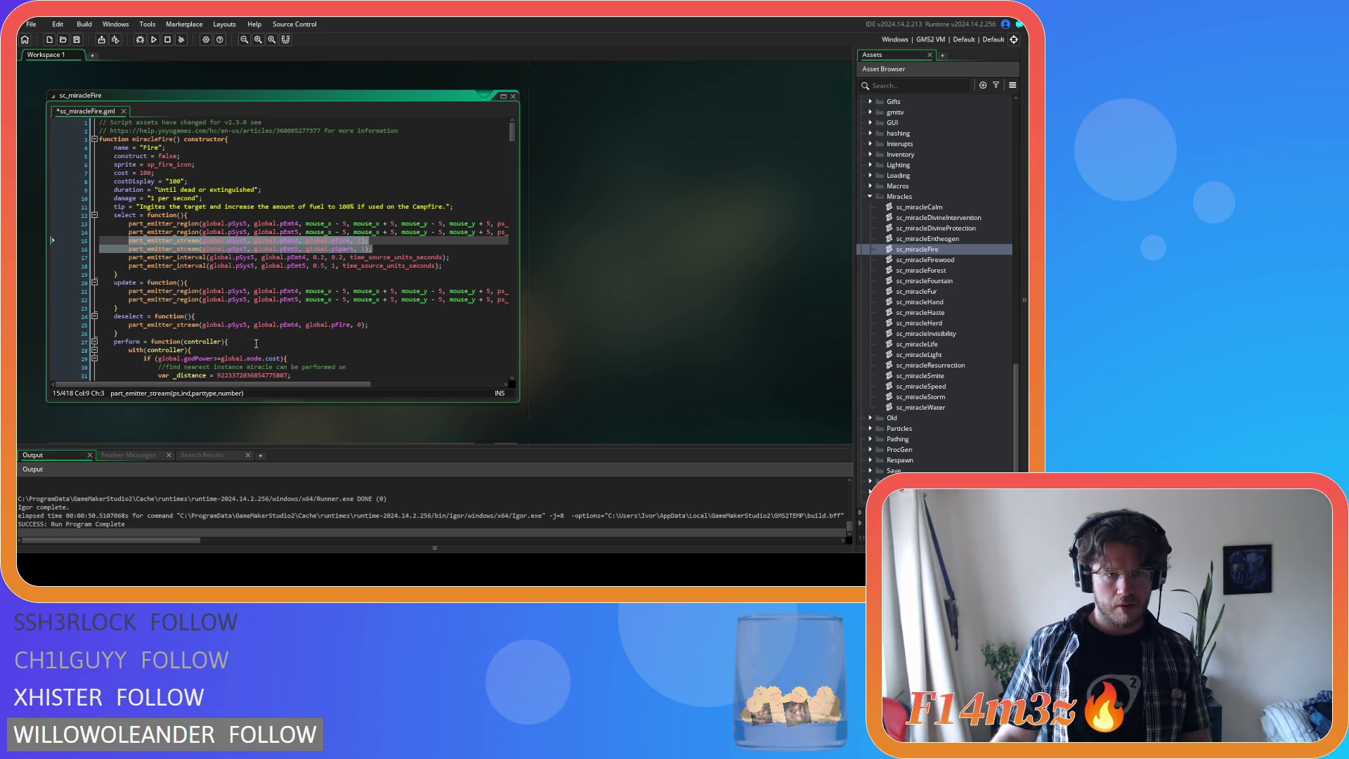
key(ctrl+c)
click(373, 328)
key(shift+Home)
key(ctrl+v)
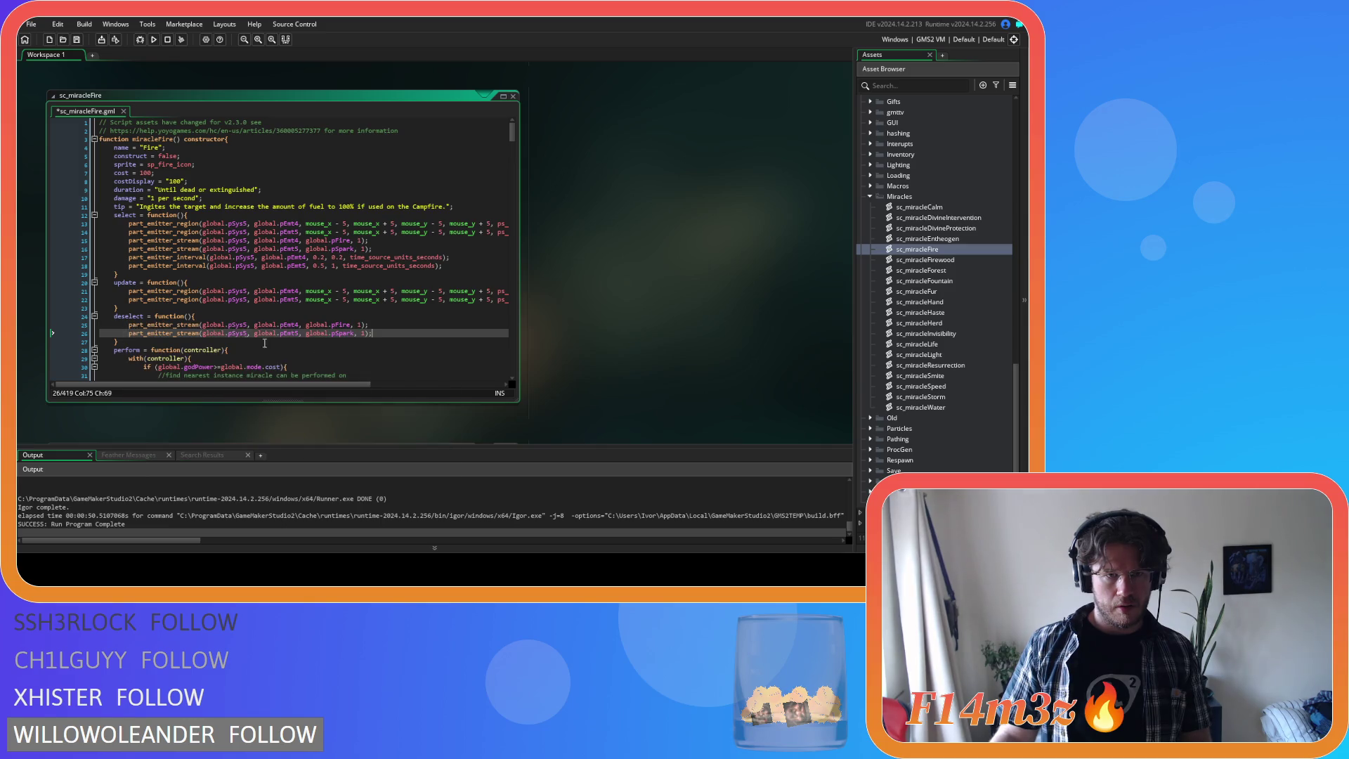
- Change the pFire and pSpark stream amounts in deselect from 1 to 0 and save
click(361, 325)
key(BackSpace)
text(0)
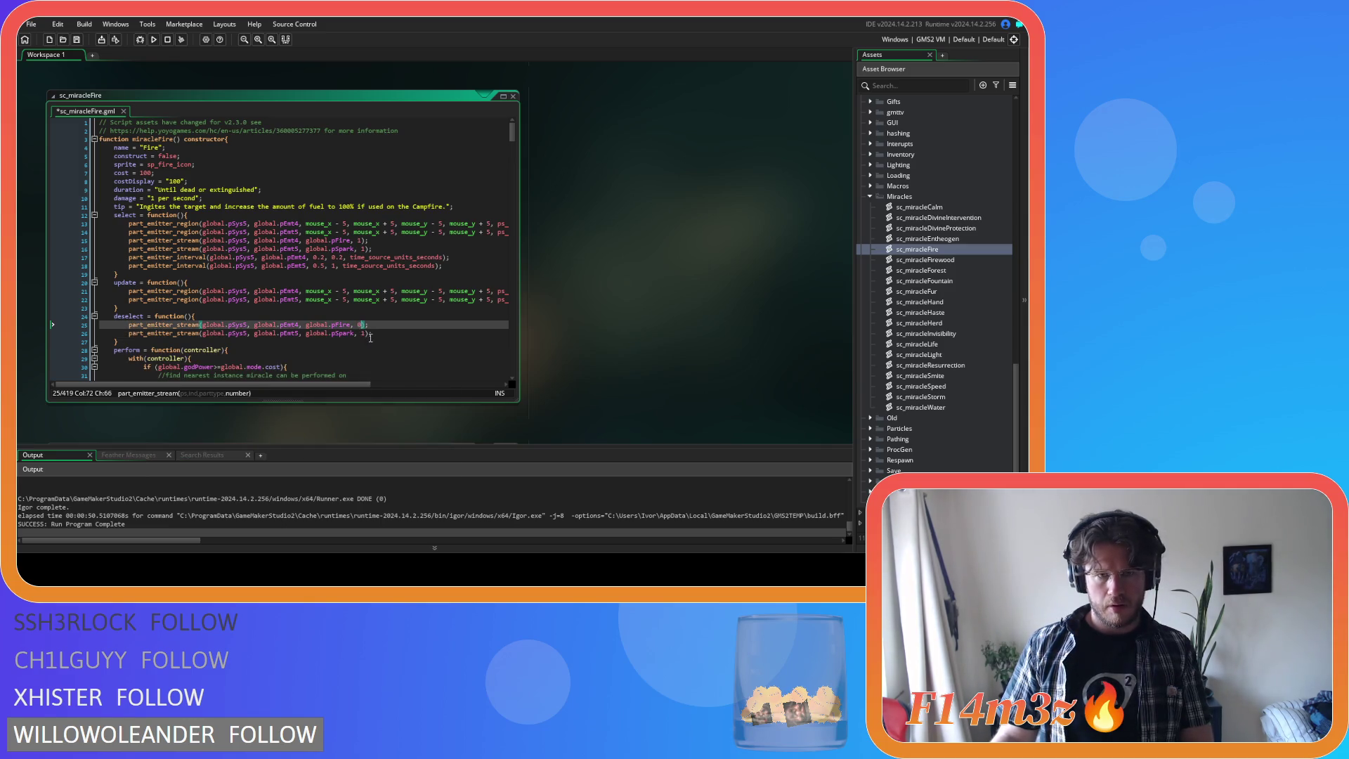
click(361, 333)
key(Delete)
text(0)
click(414, 332)
key(ctrl+s)
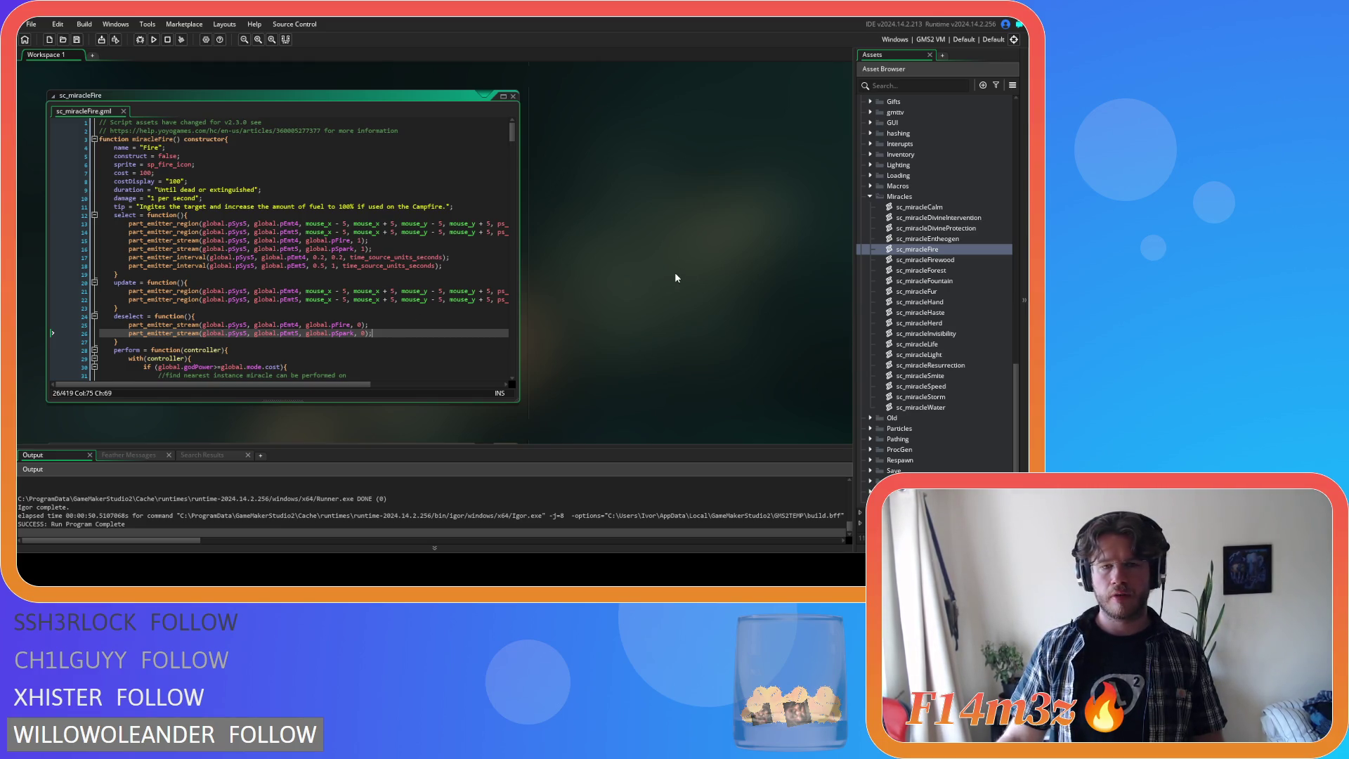
scroll(670, 276, down, 5)
scroll(955, 218, up, 3)
scroll(953, 214, up, 10)
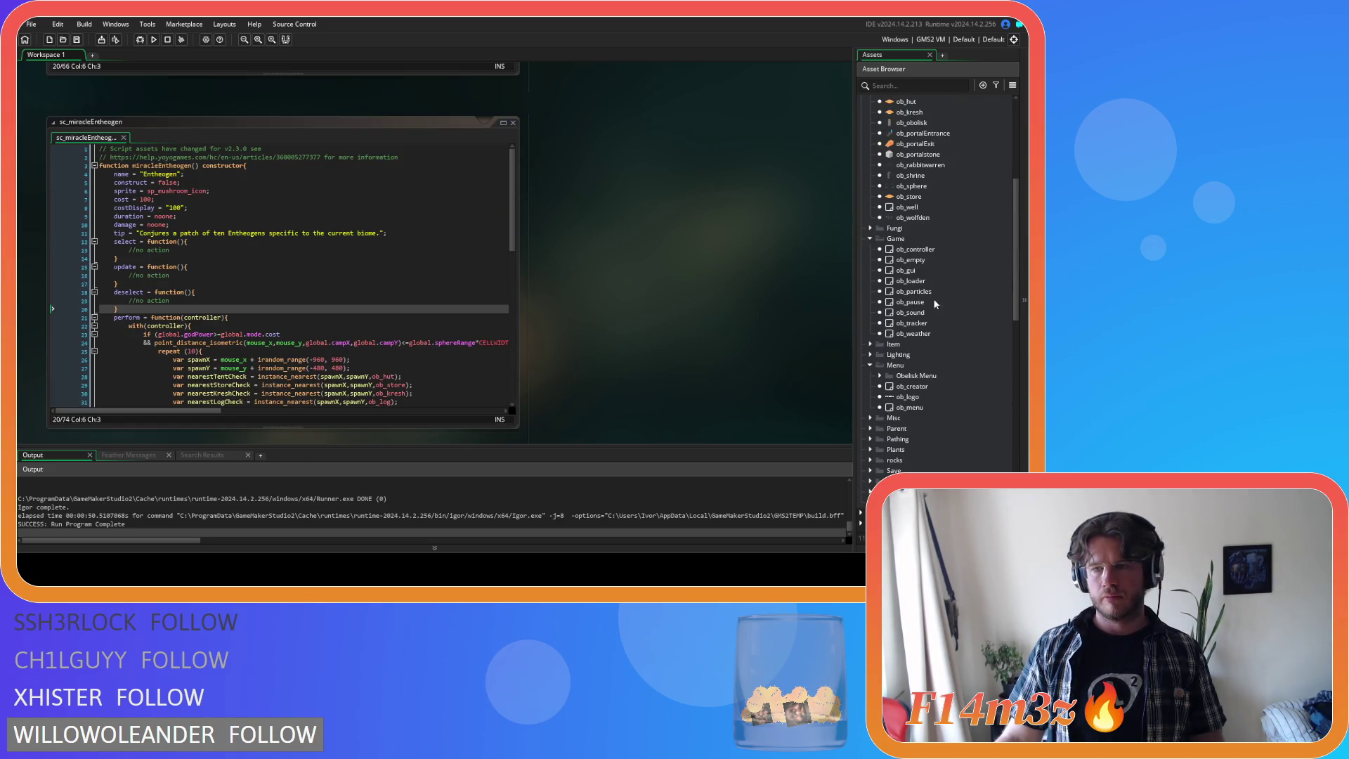
- Delete the pEmt15 enable, region, stream, interval lines and comment from ob_particles' Create event
double_click(922, 291)
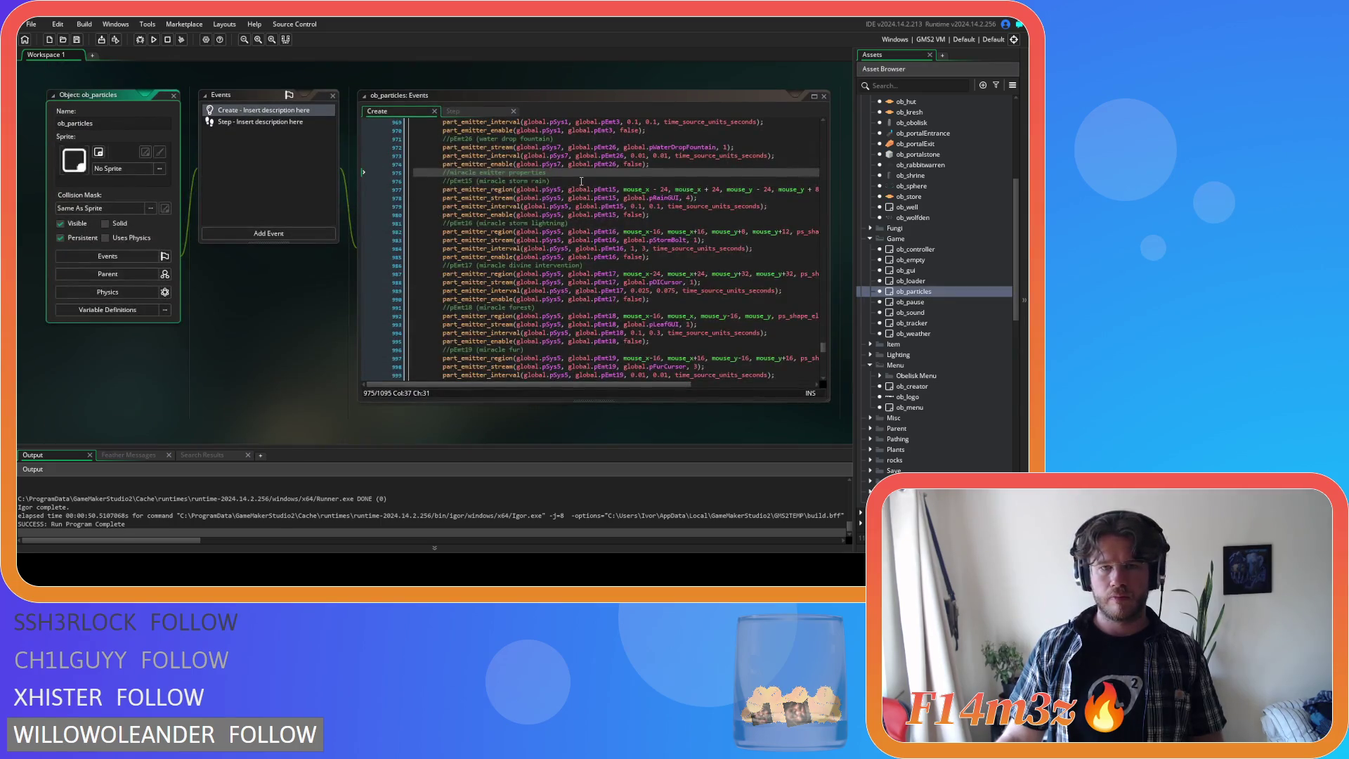
scroll(581, 181, up, 2)
mouse_move(442, 223)
mouse_down()
mouse_move(632, 285)
mouse_move(669, 258)
mouse_up()
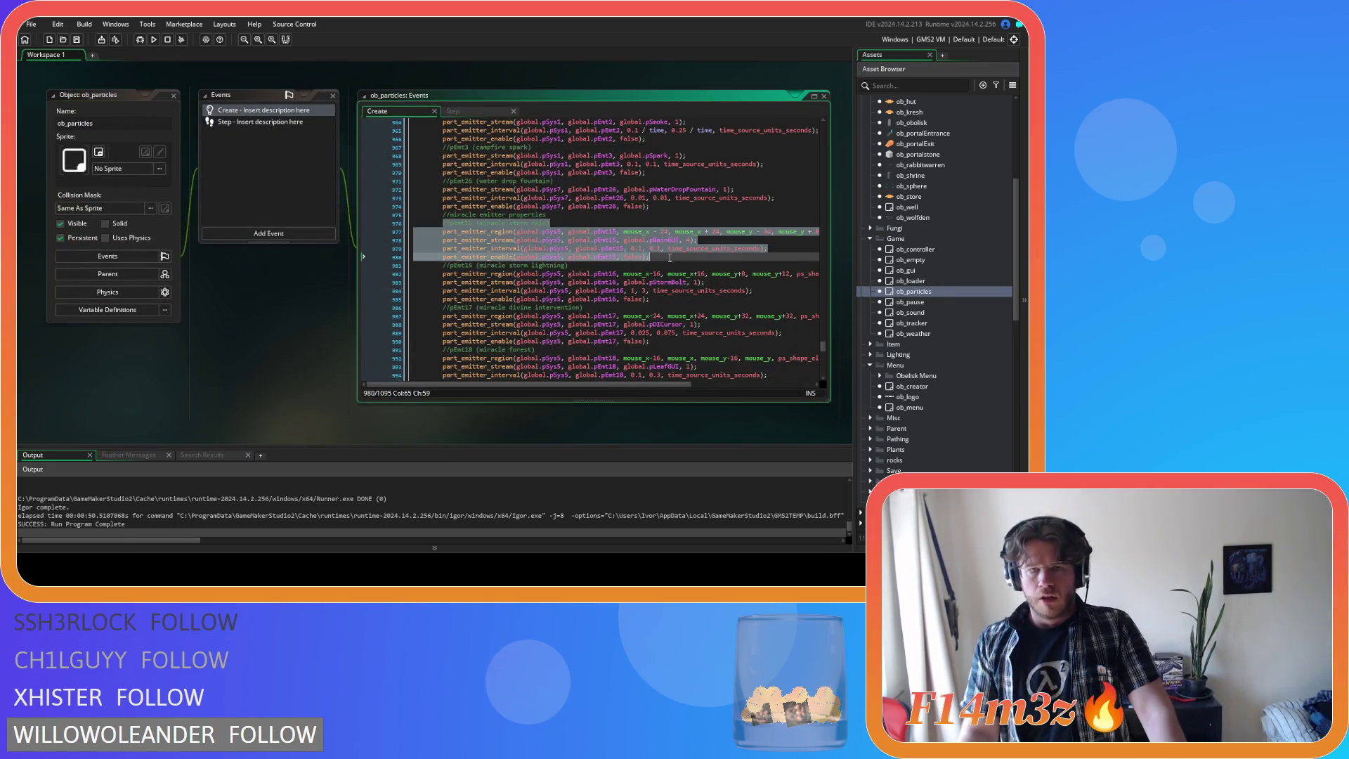
click(673, 259)
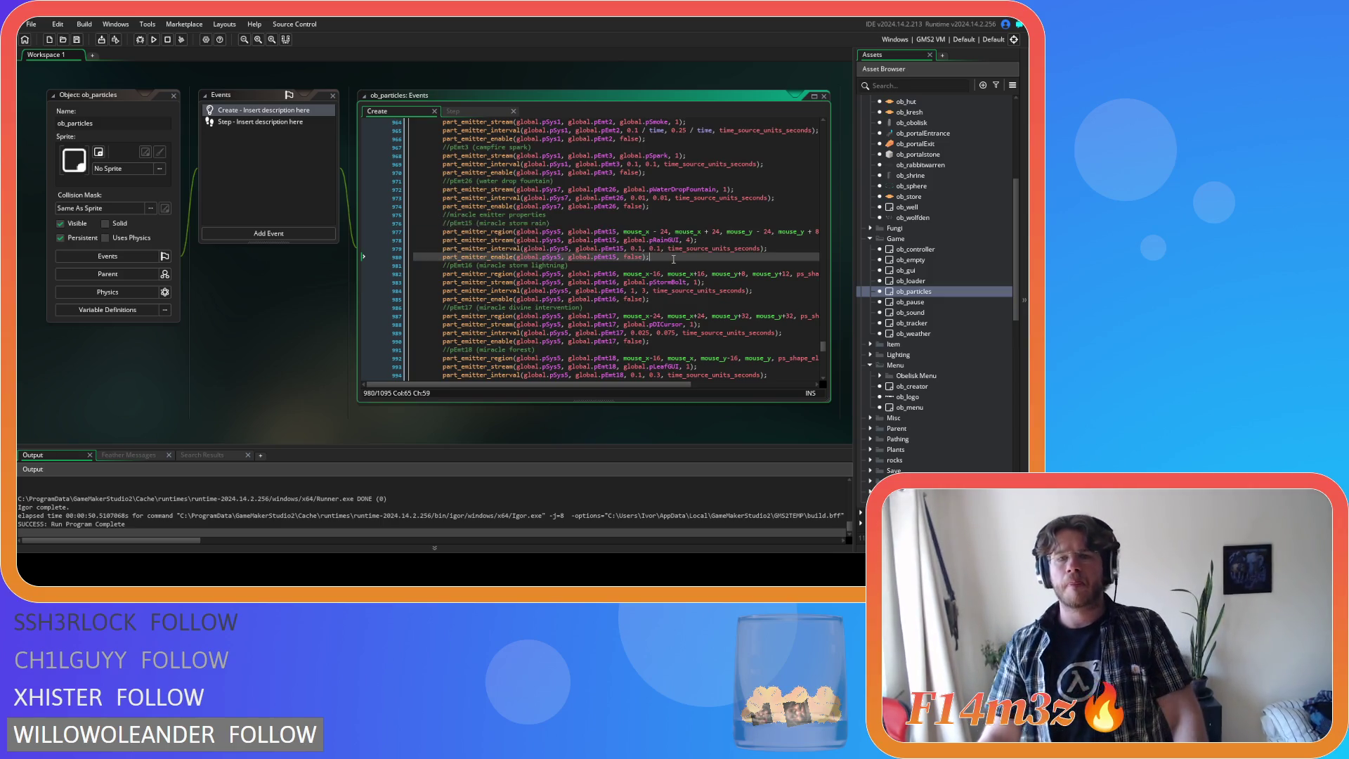
mouse_move(642, 258)
mouse_down()
mouse_move(316, 247)
mouse_move(373, 259)
mouse_up()
key(BackSpace)
key(BackSpace)
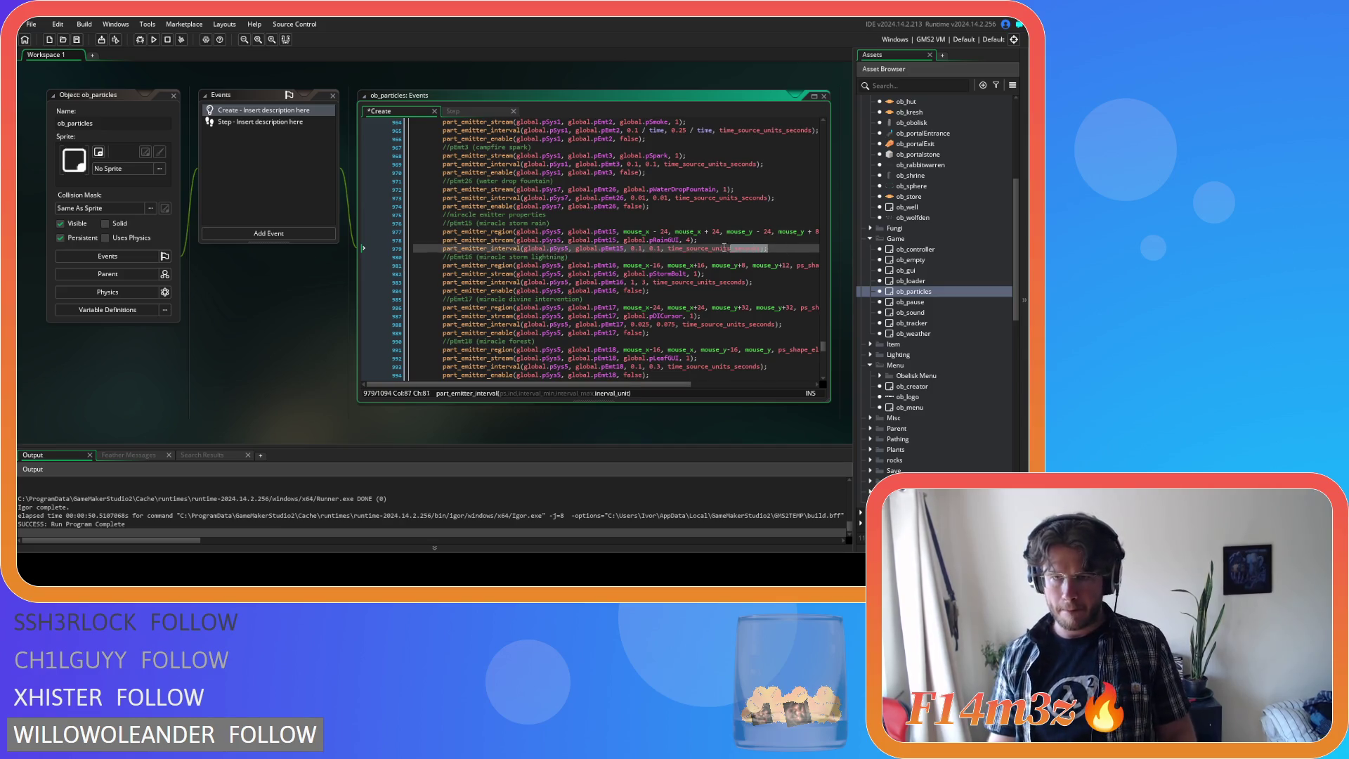
drag(733, 248, 456, 229)
key(BackSpace)
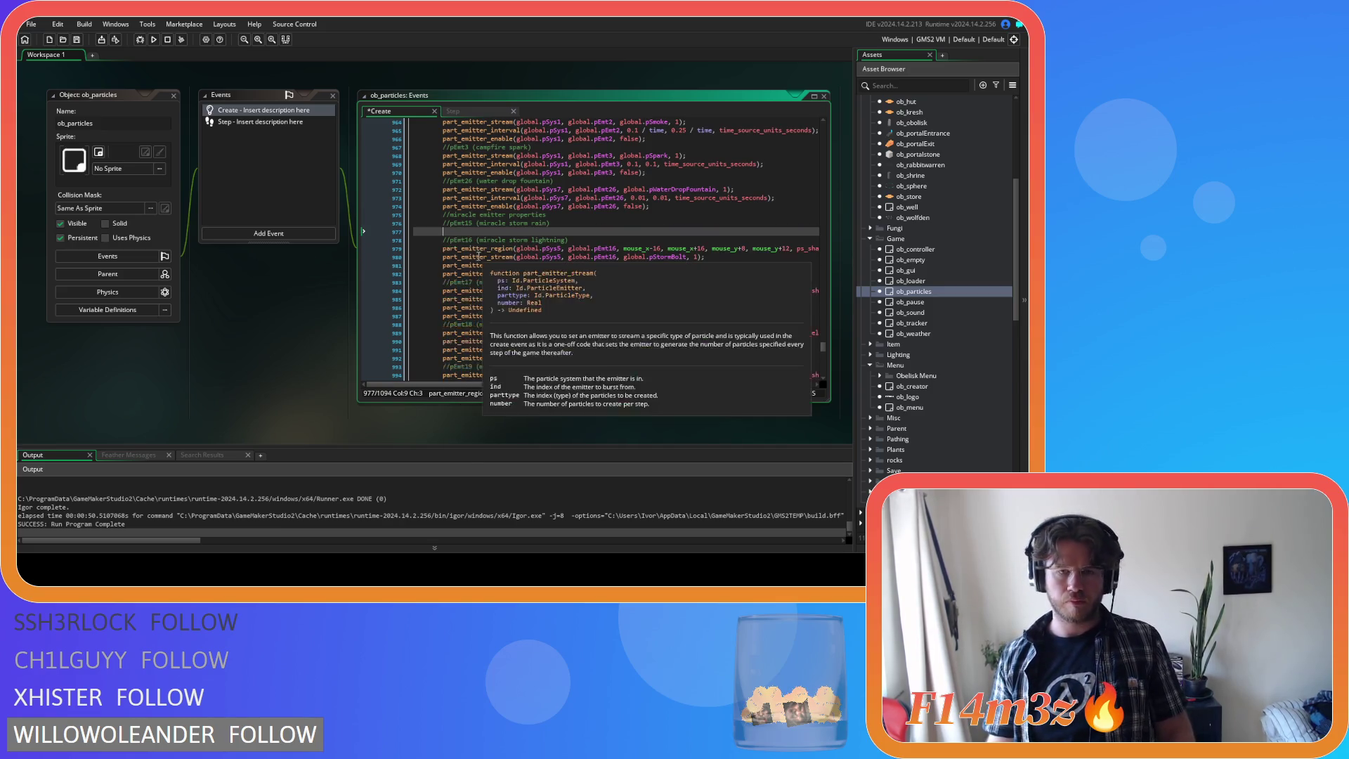
key(BackSpace)
key(BackSpace)
key(BackSpace)
scroll(967, 344, down, 15)
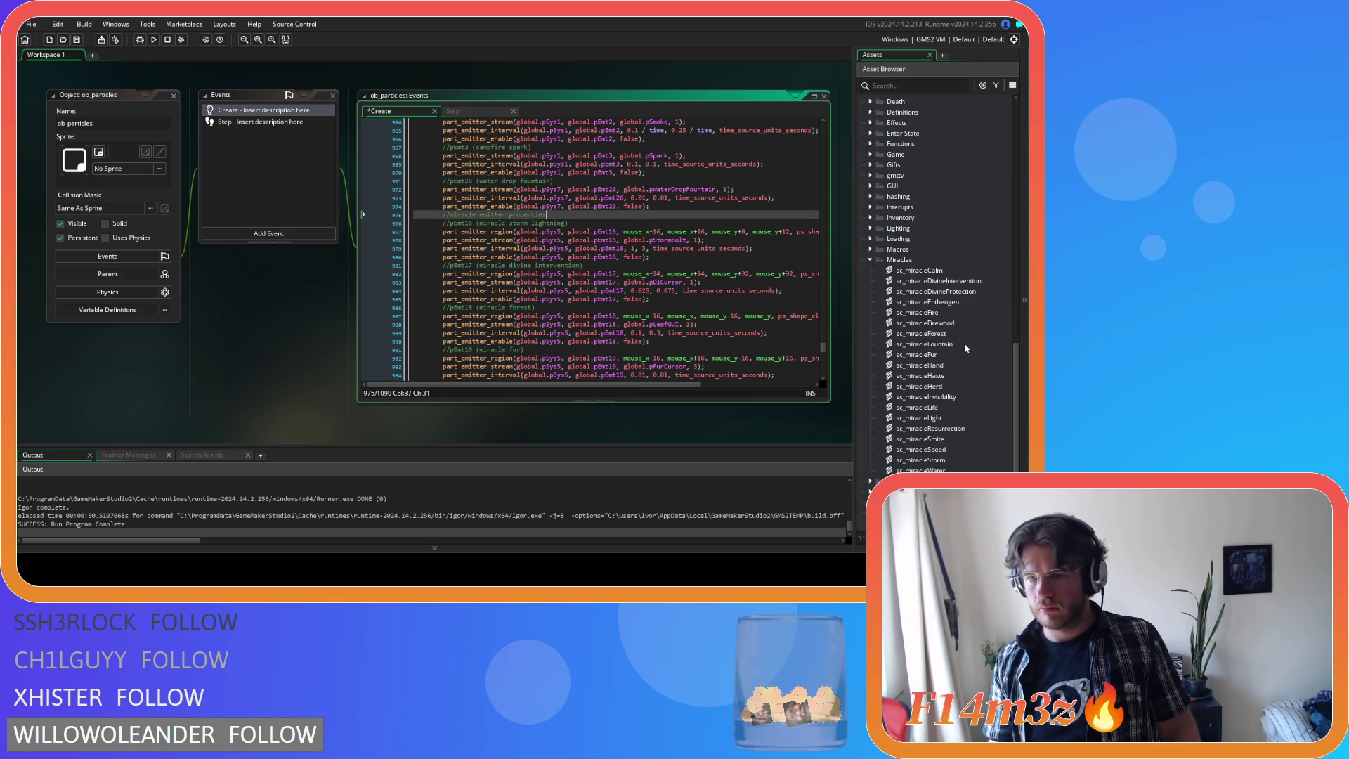
double_click(947, 461)
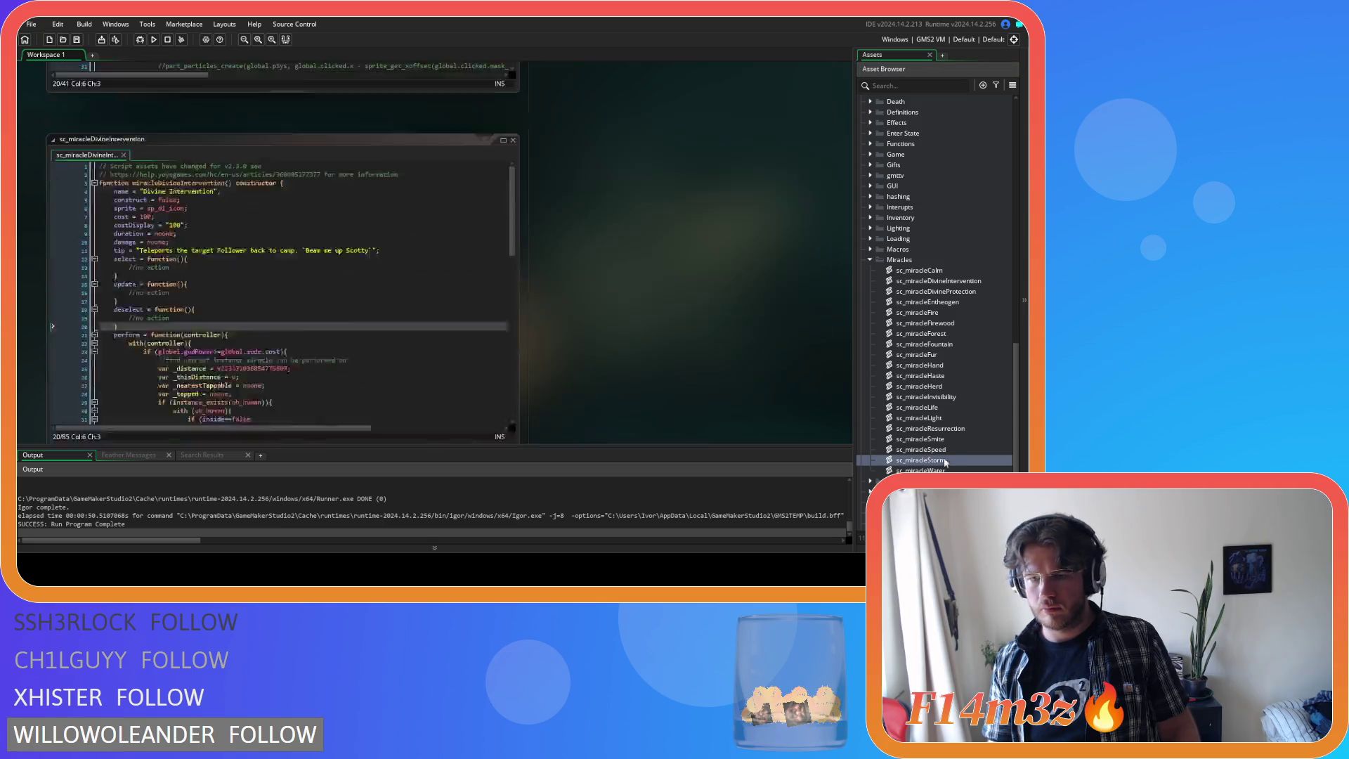
- Replace the no-action comment in select with the pasted region, stream and interval calls
drag(189, 225, 131, 224)
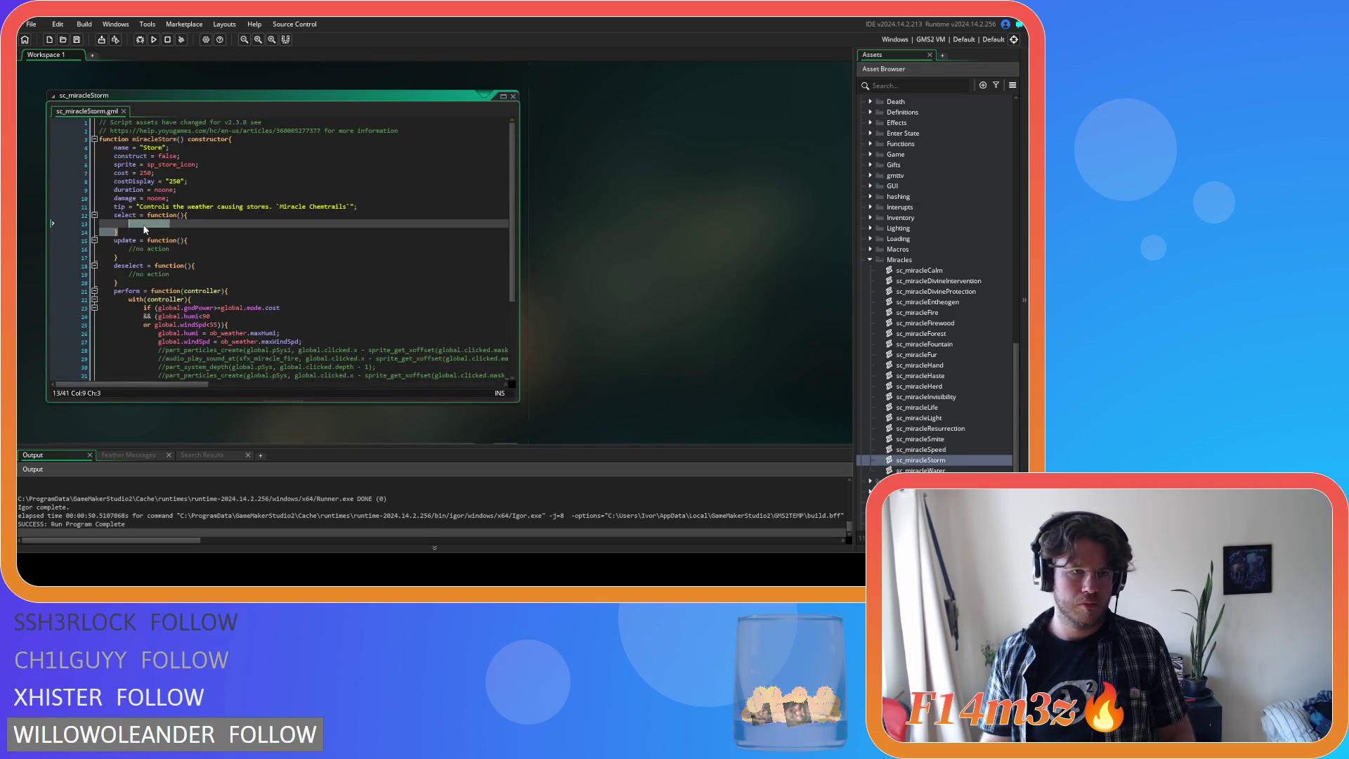
key(ctrl+v)
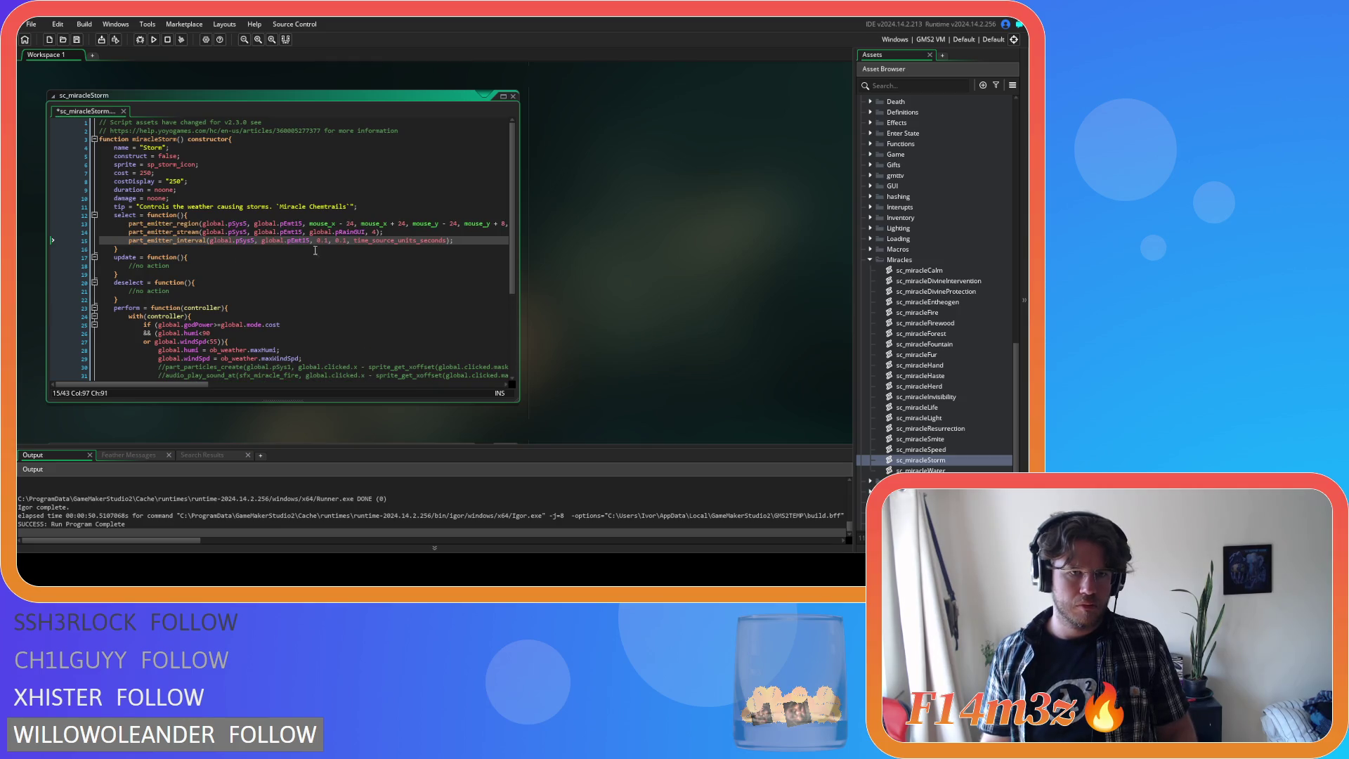
click(380, 232)
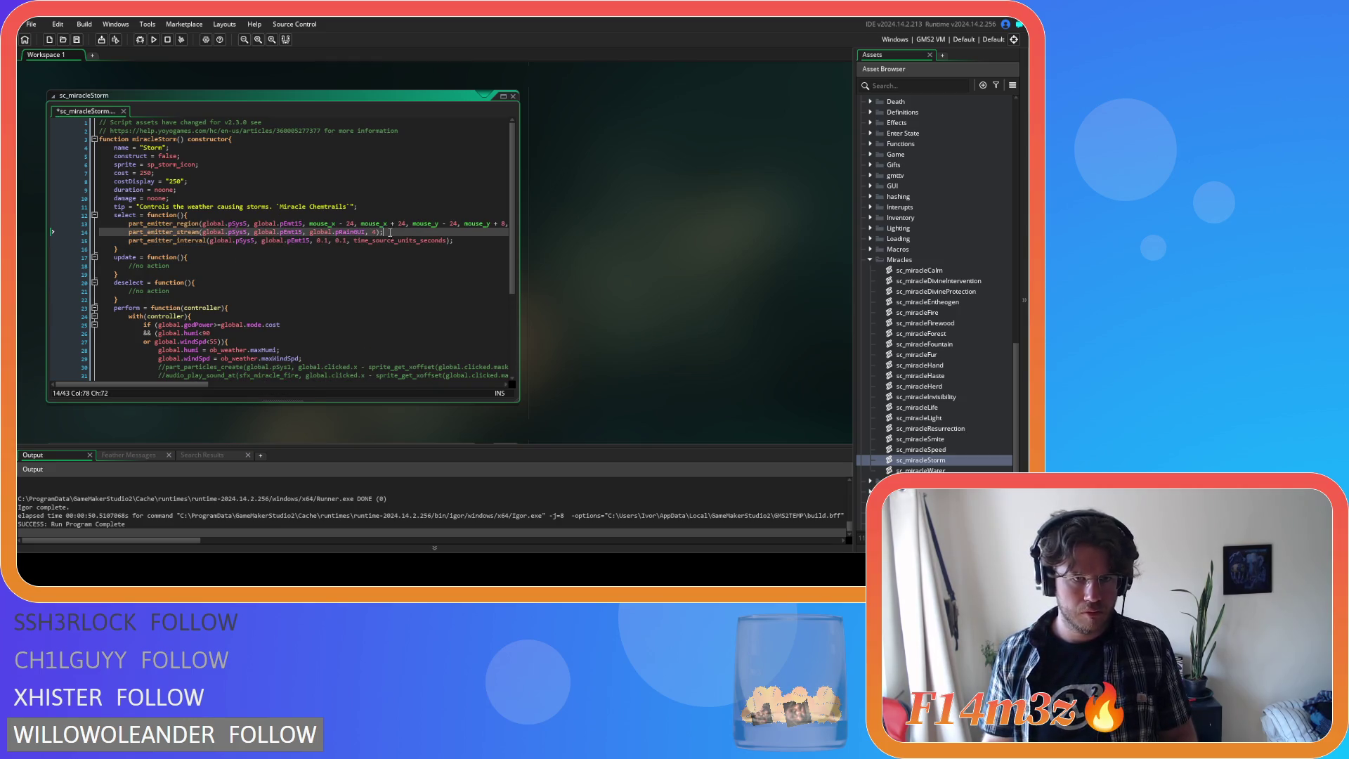
click(427, 242)
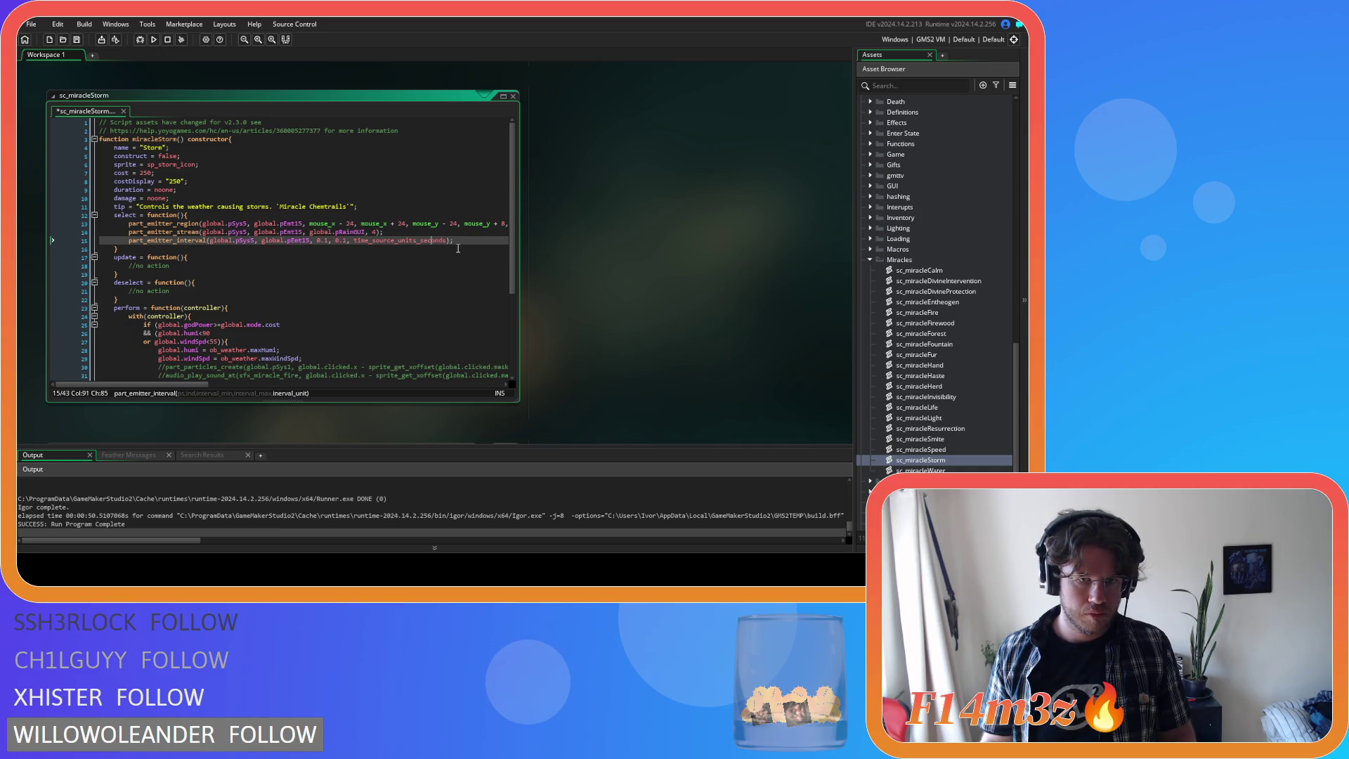
- Put the stream call into deselect with a particle count of 0 and save
mouse_move(391, 232)
mouse_down()
mouse_move(146, 227)
mouse_move(137, 237)
mouse_up()
key(ctrl+c)
drag(170, 291, 135, 289)
key(ctrl+v)
click(367, 291)
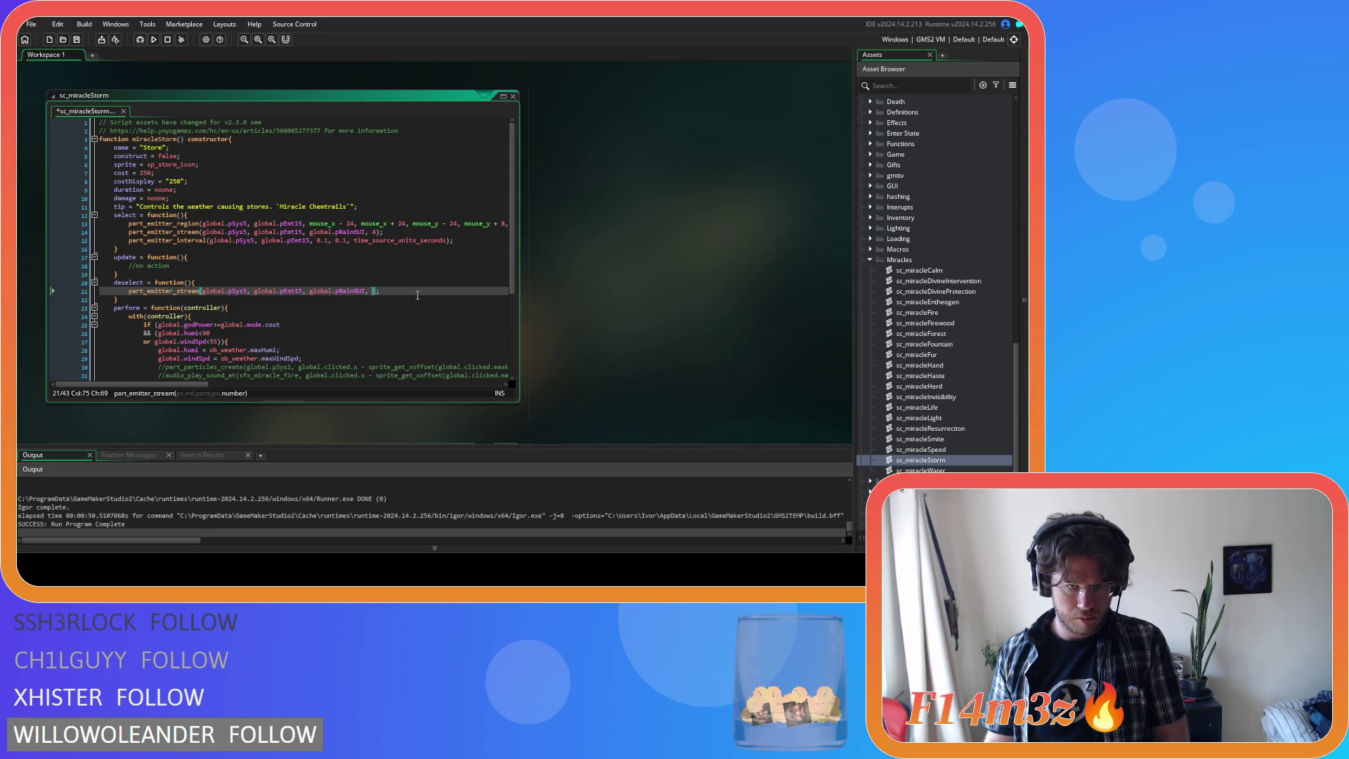
text(0)
click(413, 294)
key(ctrl+s)
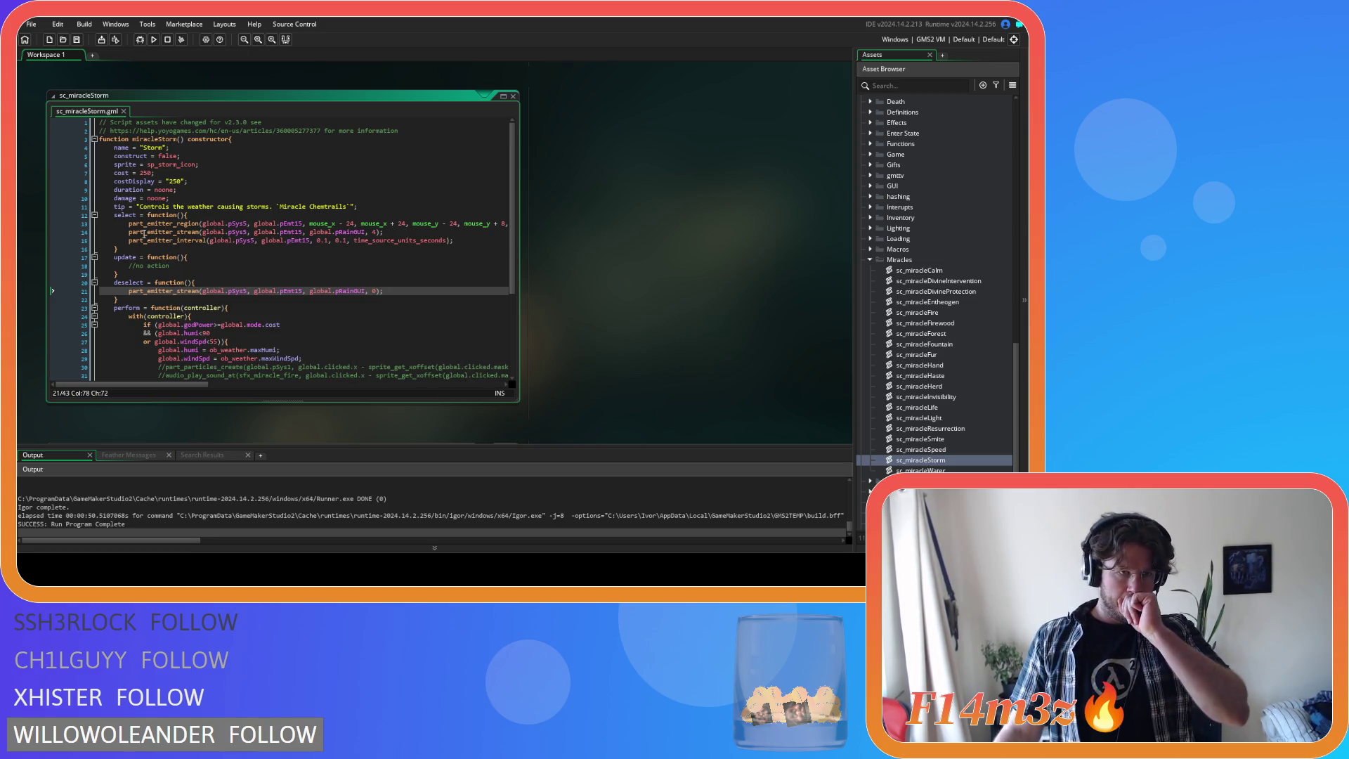
- Replace pEmt15 with pEmt4 in the deselect, interval, stream and region calls
double_click(291, 290)
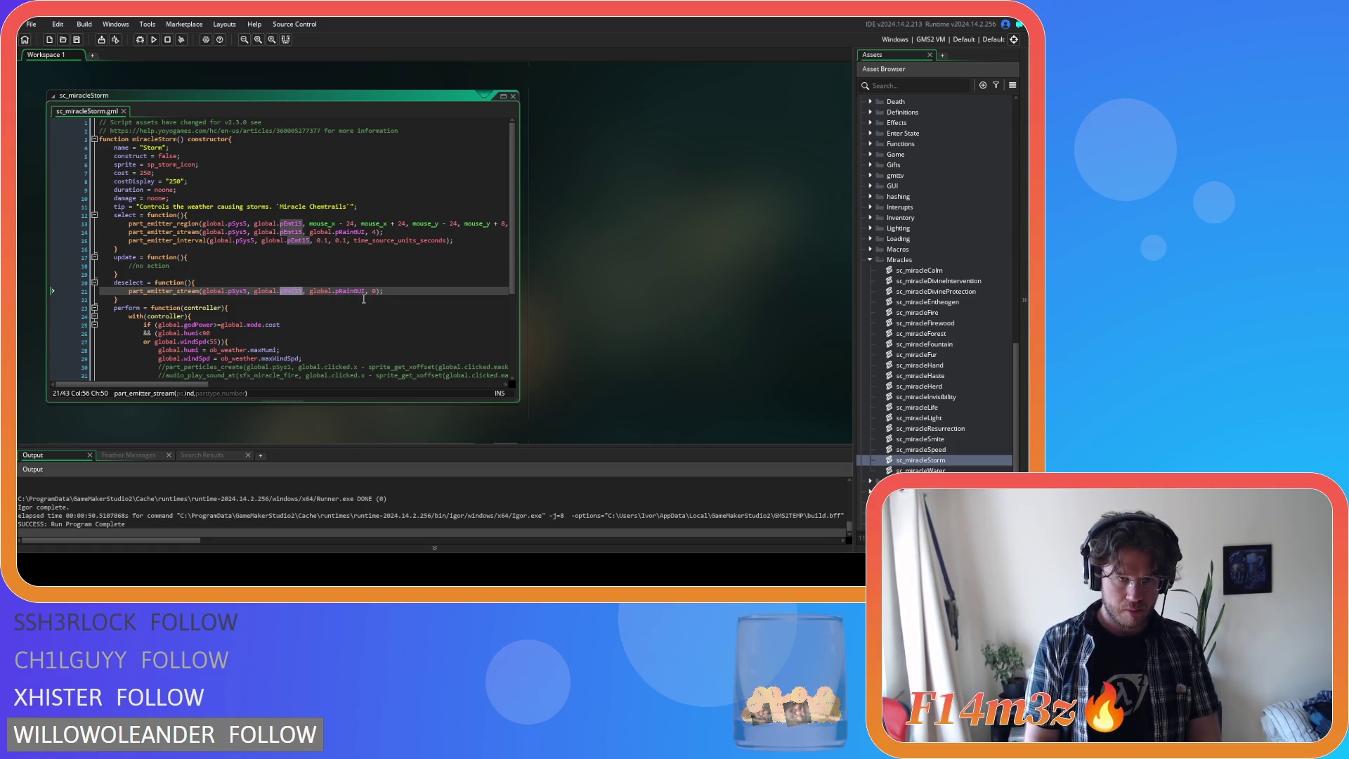
text(pEmt)
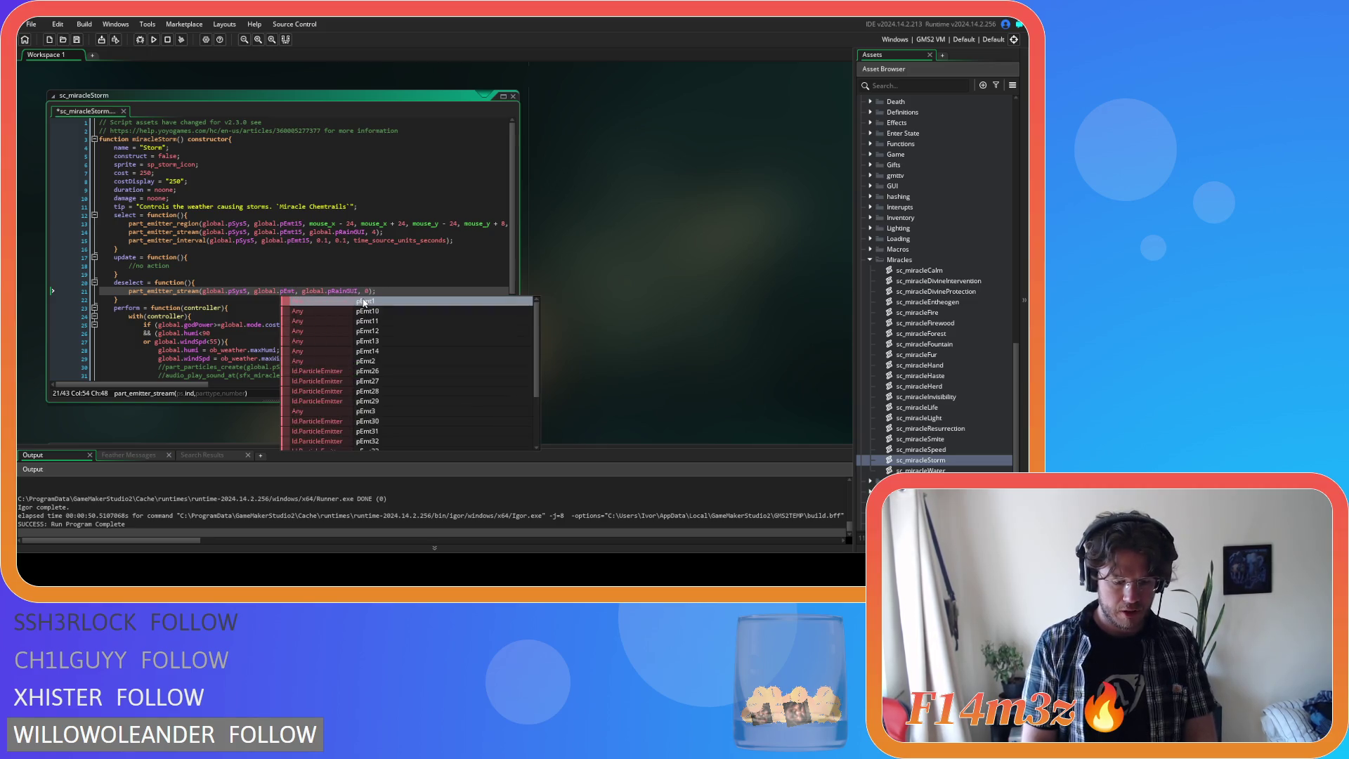
click(363, 302)
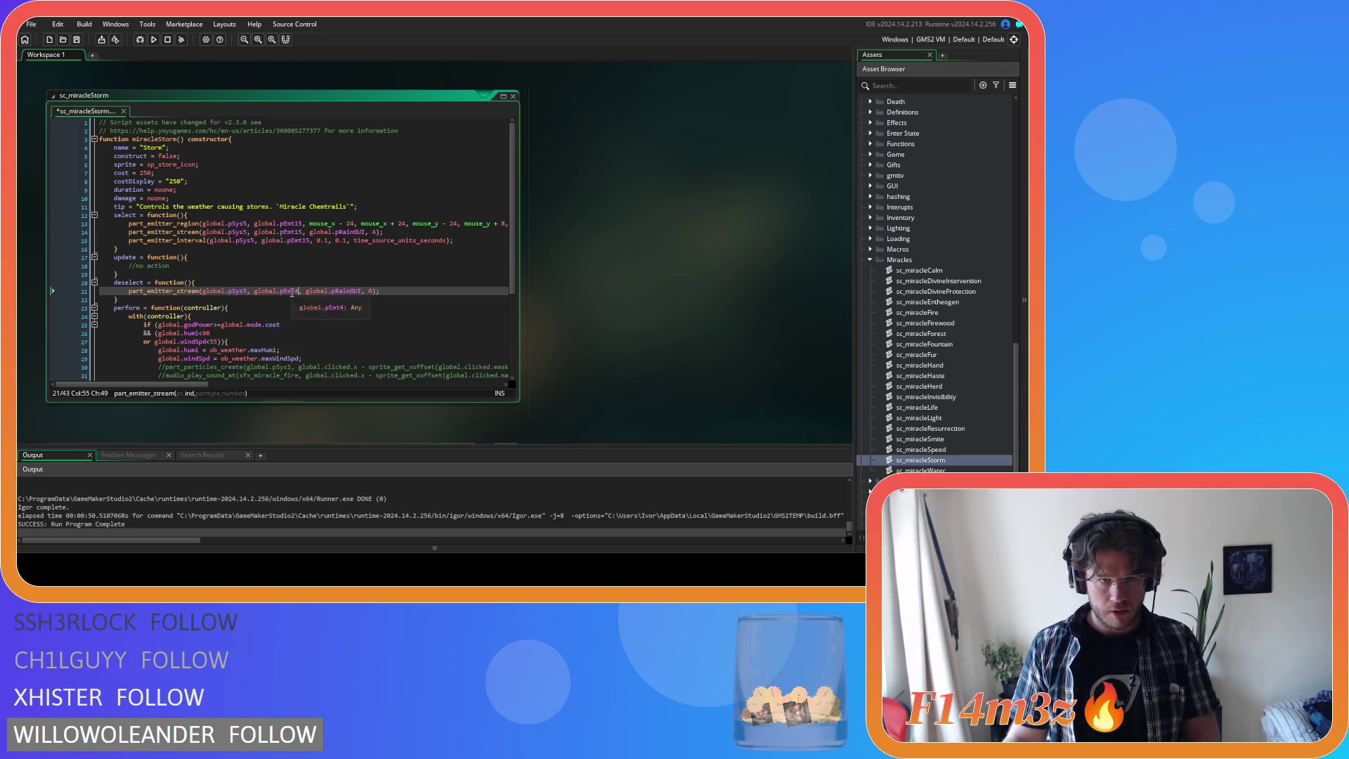
double_click(294, 240)
key(ctrl+v)
double_click(292, 232)
key(ctrl+v)
click(292, 224)
double_click(292, 223)
key(ctrl+v)
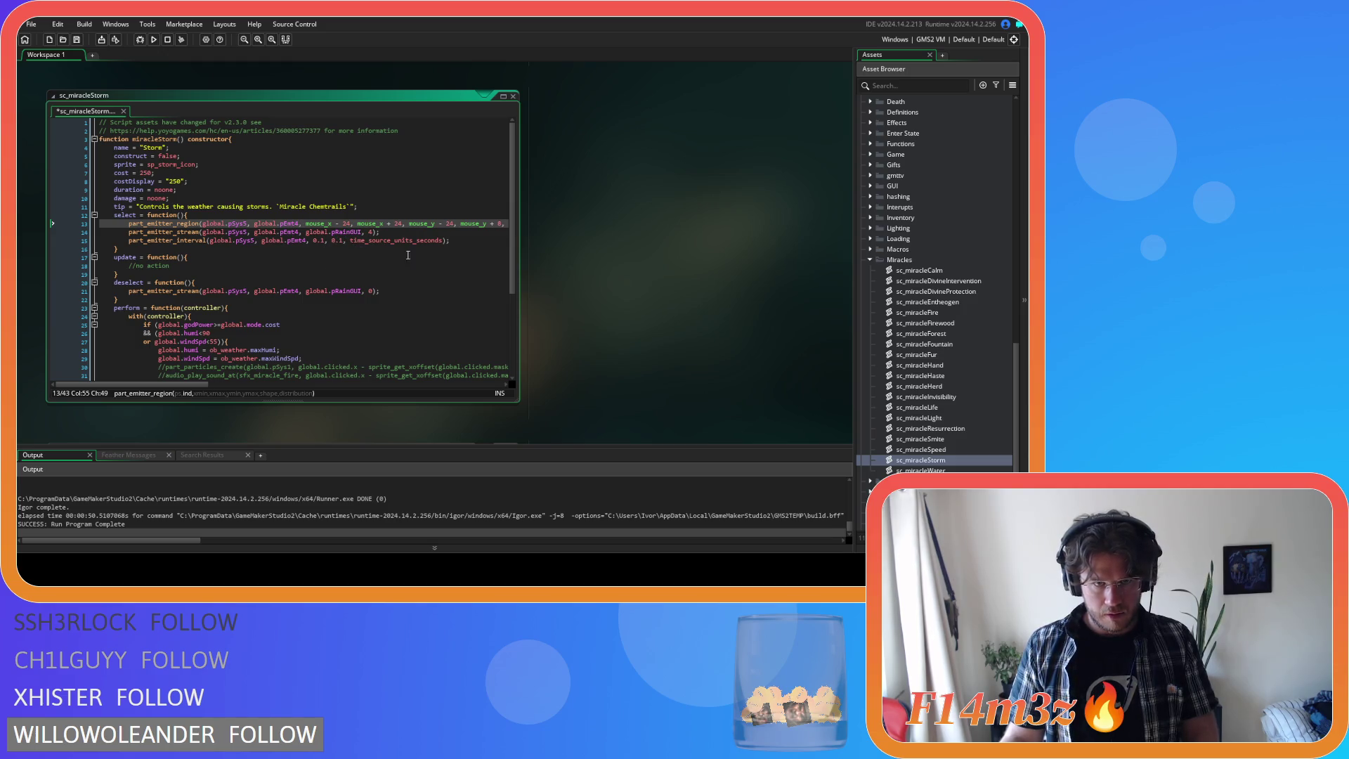
- Copy the mouse-centred part_emitter_region call into update, replacing its placeholder comment
mouse_move(126, 223)
mouse_down()
mouse_move(549, 234)
mouse_move(493, 221)
mouse_up()
click(245, 267)
drag(177, 265, 120, 267)
key(ctrl+v)
drag(255, 384, 186, 384)
click(258, 266)
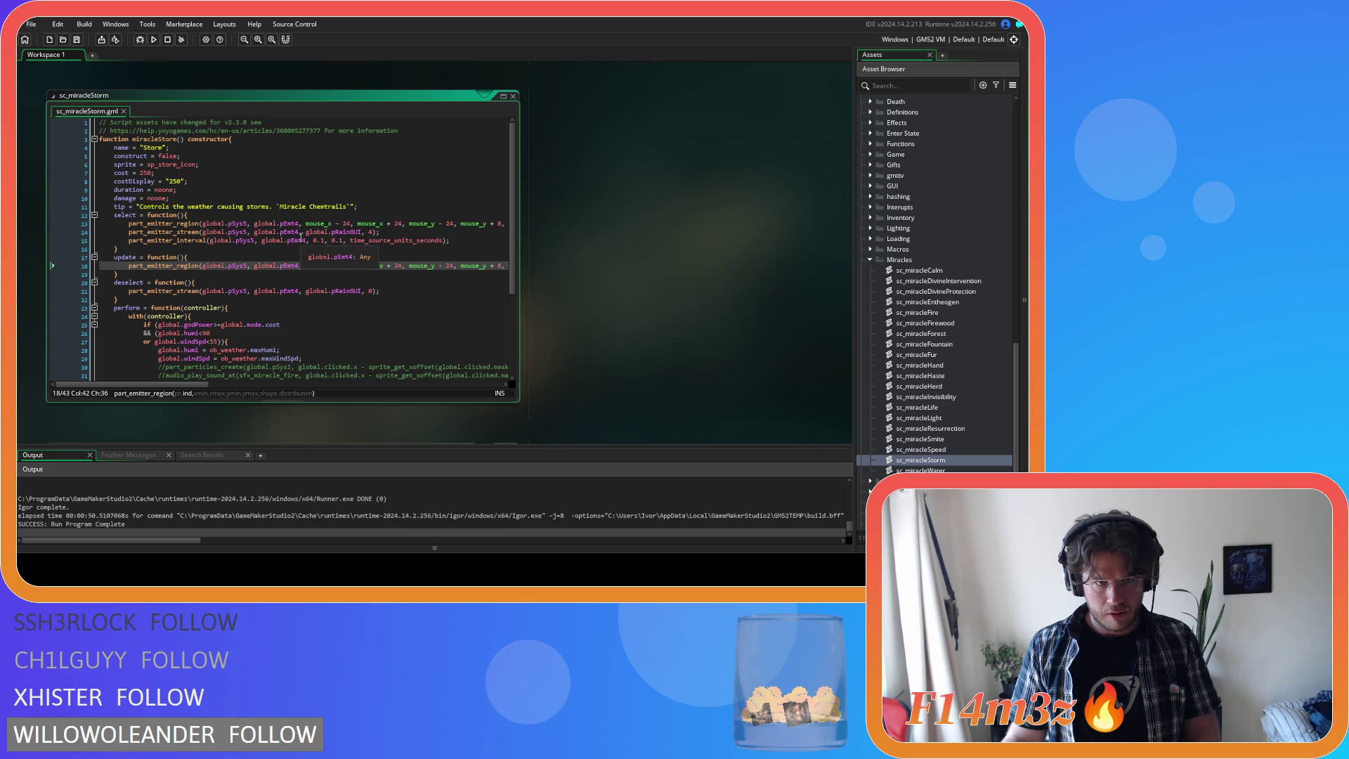
click(325, 223)
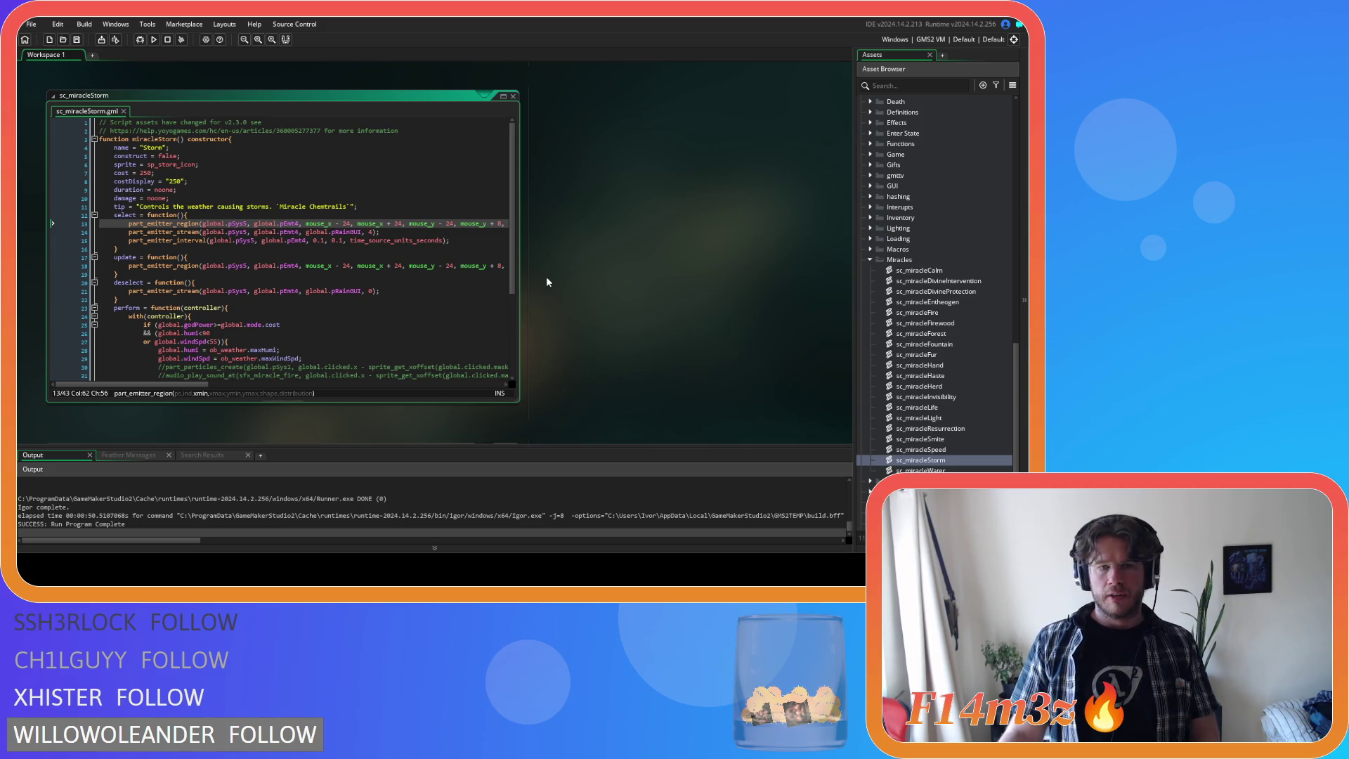
- Delete the pEmt16 storm lightning lines and comment from ob_particles' Create event
scroll(905, 263, down, 15)
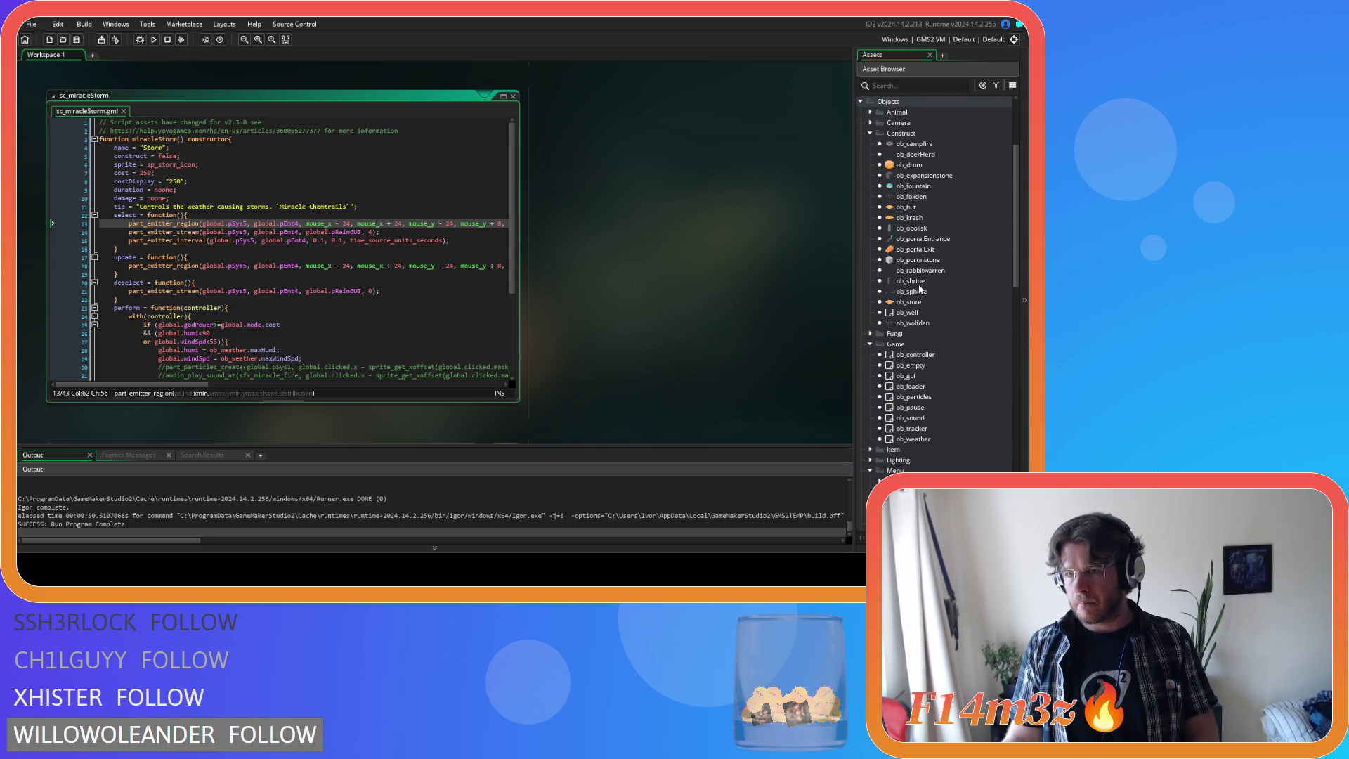
click(871, 134)
double_click(926, 208)
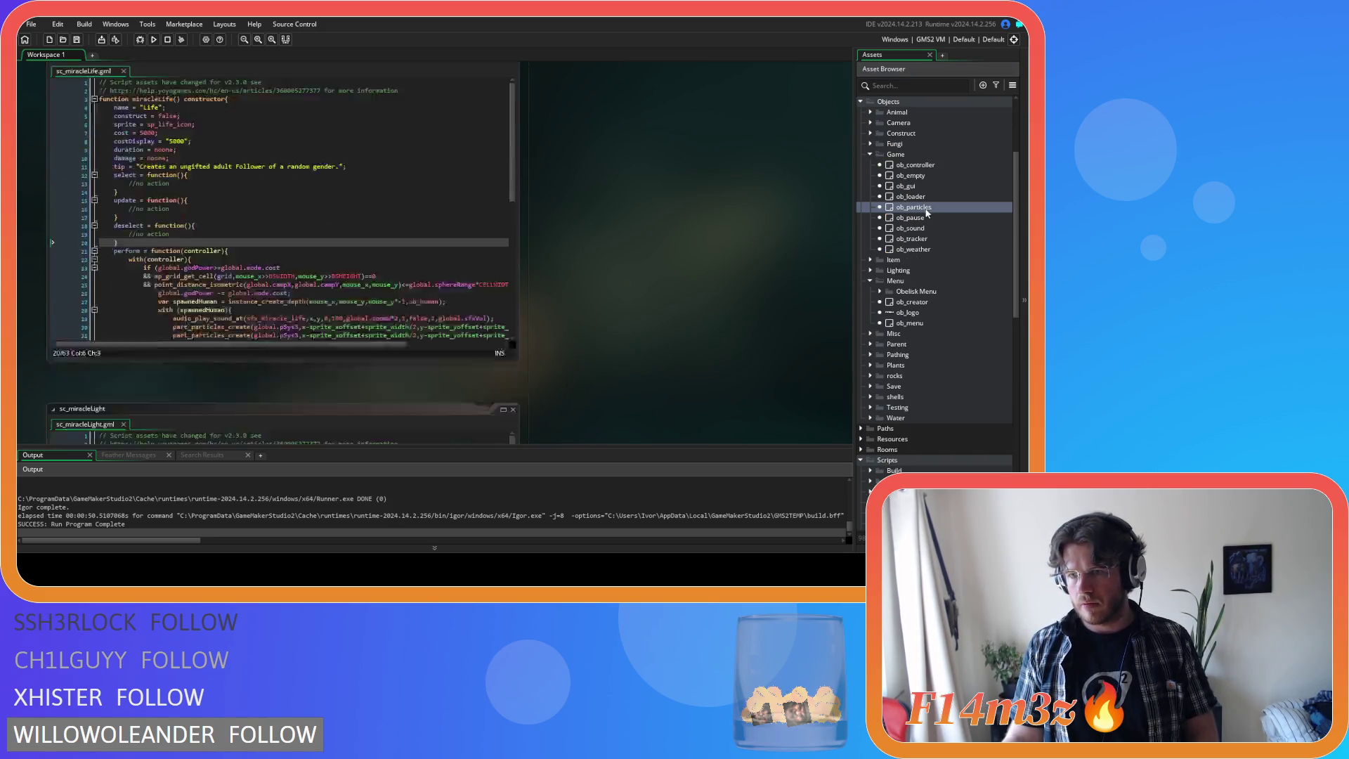
click(870, 281)
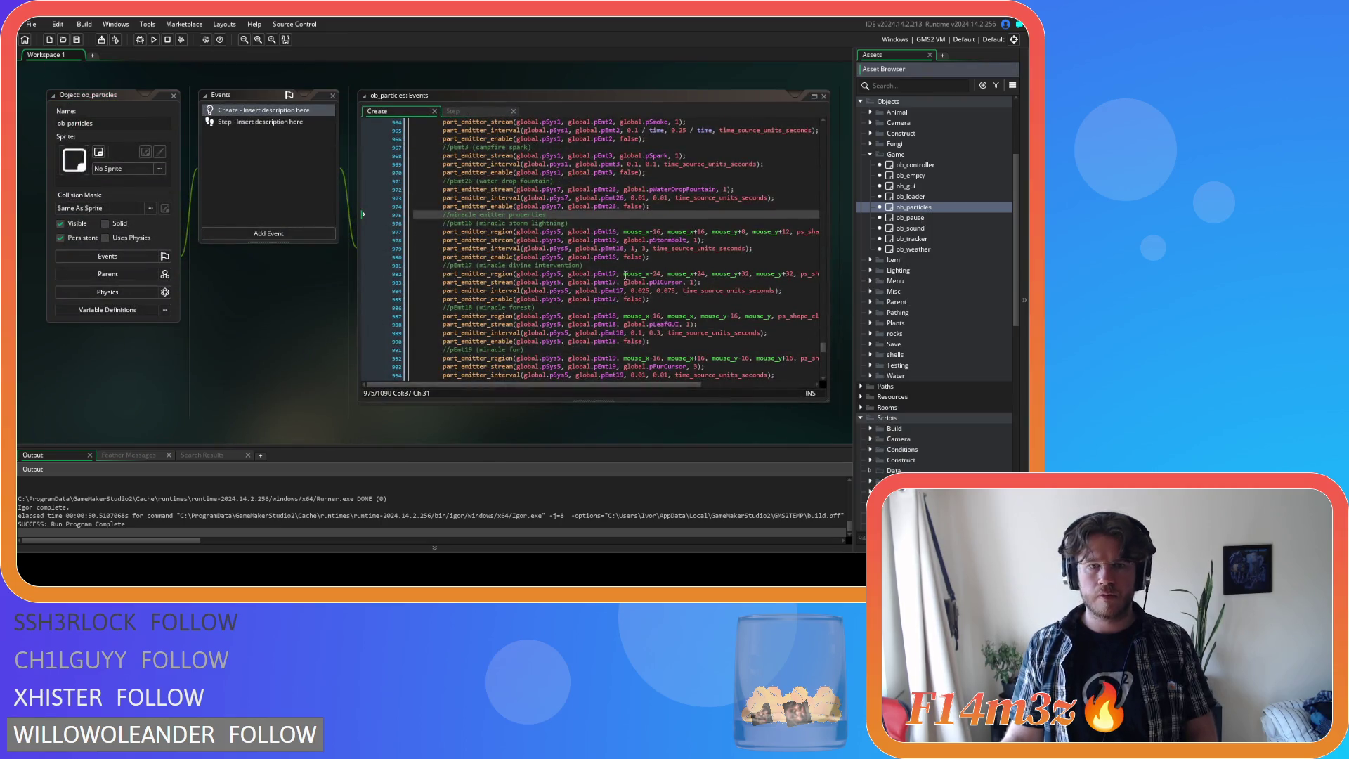
drag(504, 223, 595, 227)
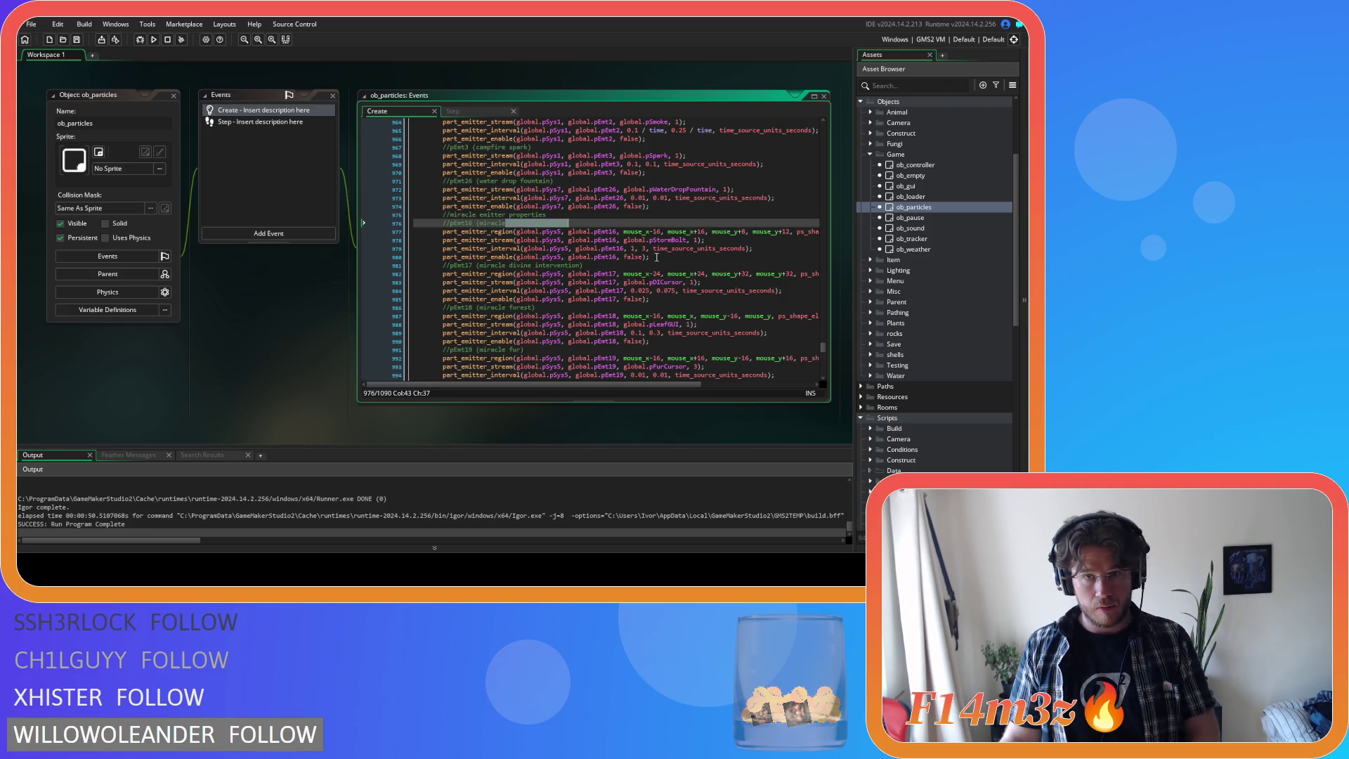
drag(657, 257, 383, 254)
key(BackSpace)
key(BackSpace)
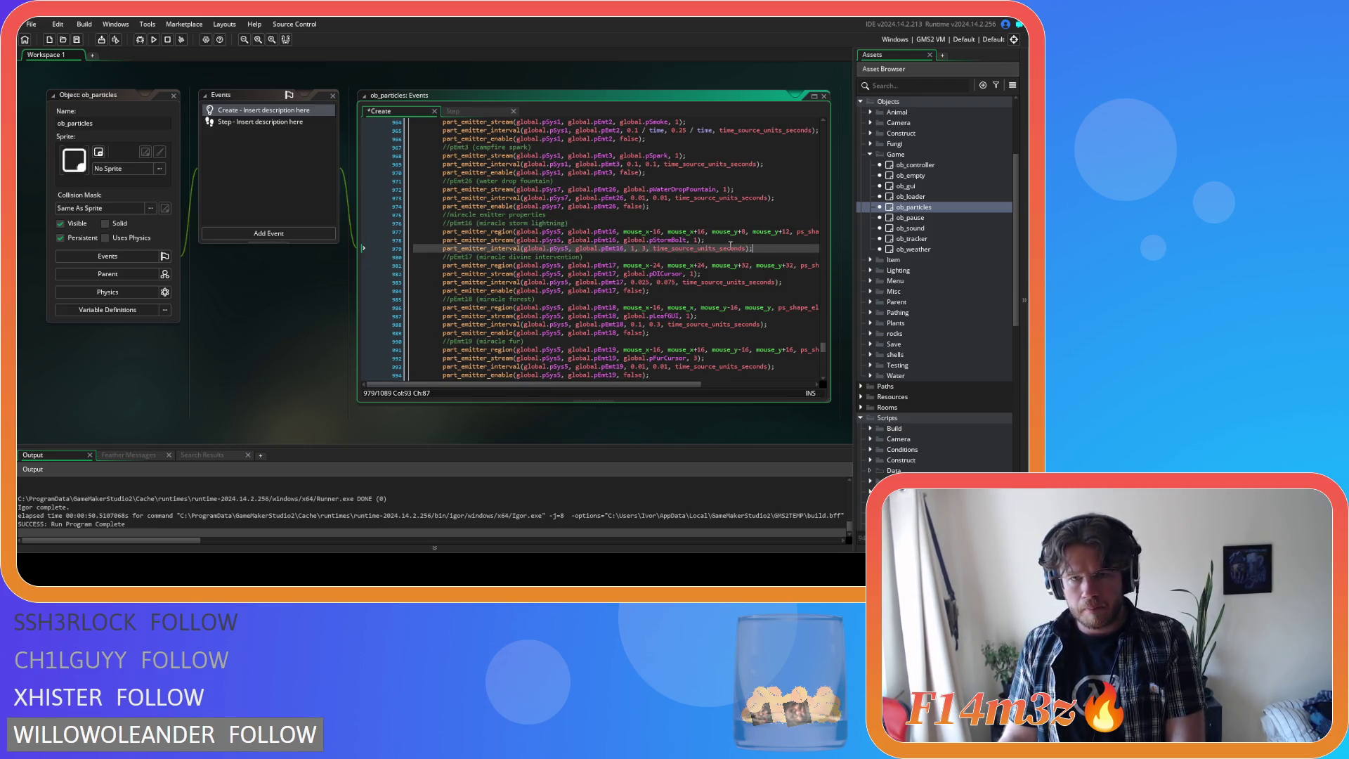
mouse_move(760, 247)
mouse_down()
mouse_move(476, 249)
mouse_move(444, 232)
mouse_move(548, 215)
mouse_up()
key(BackSpace)
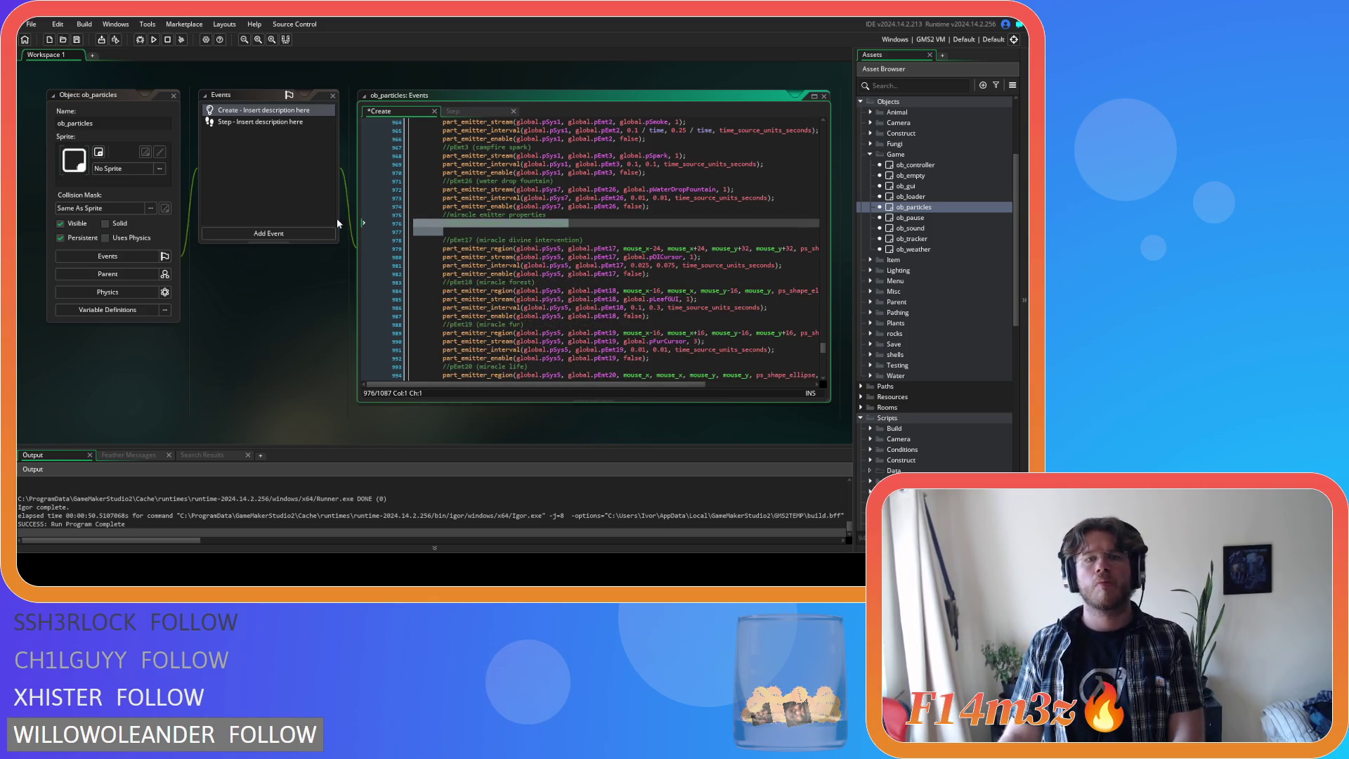
key(BackSpace)
scroll(947, 330, down, 10)
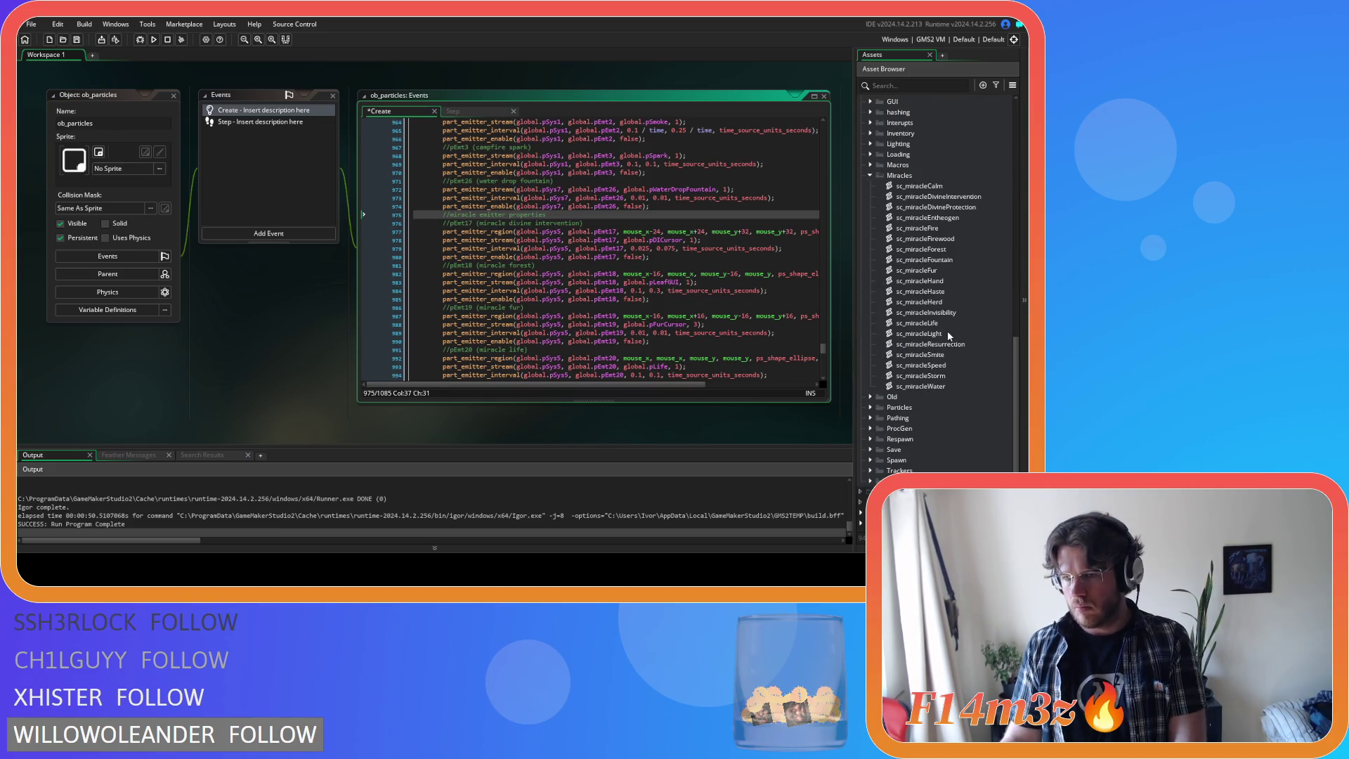
- In sc_miracleStorm, move the pEmt16 region call to sit directly below the first region call
double_click(933, 377)
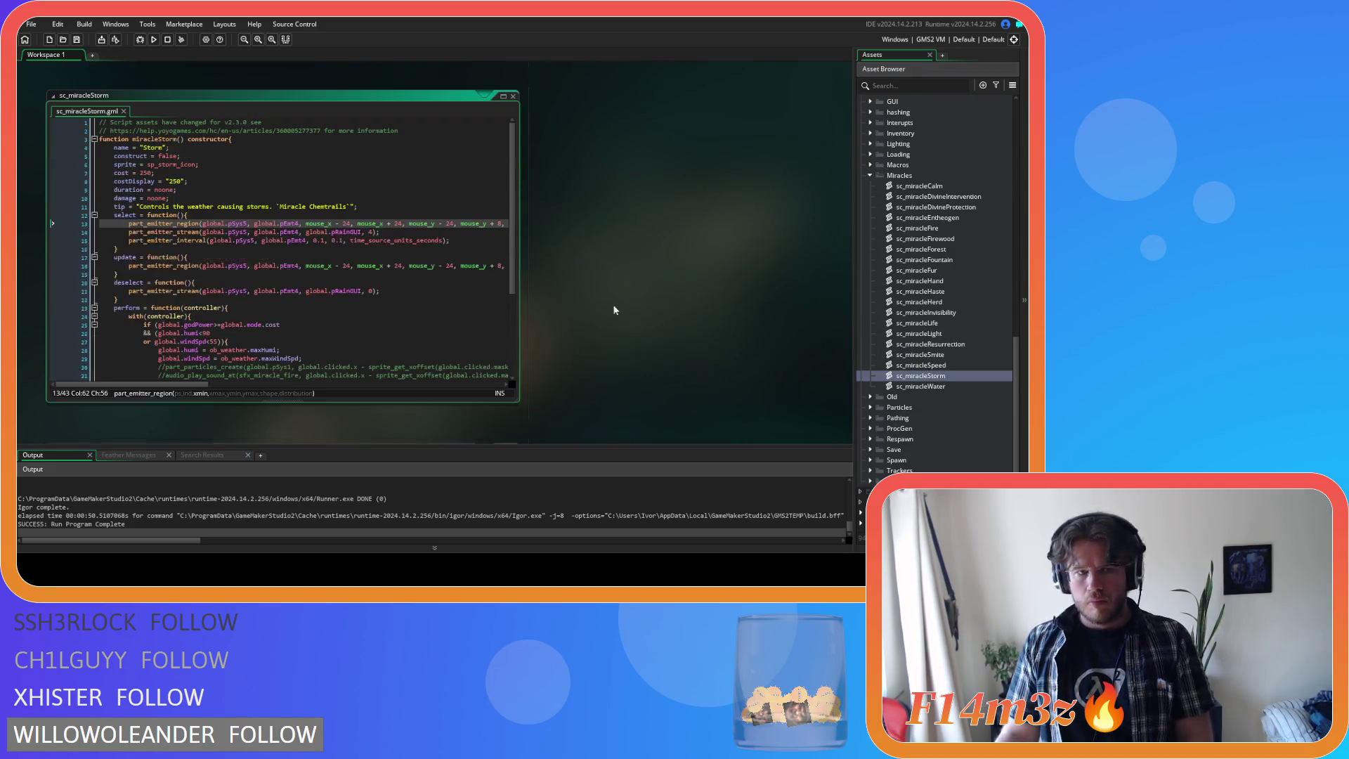
click(466, 244)
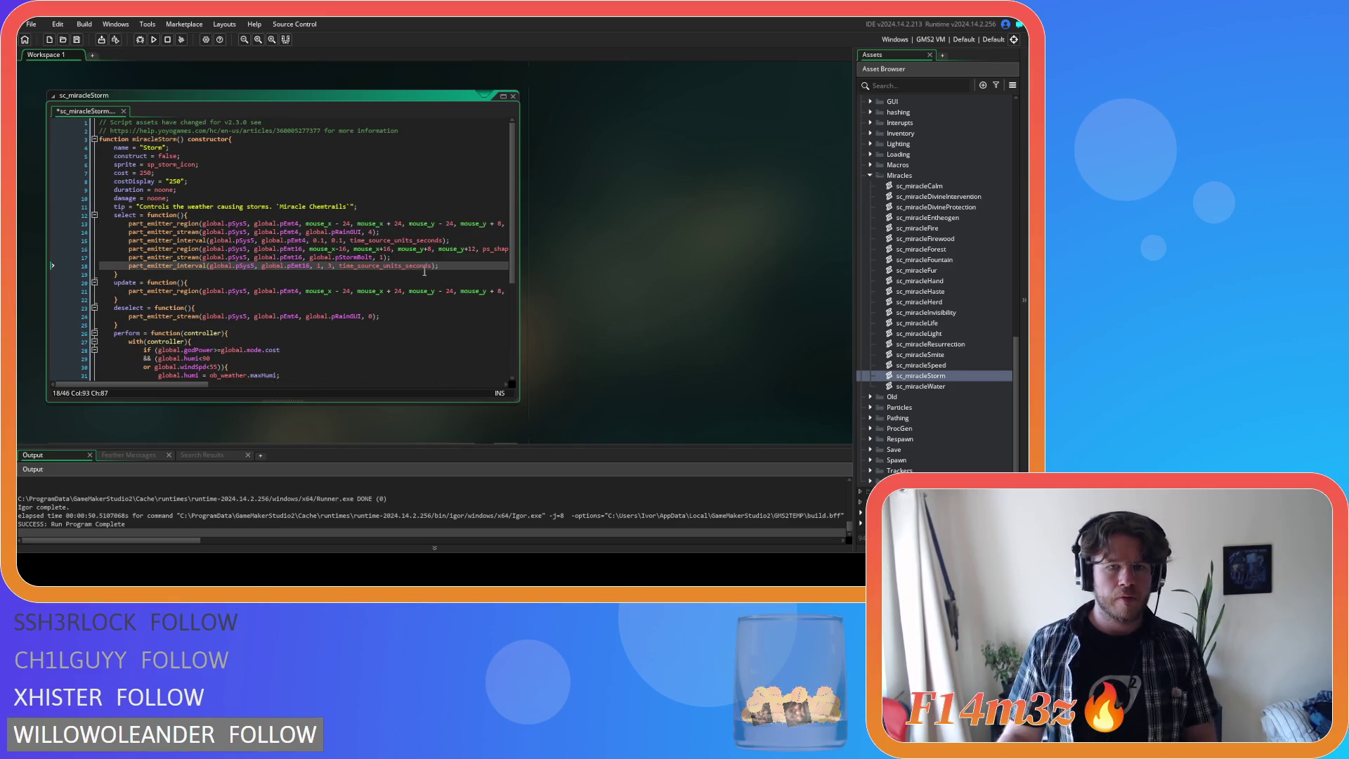
drag(201, 383, 307, 384)
drag(323, 249, 103, 250)
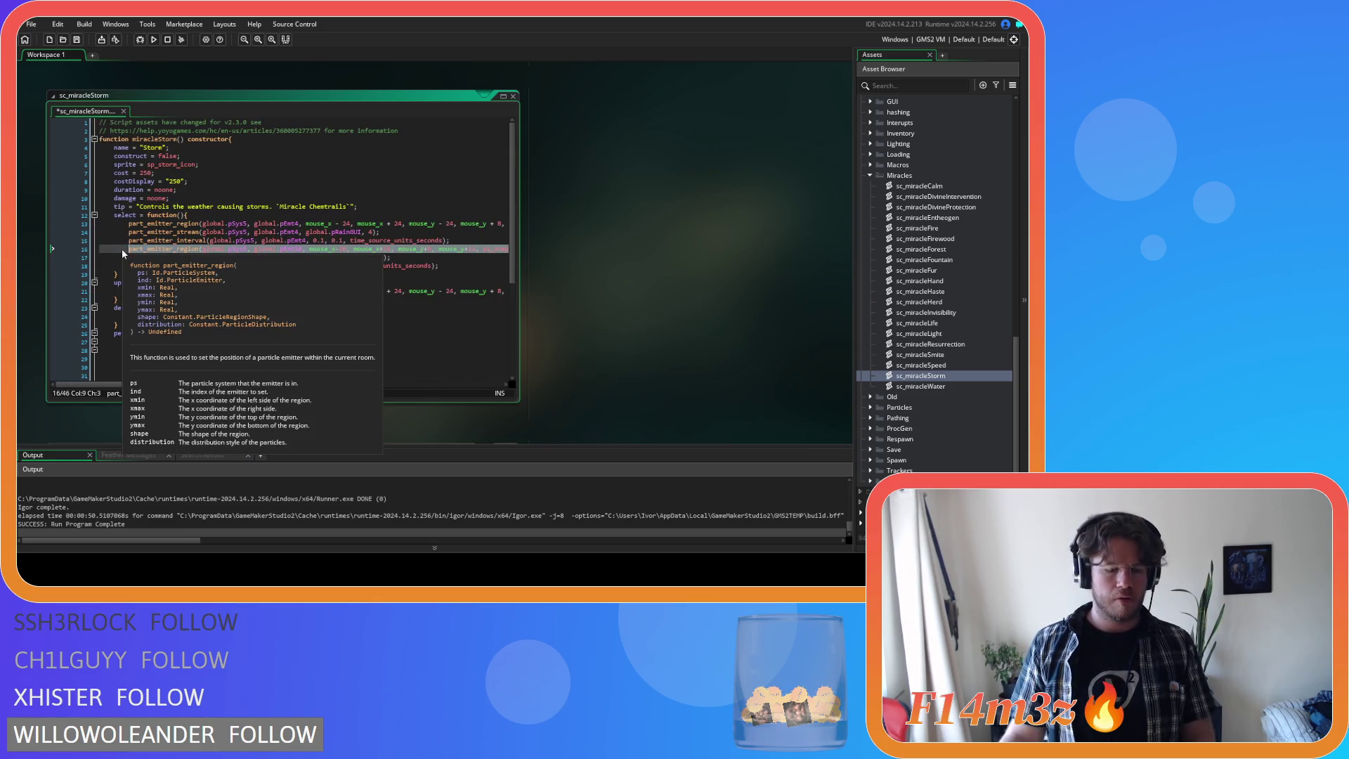
key(Delete)
key(BackSpace)
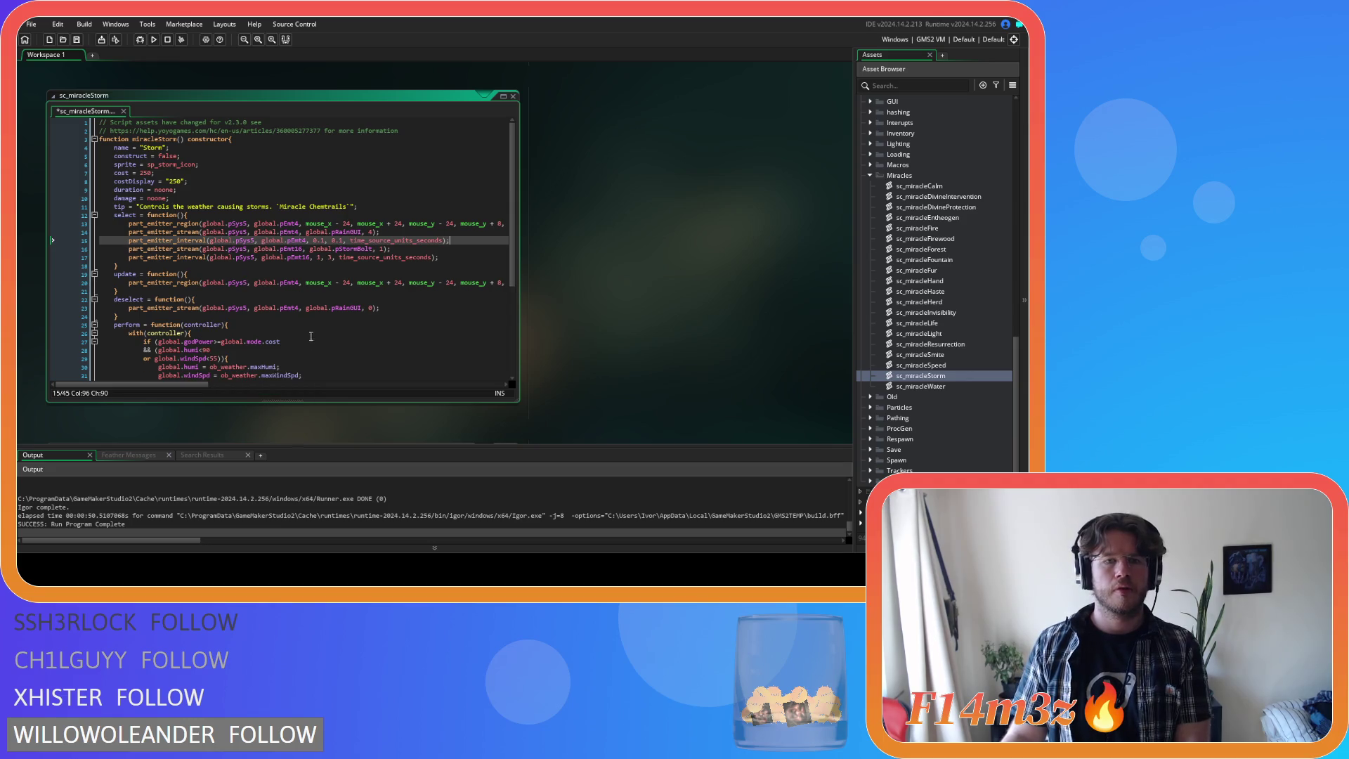
click(379, 224)
key(End)
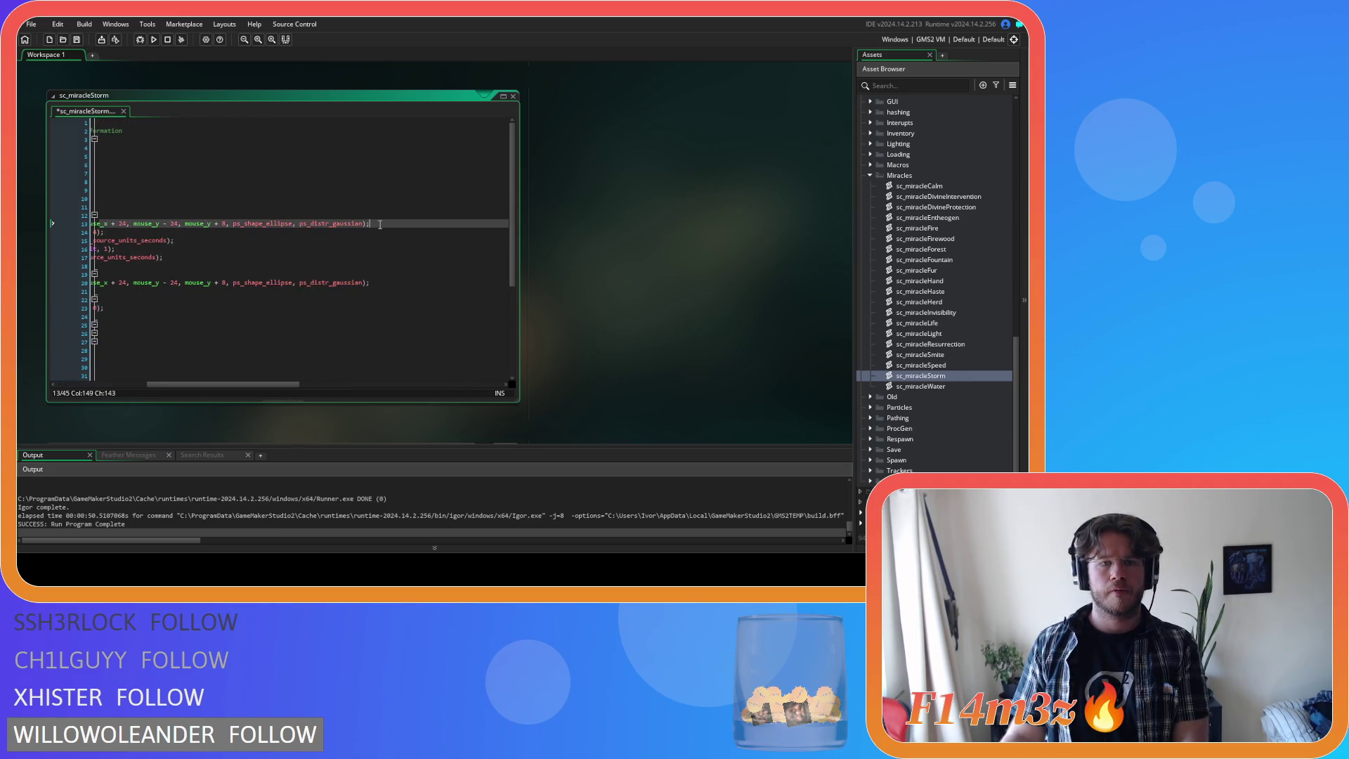
key(Return)
key(ctrl+v)
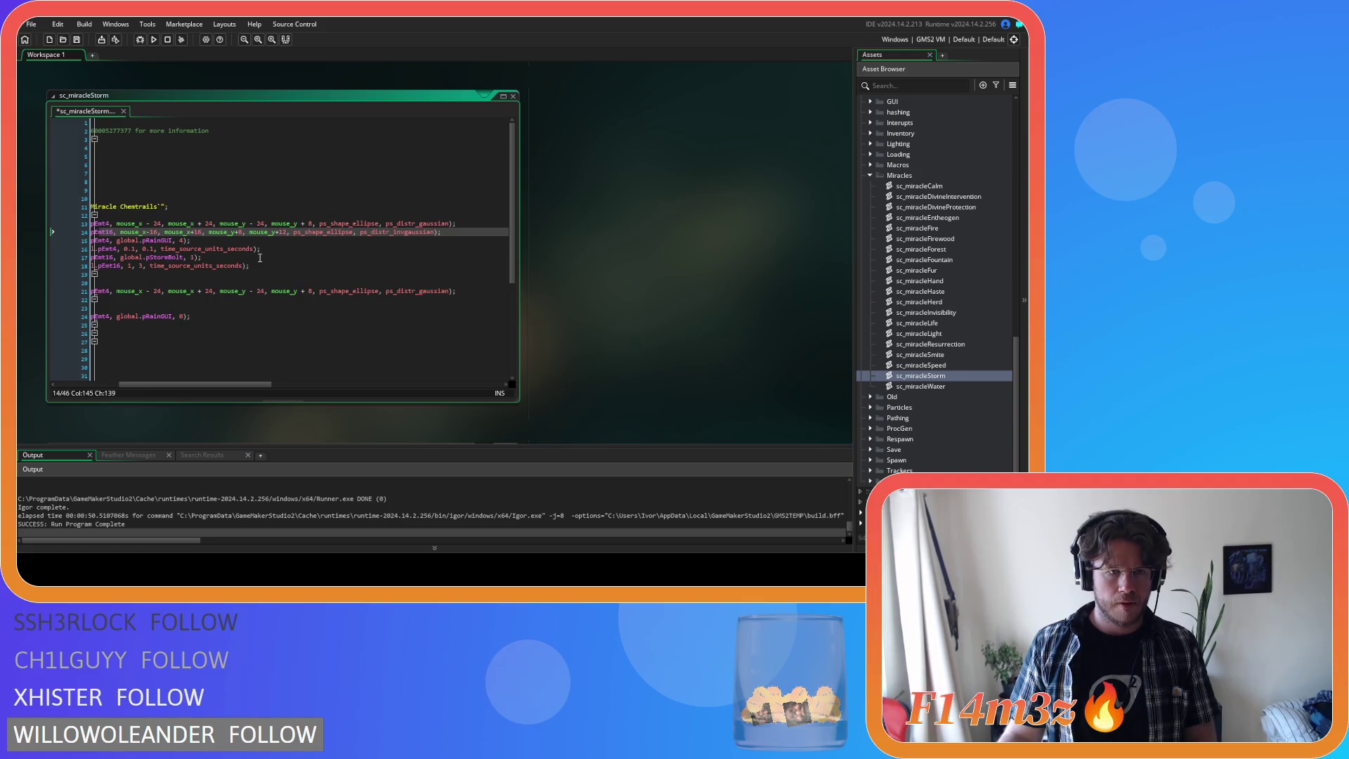
- Move the interval call below the stream calls, restore pEmt4 names, and save
click(266, 249)
key(Home)
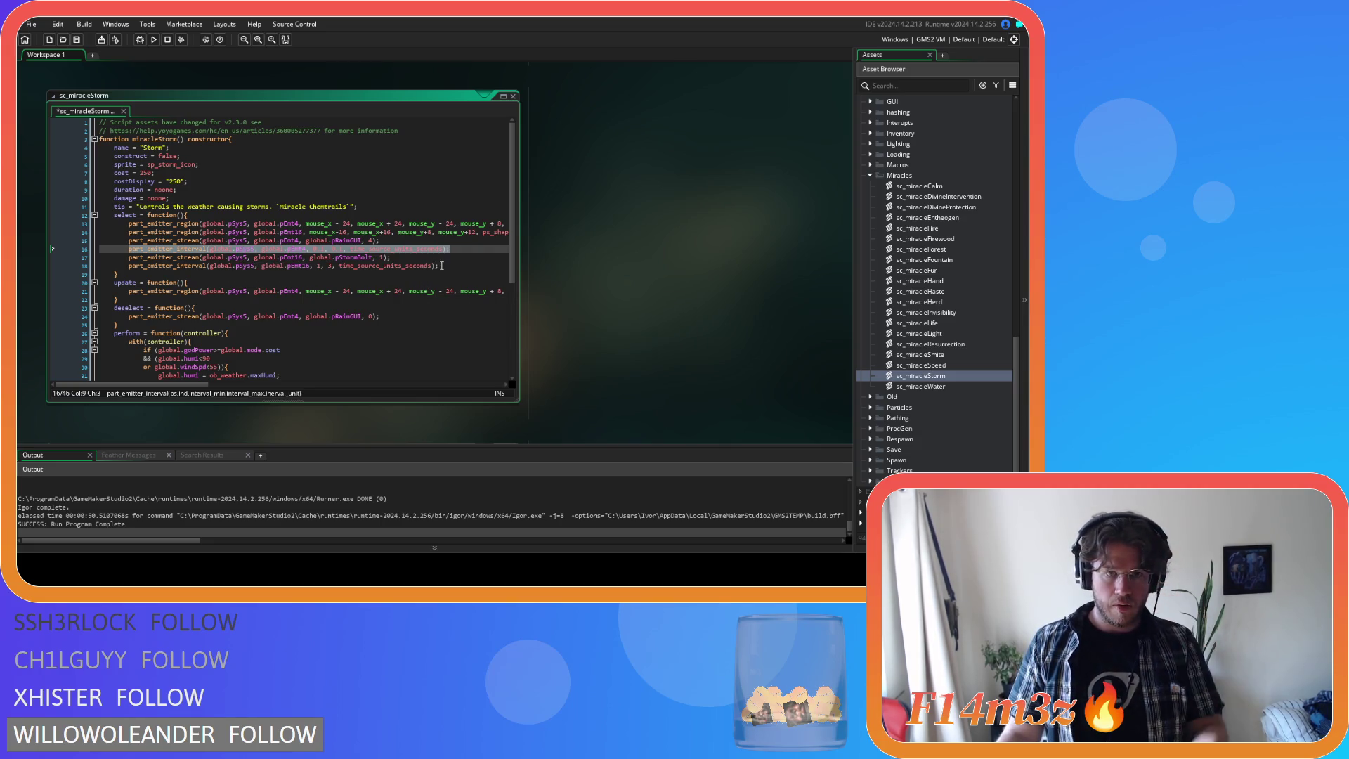
key(Delete)
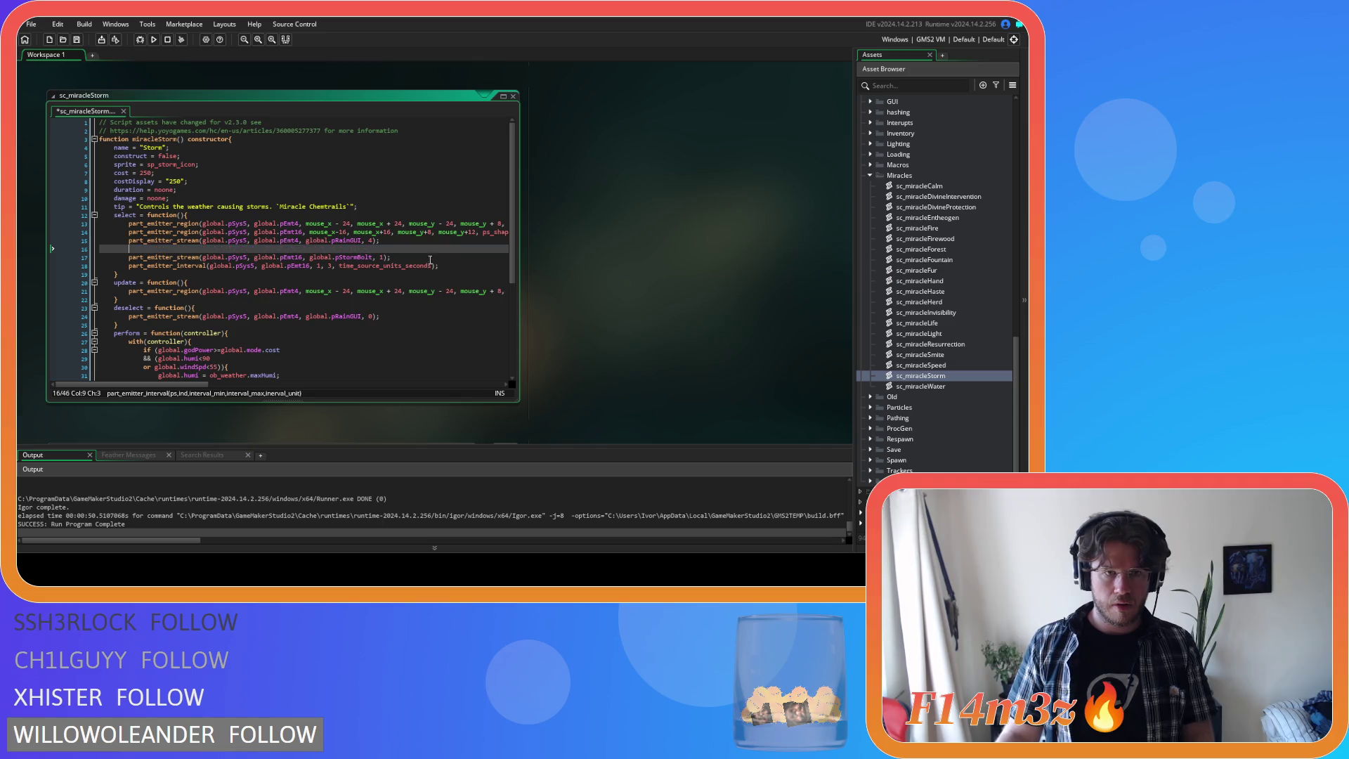
key(BackSpace)
key(BackSpace)
key(BackSpace)
click(406, 249)
key(Return)
text(part_emitter_interval(global.pSys5, global.pEmt4, 0.1, 0.1, time_source_units_seconds);)
double_click(288, 249)
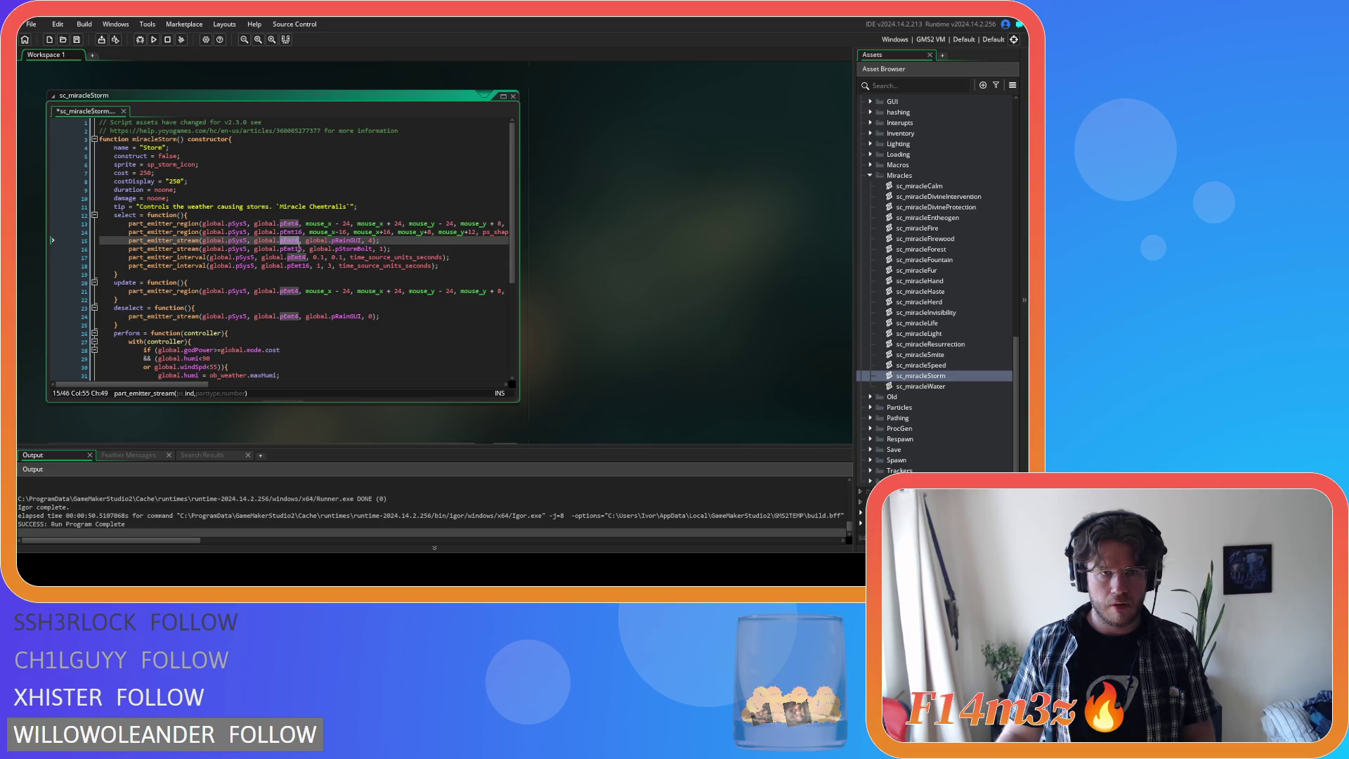
key(ctrl+z)
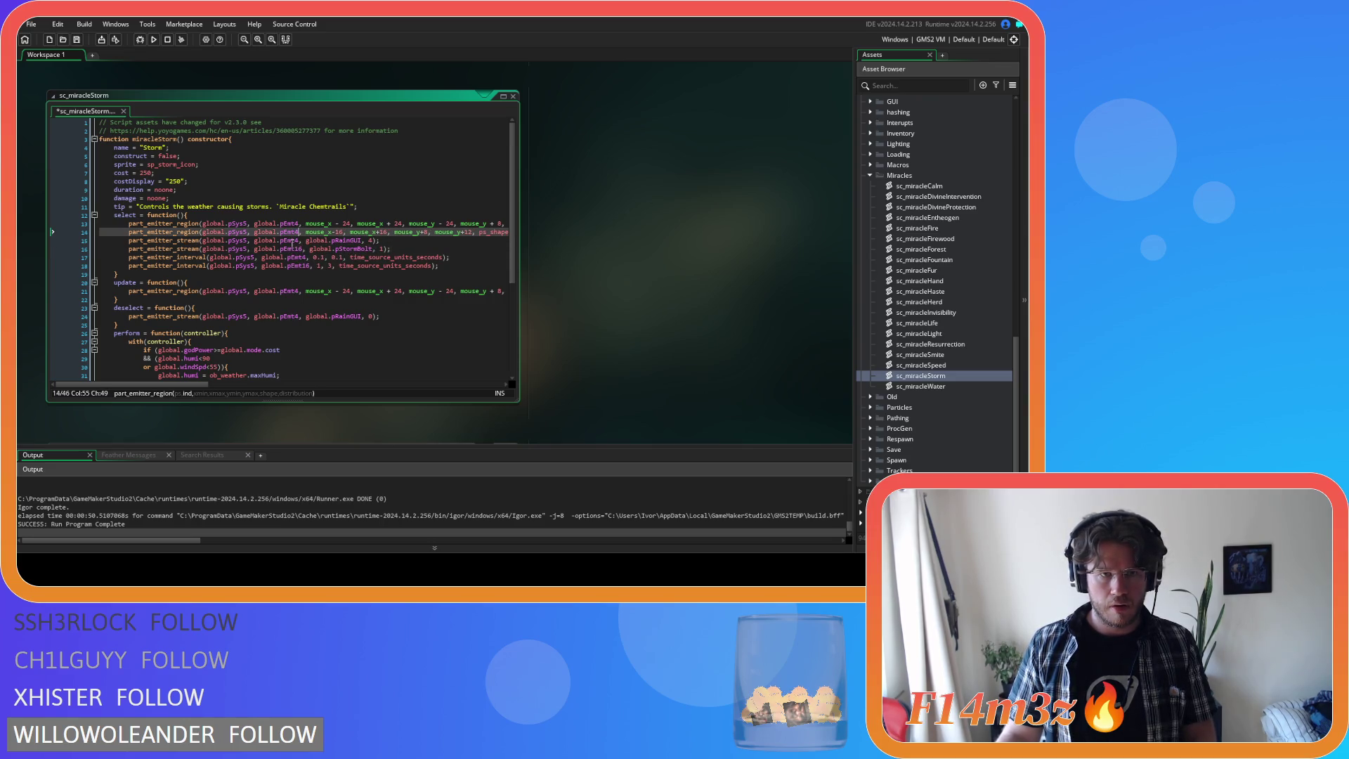
key(ctrl+z)
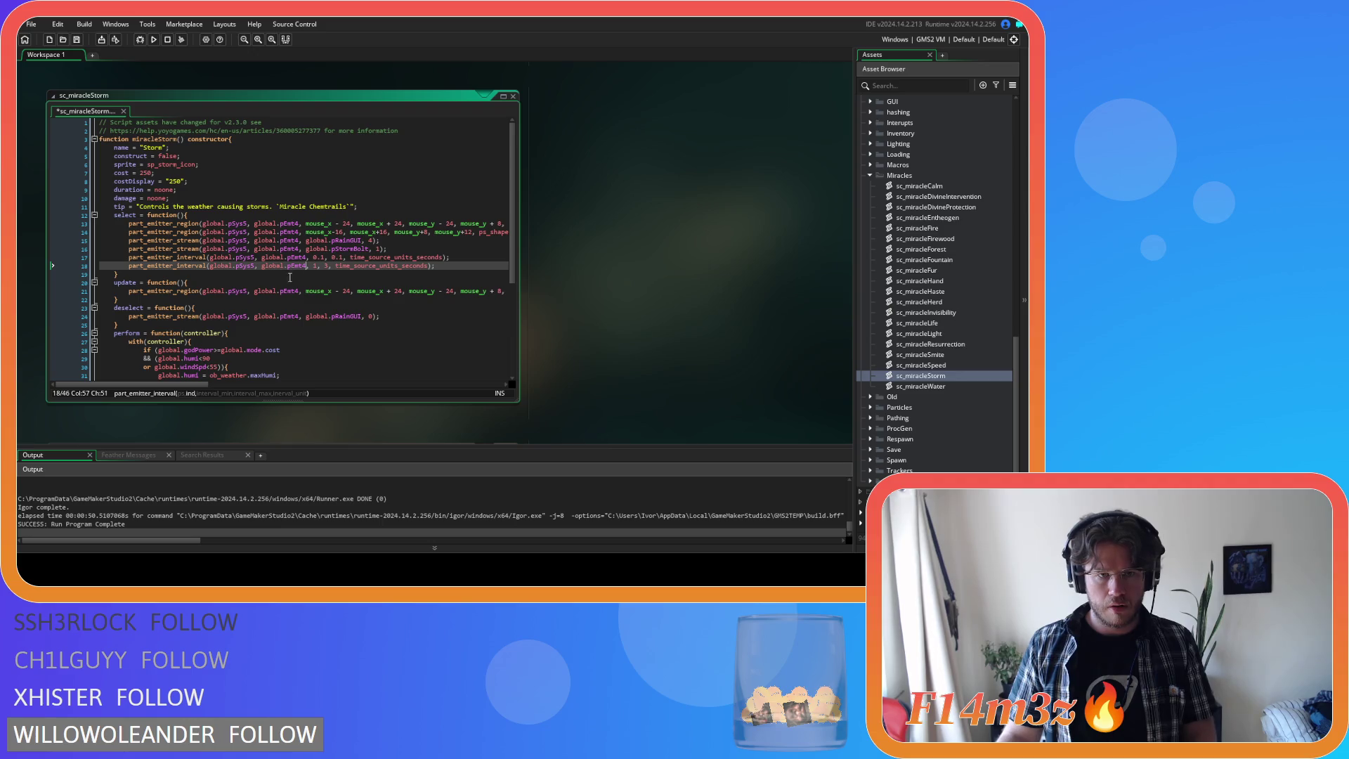
key(ctrl+s)
- Change pEmt4 to pEmt5 in the second region, stream and interval calls on lines 14, 16, 18
key(End)
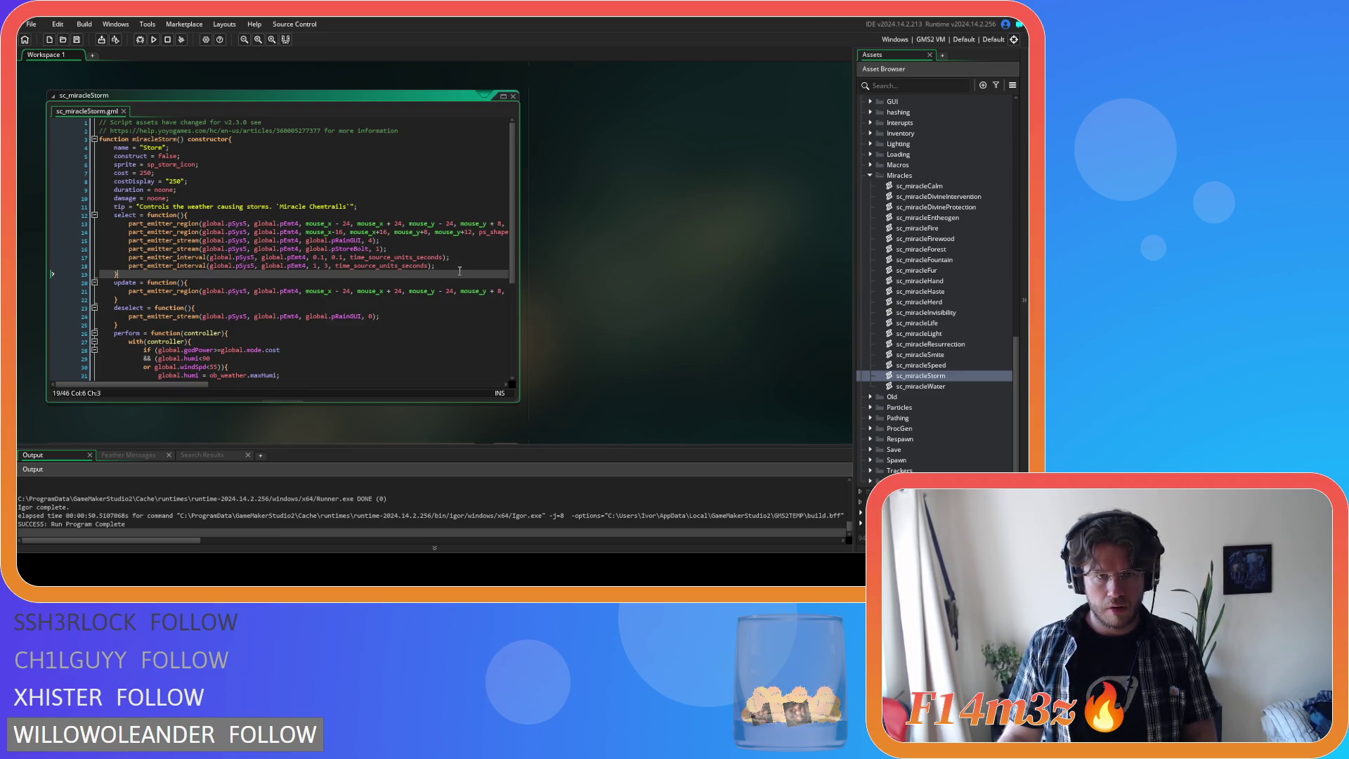
key(Up)
key(Up)
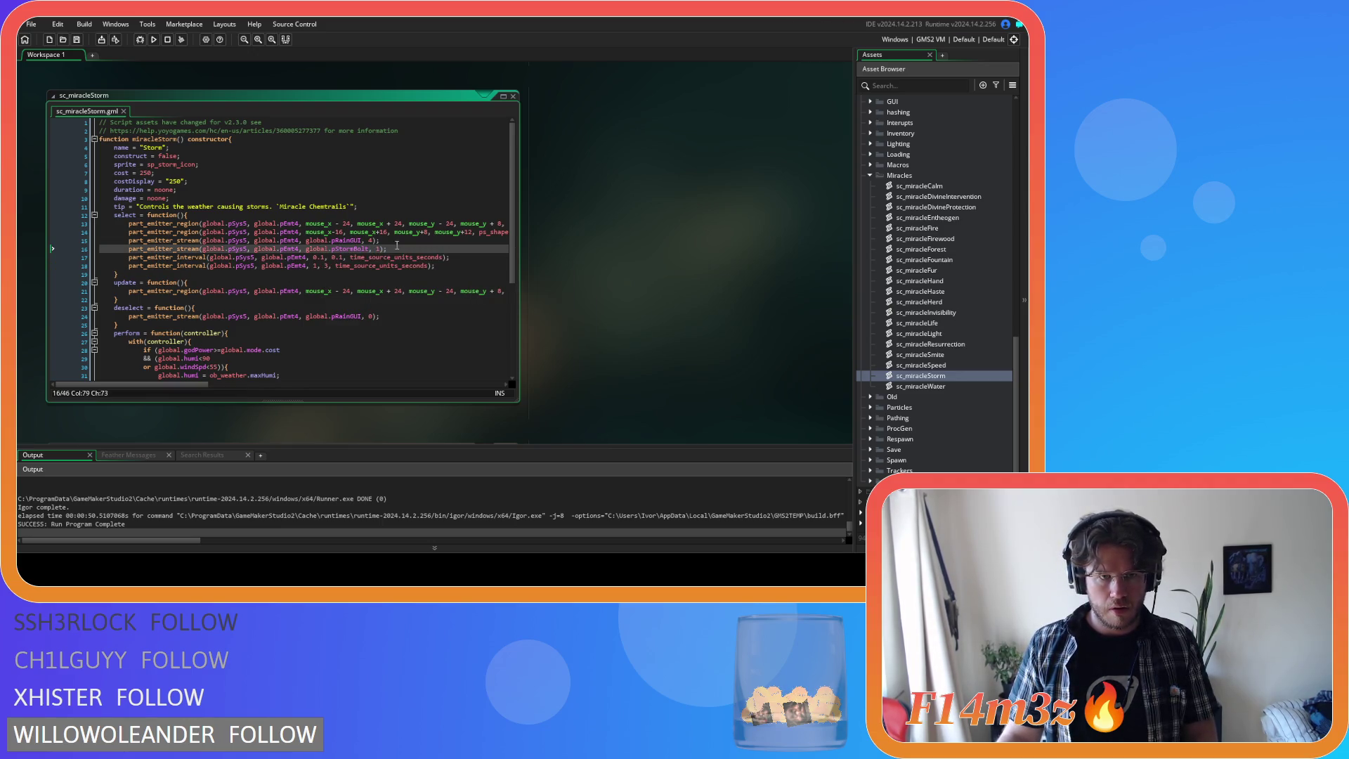
click(298, 249)
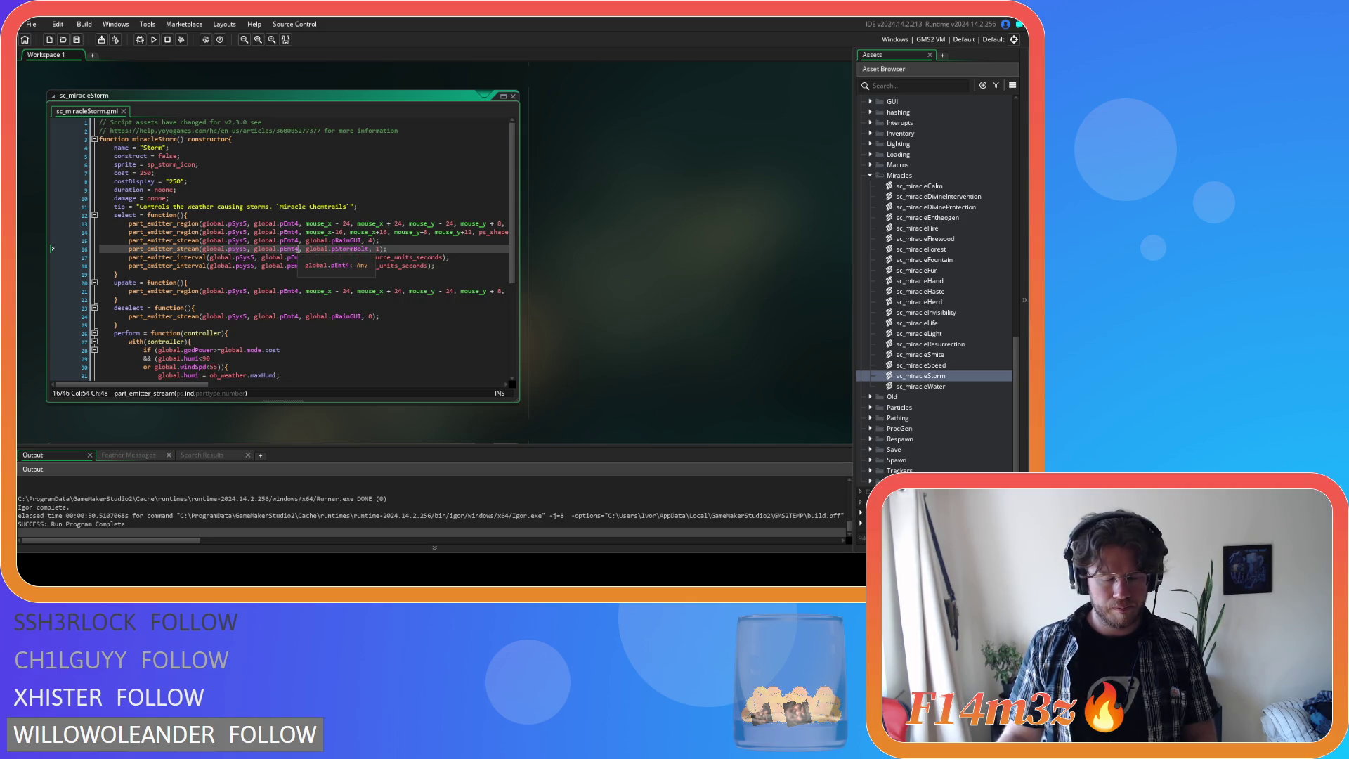
click(296, 233)
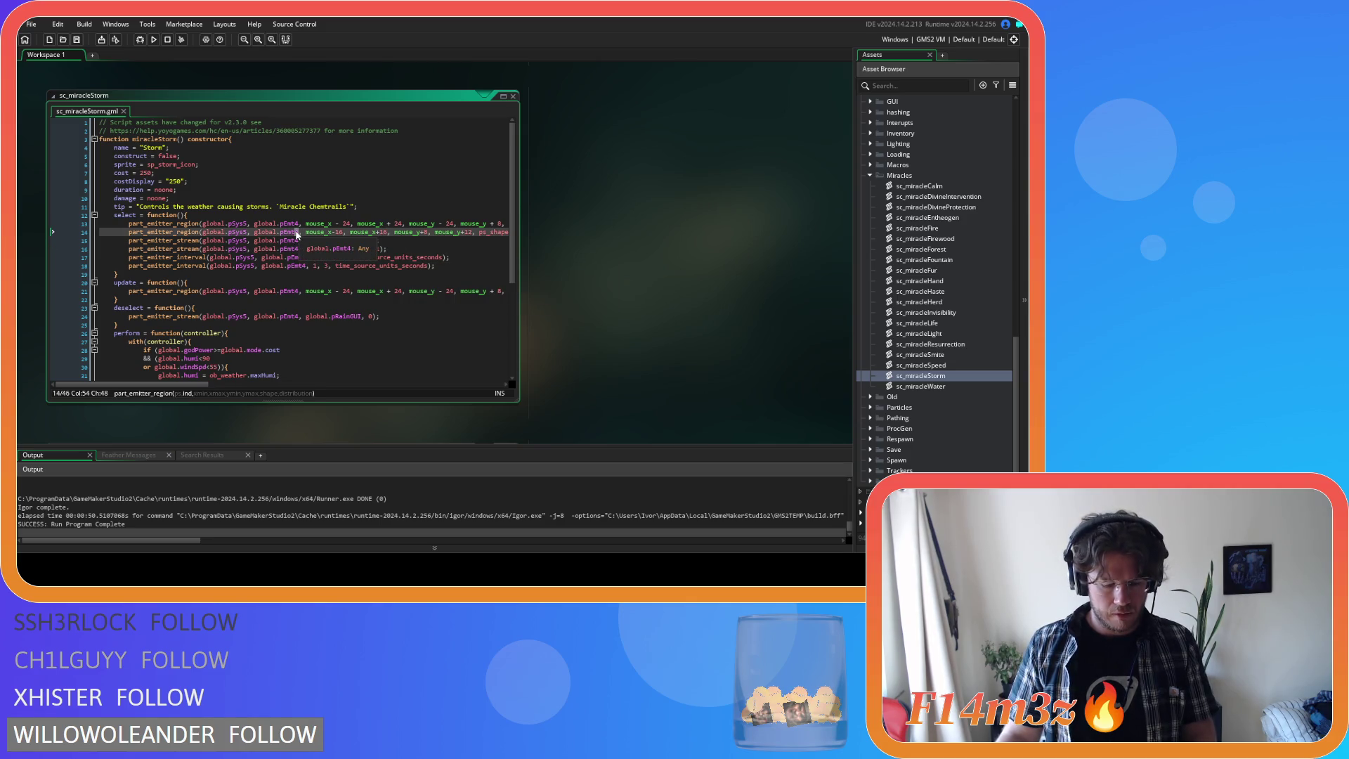
key(Delete)
text(5)
click(297, 250)
key(Delete)
text(5)
click(298, 267)
key(Delete)
text(5)
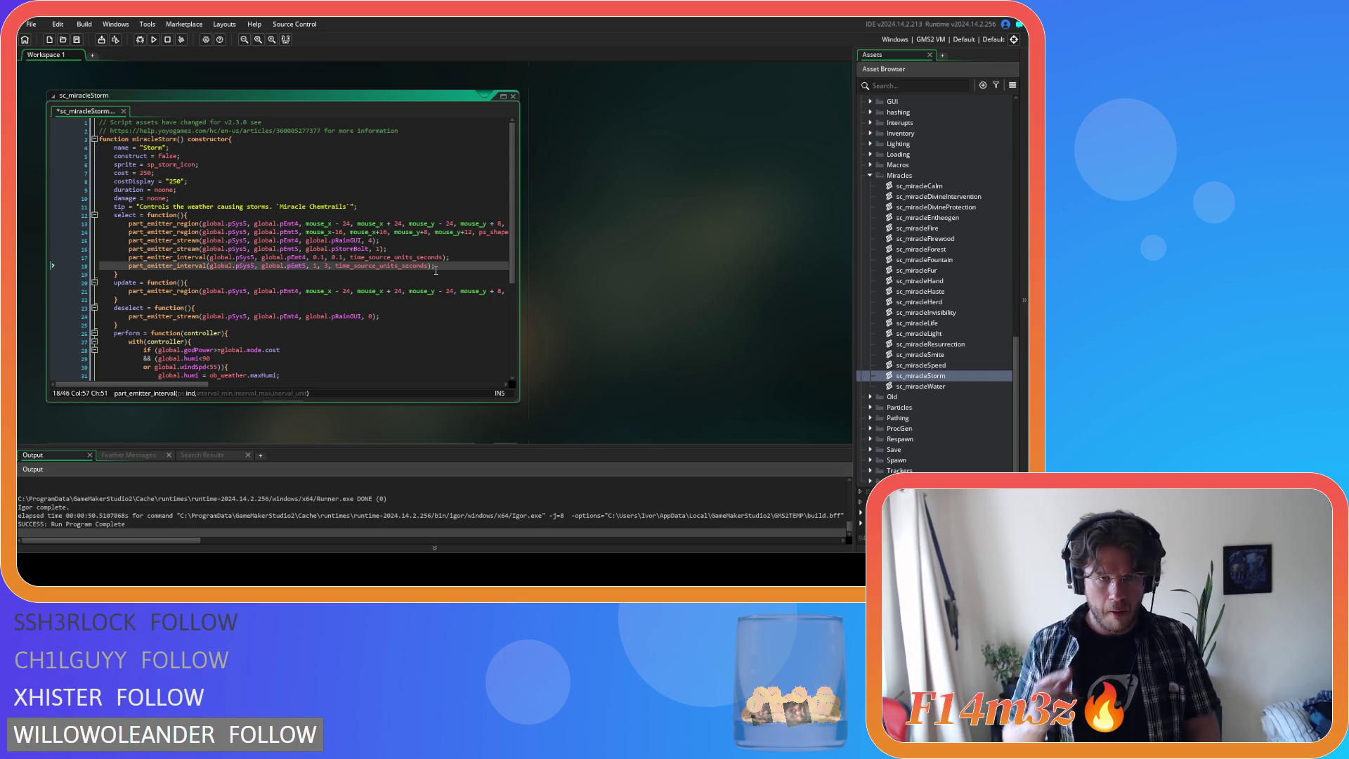
drag(436, 268, 128, 267)
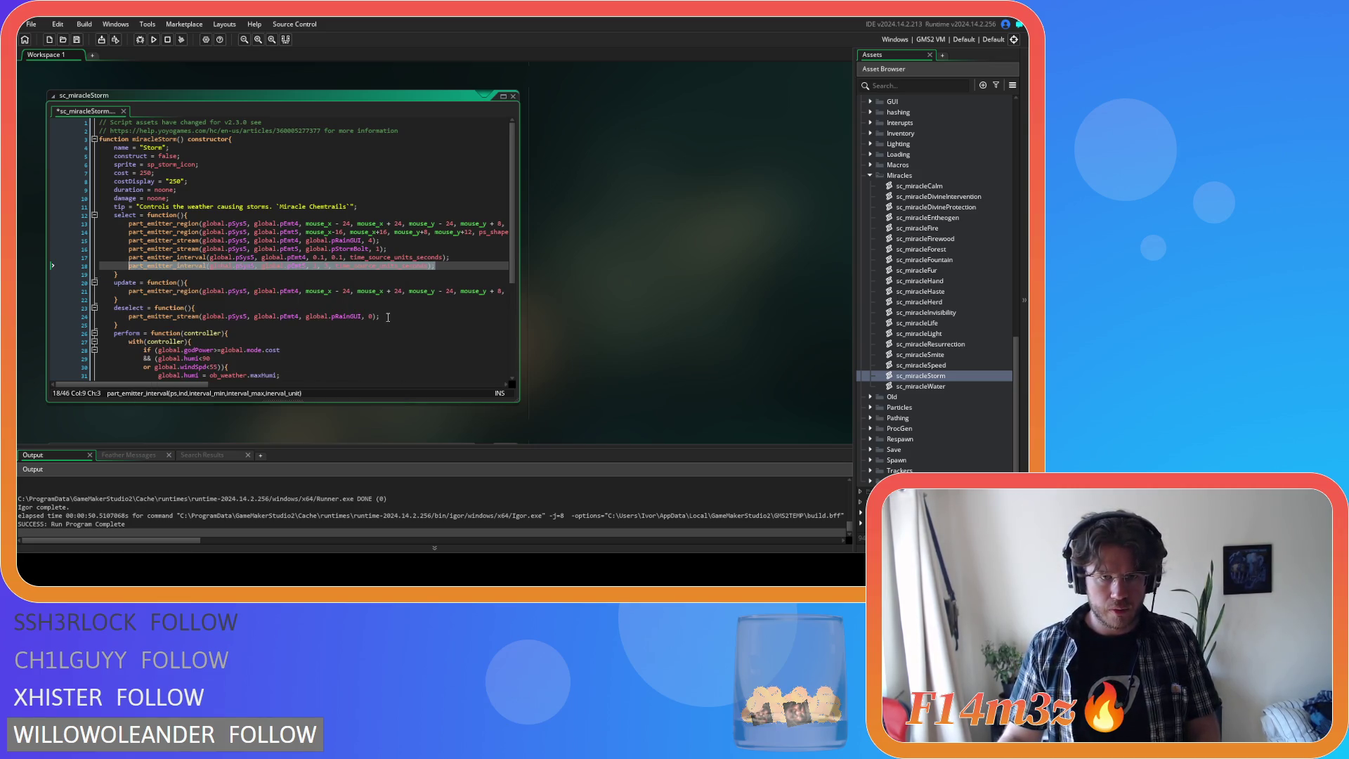
- Add line 16's storm-bolt stream call to deselect with a particle count of 0
click(409, 317)
key(Return)
text(part_emitter_interval(global.pSys5, global.pEmt5, 1, 3, time_source_units_seconds);)
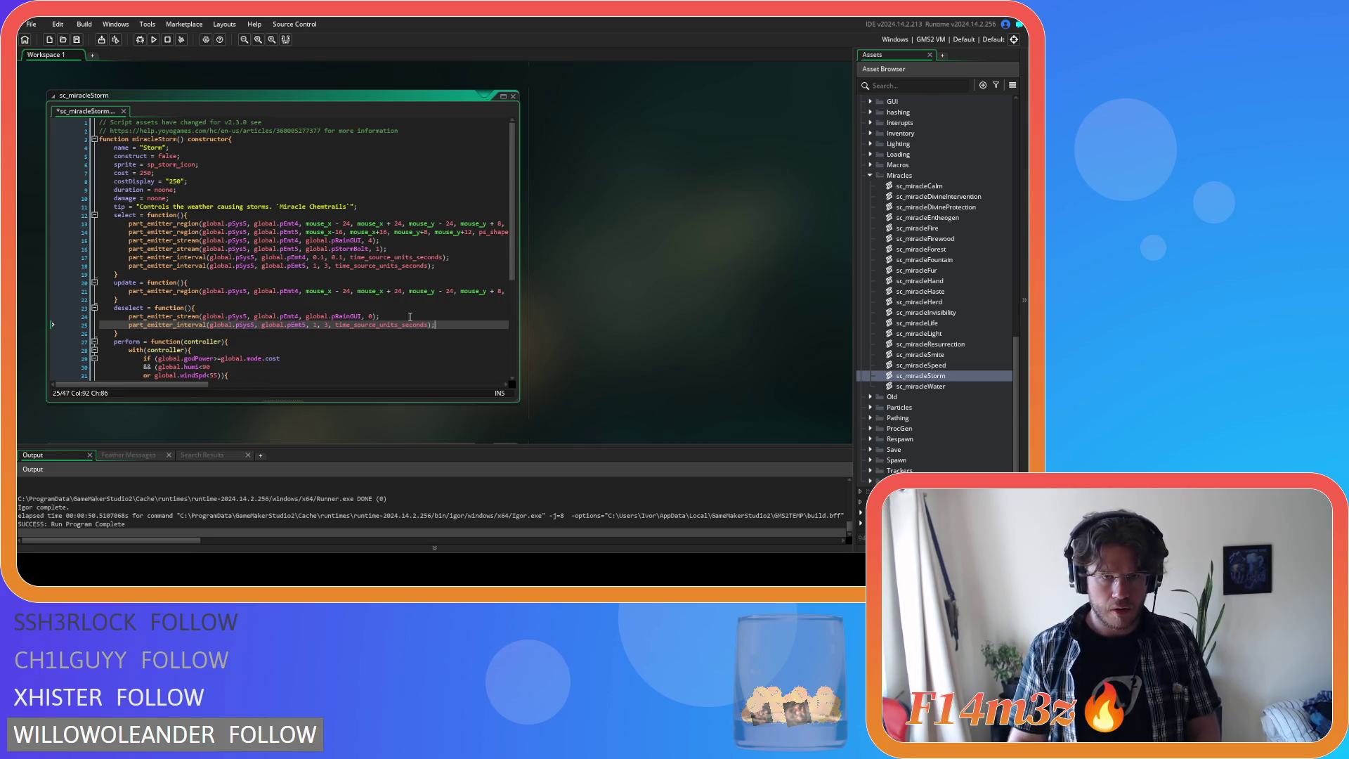
key(ctrl+z)
key(ctrl+z)
drag(387, 249, 128, 249)
key(ctrl+c)
click(401, 317)
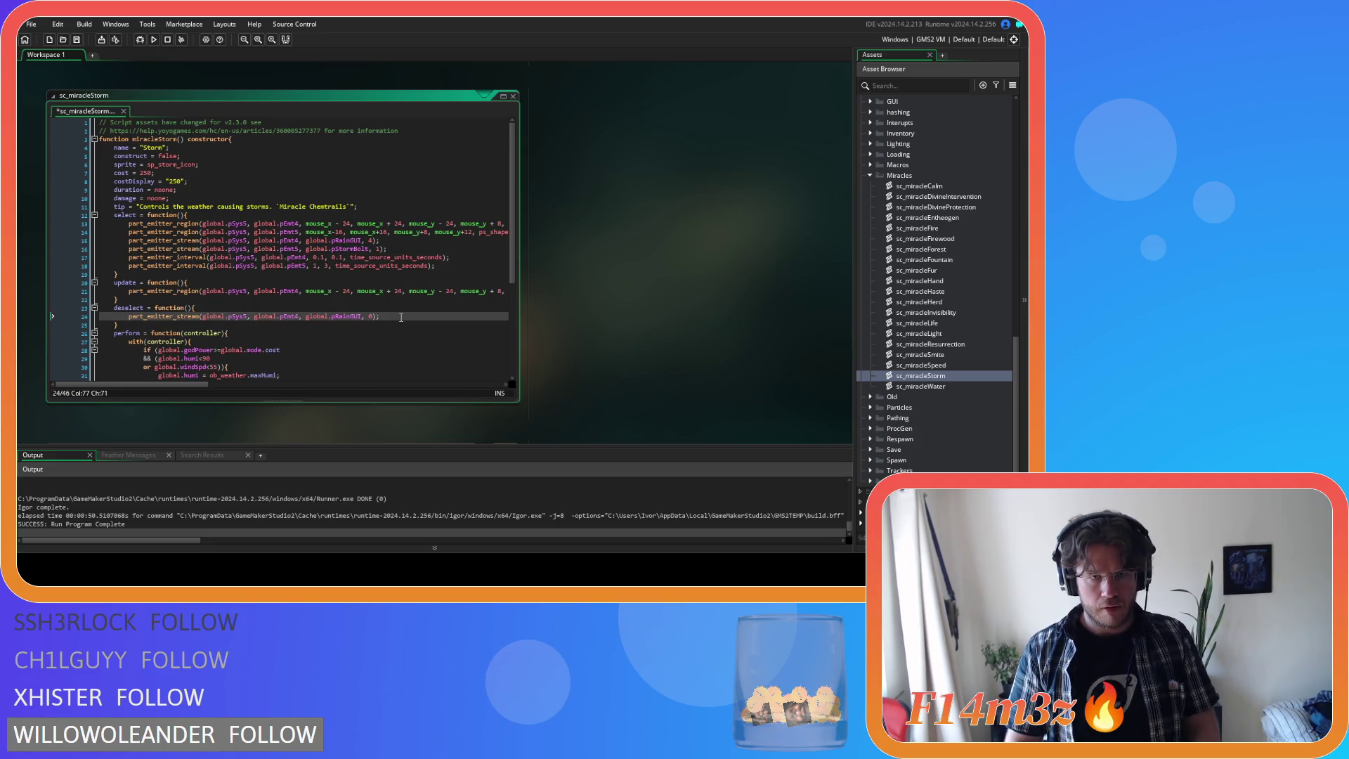
key(Return)
key(ctrl+v)
click(377, 325)
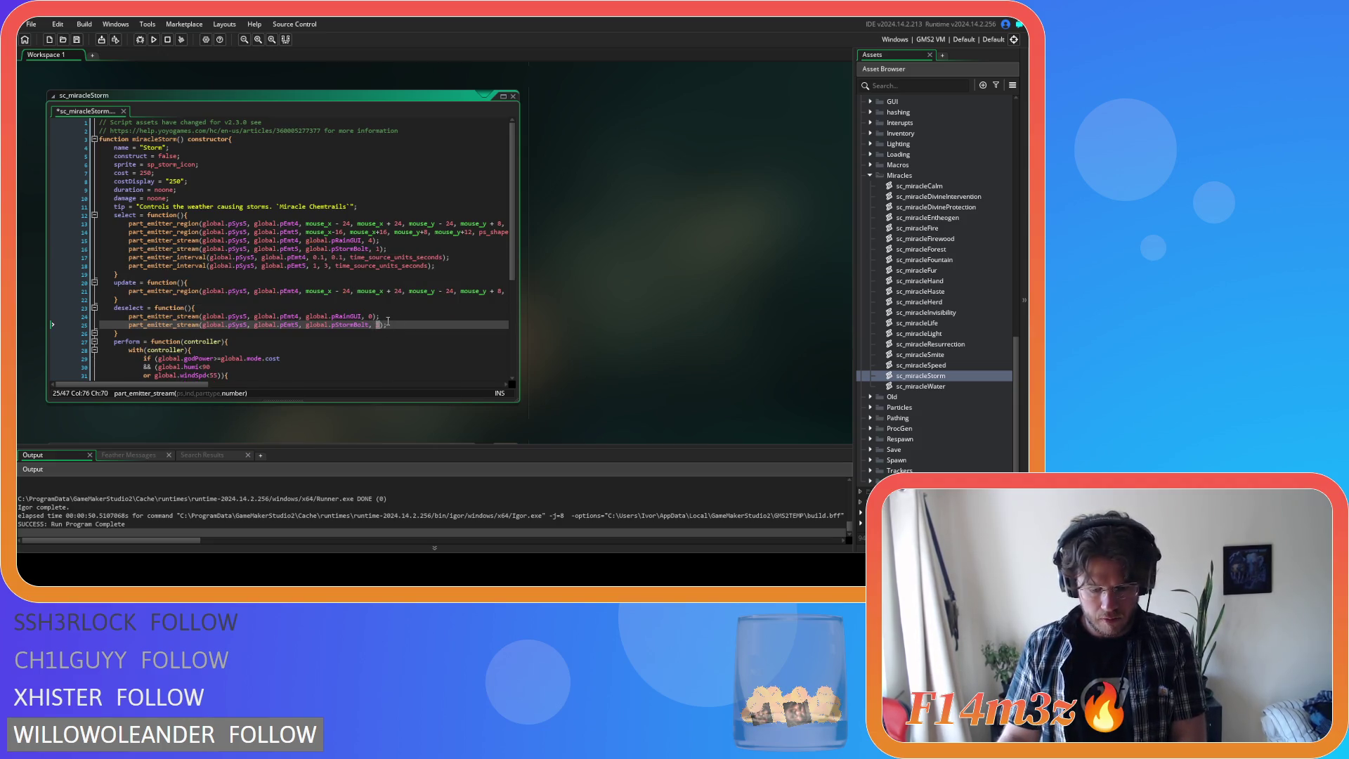
- Copy the pEmt5 region call into update and save the storm script
drag(130, 233, 503, 232)
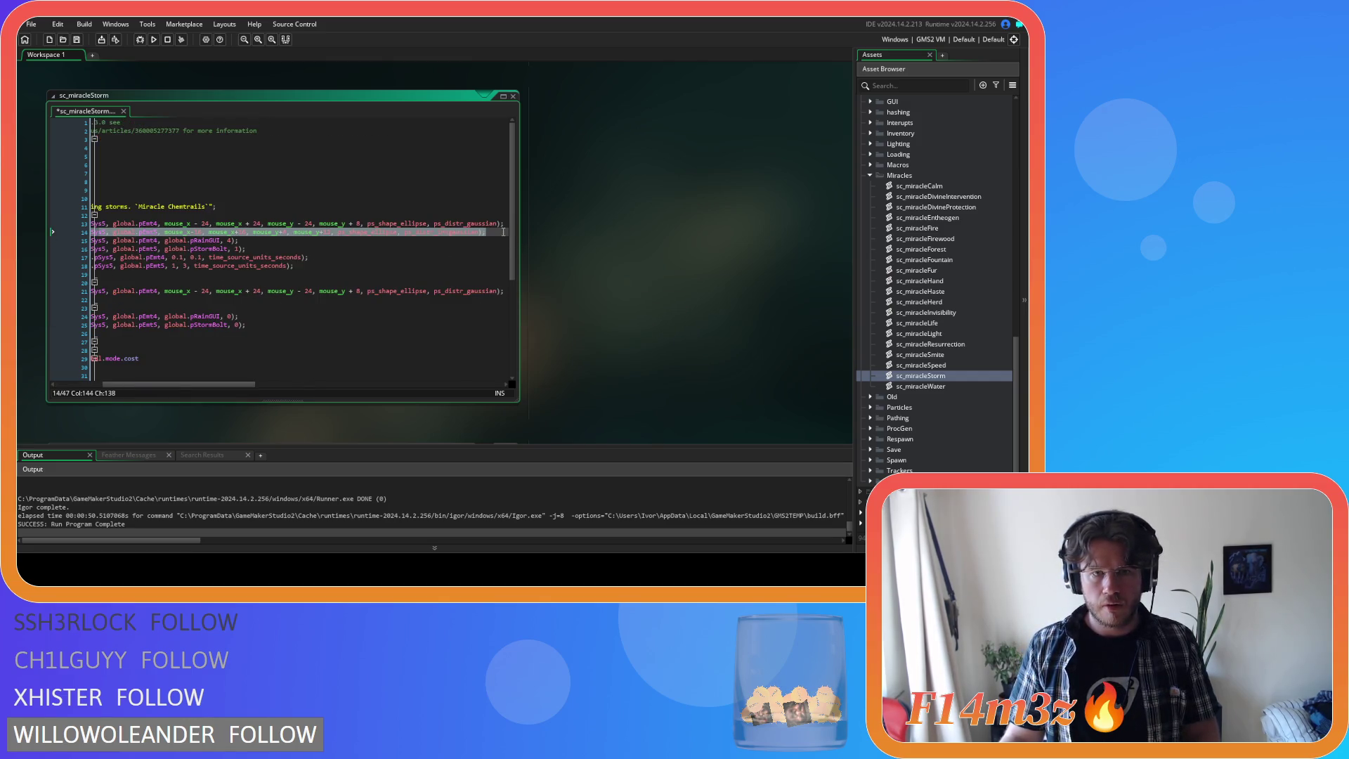
key(ctrl+c)
click(506, 292)
key(Return)
key(ctrl+v)
key(ctrl+s)
drag(220, 384, 106, 373)
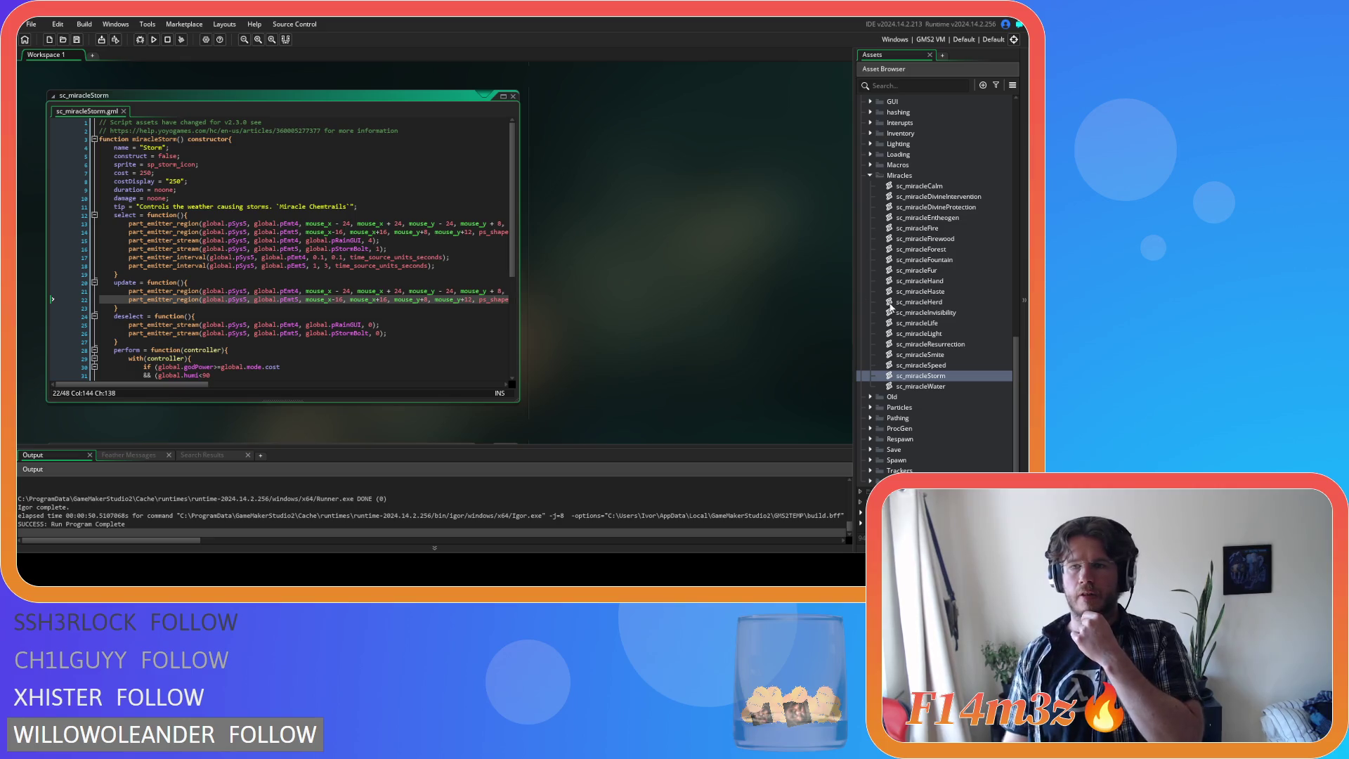
- Delete the pEmt17 enable, region, stream and interval lines and comment from ob_particles' Create event, then save
scroll(891, 307, up, 10)
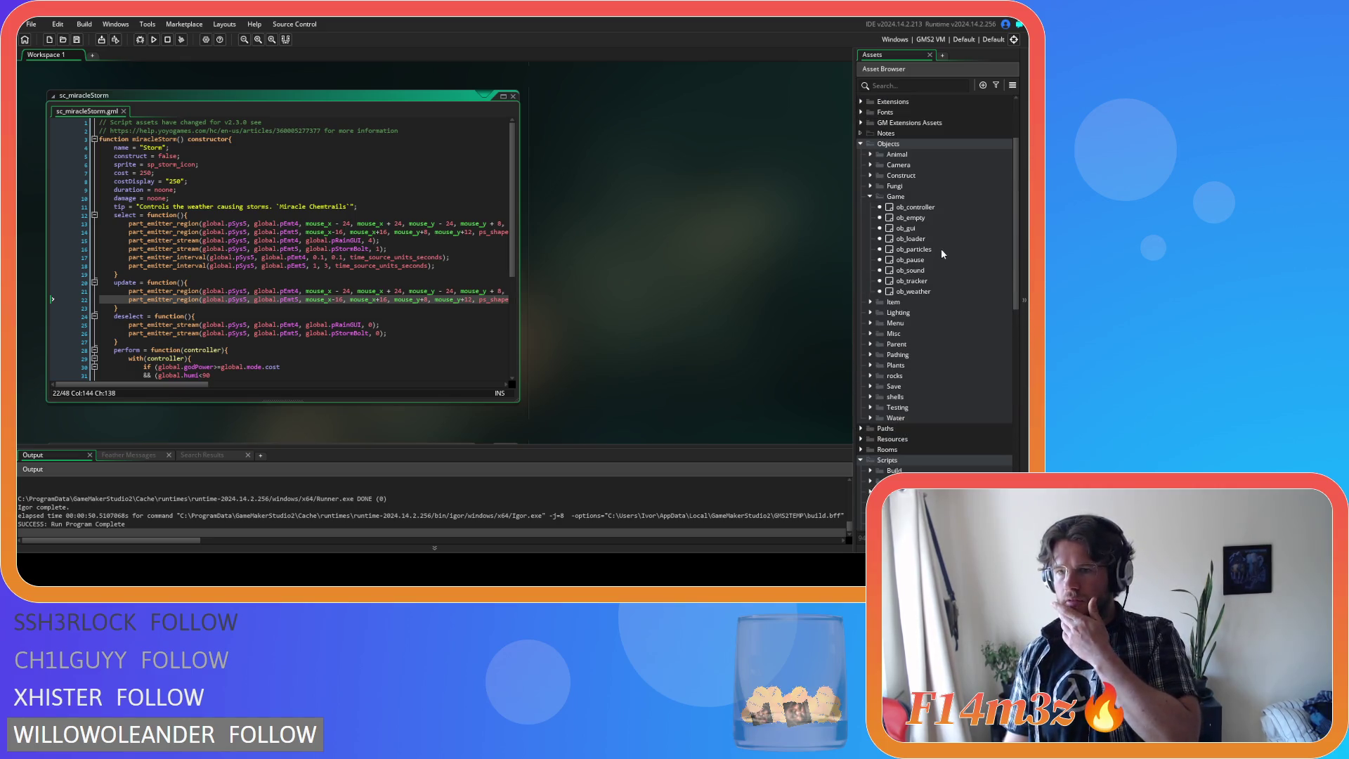
double_click(942, 250)
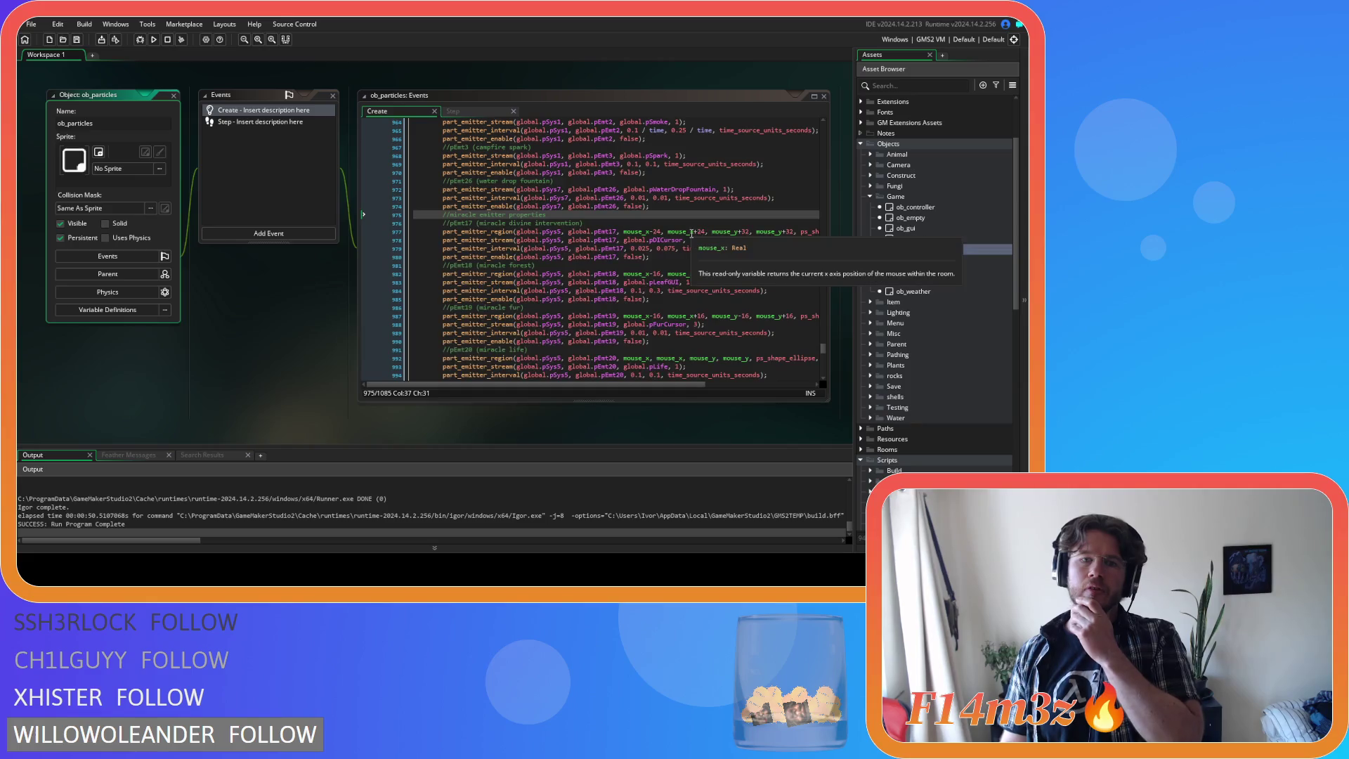
click(598, 225)
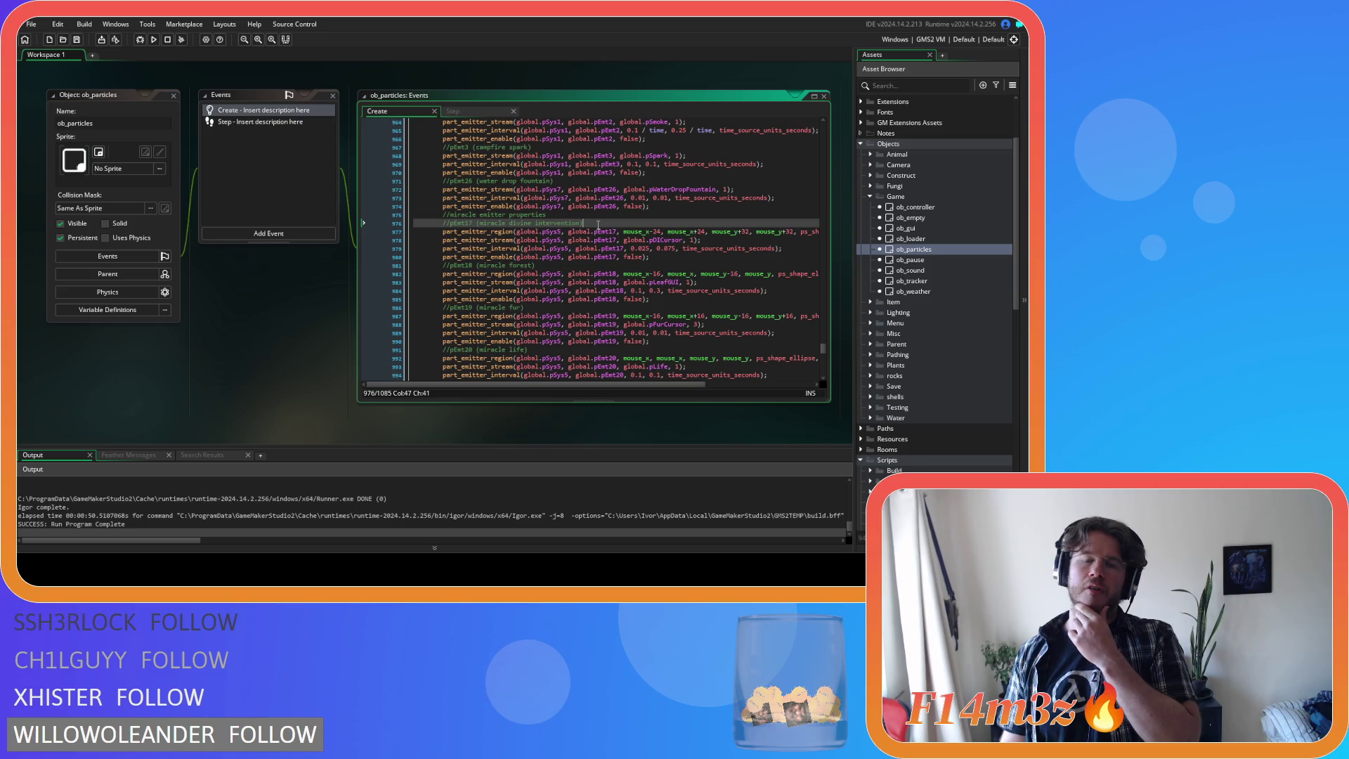
drag(674, 259, 415, 258)
key(BackSpace)
key(BackSpace)
drag(788, 247, 356, 232)
key(BackSpace)
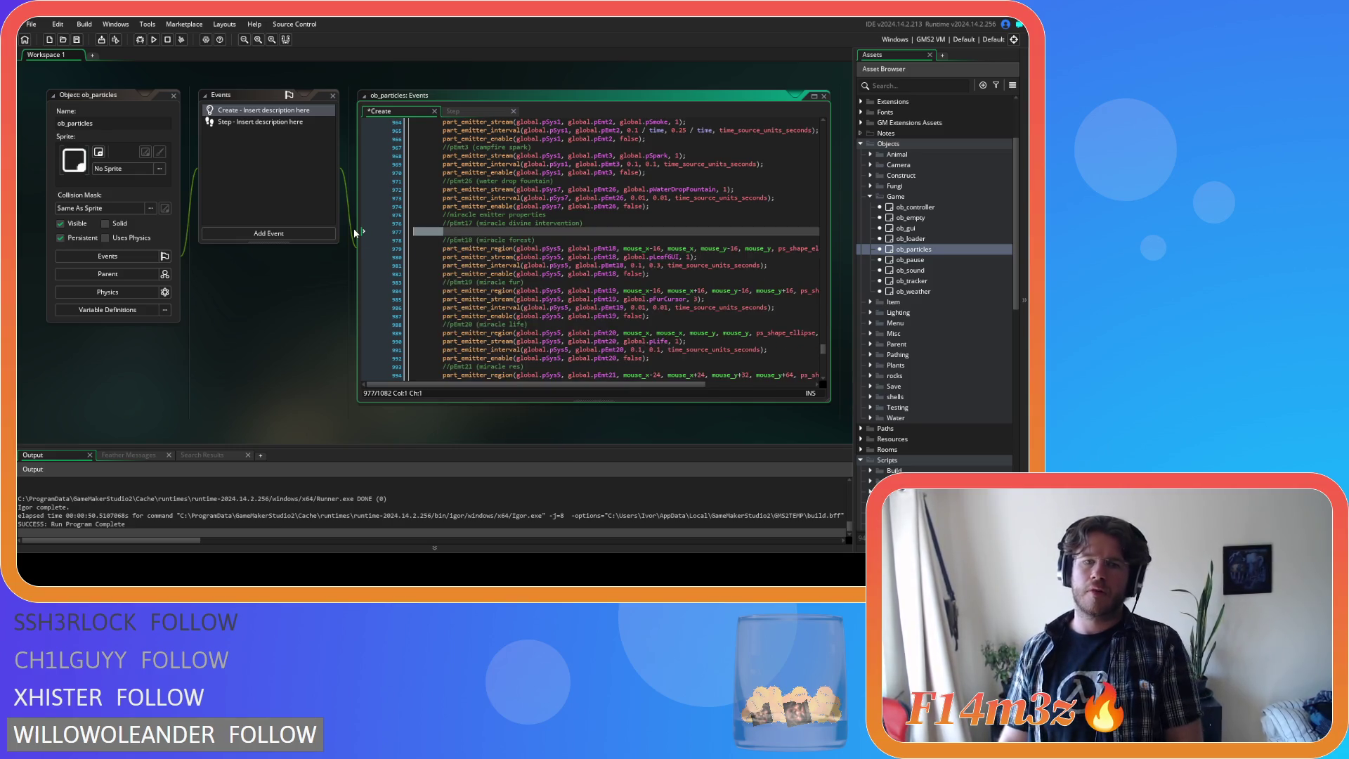
key(shift+Up)
key(shift+Up)
key(shift+End)
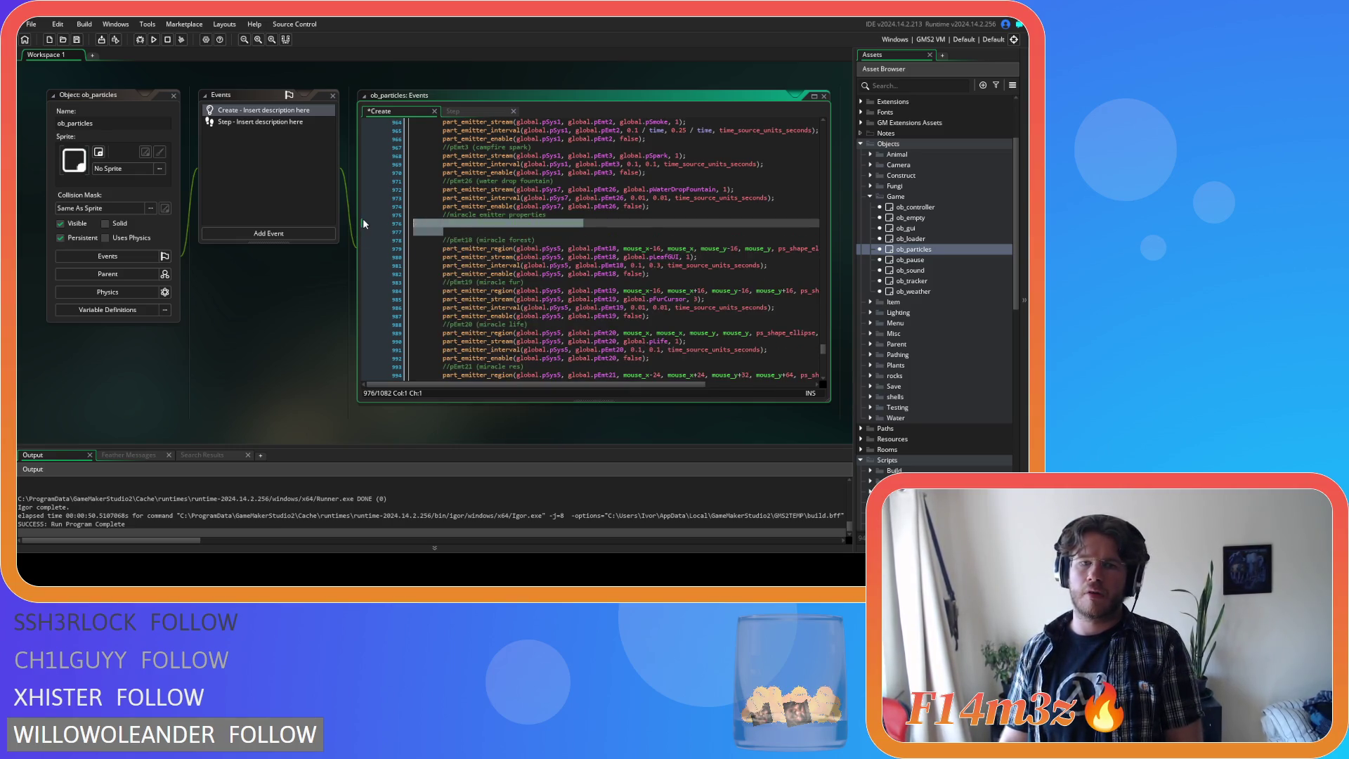
key(BackSpace)
key(ctrl+s)
scroll(934, 309, down, 10)
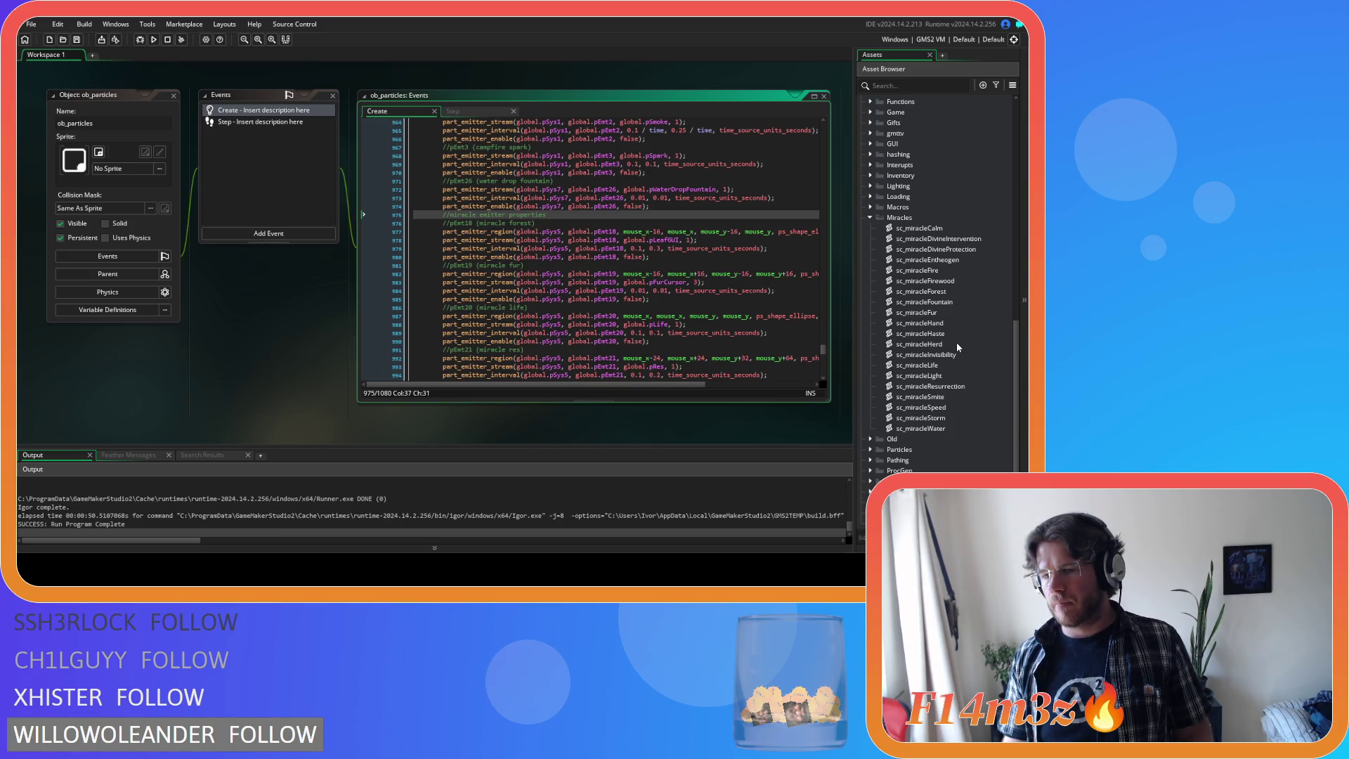
- Paste the three particle lines into sc_miracleDivineIntervention's select and rename pEmt17 to pEmt4
double_click(952, 239)
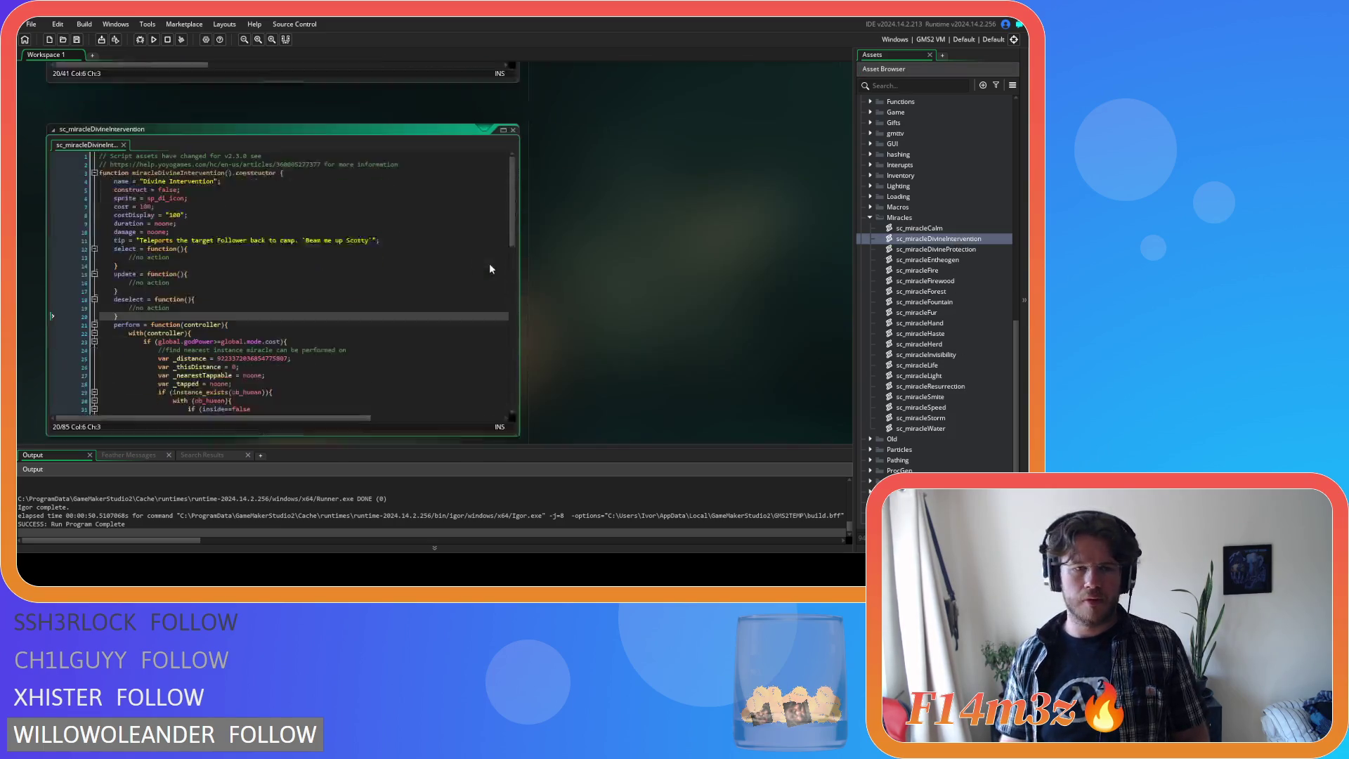
drag(169, 223, 130, 225)
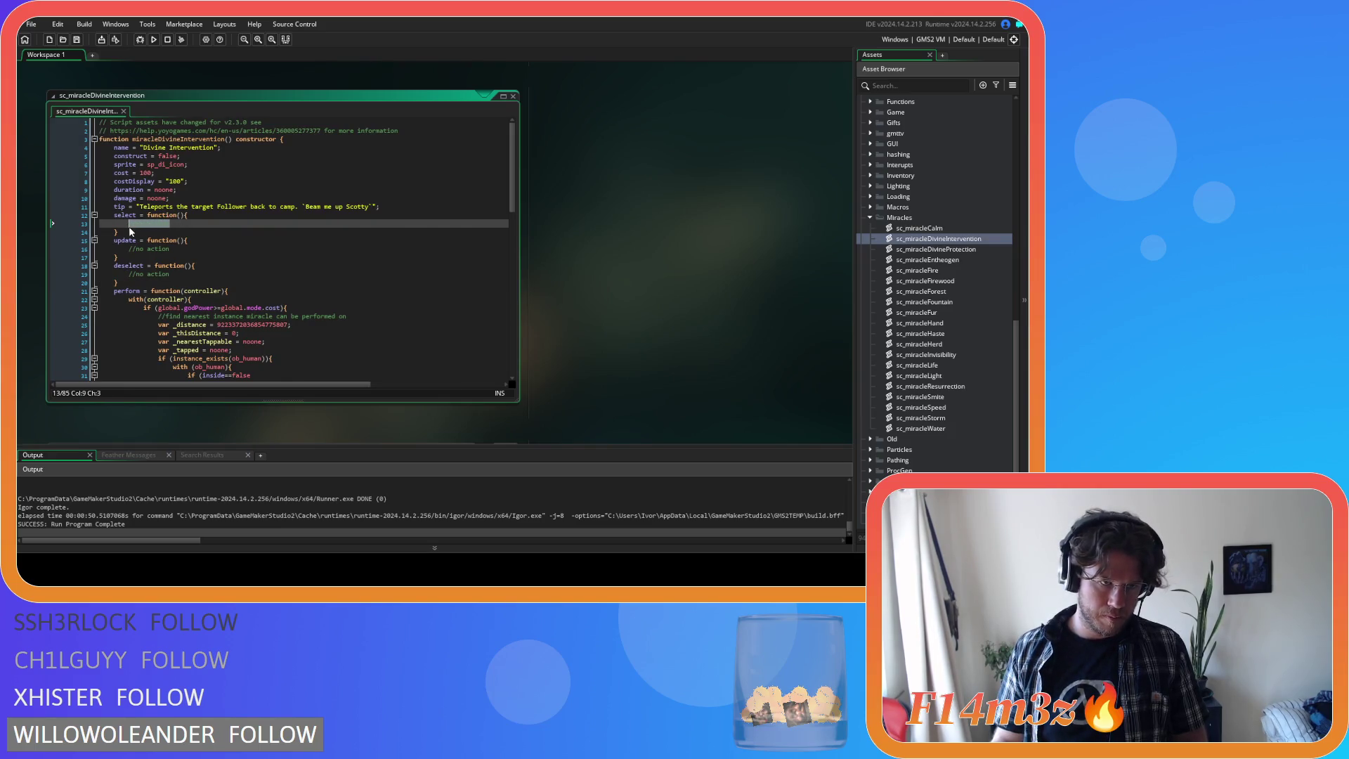
key(ctrl+v)
click(242, 224)
click(301, 225)
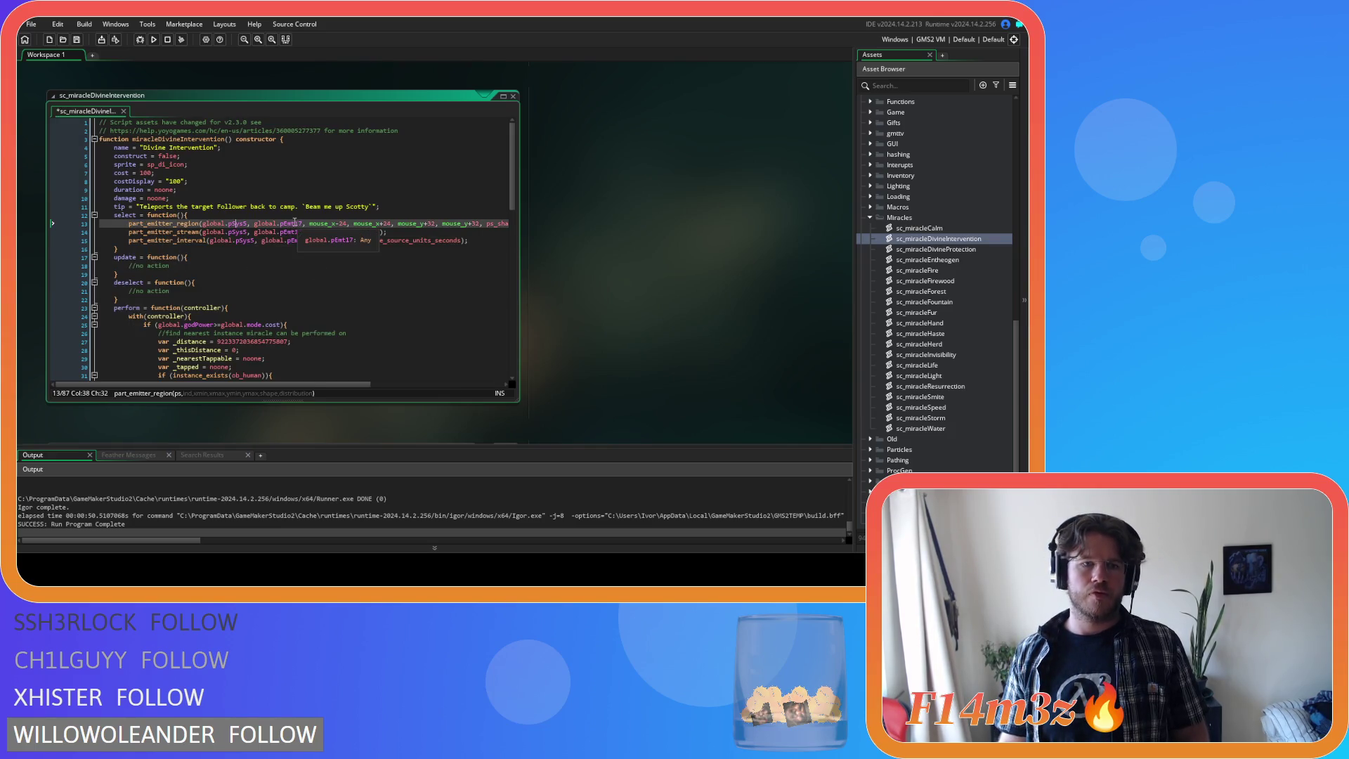
text(4)
click(288, 222)
double_click(288, 231)
text(pEmt4)
double_click(296, 240)
text(pEmt4)
- Replace deselect's placeholder comment with the pDICursor stream call and save the script
mouse_move(337, 240)
mouse_down()
mouse_move(370, 240)
mouse_move(129, 233)
mouse_up()
key(ctrl+c)
drag(188, 291, 123, 288)
key(ctrl+v)
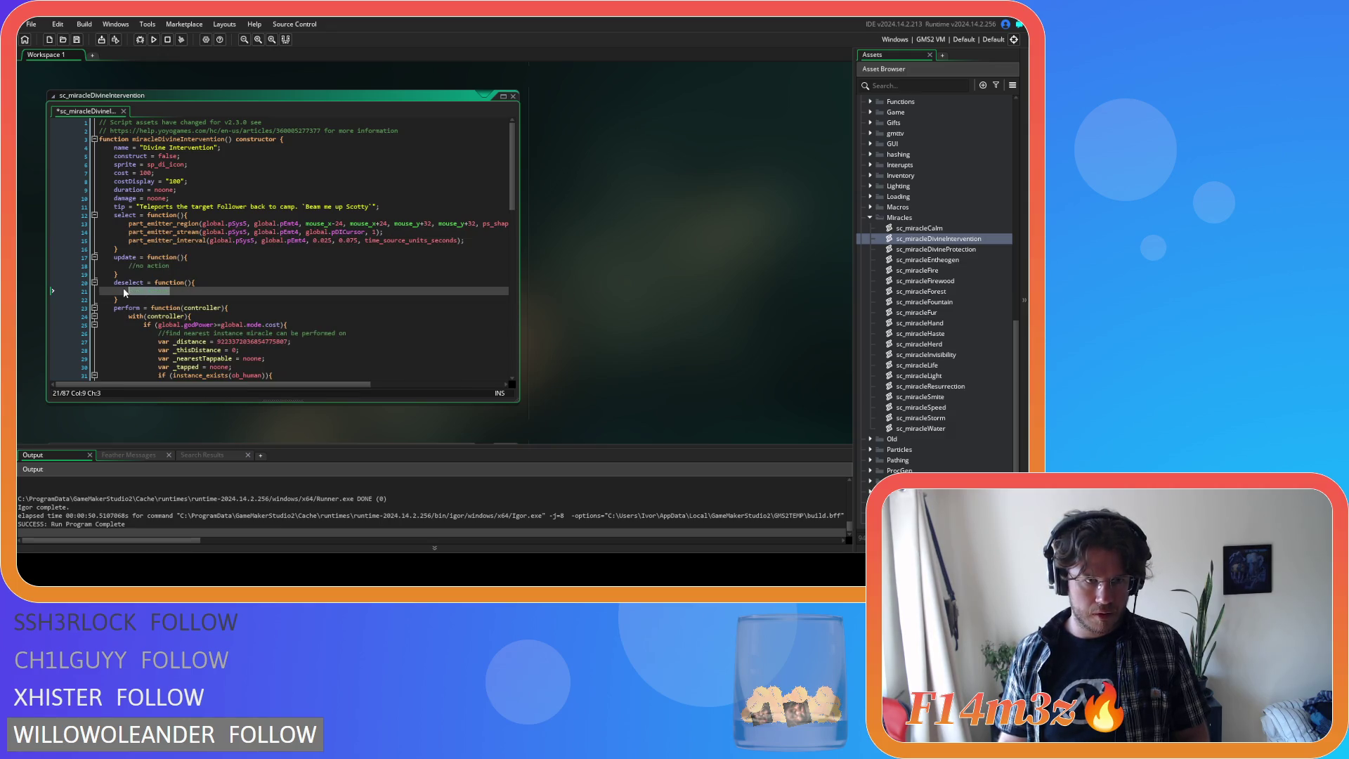
double_click(373, 291)
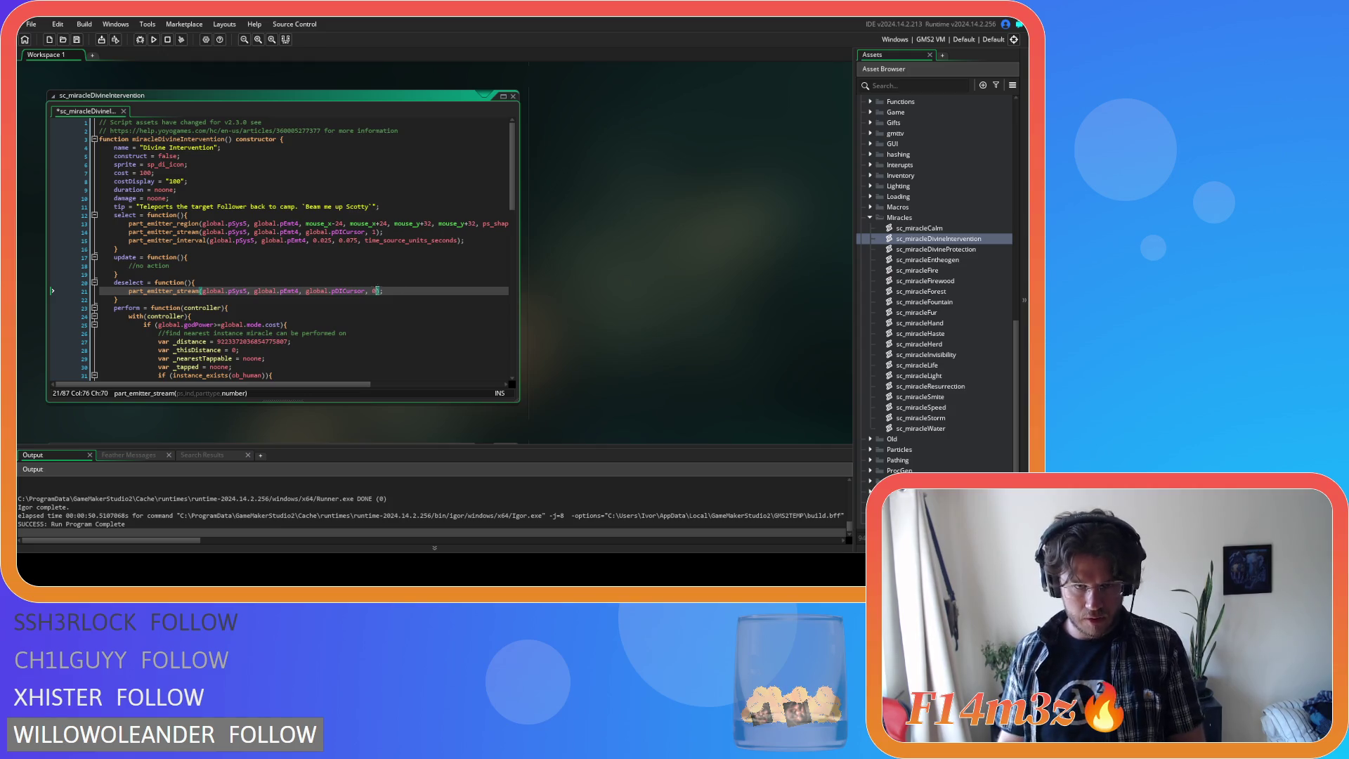
key(ctrl+s)
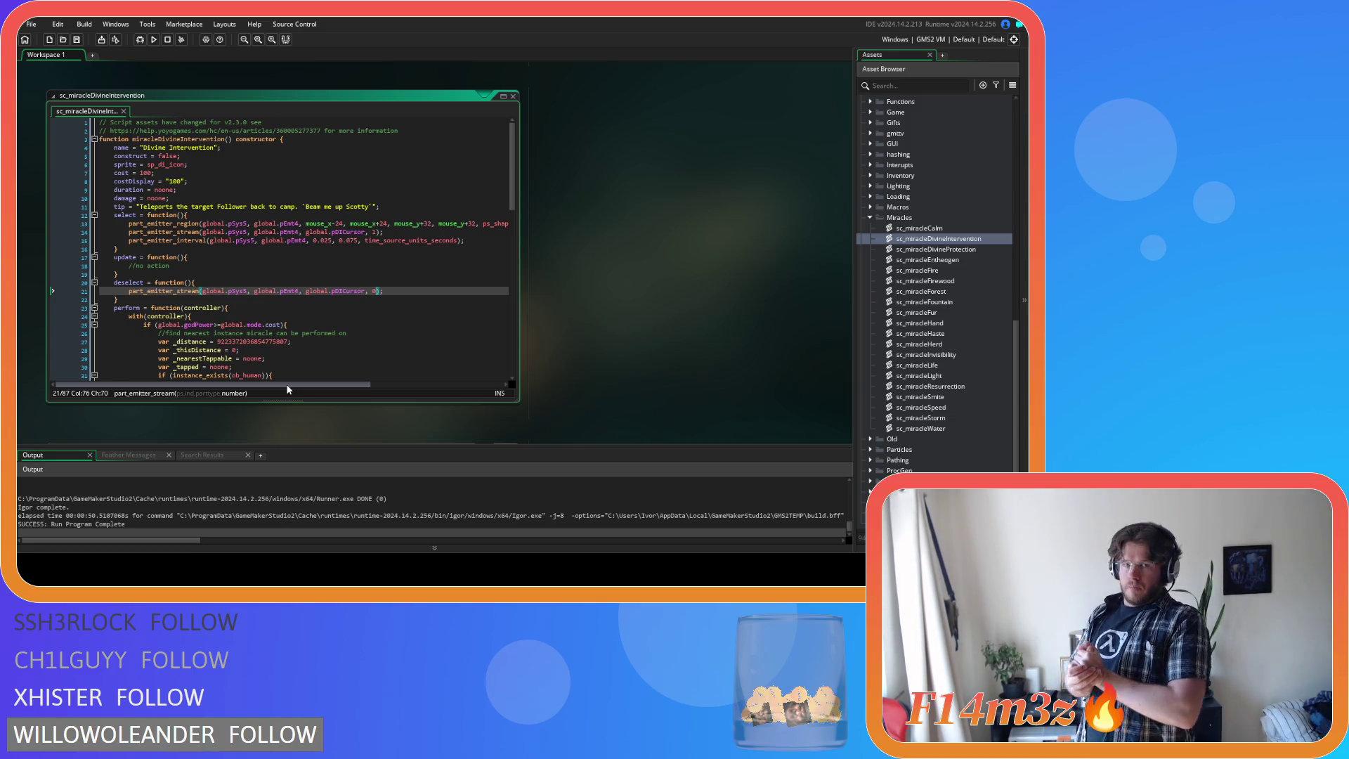
- Replace update's placeholder comment with the pEmt4 region call
click(123, 226)
key(End)
click(189, 268)
key(BackSpace)
key(BackSpace)
key(BackSpace)
key(ctrl+v)
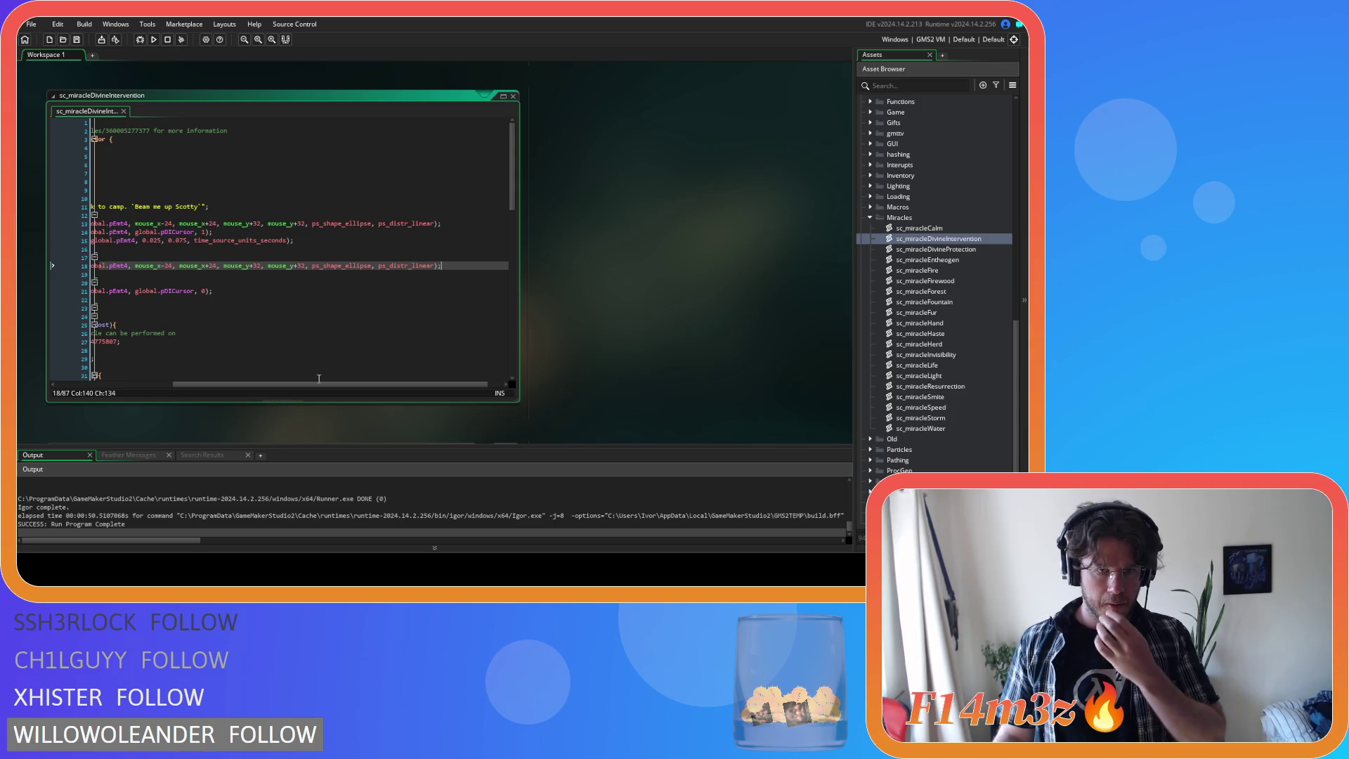
drag(259, 384, 116, 383)
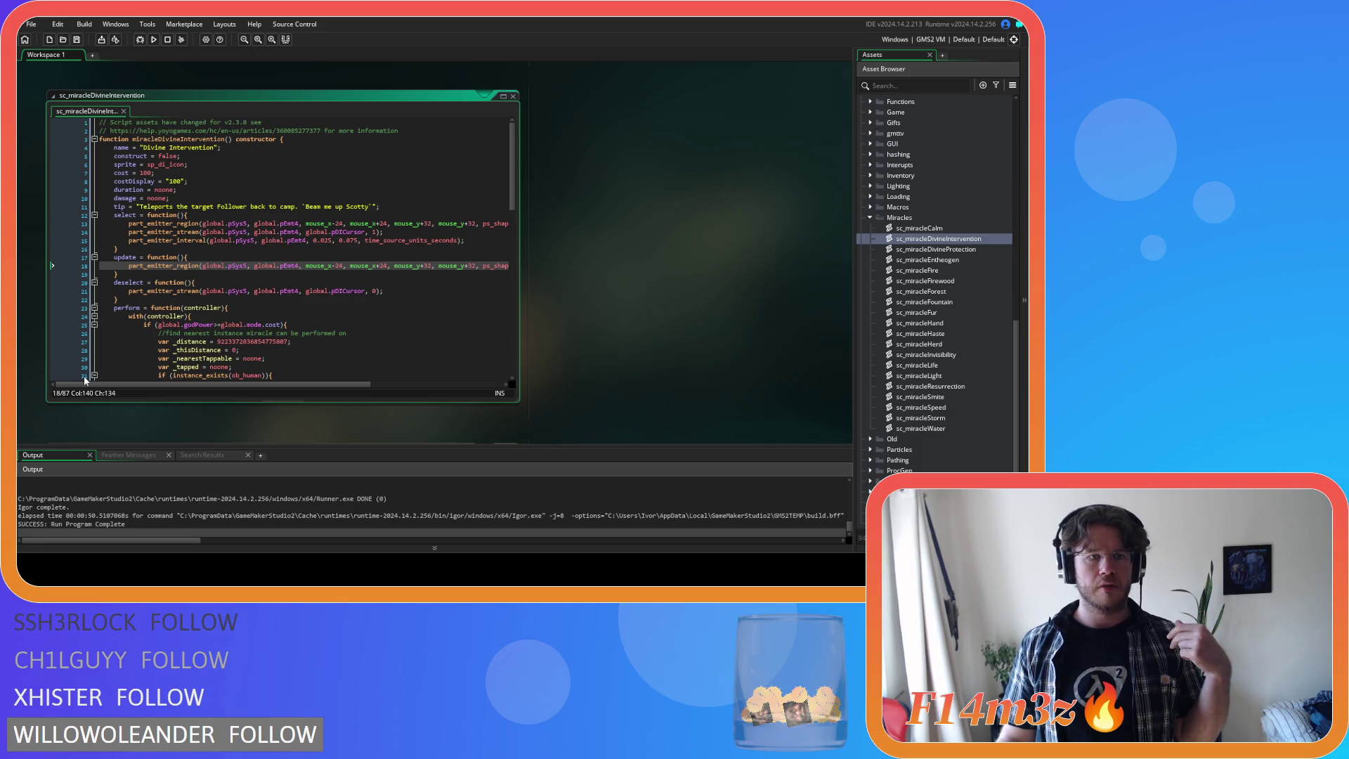
click(407, 291)
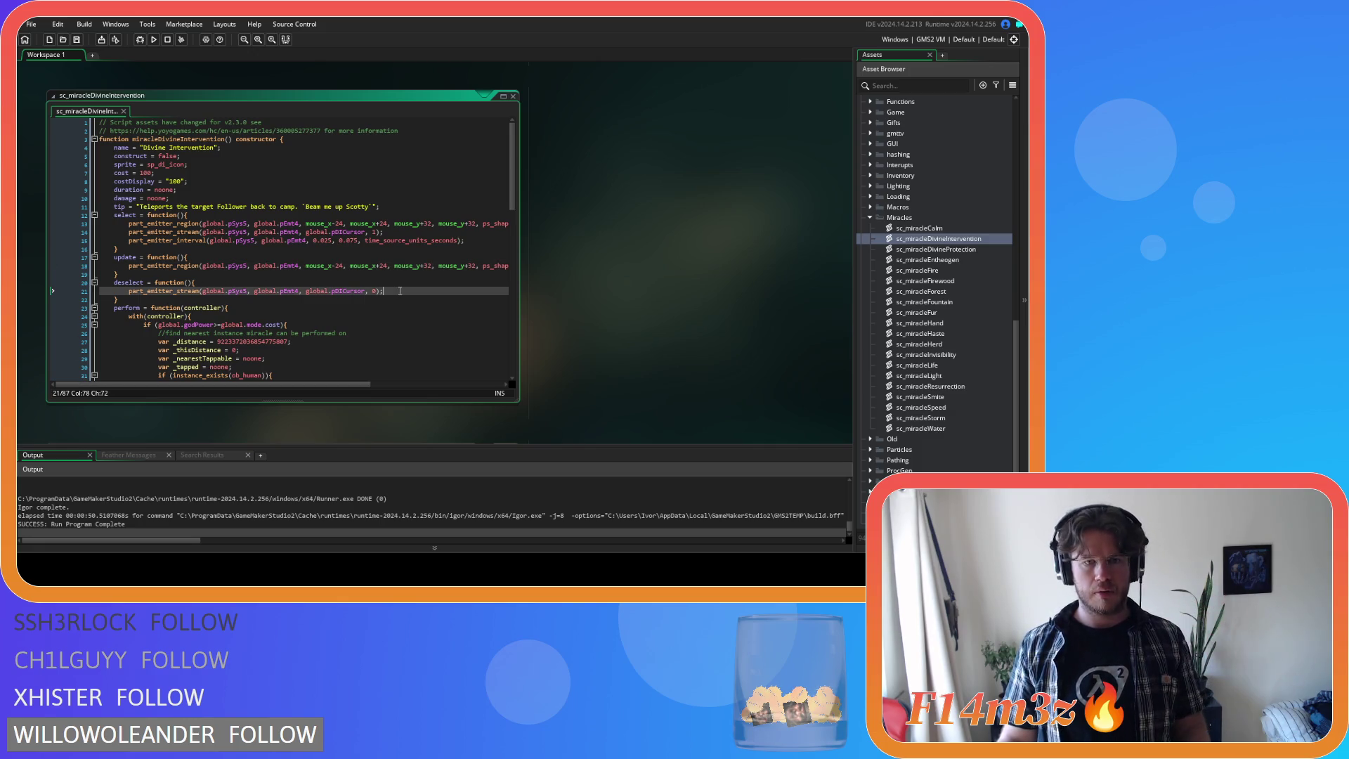
scroll(954, 287, up, 3)
scroll(948, 274, up, 10)
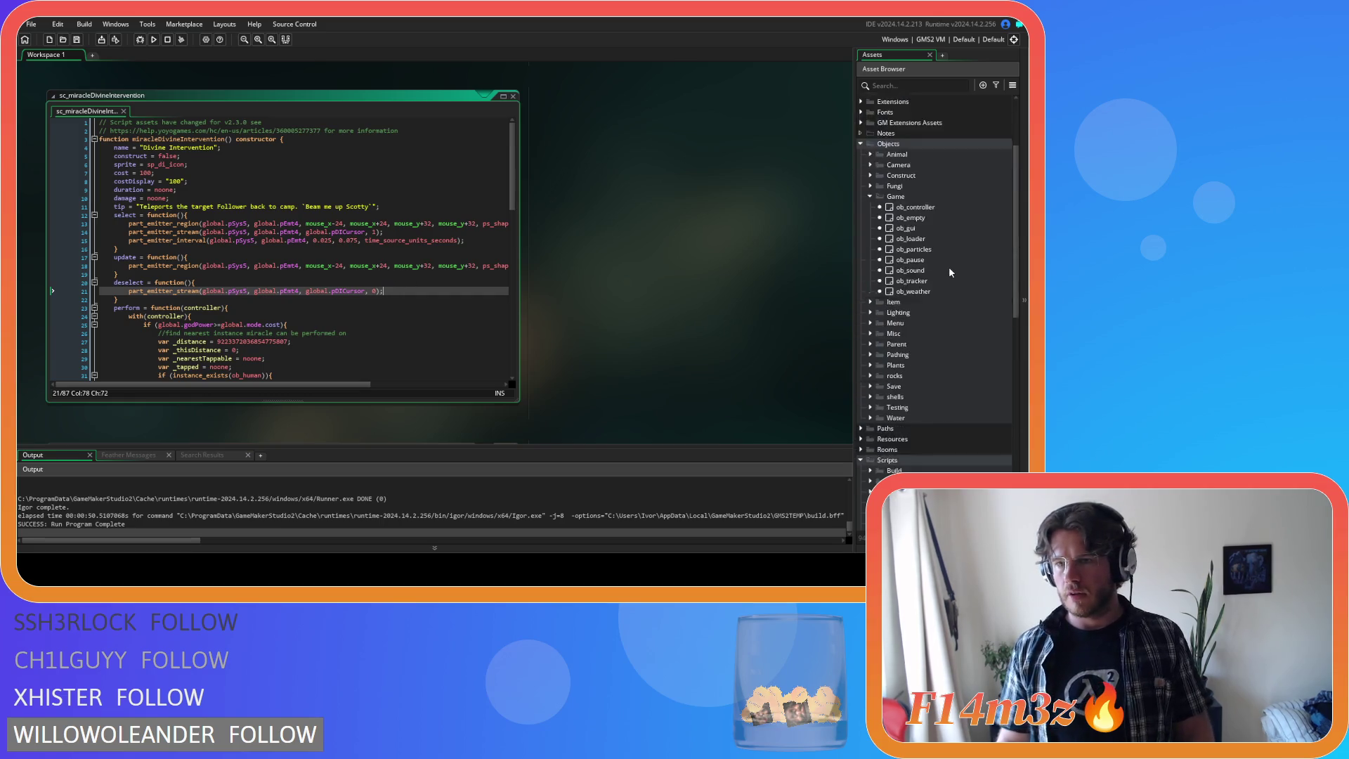
- Reopen ob_particles and select the pEmt18 enable line in its Create code
click(928, 347)
double_click(929, 347)
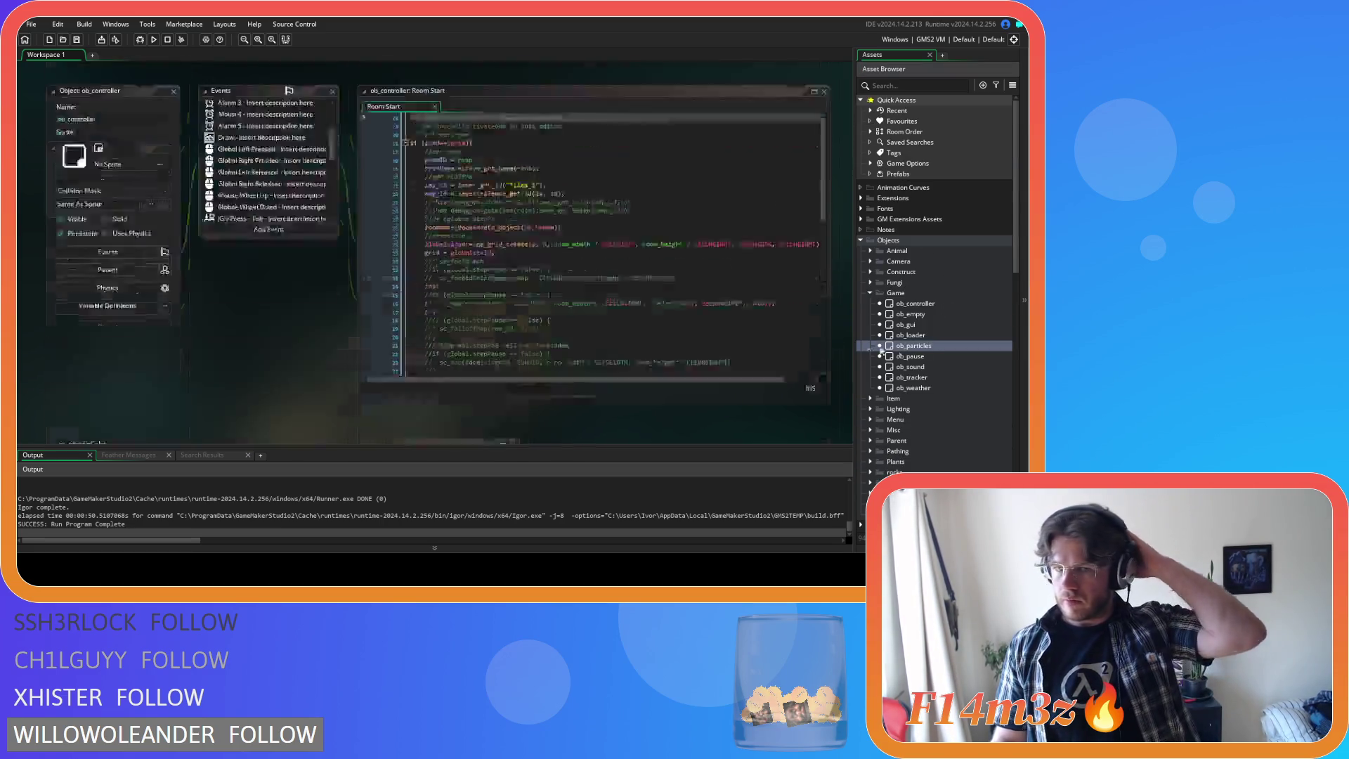
drag(658, 259, 370, 254)
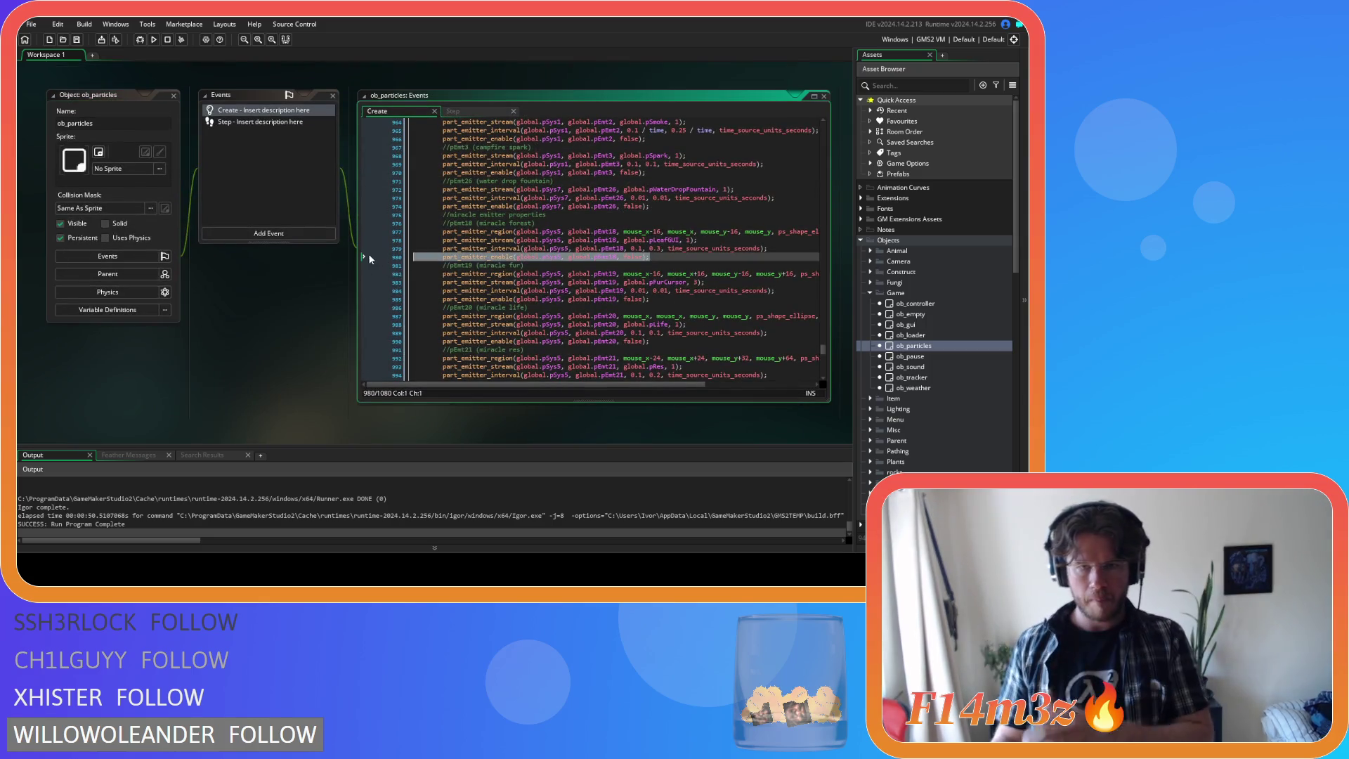
- Delete the pEmt18 enable, region, stream and interval lines and comment, then open sc_miracleForest
key(BackSpace)
key(BackSpace)
drag(768, 248, 443, 234)
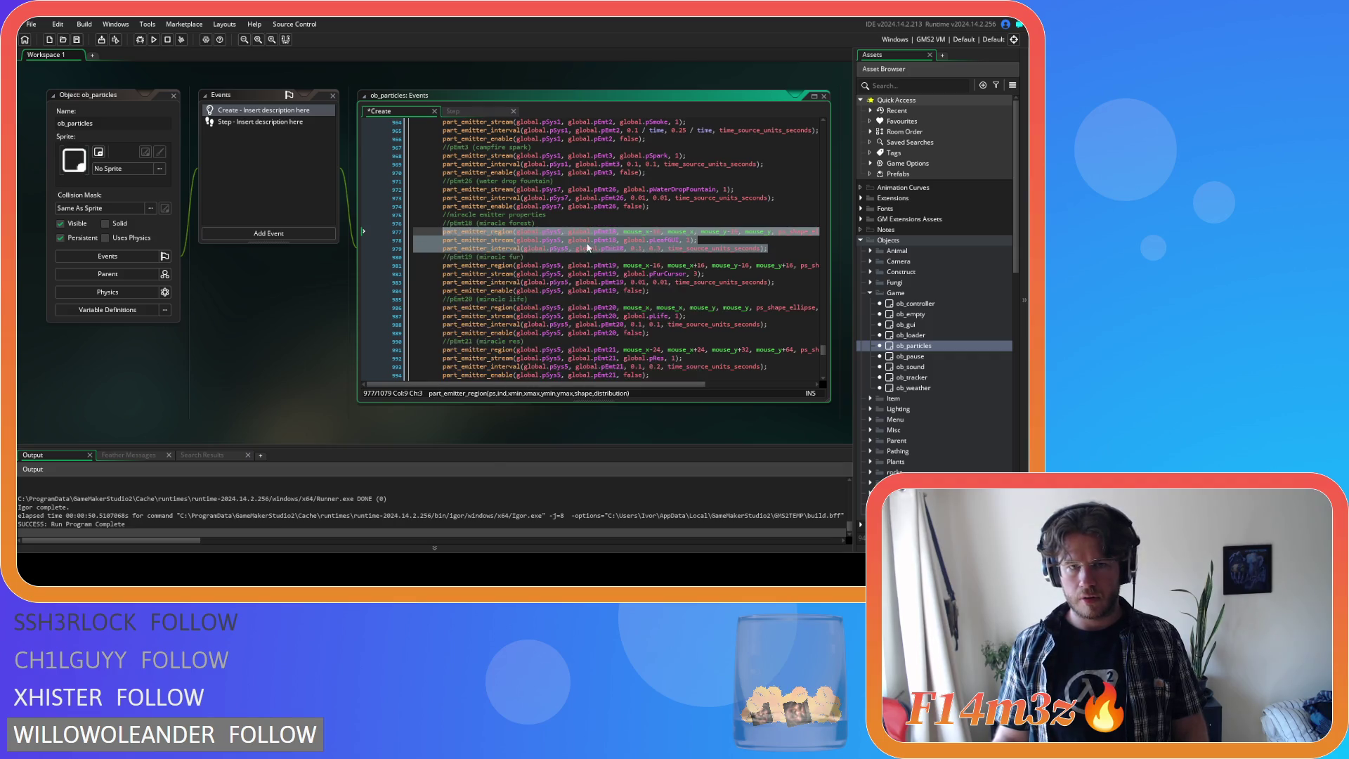
key(BackSpace)
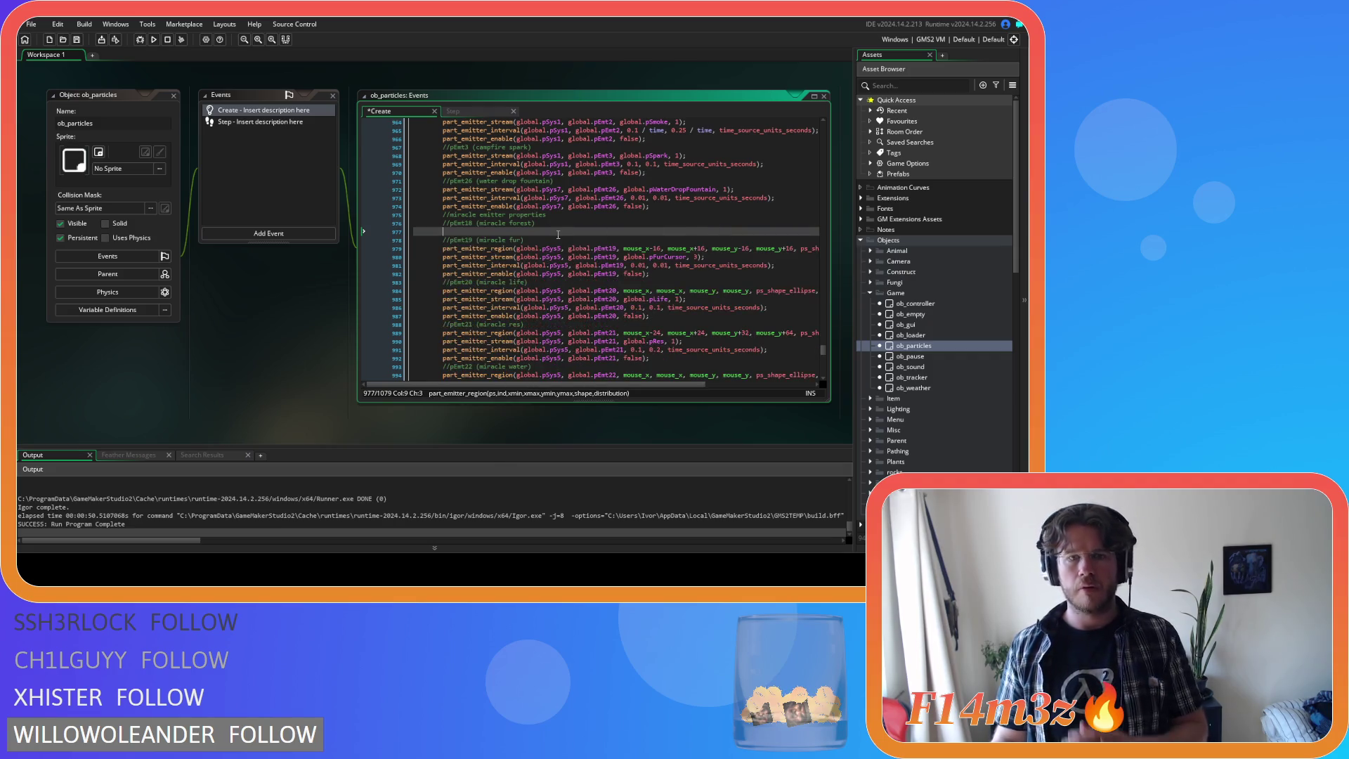
key(shift+Up)
key(shift+Up)
key(shift+End)
key(BackSpace)
scroll(929, 267, down, 5)
scroll(931, 270, down, 8)
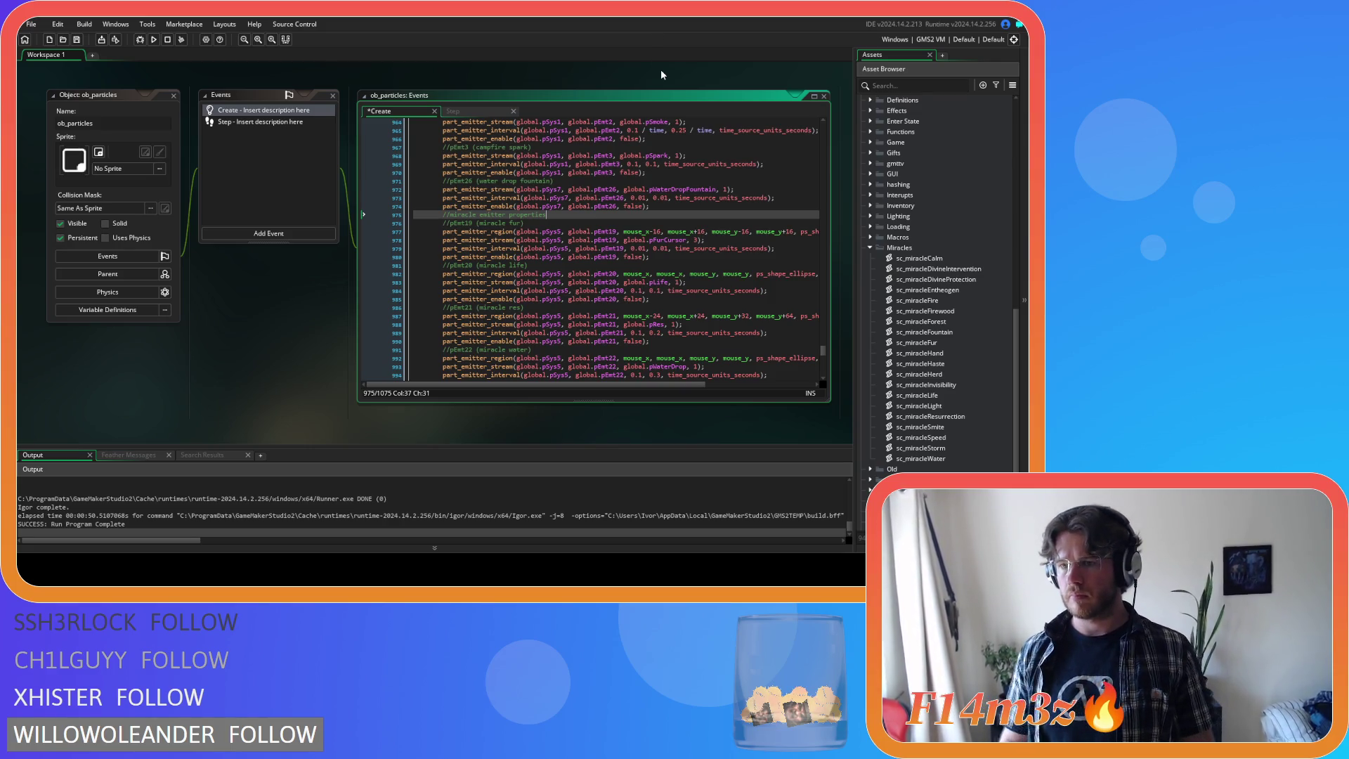
double_click(947, 324)
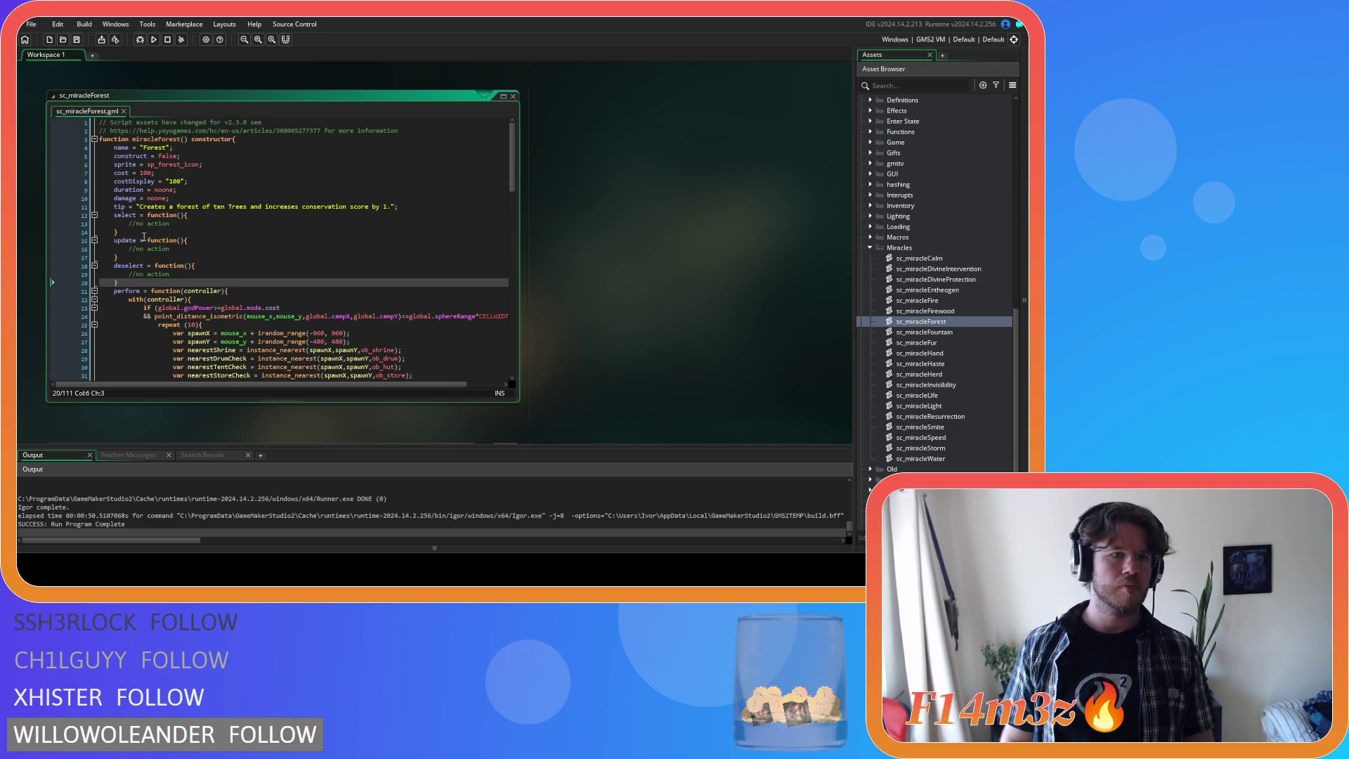
- Paste the emitter code into select() and change the region call's emitter to pEmt4
drag(182, 224, 129, 224)
key(ctrl+v)
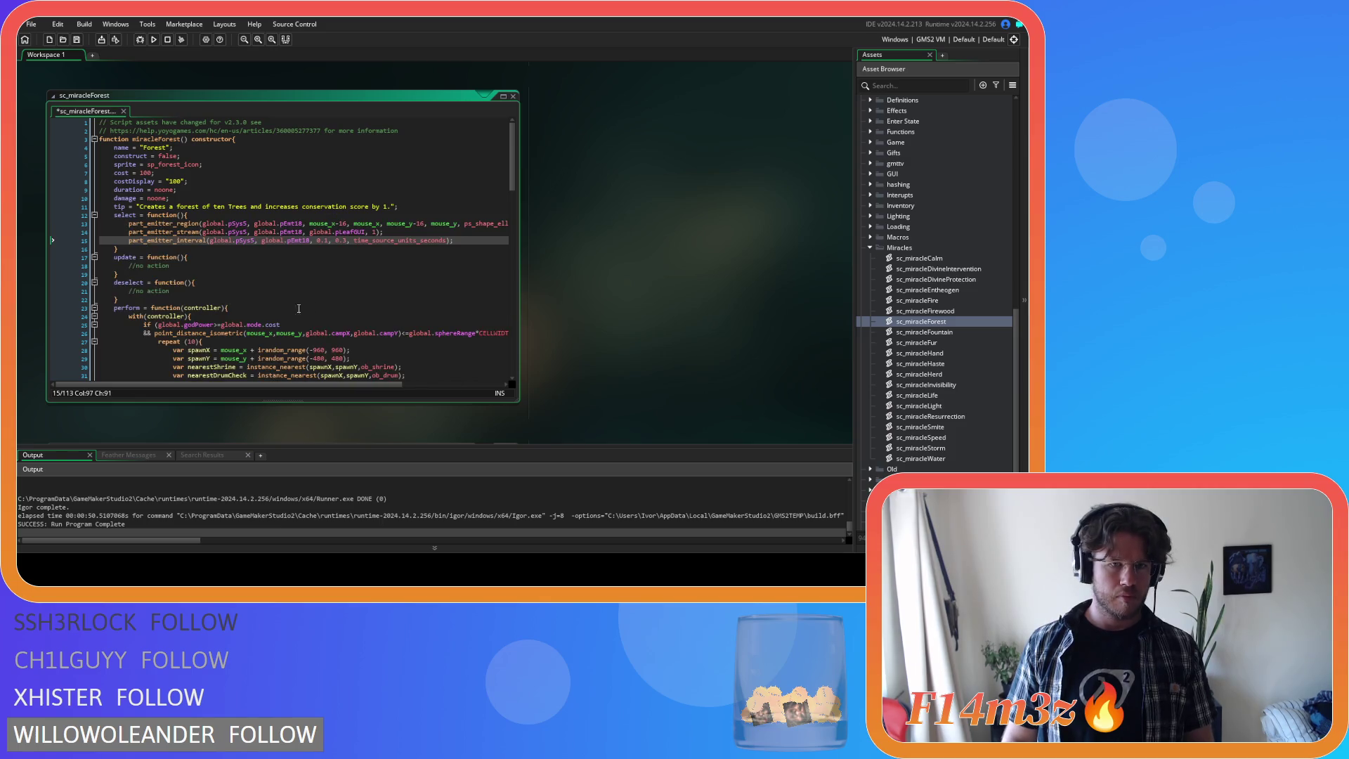
click(300, 223)
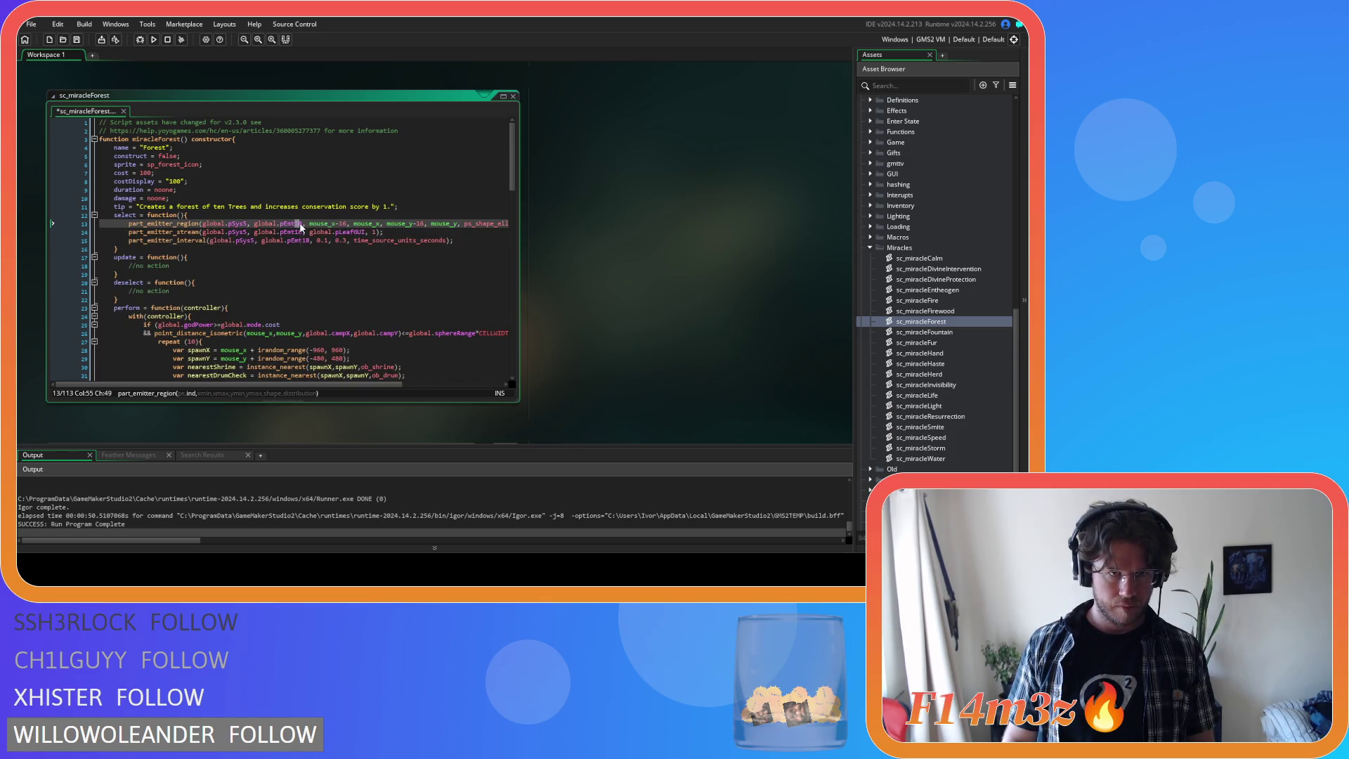
double_click(289, 223)
key(ctrl+c)
click(293, 232)
key(ctrl+v)
key(Down)
key(ctrl+shift+Left)
- Change the stream and interval calls' emitter name to pEmt4
click(295, 233)
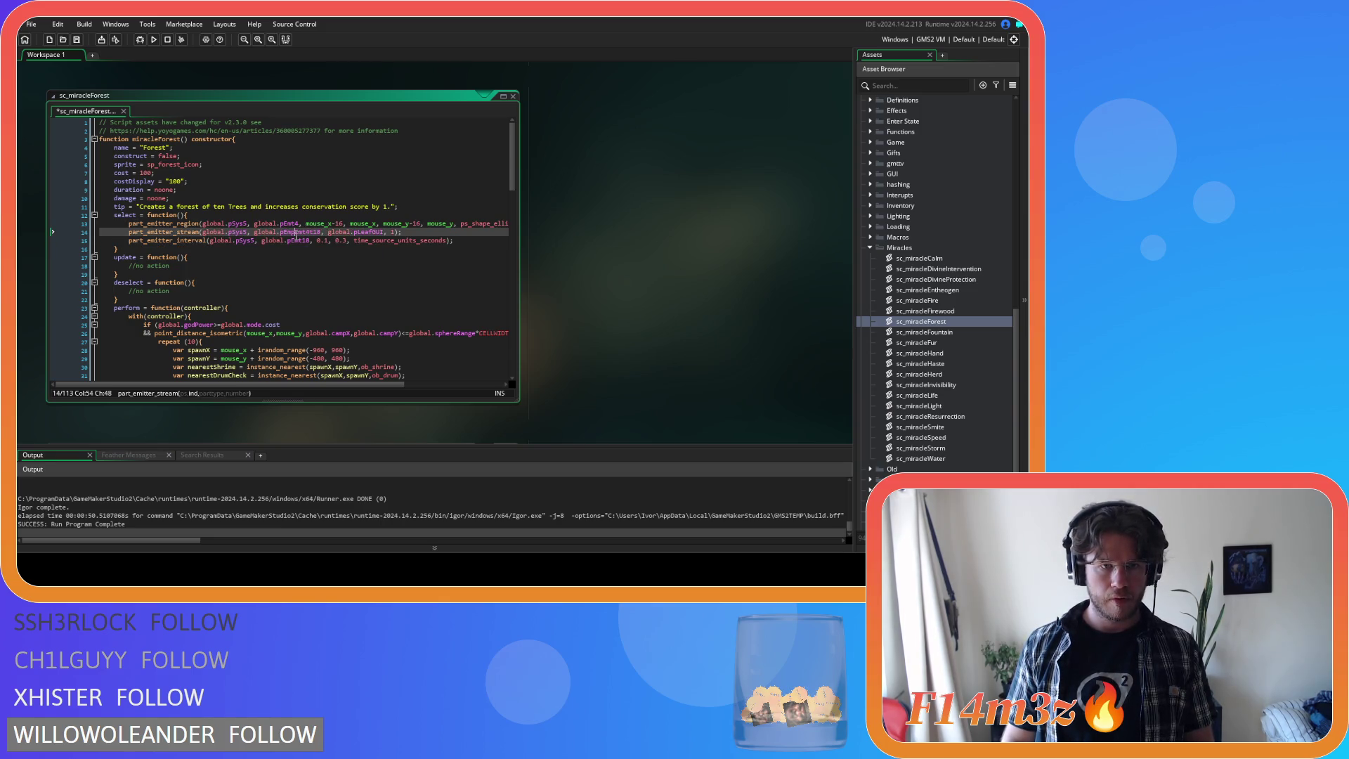
double_click(296, 232)
key(ctrl+v)
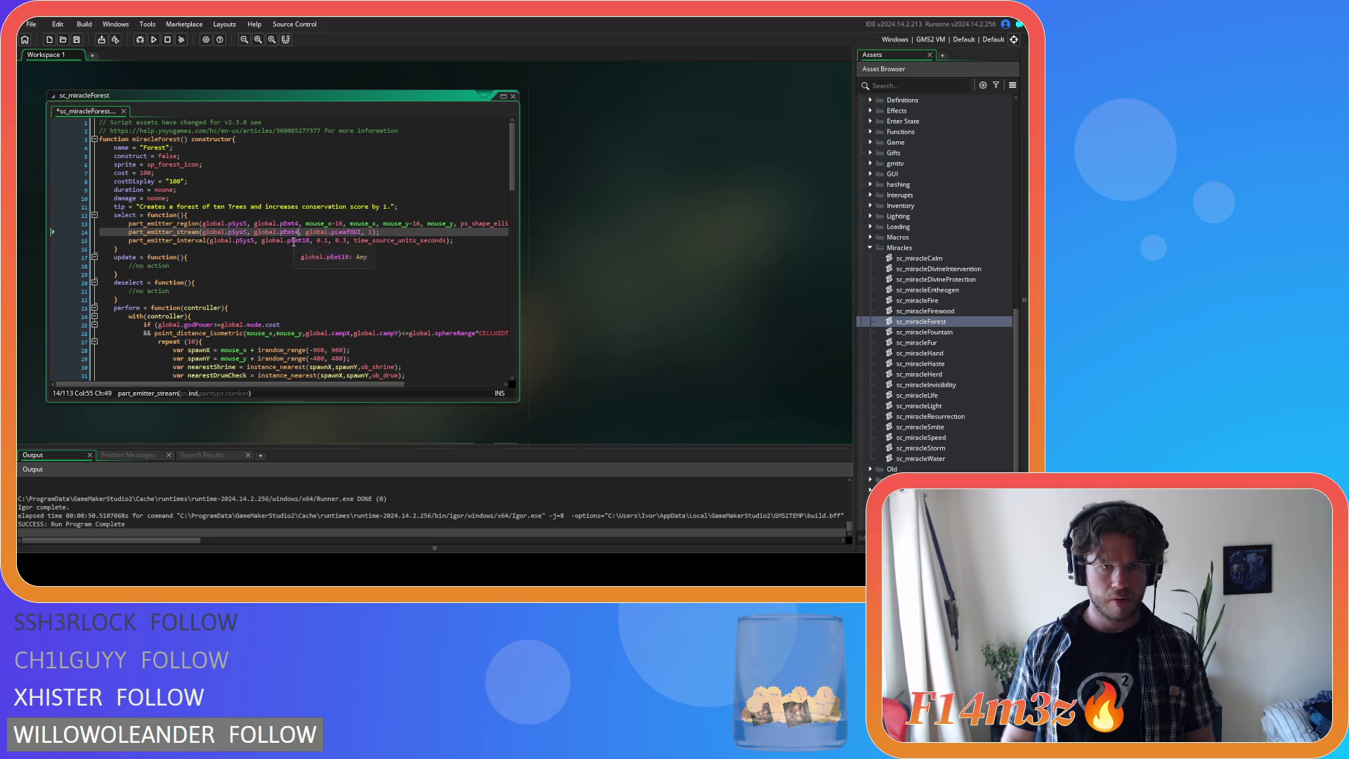
click(292, 240)
key(ctrl+v)
double_click(298, 240)
key(ctrl+v)
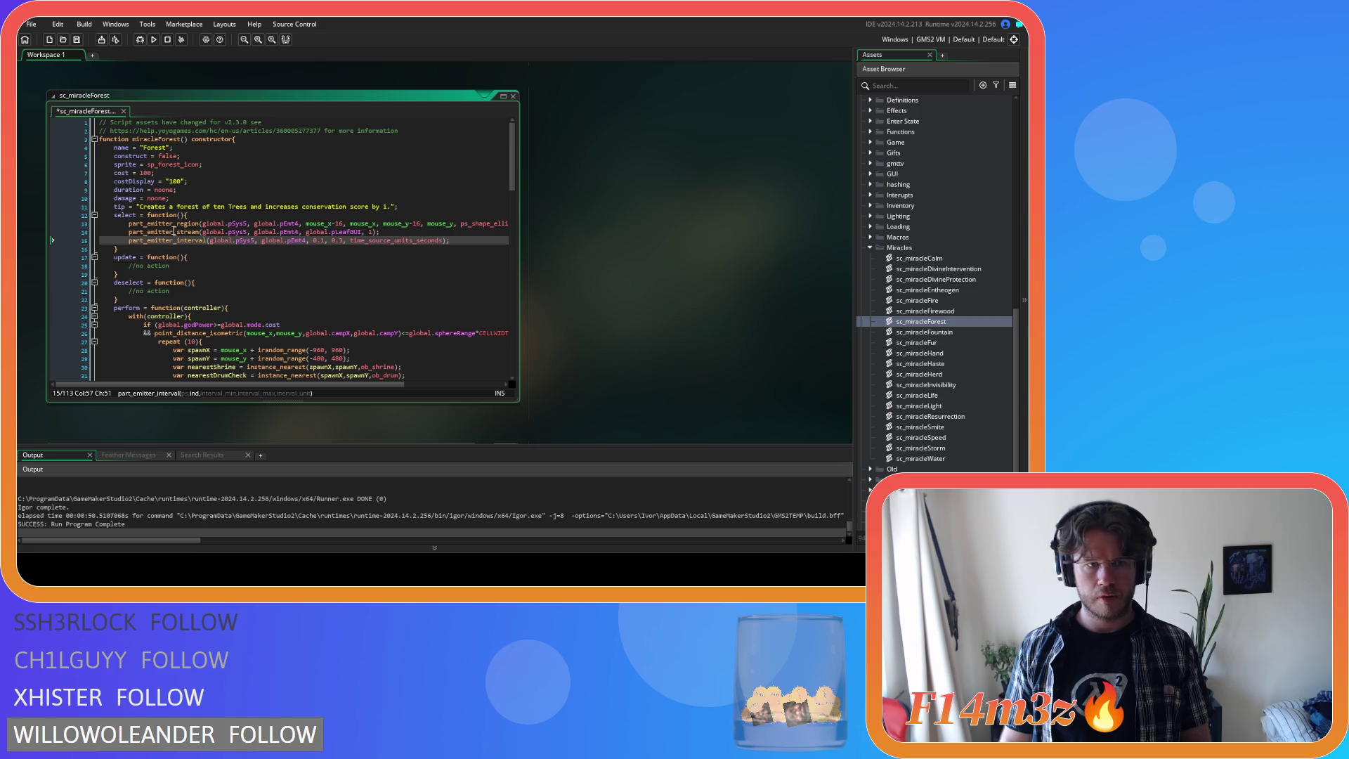
- Replace deselect()'s placeholder with the stream call, clearing its amount so emission stops
drag(386, 233, 129, 233)
key(ctrl+c)
drag(180, 290, 128, 290)
key(ctrl+v)
double_click(371, 291)
key(BackSpace)
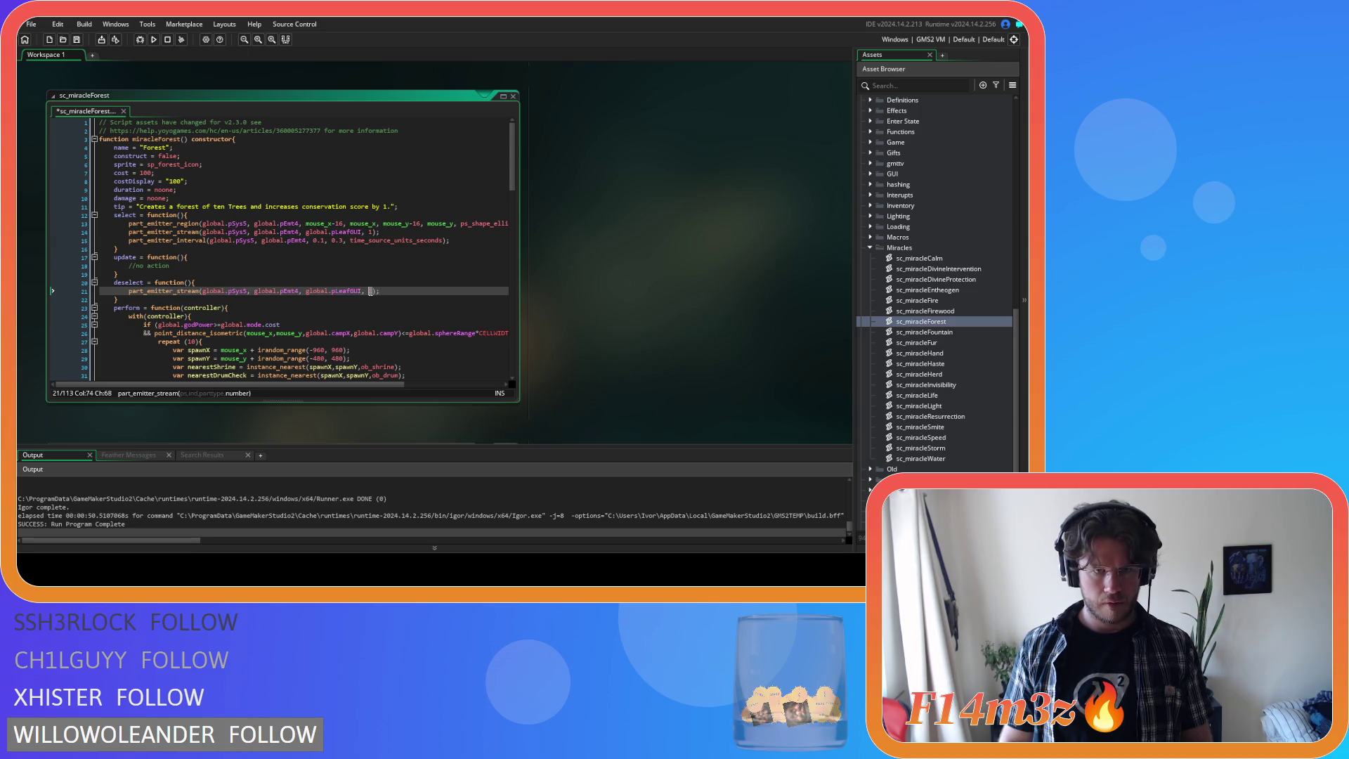
- Copy the emitter region line into update() and save the forest script
mouse_move(128, 224)
mouse_down()
mouse_move(492, 217)
mouse_move(537, 229)
mouse_up()
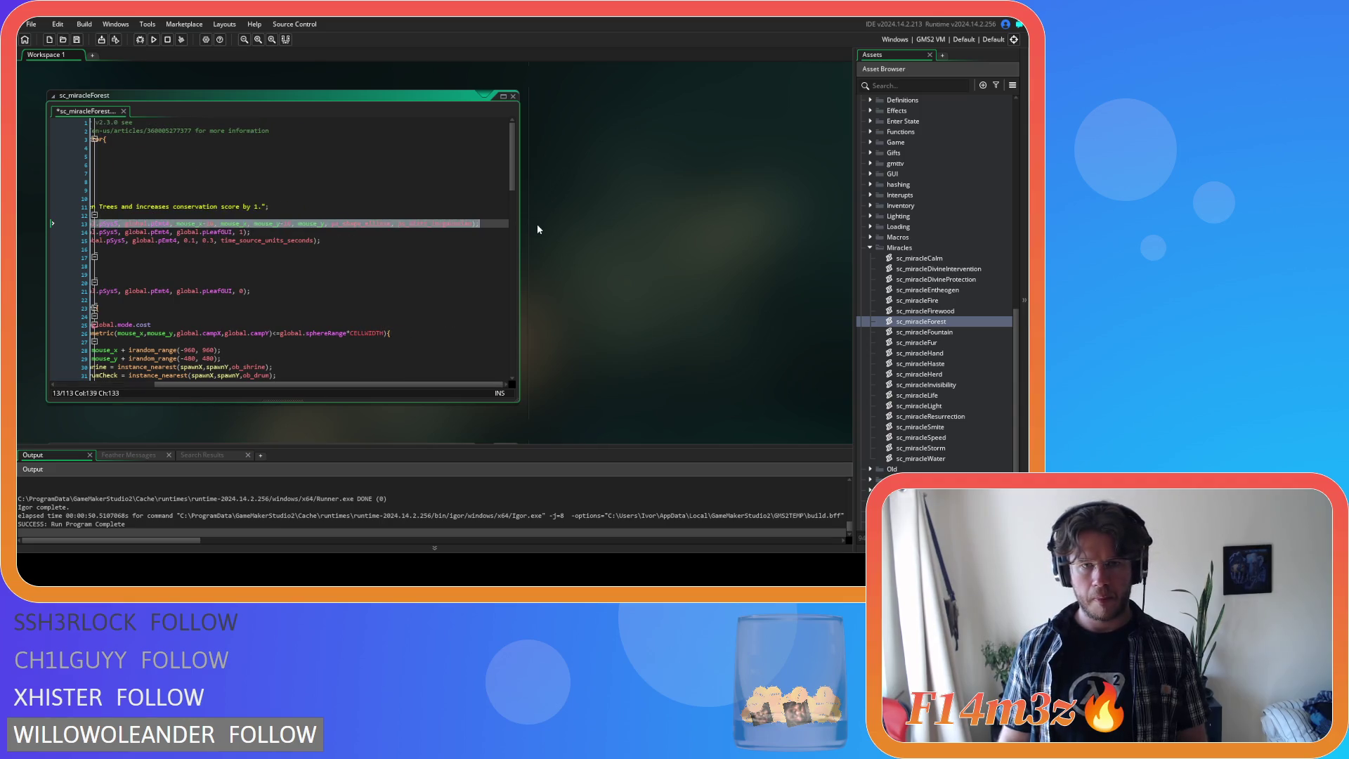
key(ctrl+c)
click(203, 266)
key(ctrl+v)
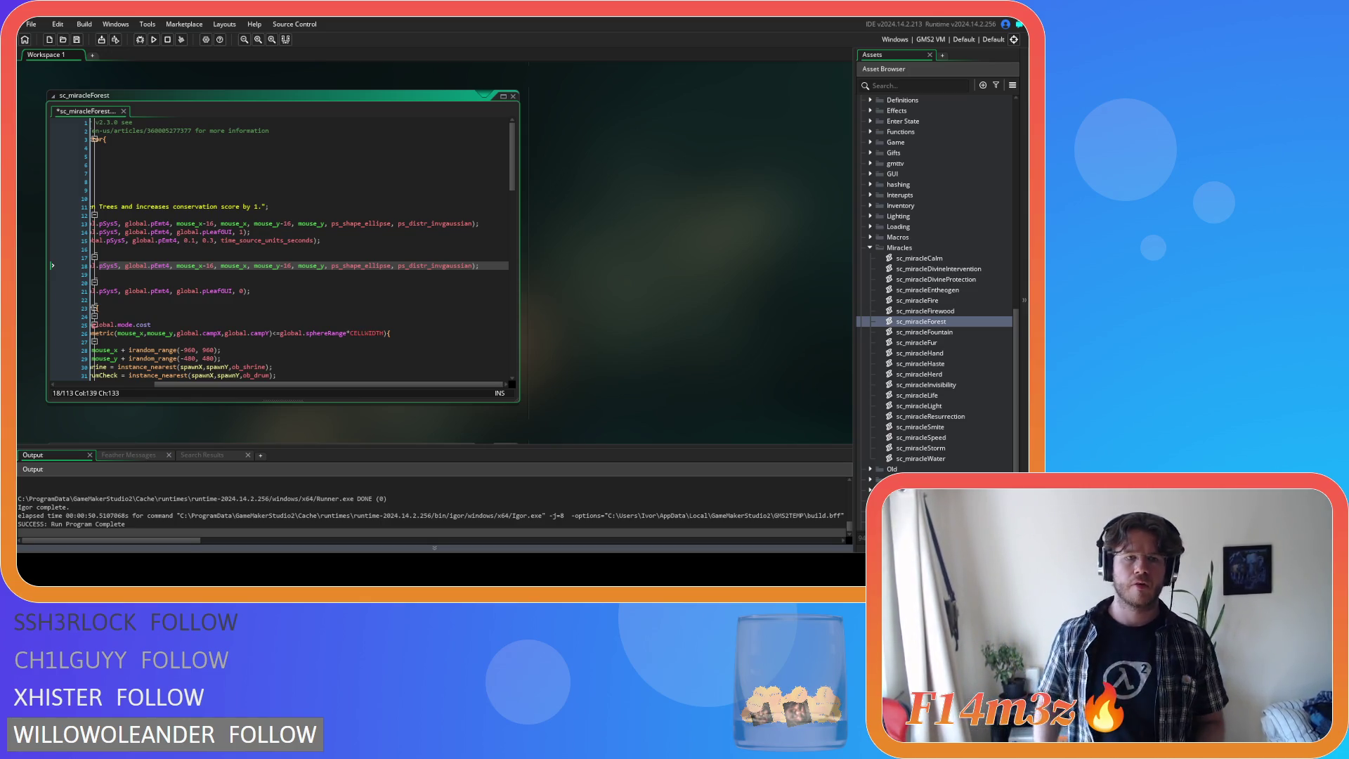
drag(323, 385, 179, 385)
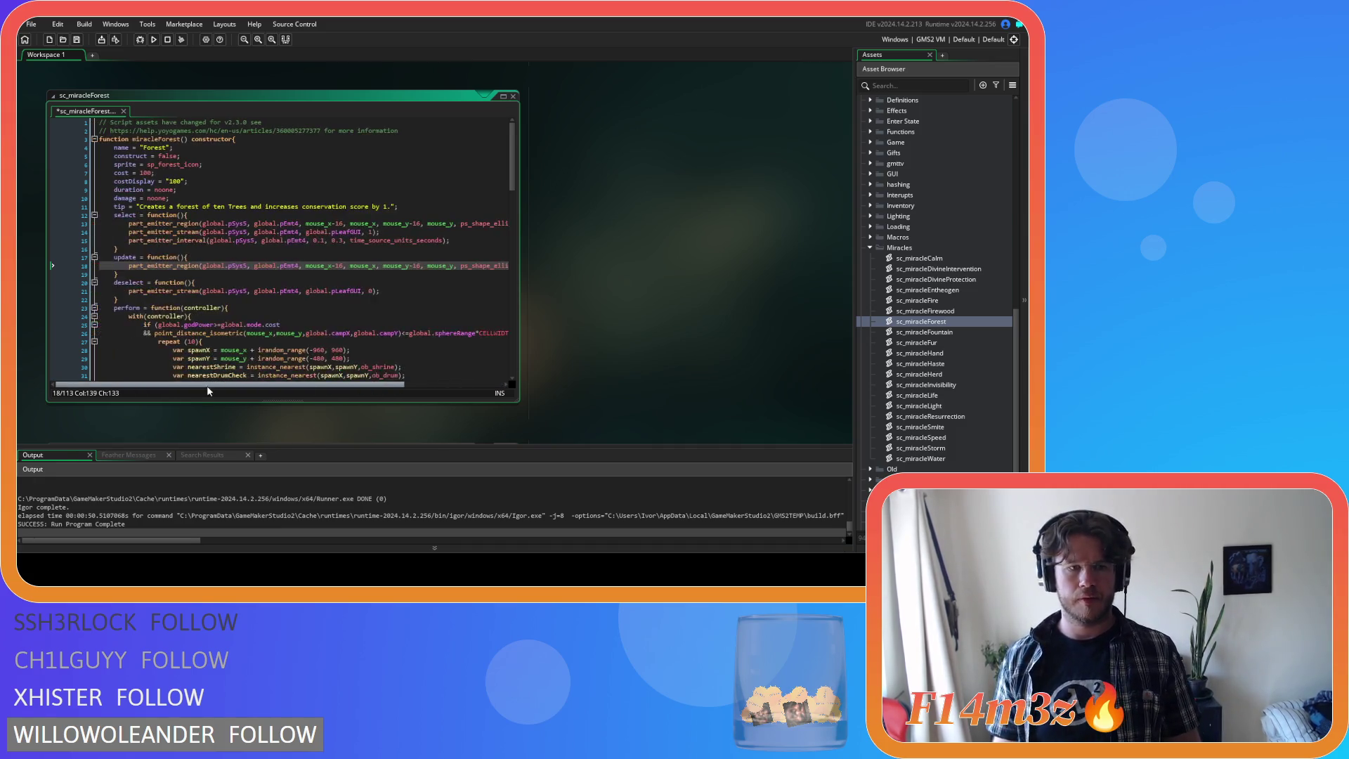
key(ctrl+s)
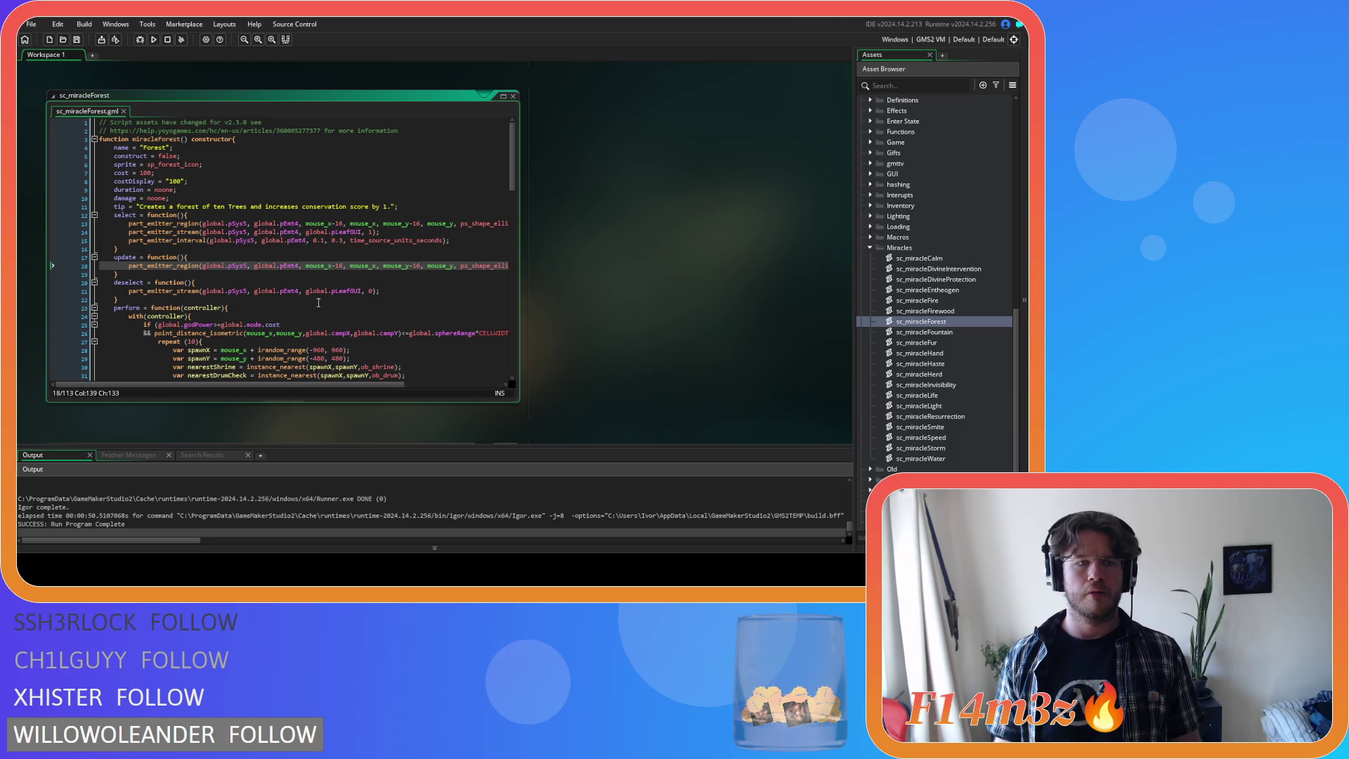
- Close the sc_miracleForest script window
click(513, 98)
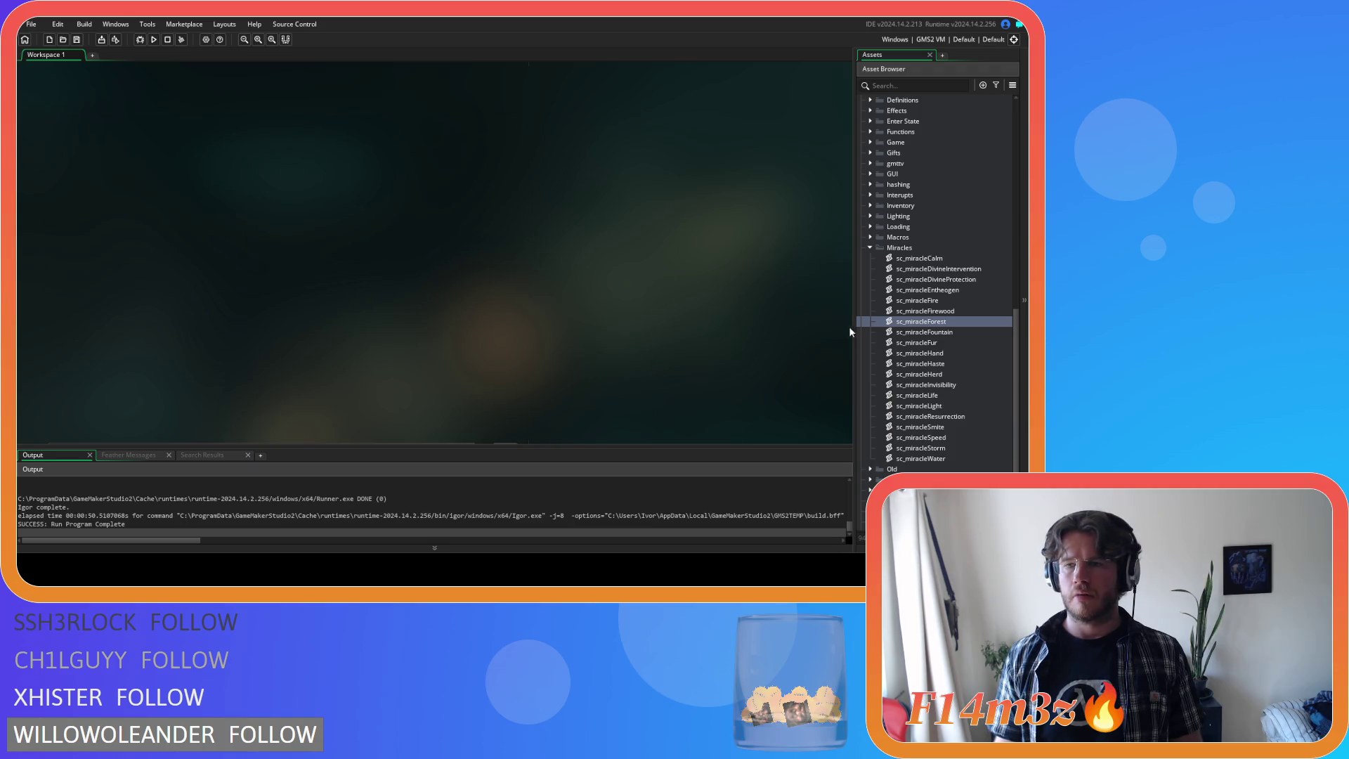
double_click(912, 323)
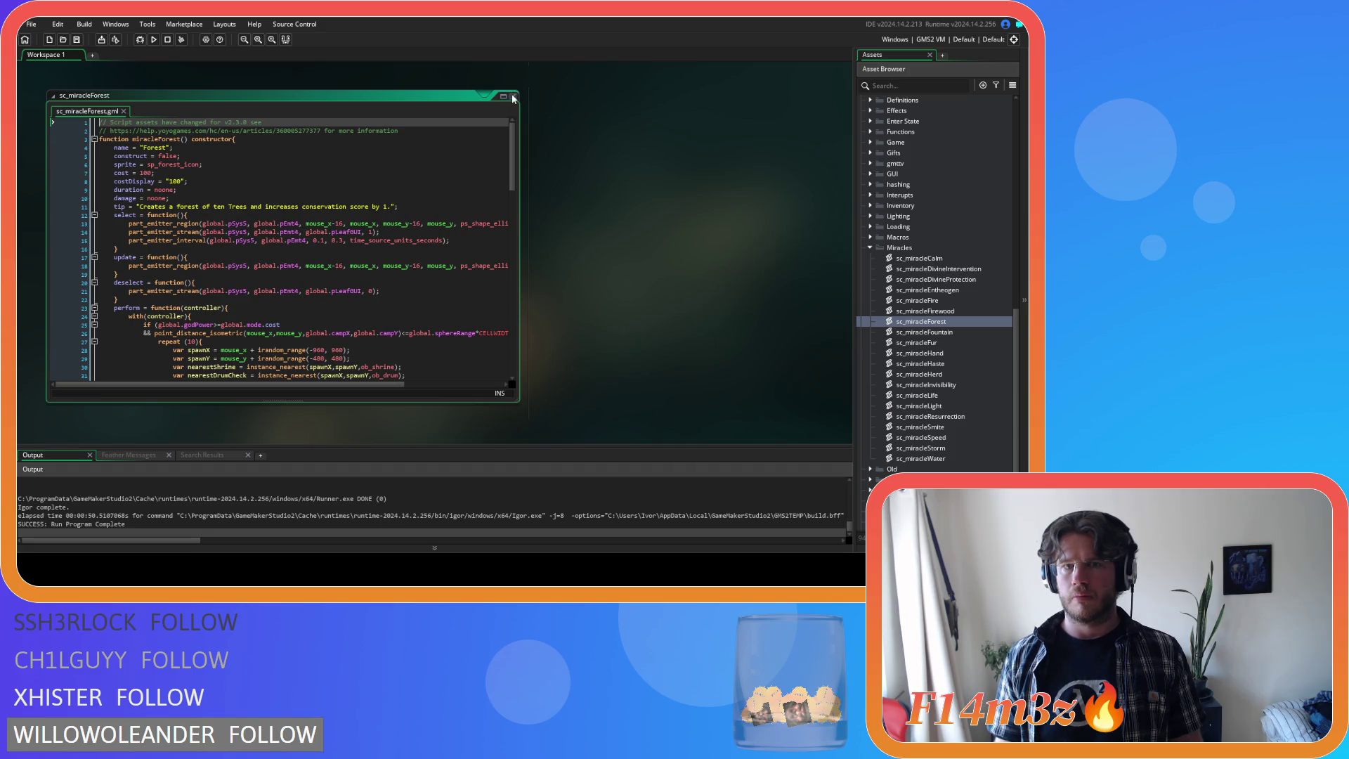
click(514, 96)
scroll(967, 299, up, 10)
scroll(964, 300, up, 1)
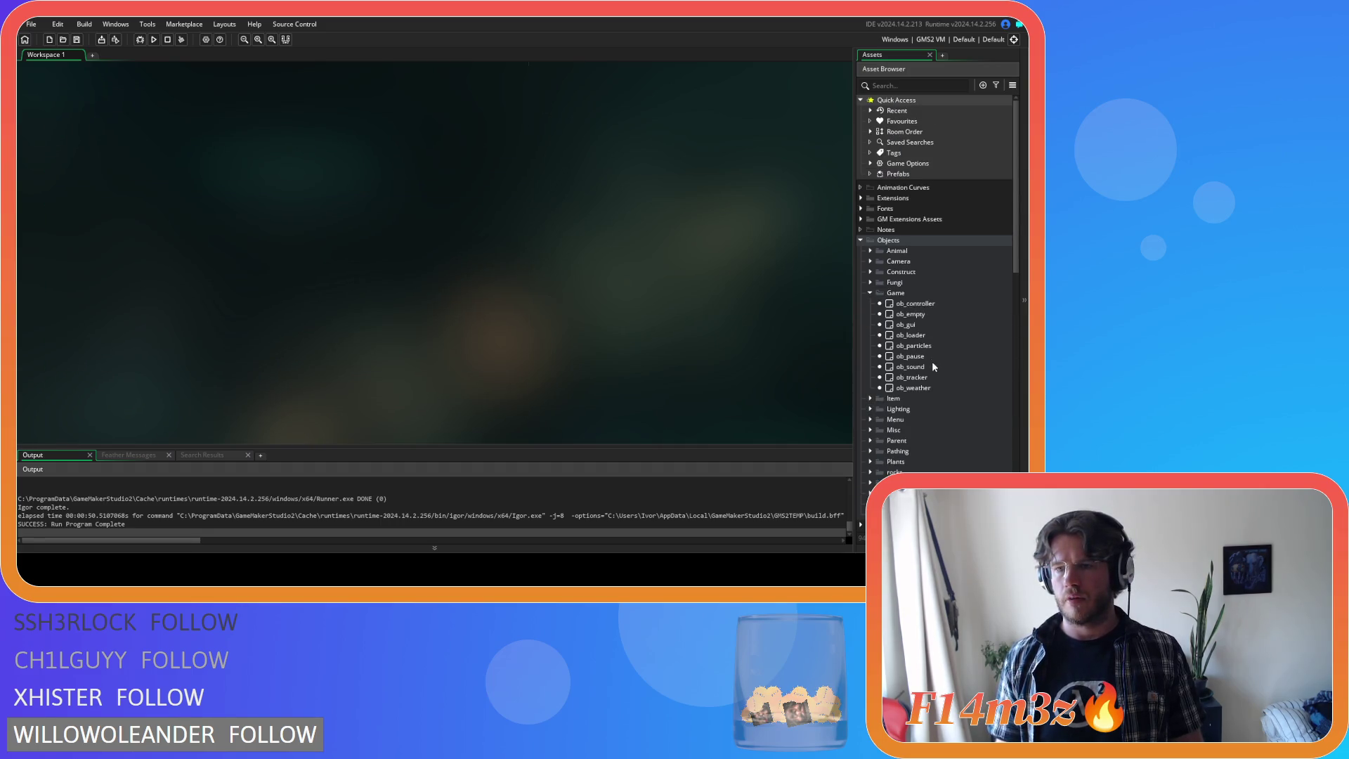
- Remove the leftover fur emitter block and cut the pEmt20 life emitter lines from ob_particles' Create code
double_click(913, 345)
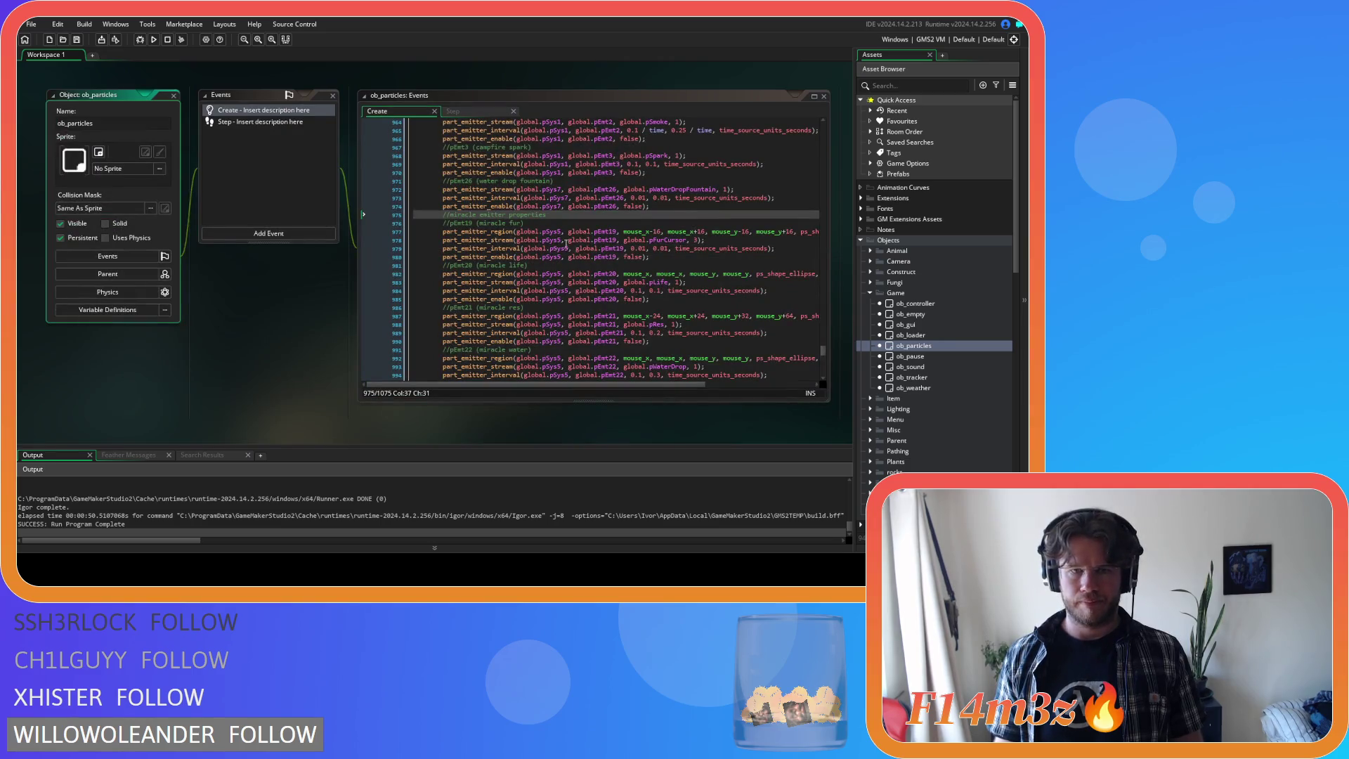
drag(685, 256, 335, 222)
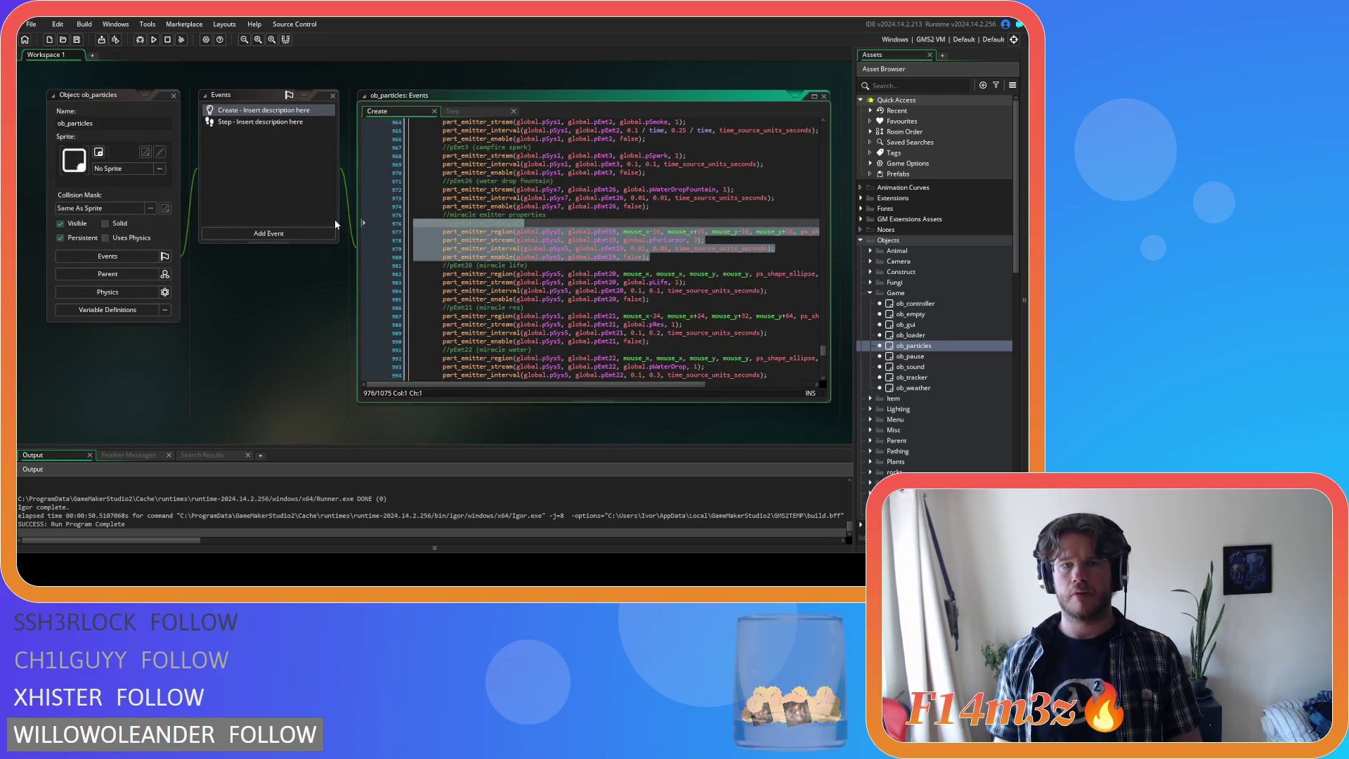
key(Delete)
drag(442, 214, 574, 232)
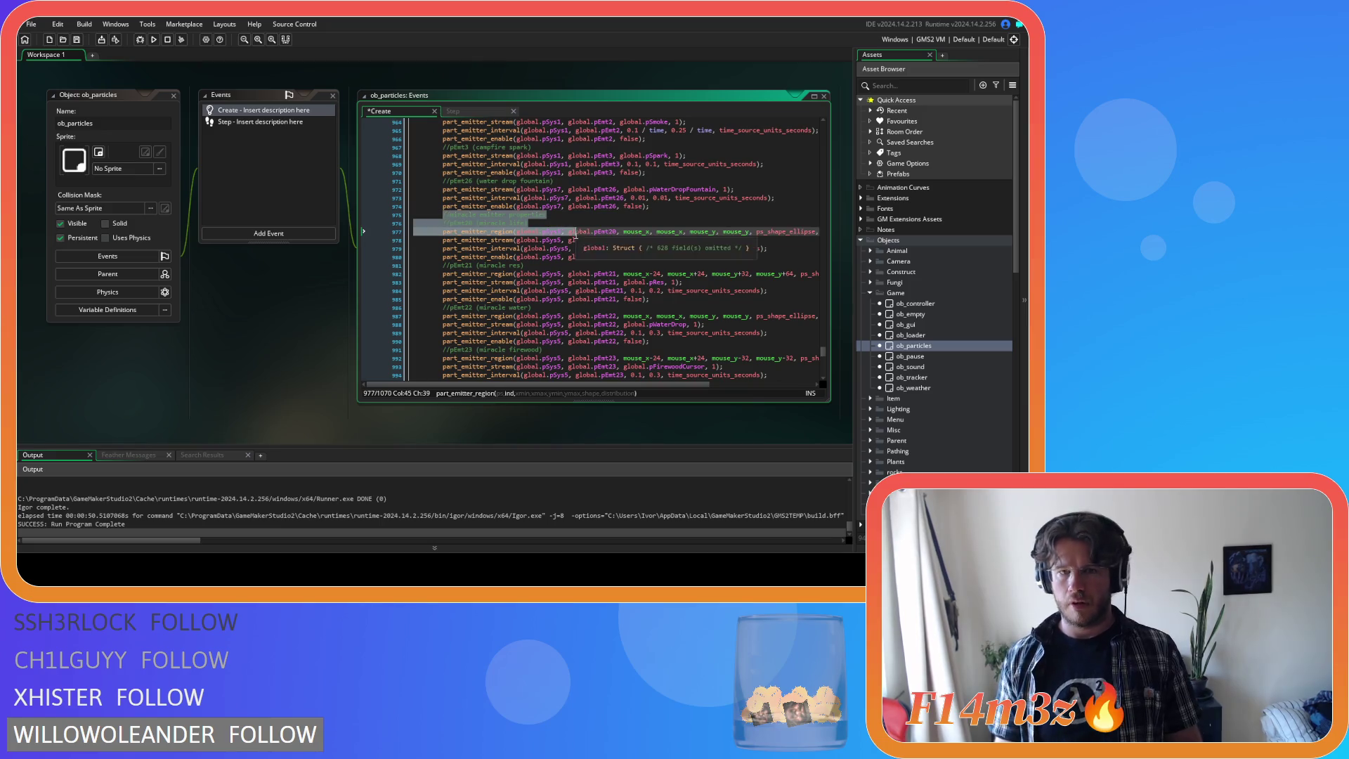
drag(652, 257, 402, 262)
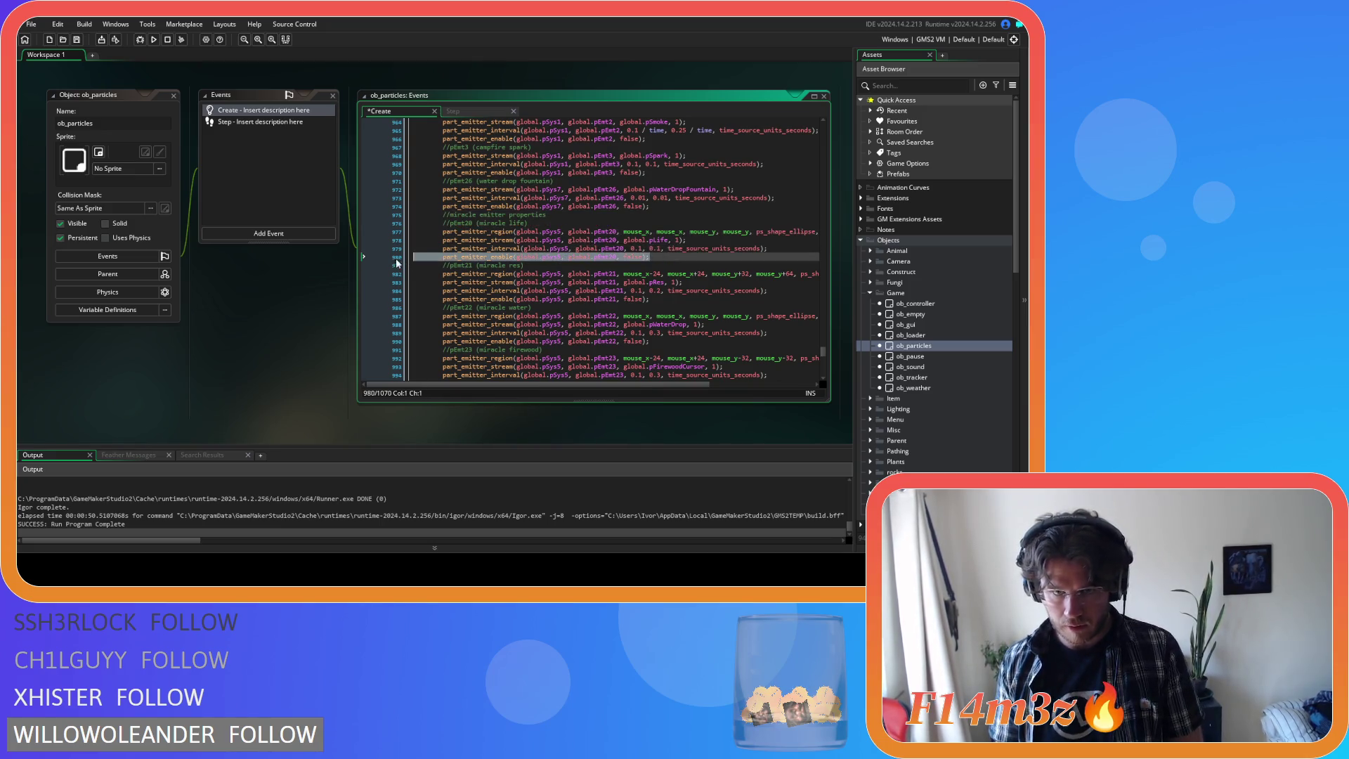
key(Delete)
drag(770, 249, 443, 239)
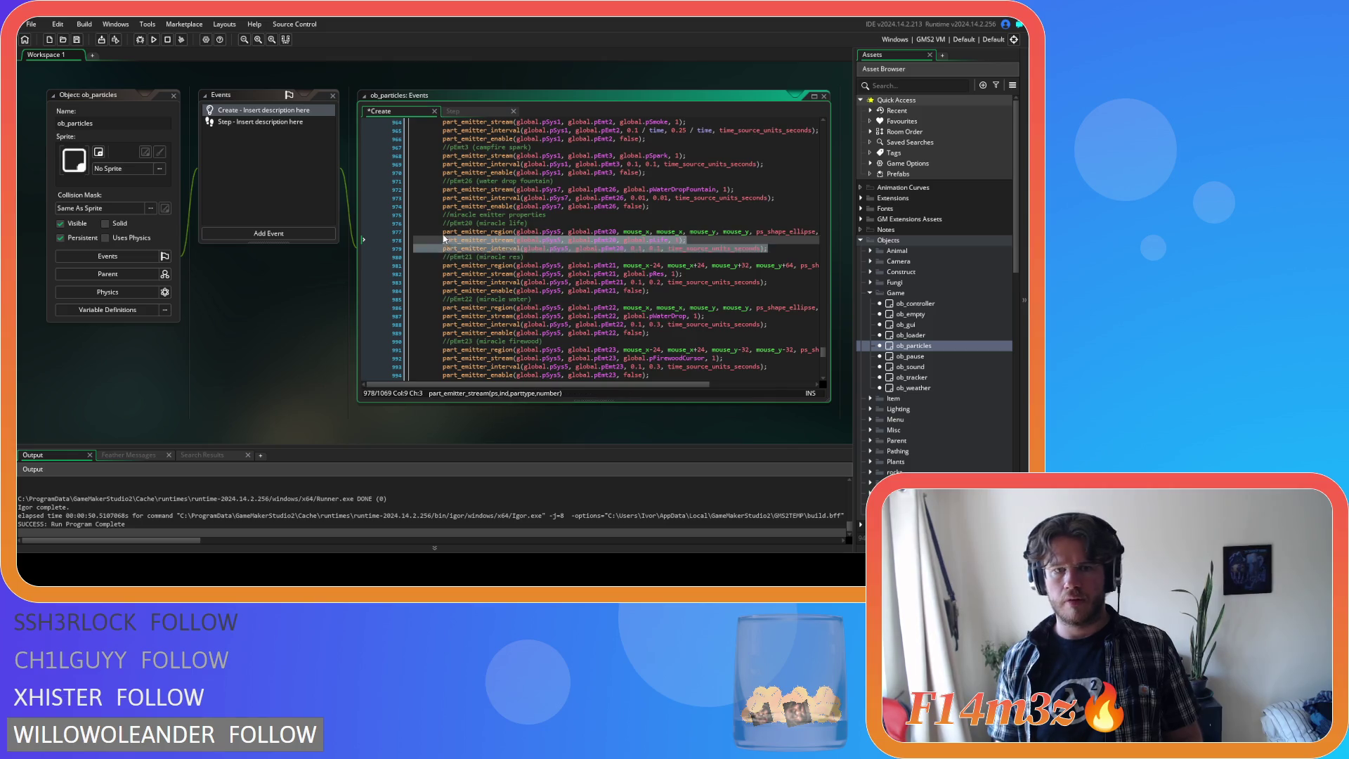
key(Delete)
- Paste the life emitter code into sc_miracleLife's select() and switch it to pEmt4
key(ctrl+Tab)
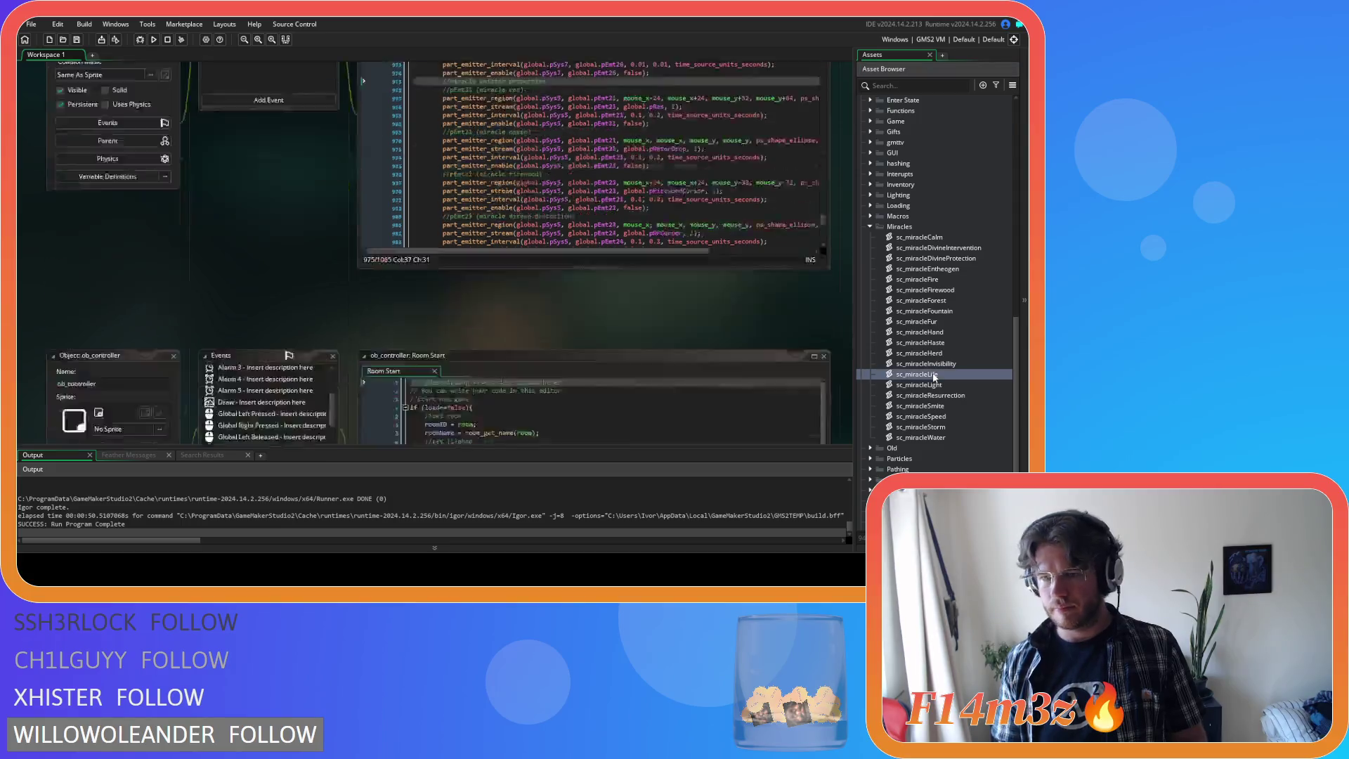
click(180, 231)
triple_click(180, 224)
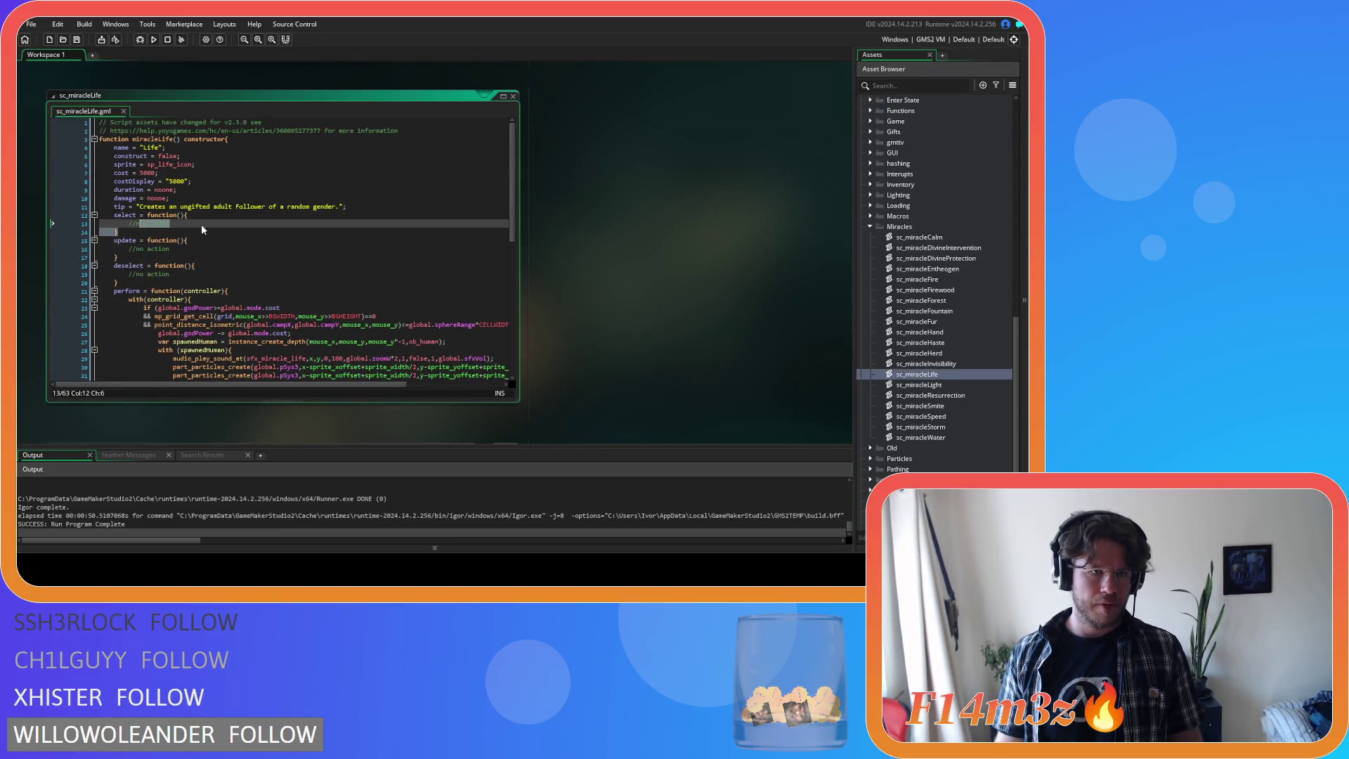
key(ctrl+v)
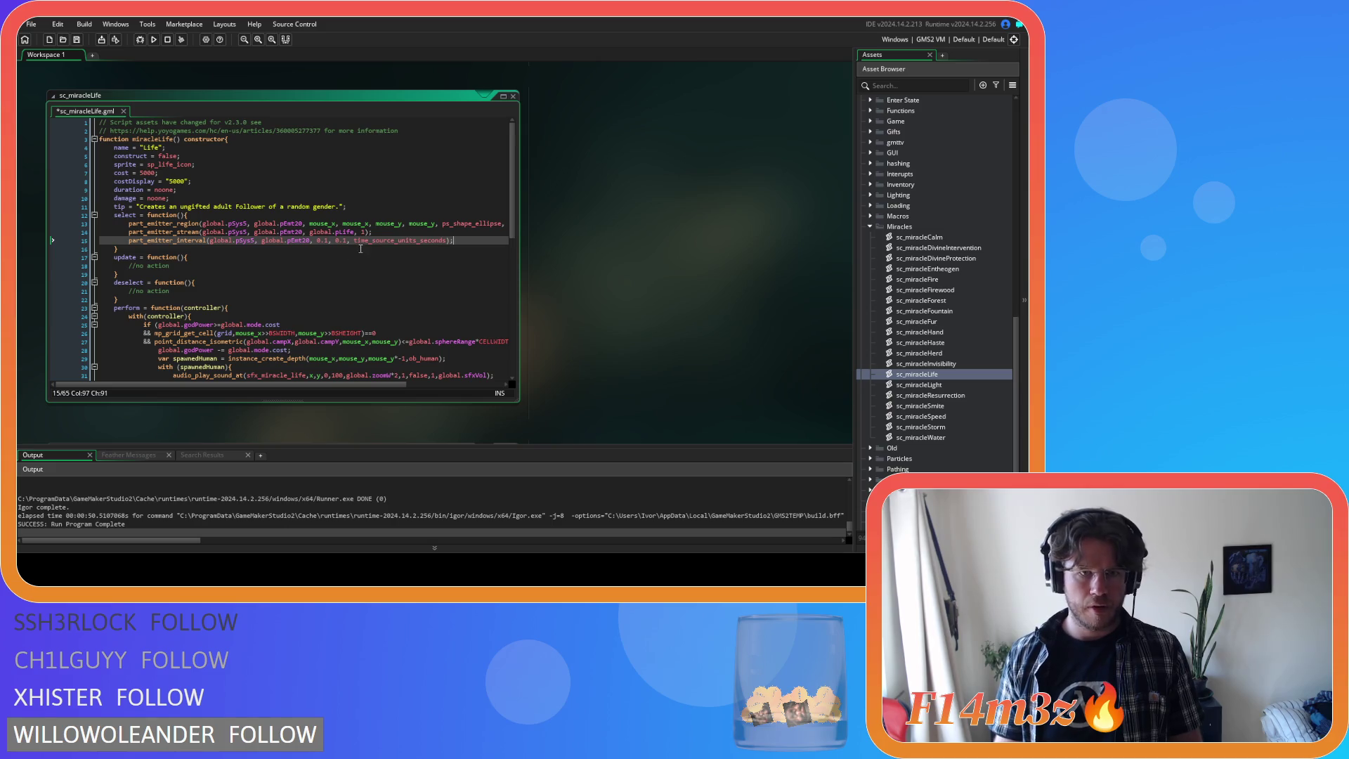
drag(295, 224, 308, 243)
text(4)
text(4)
text(4)
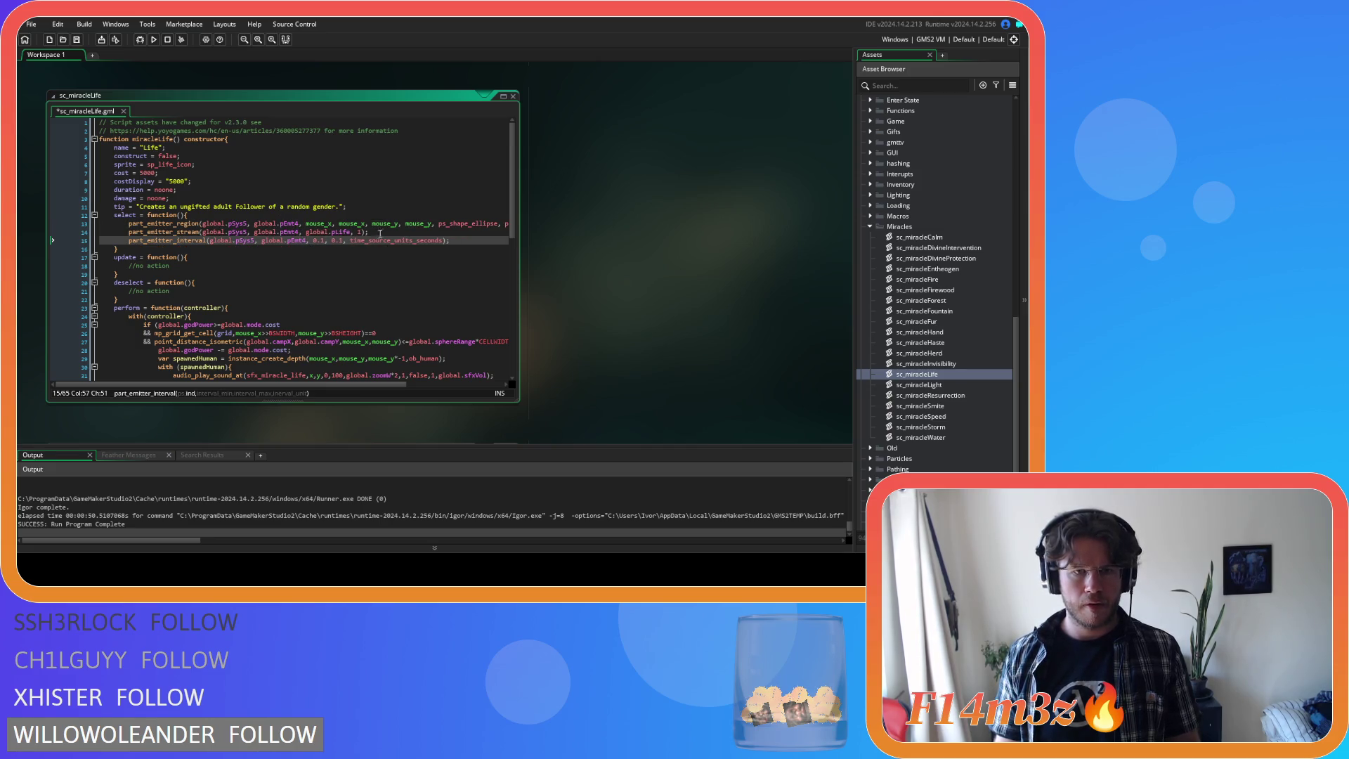
- Add a stream call to deselect() and the pEmt4 region line to update(), then save
click(171, 290)
key(shift+Home)
text(part_emitter_stream(global.pSys5, global.pEmt4, global.pLife, 1);)
drag(129, 223, 511, 227)
key(ctrl+c)
click(178, 266)
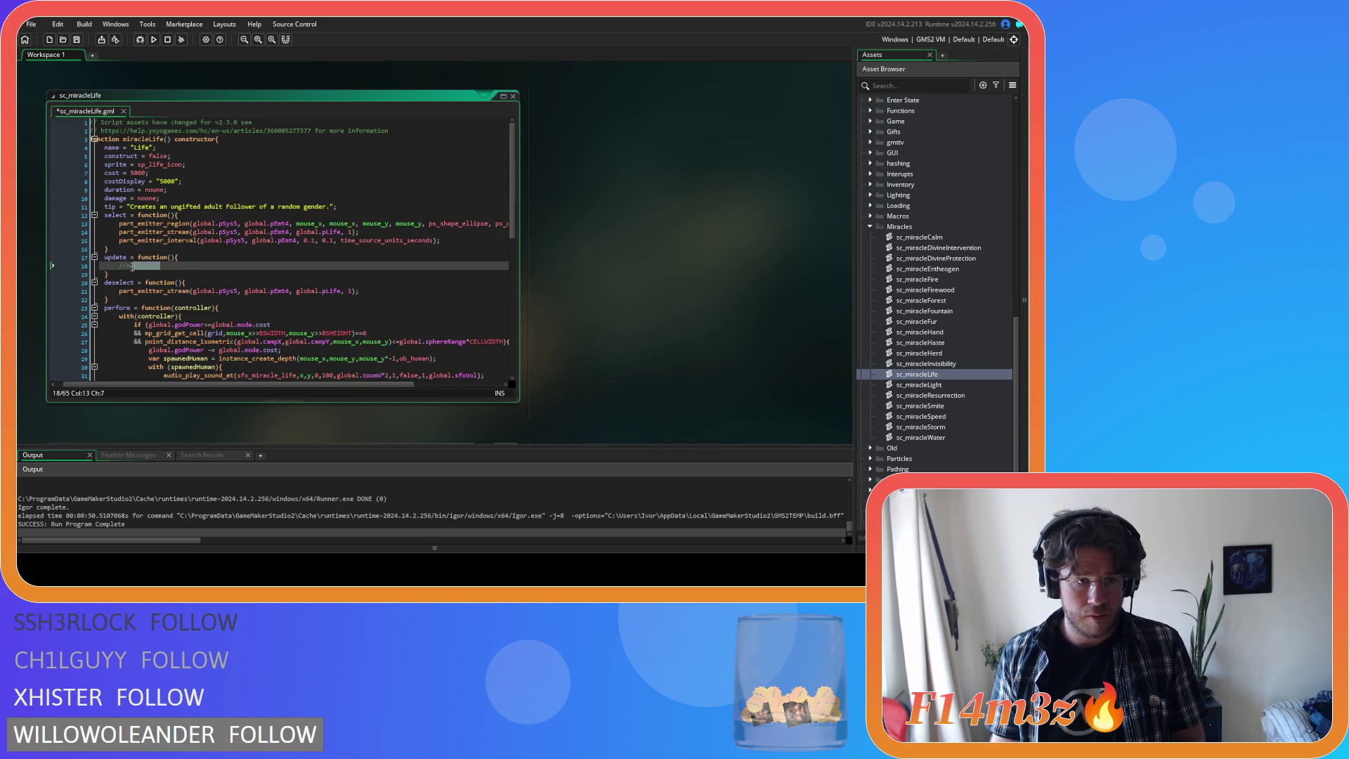
key(ctrl+v)
key(ctrl+s)
- Reopen the ob_particles object
drag(326, 384, 229, 384)
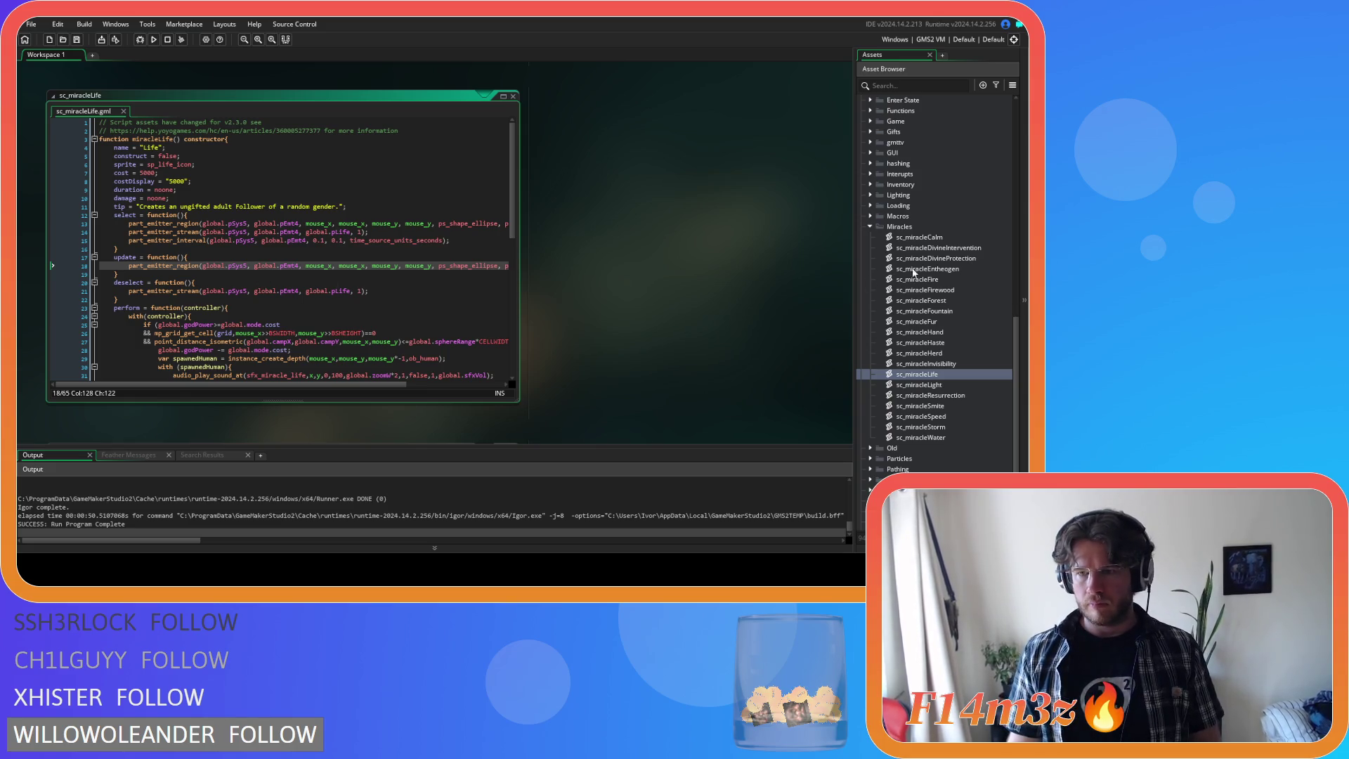
scroll(919, 268, up, 10)
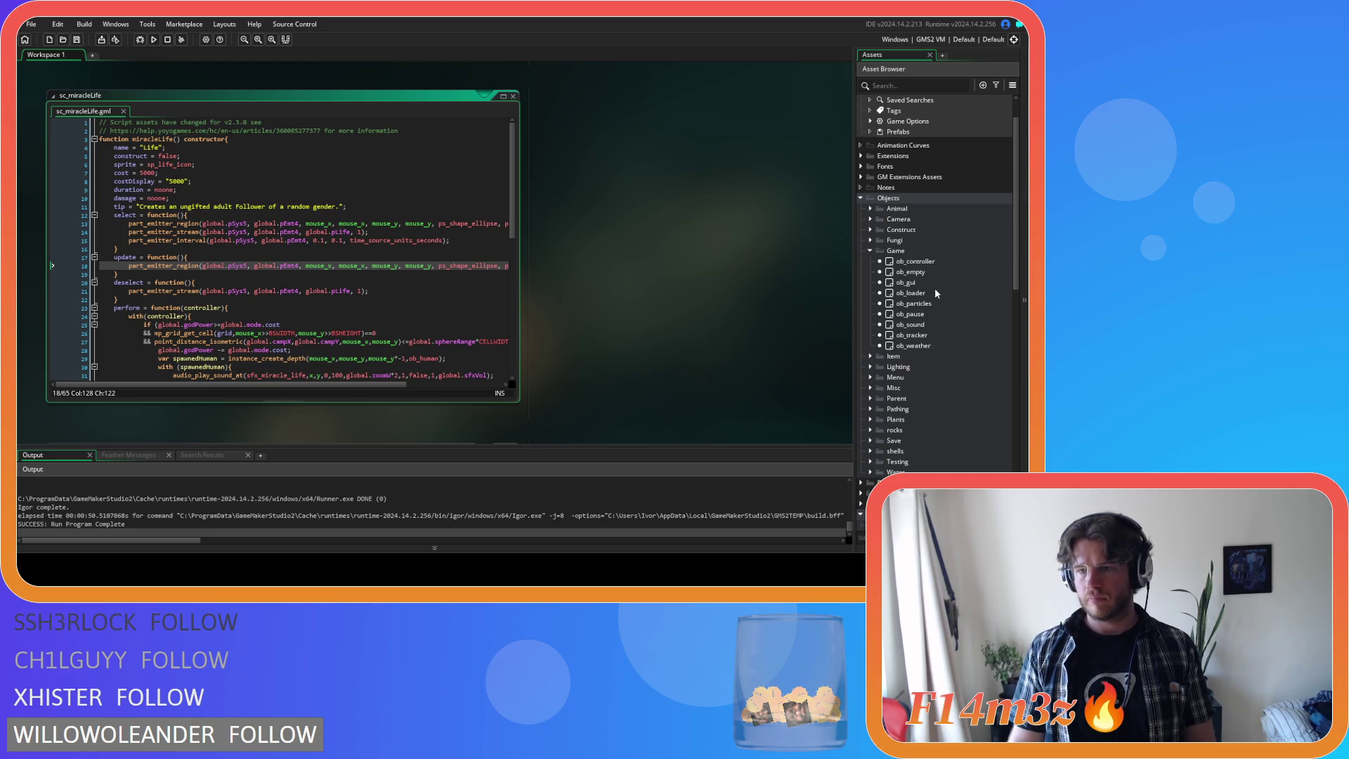
double_click(928, 304)
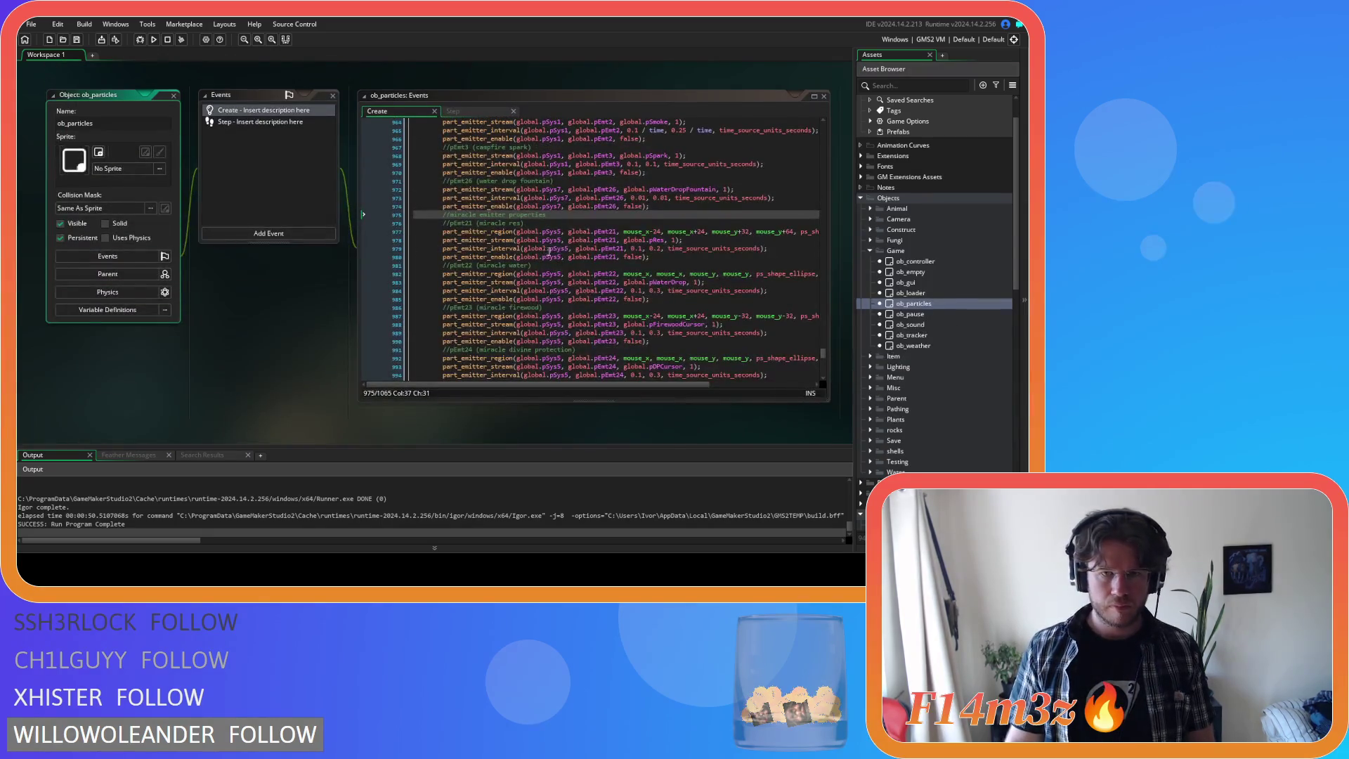
- Remove the pEmt21 disable line, emitter lines and miracle res comment from ob_particles Create
click(660, 258)
key(shift+Home)
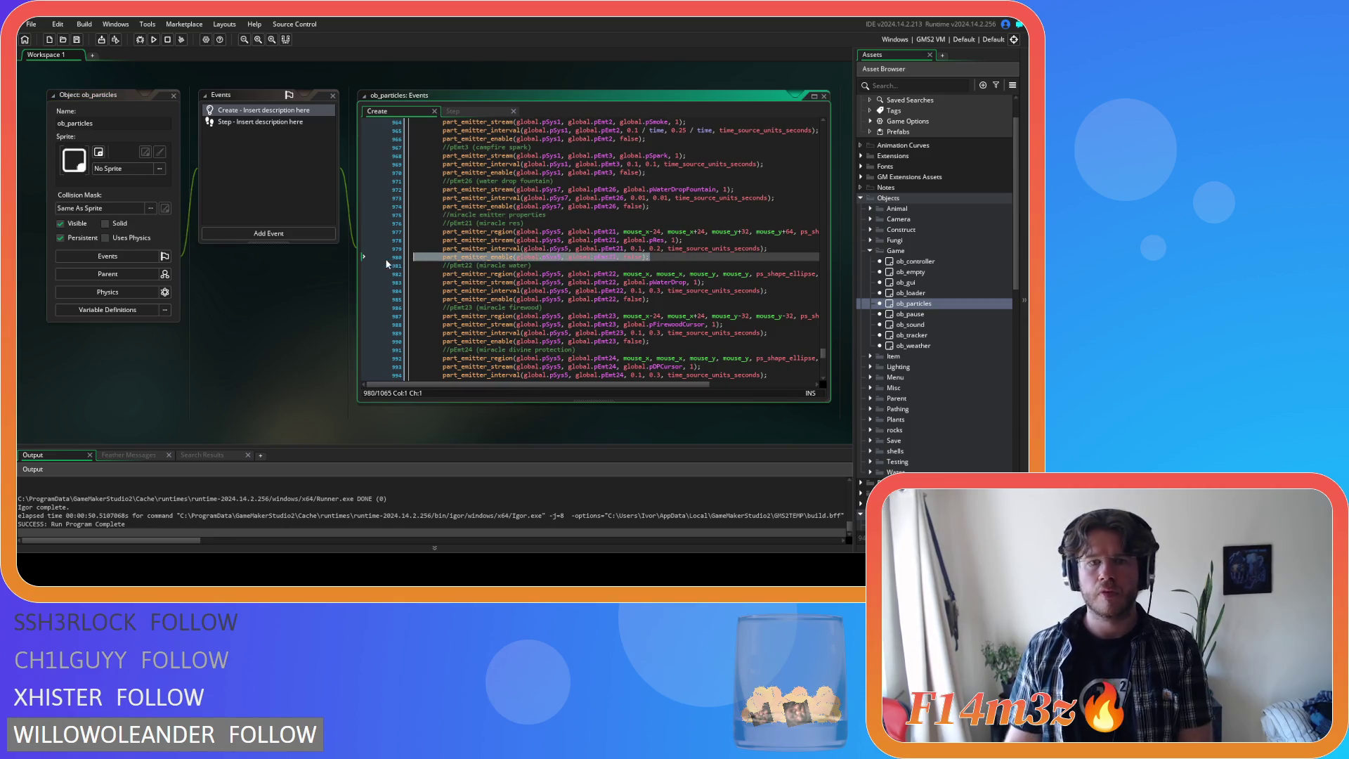
key(BackSpace)
key(BackSpace)
drag(777, 252, 339, 213)
key(BackSpace)
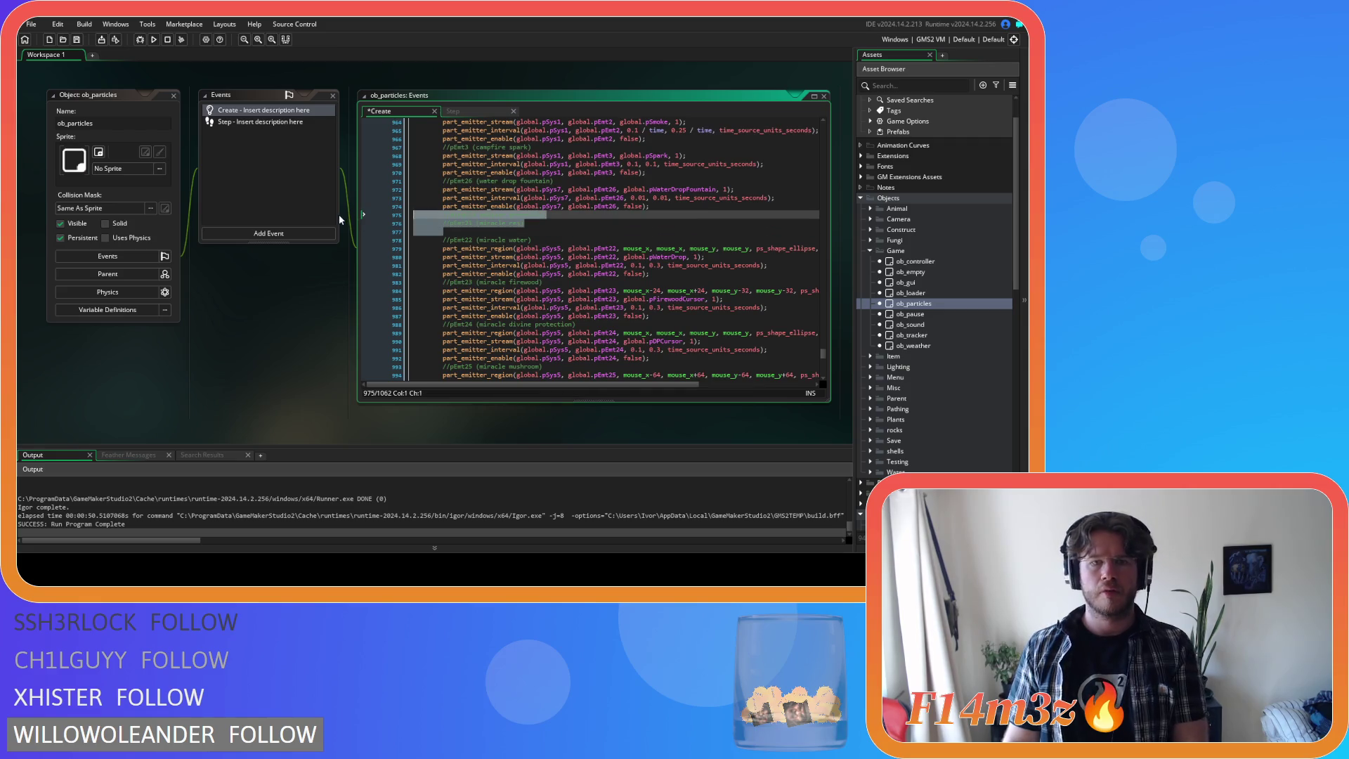
key(BackSpace)
key(BackSpace)
key(BackSpace)
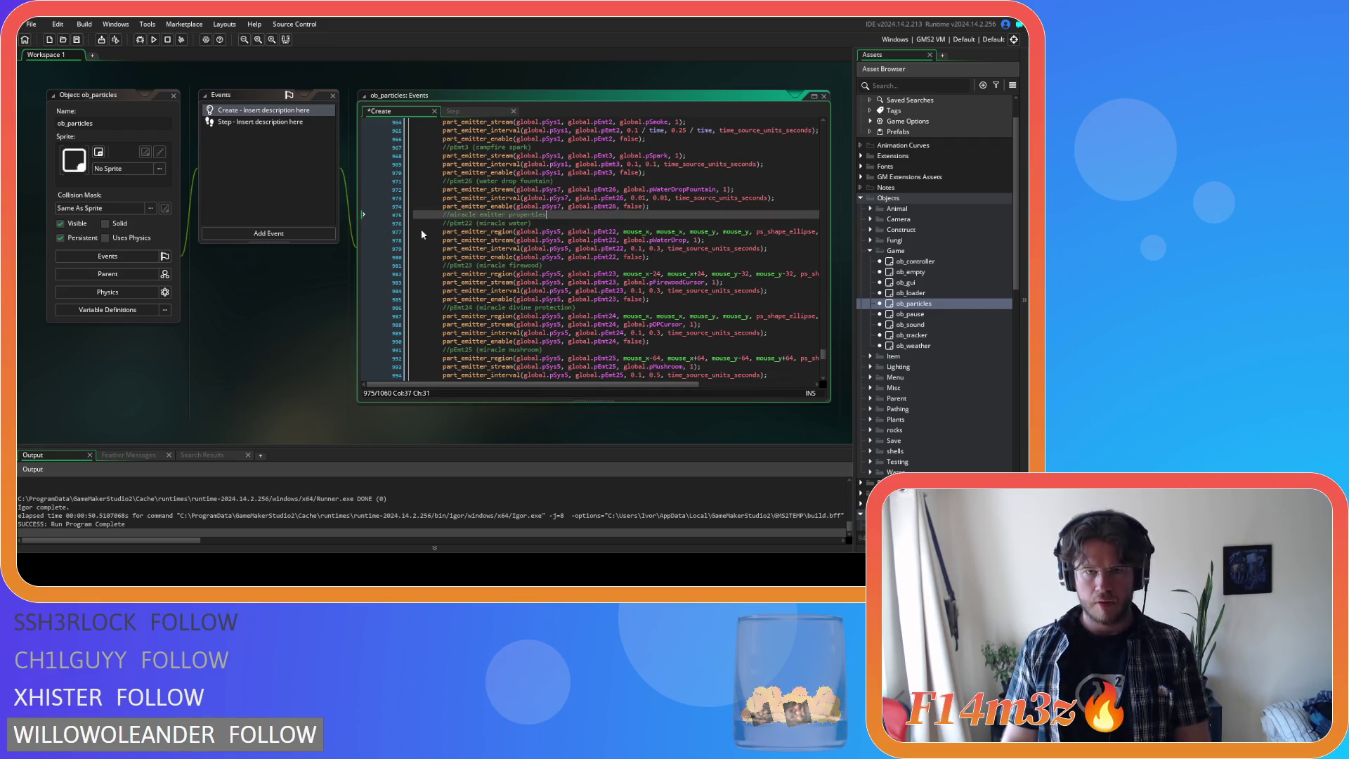
scroll(931, 325, down, 10)
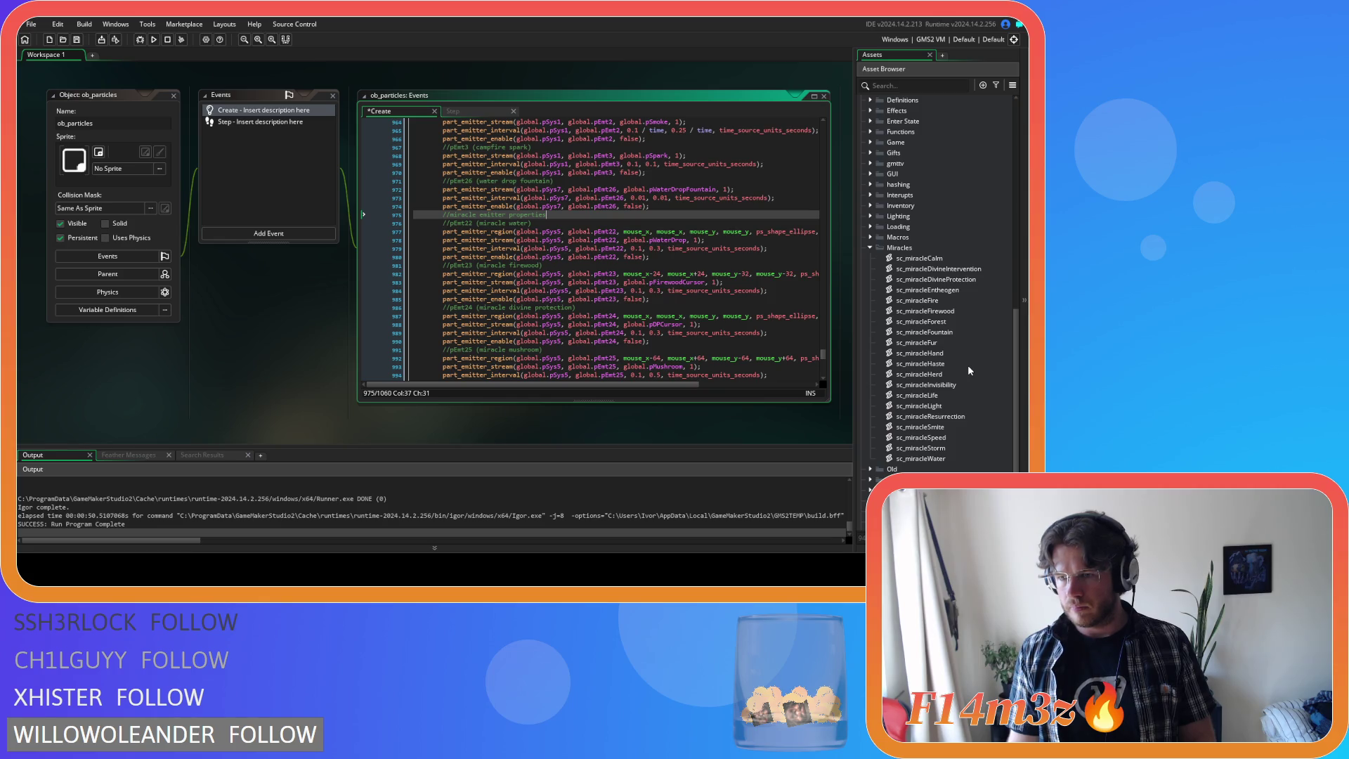
- Paste the emitter lines into sc_miracleResurrection's select() and rename pEmt21 to pEmt4
double_click(935, 416)
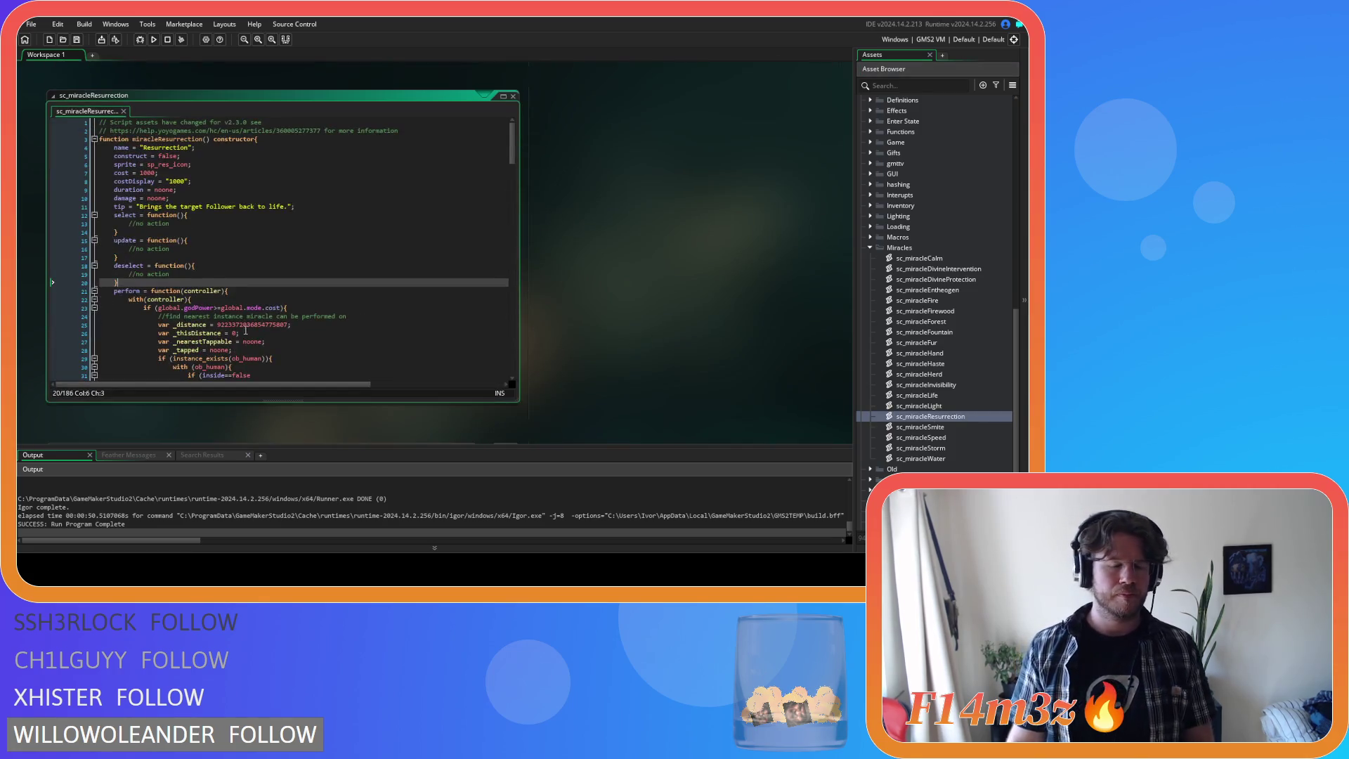
drag(184, 222, 125, 222)
key(ctrl+v)
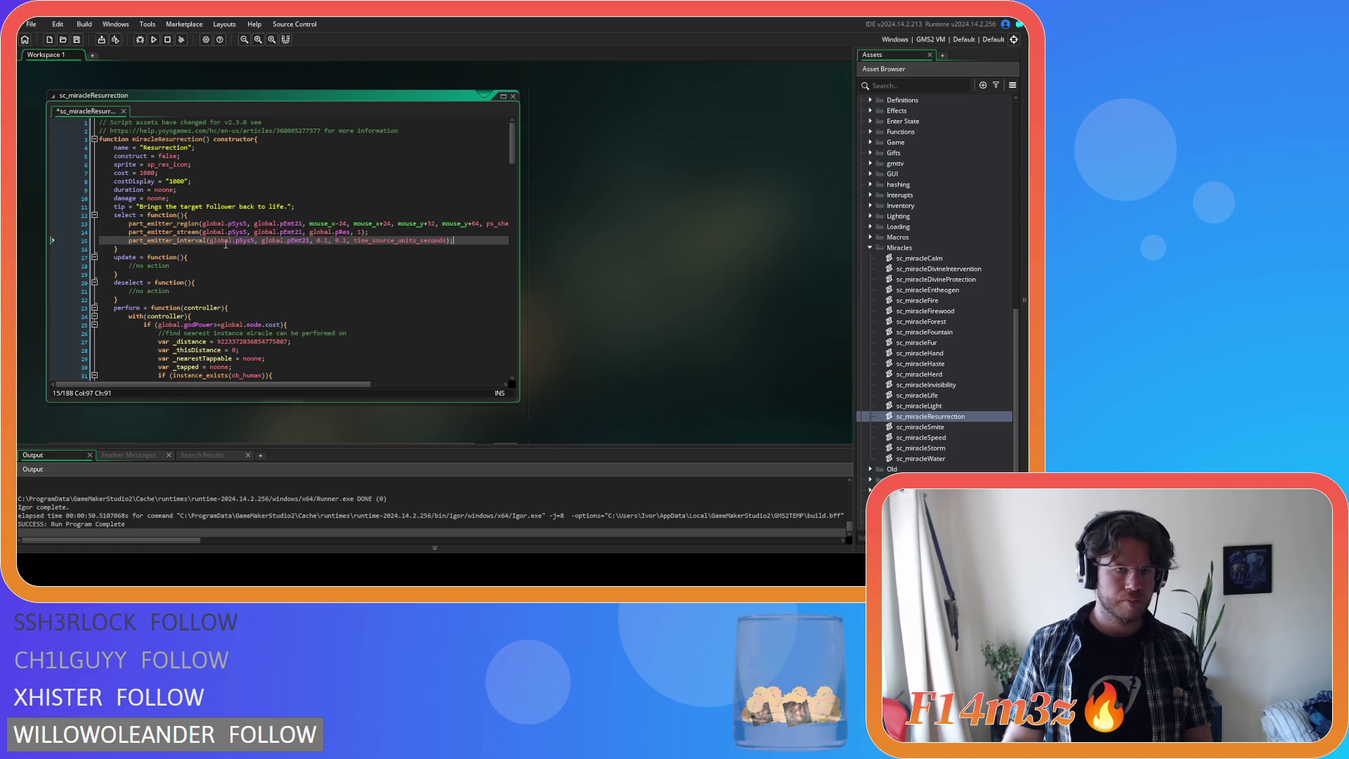
drag(295, 223, 302, 232)
text(4)
text(4)
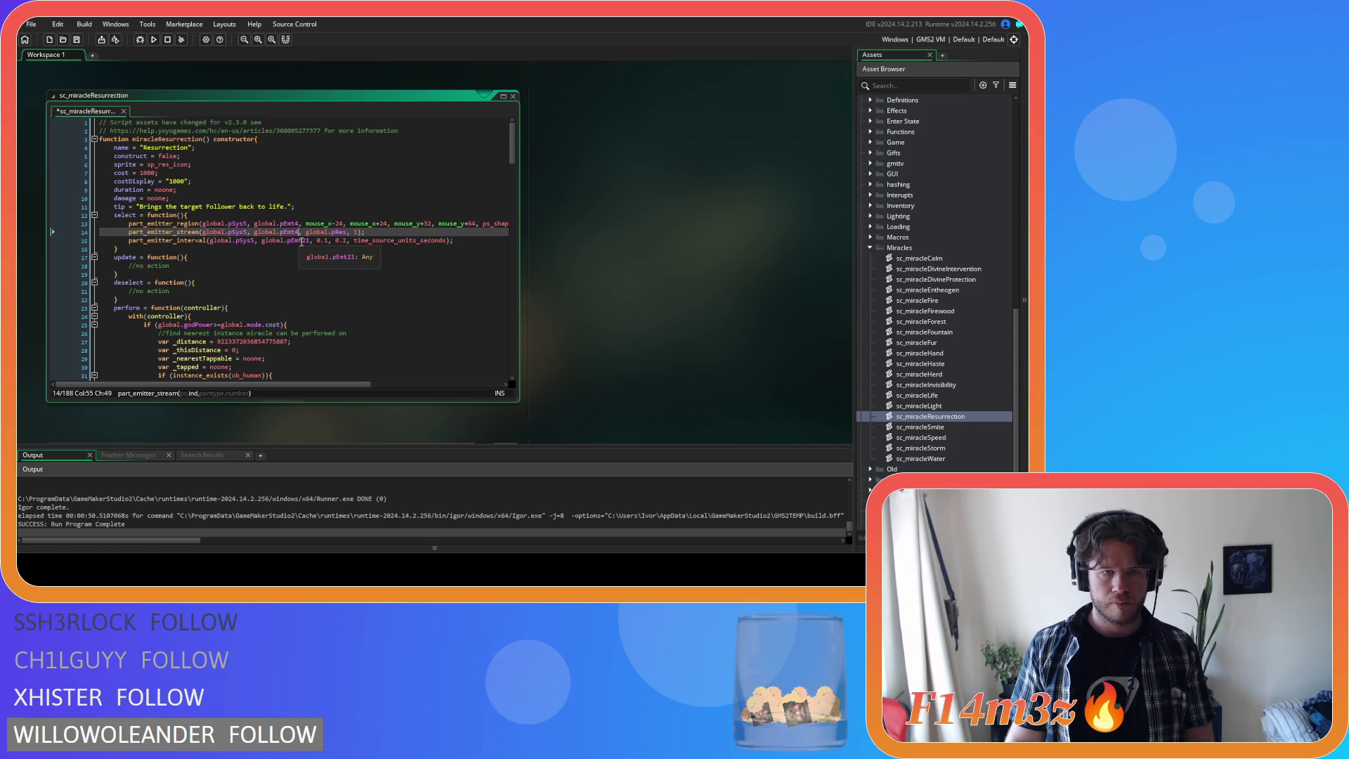
click(304, 240)
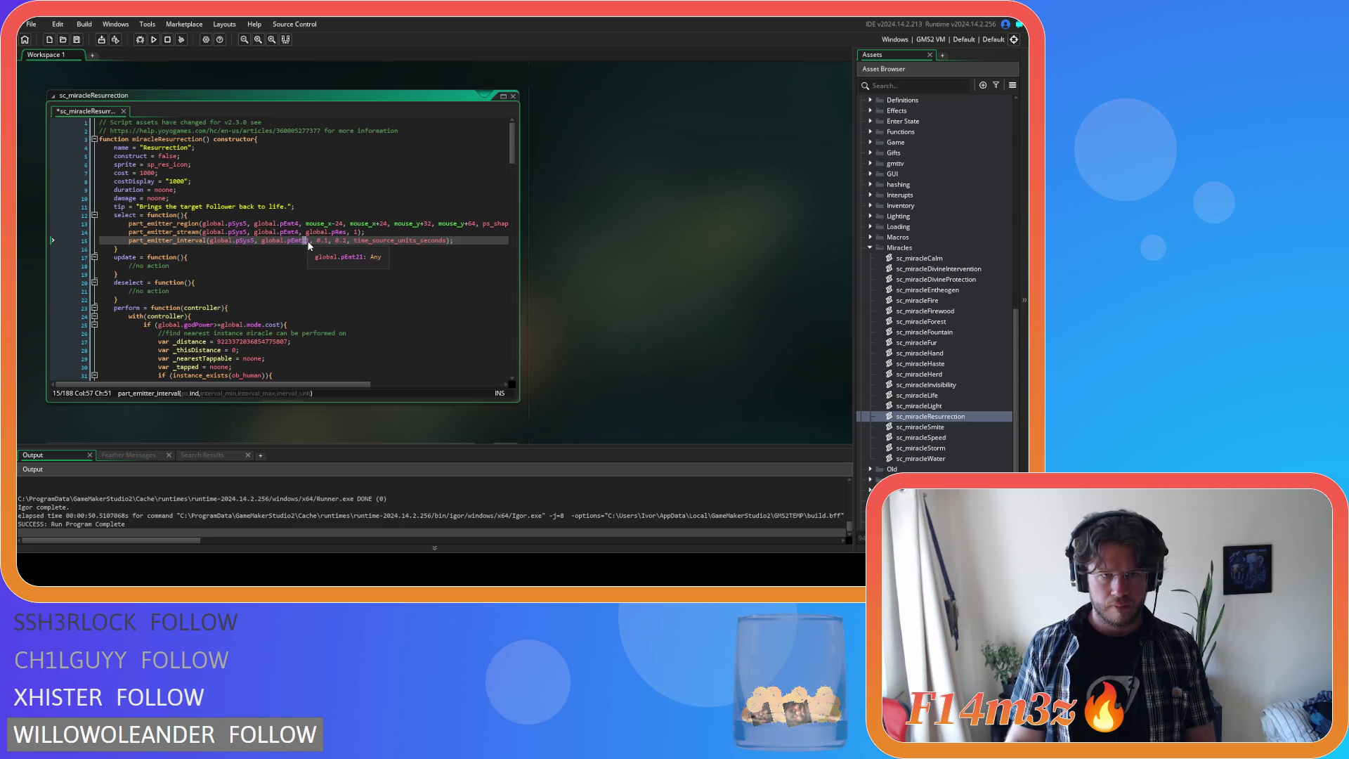
text(4)
- Copy the part_emitter_stream call into deselect() and save the script
click(376, 232)
drag(376, 232, 128, 231)
key(ctrl+c)
drag(182, 291, 129, 290)
key(ctrl+v)
click(354, 292)
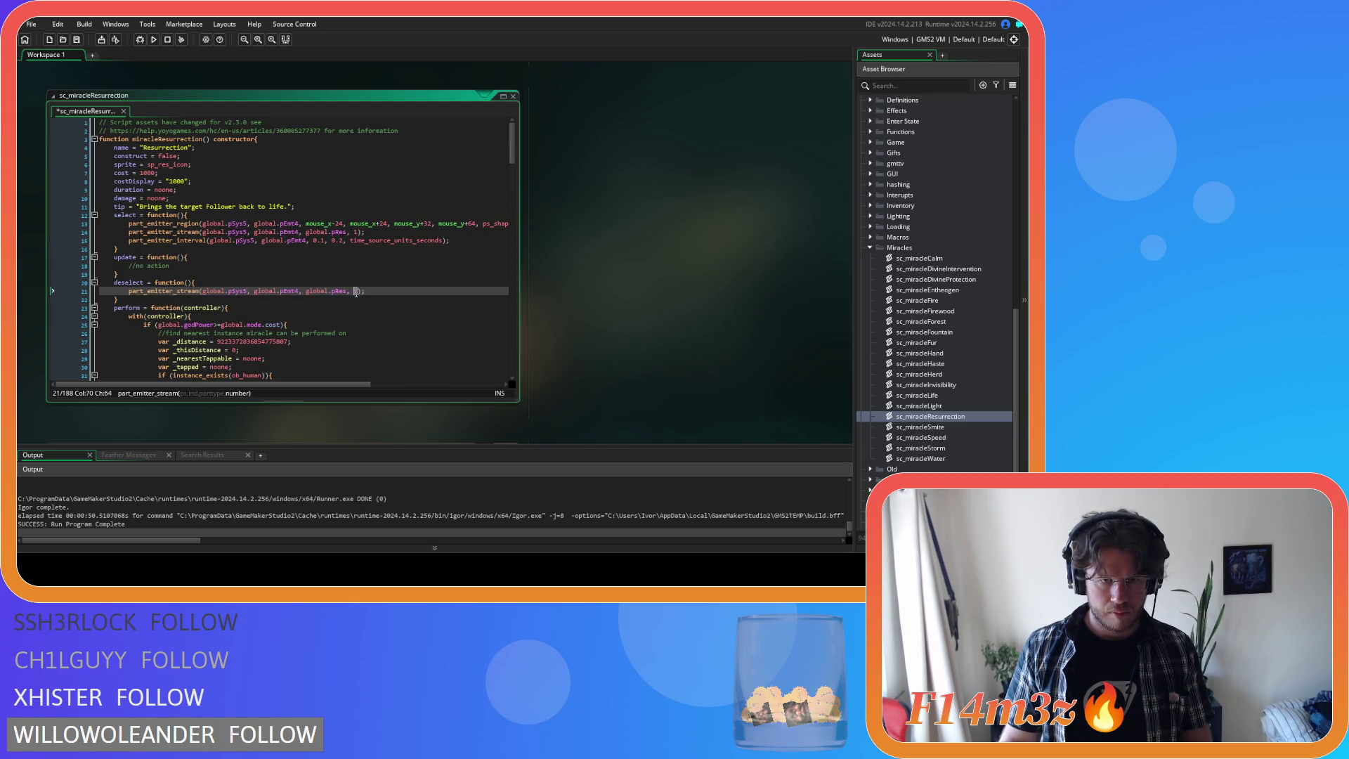
key(ctrl+s)
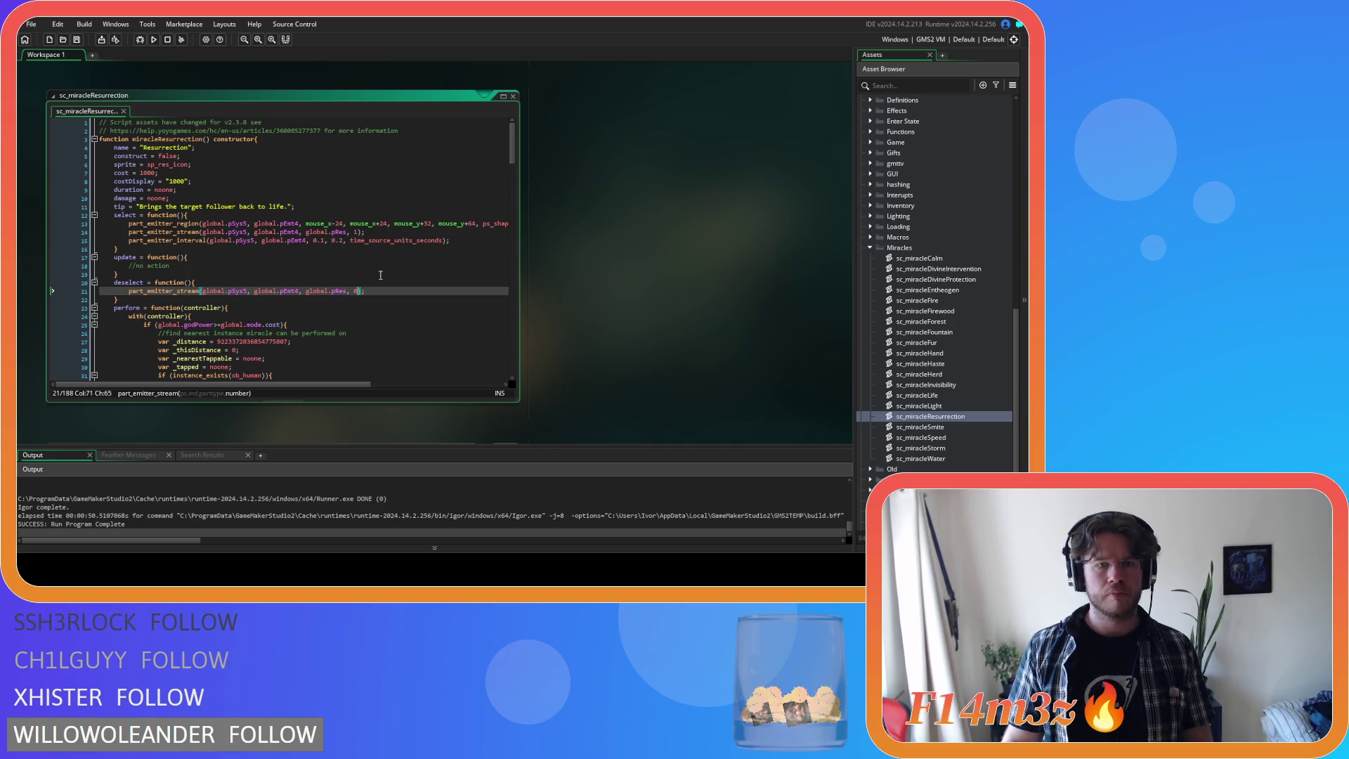
- Copy the region line into update() so pEmt4 follows the mouse, and save
drag(122, 225, 524, 230)
key(ctrl+c)
click(230, 267)
key(ctrl+v)
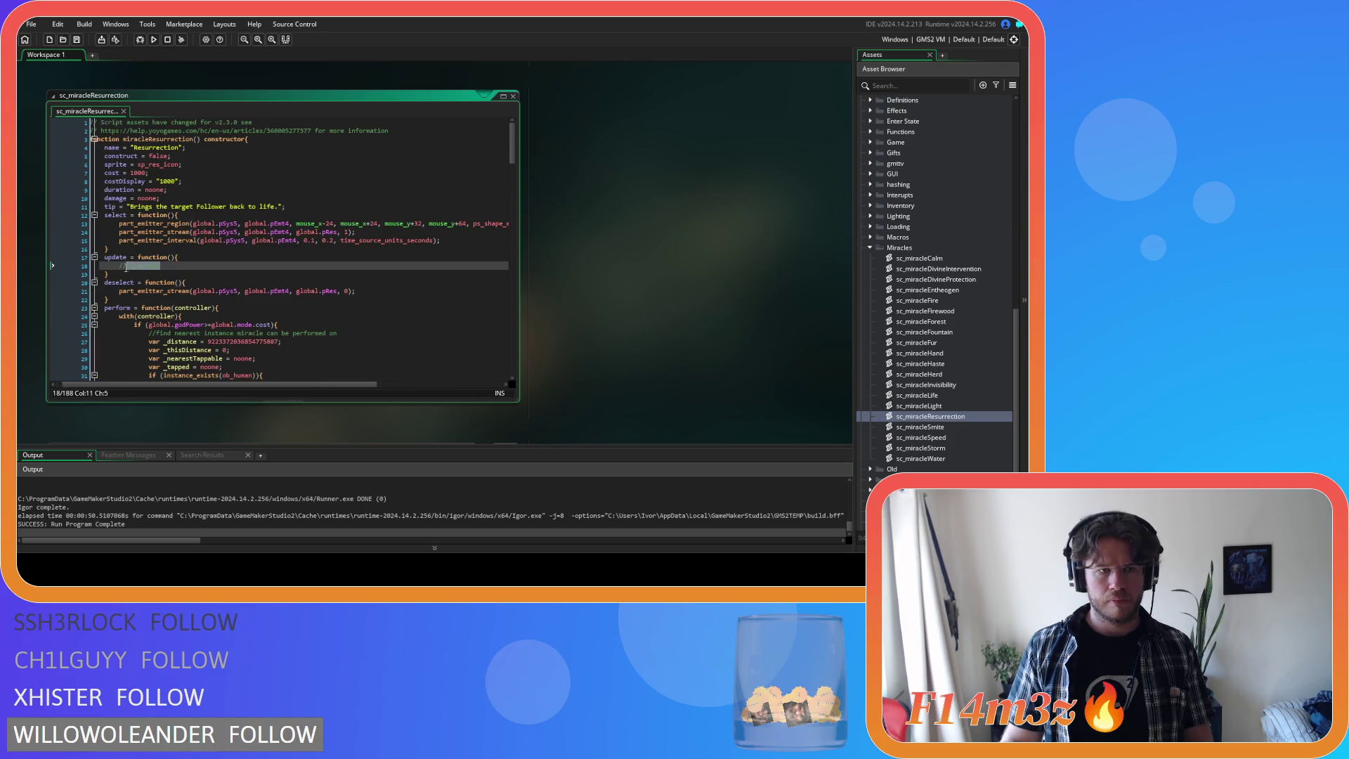
key(ctrl+s)
scroll(250, 295, left, 5)
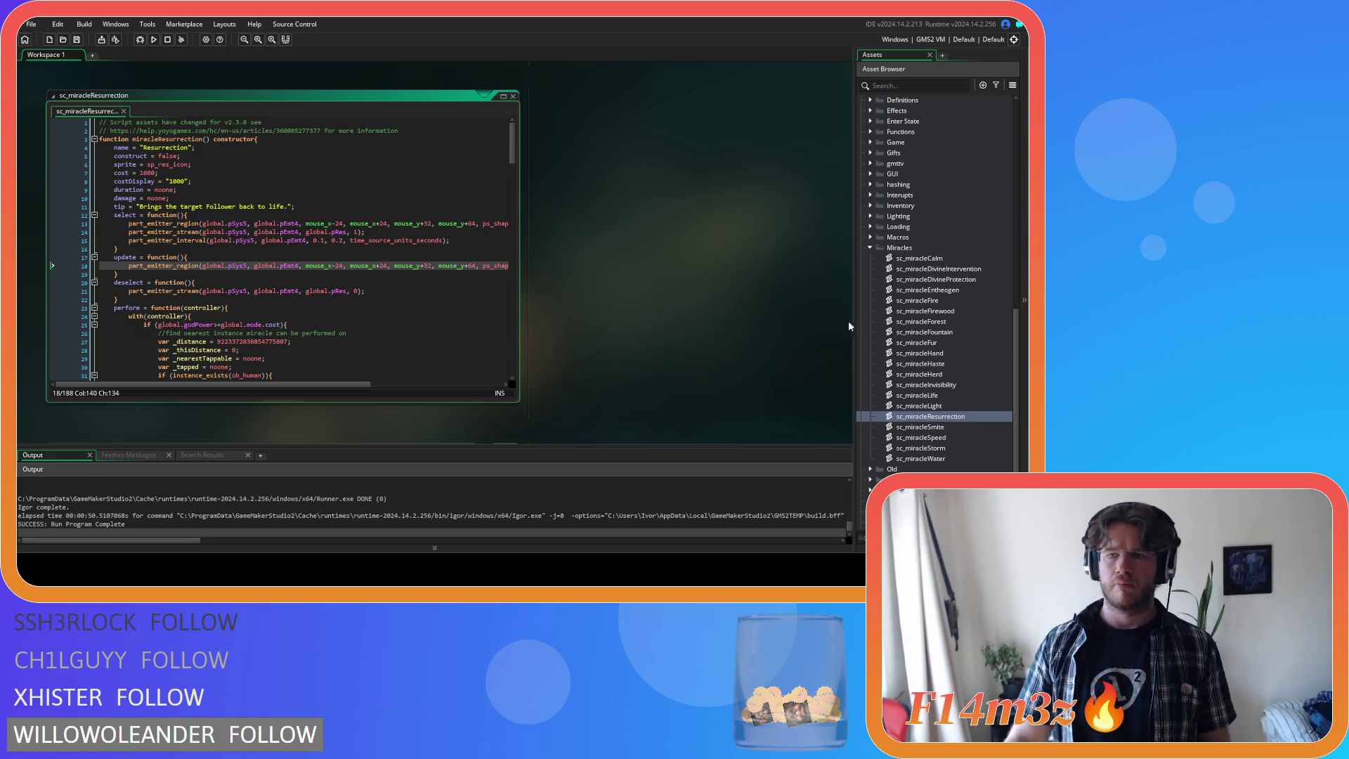
click(267, 300)
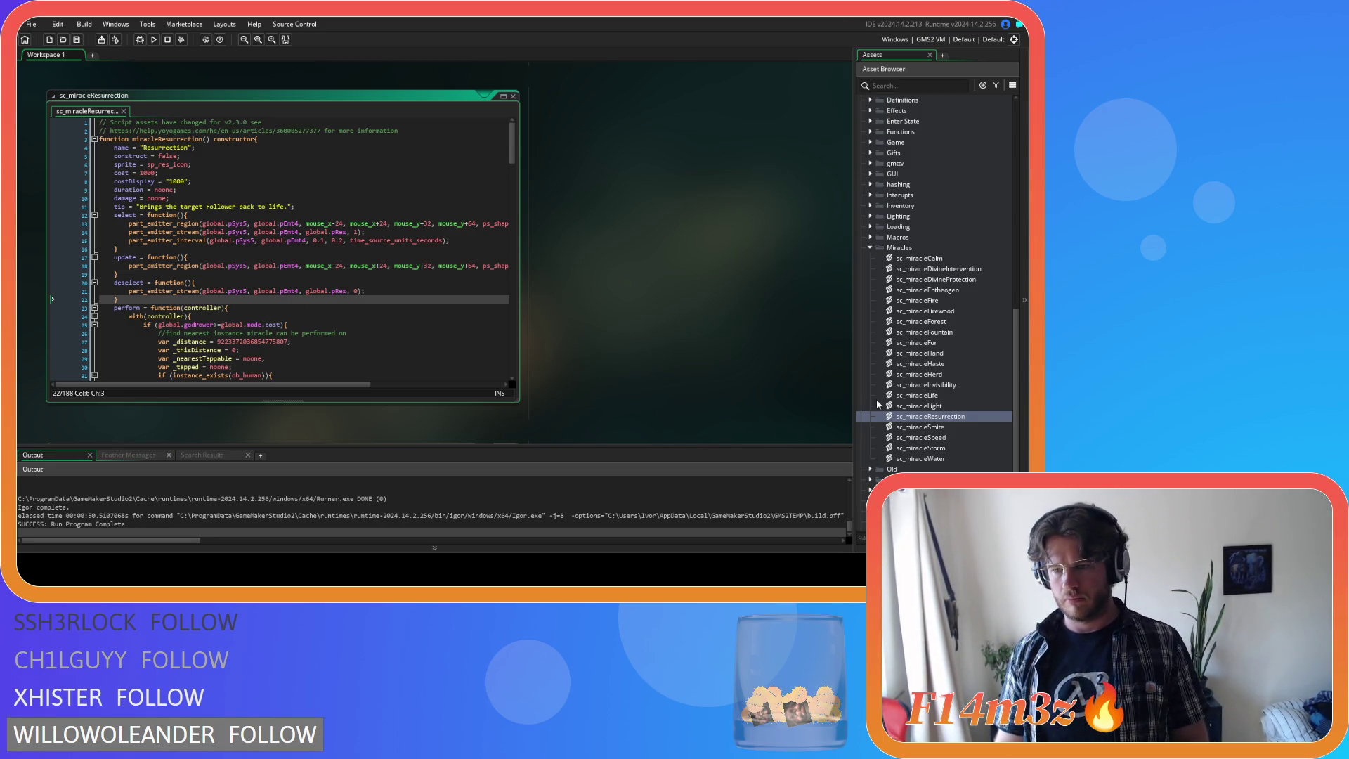
scroll(938, 312, up, 10)
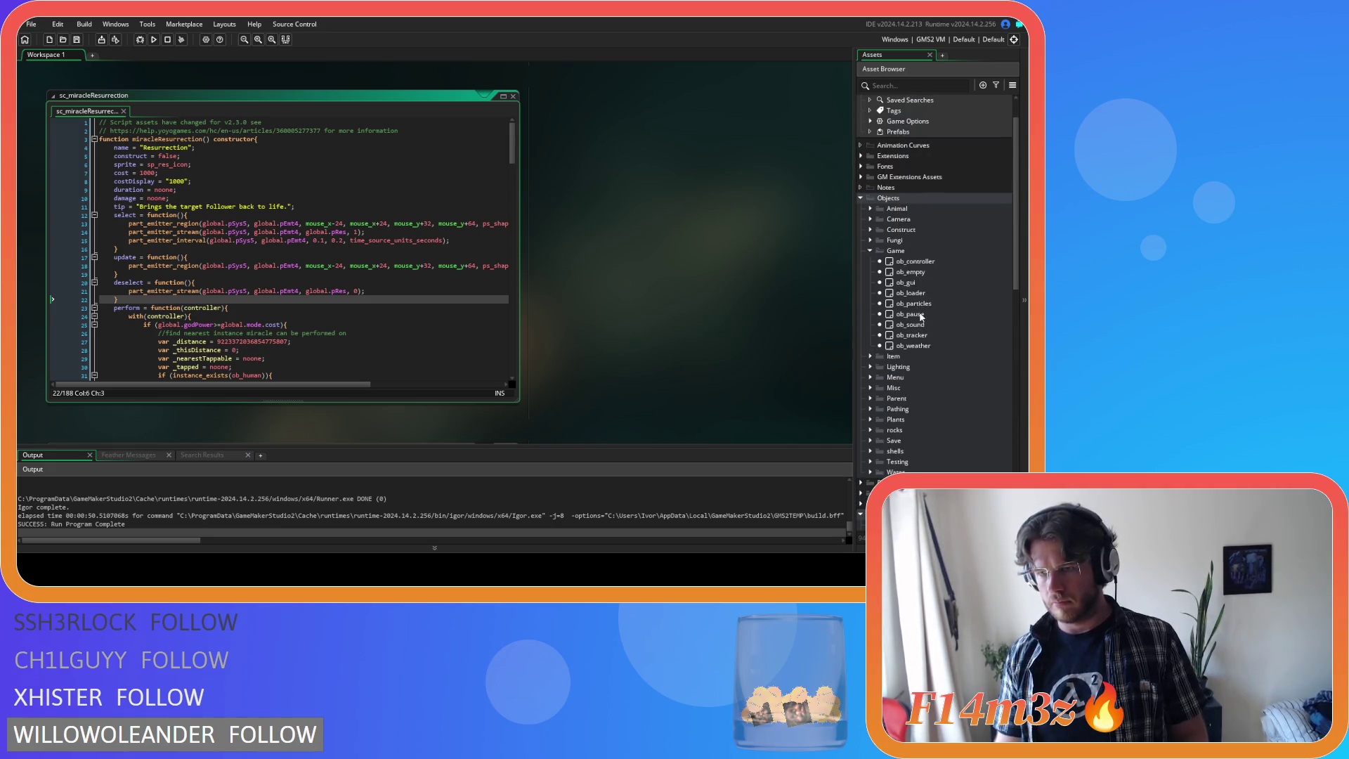
- Delete the pEmt22 disable line, emitter lines and miracle water comment from ob_particles Create
double_click(913, 304)
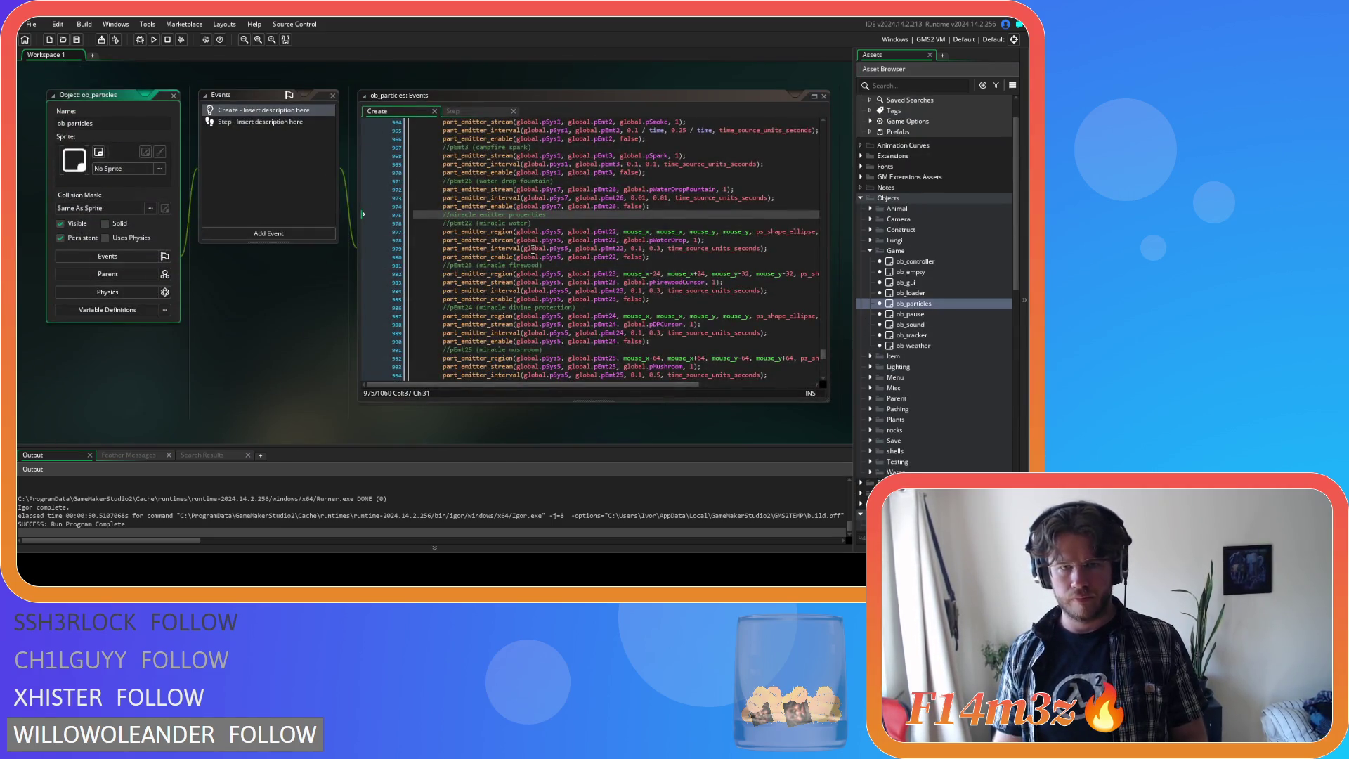
click(669, 257)
key(shift+Up)
key(shift+End)
key(BackSpace)
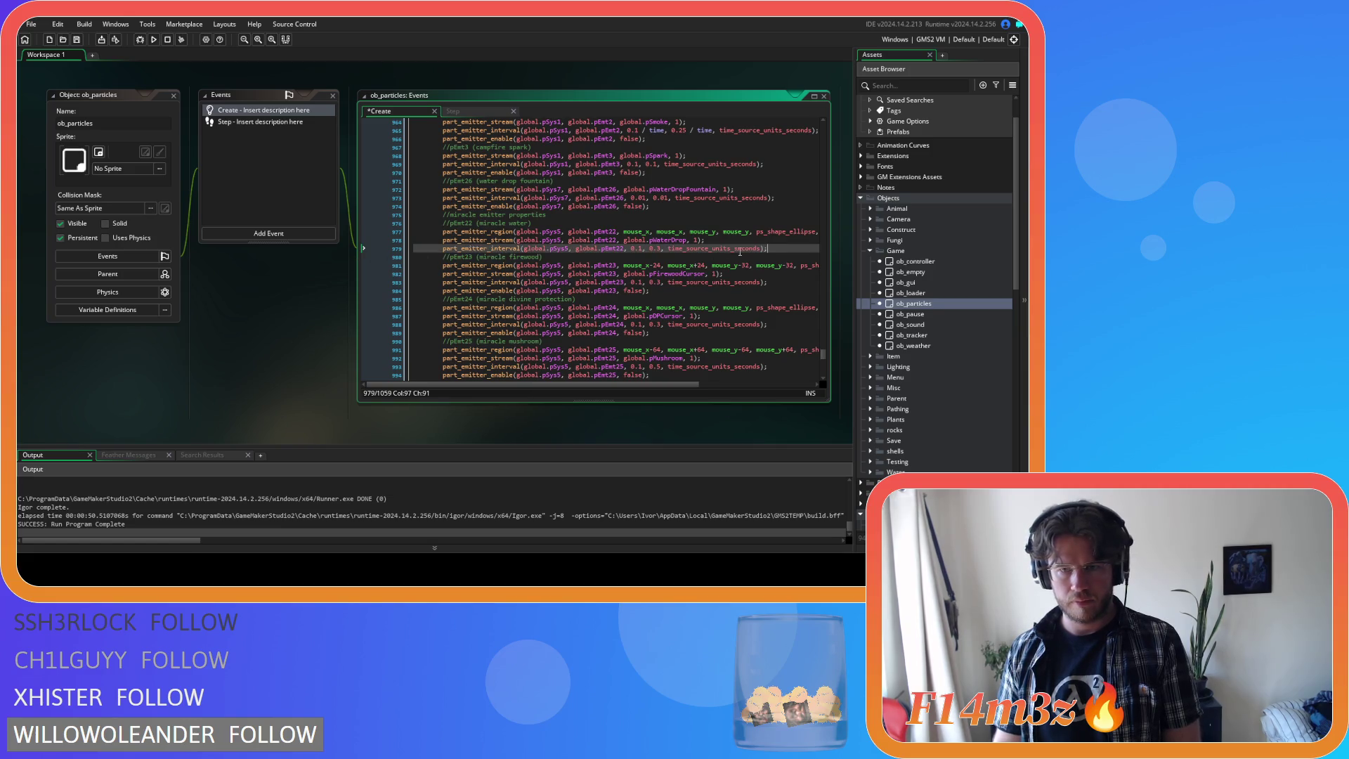
drag(770, 249, 397, 231)
key(BackSpace)
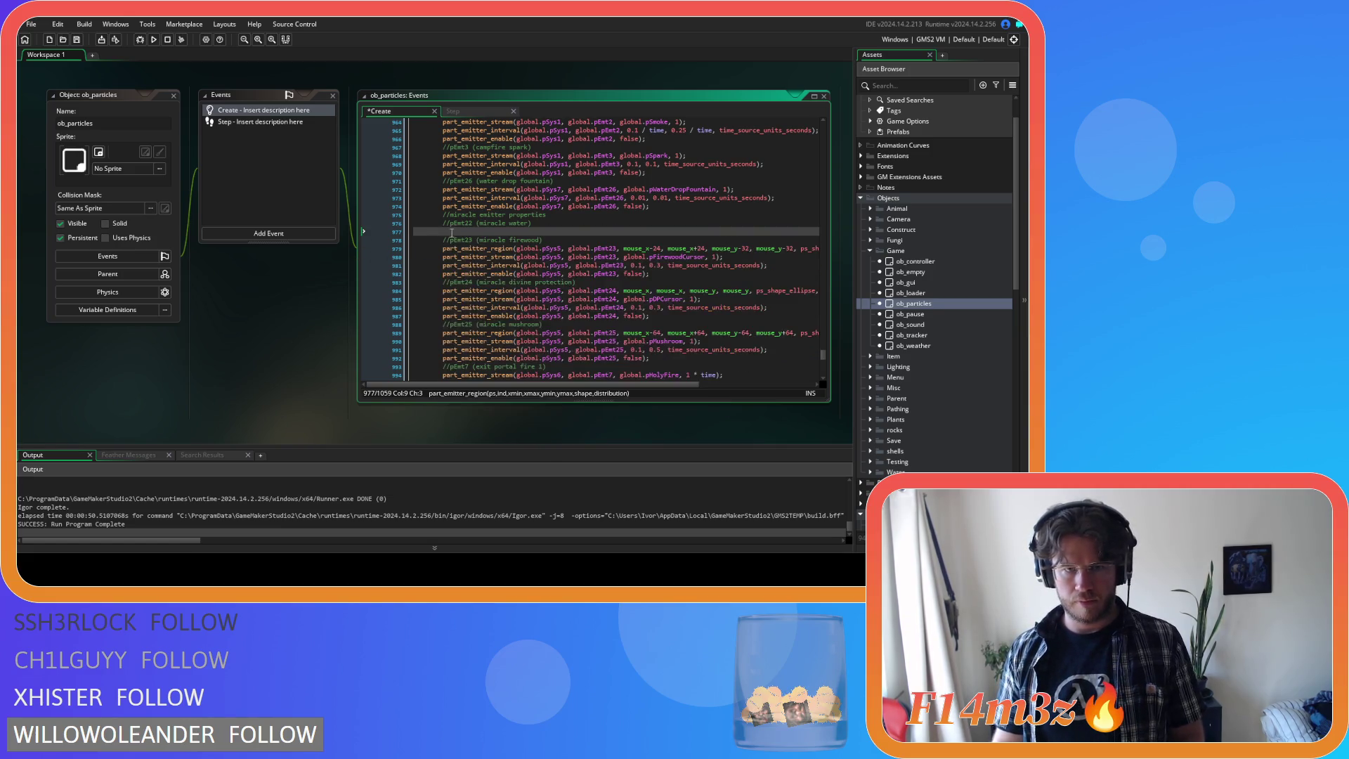
key(shift+Up)
key(shift+Up)
key(shift+End)
key(BackSpace)
scroll(969, 348, down, 10)
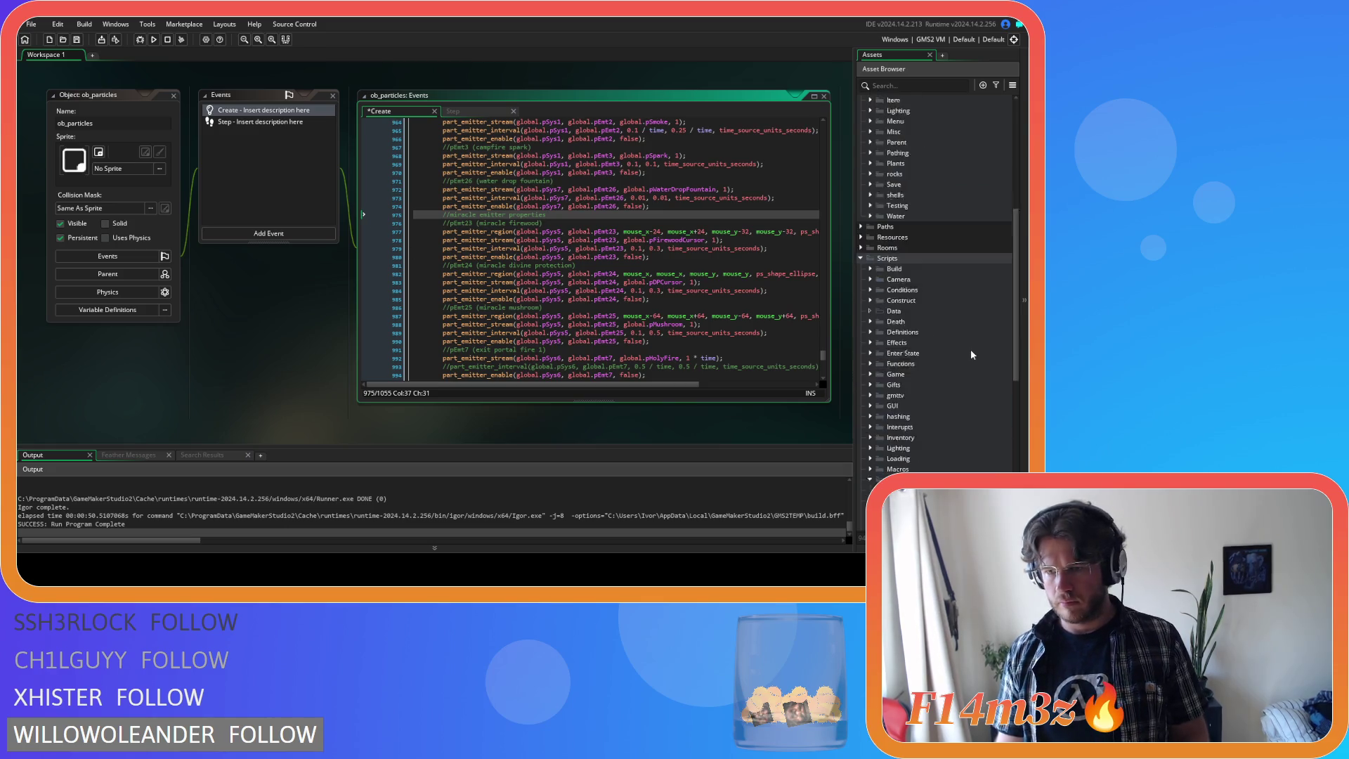
- Paste the emitter lines into sc_miracleWater's select() and change pEmt22 to pEmt4 on each line
double_click(922, 373)
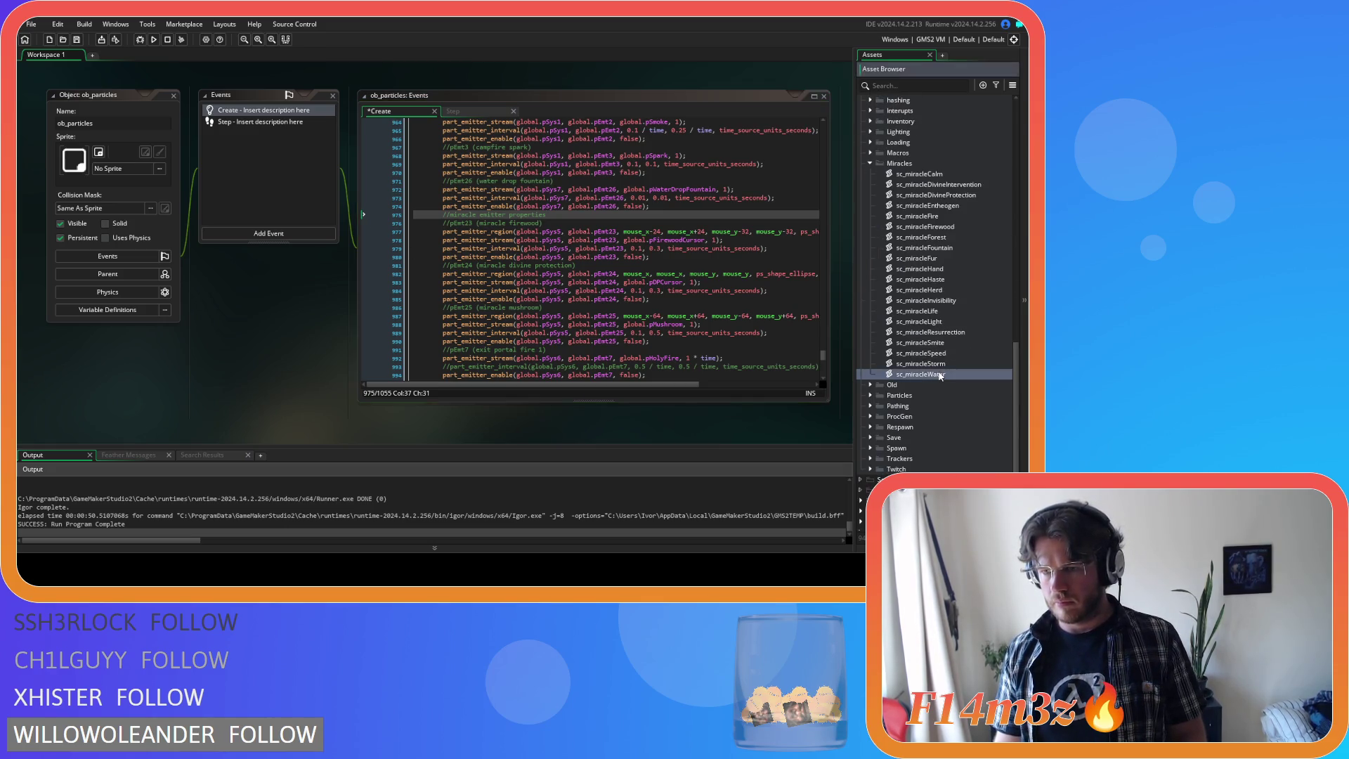
drag(169, 223, 146, 224)
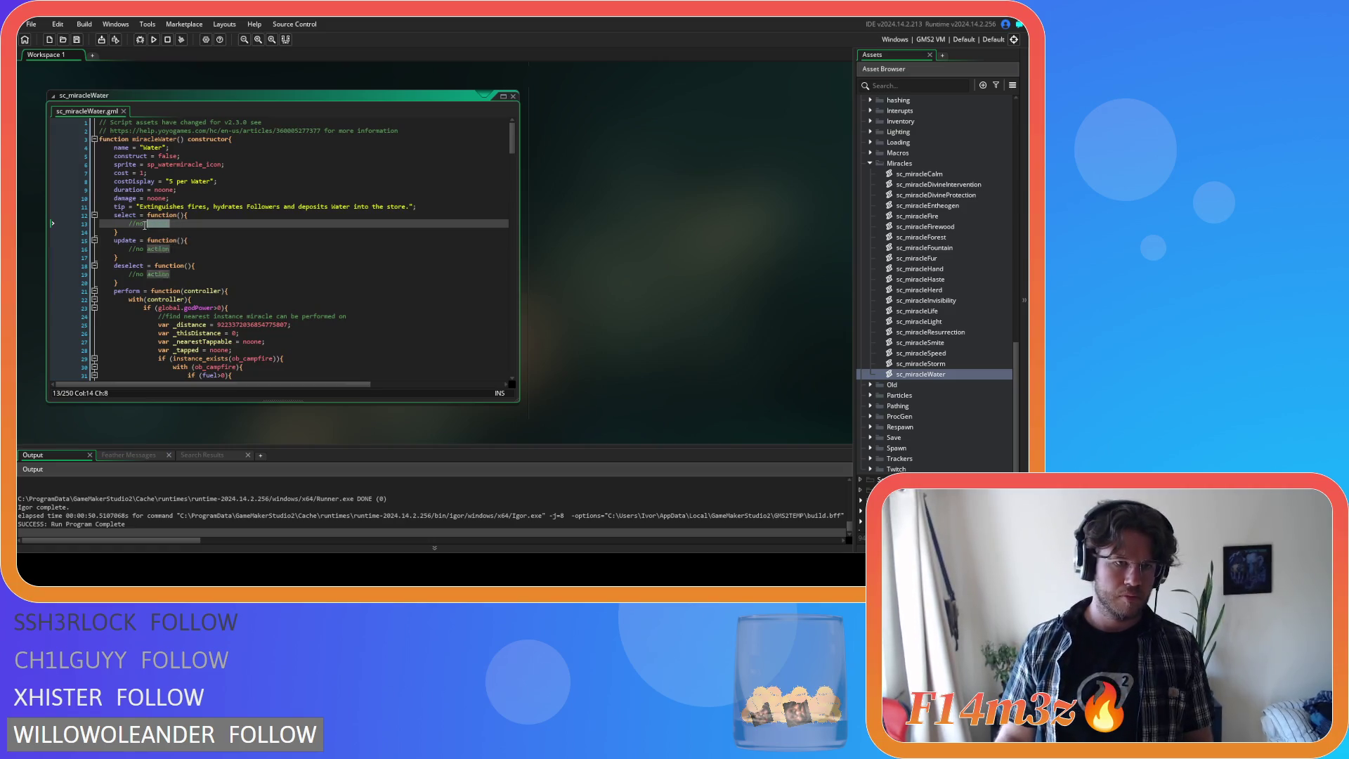
key(ctrl+v)
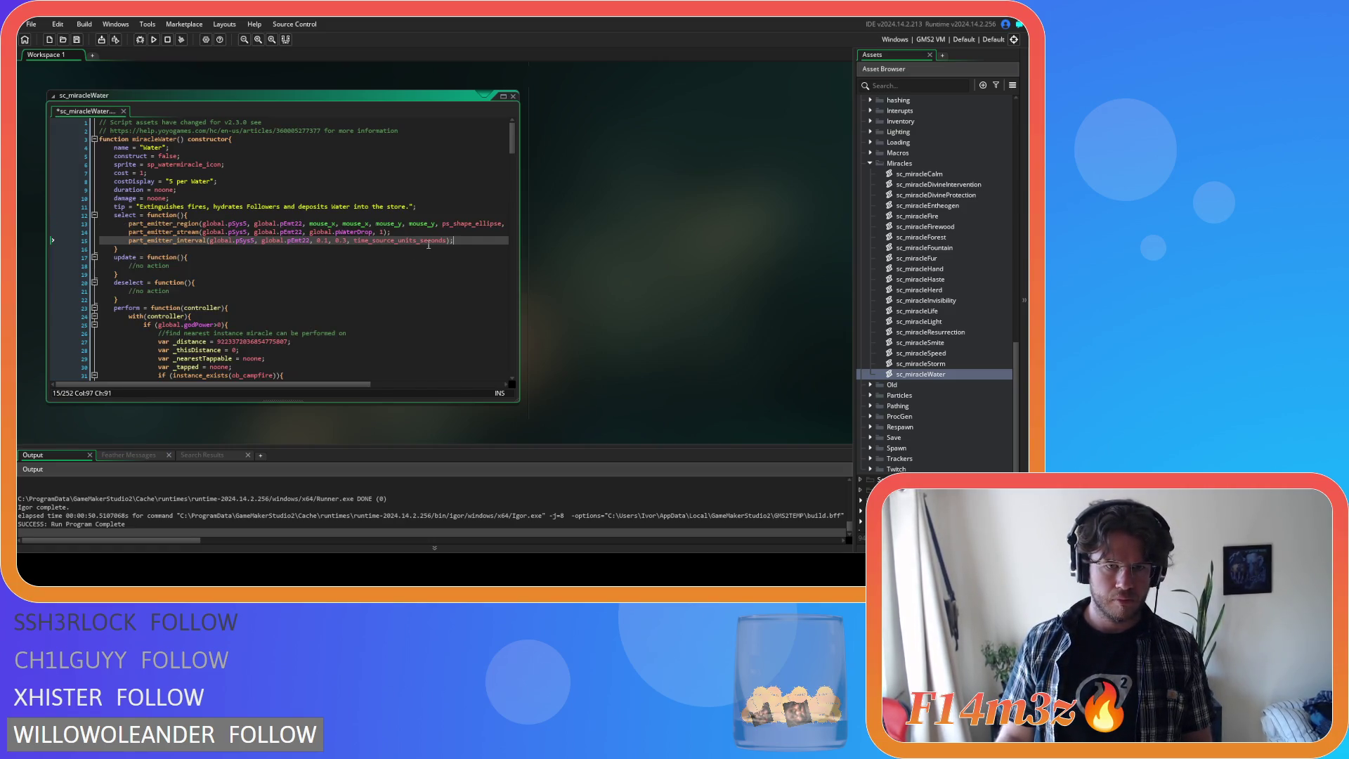
click(302, 224)
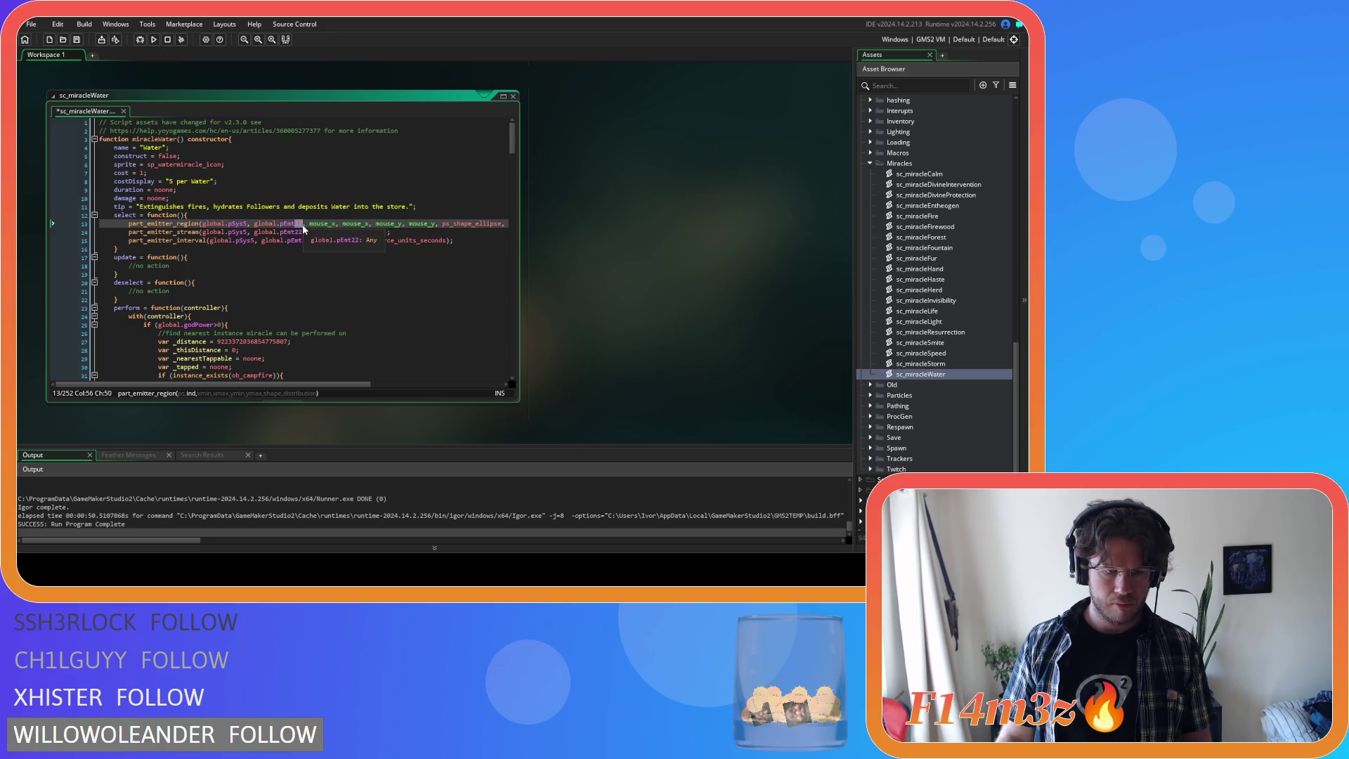
key(BackSpace)
click(300, 232)
key(BackSpace)
key(BackSpace)
text(4)
click(303, 241)
key(BackSpace)
key(BackSpace)
text(4)
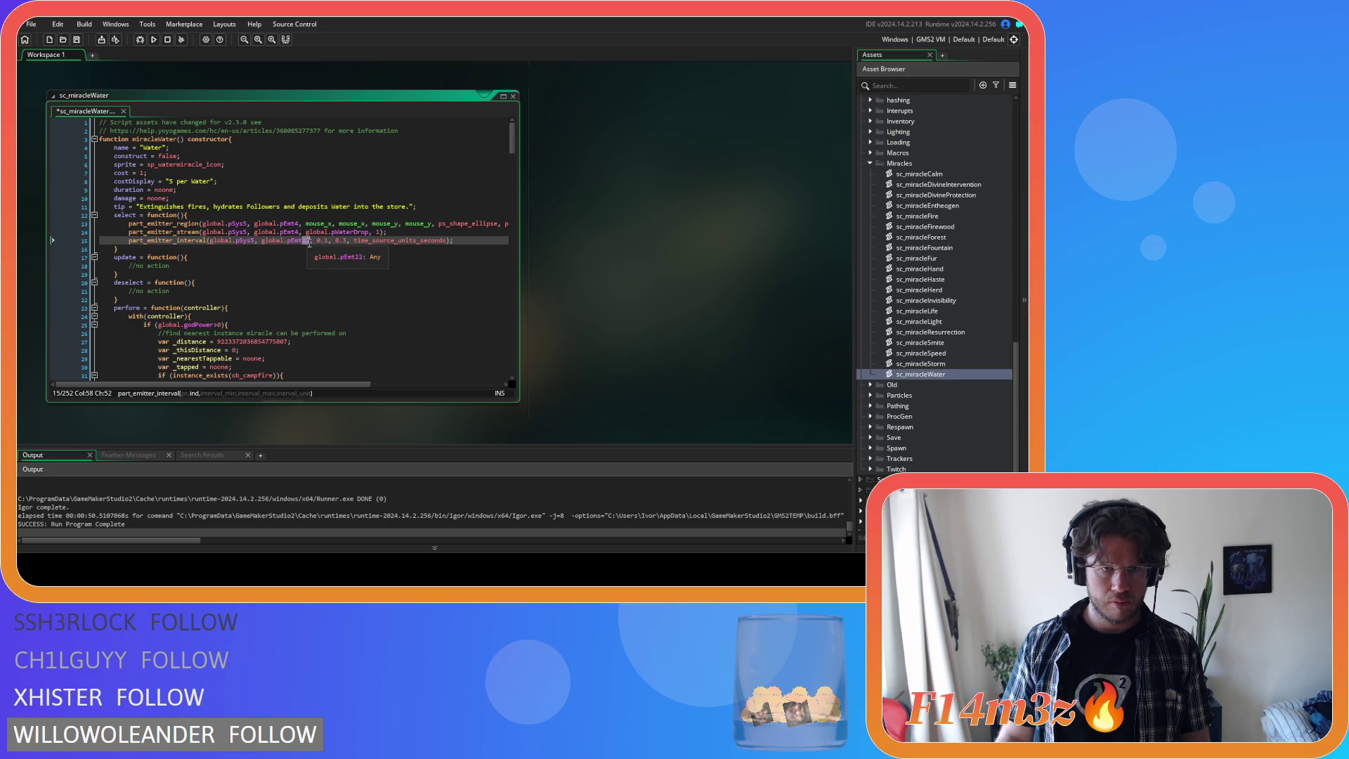
- Add the stream call to deselect() and the mouse-following region line to update(), then save
drag(386, 232, 228, 232)
drag(169, 291, 127, 294)
text(part_emitter_stream(global.pSys5, global.pEmt4, global.pWaterDrop, 1);)
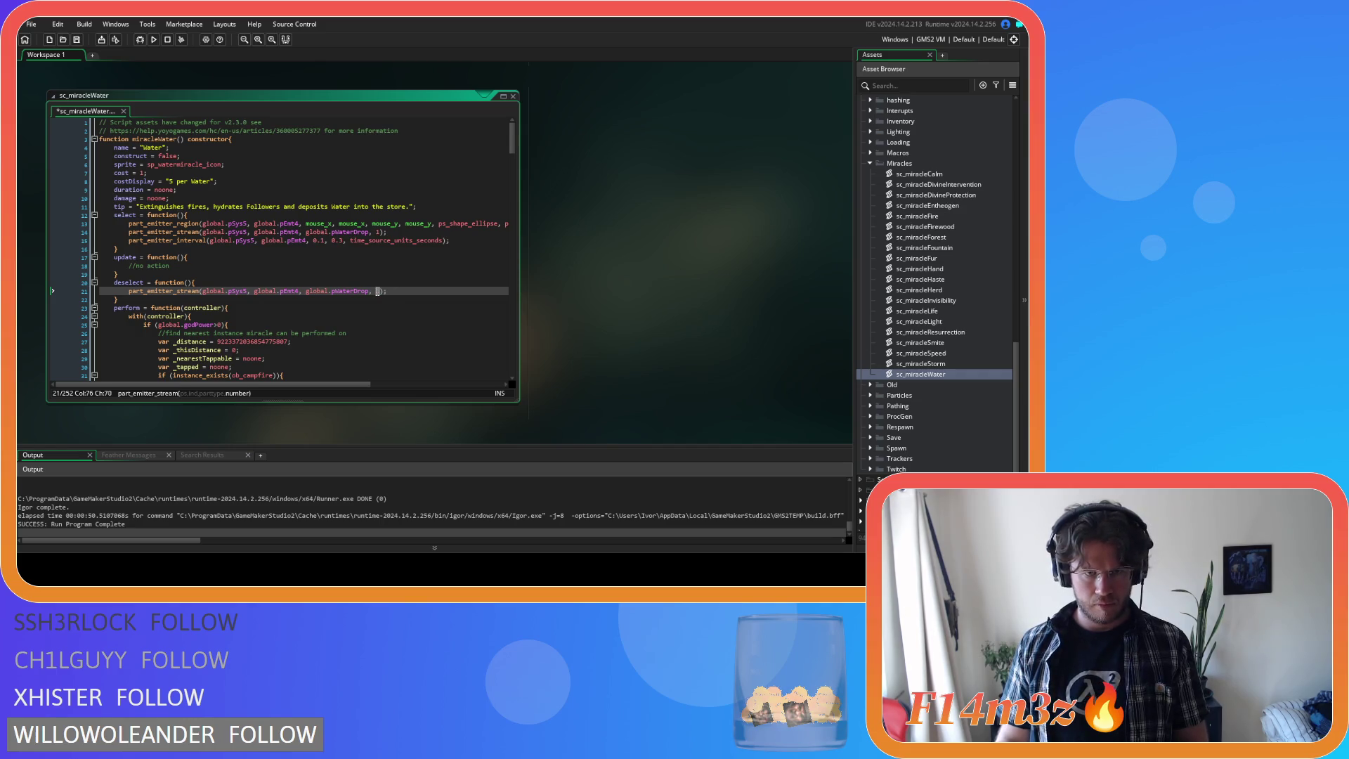
mouse_move(106, 223)
mouse_down()
mouse_move(520, 230)
mouse_move(504, 218)
mouse_up()
click(246, 257)
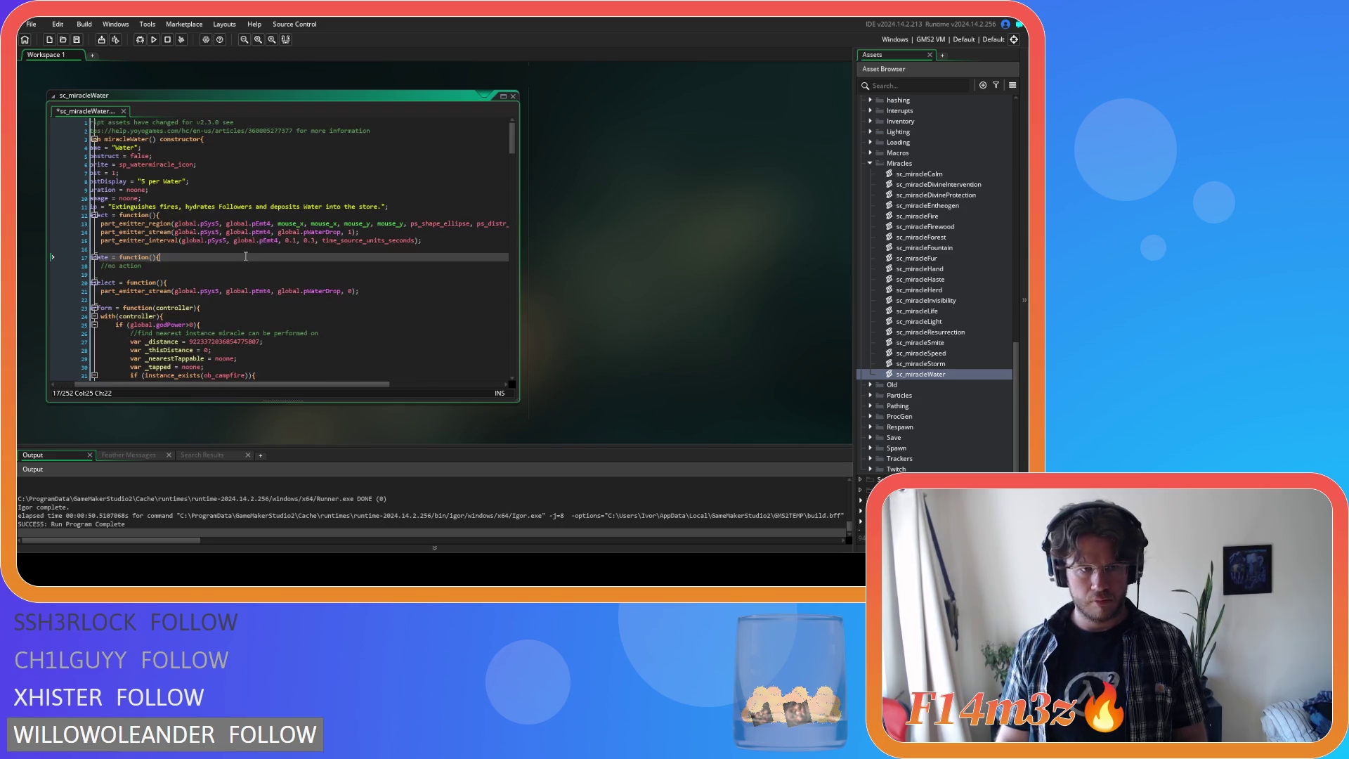
mouse_move(161, 265)
mouse_down()
mouse_move(98, 267)
mouse_move(149, 269)
mouse_up()
text(part_emitter_region(global.pSys5, global.pEmt4, mouse_x, mouse_x, mouse_y, mouse_y, ps_shape_ellipse, ps_distr_linear);)
key(ctrl+s)
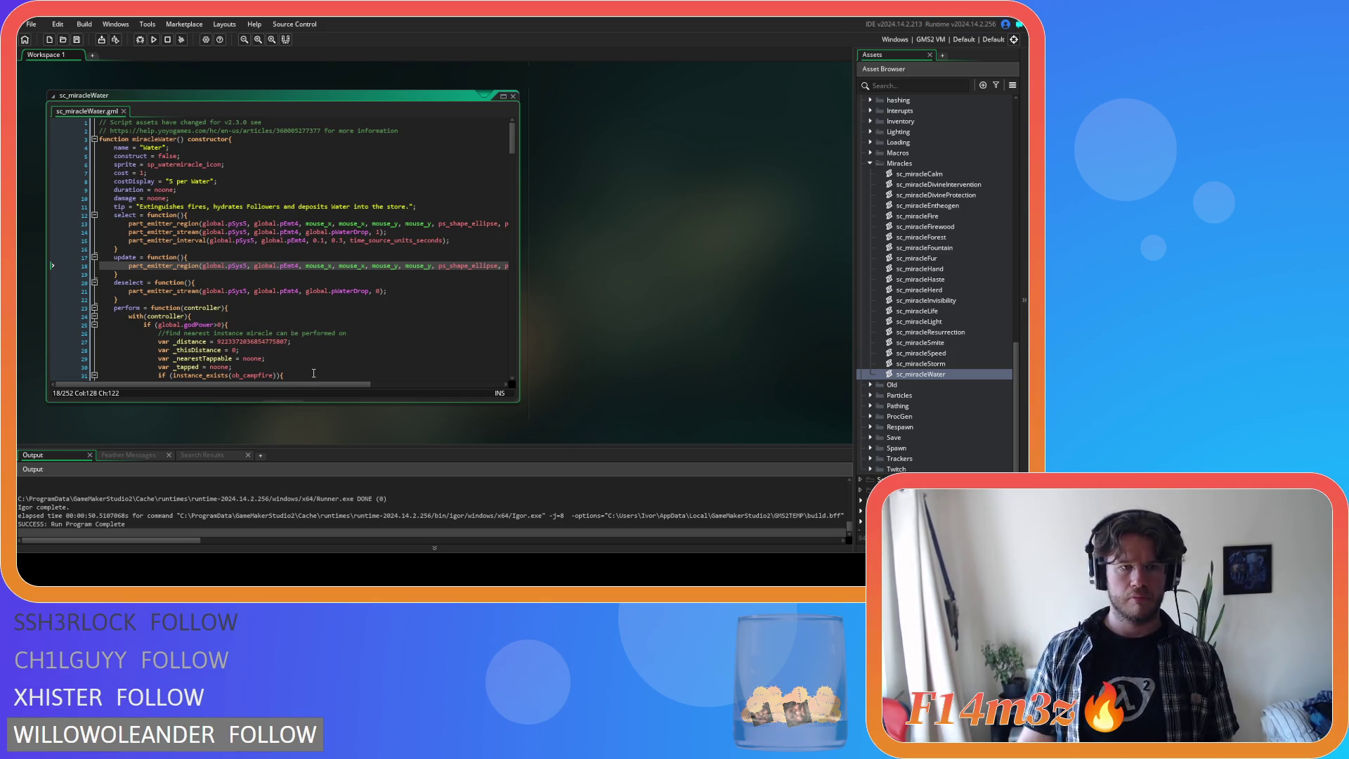
click(411, 297)
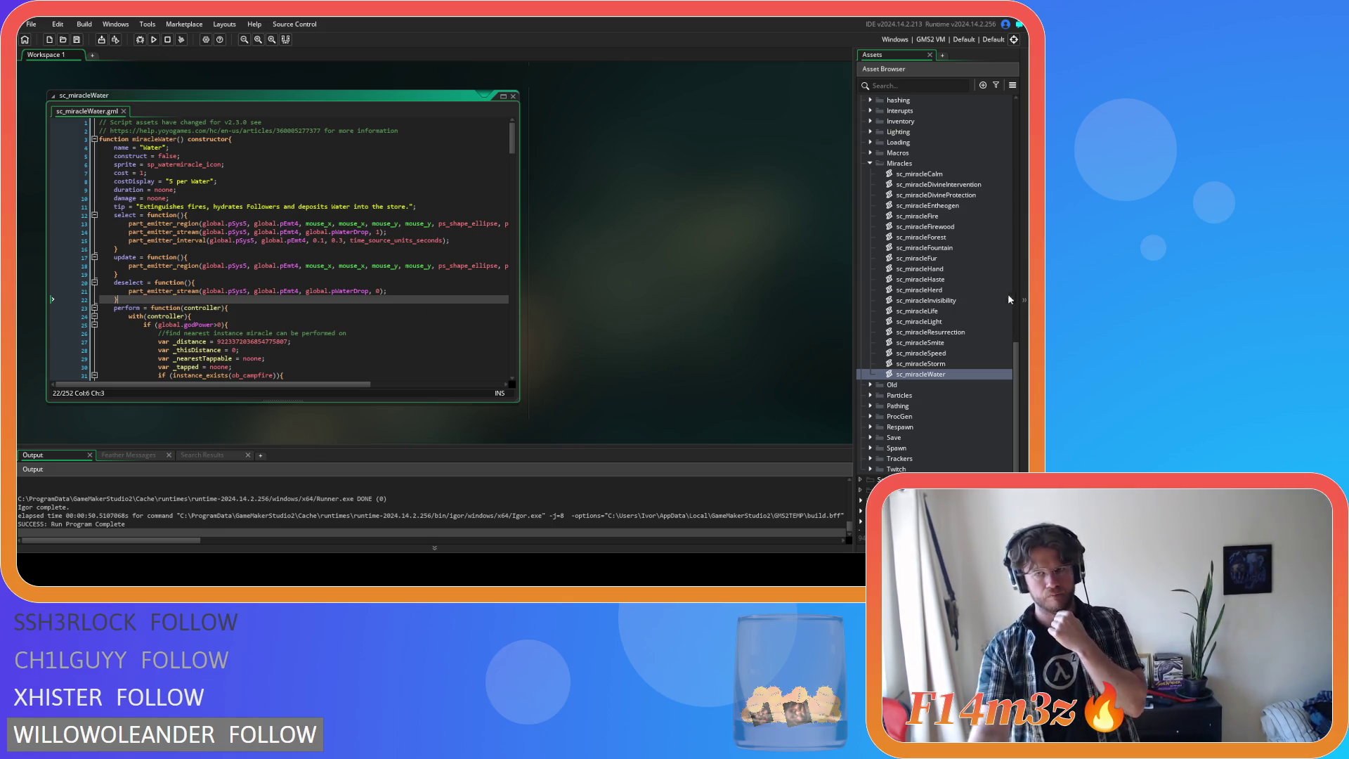
scroll(934, 279, up, 10)
double_click(936, 259)
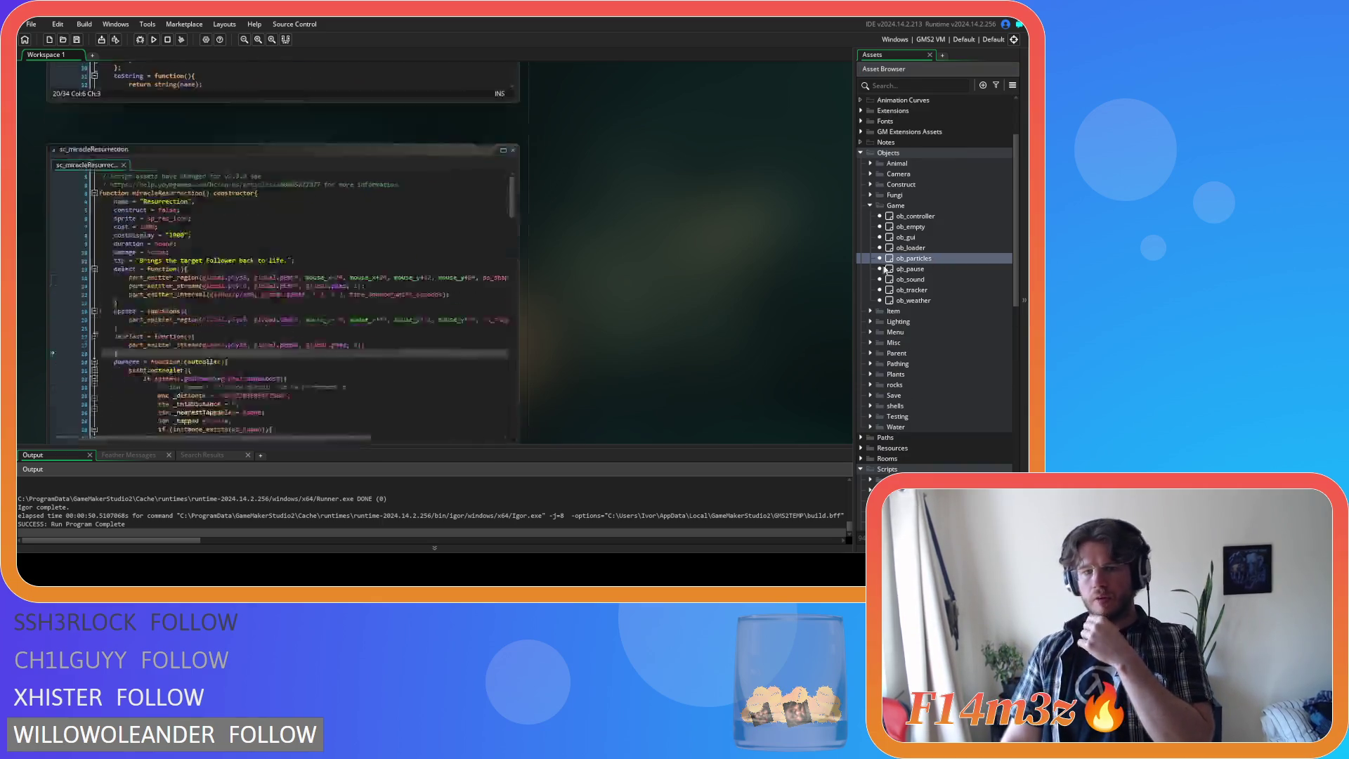
- Delete the pEmt23 disable line and emitter lines from ob_particles Create
drag(669, 258, 327, 252)
key(BackSpace)
key(BackSpace)
drag(774, 248, 443, 231)
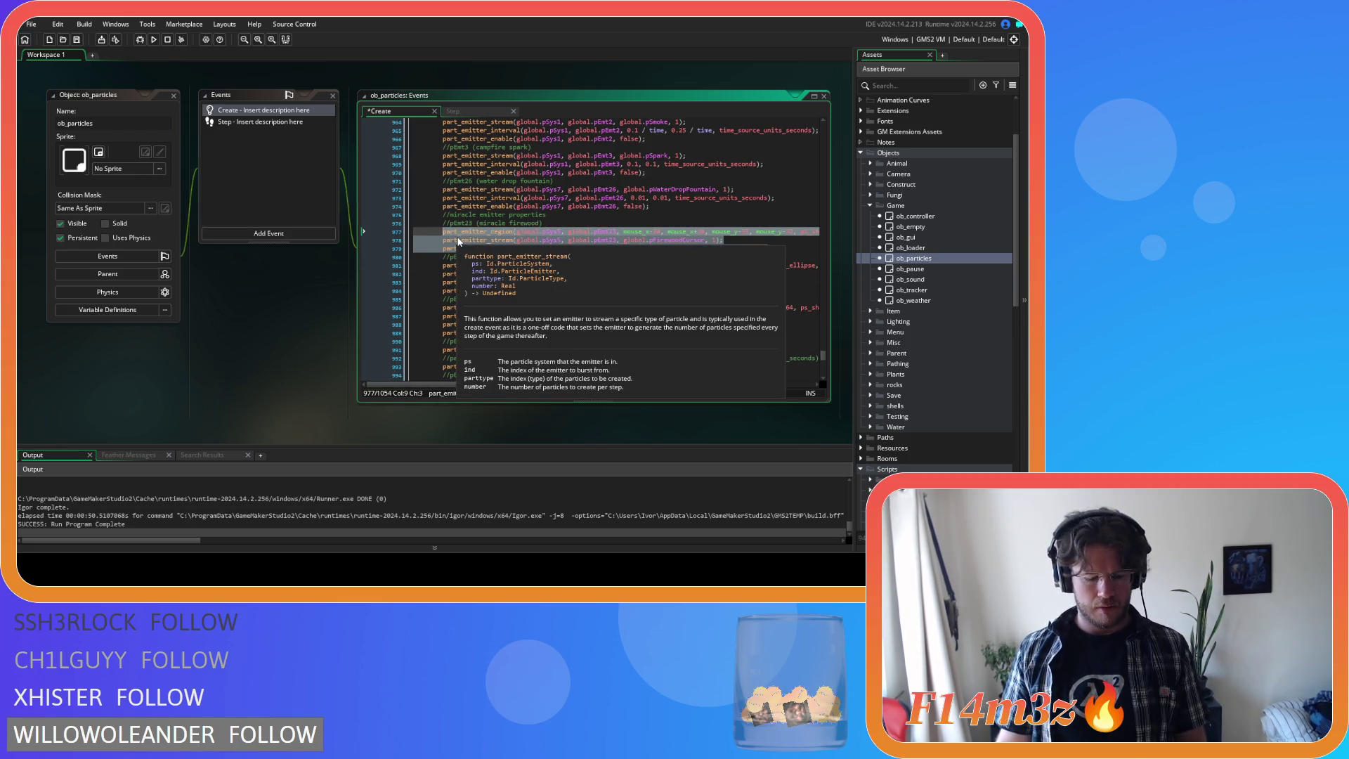
shift+click(381, 220)
key(BackSpace)
key(BackSpace)
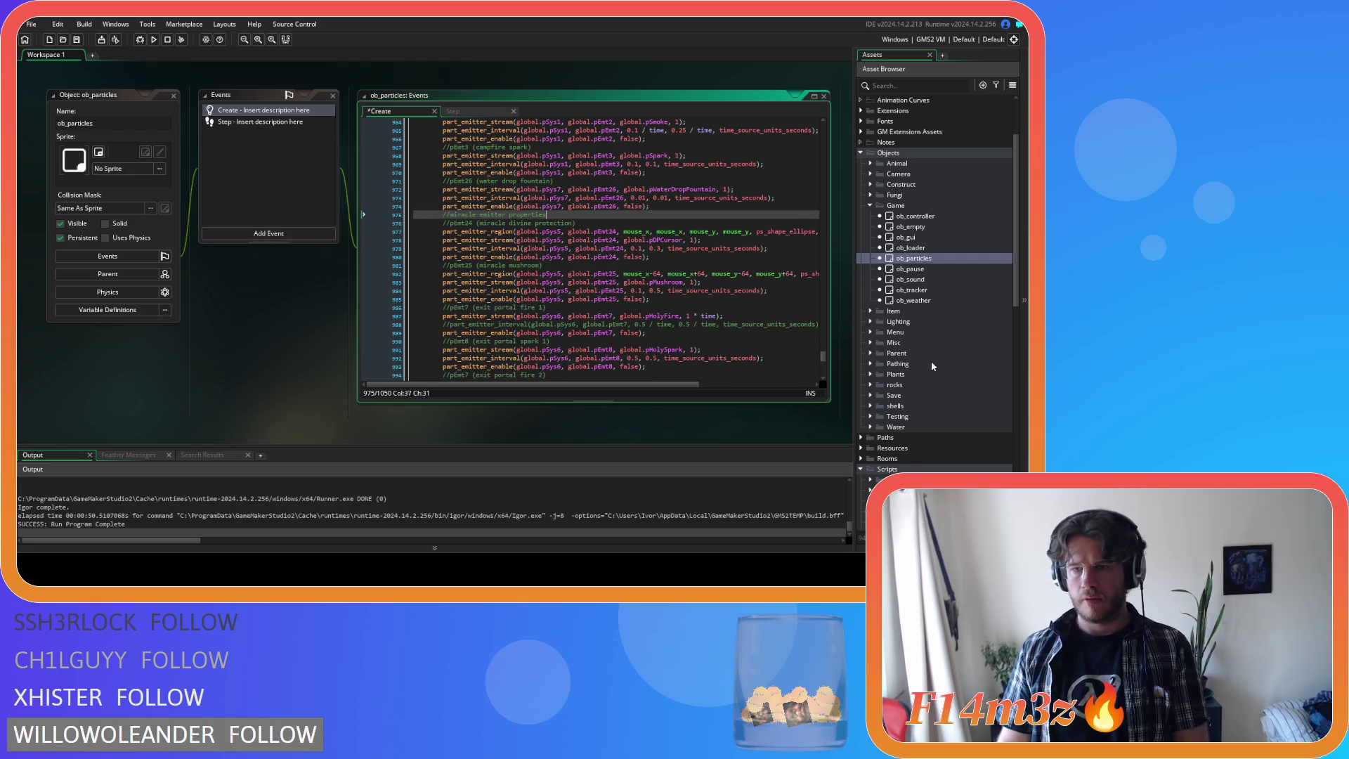
scroll(931, 361, down, 10)
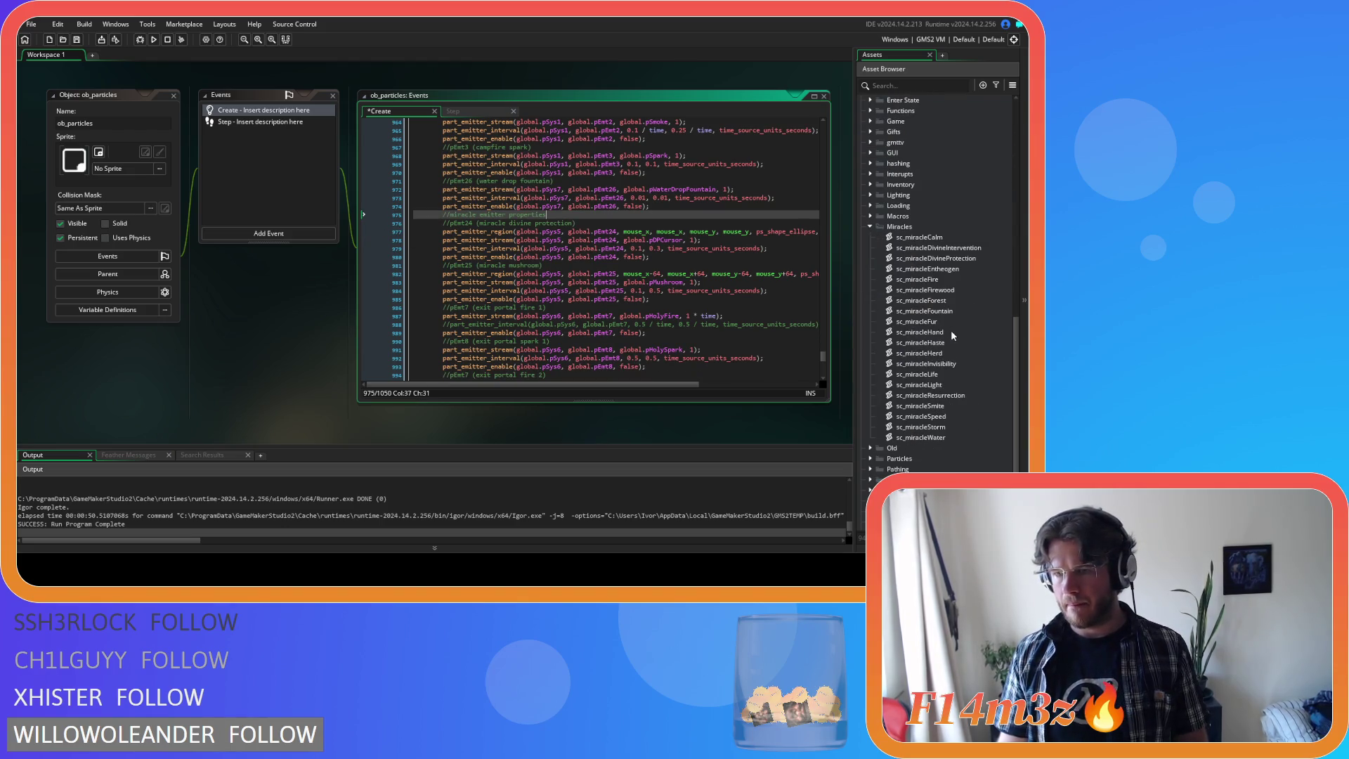
- Paste the emitter lines into sc_miracleFirewood's select() and rename pEmt23 to pEmt4
double_click(925, 290)
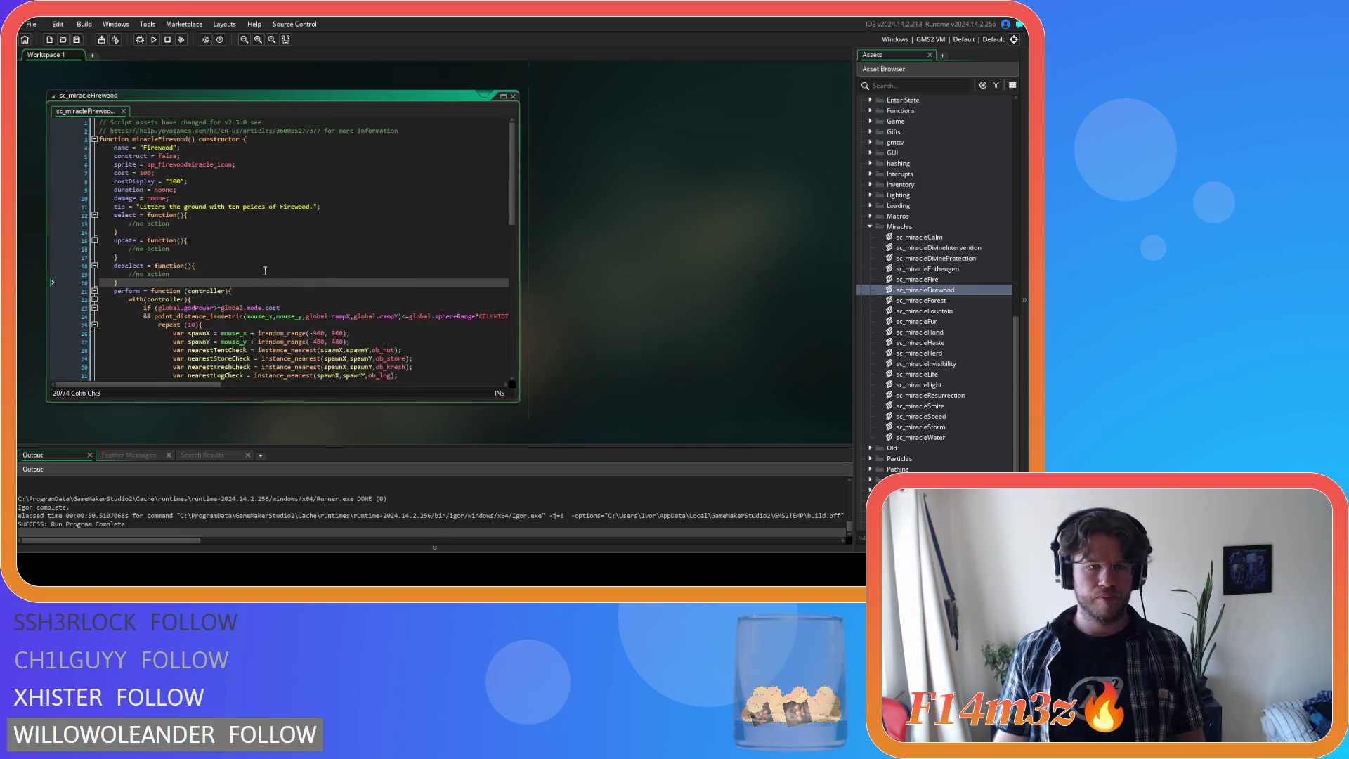
triple_click(179, 225)
key(ctrl+v)
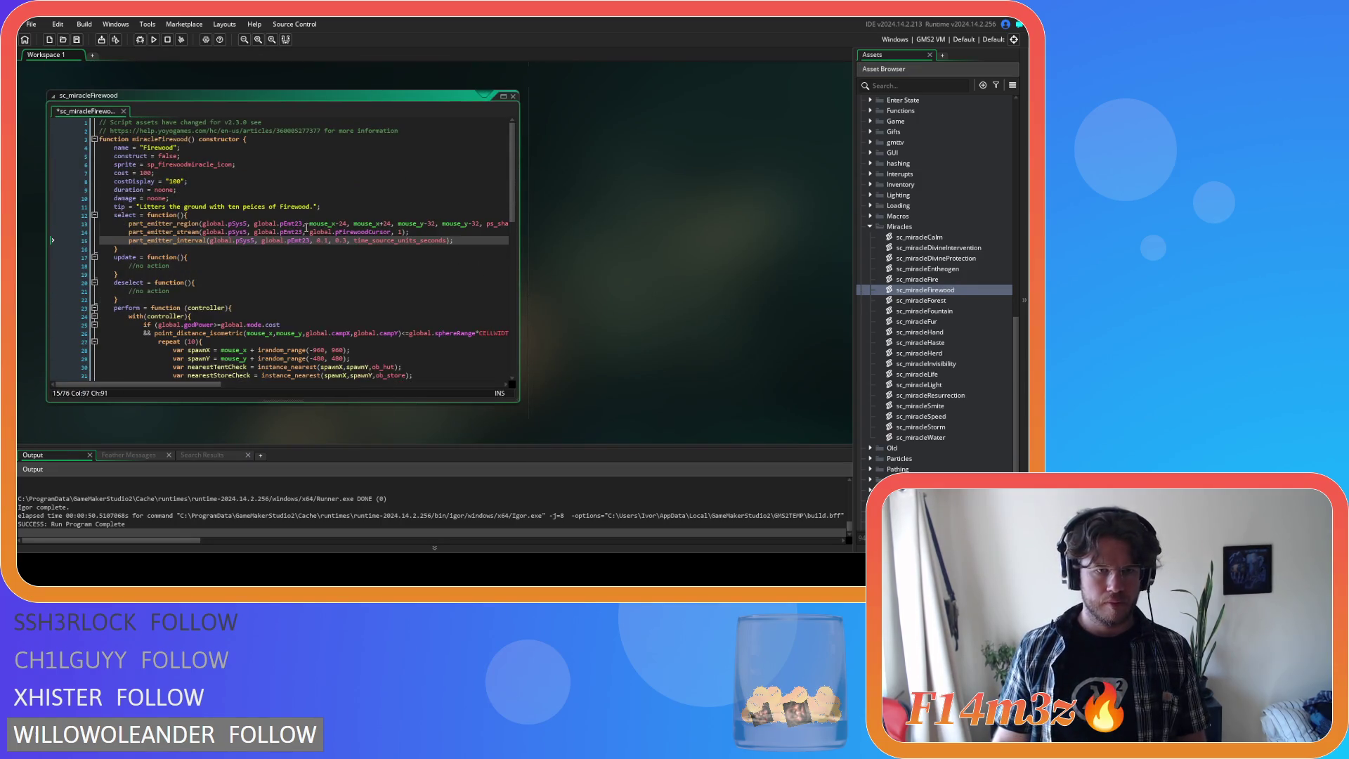
double_click(296, 225)
text(4)
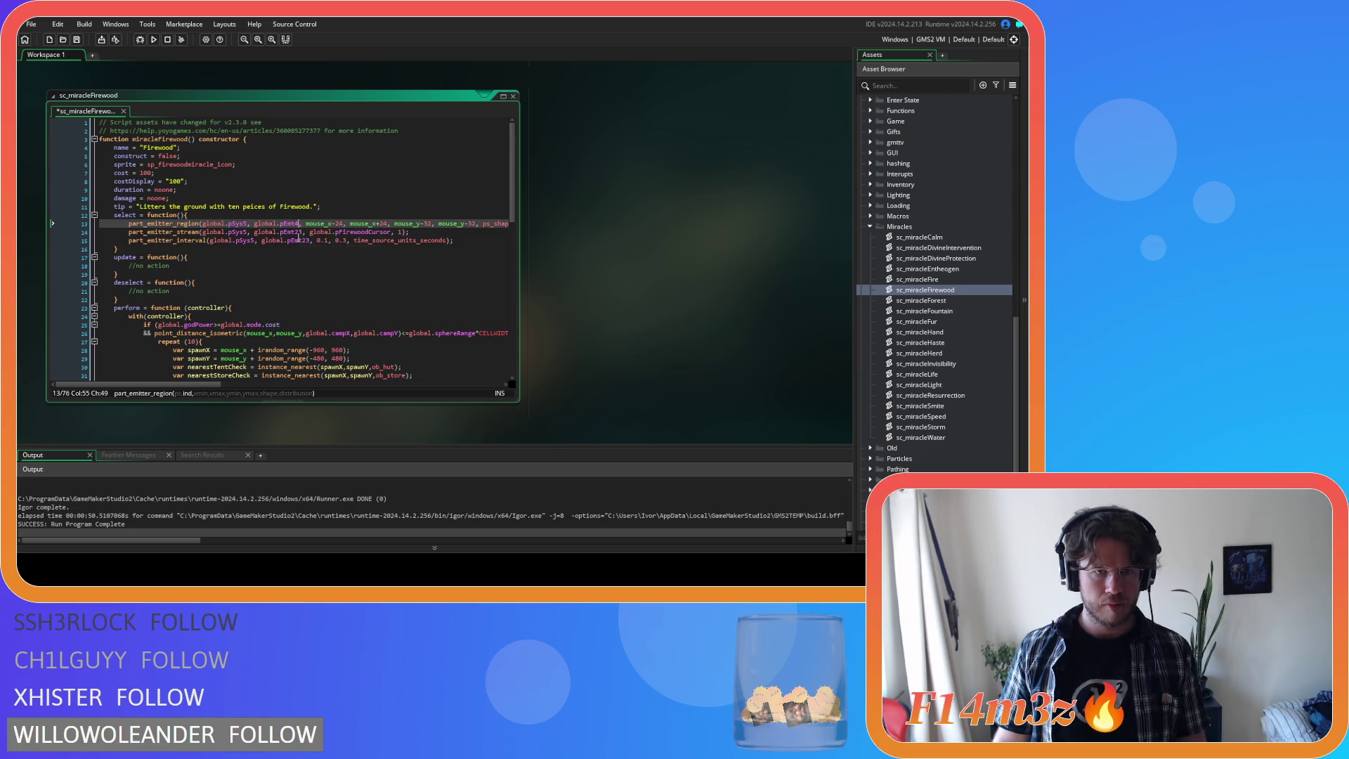
text(4)
drag(294, 232, 310, 240)
text(4)
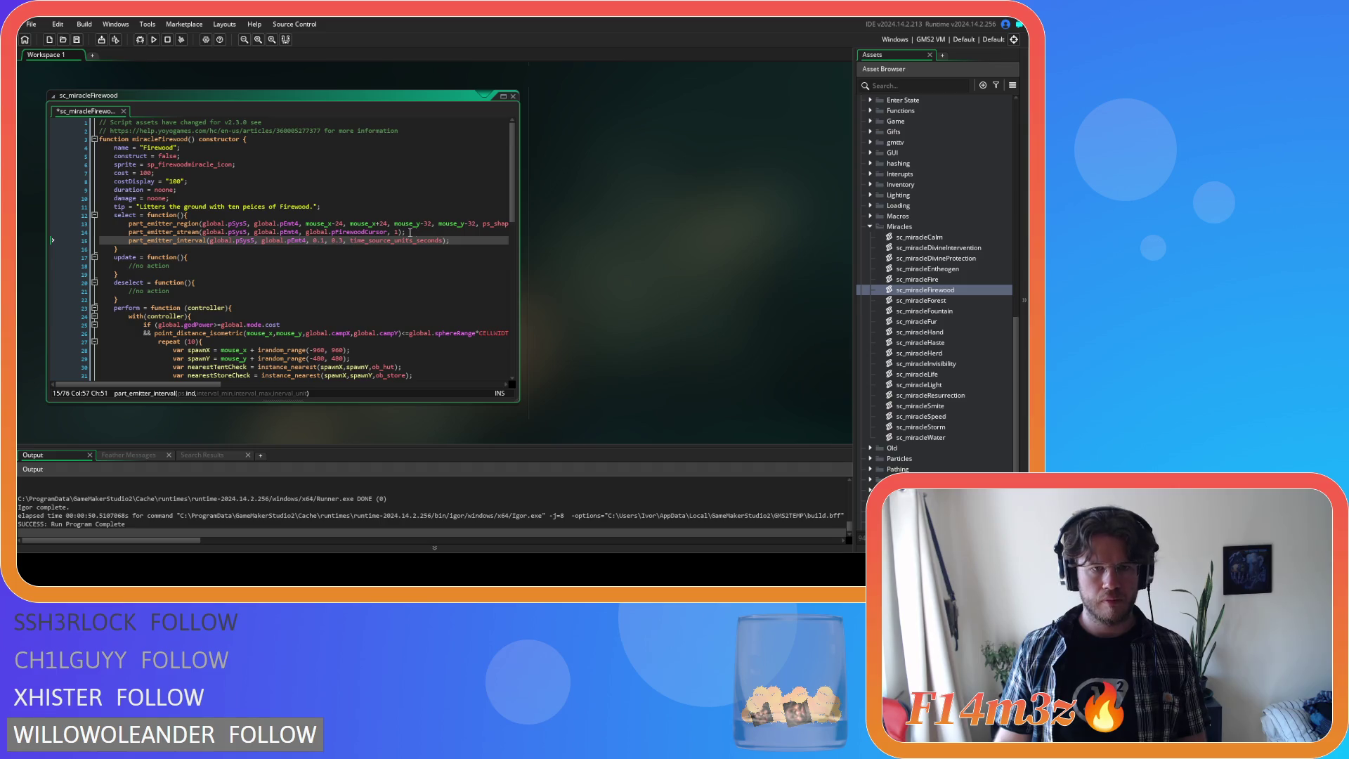
- Put the pFirewoodCursor stream call into deselect(), stopping it at 0
drag(430, 234, 129, 232)
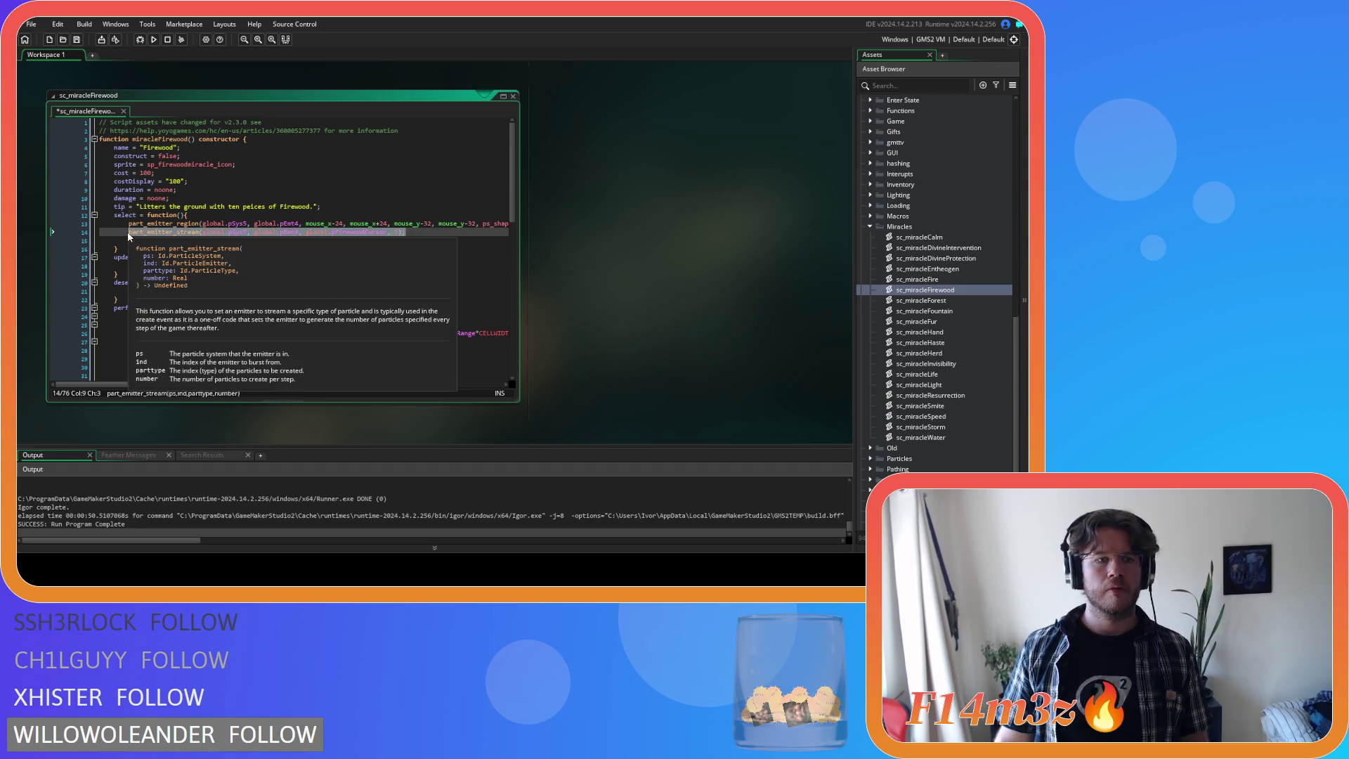
key(ctrl+c)
drag(172, 291, 129, 291)
key(ctrl+v)
double_click(397, 291)
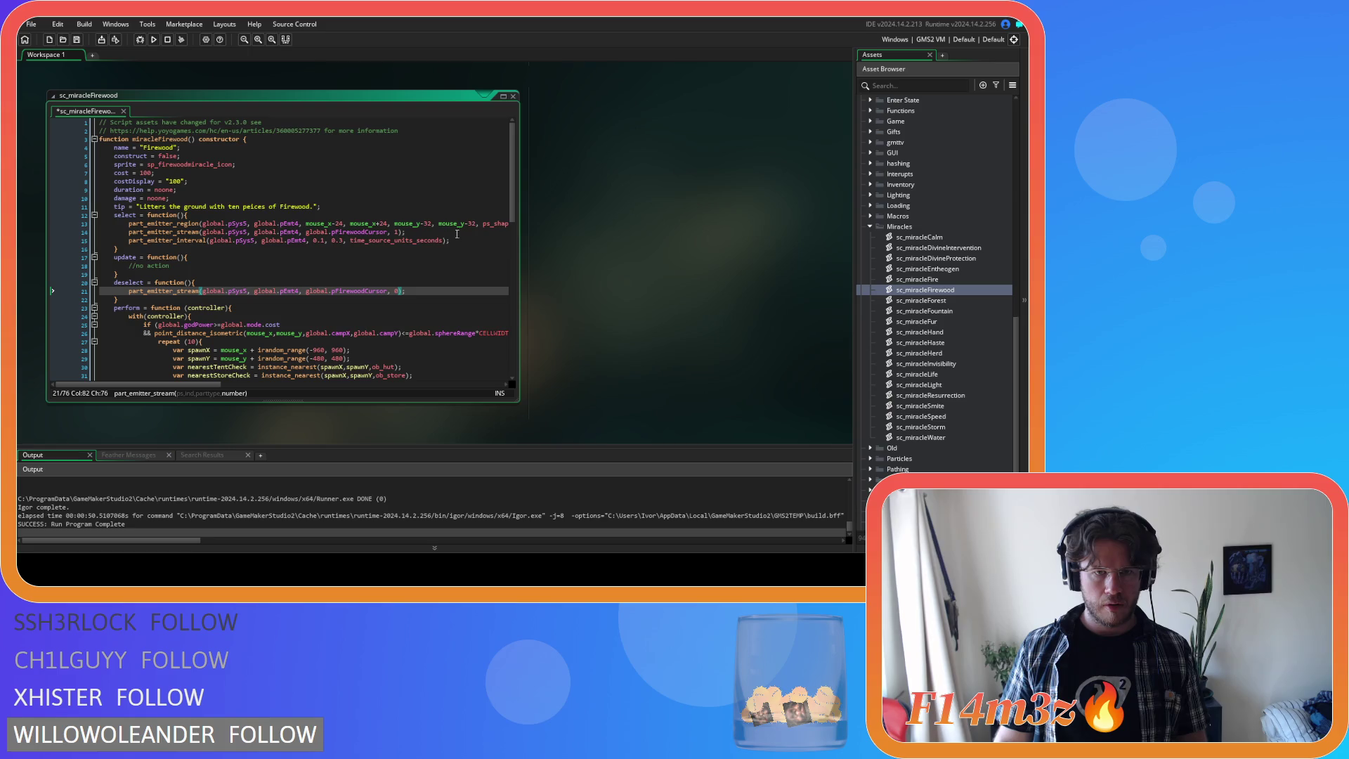
- Copy the part_emitter_region line into update() so pEmt4 follows the mouse, and save
drag(128, 223, 523, 233)
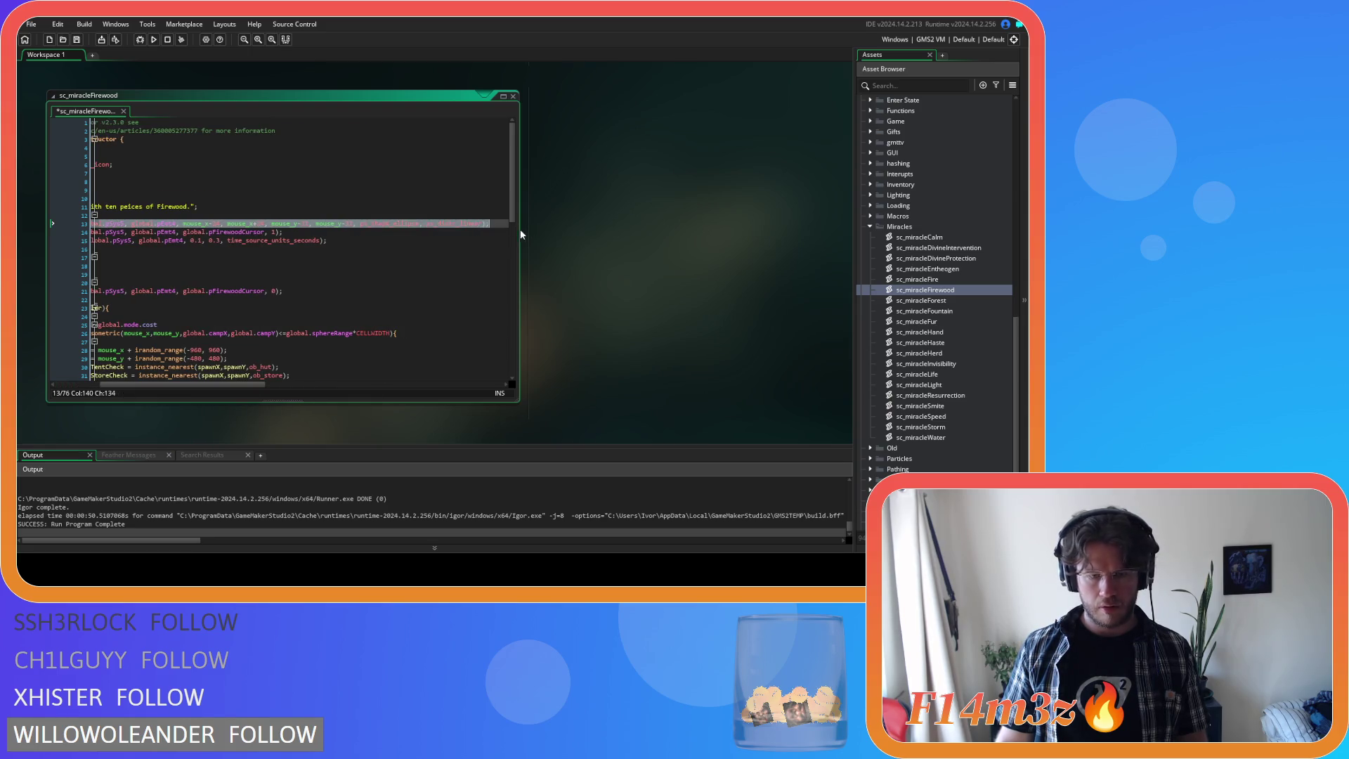
key(ctrl+c)
click(237, 262)
key(ctrl+v)
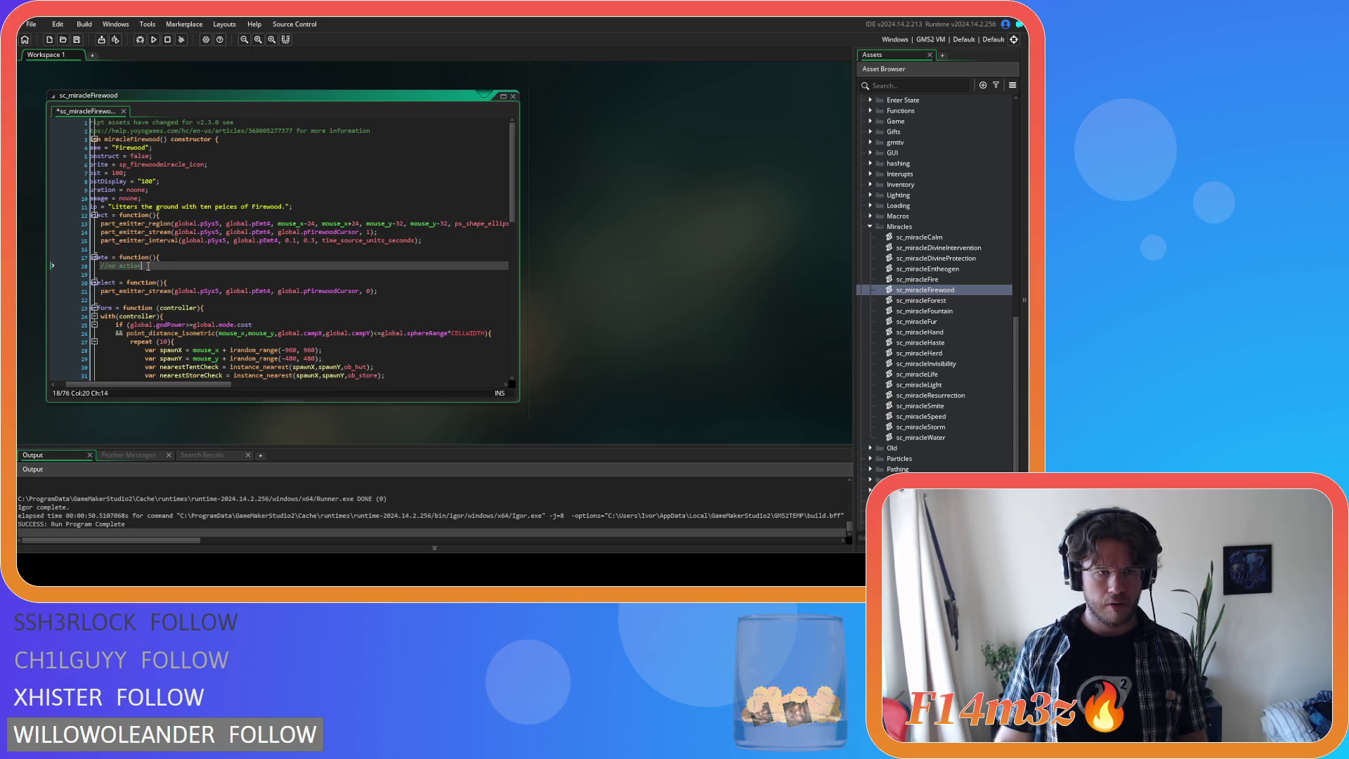
key(ctrl+s)
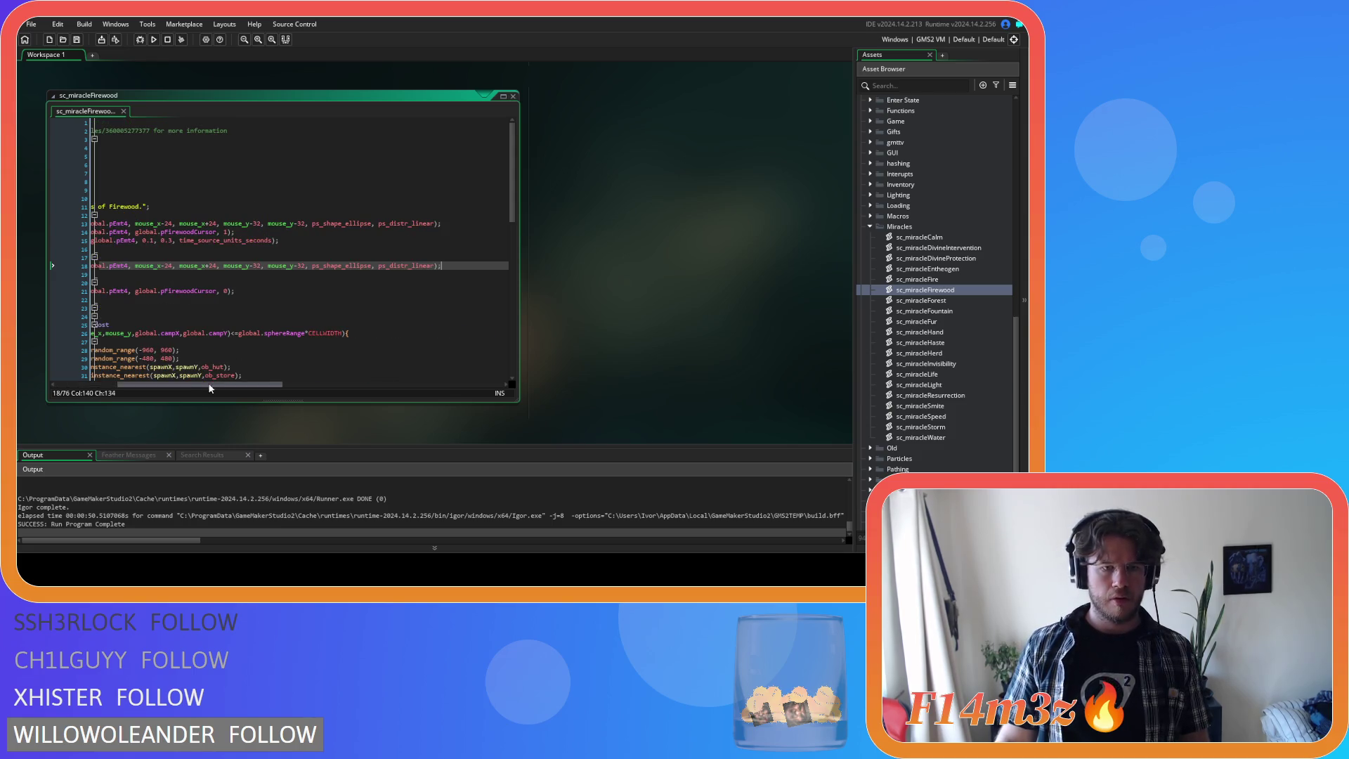
drag(143, 384, 79, 383)
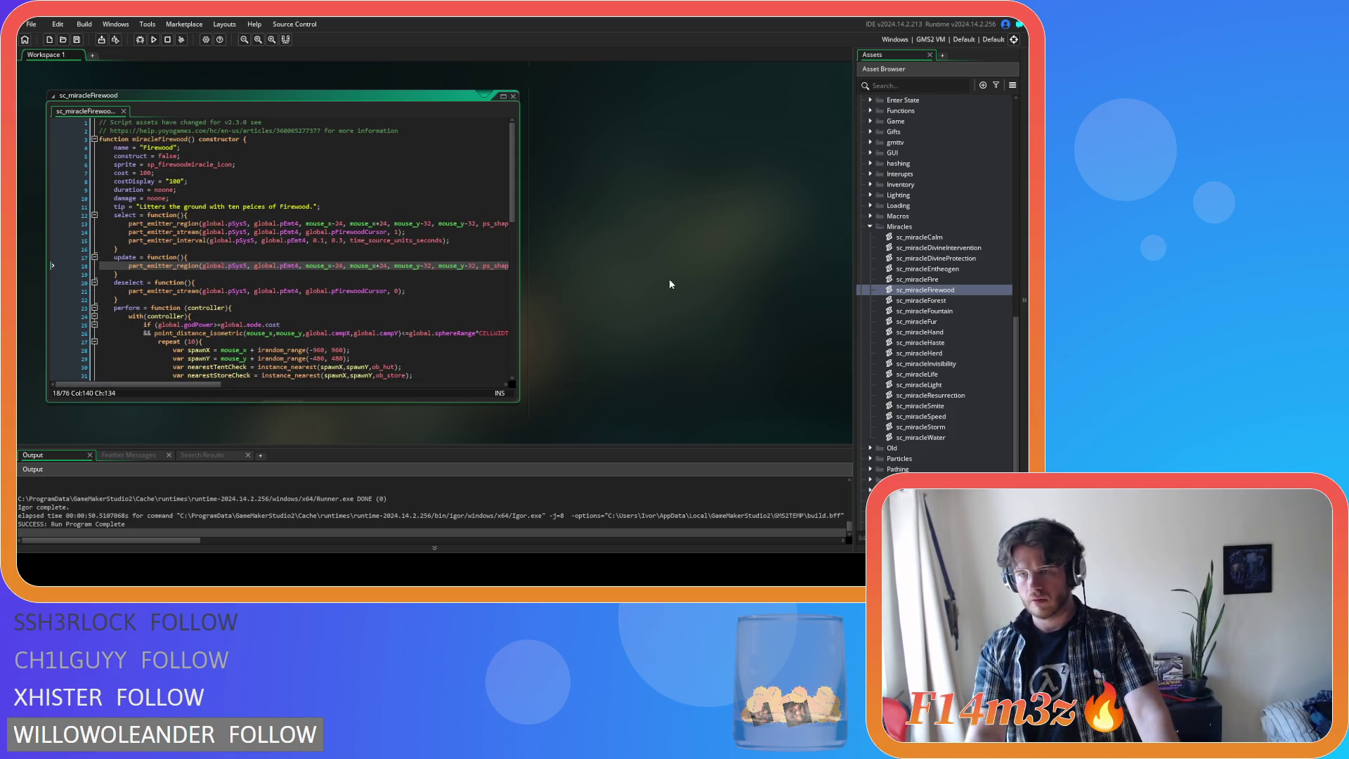
scroll(669, 278, up, 3)
scroll(913, 272, up, 10)
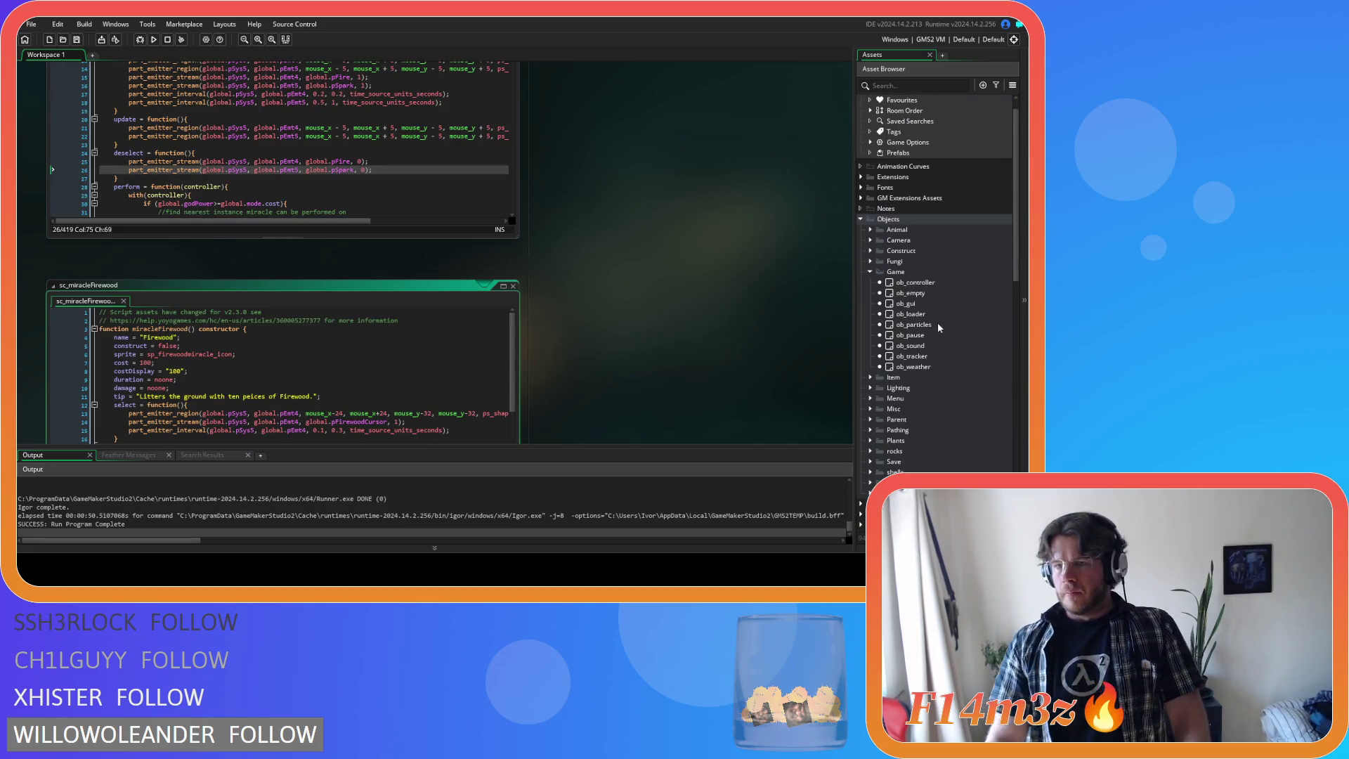
- Delete the pEmt24 divine protection block from ob_particles Create
double_click(933, 323)
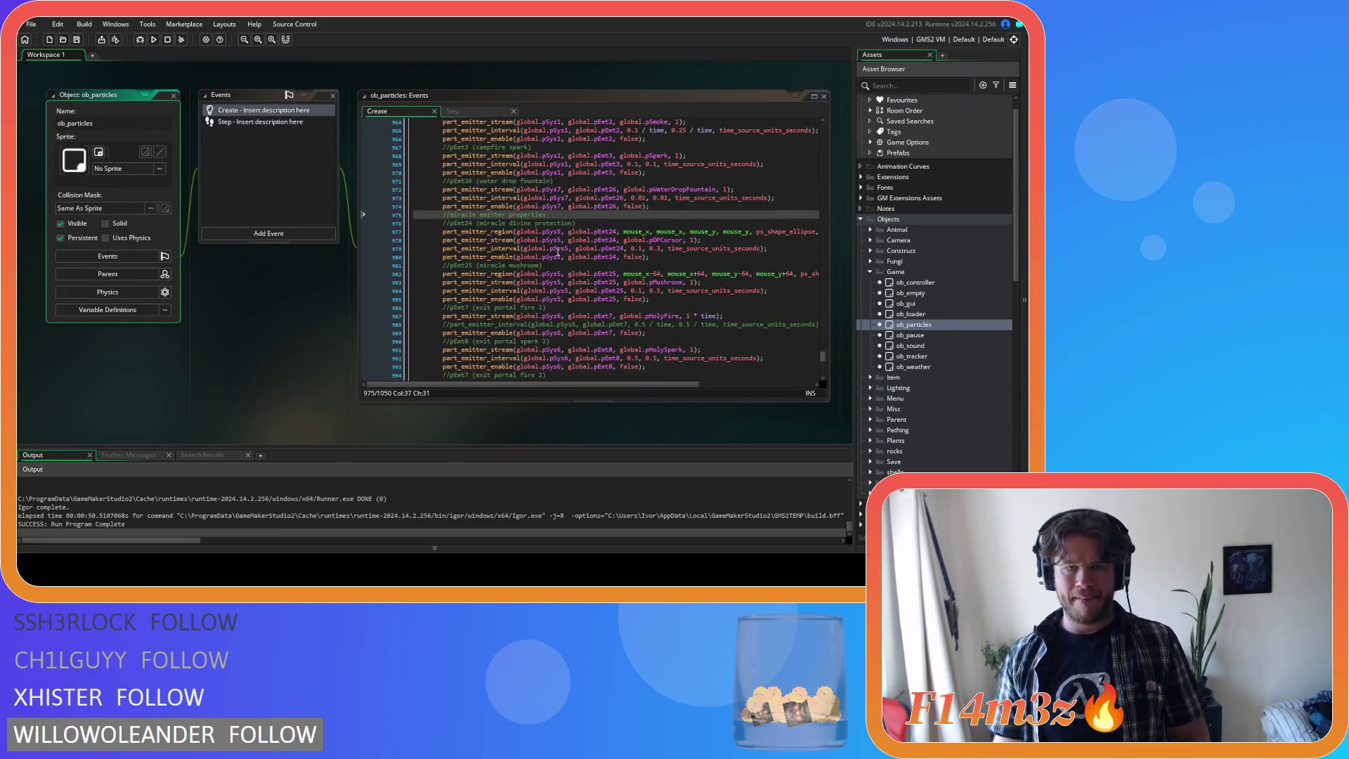
triple_click(669, 258)
key(BackSpace)
key(BackSpace)
drag(789, 252, 437, 233)
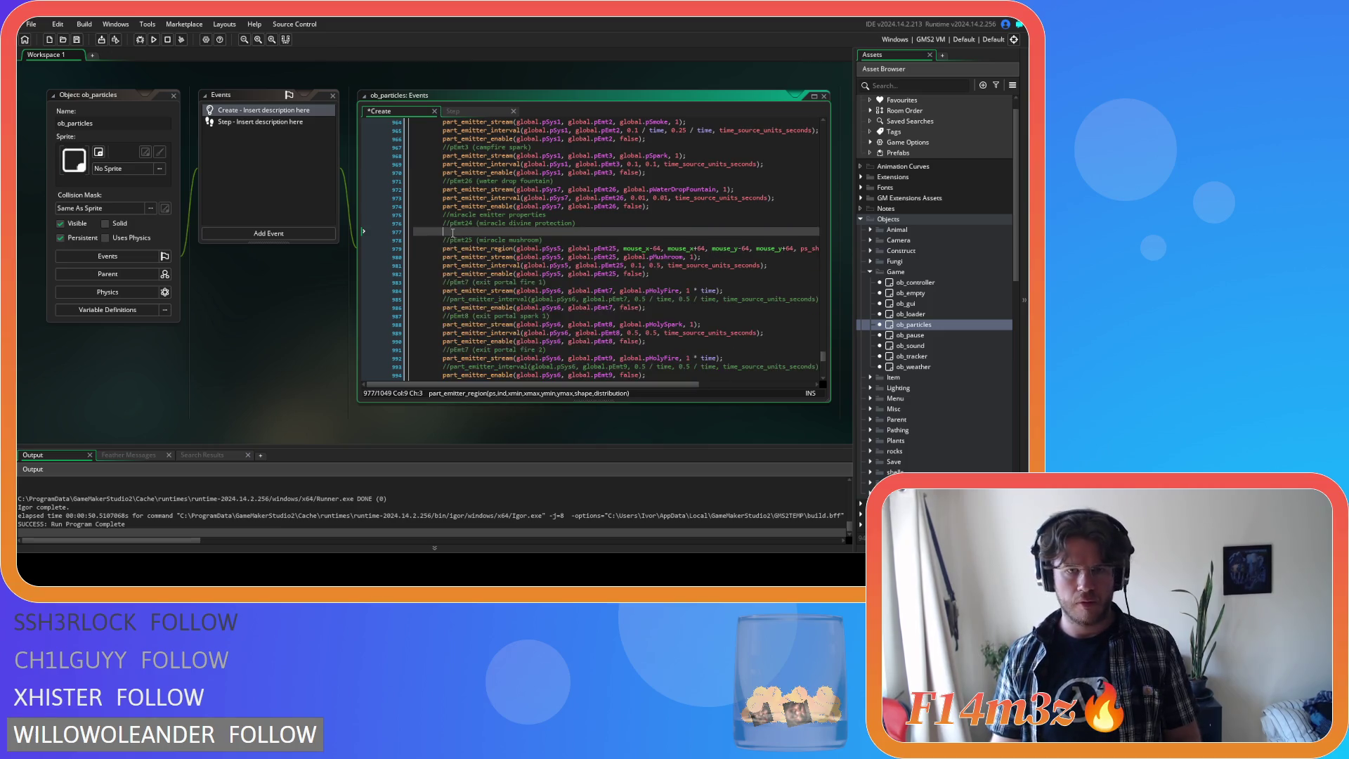
key(Delete)
scroll(968, 398, down, 10)
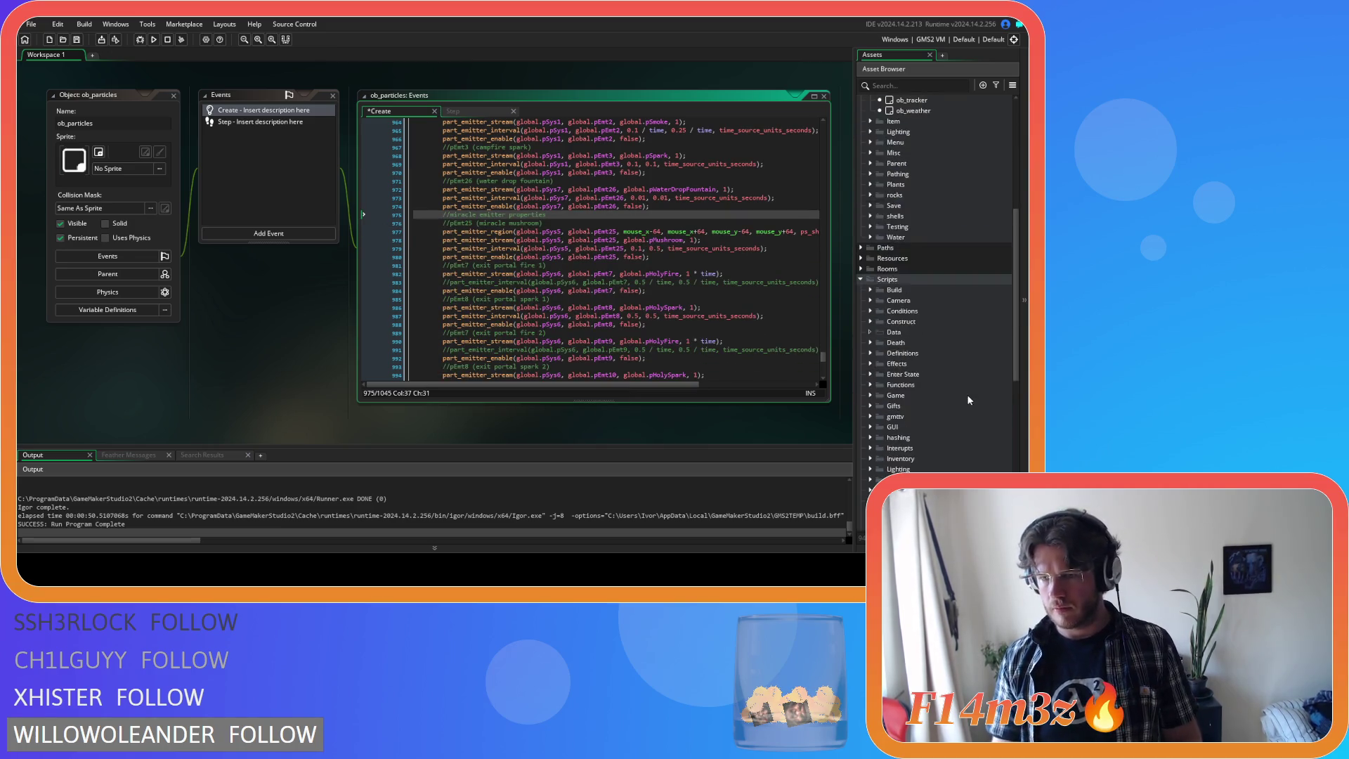
- Paste the emitter lines into sc_miracleDivineProtection's select() and rename pEmt24 to pEmt4 on three lines
double_click(968, 321)
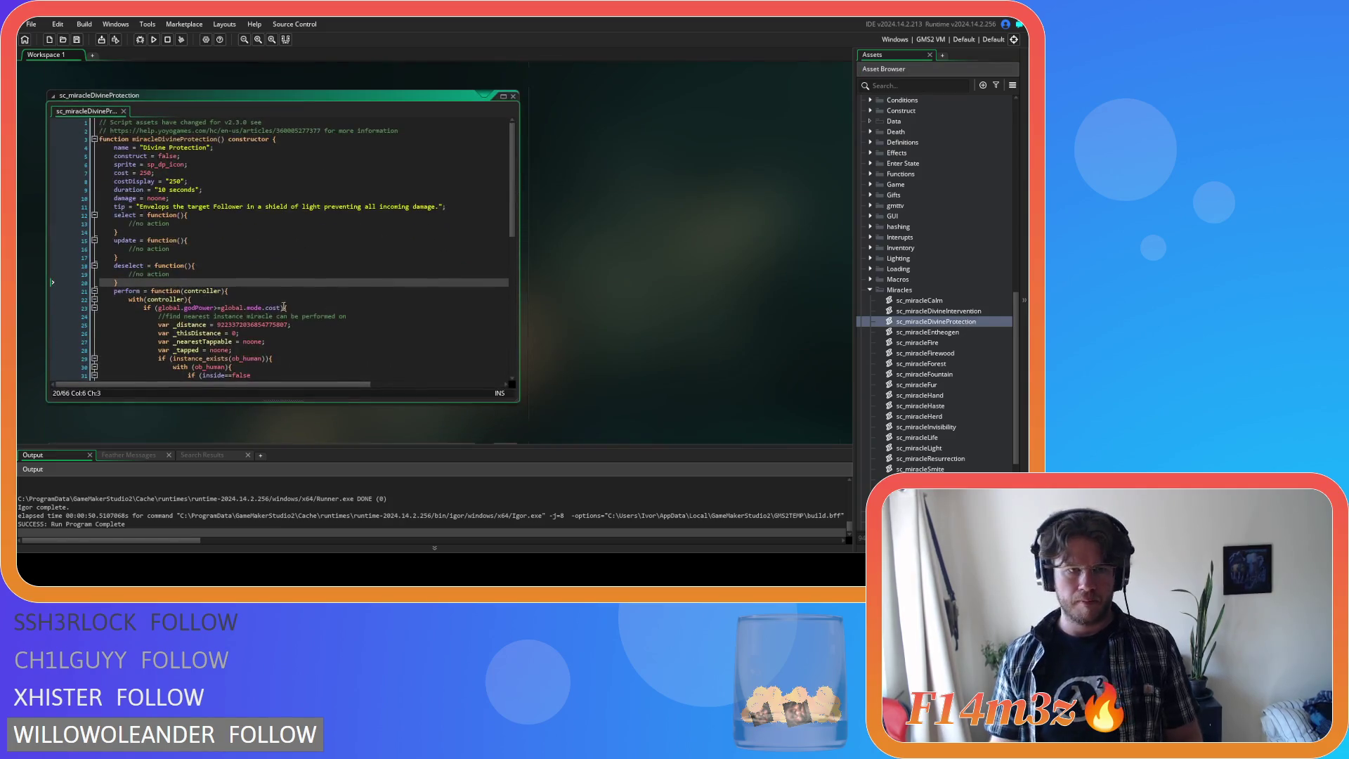
drag(169, 224, 128, 223)
key(ctrl+v)
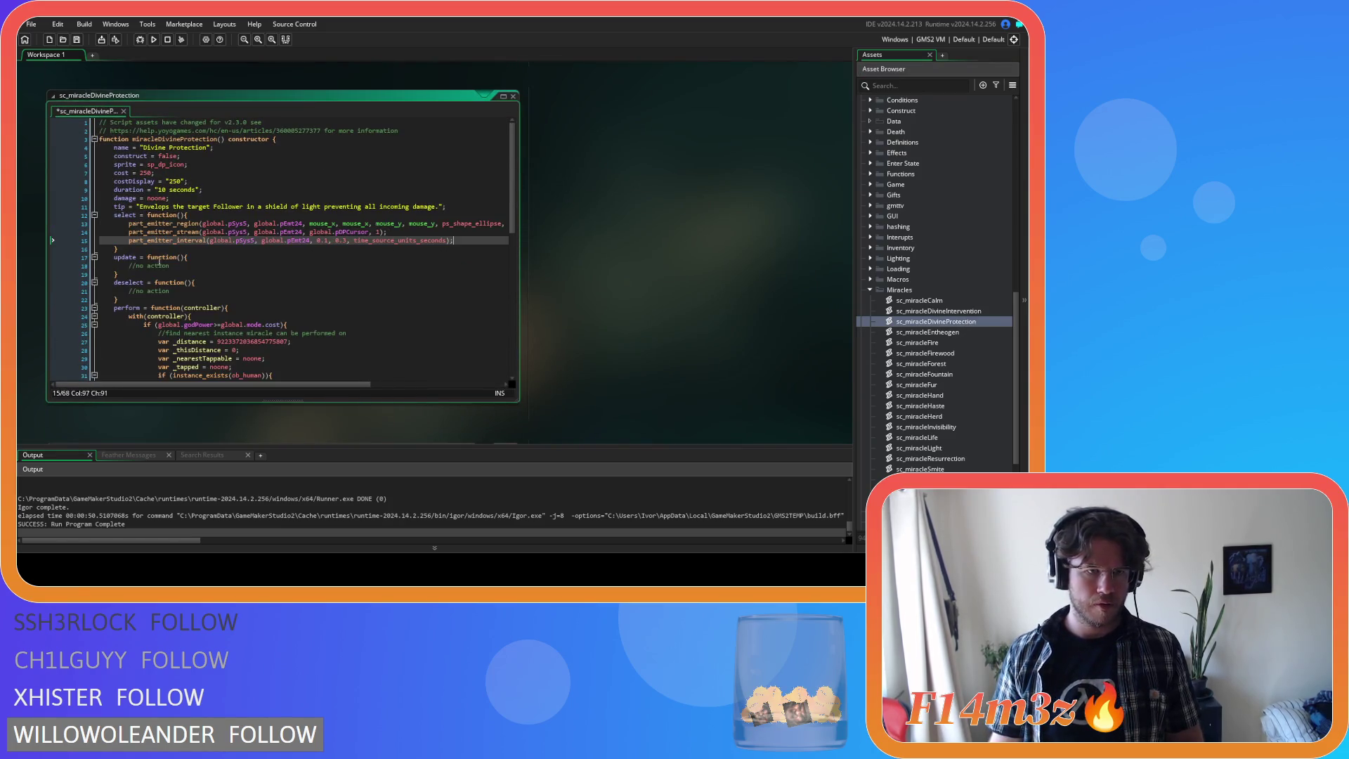
click(297, 224)
key(BackSpace)
click(300, 233)
key(BackSpace)
click(307, 241)
key(BackSpace)
- Put the pDPCursor stream call into deselect(), stopping it at 0
drag(391, 233, 128, 233)
key(ctrl+c)
click(186, 265)
drag(172, 290, 129, 291)
key(ctrl+v)
click(376, 291)
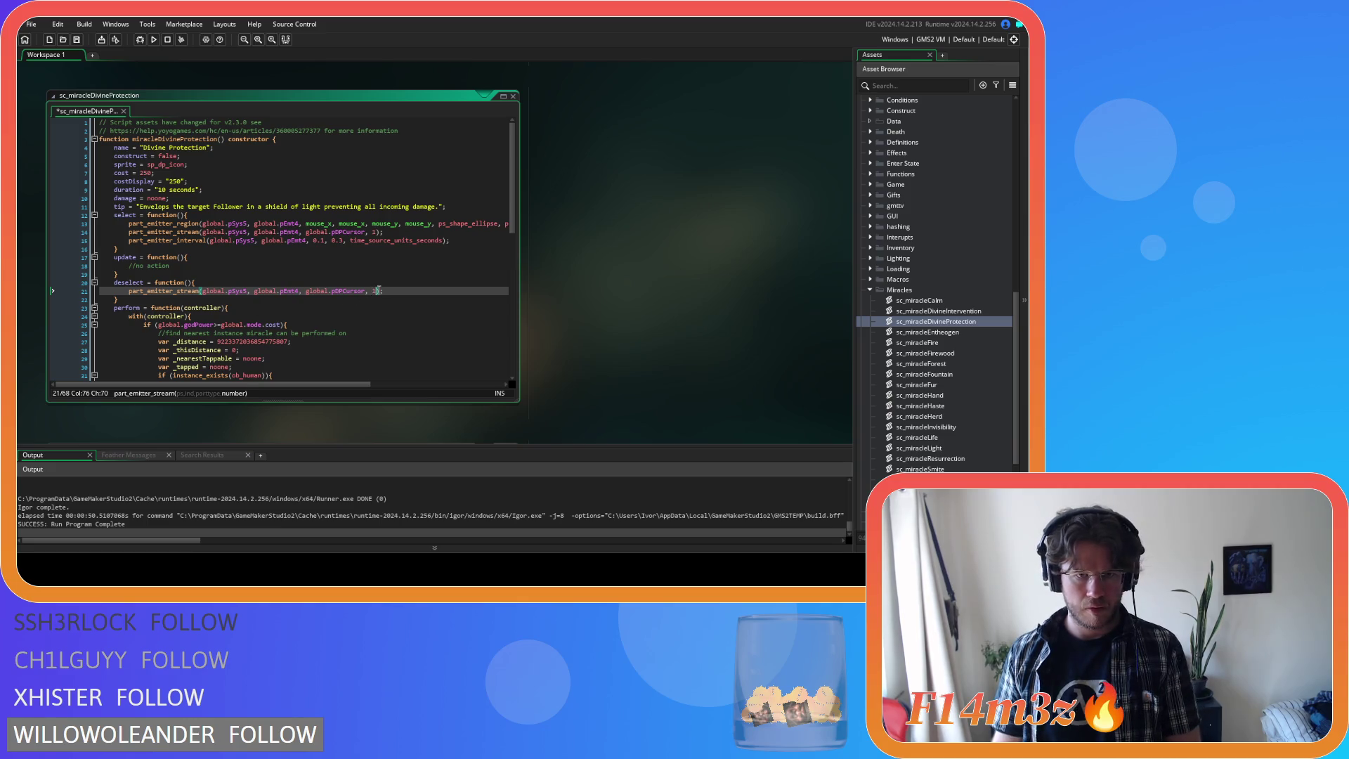
- Paste the part_emitter_region line into update() so pEmt4 follows the mouse, and save
drag(130, 223, 511, 224)
click(163, 264)
key(shift+Home)
key(ctrl+v)
key(ctrl+s)
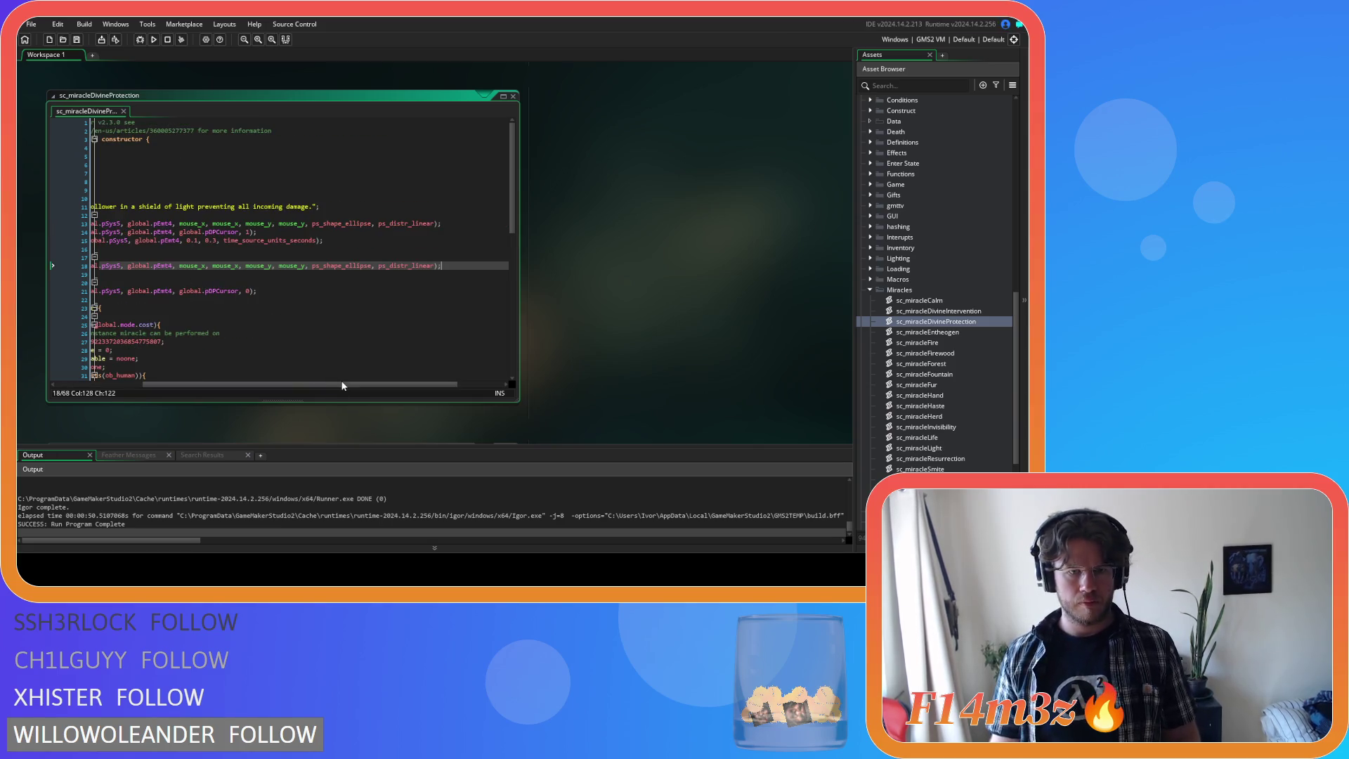
drag(171, 385, 84, 385)
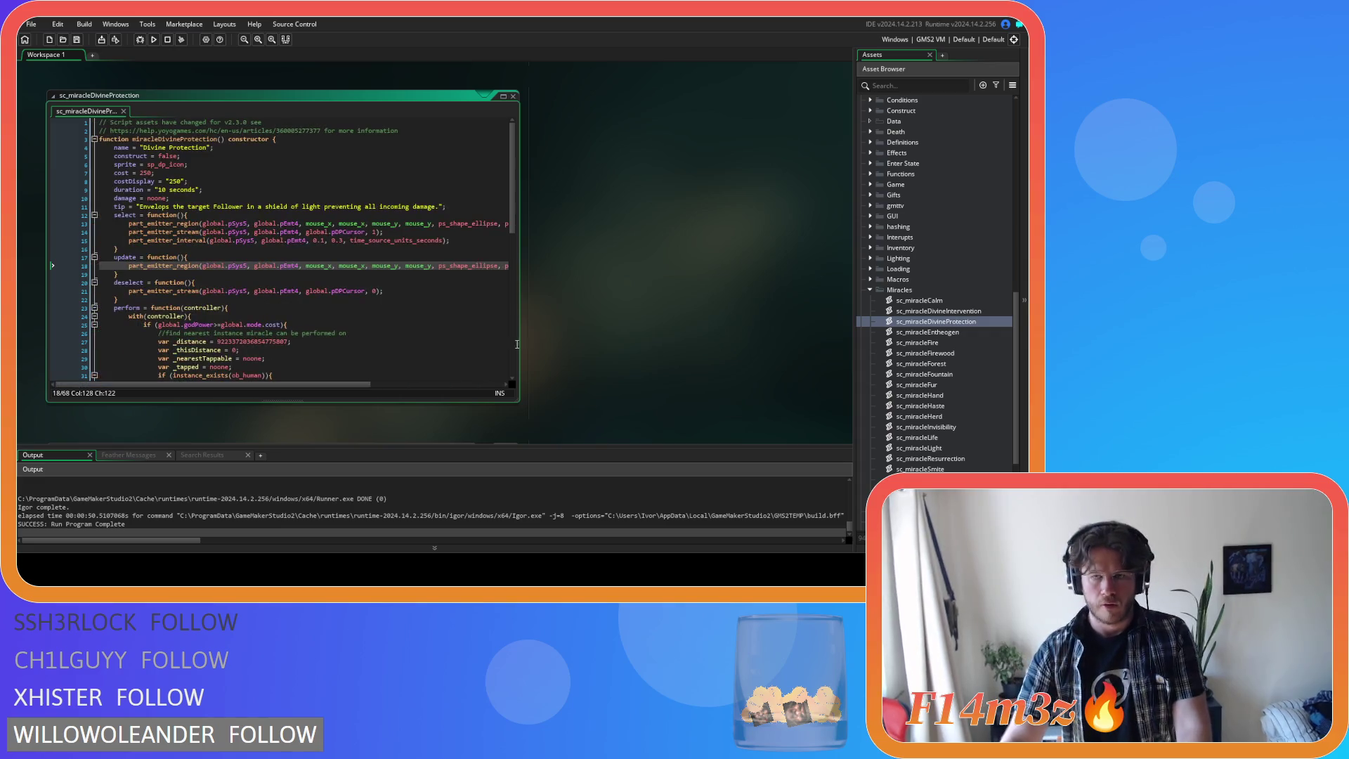
scroll(917, 267, up, 5)
scroll(917, 268, up, 5)
double_click(914, 304)
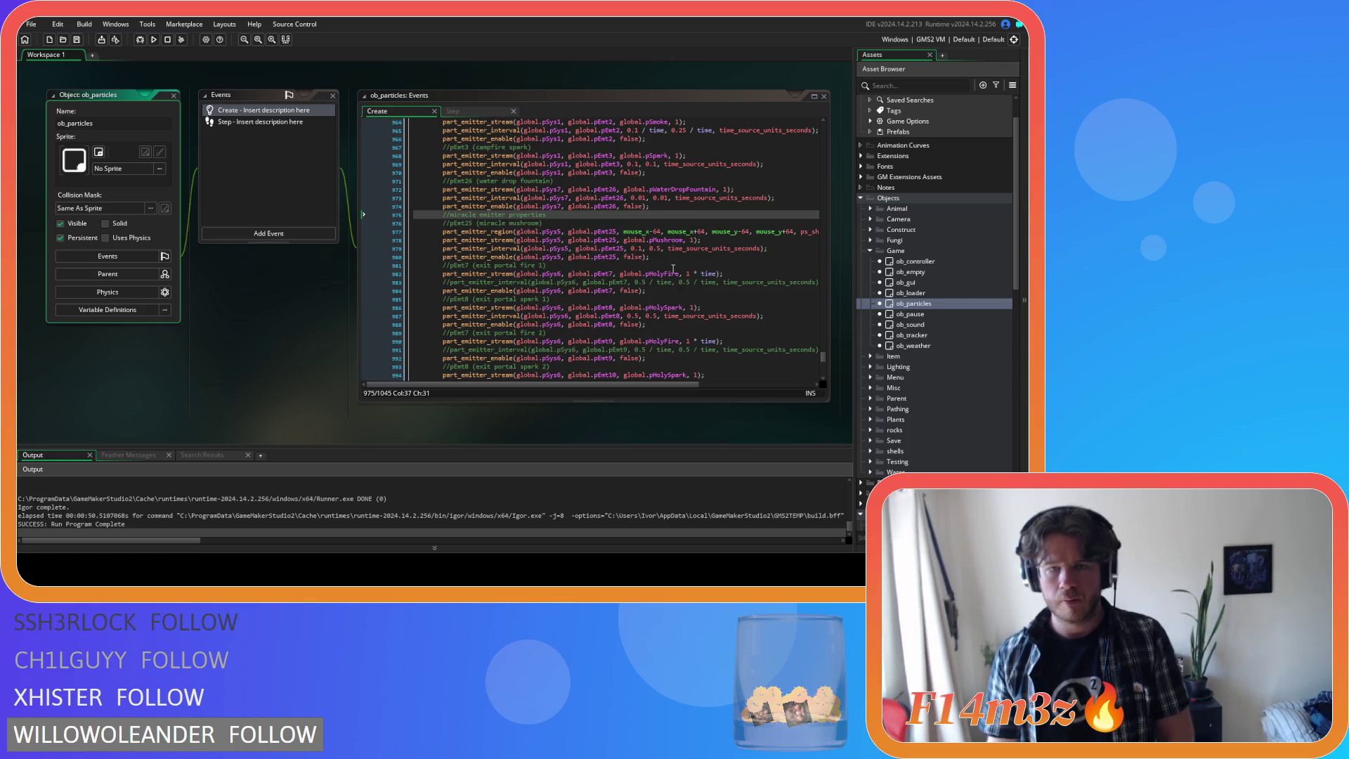
- Delete the pEmt25 miracle-mushroom emitter lines and comments from ob_particles Create
drag(650, 257, 360, 264)
key(BackSpace)
key(BackSpace)
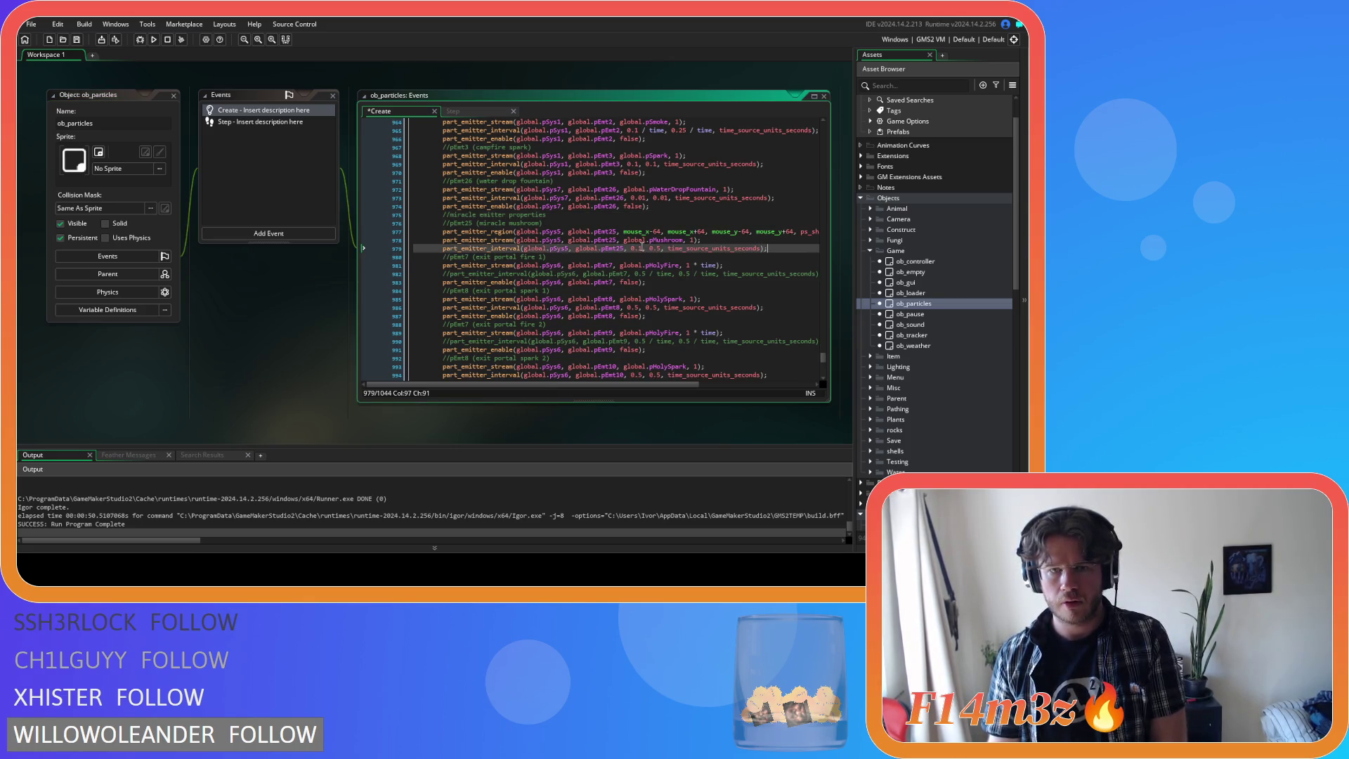
mouse_move(772, 246)
mouse_down()
mouse_move(449, 239)
mouse_move(365, 212)
mouse_up()
key(BackSpace)
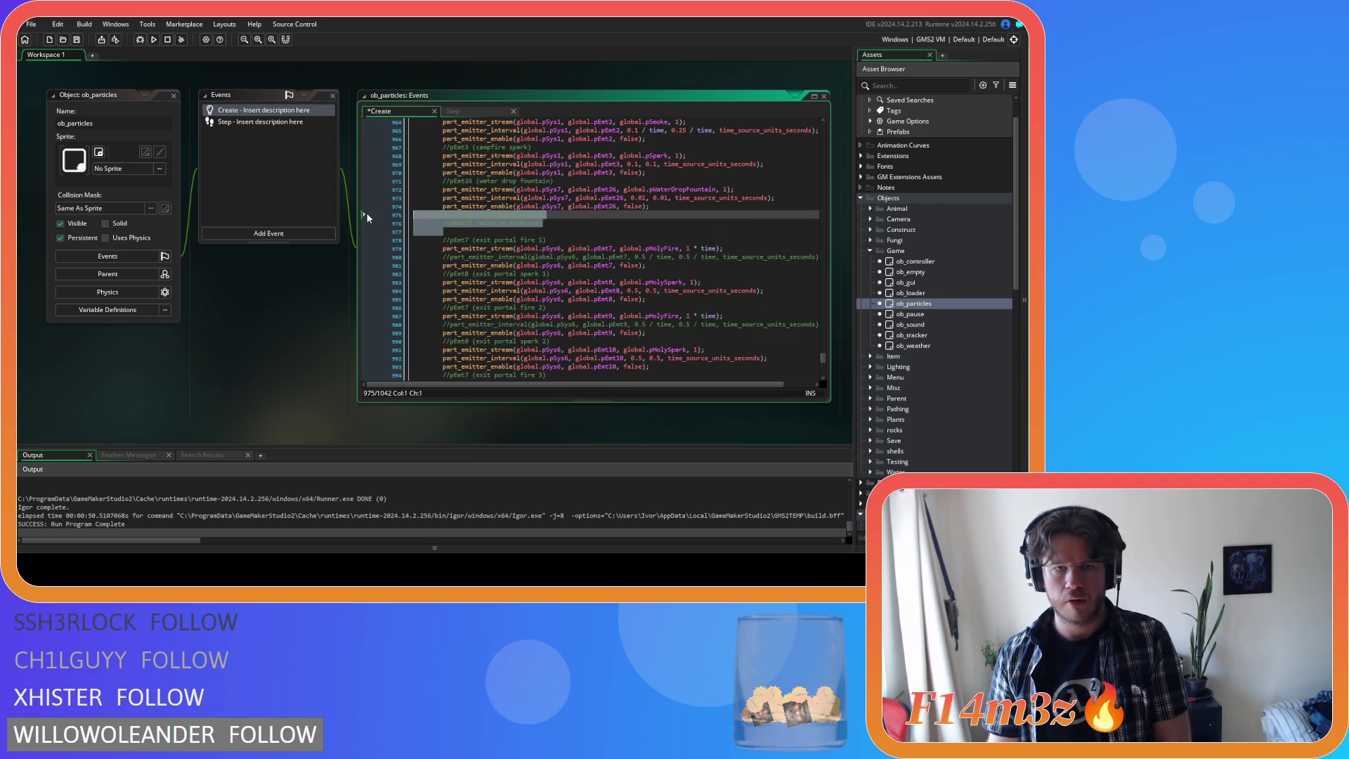
key(BackSpace)
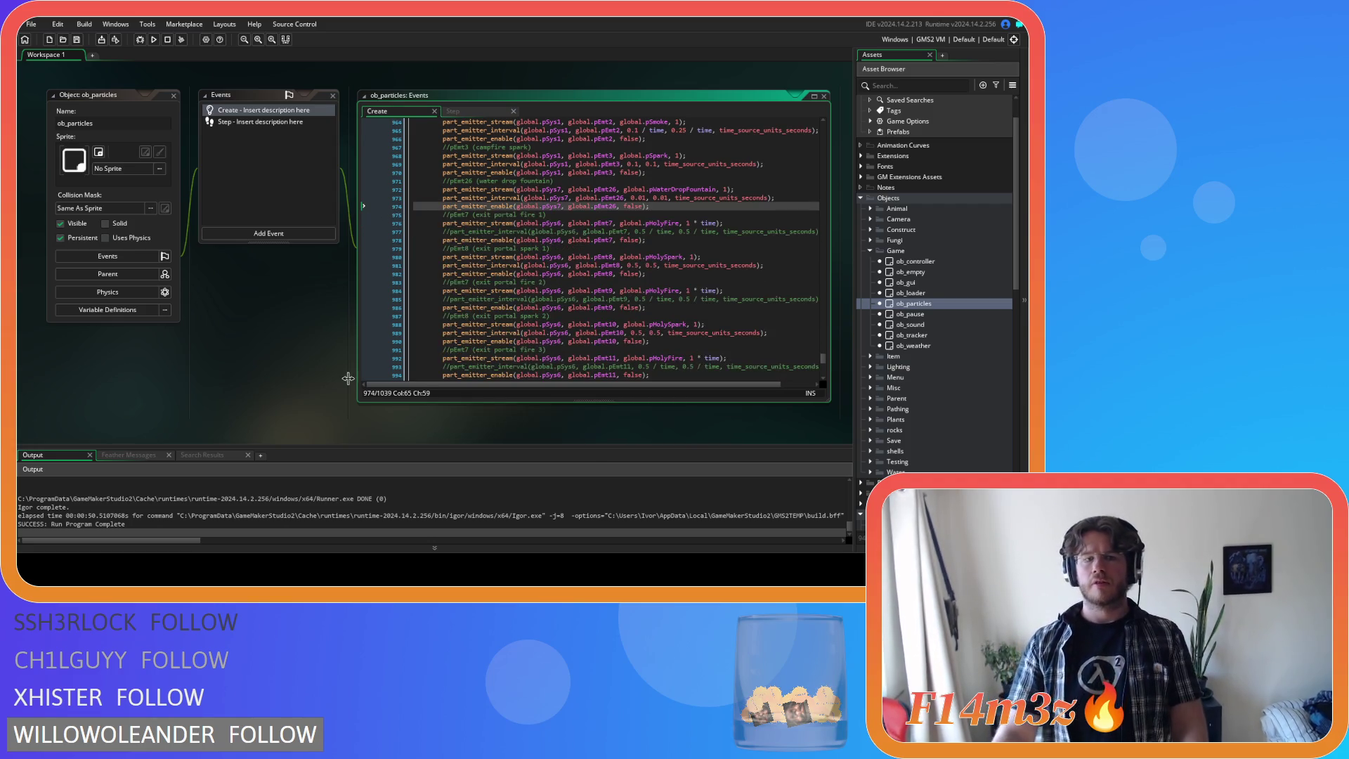
- Open the sc_miracleEntheogen script from the Asset Browser
double_click(913, 261)
scroll(902, 331, down, 5)
scroll(903, 336, down, 5)
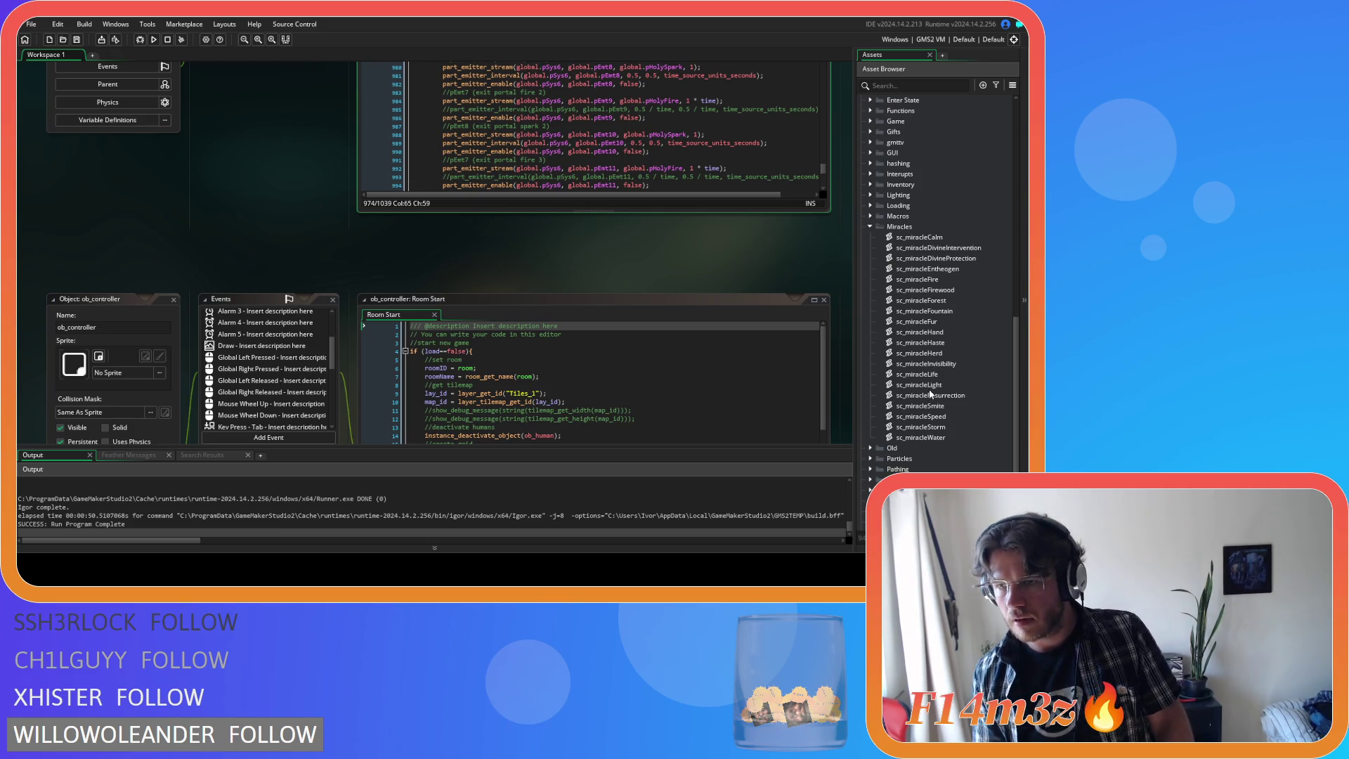
double_click(941, 269)
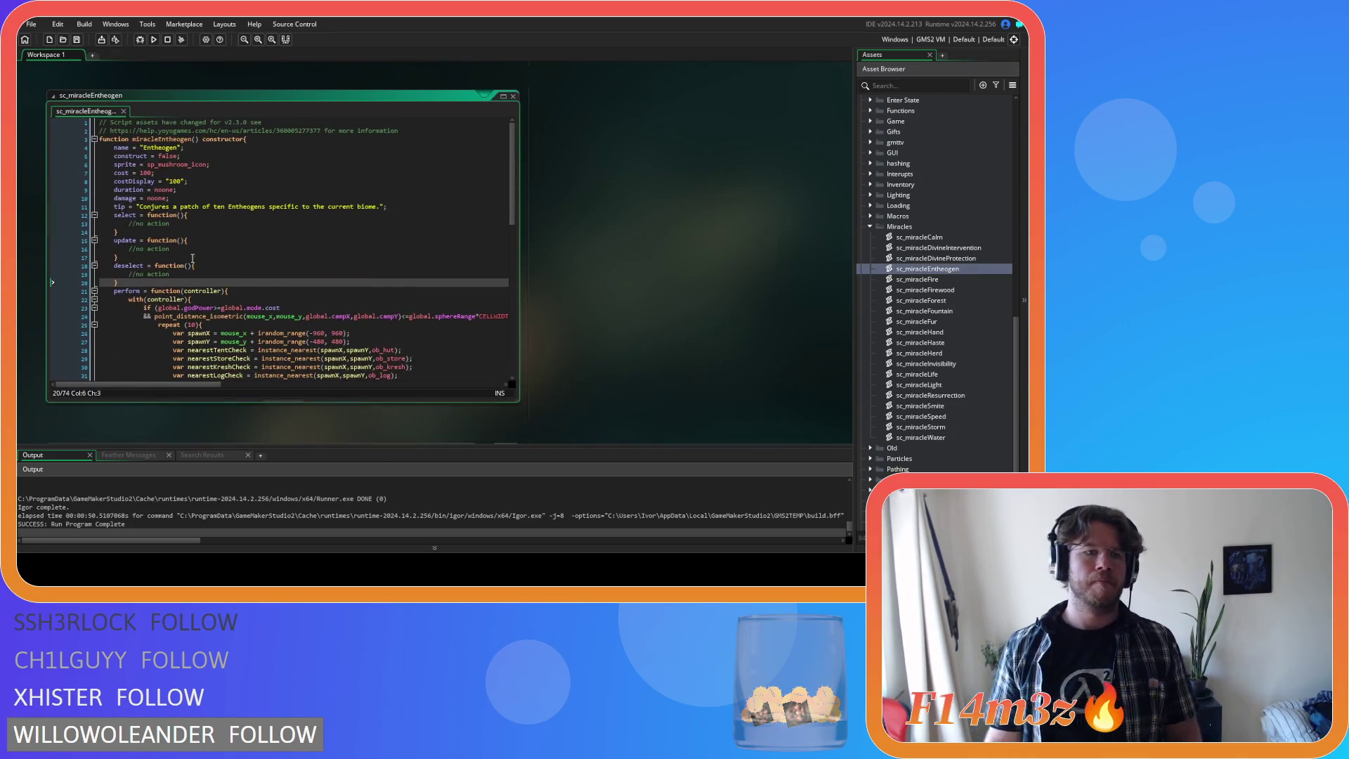
- Paste the emitter lines into select(), replacing the no-action line
drag(170, 223, 128, 224)
key(ctrl+v)
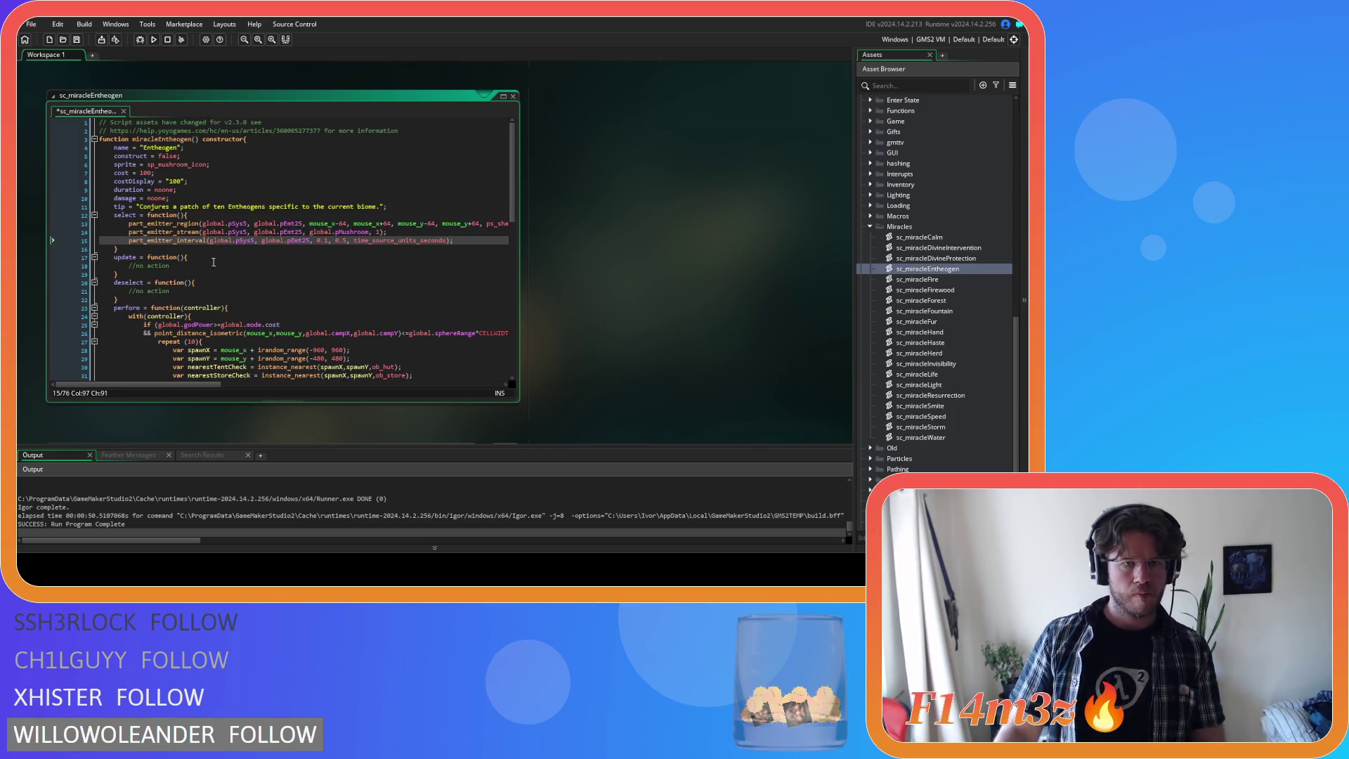
mouse_move(187, 385)
mouse_down()
mouse_move(330, 385)
mouse_move(254, 377)
mouse_up()
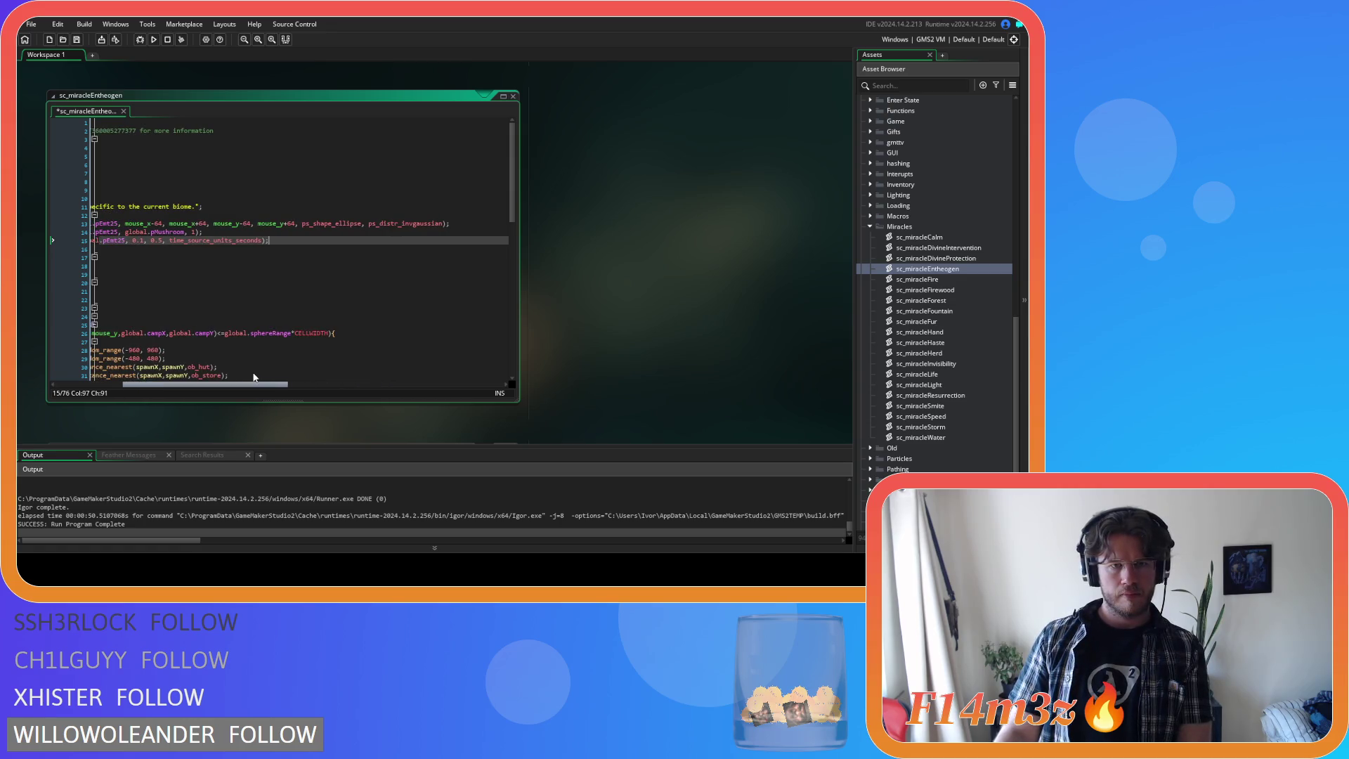
scroll(255, 378, left, 5)
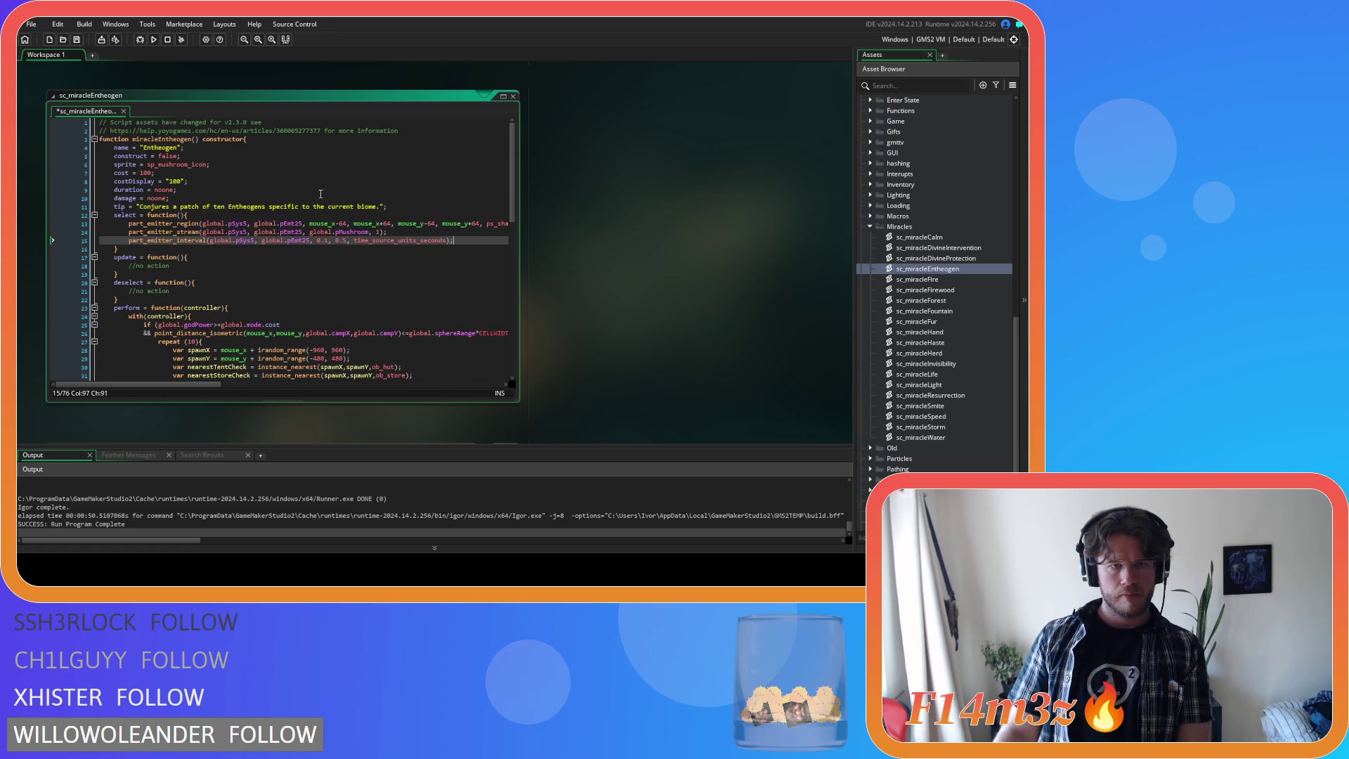
- Change the emitter on lines 13–15 from pEmt25 to pEmt4
click(301, 224)
key(BackSpace)
key(BackSpace)
text(4)
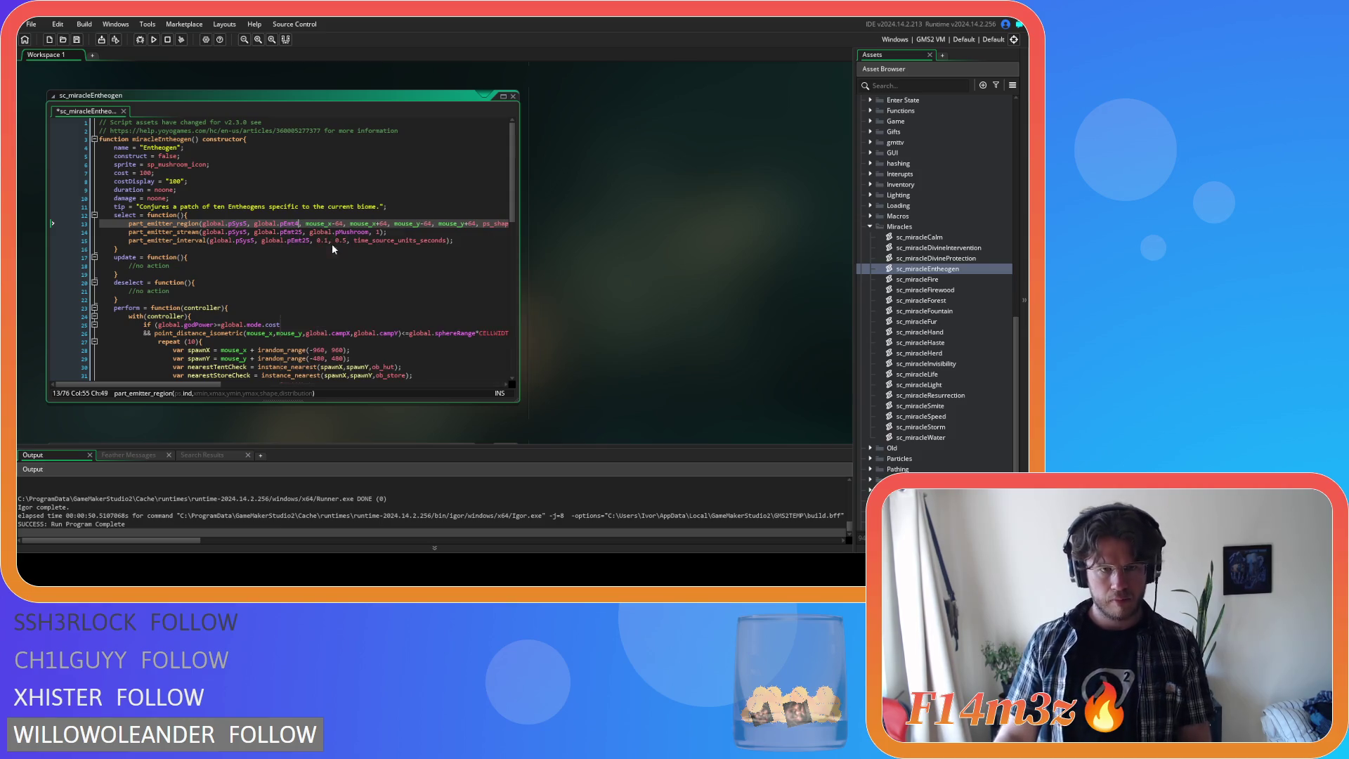
click(302, 232)
key(BackSpace)
key(BackSpace)
text(4)
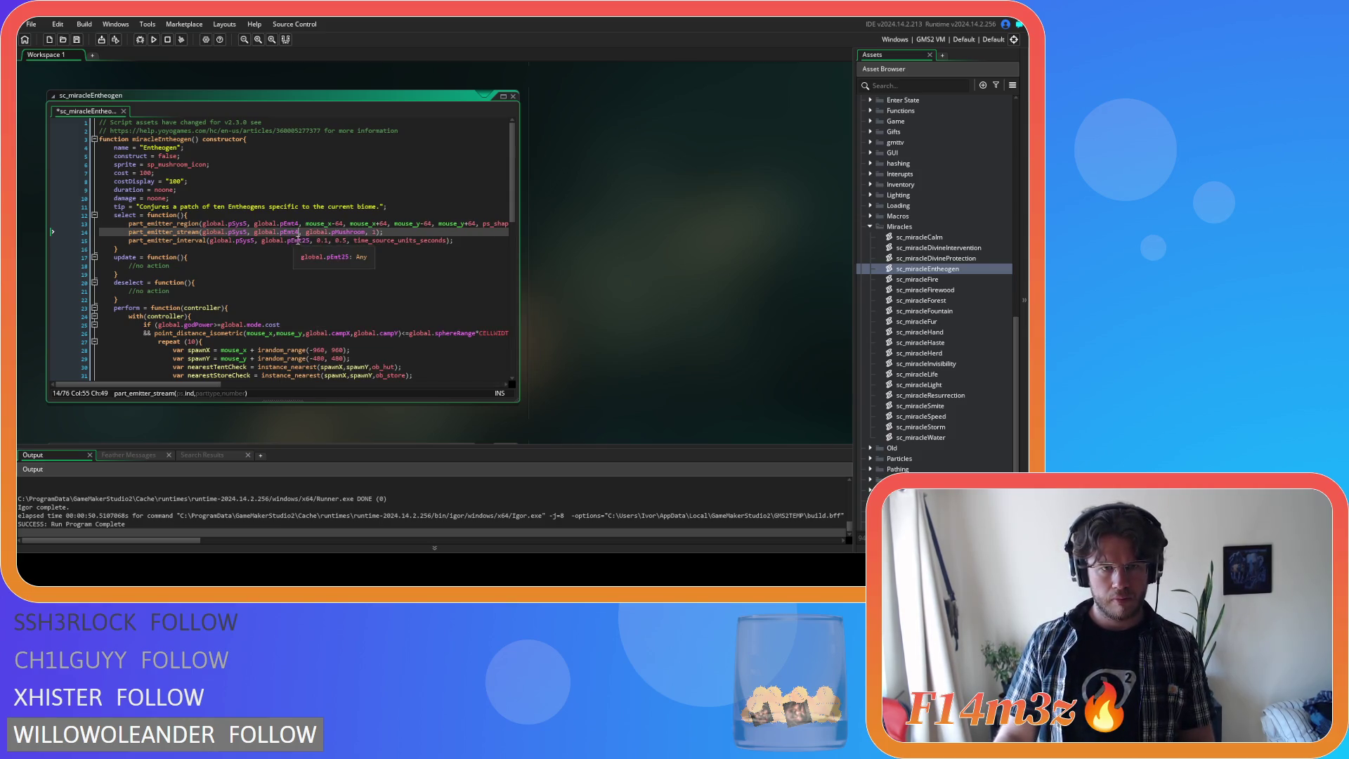
click(309, 241)
key(BackSpace)
key(BackSpace)
text(4)
- Copy the pMushroom stream call over deselect's placeholder comment and set its count to 0
drag(384, 232, 128, 232)
key(ctrl+c)
click(180, 292)
key(shift+Home)
key(ctrl+v)
double_click(374, 292)
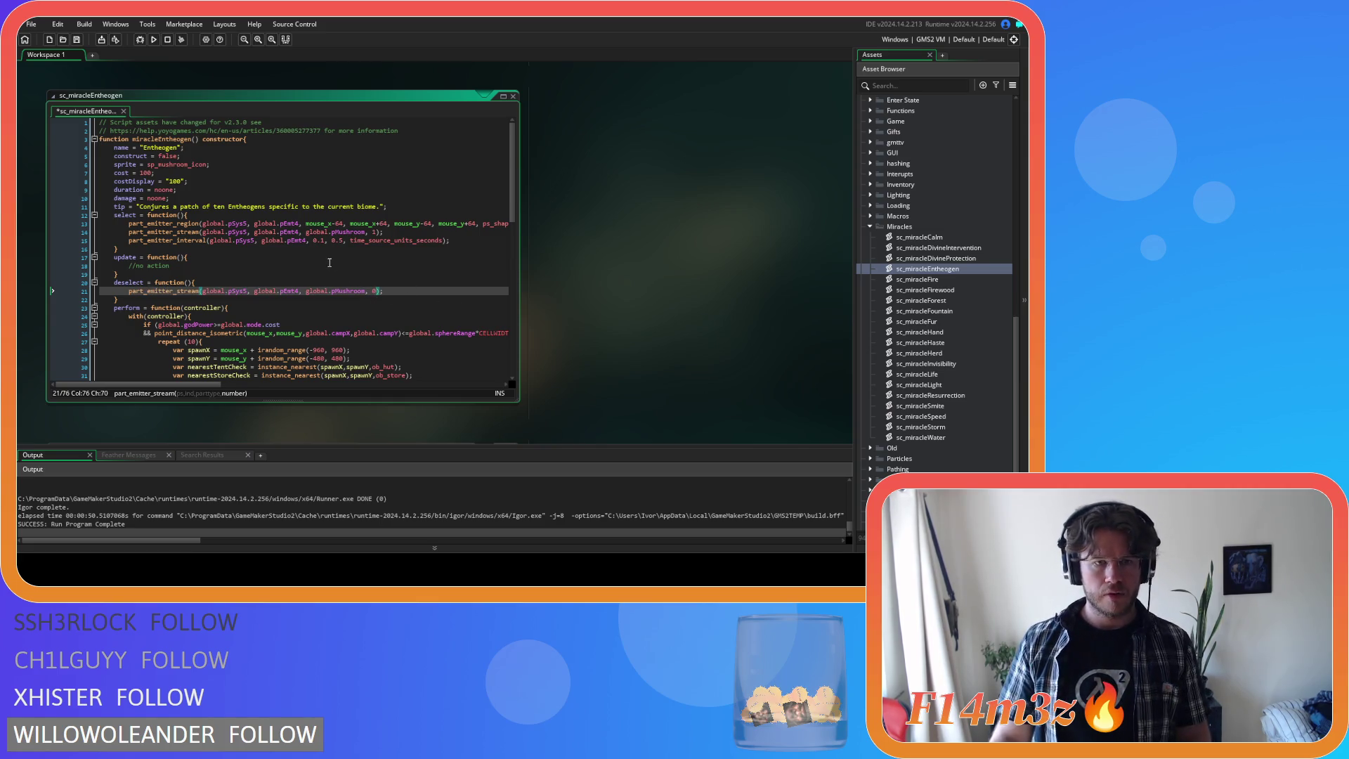
- Copy the emitter region call into update and save the script
drag(129, 224, 547, 230)
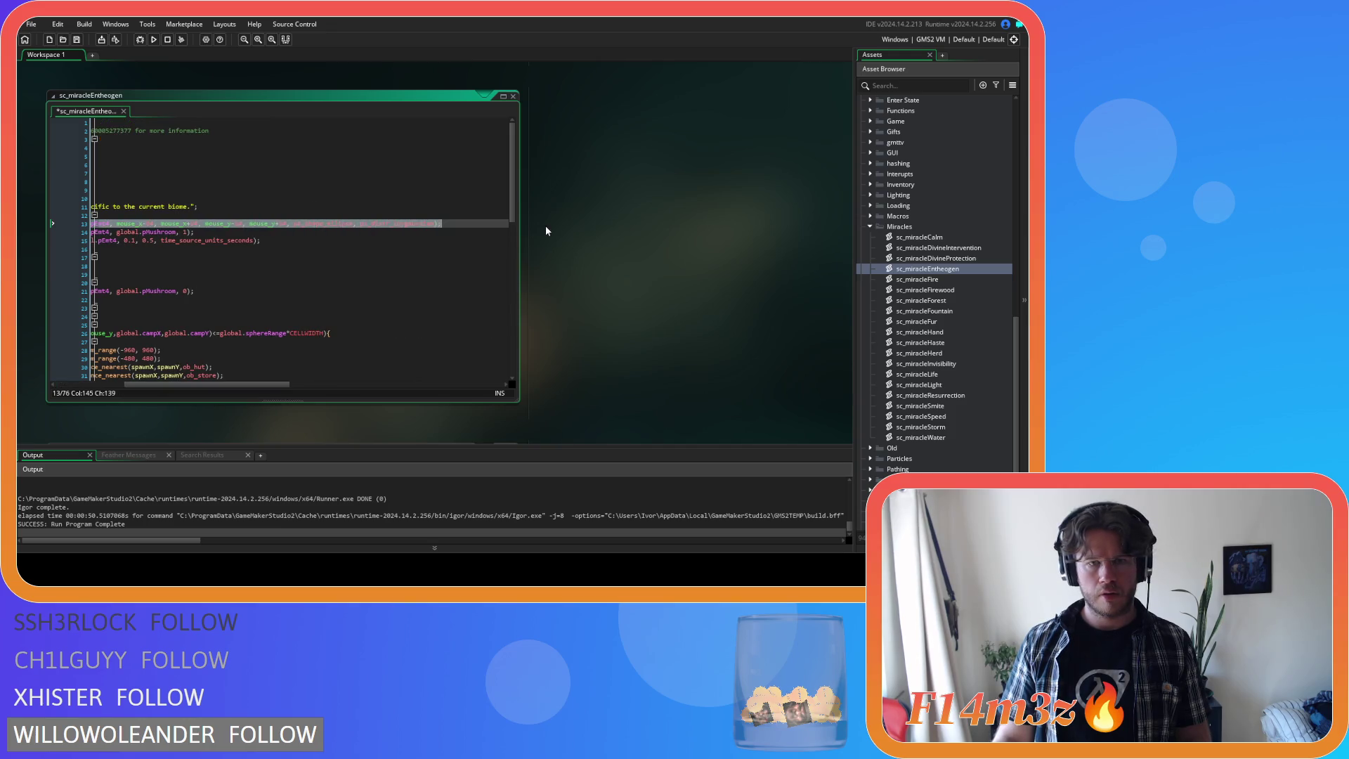
key(ctrl+c)
click(285, 265)
key(ctrl+v)
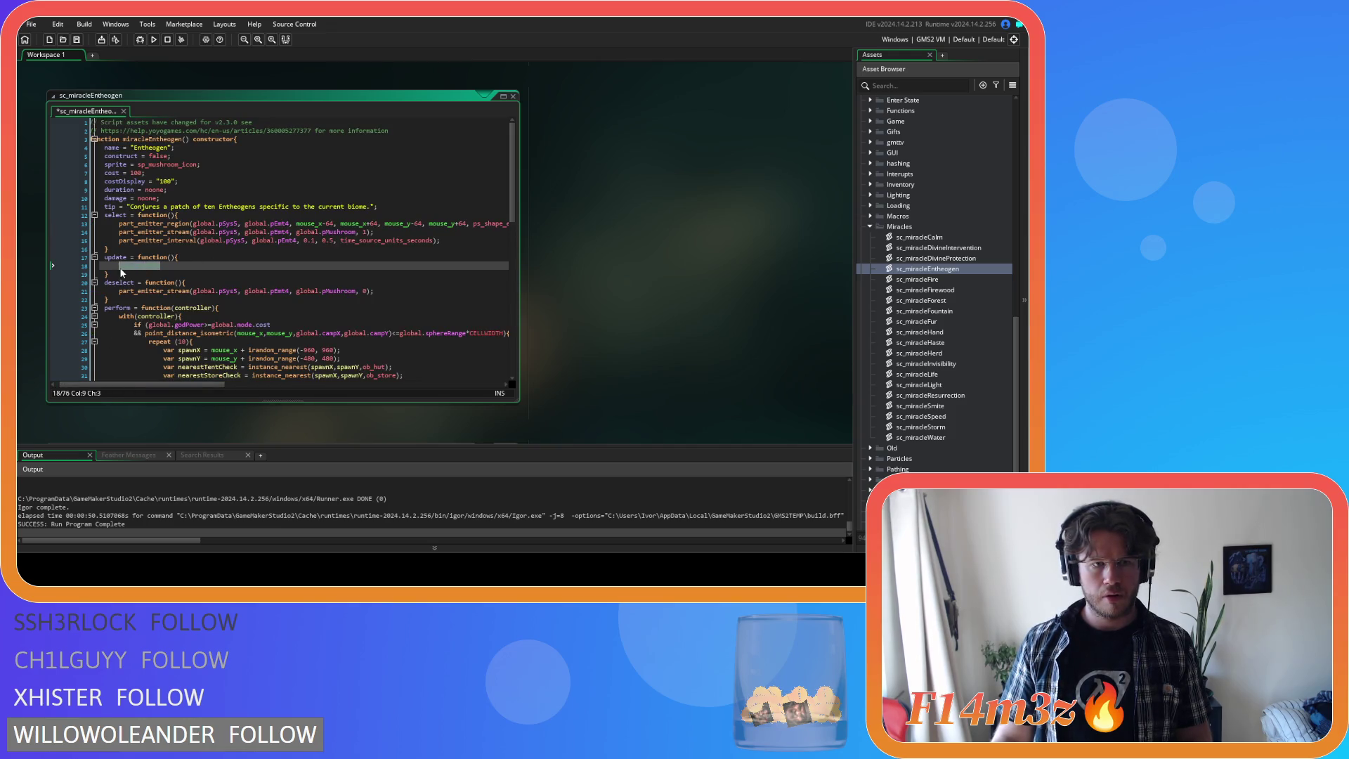
key(ctrl+s)
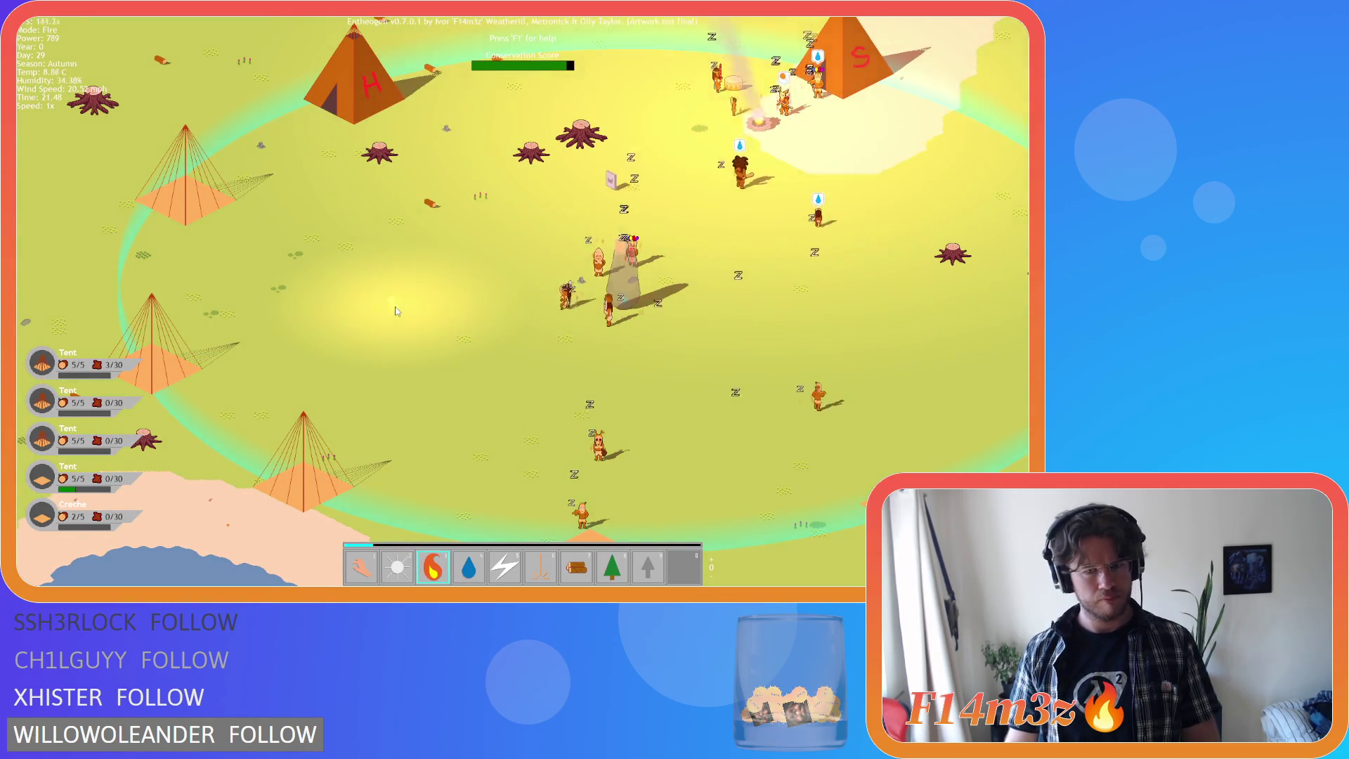
- Cycle through the Water, Fire and Smite miracle modes
key(4)
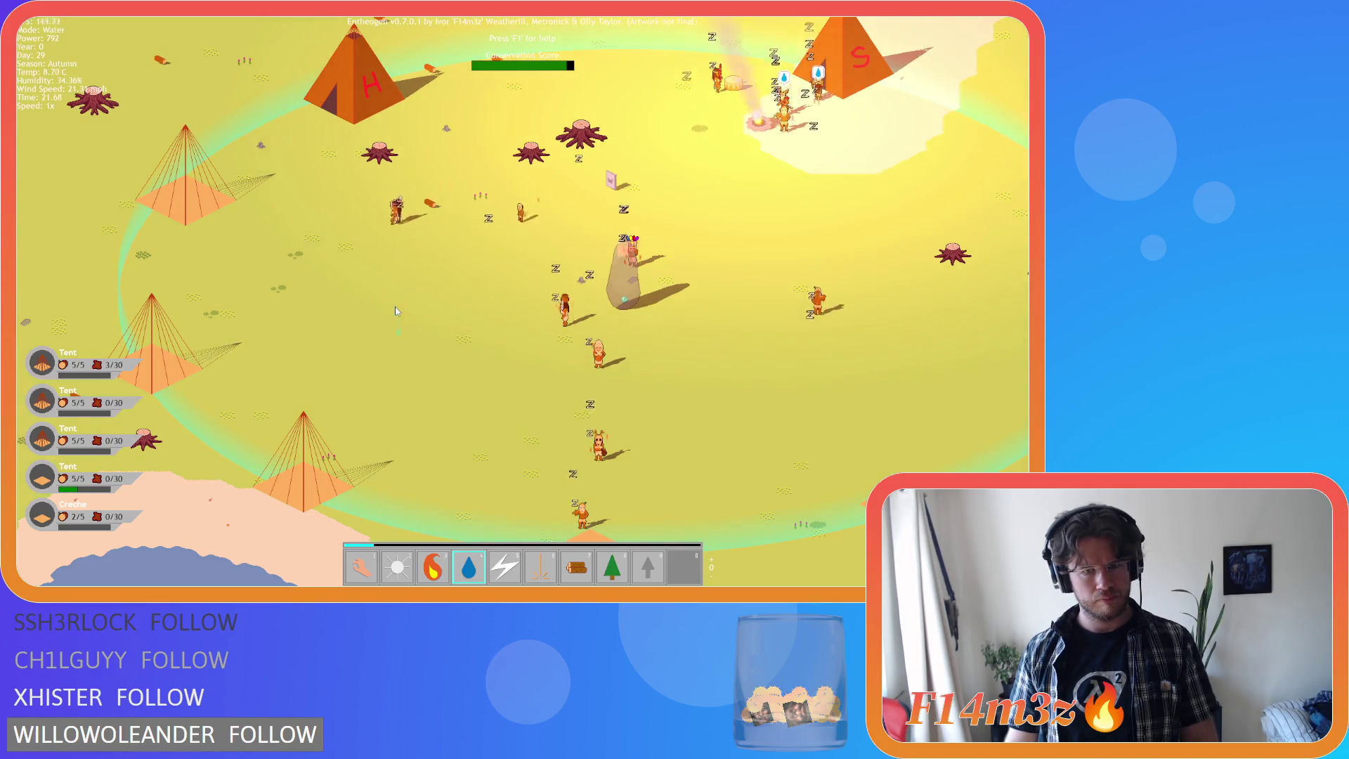
key(3)
key(4)
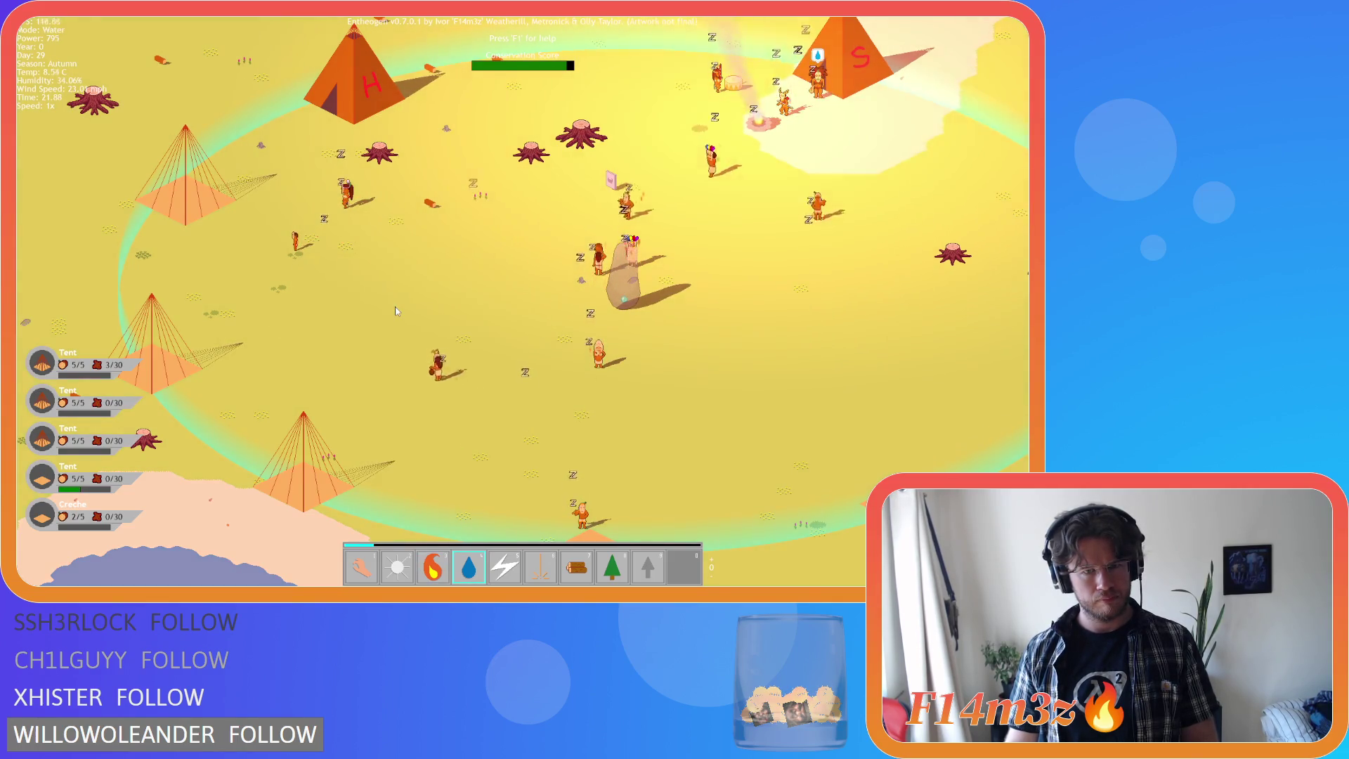
key(5)
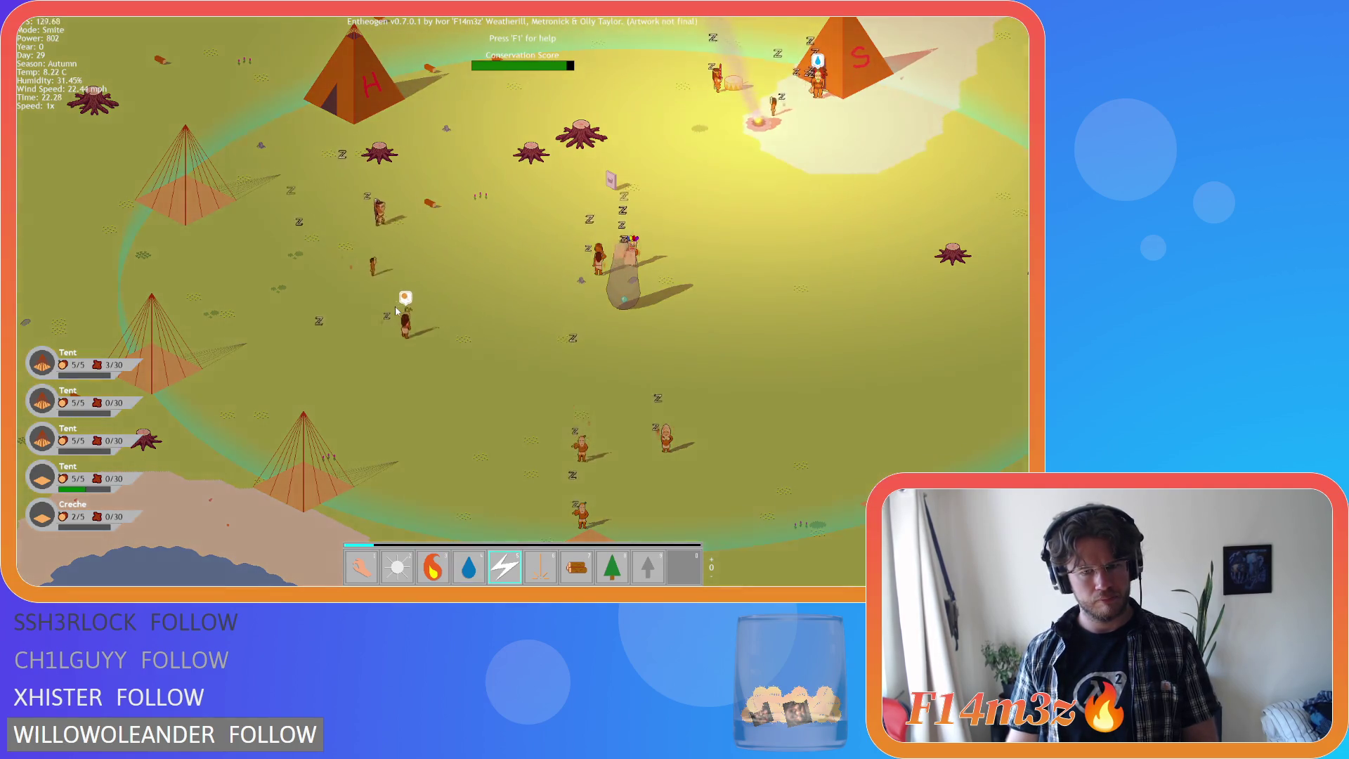
- Switch to Firewood mode and place firewood logs on the grass
key(7)
click(396, 310)
click(372, 328)
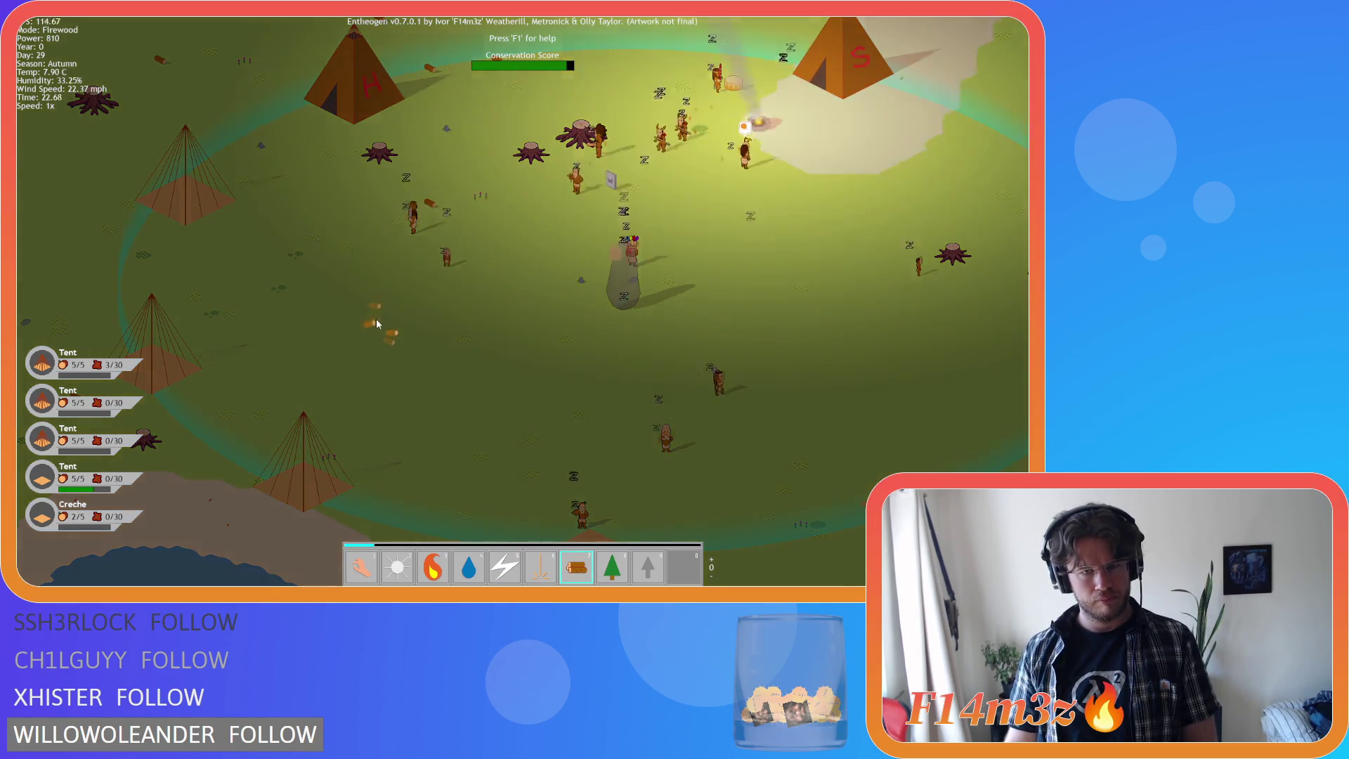
click(375, 330)
- Try Forest and Resurrection modes, then quit the game back to the editor
key(8)
click(376, 331)
key(9)
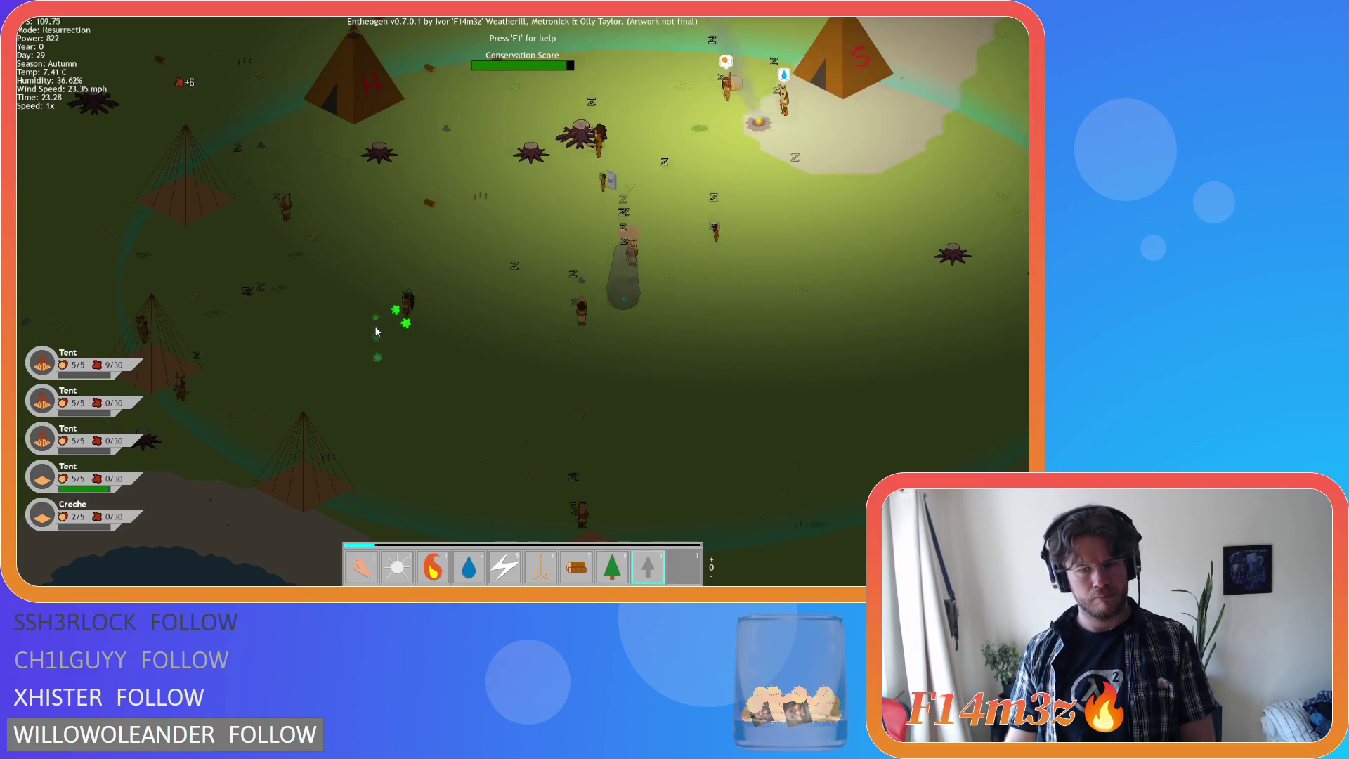
click(376, 332)
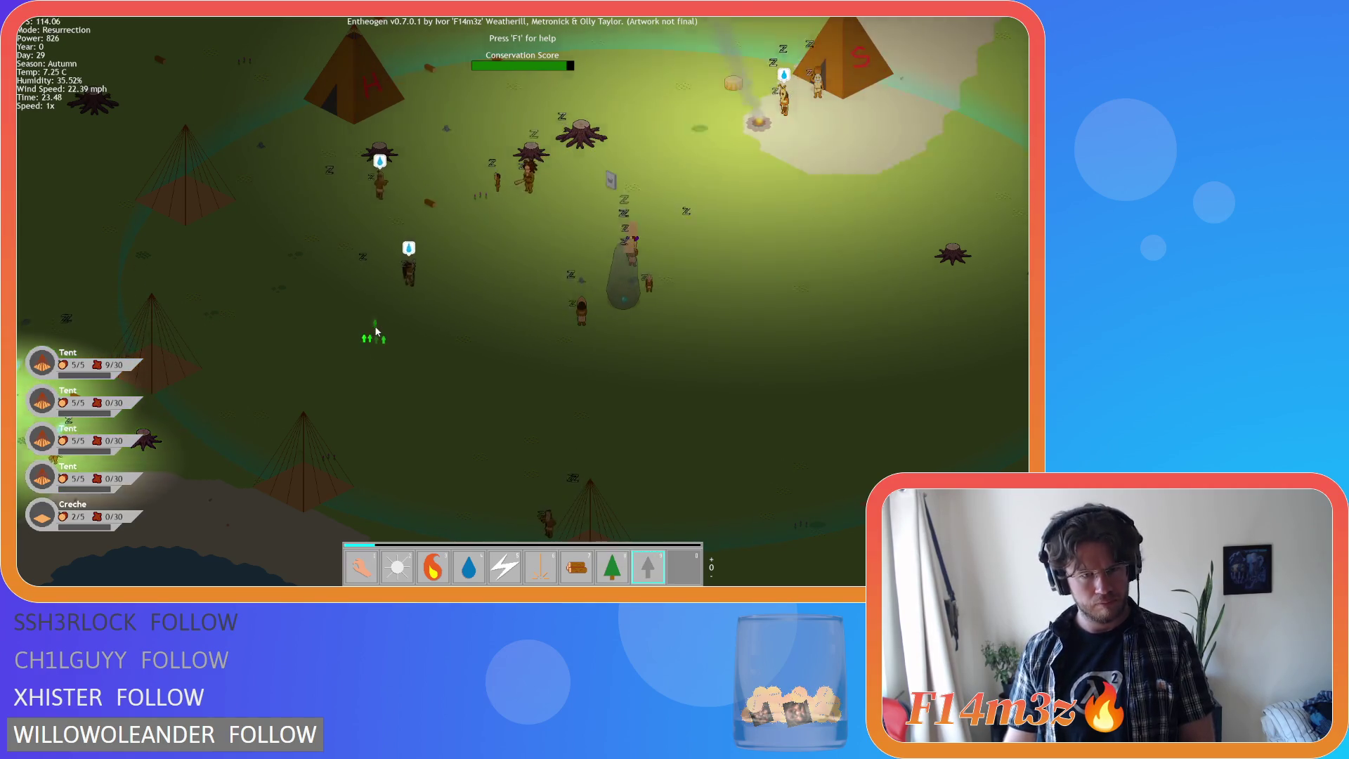
key(Escape)
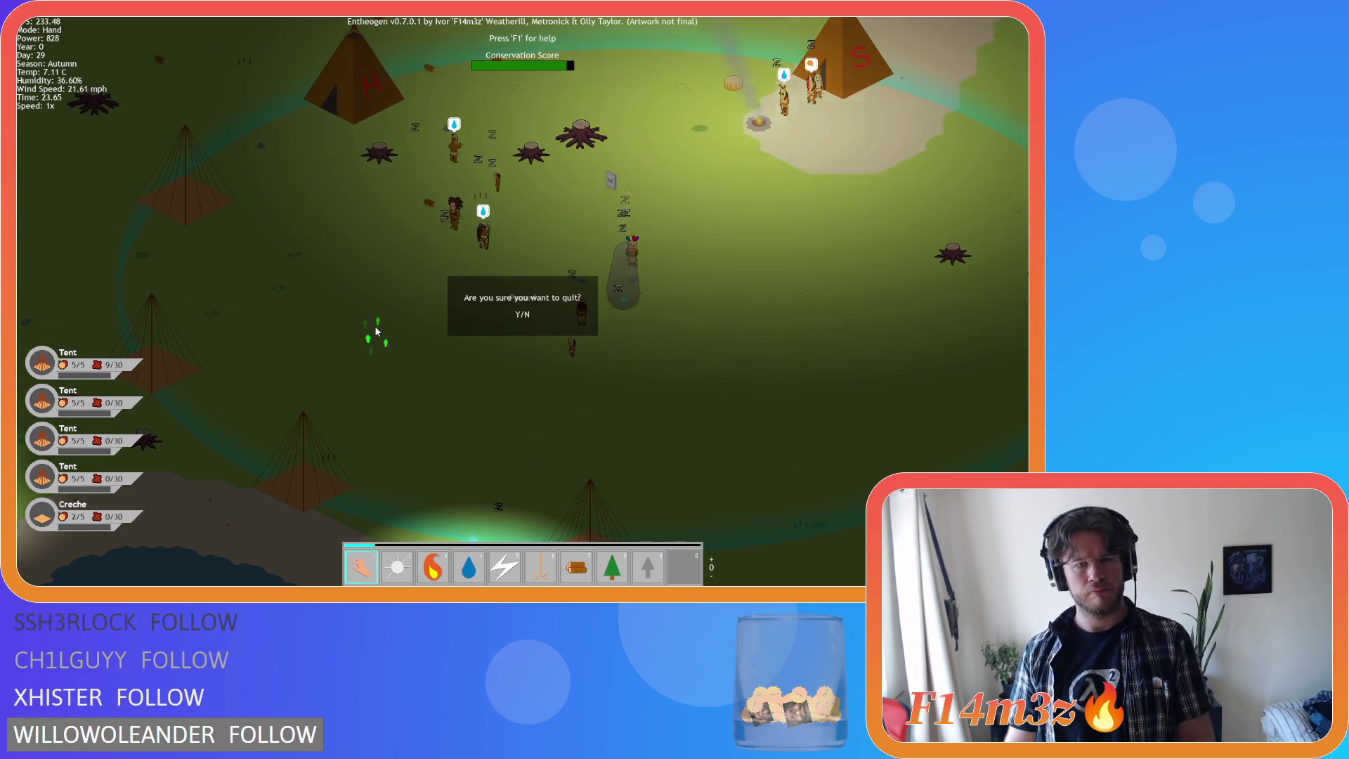
key(Return)
click(522, 348)
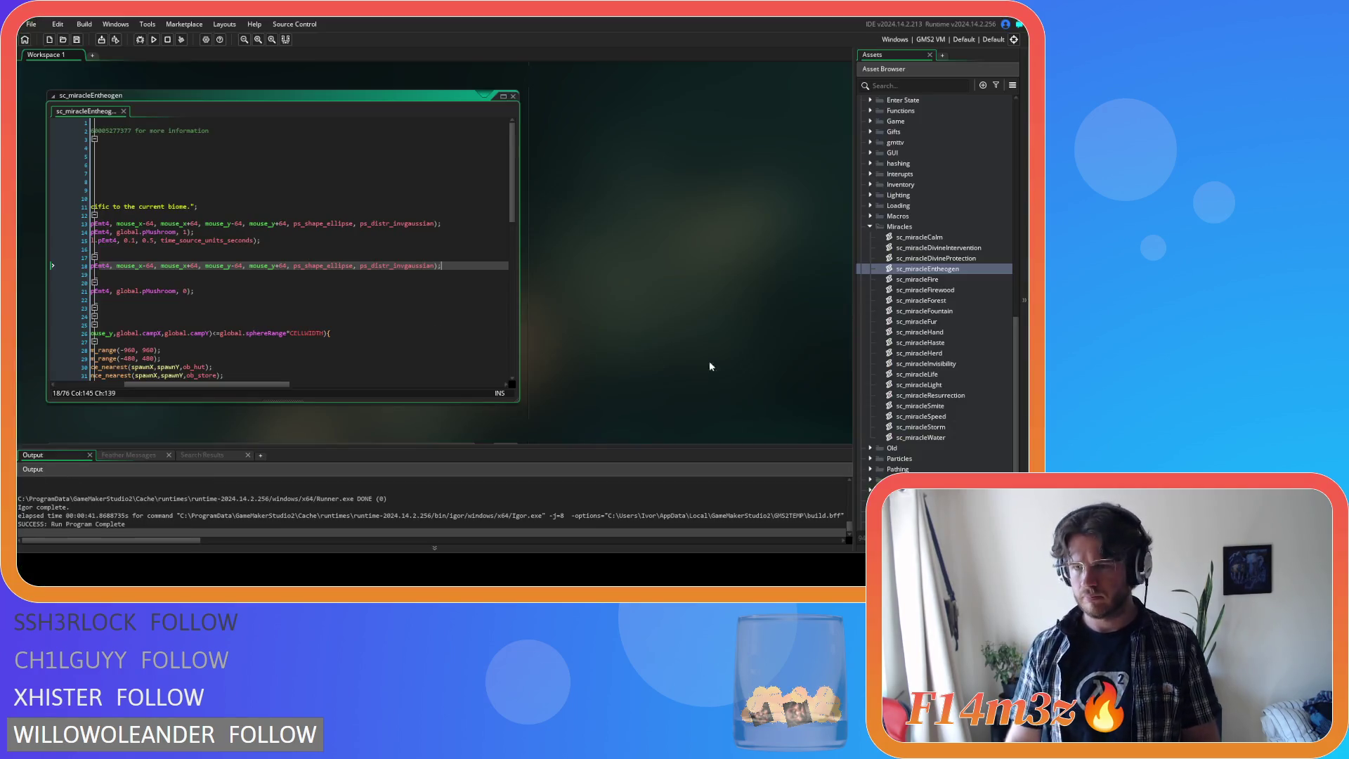
- Open sc_miracleFire, change line 17's global.pEmt5 to global.pEmt4, and build and run
double_click(970, 279)
click(293, 240)
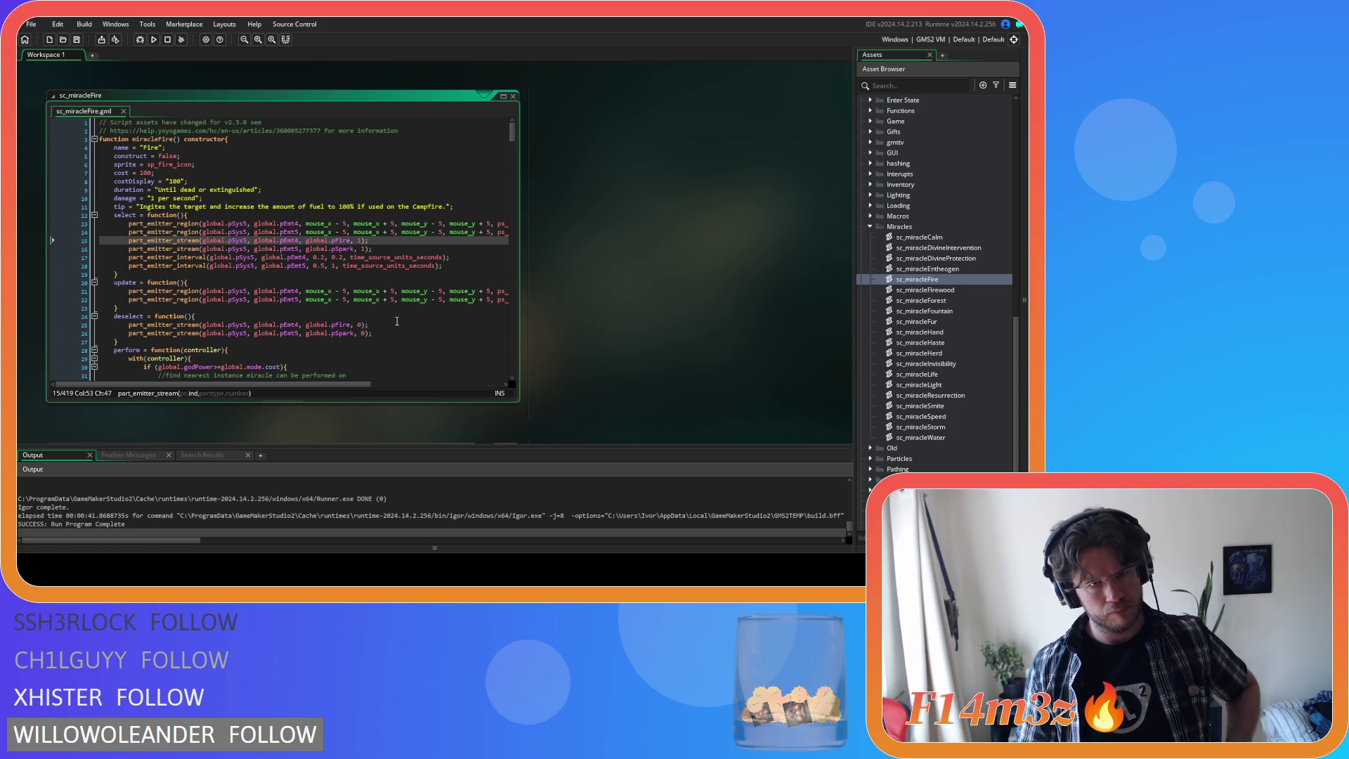
click(303, 257)
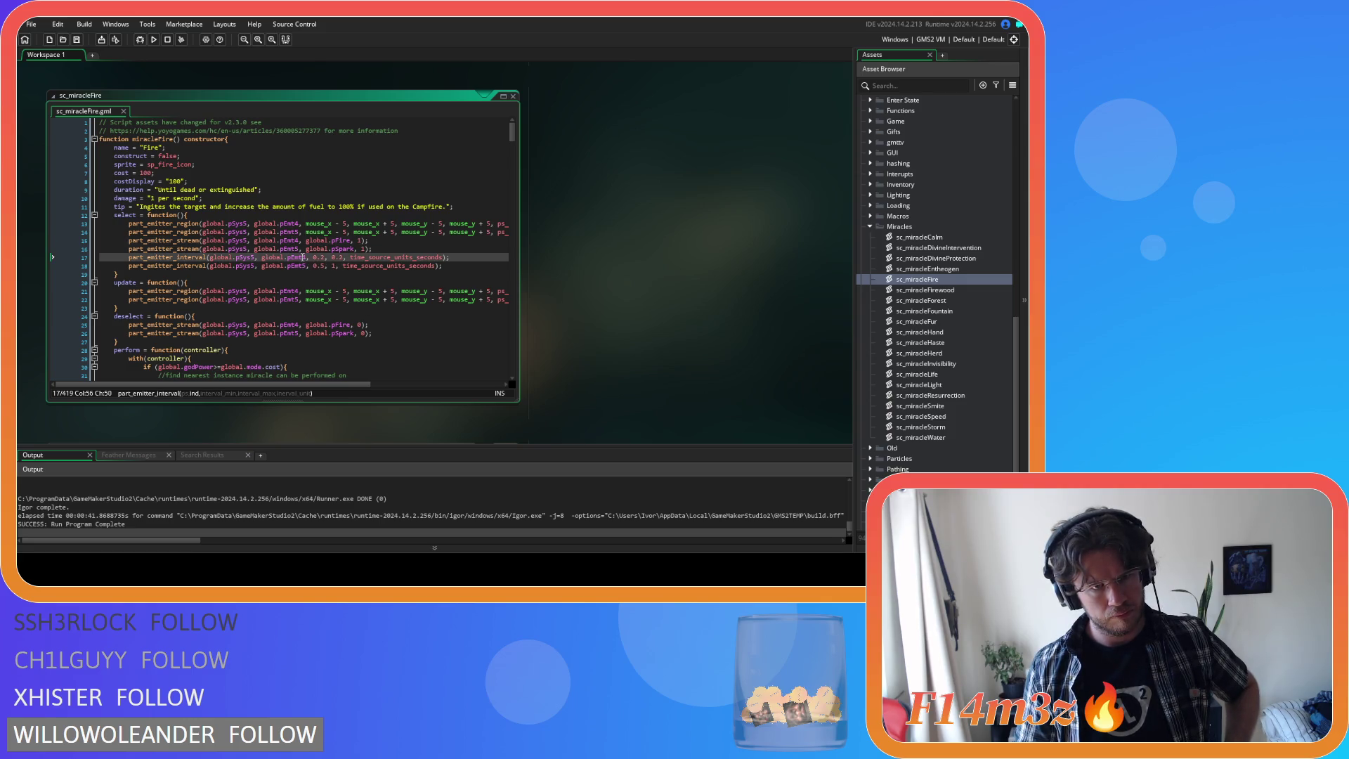
key(Delete)
text(4)
click(299, 265)
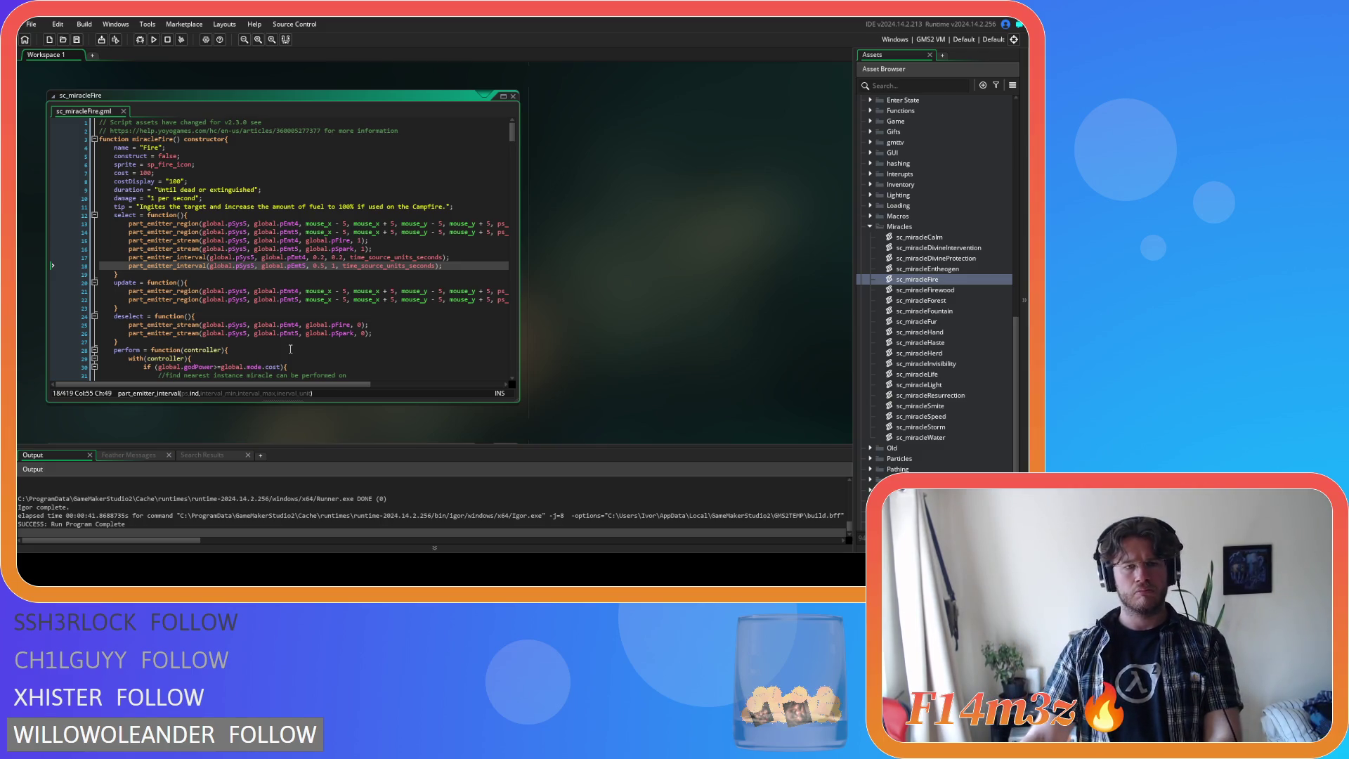
mouse_move(309, 384)
mouse_down()
mouse_move(457, 392)
mouse_move(270, 402)
mouse_up()
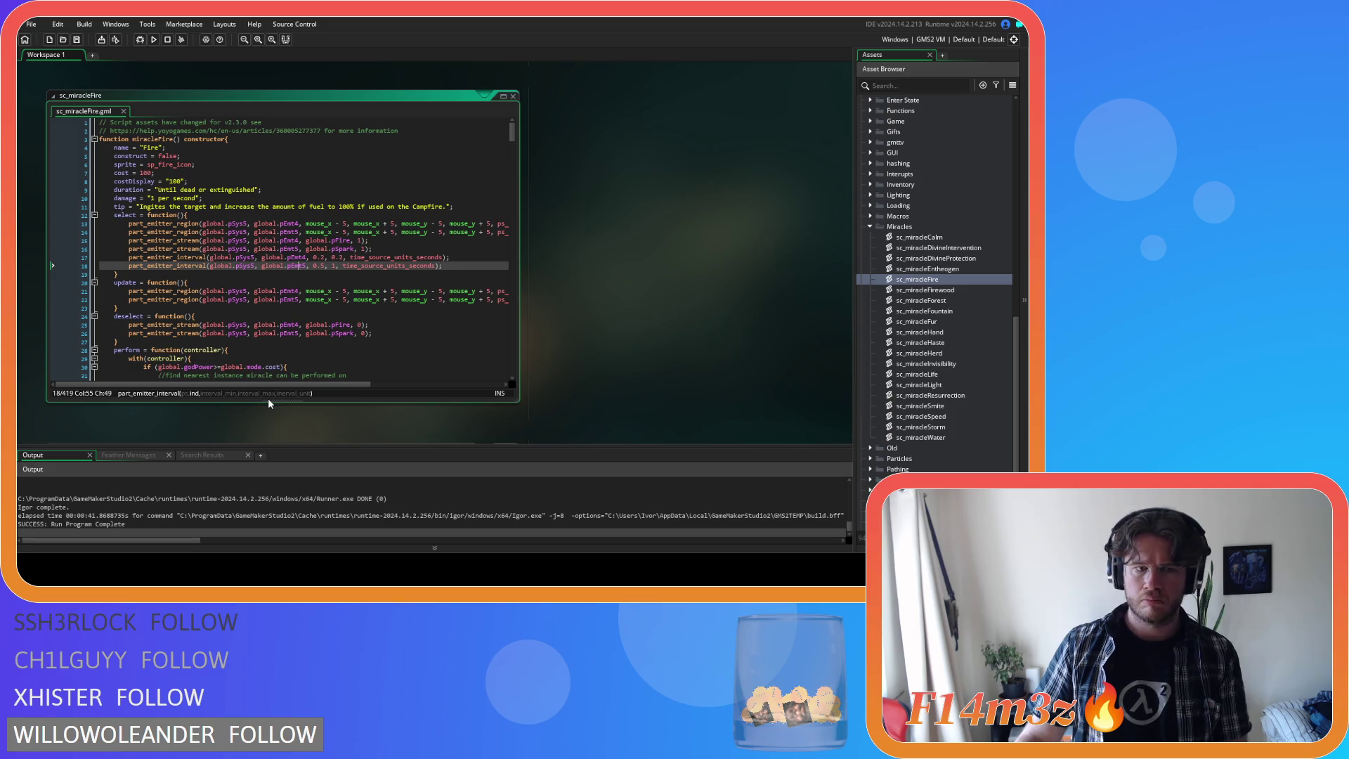
key(F5)
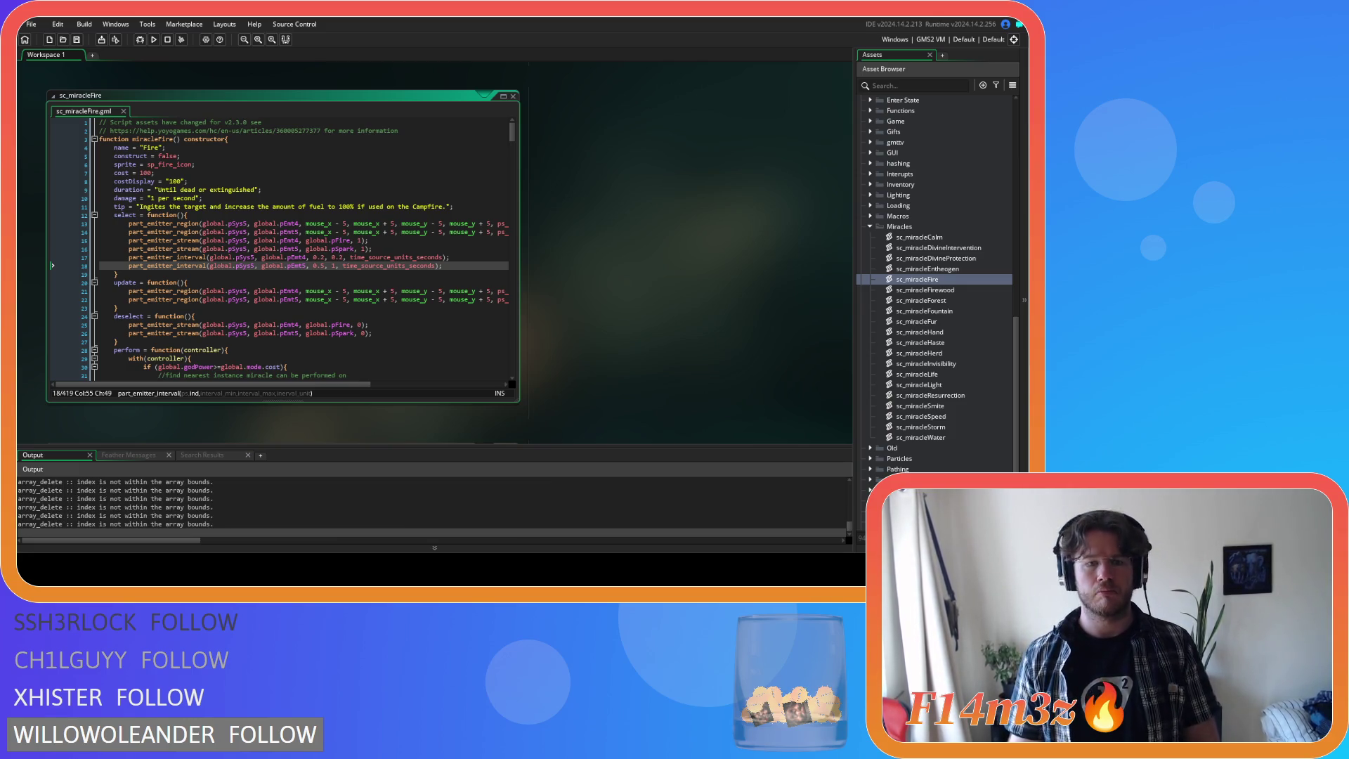
- Check Hand mode (key 1) in the running game, then quit with Esc and Y
key(alt+Tab)
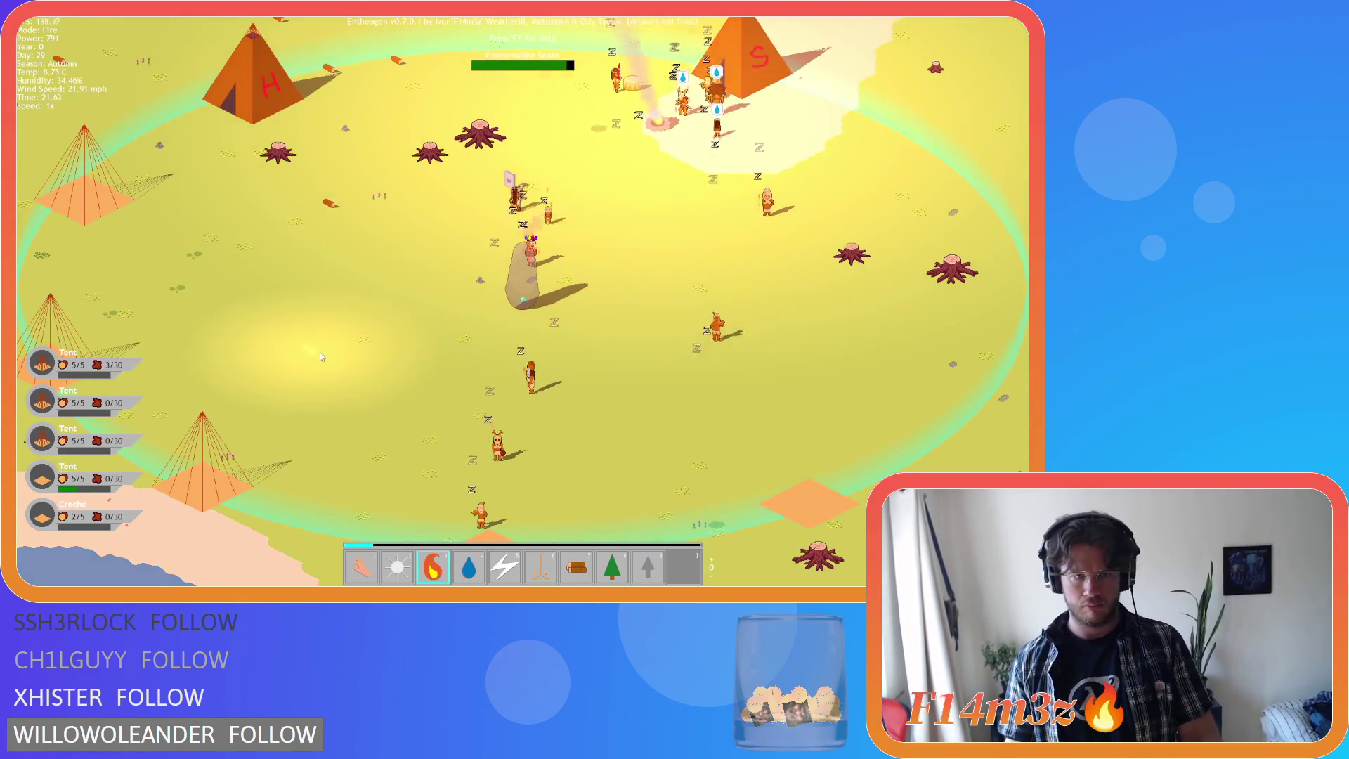
key(1)
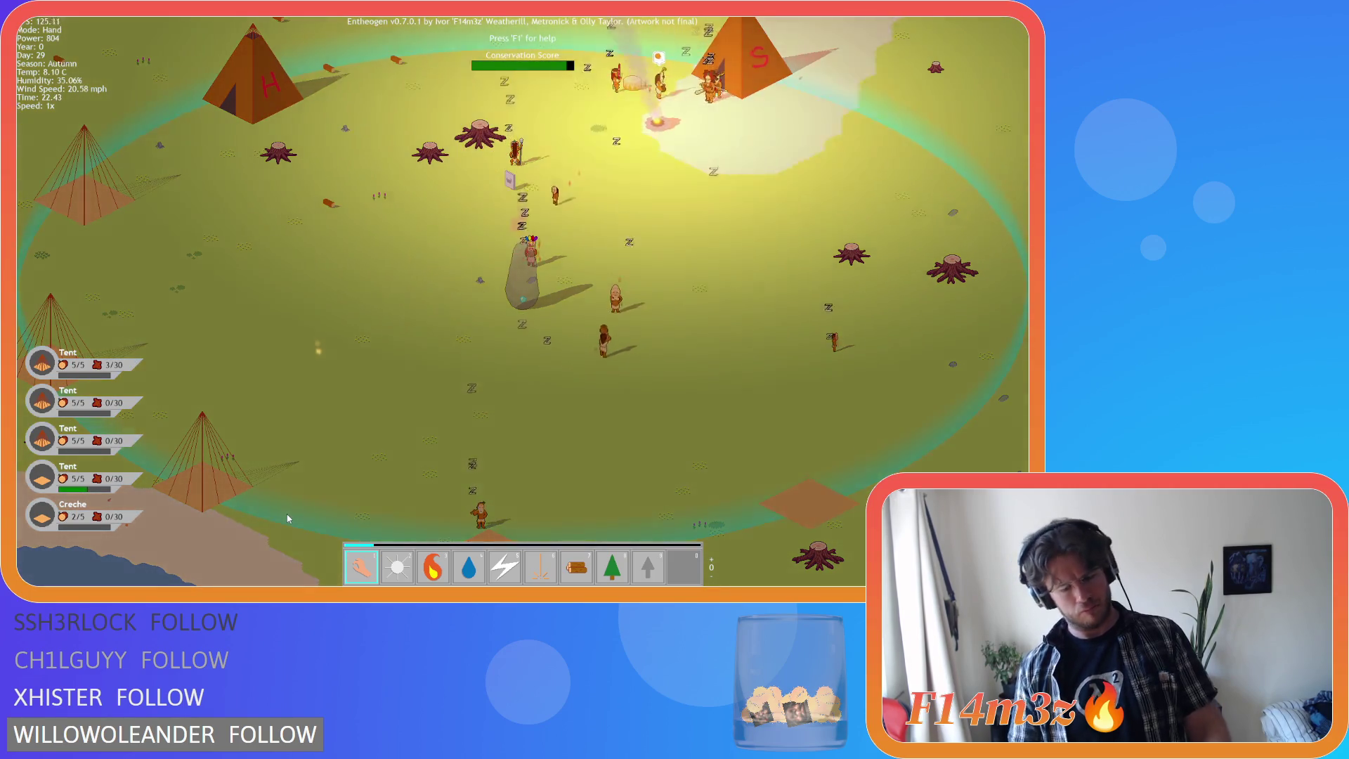
key(Escape)
key(y)
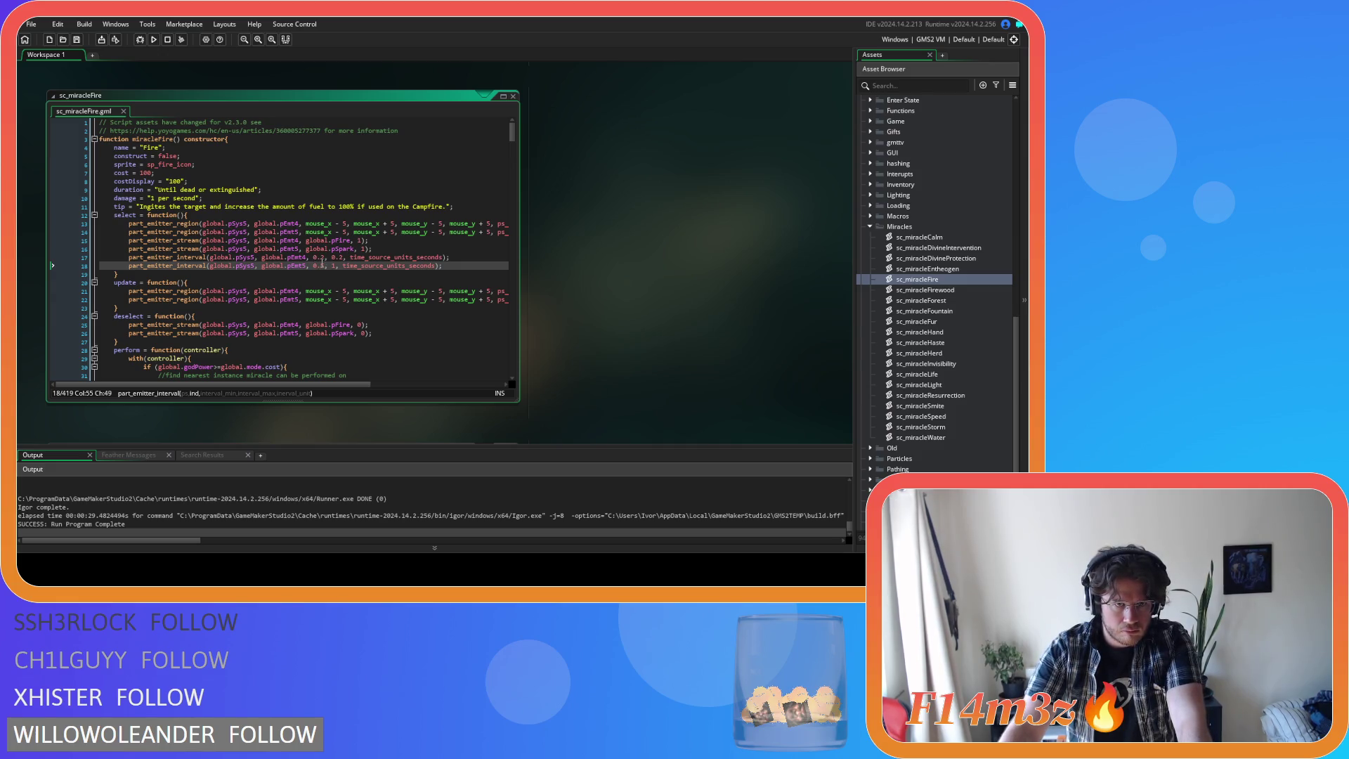
- Set line 18's interval to 0.25–0.5 and line 17's minimum to 0.1, then save
double_click(321, 266)
text(0.25)
double_click(337, 266)
text(0.5)
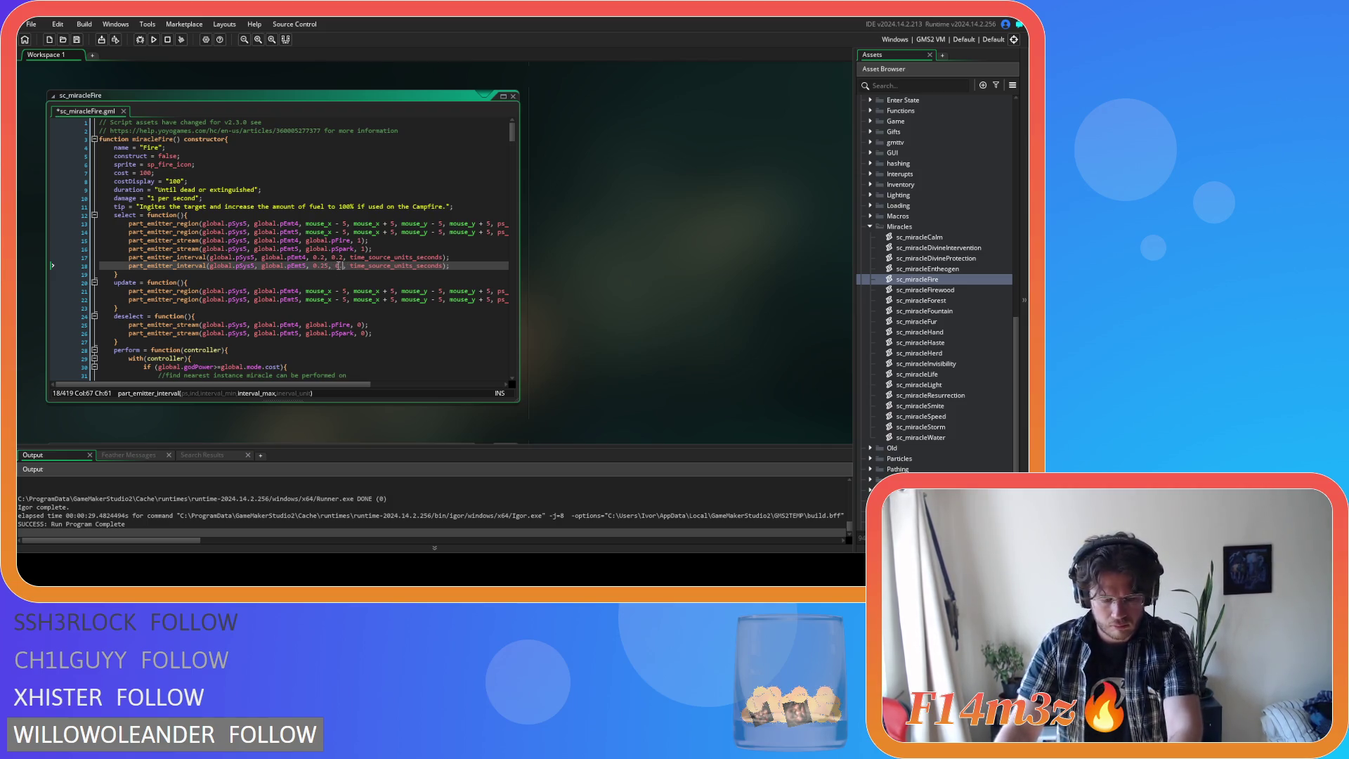
double_click(323, 258)
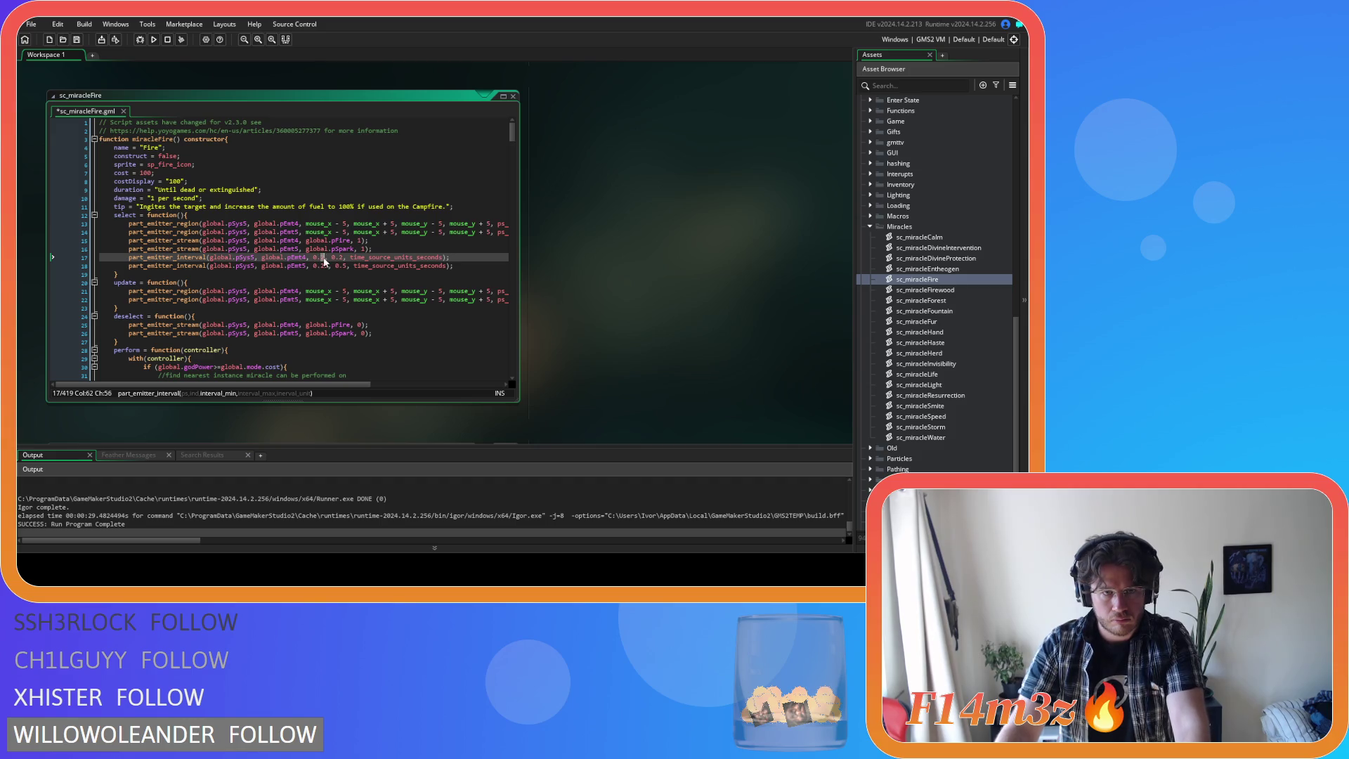
text(1)
double_click(338, 257)
text(0.1)
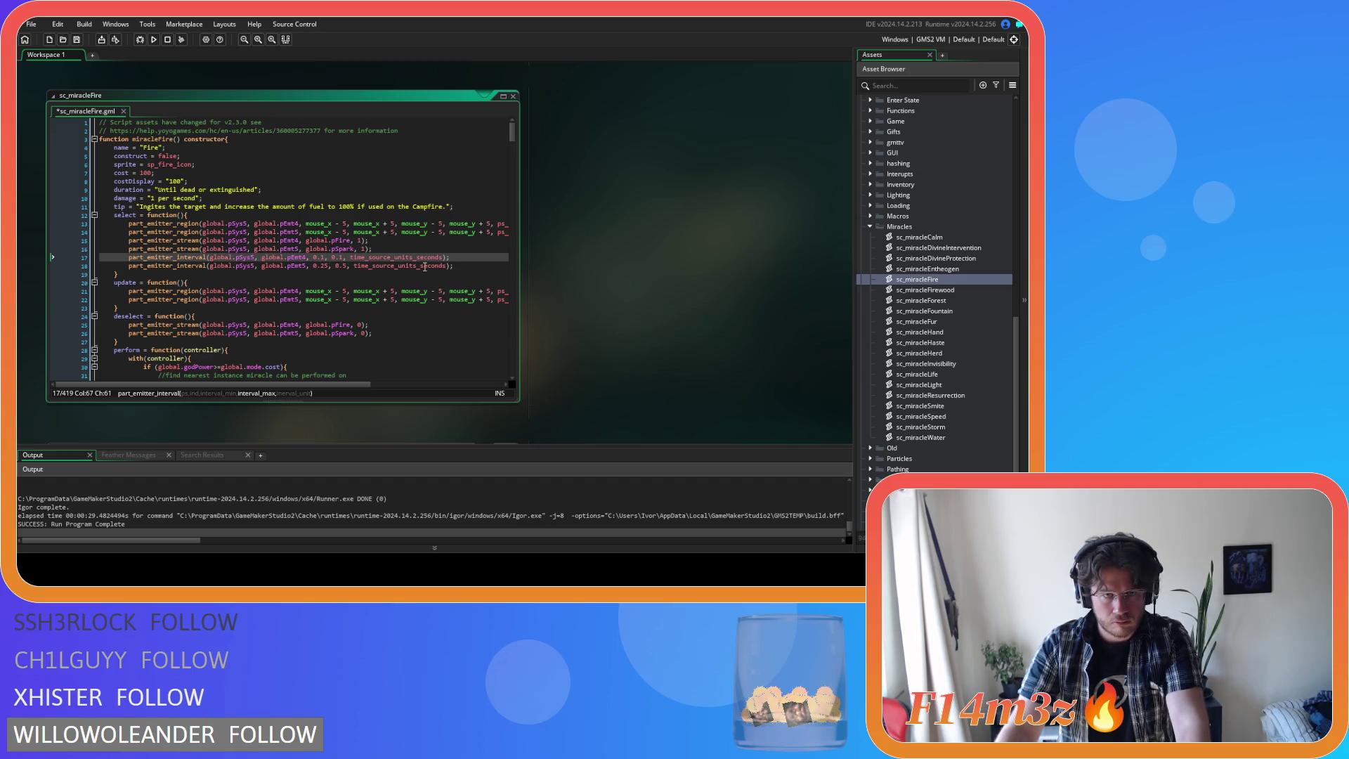
key(ctrl+s)
- Open the ob_pause object from the Asset Browser
click(462, 260)
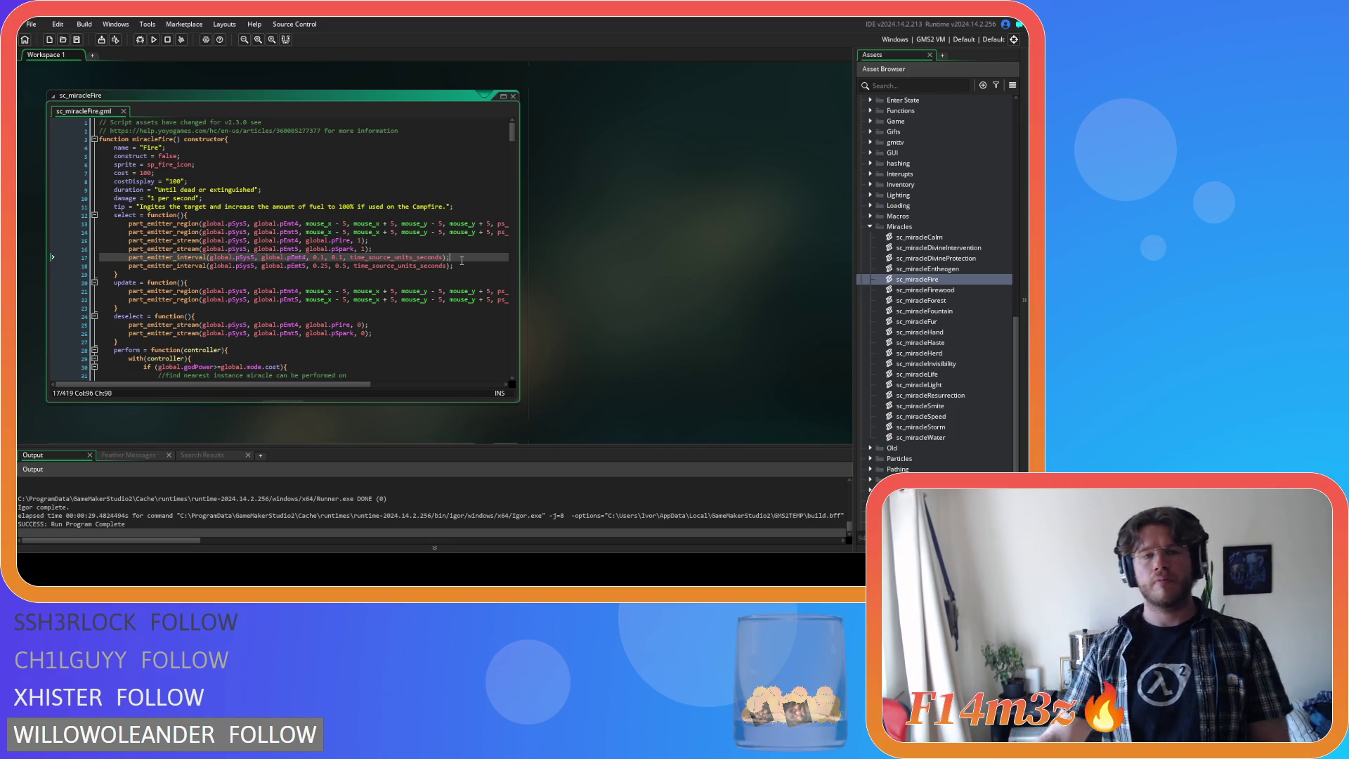
scroll(898, 268, up, 10)
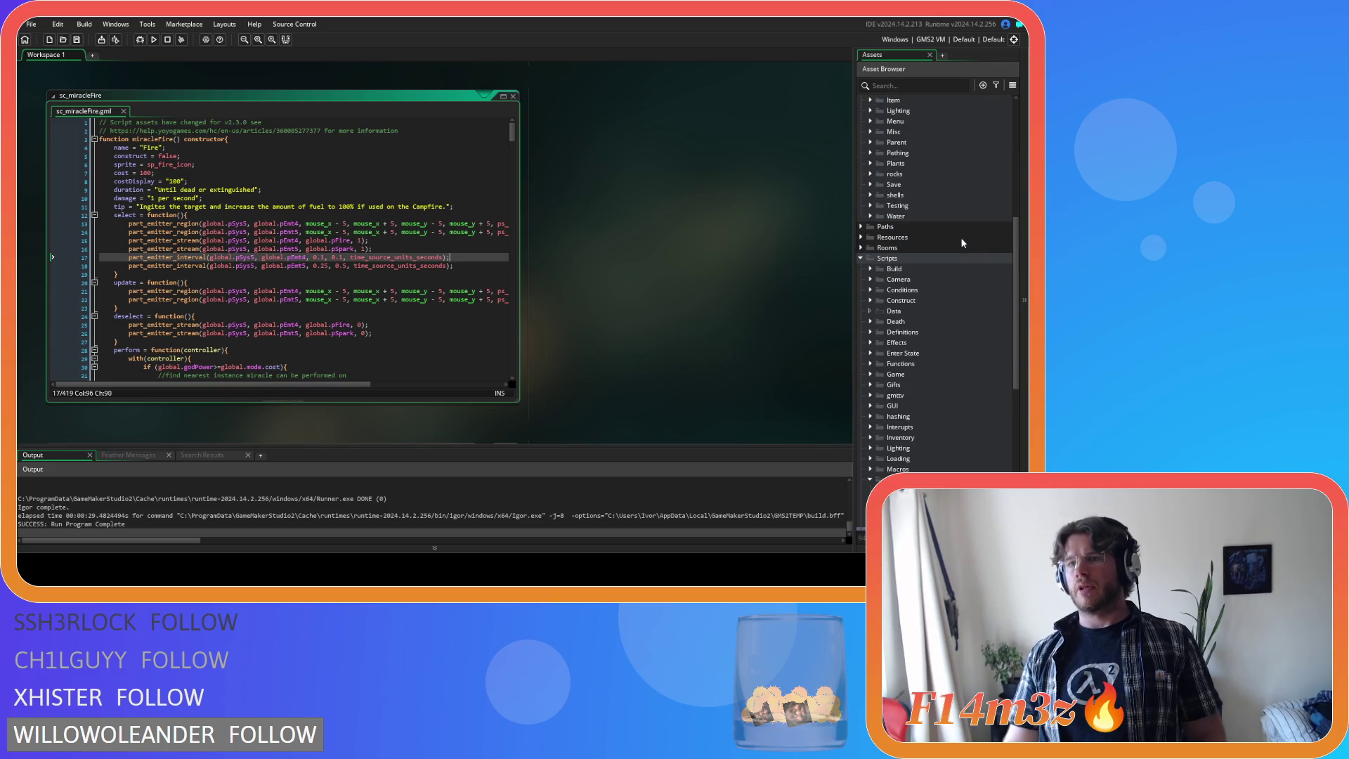
double_click(910, 356)
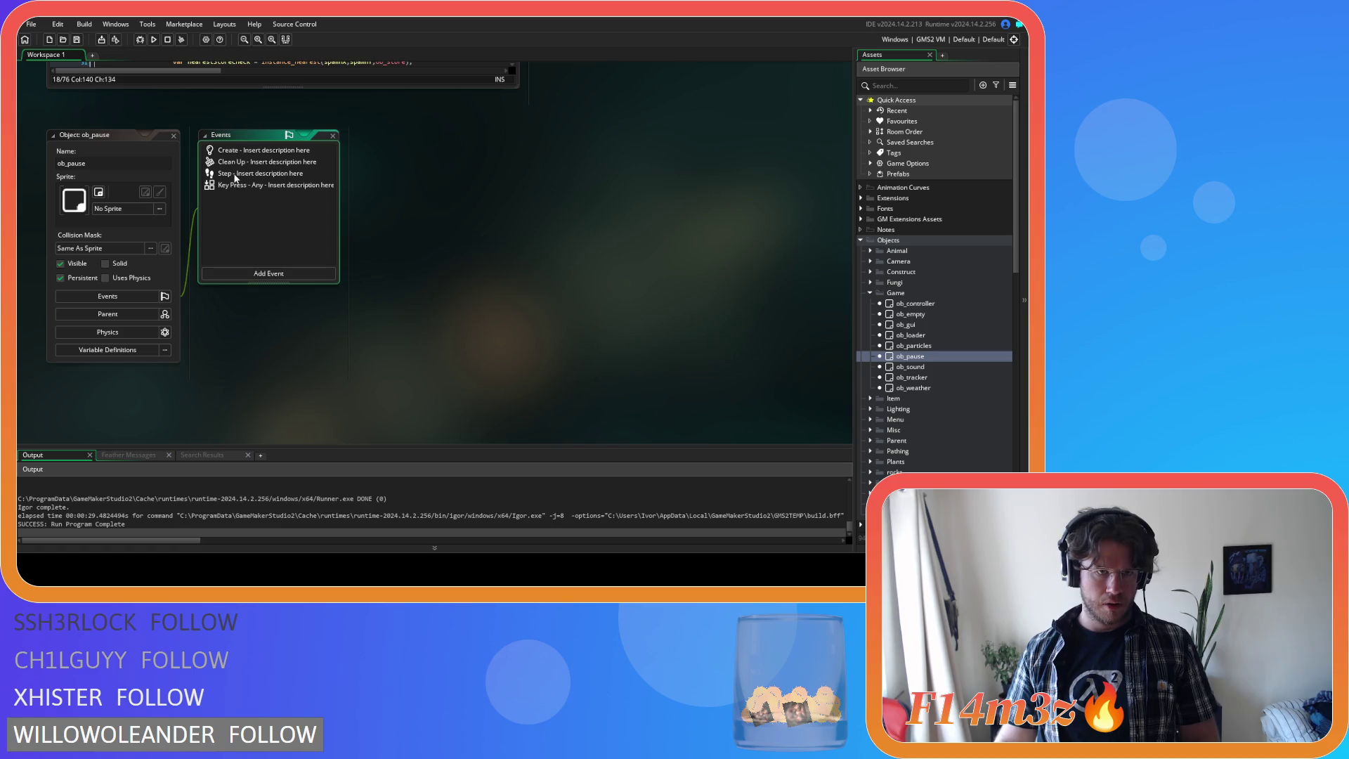
- Open ob_pause's Step event and review the escape-key condition and Fountain branch
double_click(230, 173)
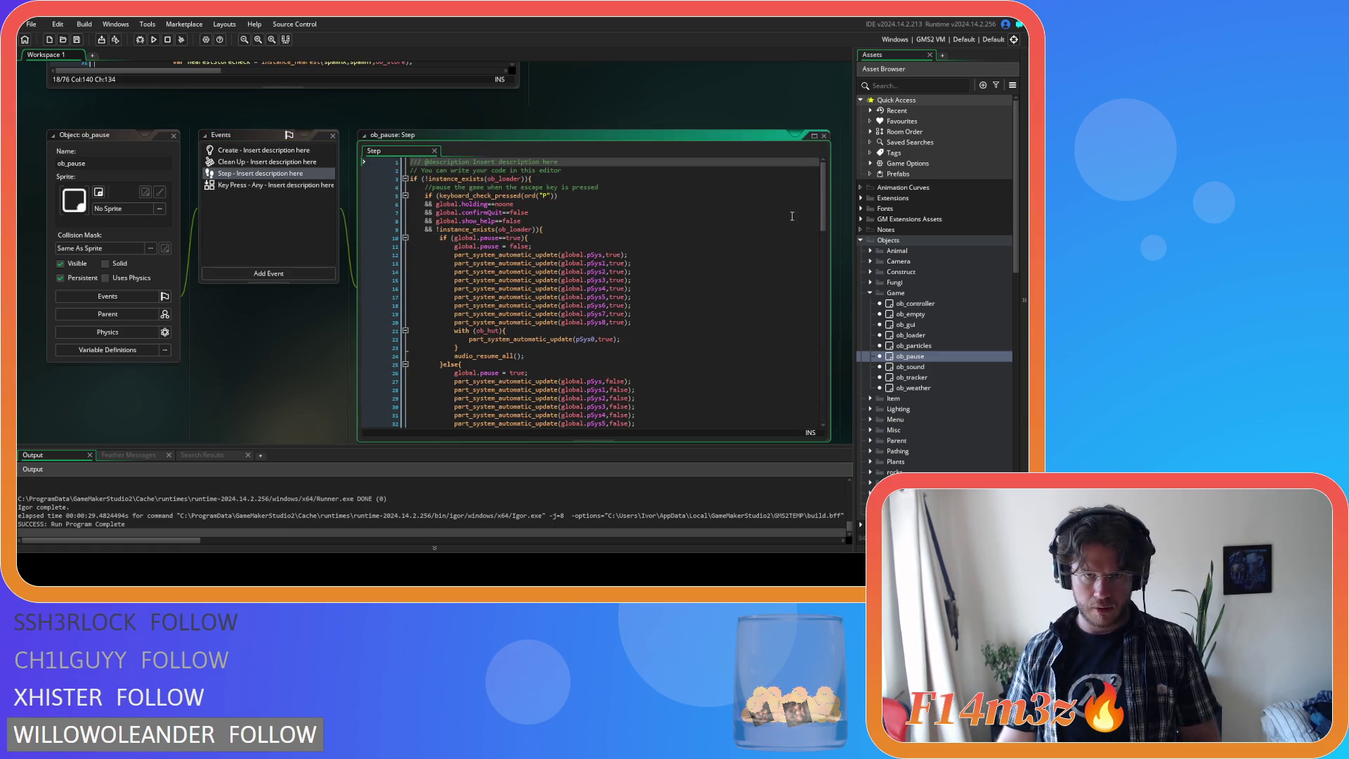
scroll(817, 185, down, 15)
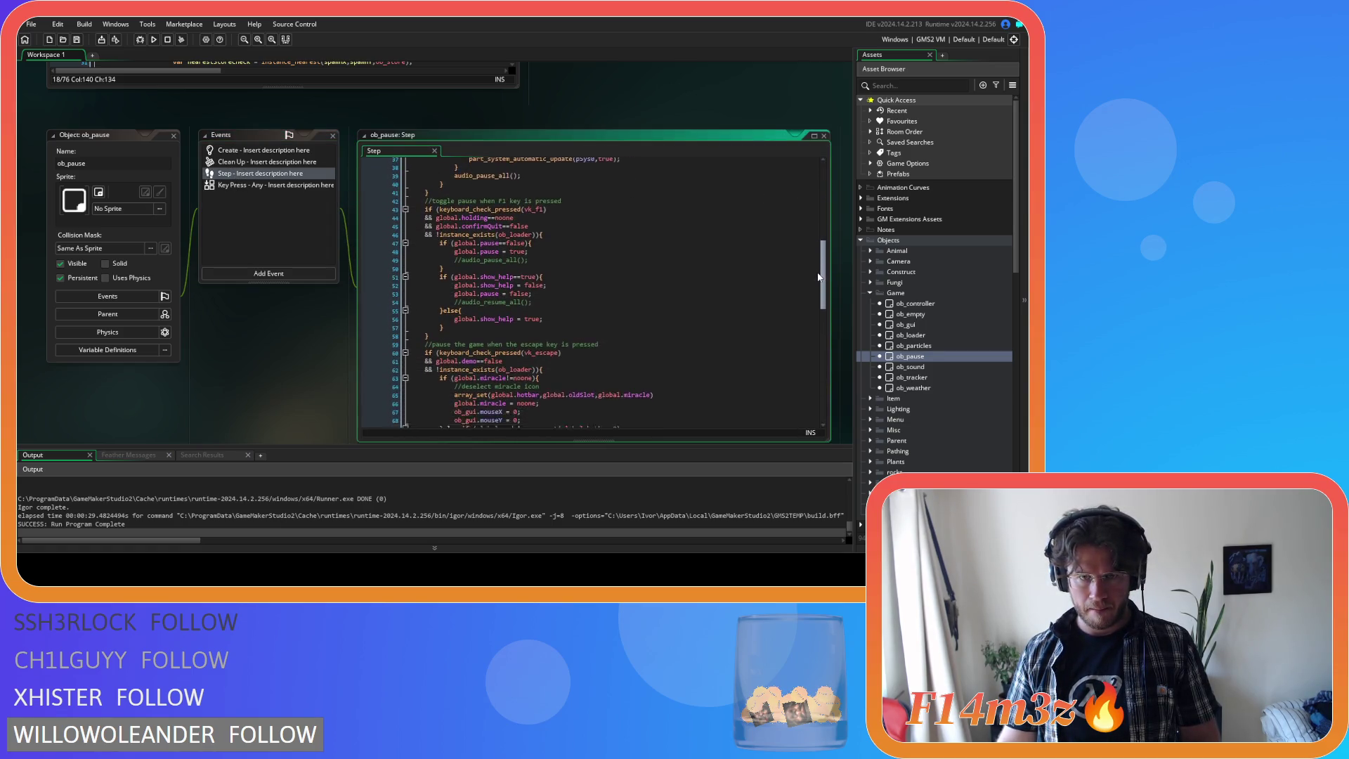
scroll(810, 303, down, 1)
click(544, 222)
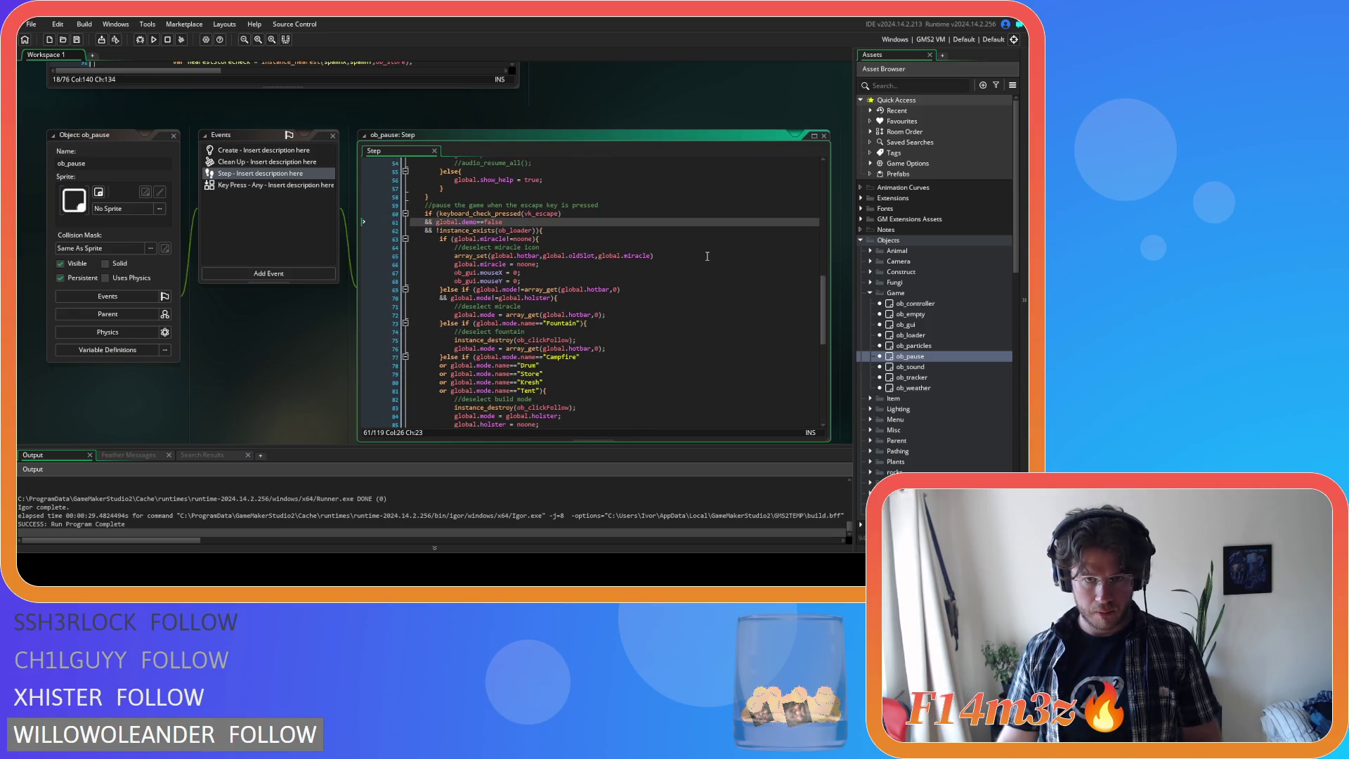
scroll(707, 256, down, 1)
scroll(705, 256, down, 1)
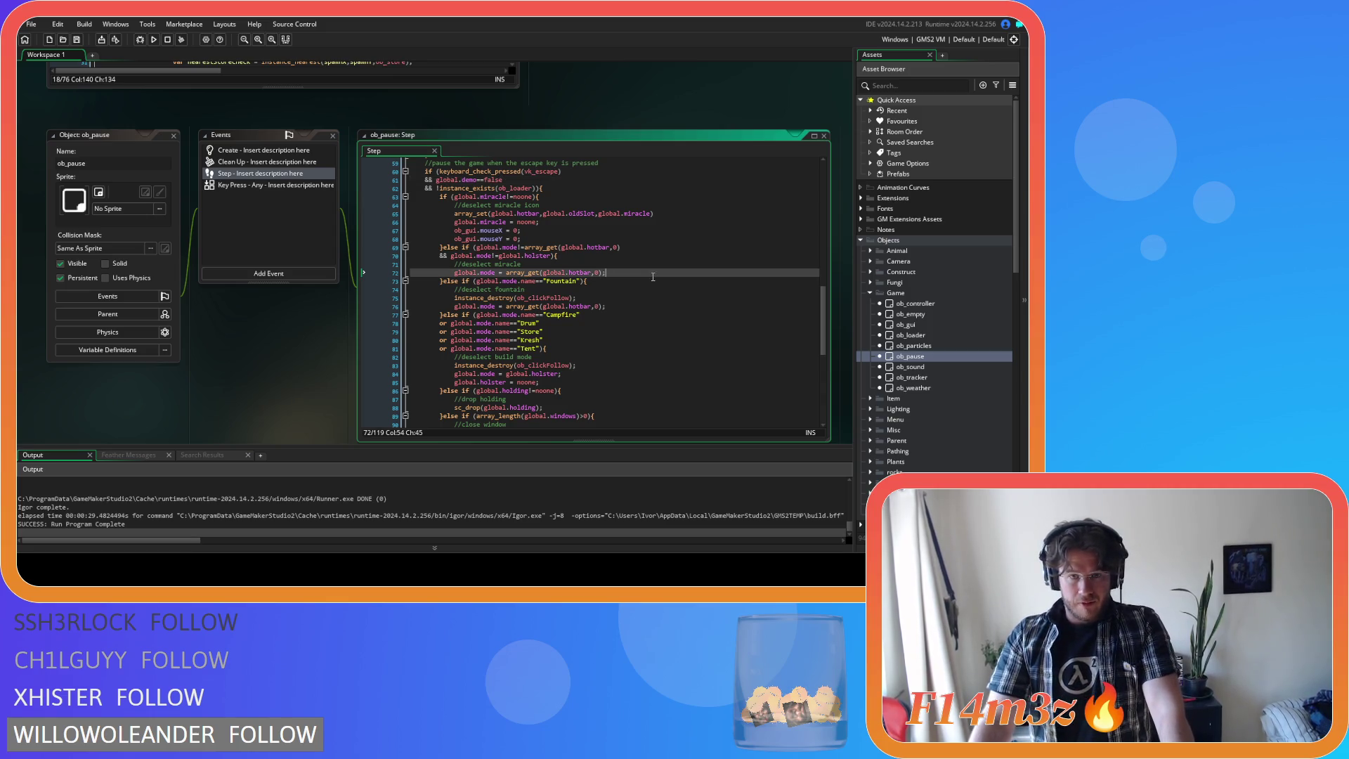
click(624, 297)
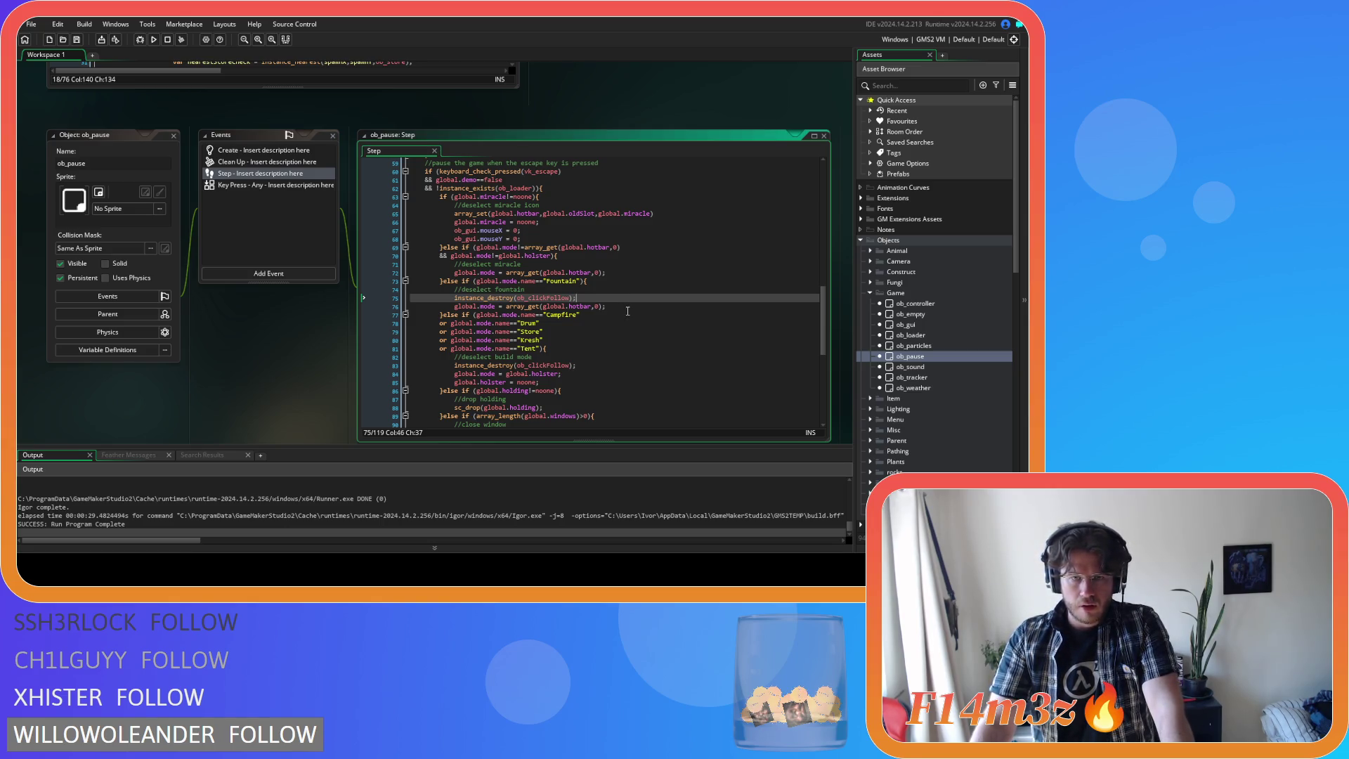
click(628, 310)
click(620, 281)
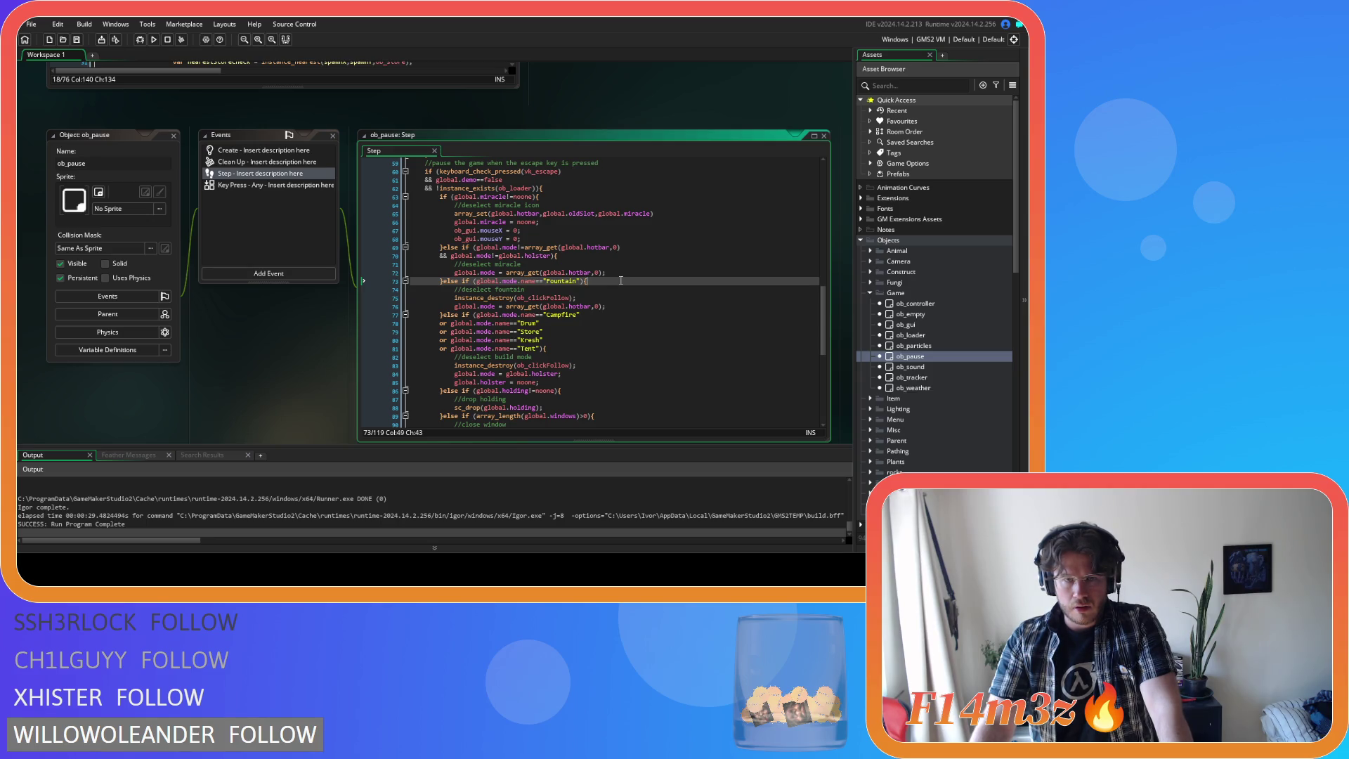
scroll(621, 280, down, 2)
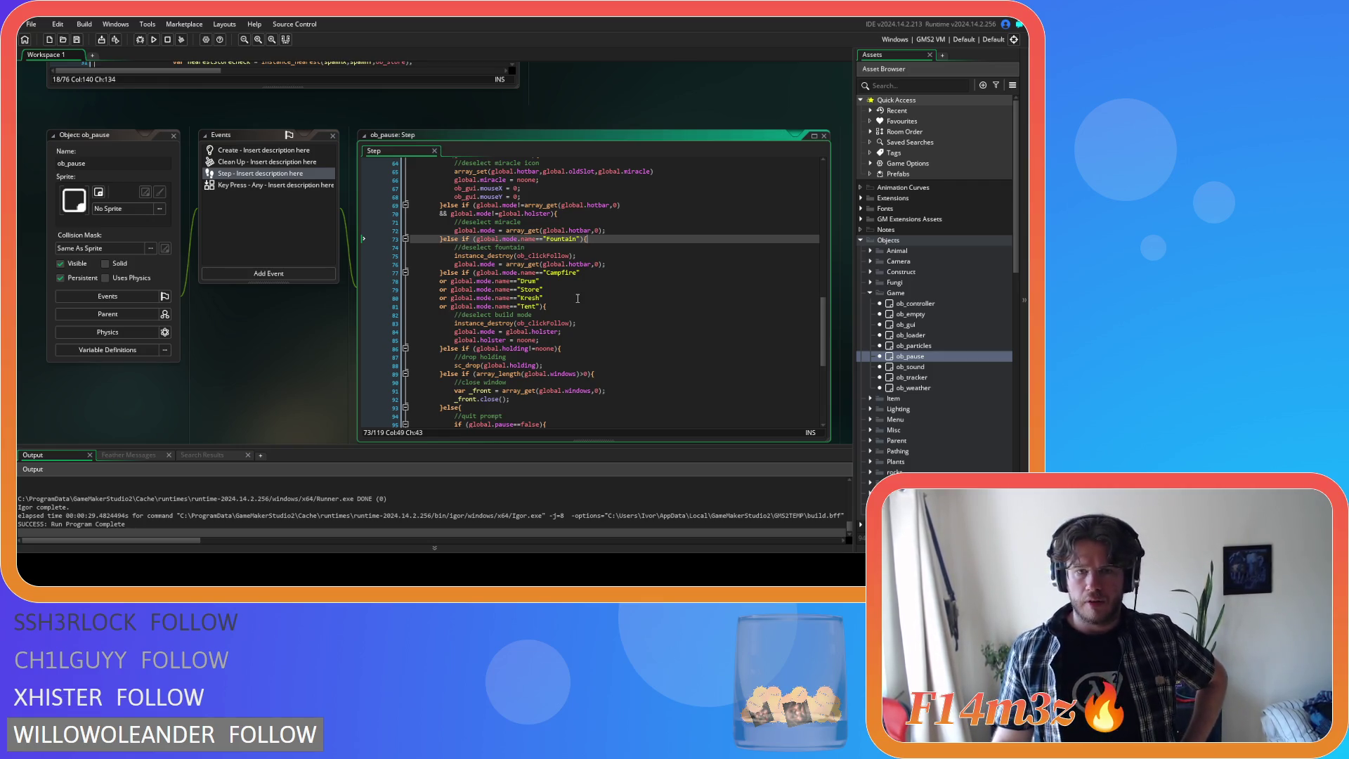
scroll(584, 284, down, 2)
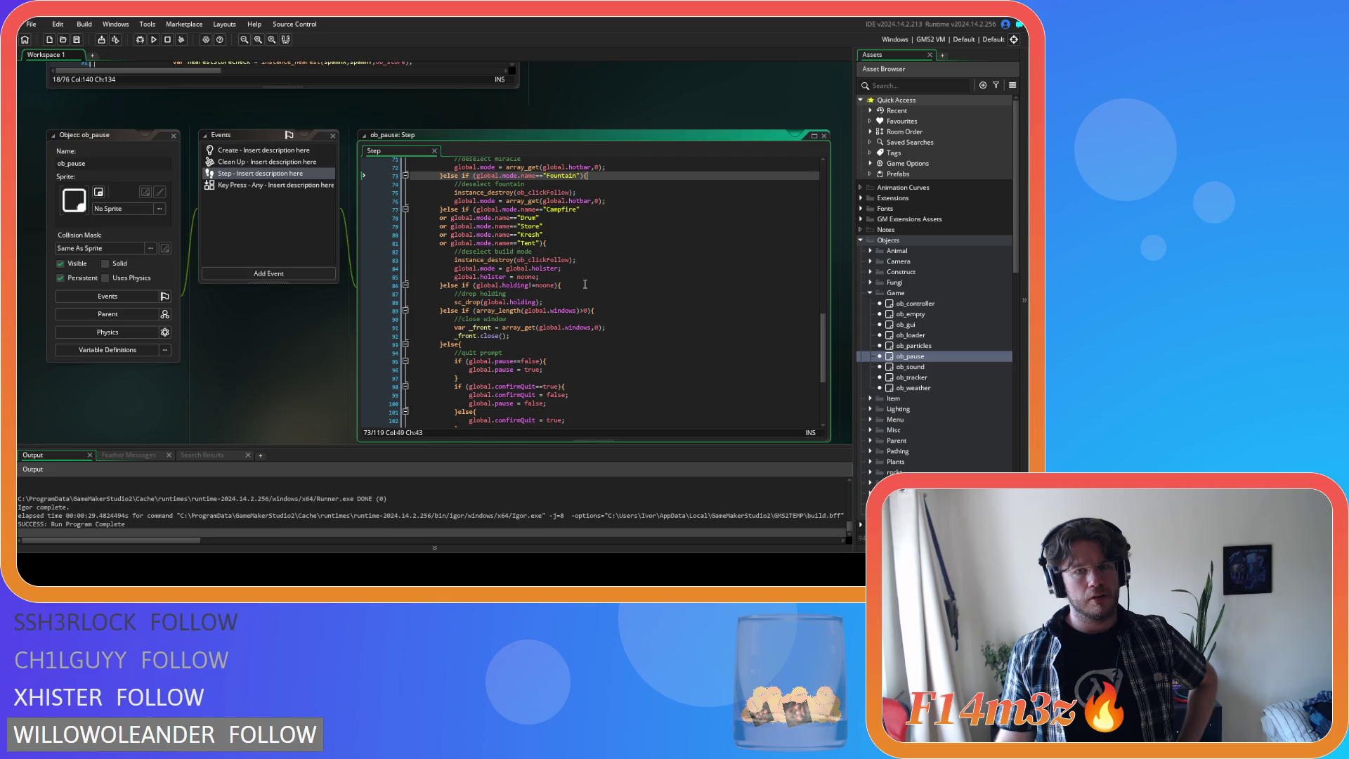
scroll(585, 284, up, 3)
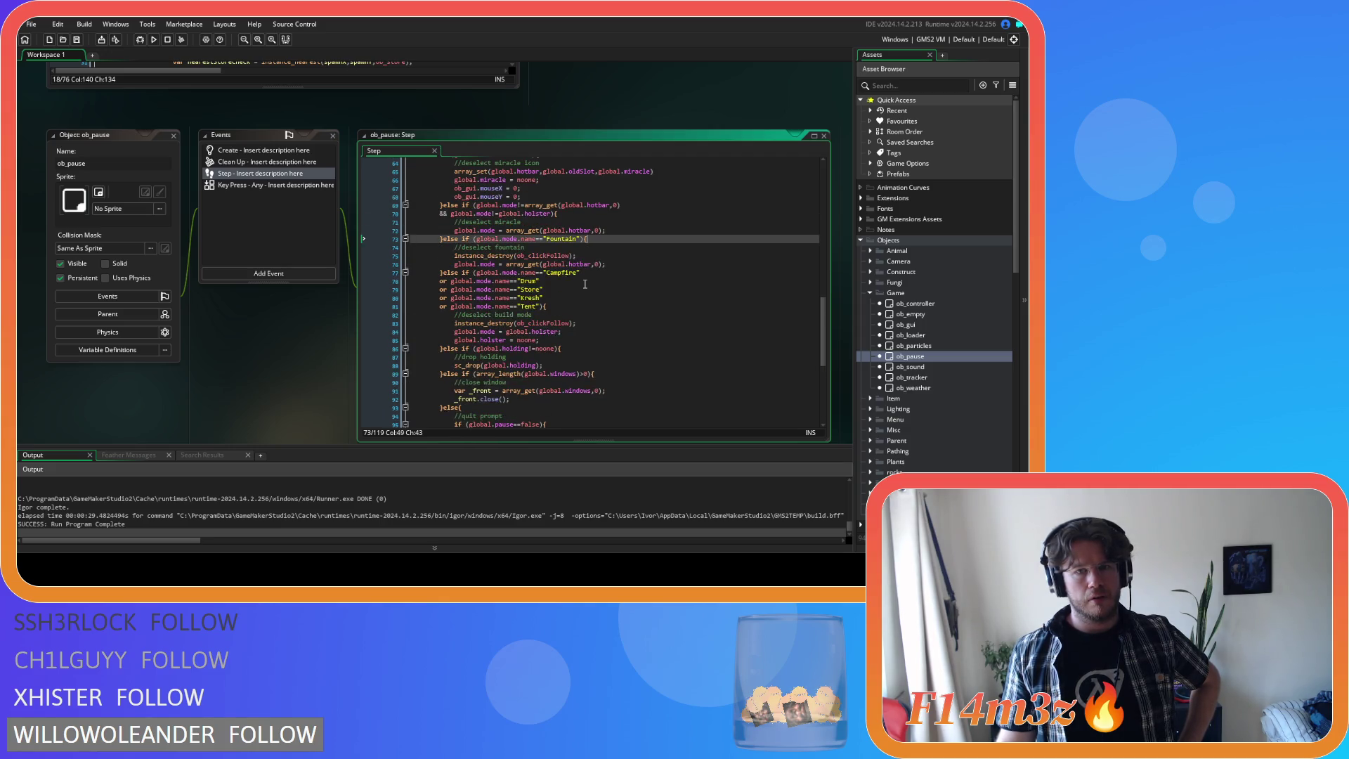
scroll(585, 284, up, 3)
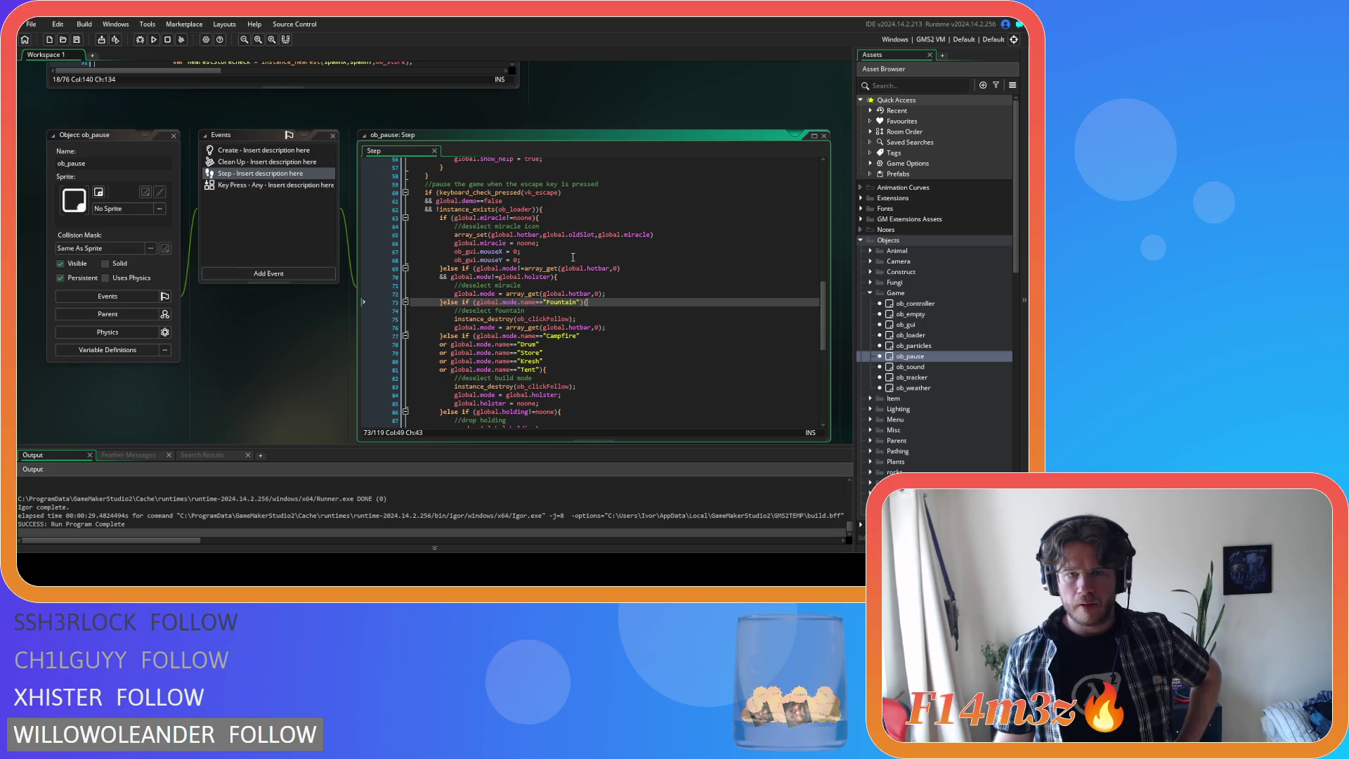
- Add global.mode calls under the deselect comment and the hotbar mode assignment, then save
click(553, 218)
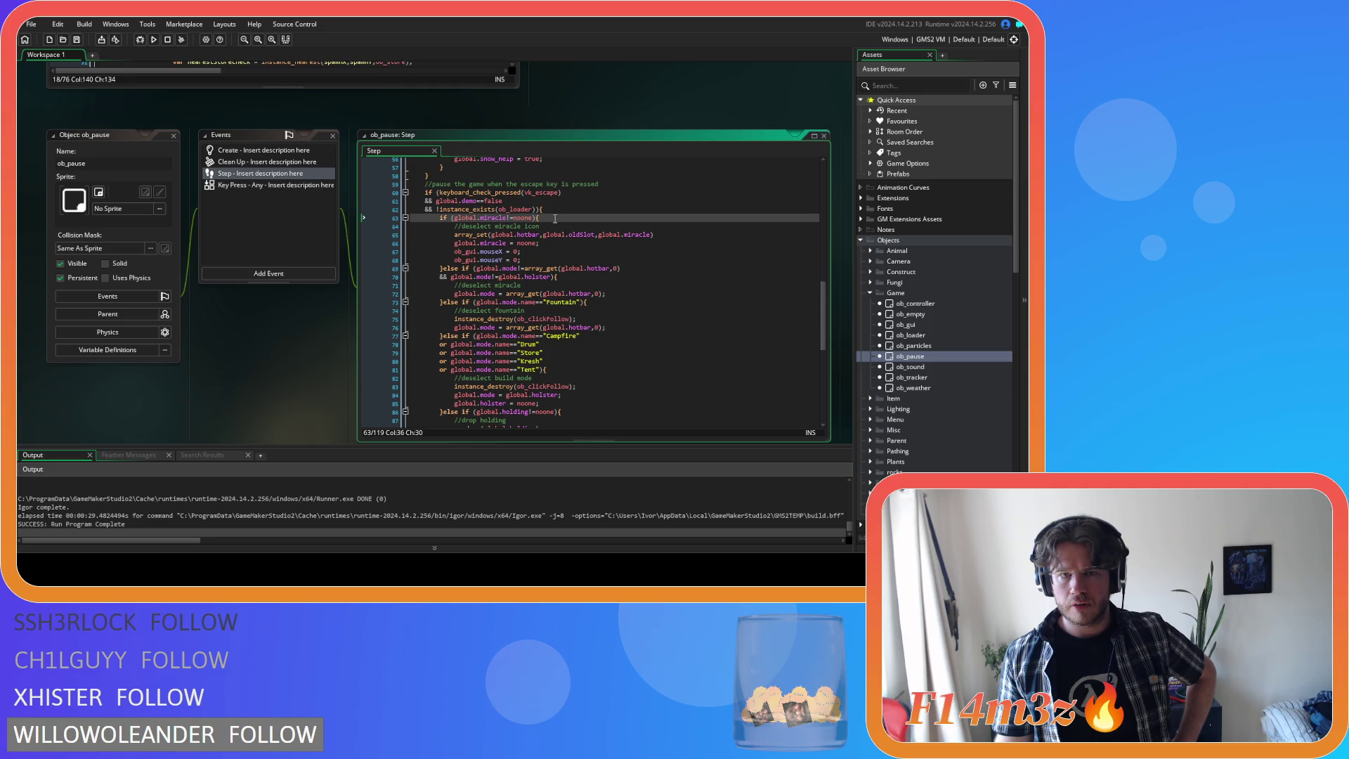
scroll(556, 225, down, 2)
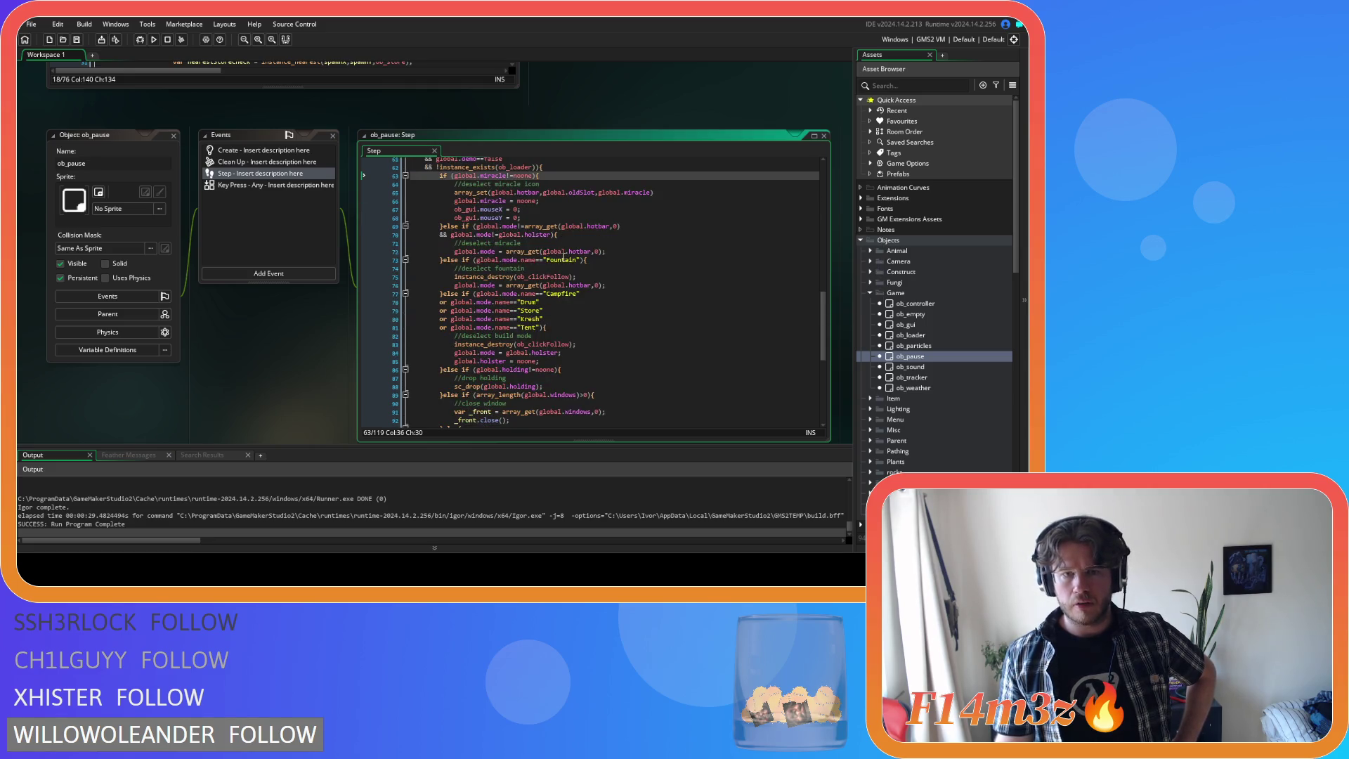
click(582, 238)
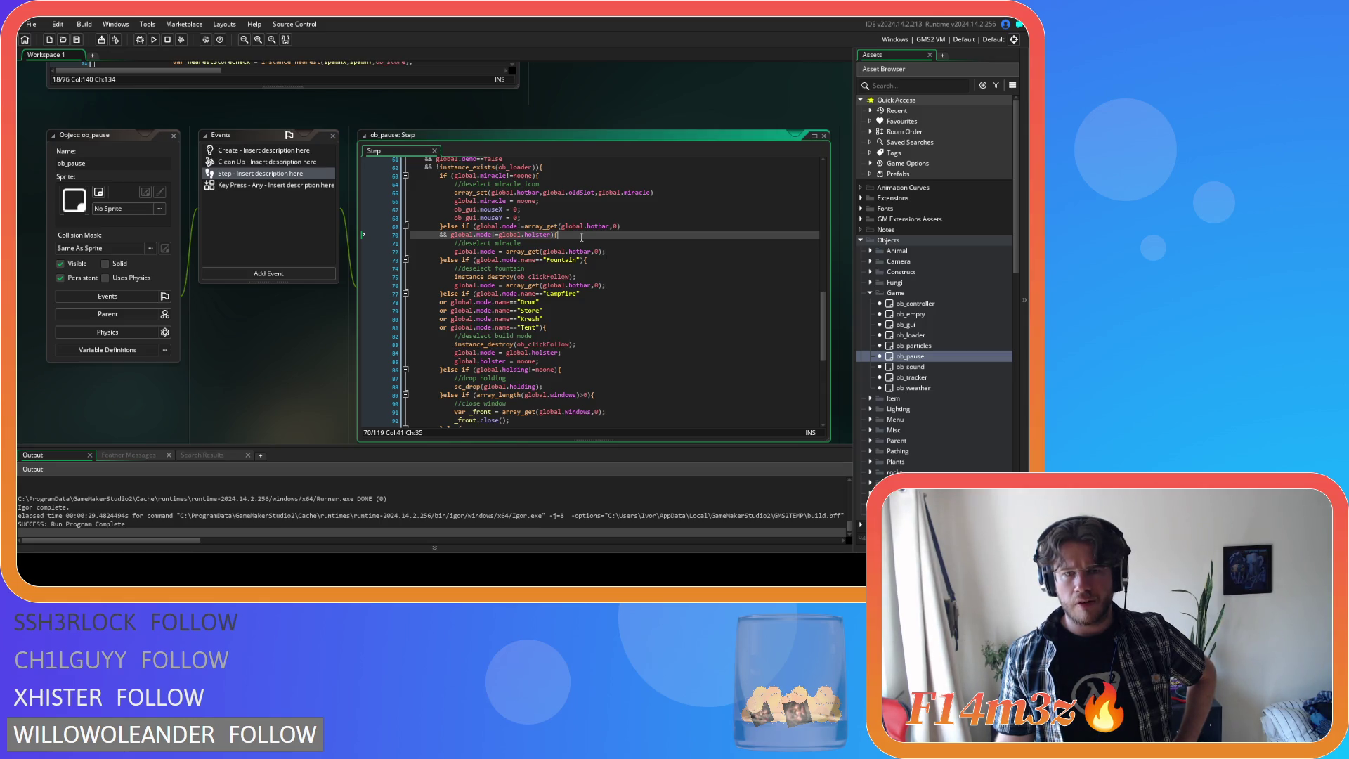
key(Down)
key(Return)
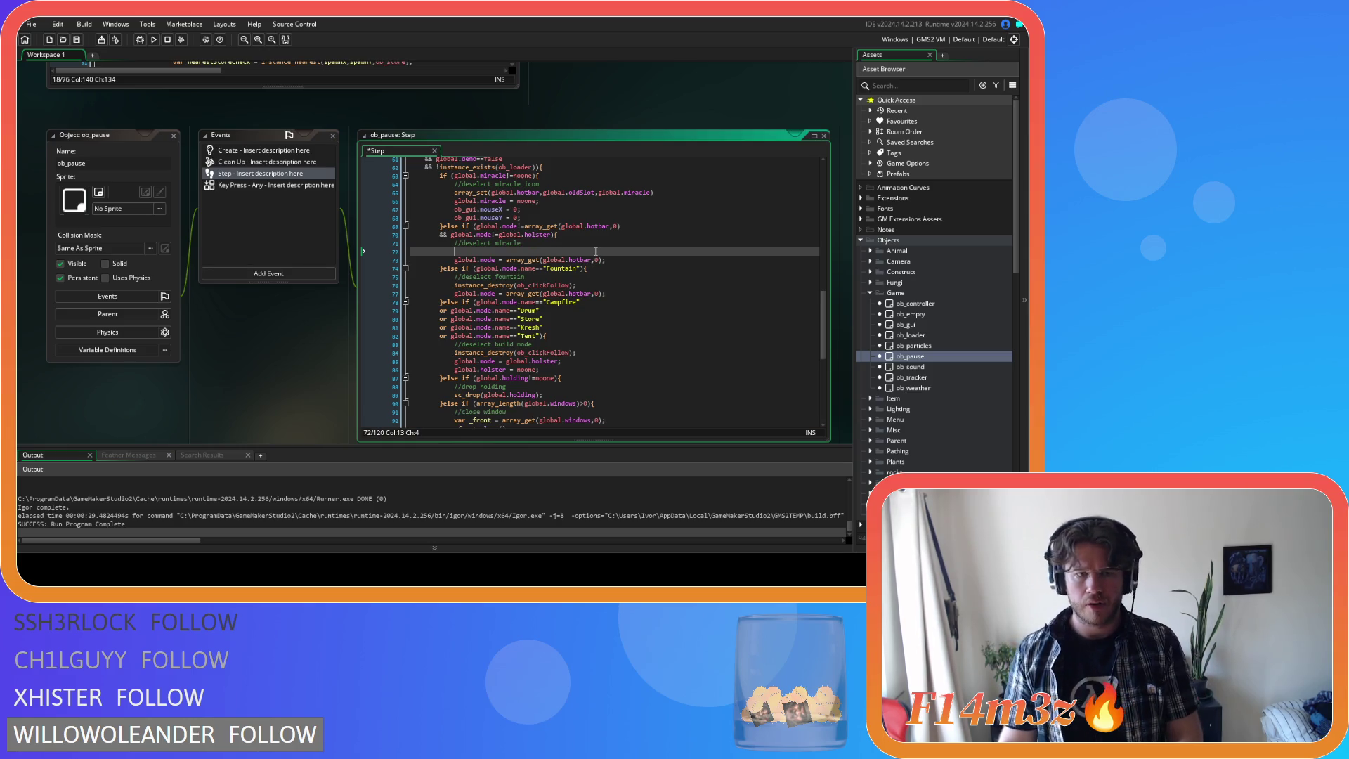
text(global.m)
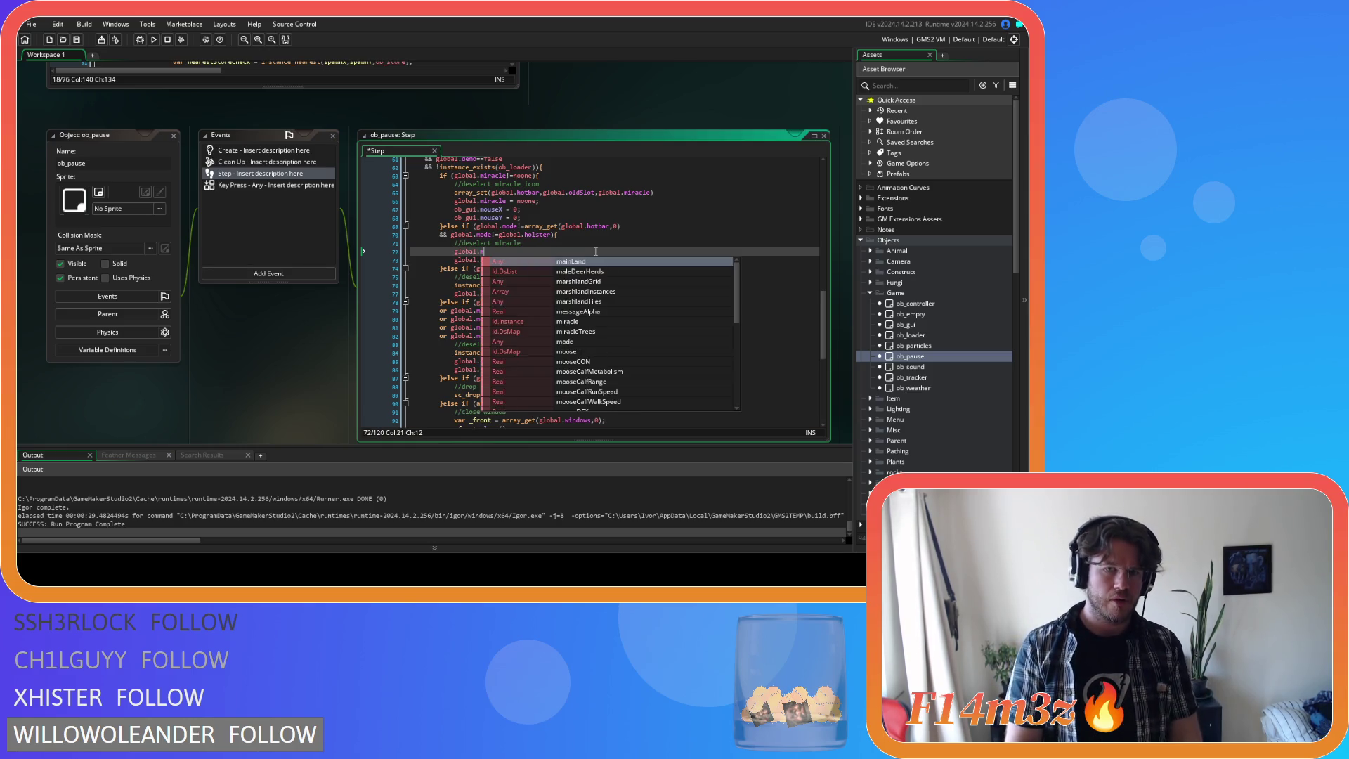
text(ode.)
text(desele)
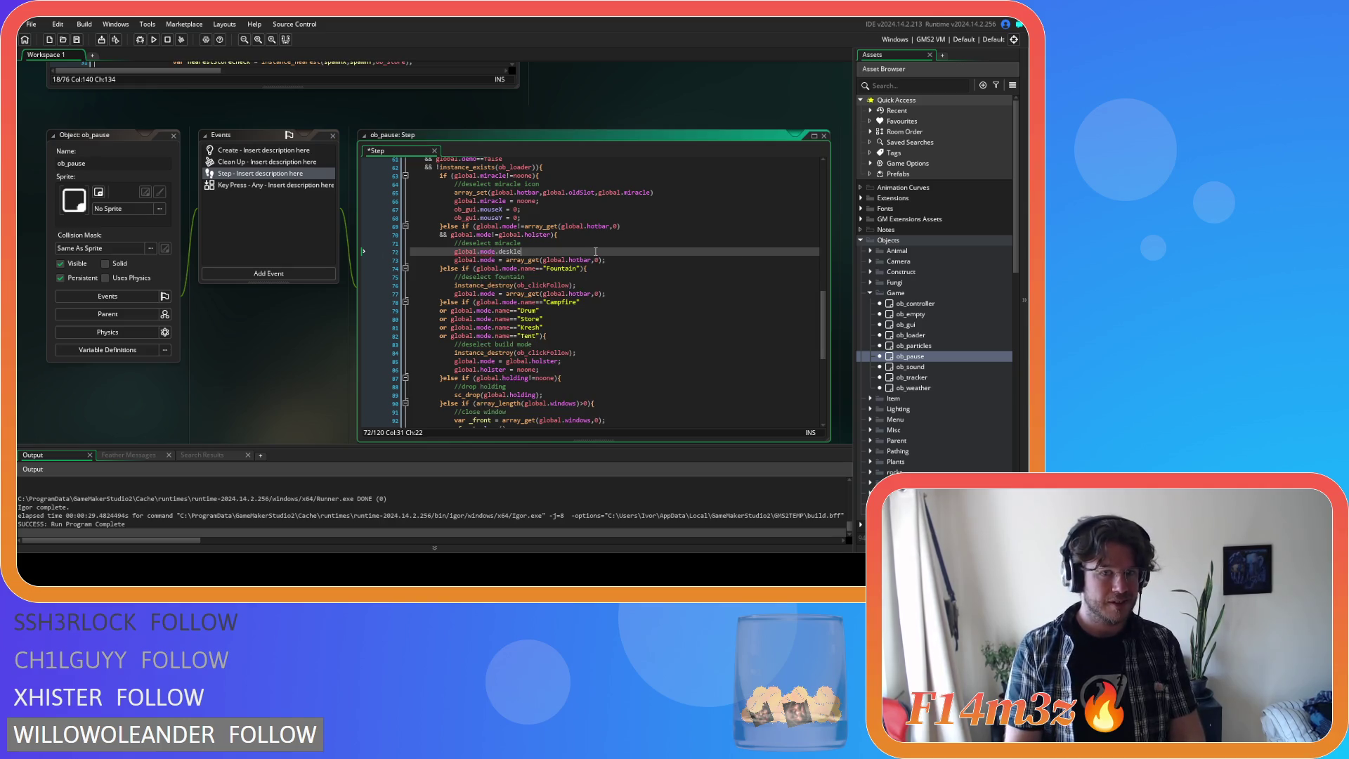
text(le)
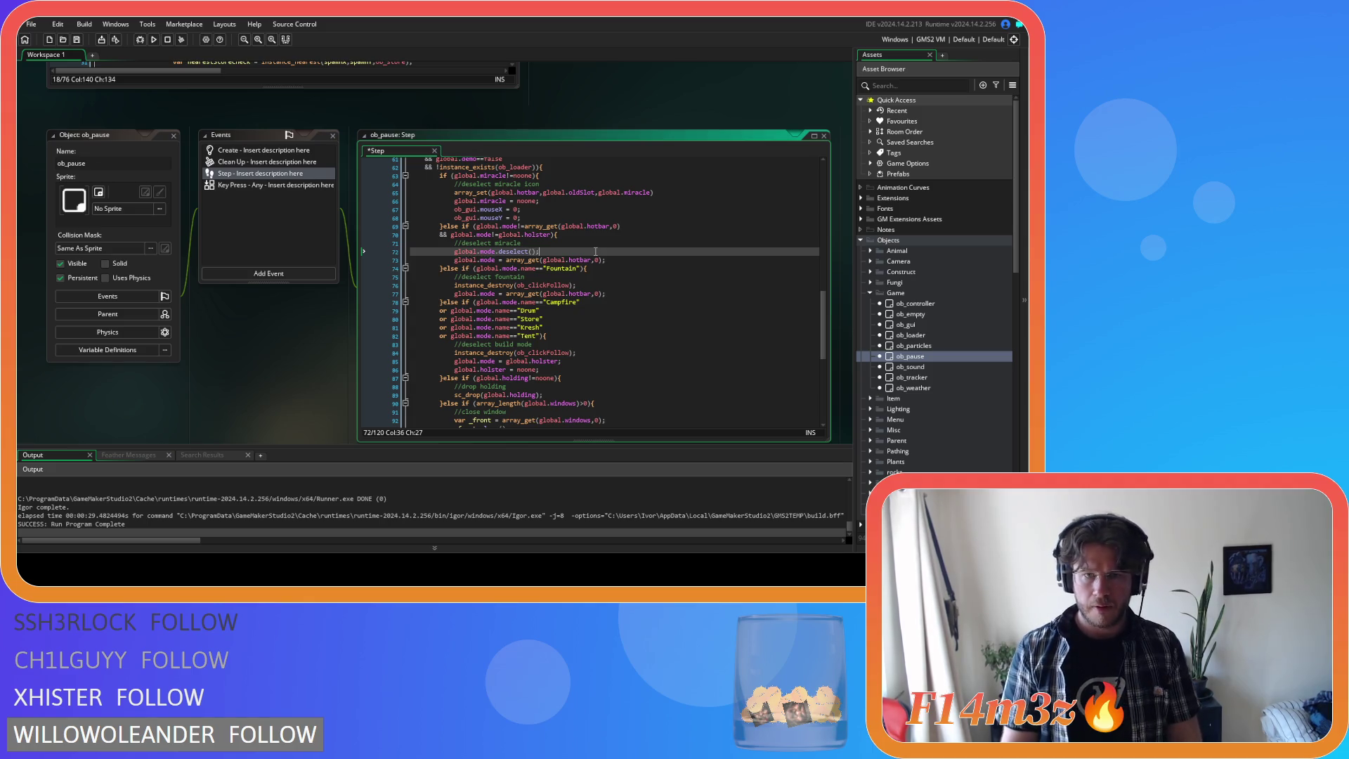
key(shift+Left)
key(shift+Left)
key(shift+Left)
key(shift+Left)
key(shift+Left)
key(ctrl+c)
triple_click(625, 259)
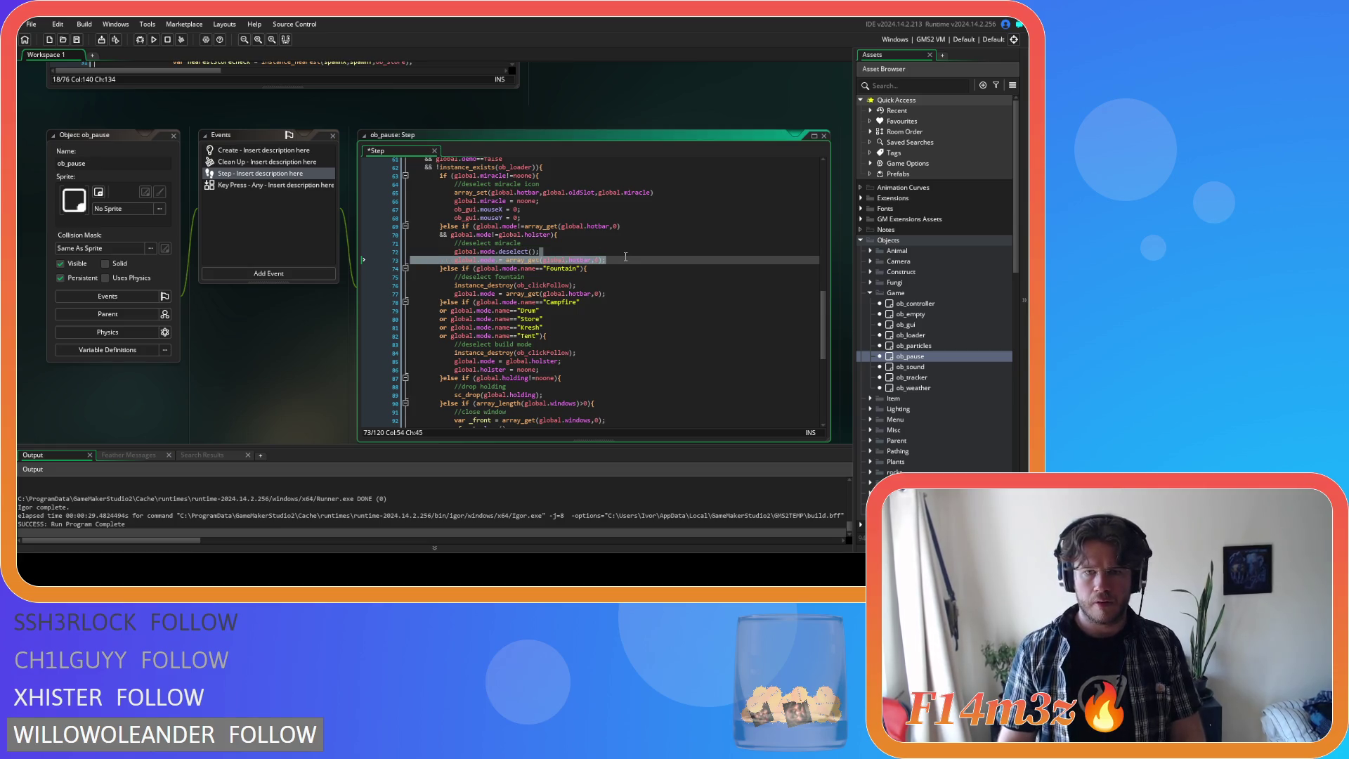
click(626, 257)
key(Return)
key(ctrl+v)
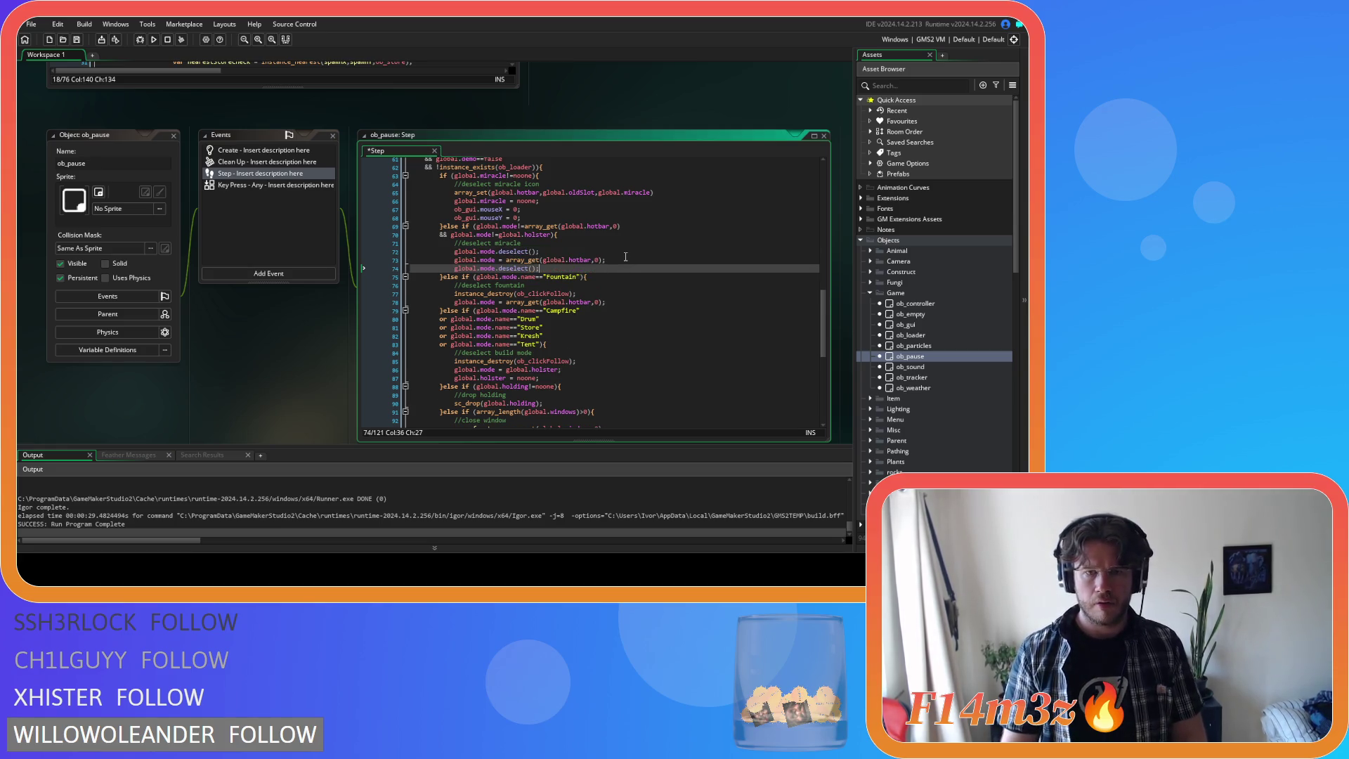
key(ctrl+s)
- Insert global.mode.deselect() after the Fountain branch's click-follower destroy line
drag(549, 252, 455, 252)
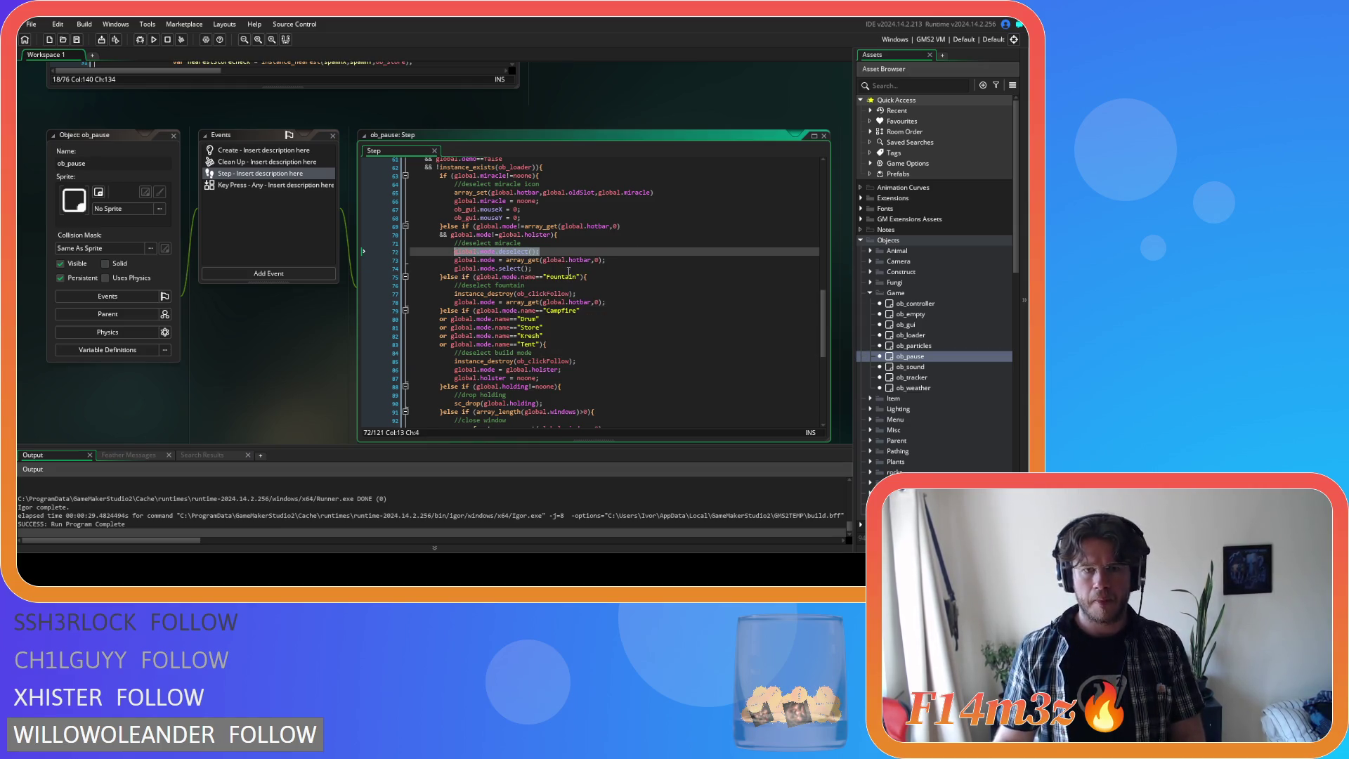
click(586, 278)
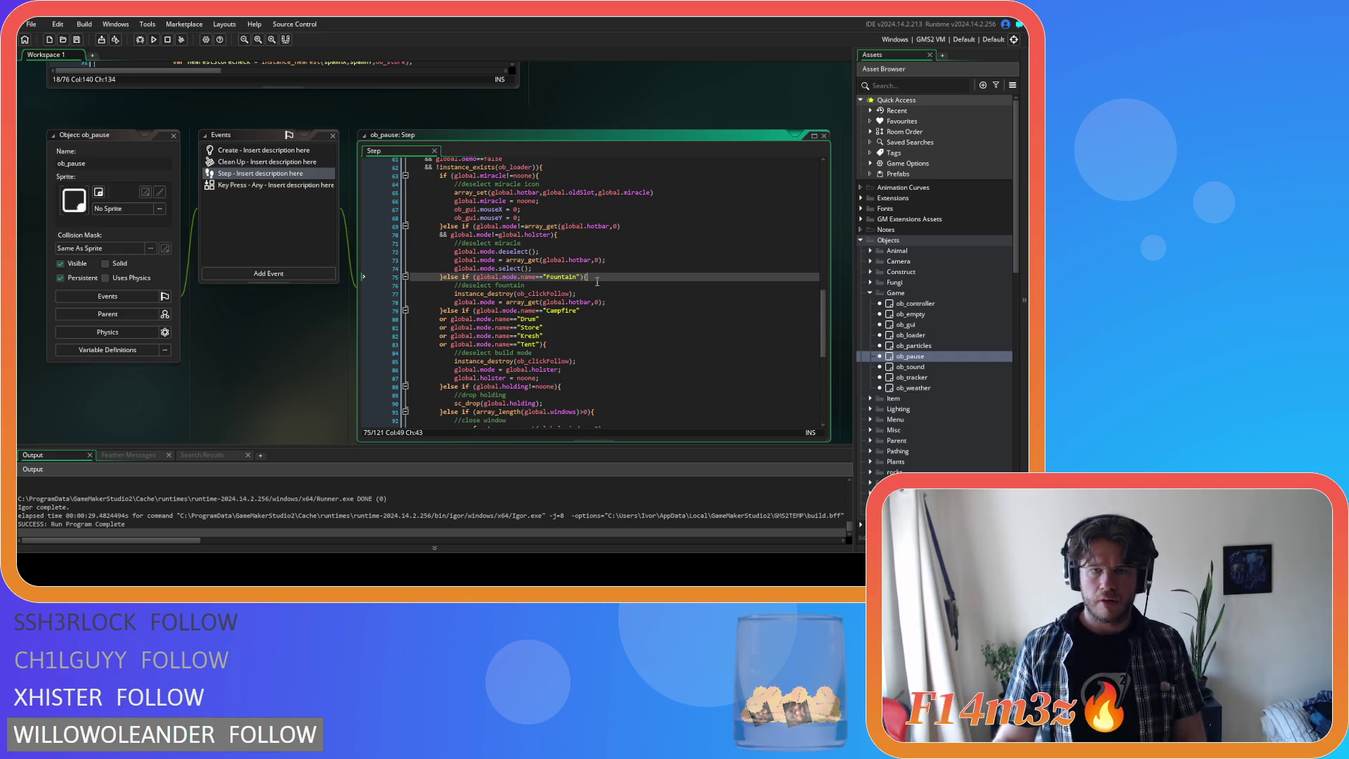
key(Down)
key(Down)
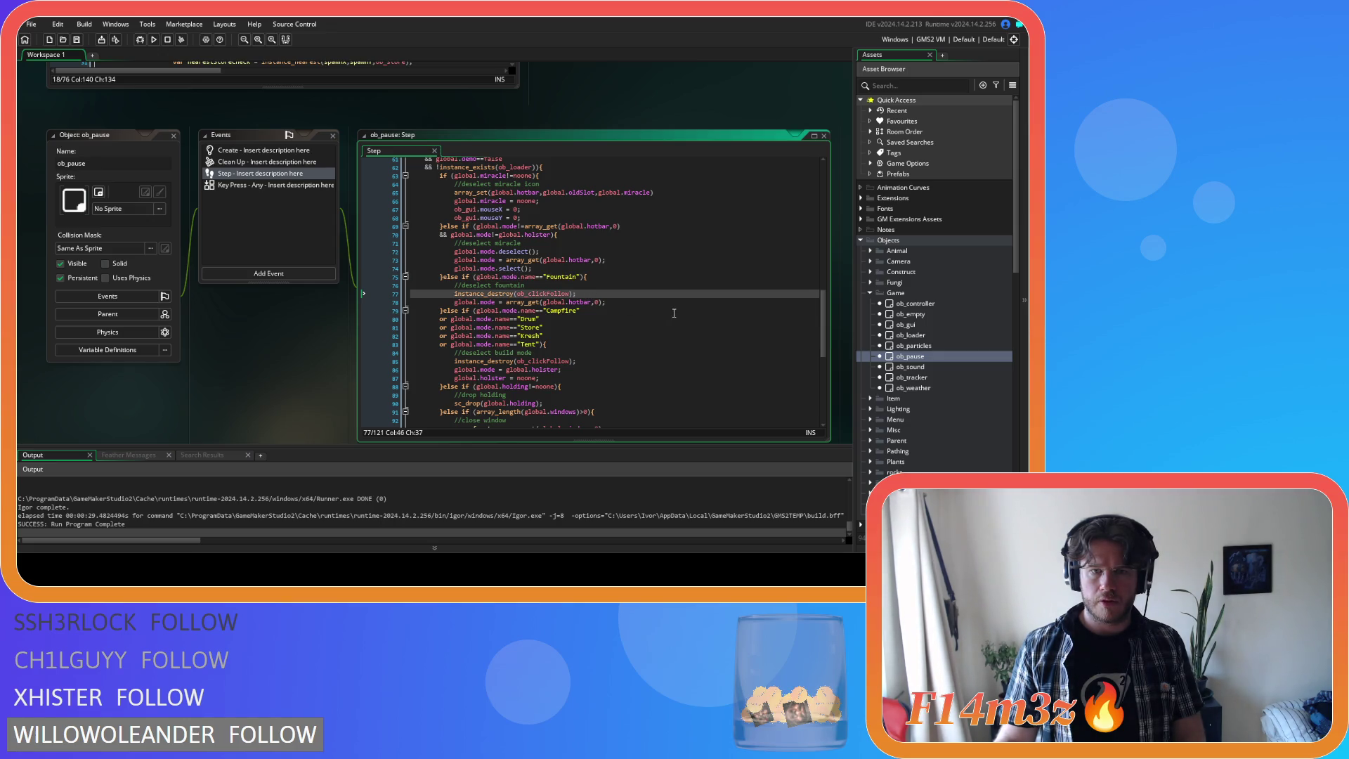
key(Return)
key(ctrl+v)
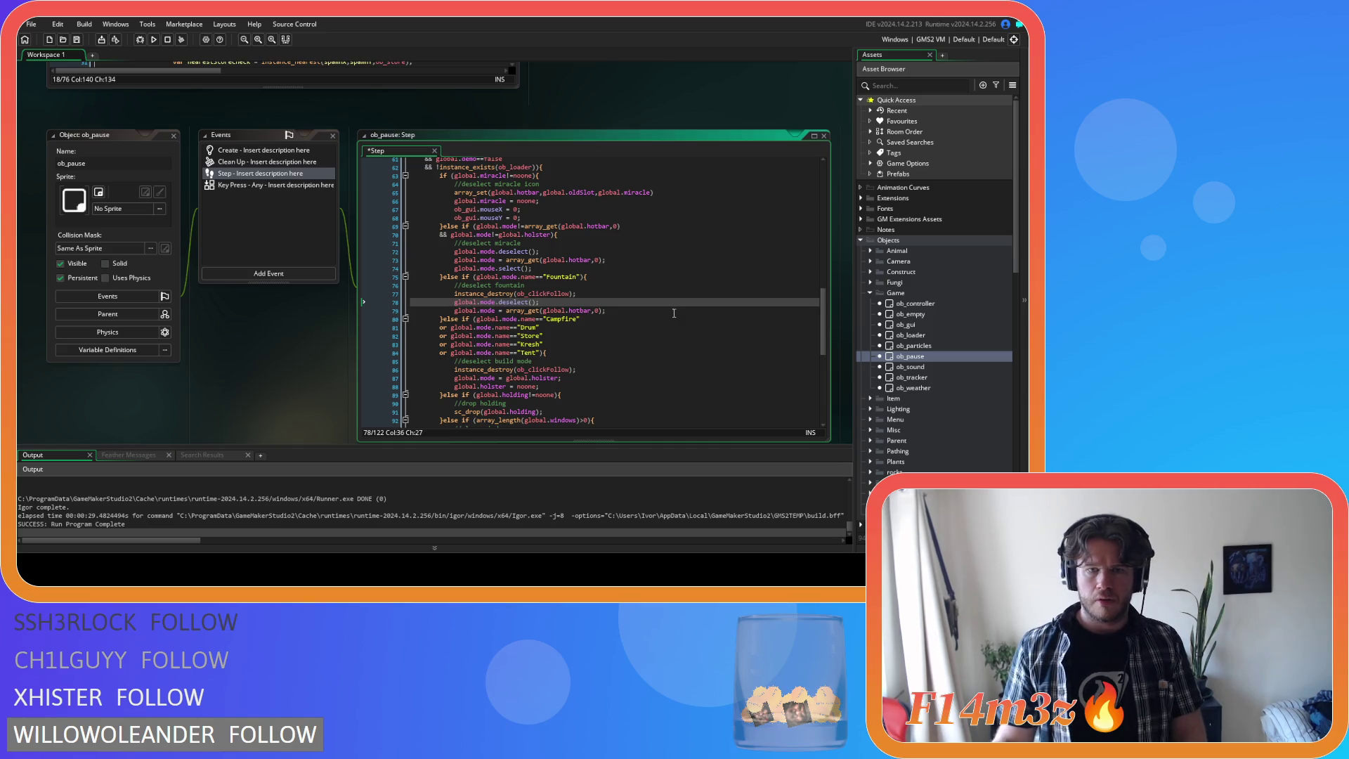
key(ctrl+z)
key(ctrl+z)
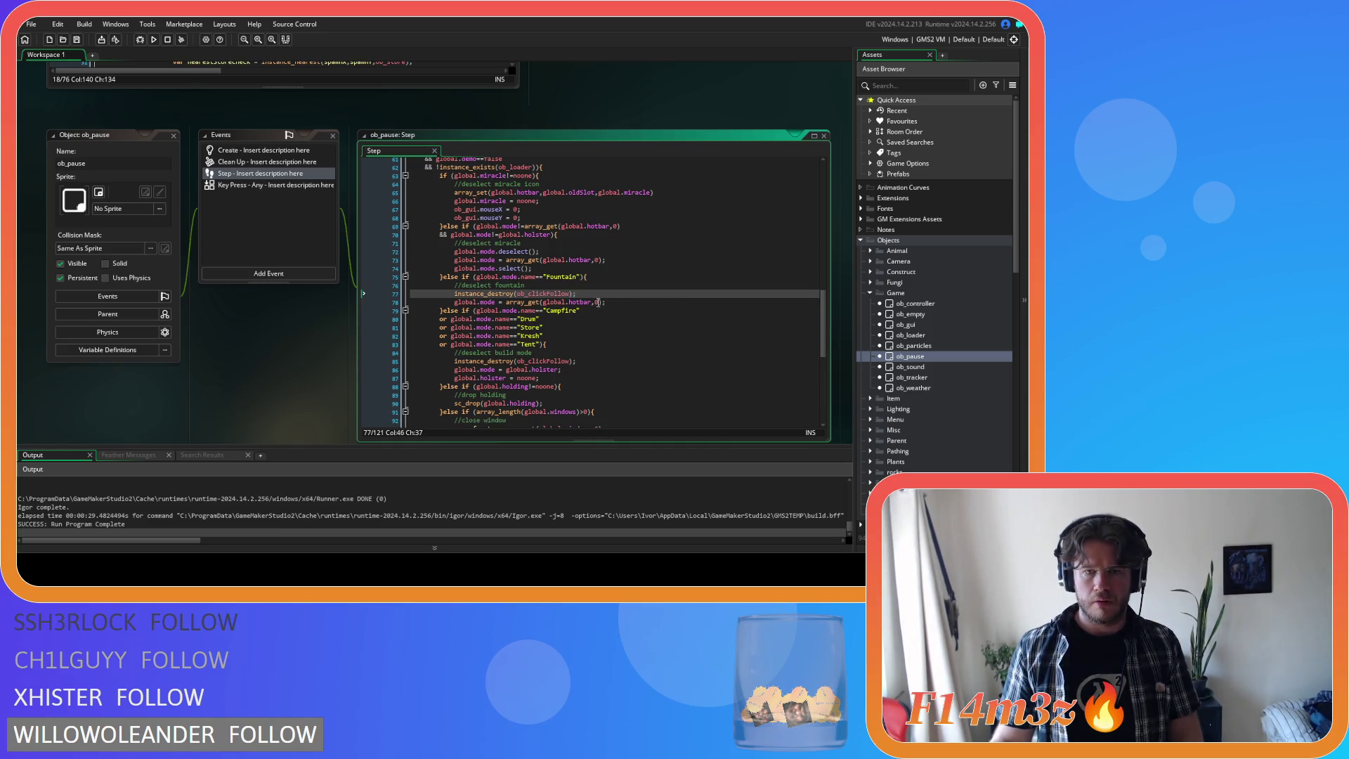
key(Return)
key(ctrl+v)
- Add global.mode.select() after the Fountain hotbar assignment and save
click(616, 312)
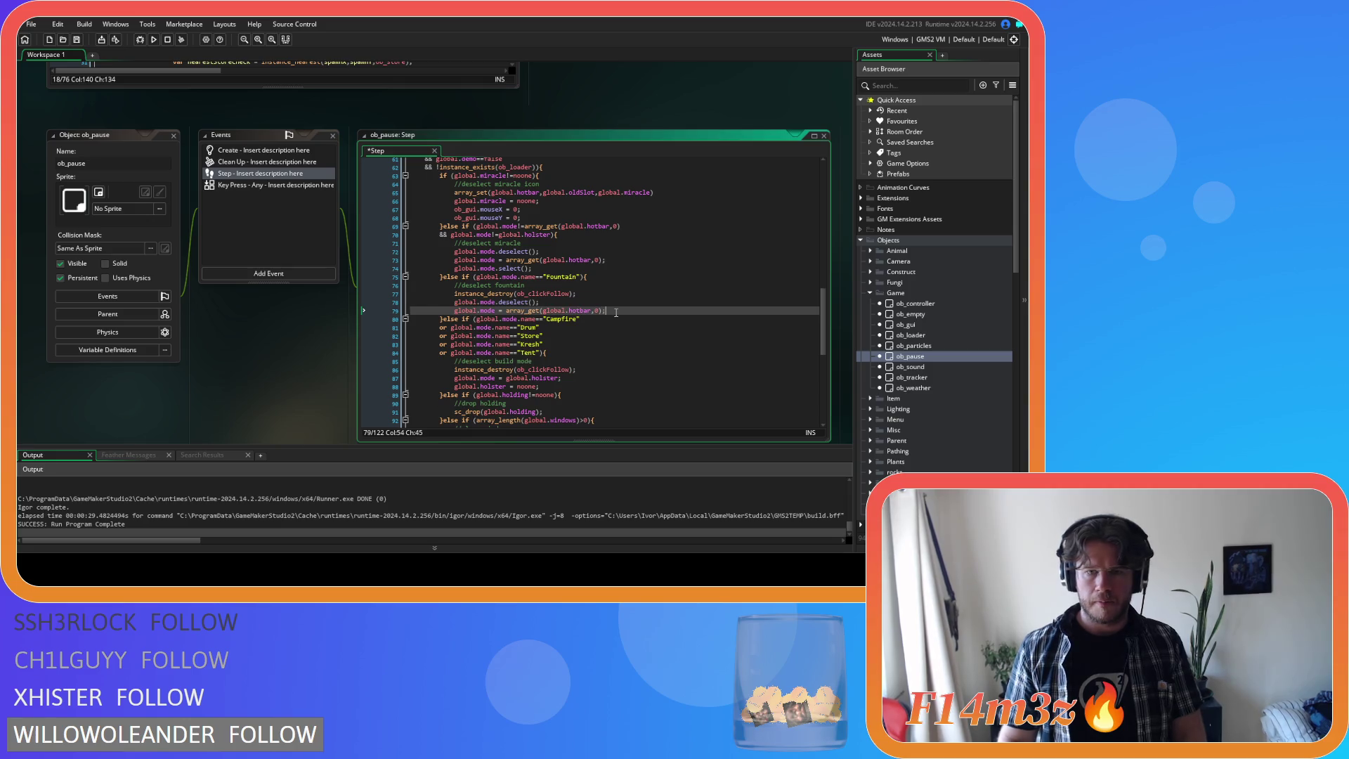
key(Return)
key(ctrl+v)
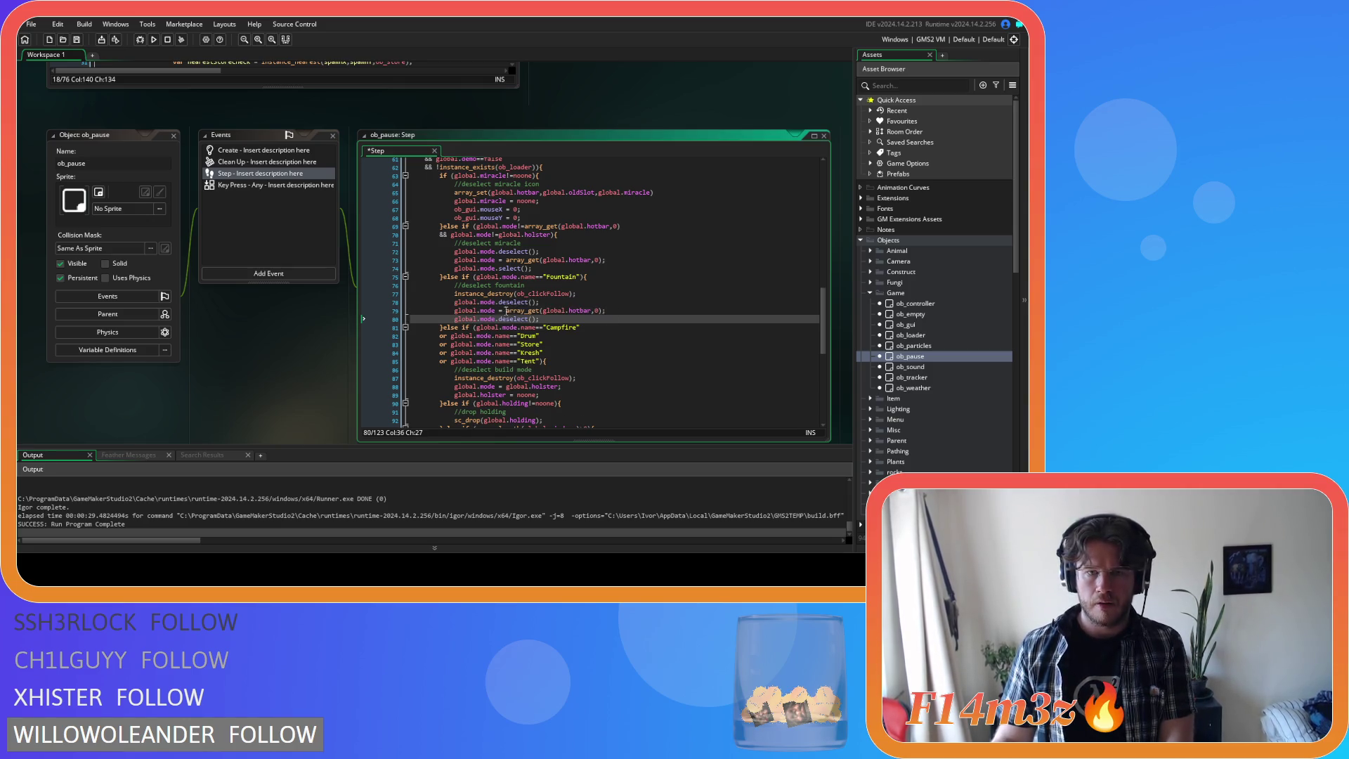
click(506, 303)
key(Delete)
key(Delete)
text(de)
click(507, 319)
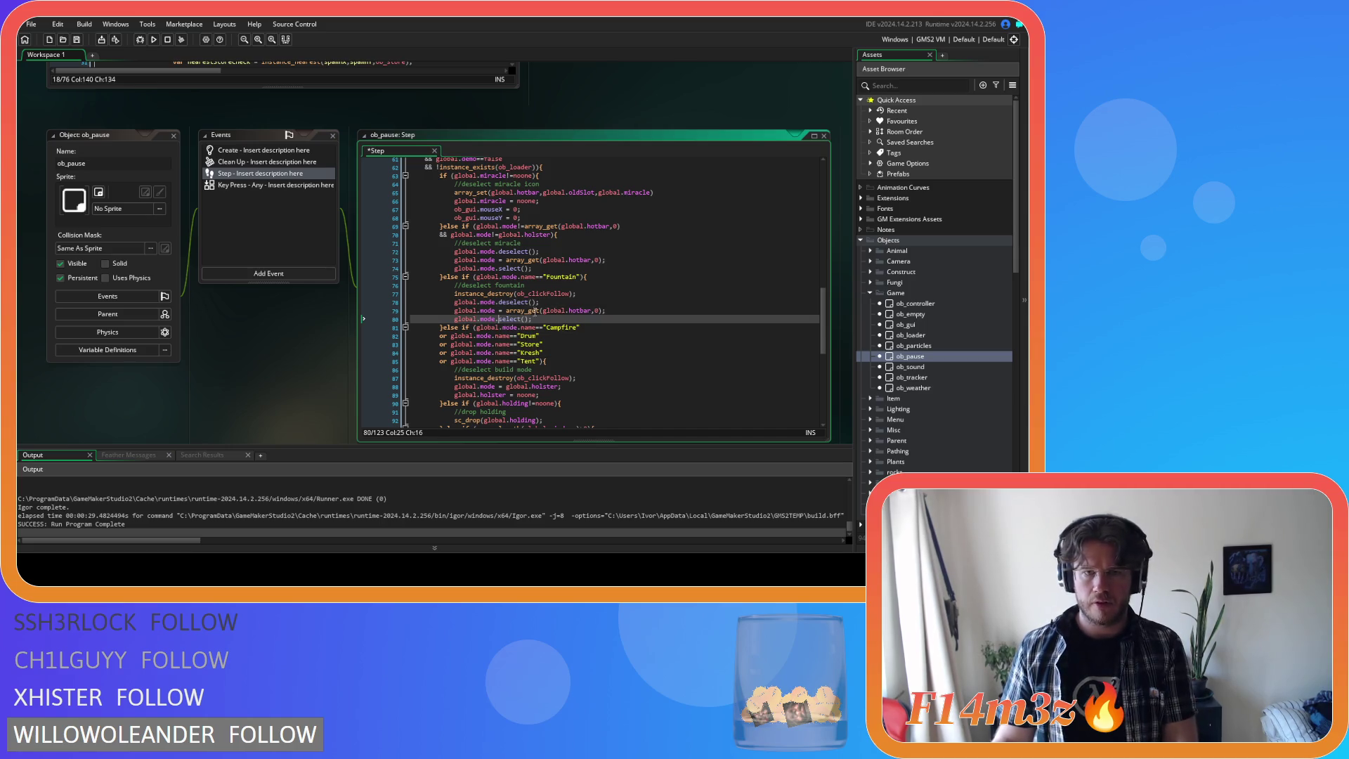
click(599, 322)
key(ctrl+s)
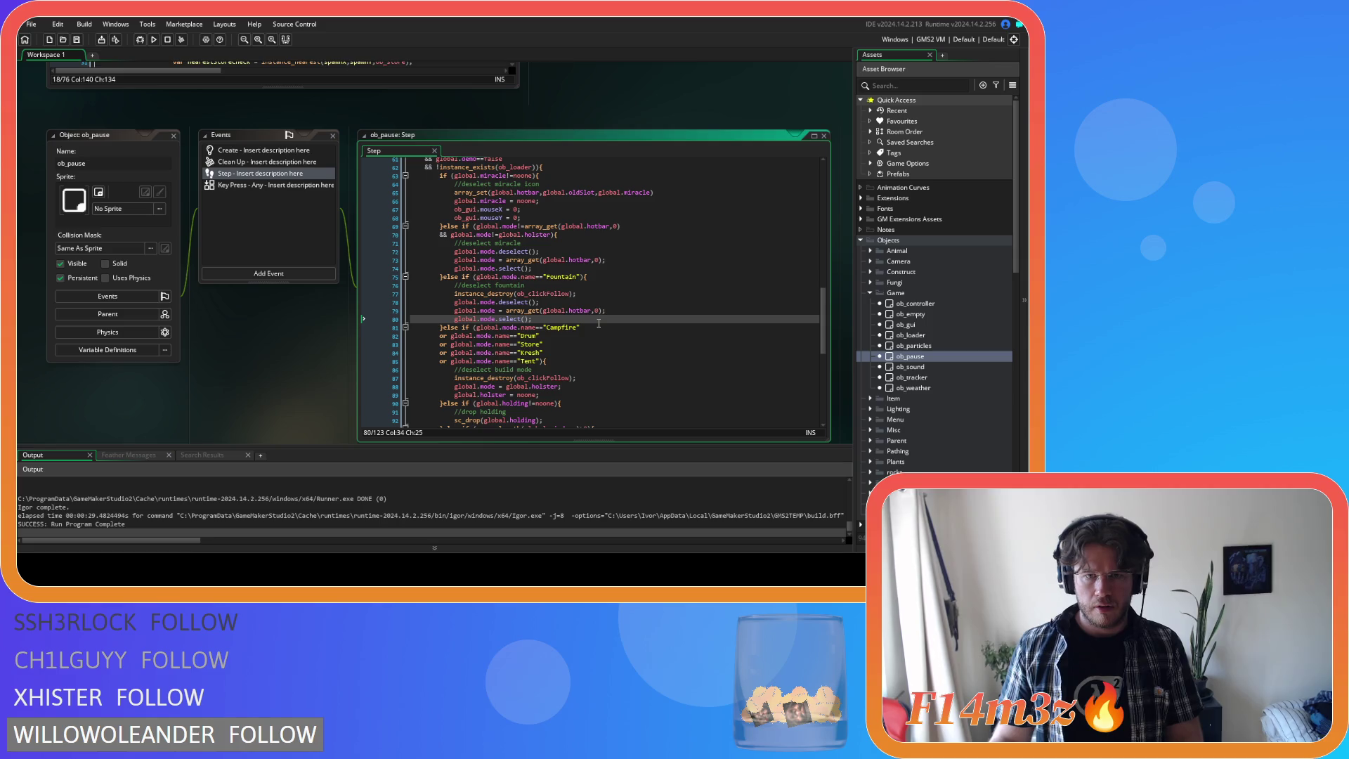
- Add global.mode.deselect() after instance_destroy and a select call after the holster assignment, then save
scroll(599, 323, down, 2)
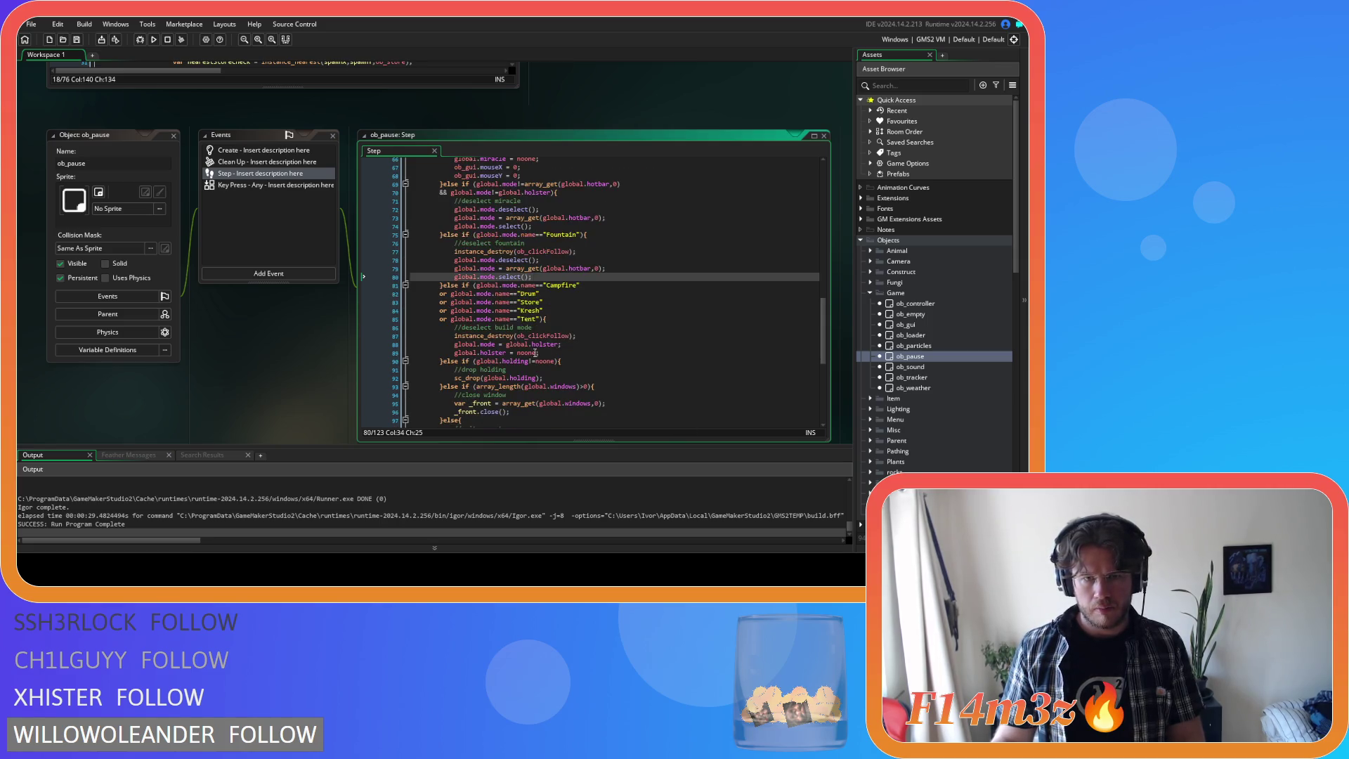
click(614, 336)
key(Return)
text(global.mode.deselect();)
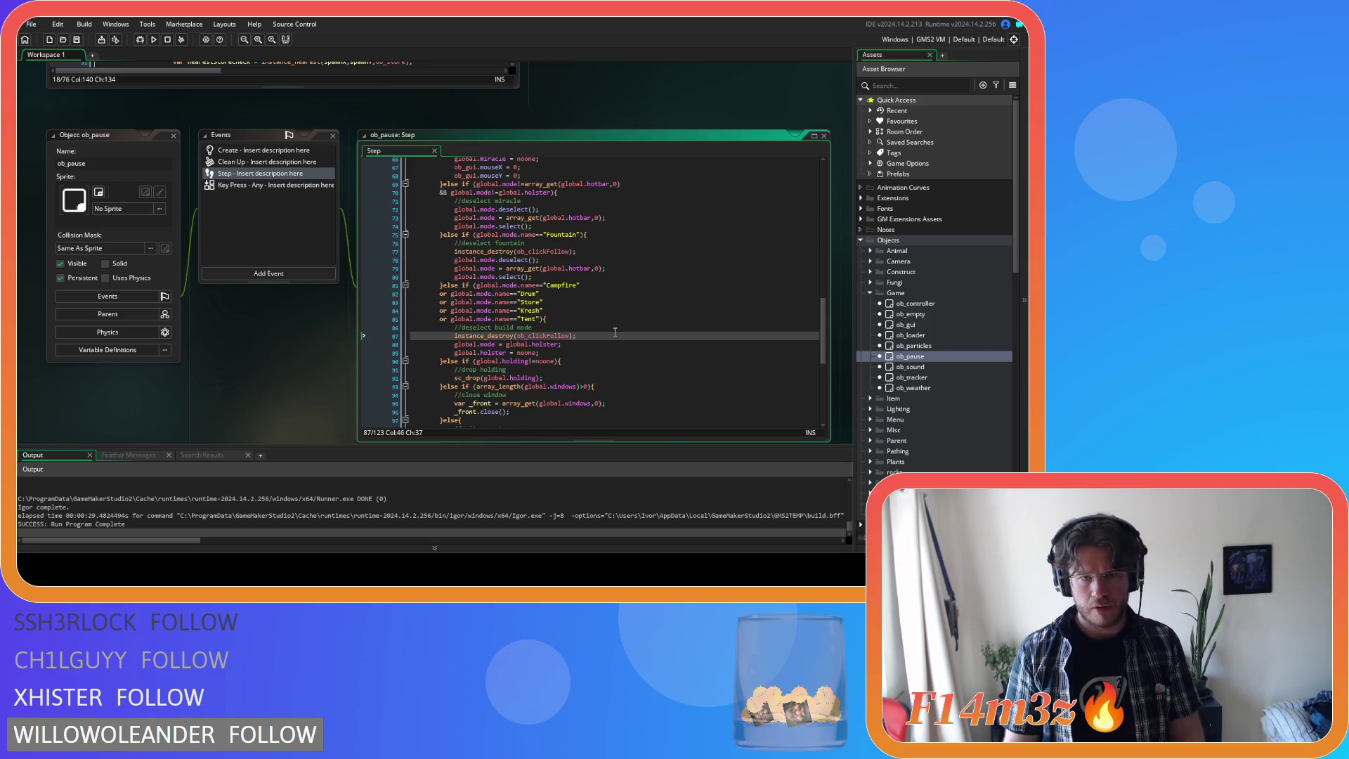
click(579, 352)
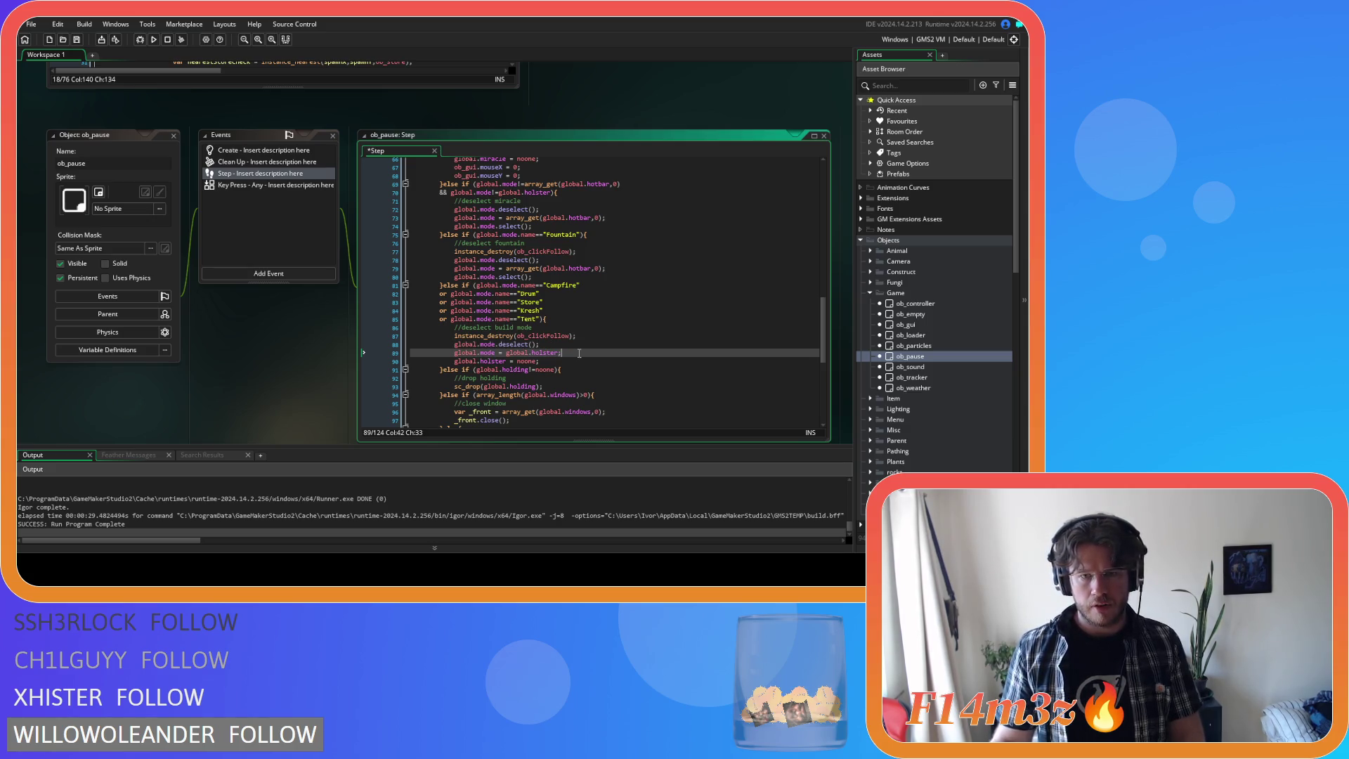
key(Return)
text(global.mode.deselect();)
key(Left)
key(Left)
key(Left)
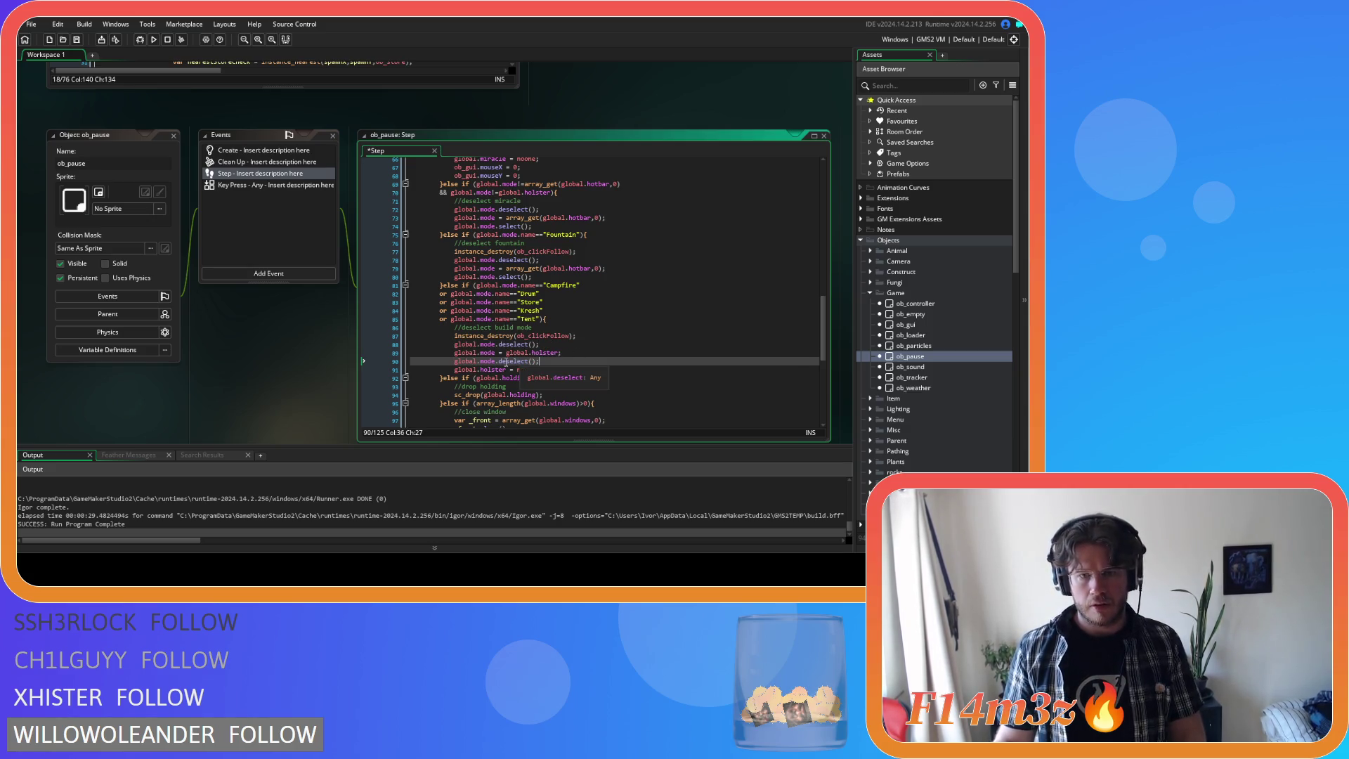
key(ctrl+s)
- Review the drop-holding code, then build and run the game with F5
scroll(572, 351, down, 3)
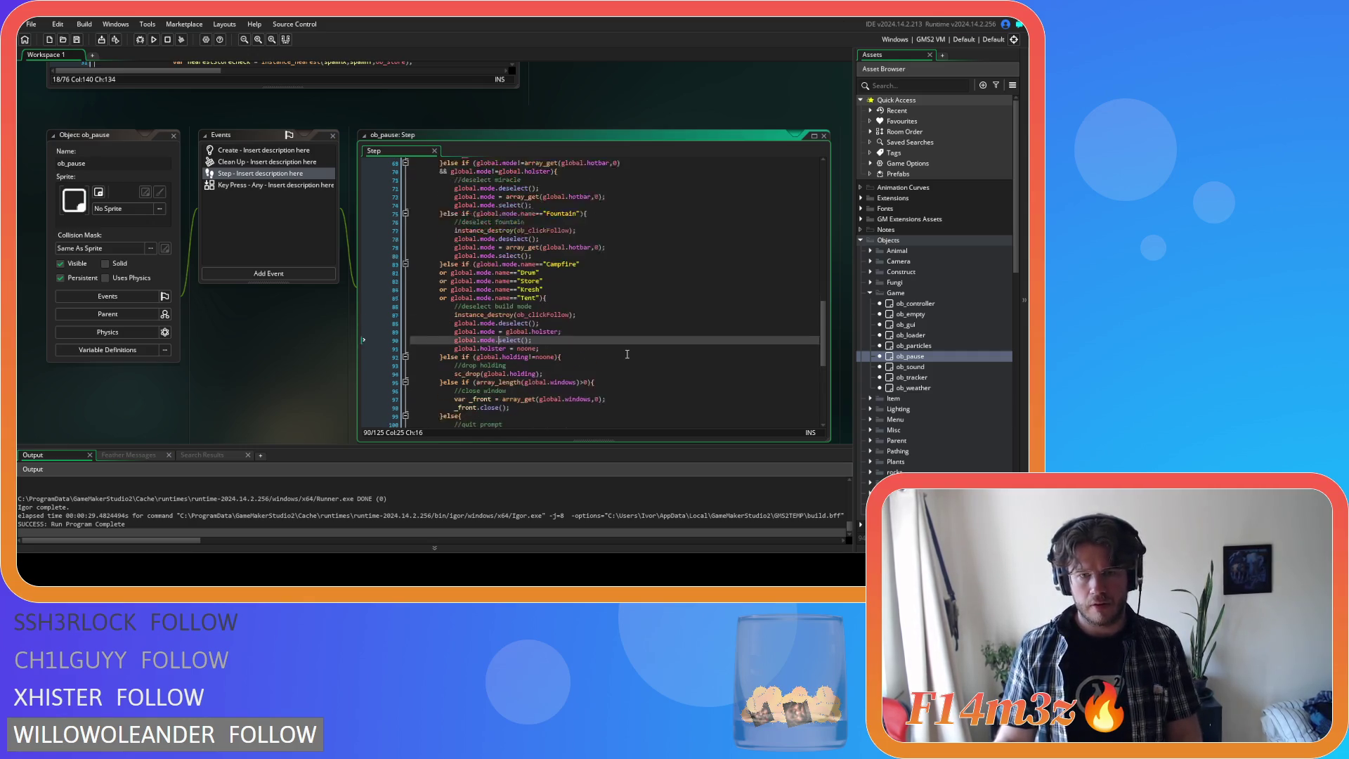
click(583, 293)
click(583, 313)
scroll(597, 314, down, 4)
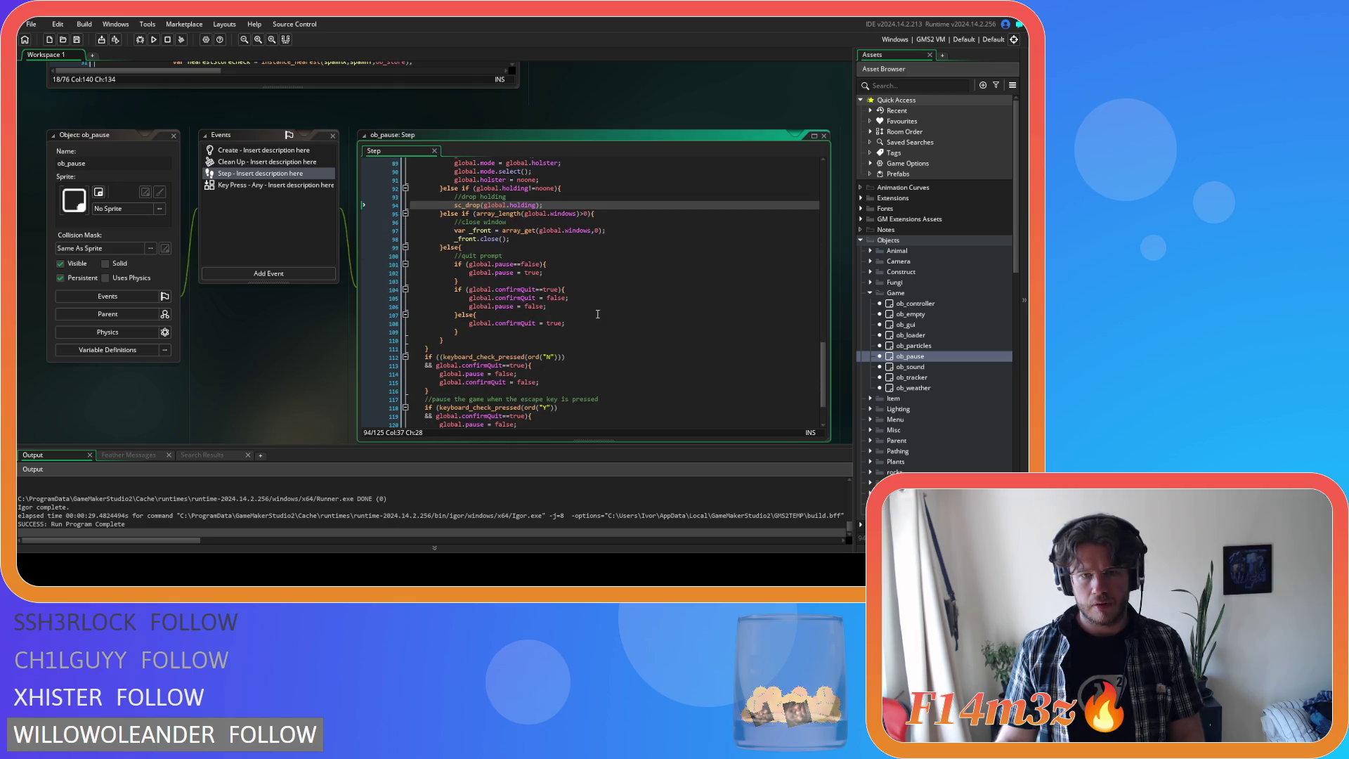
scroll(598, 314, up, 6)
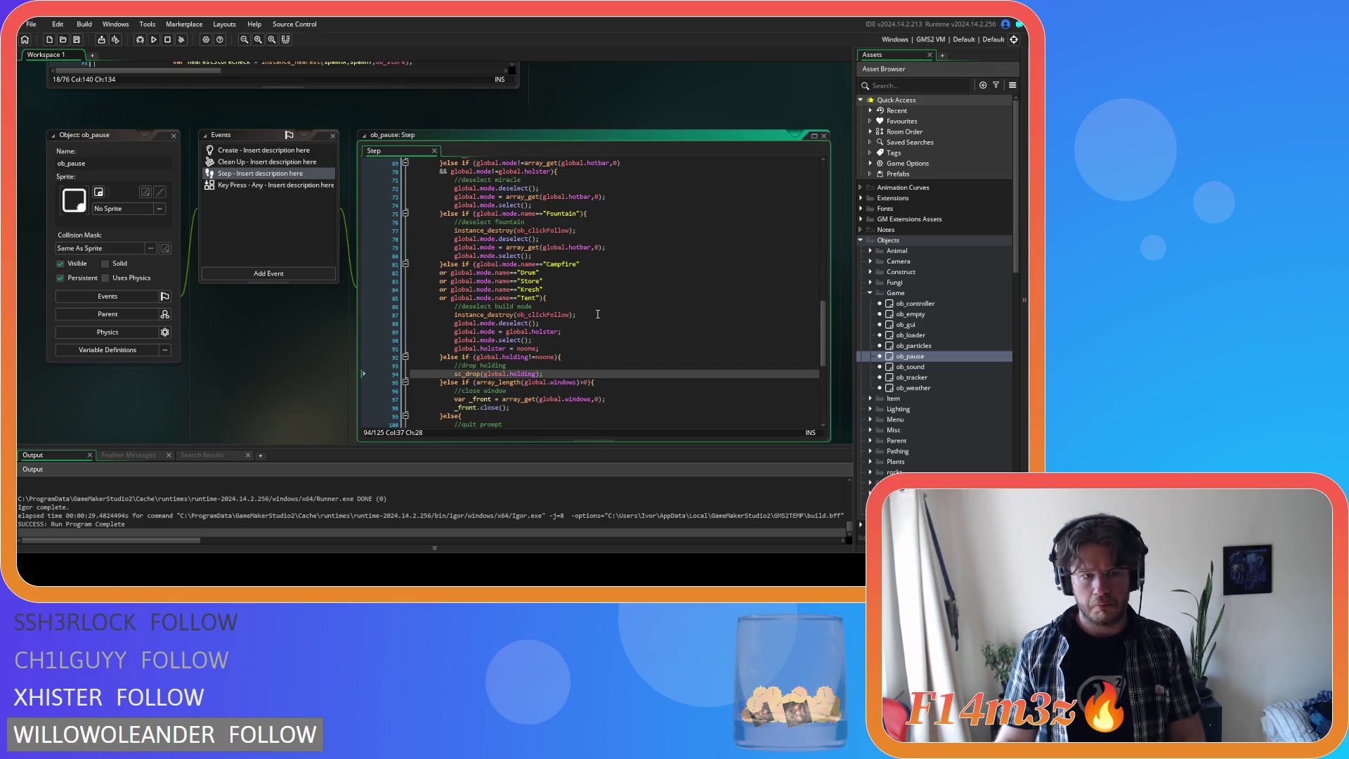
key(F5)
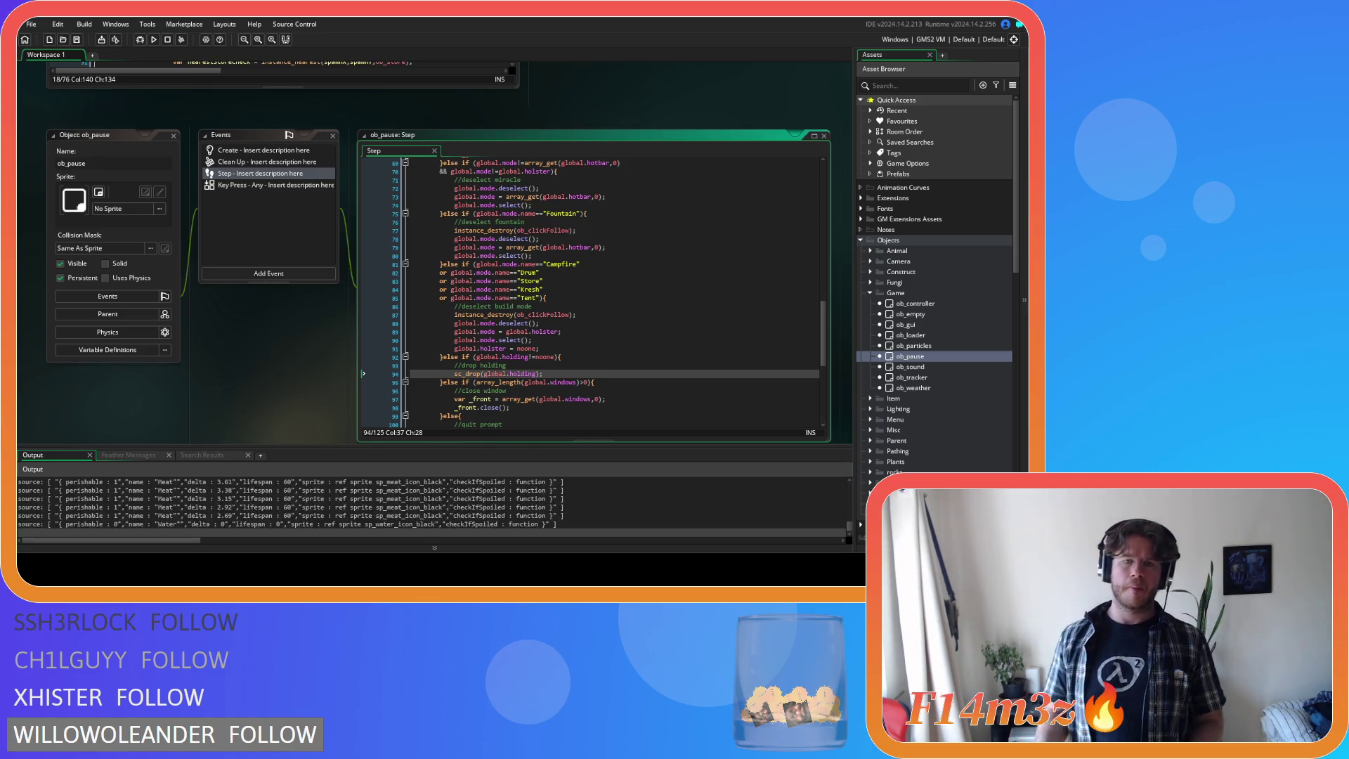
- Pan the loaded village map toward the lake
key(Down)
key(Left)
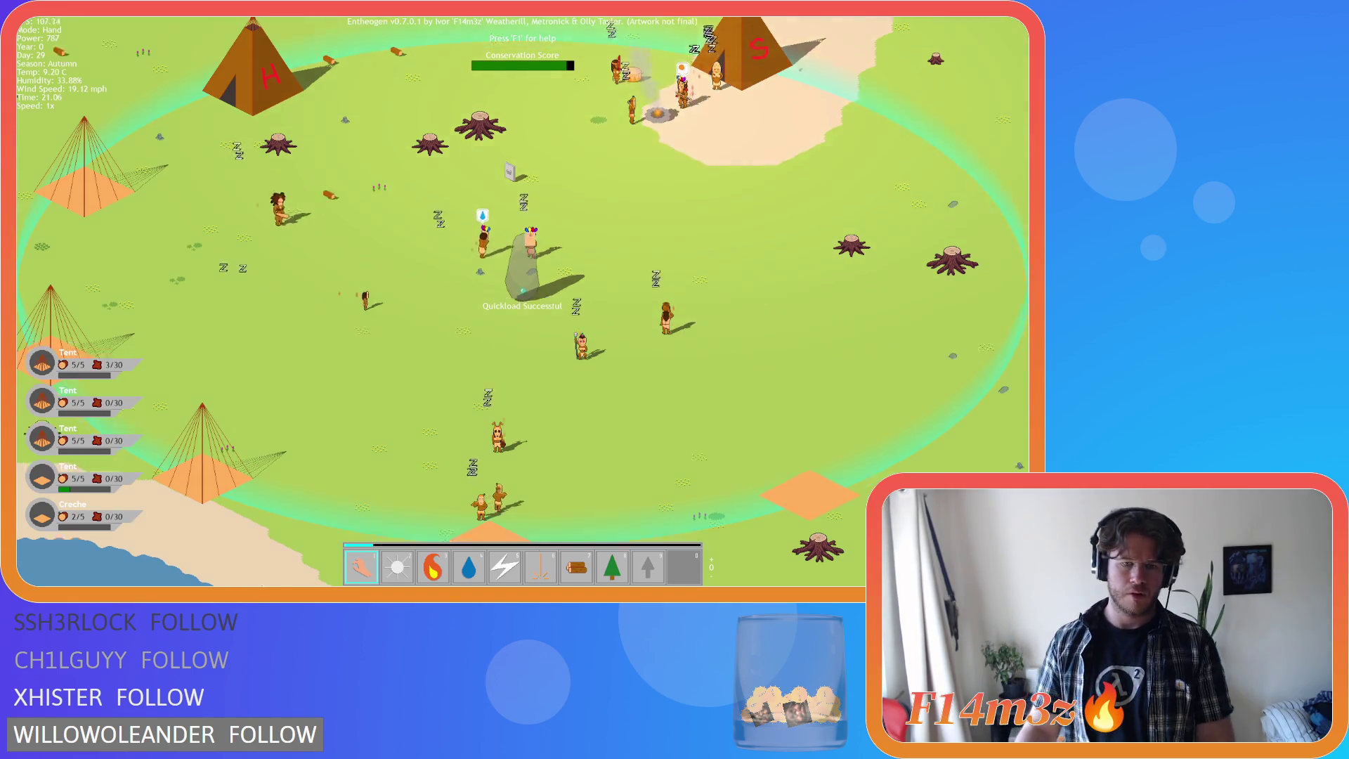
- Cycle through the Fire, Hand, Water and Divine Intervention modes, ending on Hand
key(3)
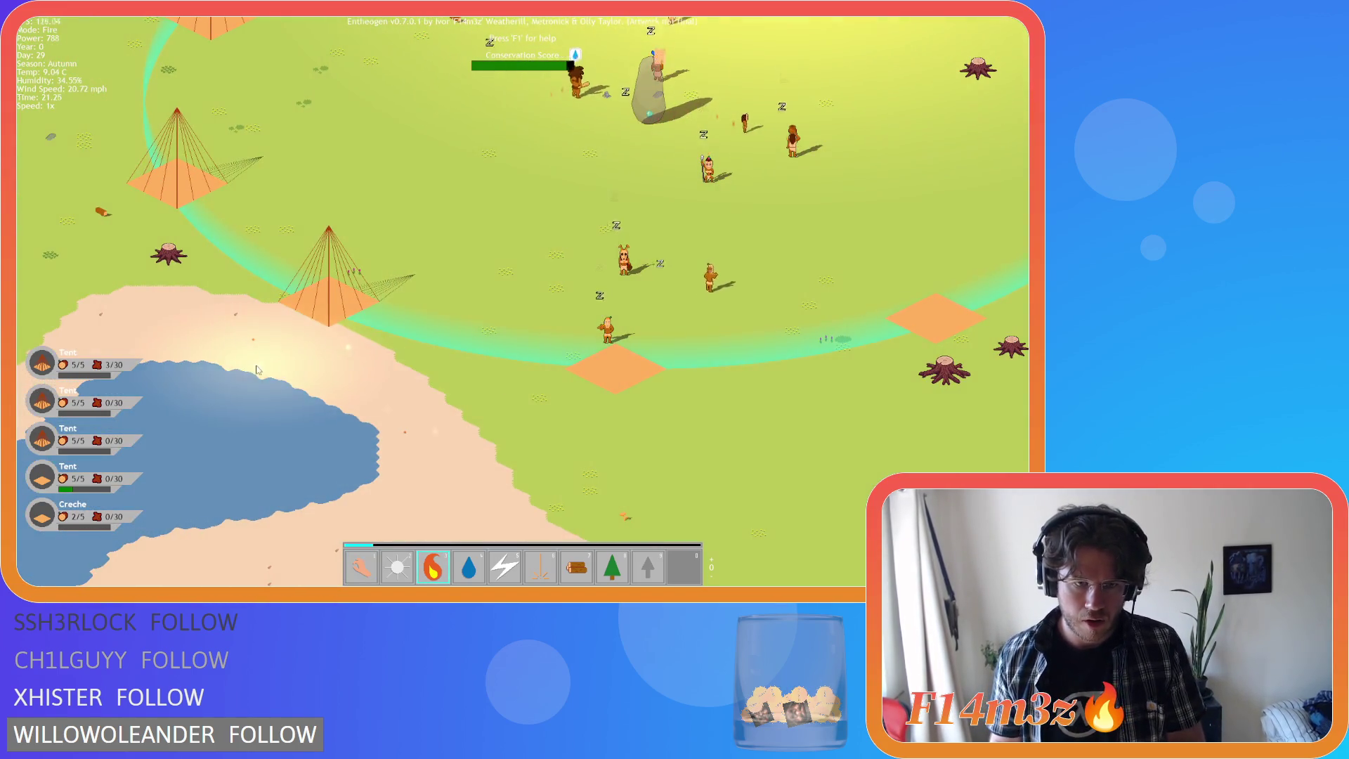
key(1)
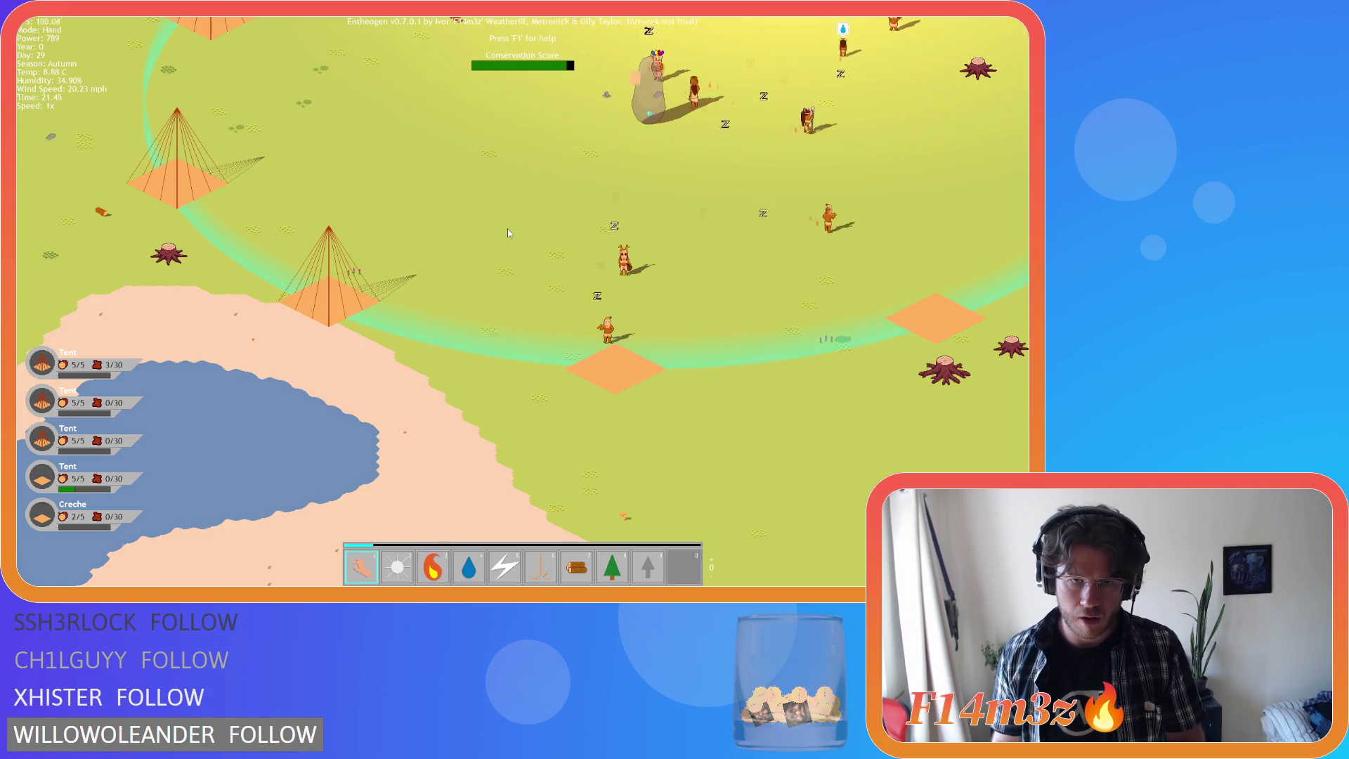
key(4)
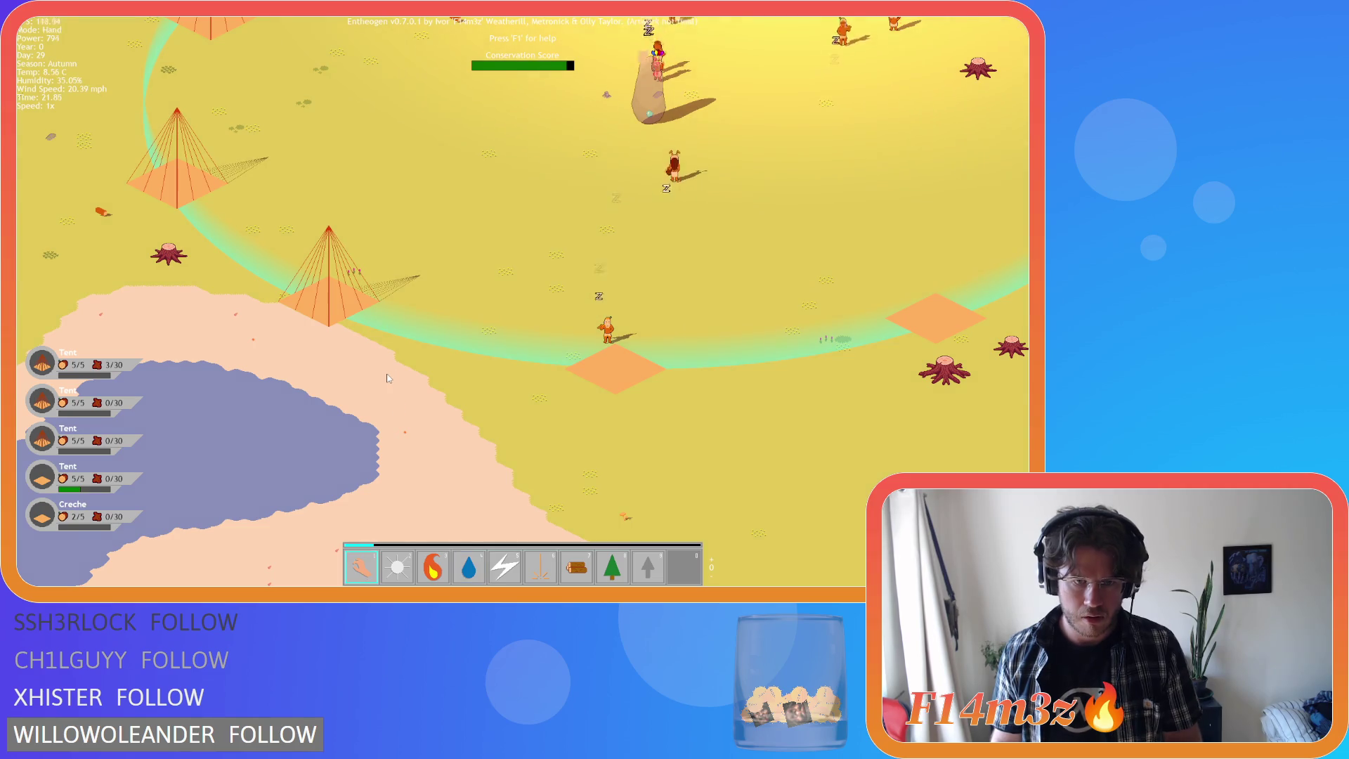
key(6)
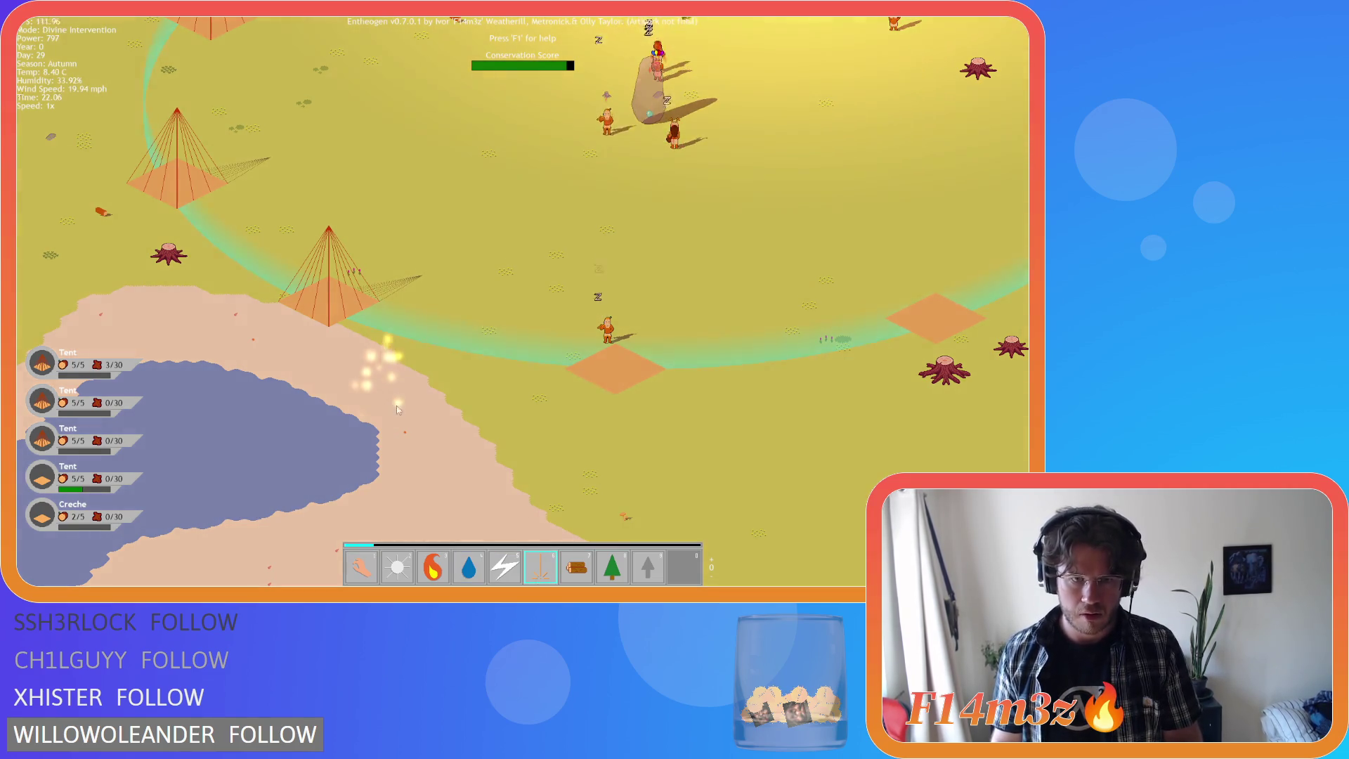
key(1)
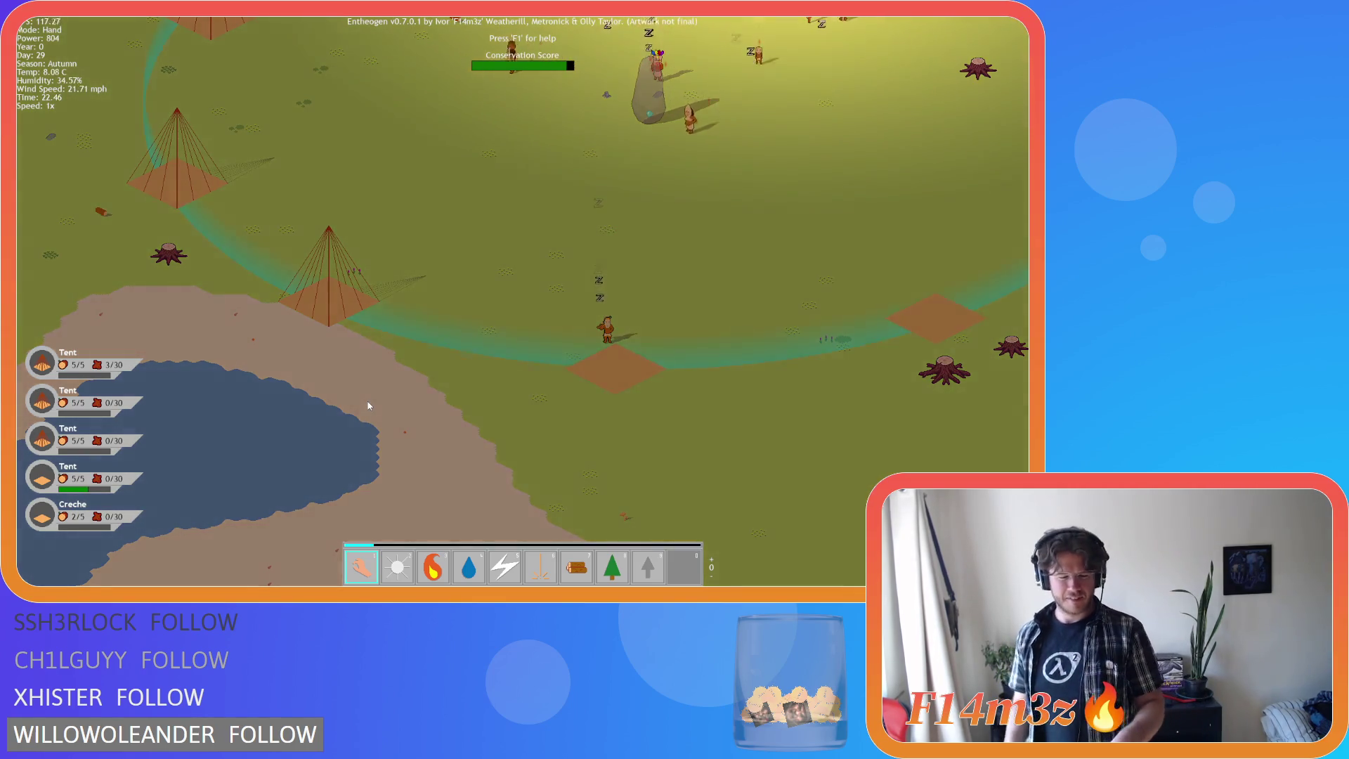
- Plant a forest on the beach by the lake, then return to Hand mode
key(8)
click(365, 397)
key(1)
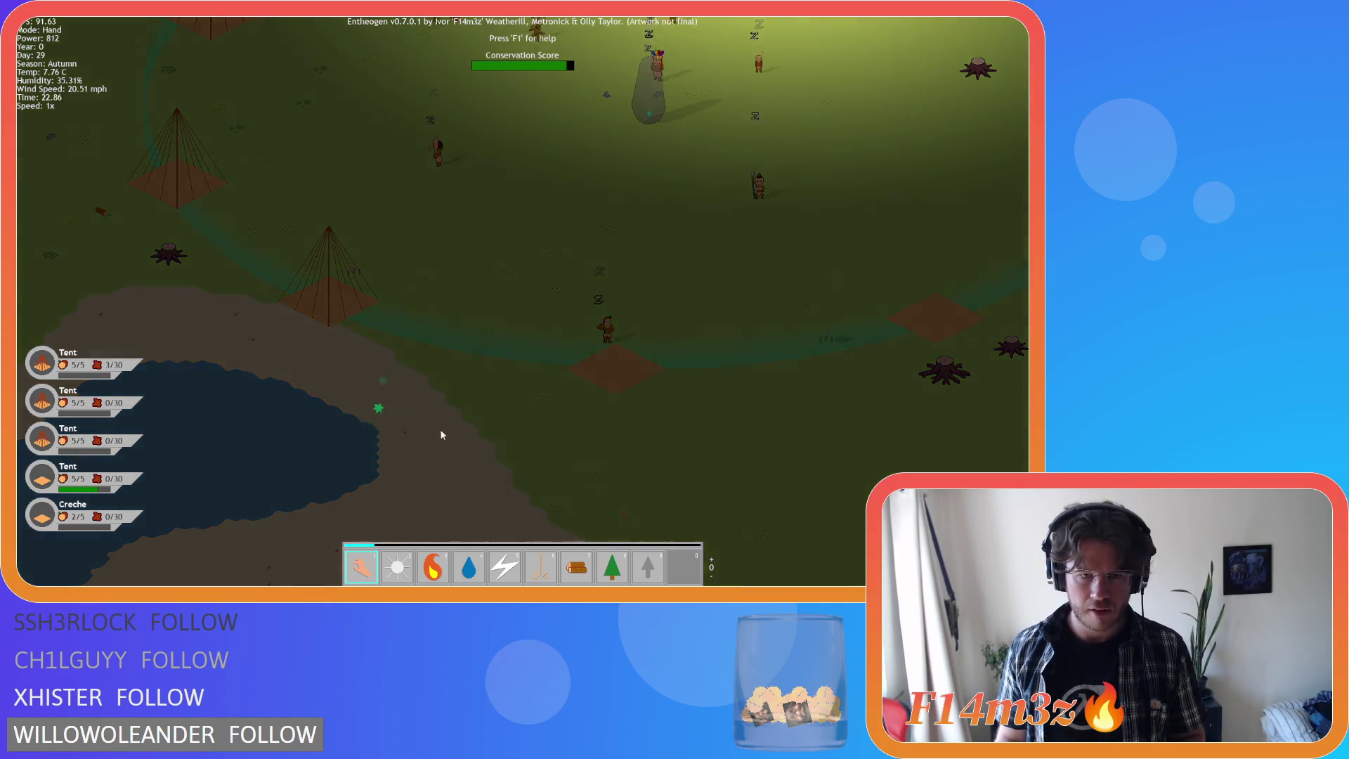
- Pan the map down-right, then quit the game back to the ob_pause Fountain branch code
key(d)
key(s)
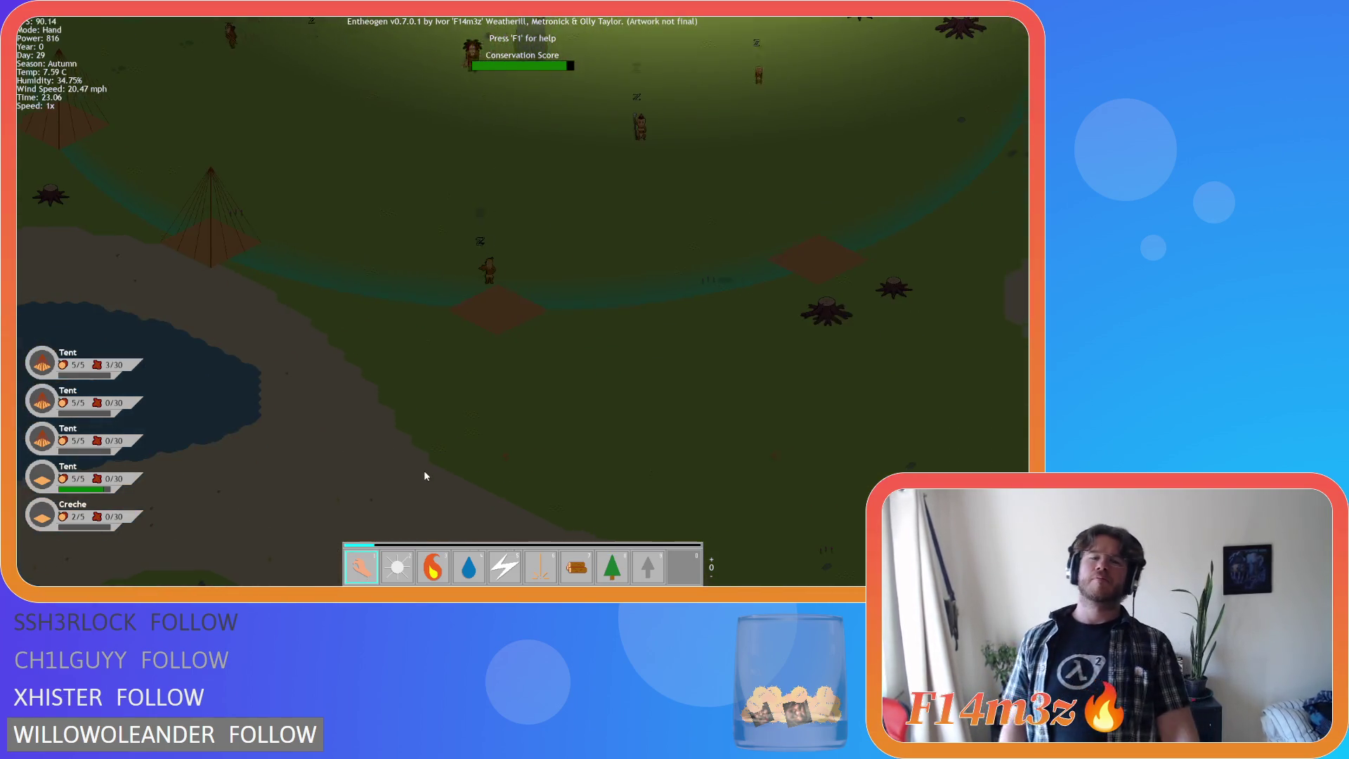
key(d)
key(s)
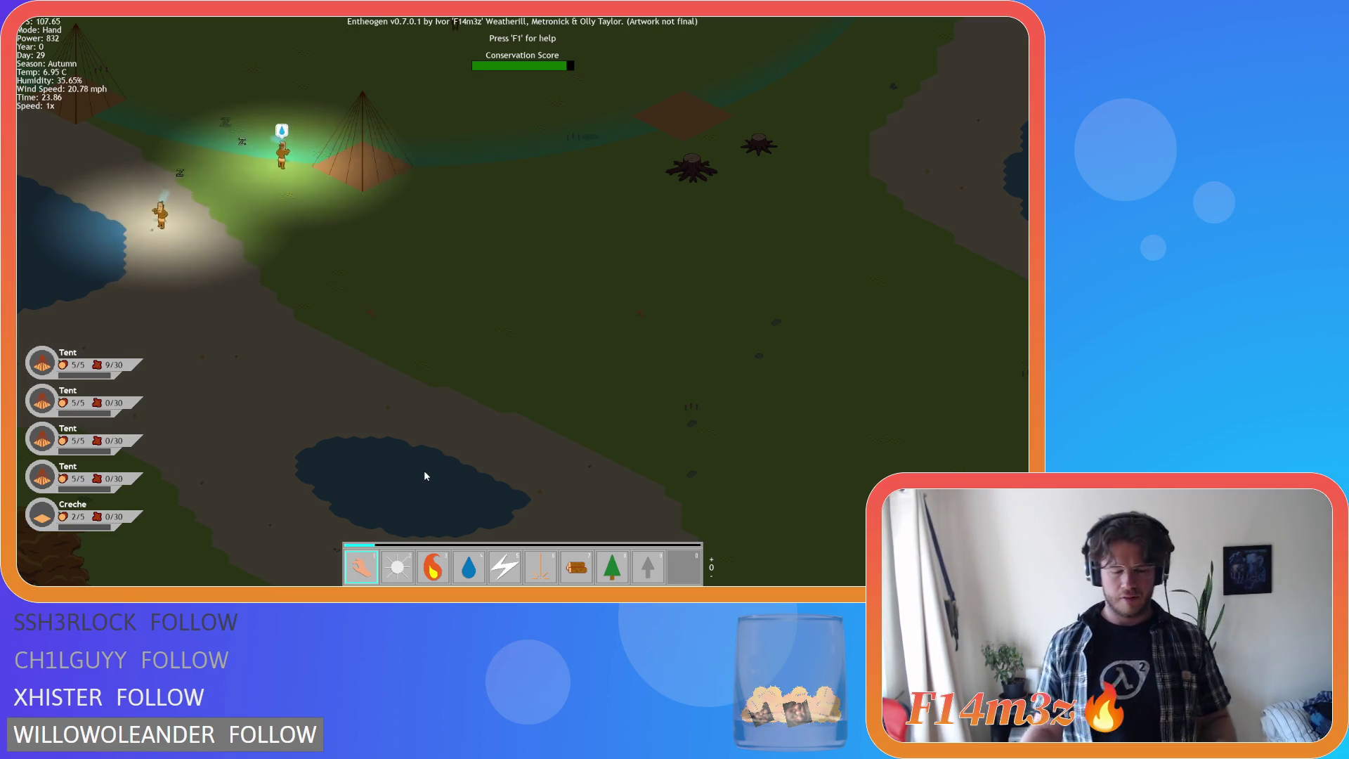
scroll(417, 285, down, 5)
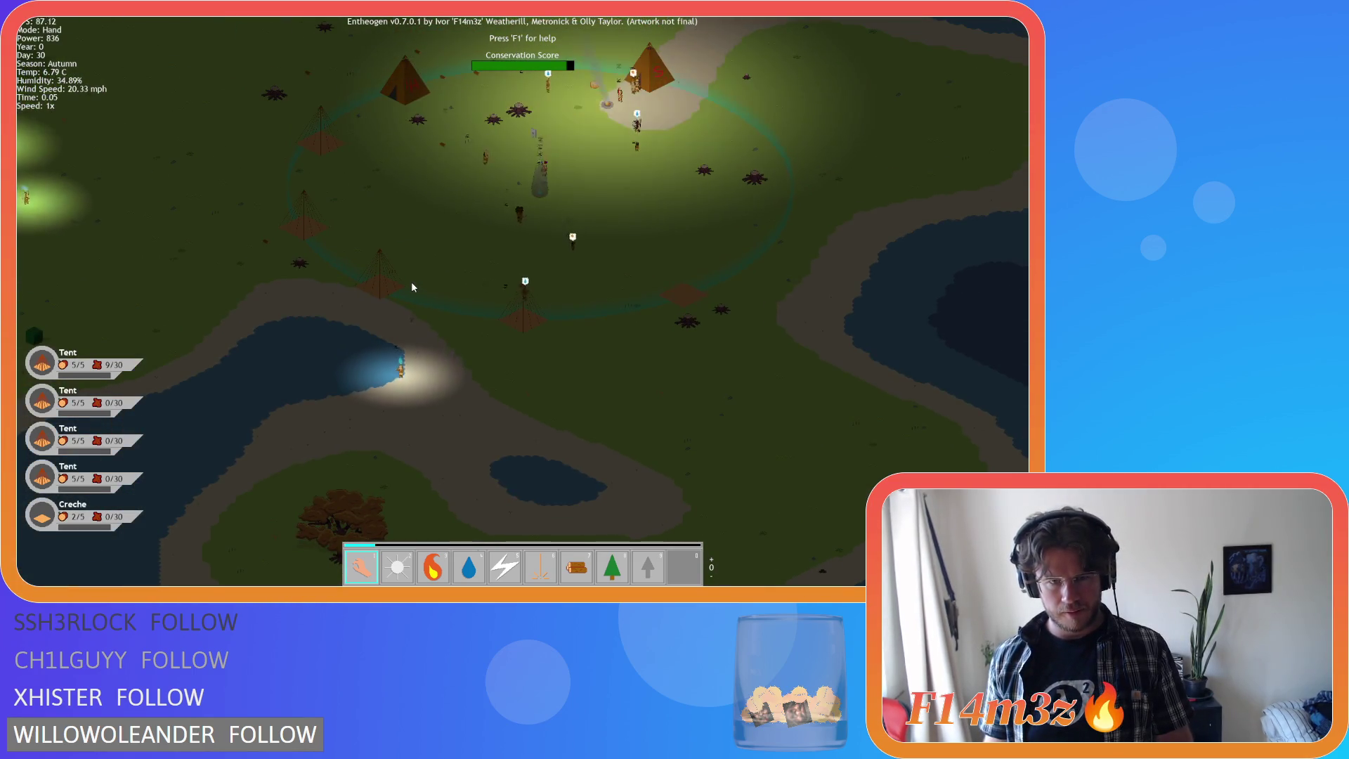
key(Escape)
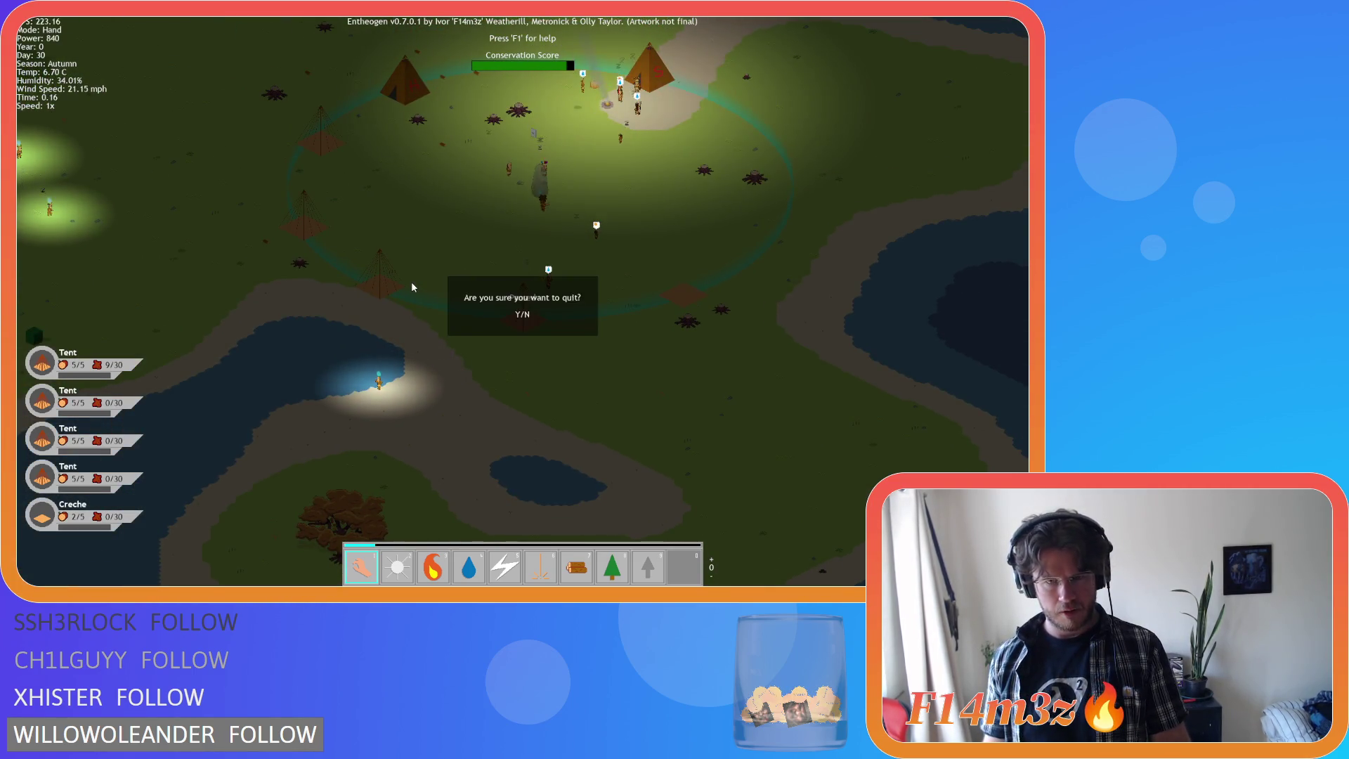
key(y)
click(576, 213)
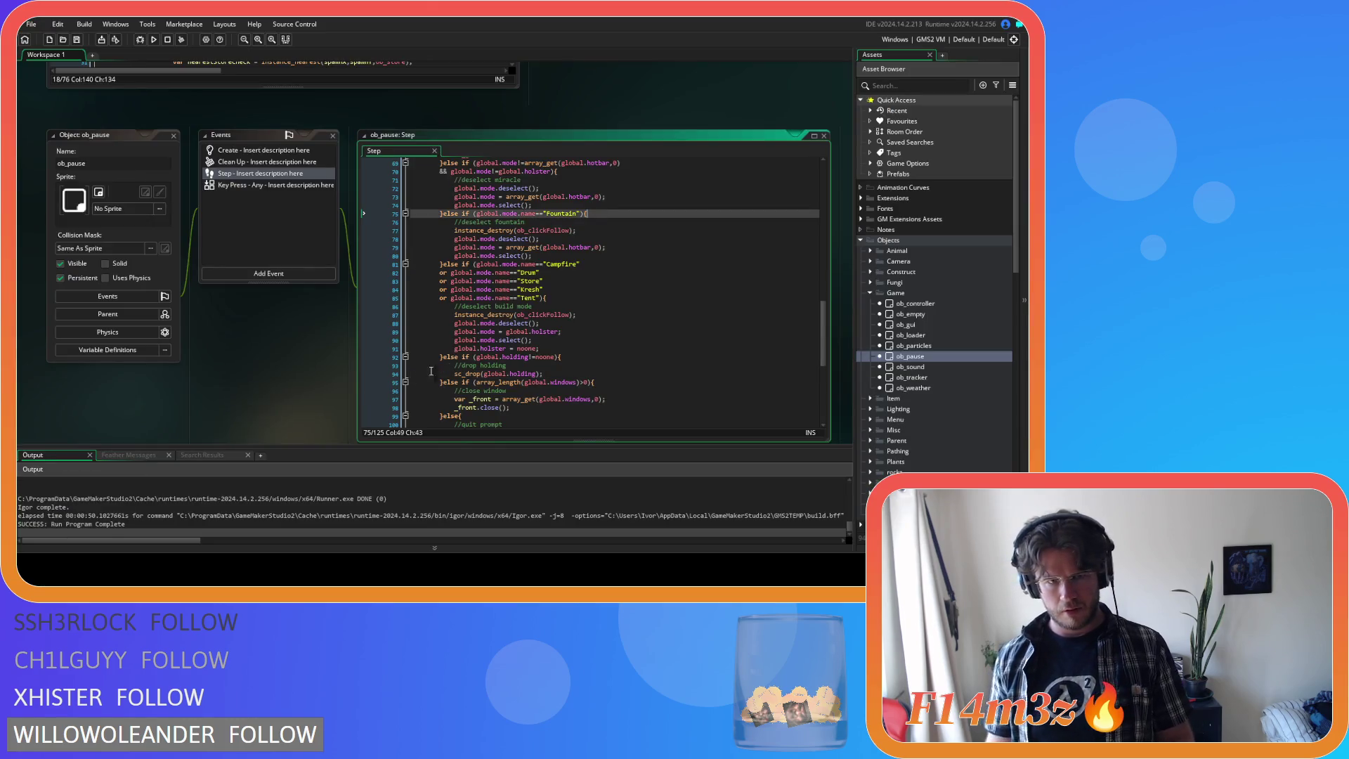
- Close the ob_pause editor, check the miracleFirewood interval line, and expand the Construct objects folder
click(174, 135)
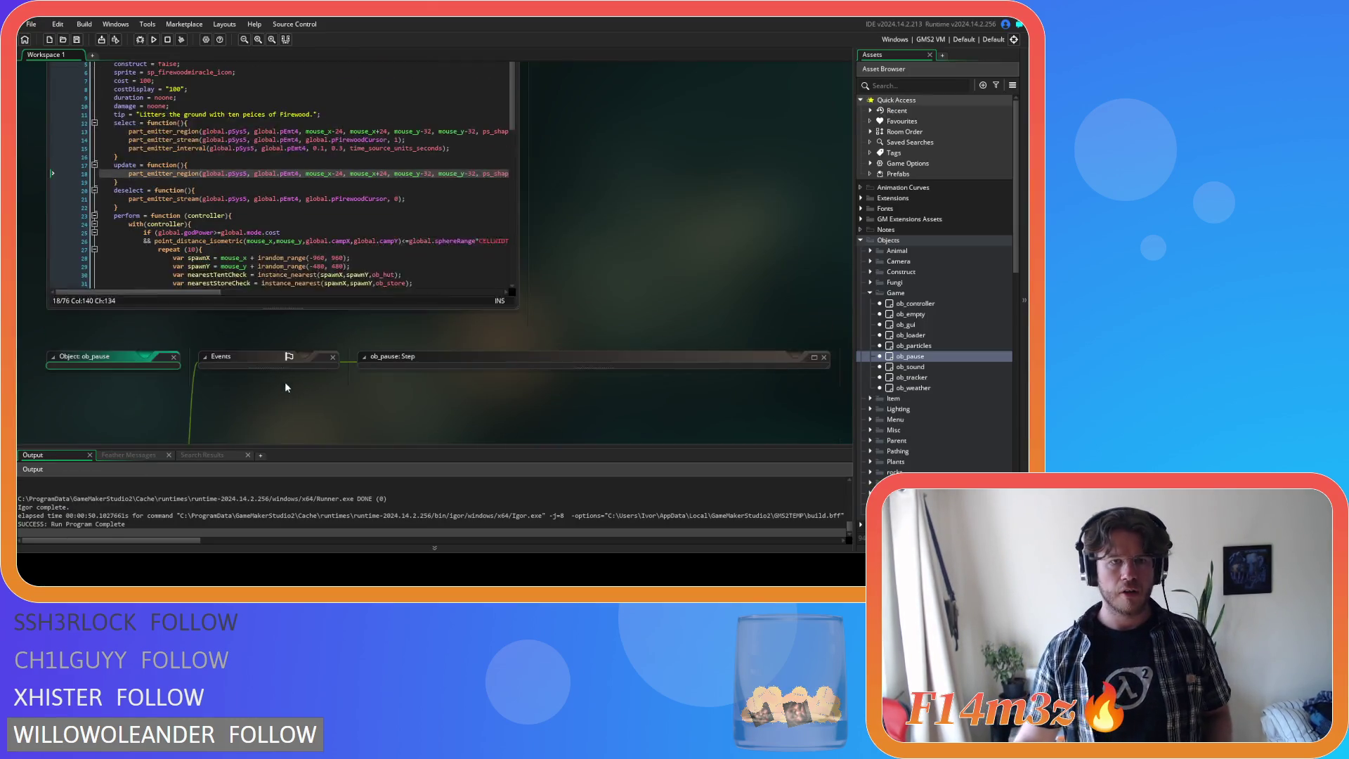
click(321, 180)
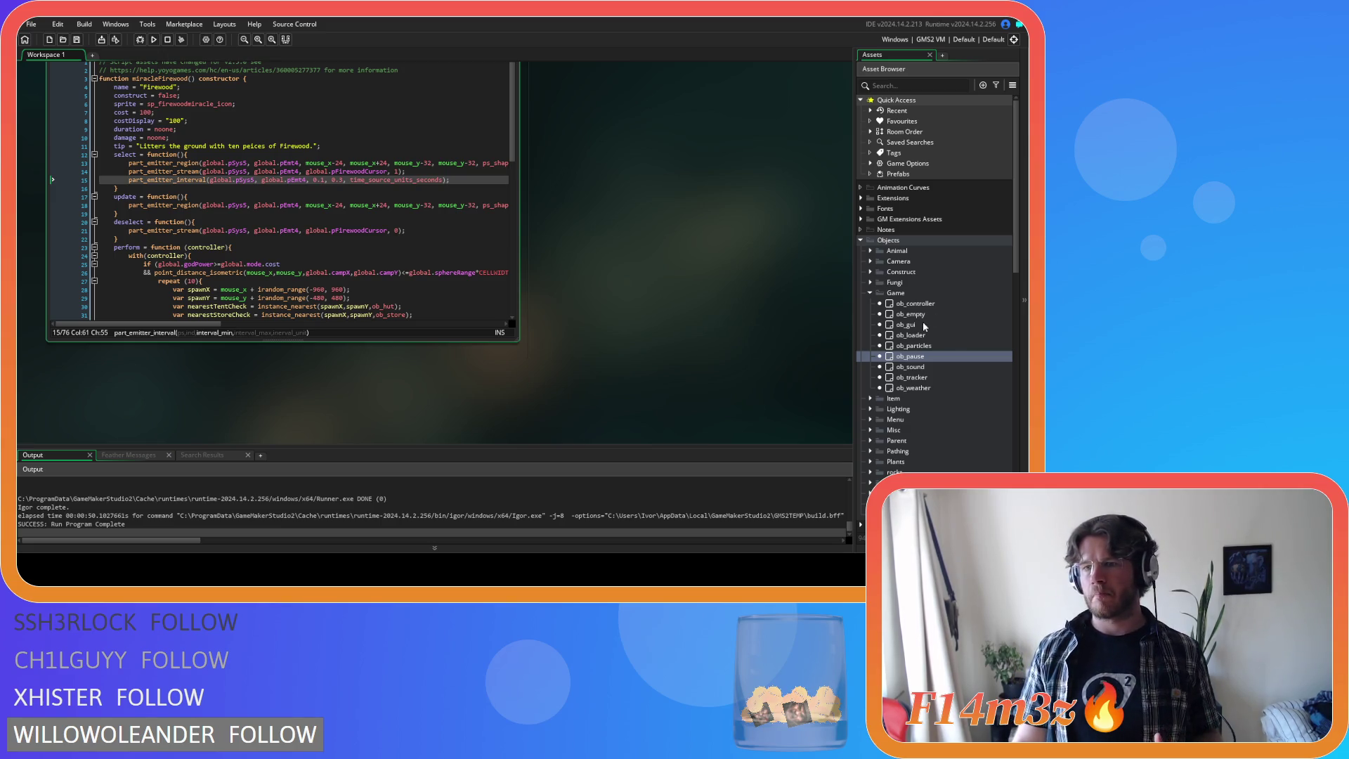
click(869, 289)
click(867, 272)
- Open ob_campfire's Step code and select the flameRate variable on line 23 of the particle emitter code
double_click(913, 282)
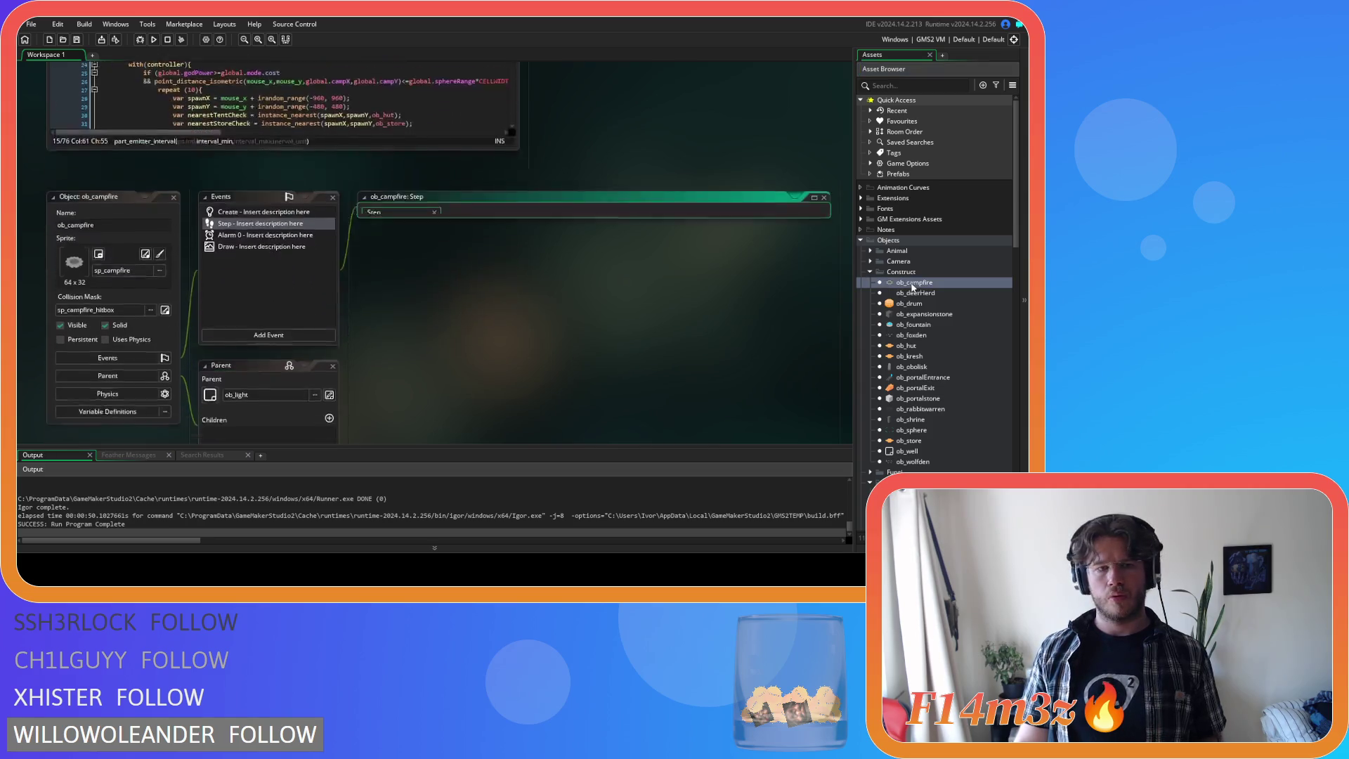
click(666, 264)
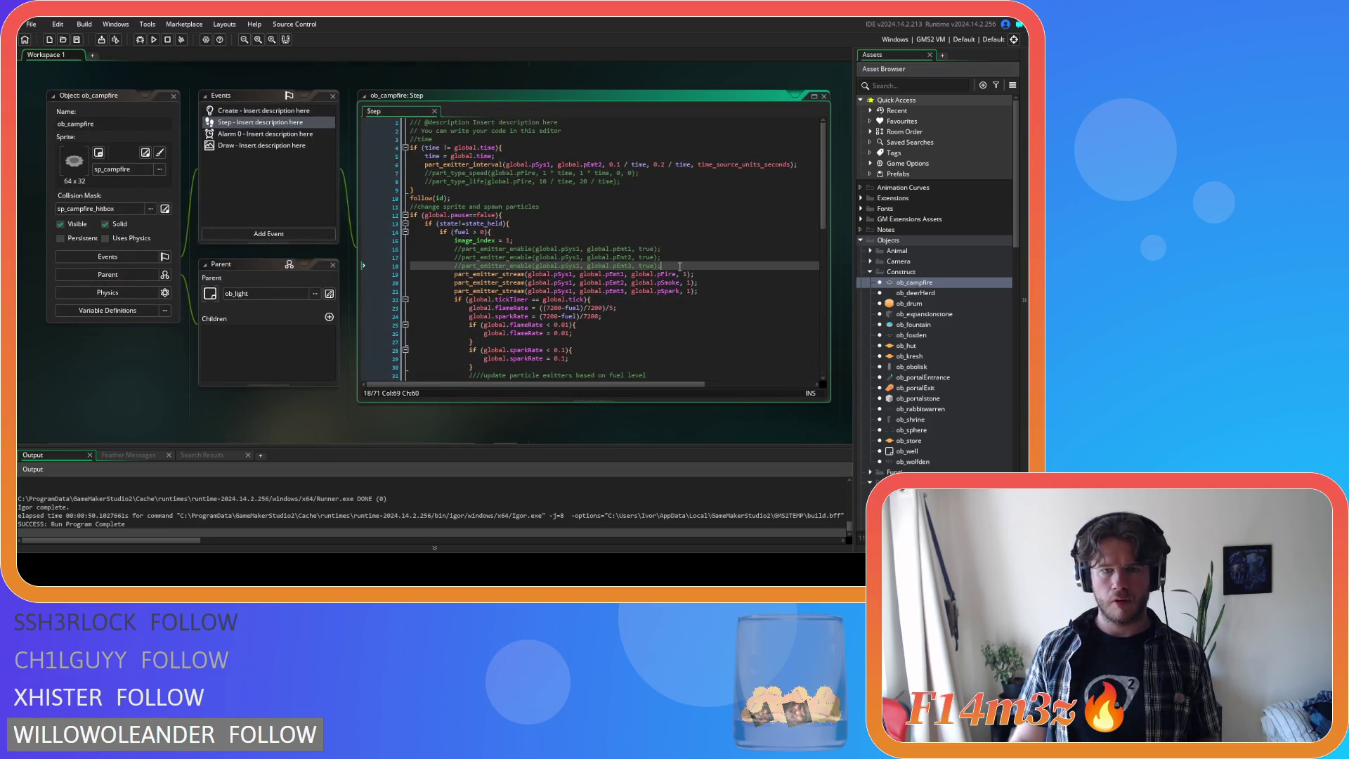
scroll(675, 264, down, 3)
click(581, 300)
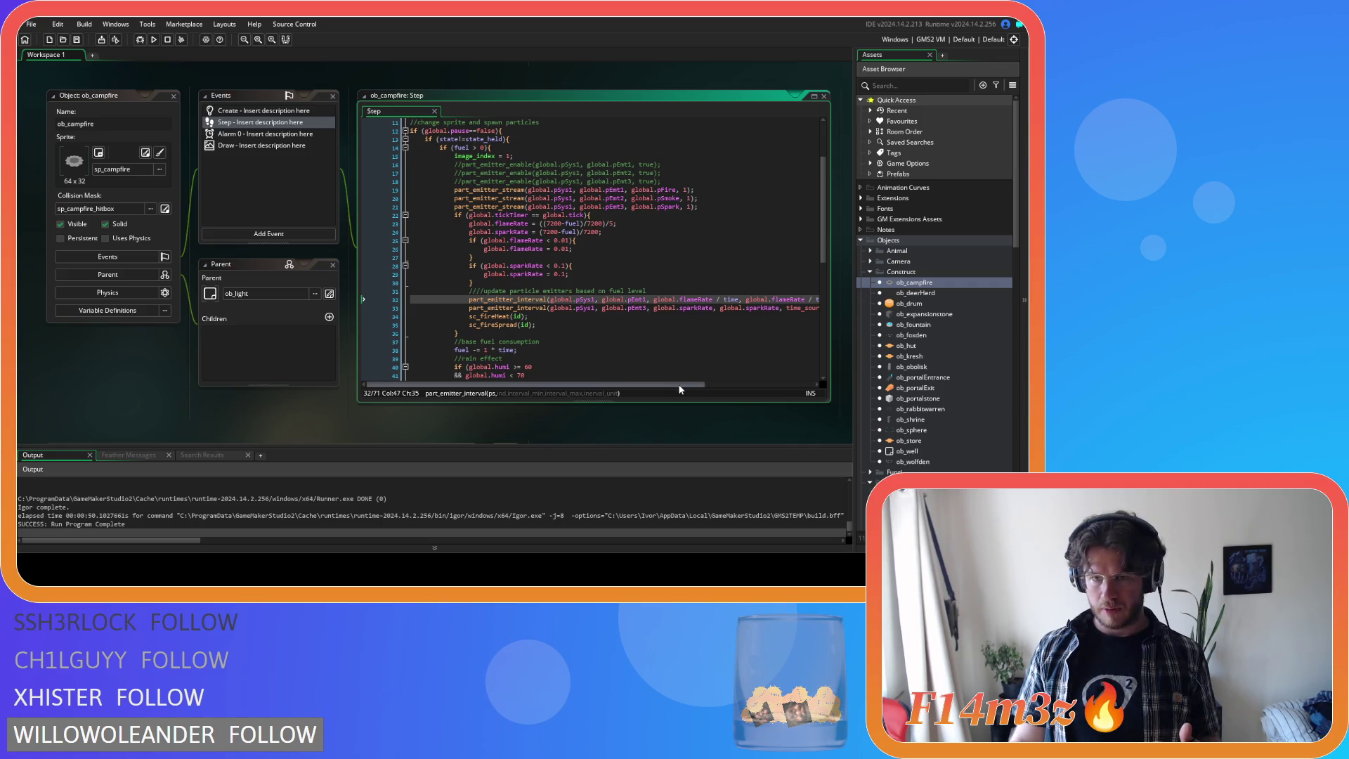
drag(506, 223, 531, 223)
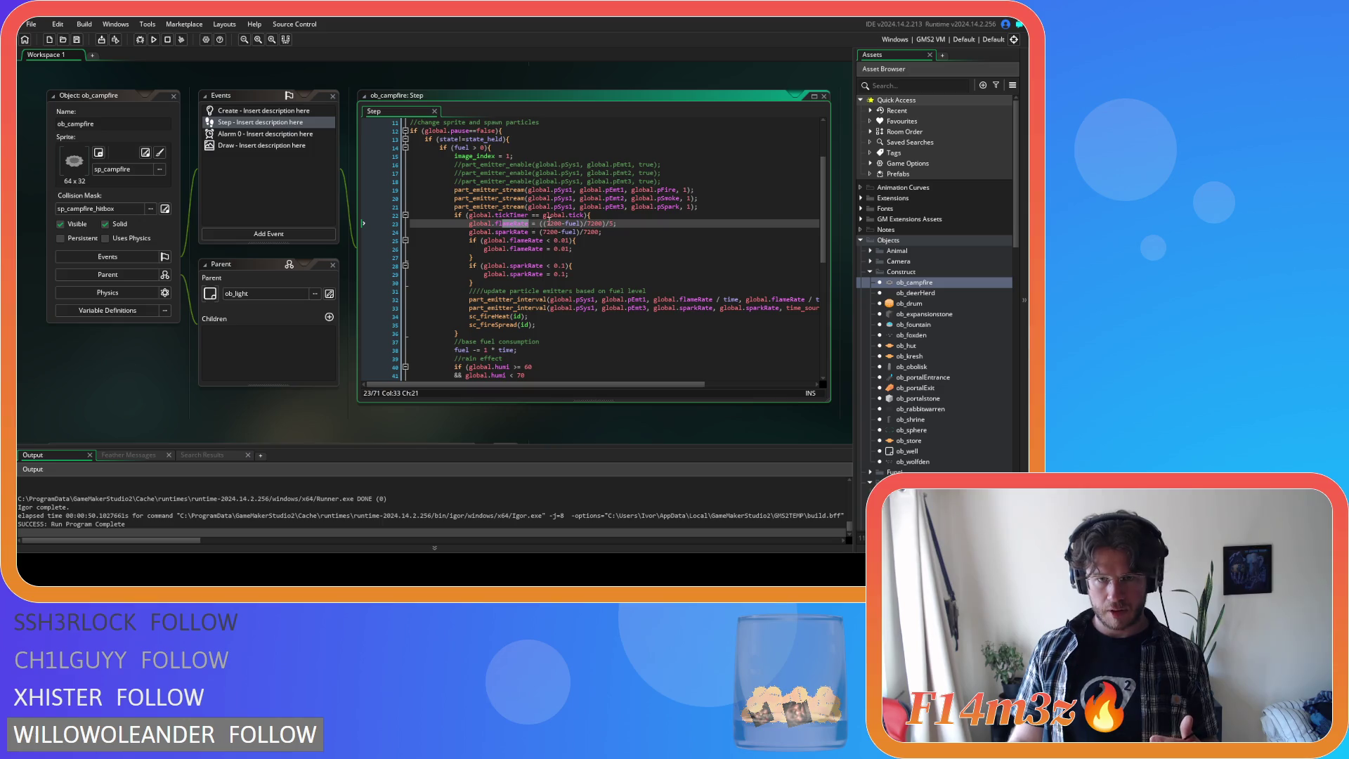
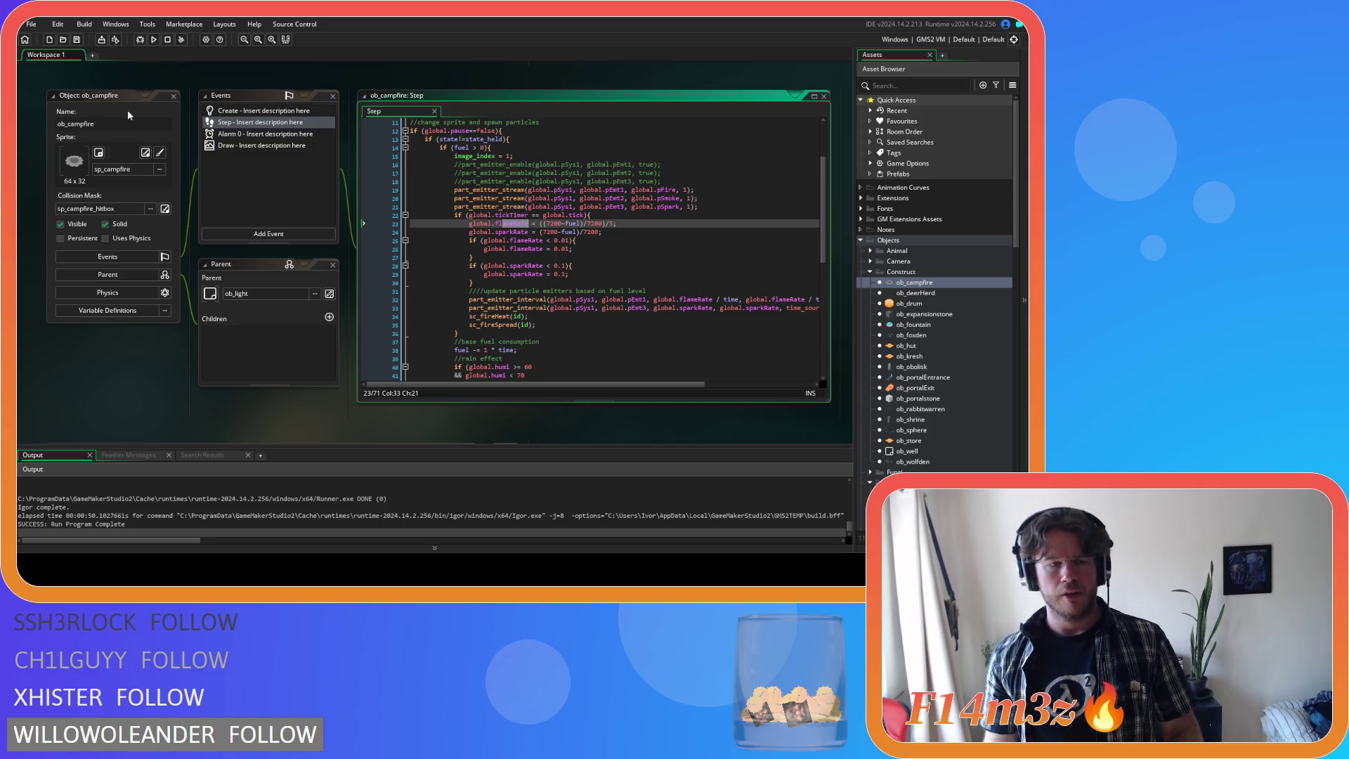
- Close ob_campfire and open the sc_miracleFire script from Scripts > Miracles
click(171, 97)
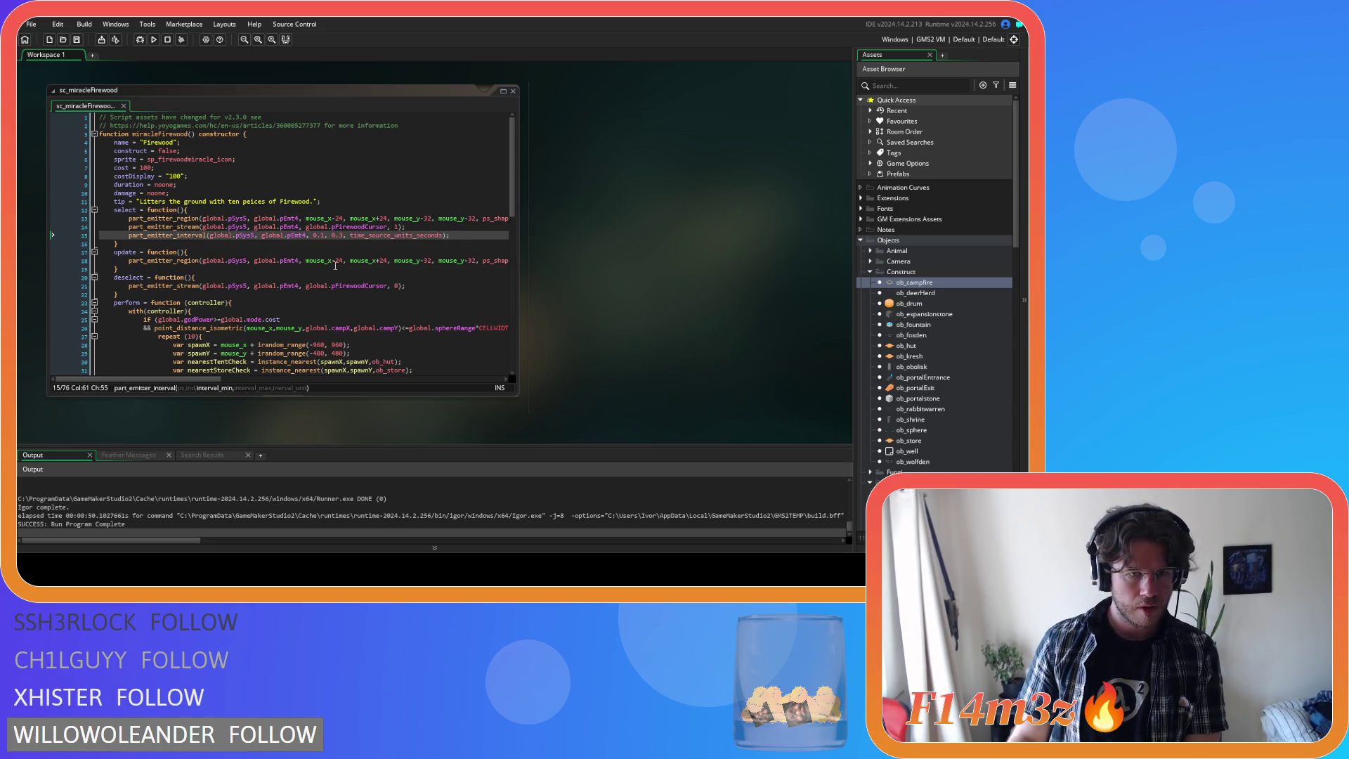
scroll(867, 214, down, 2)
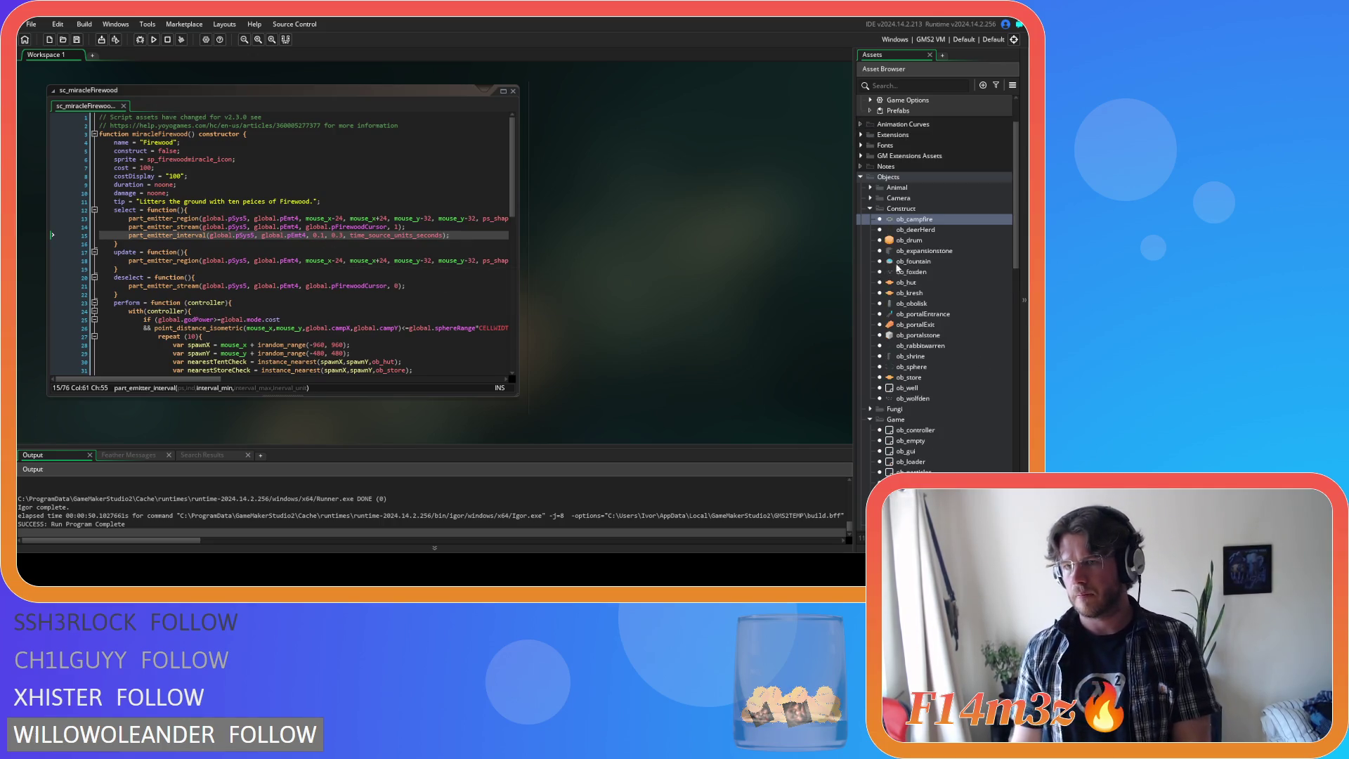
click(870, 209)
scroll(942, 343, down, 10)
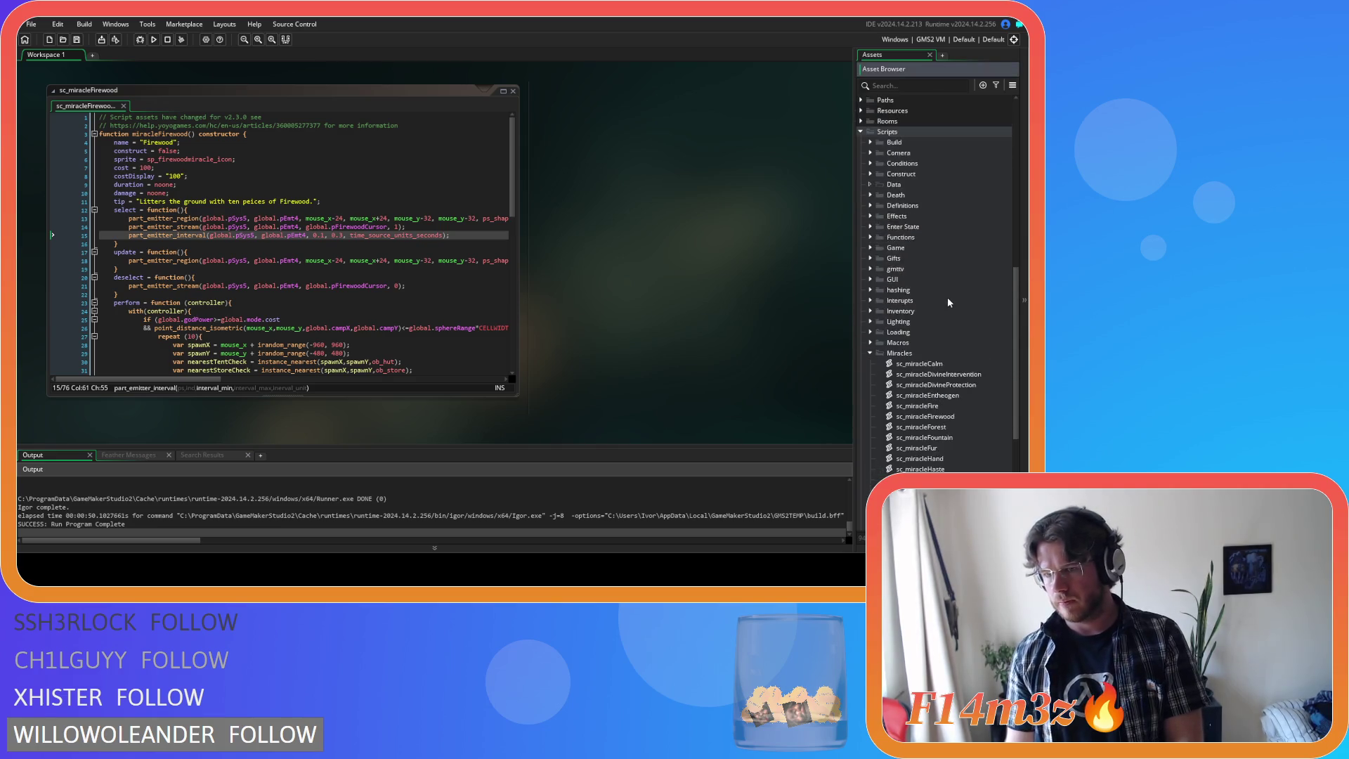
double_click(942, 300)
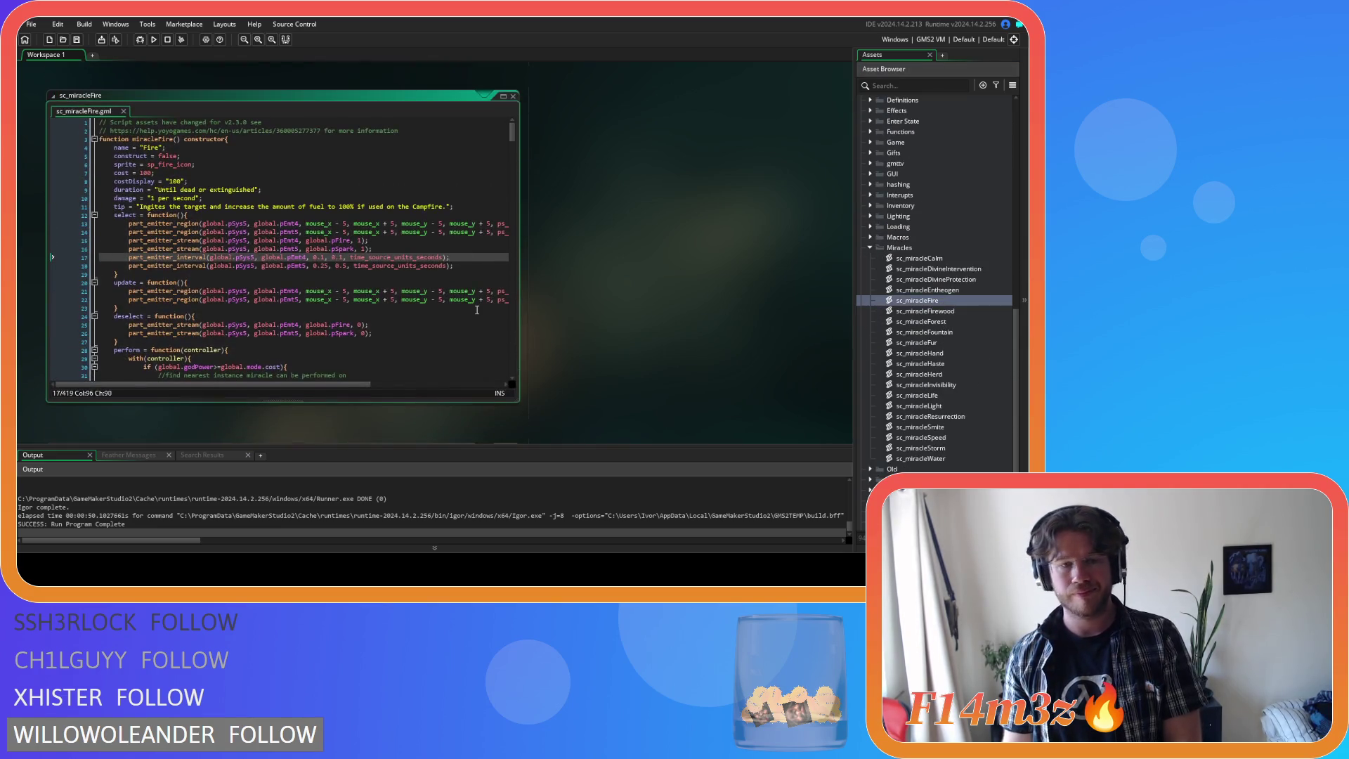
- Change both line-17 interval values from 0.1 to 0.01, save, and run the game
click(322, 257)
text(0)
key(Right)
key(Right)
key(Right)
text(0)
key(ctrl+s)
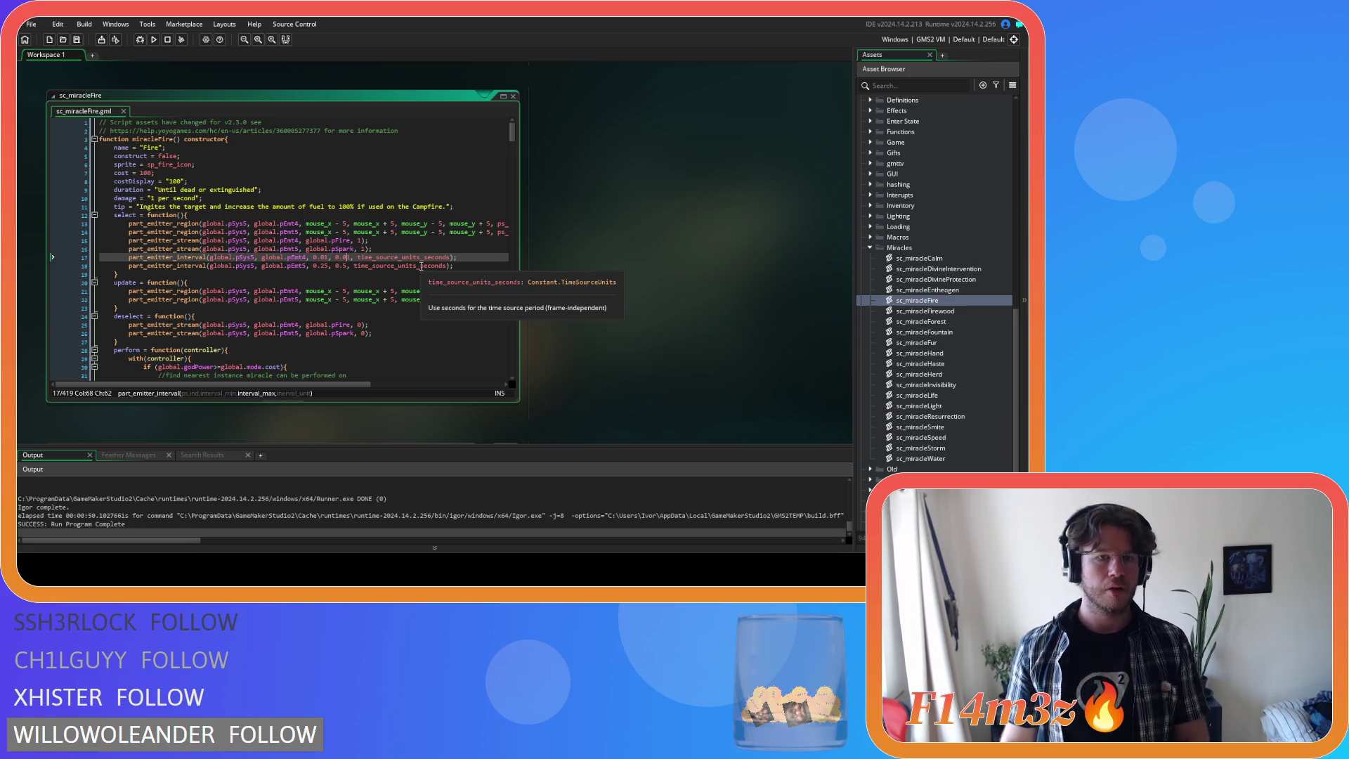
key(F5)
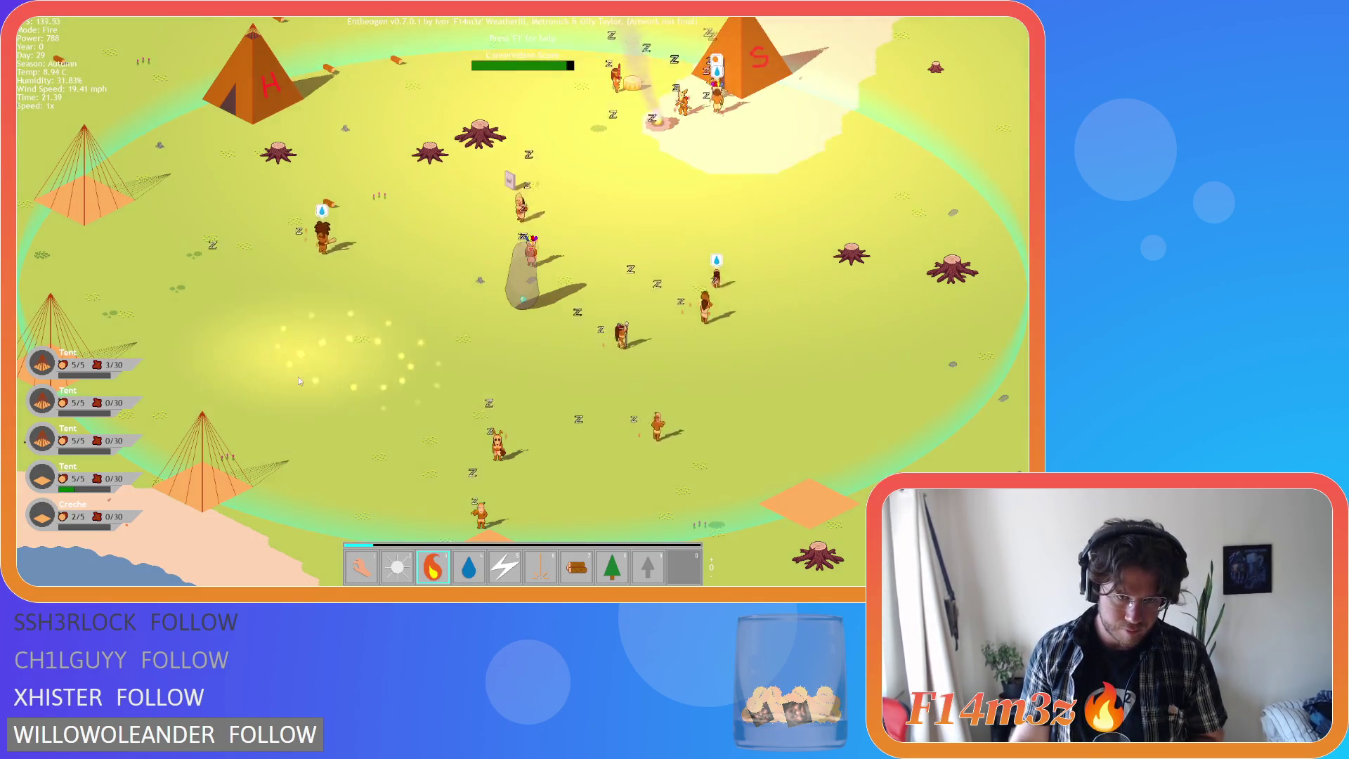
- Select Hand, open the Tribe overview of 23 followers, then select the Fire power
key(1)
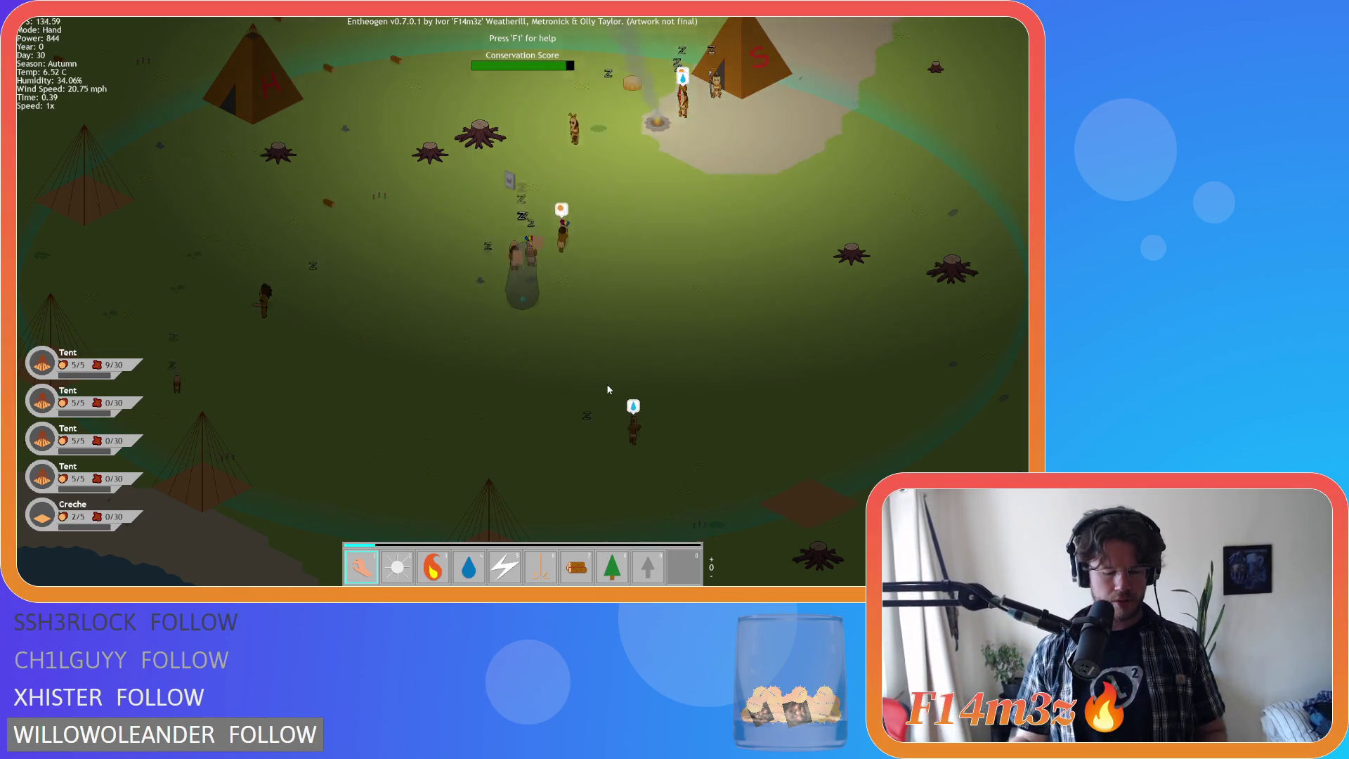
key(t)
key(3)
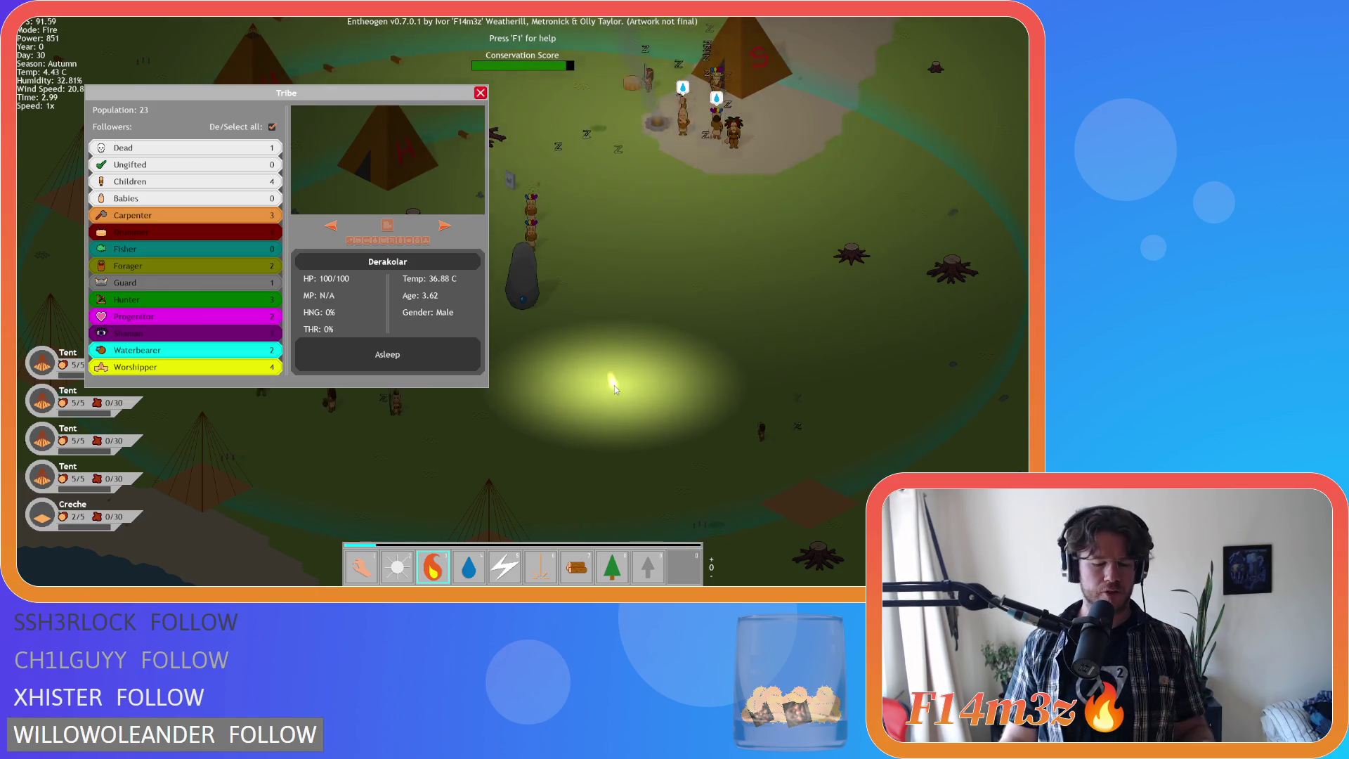
- Pan down to the lakeshore, close the Tribe overview and make Water the active power
key(s)
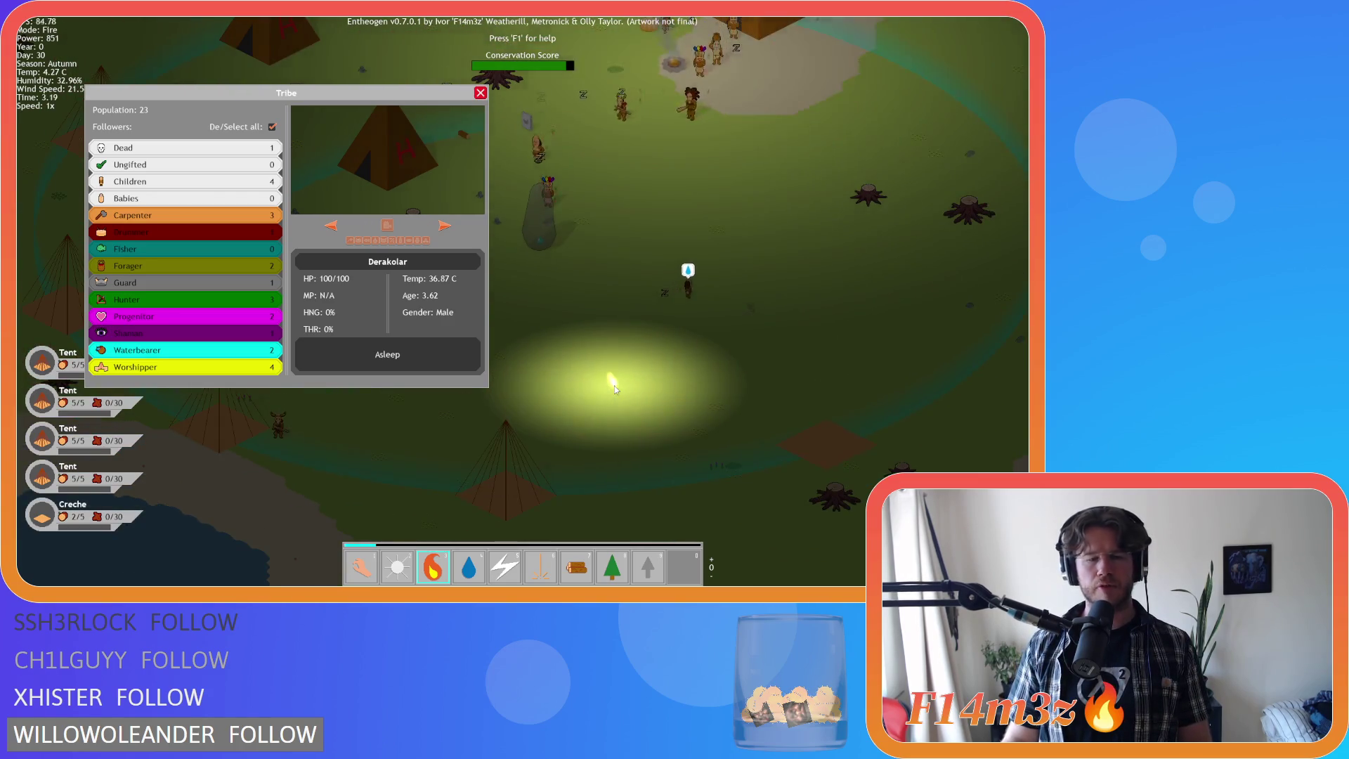
key(s)
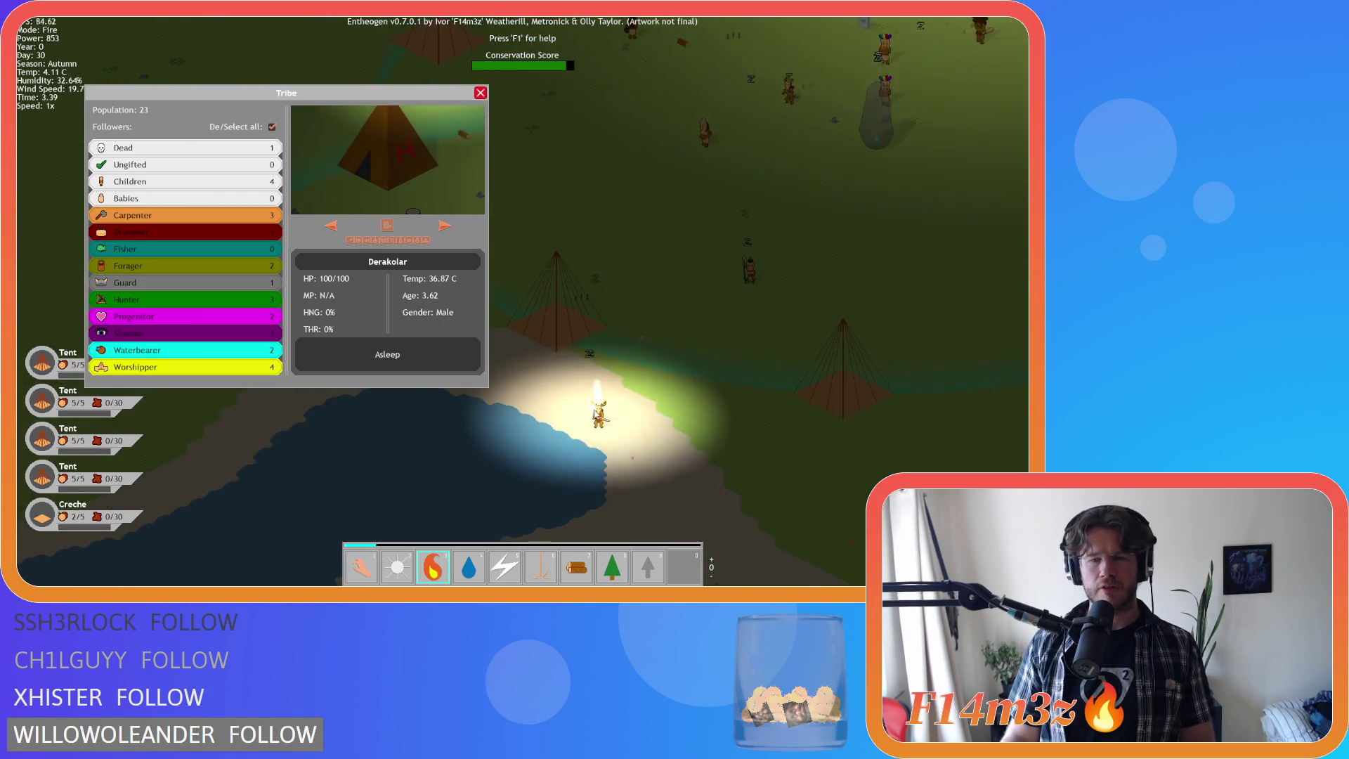
key(s)
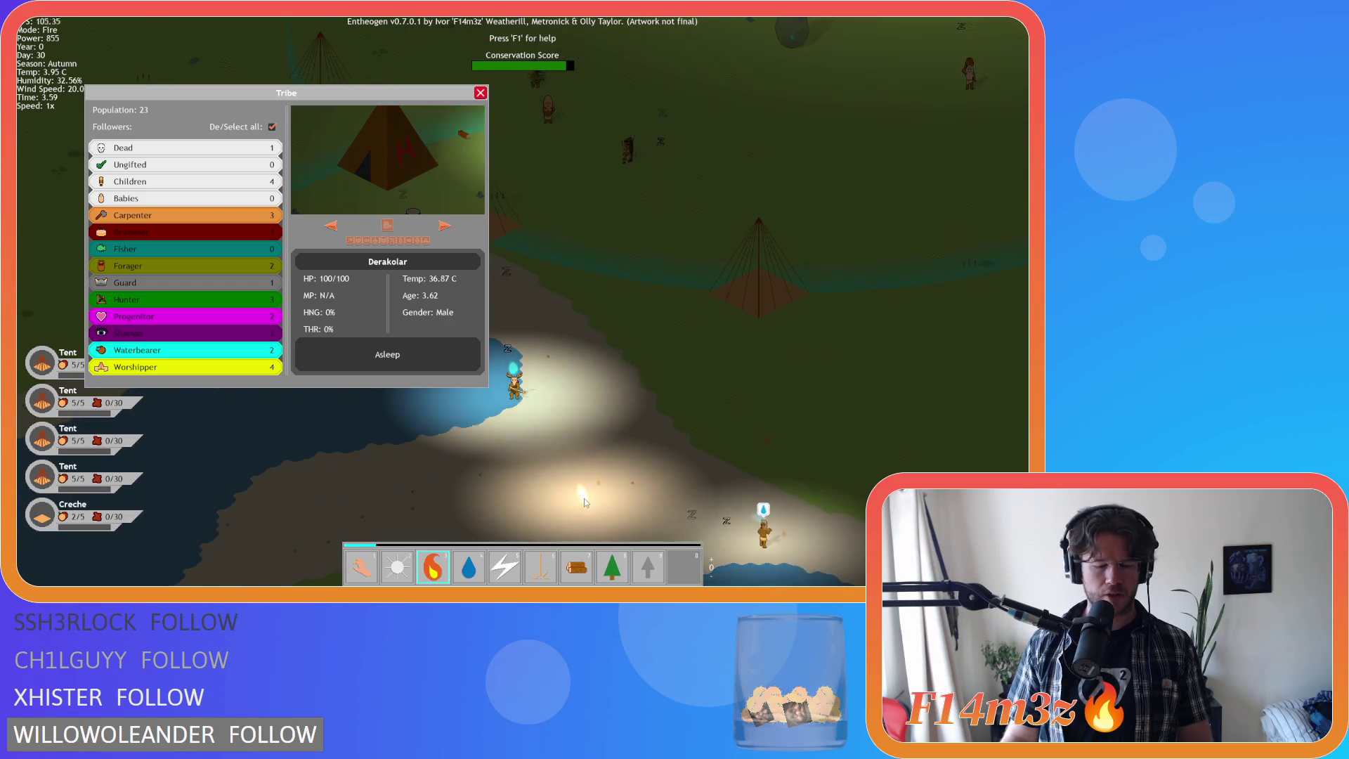
key(1)
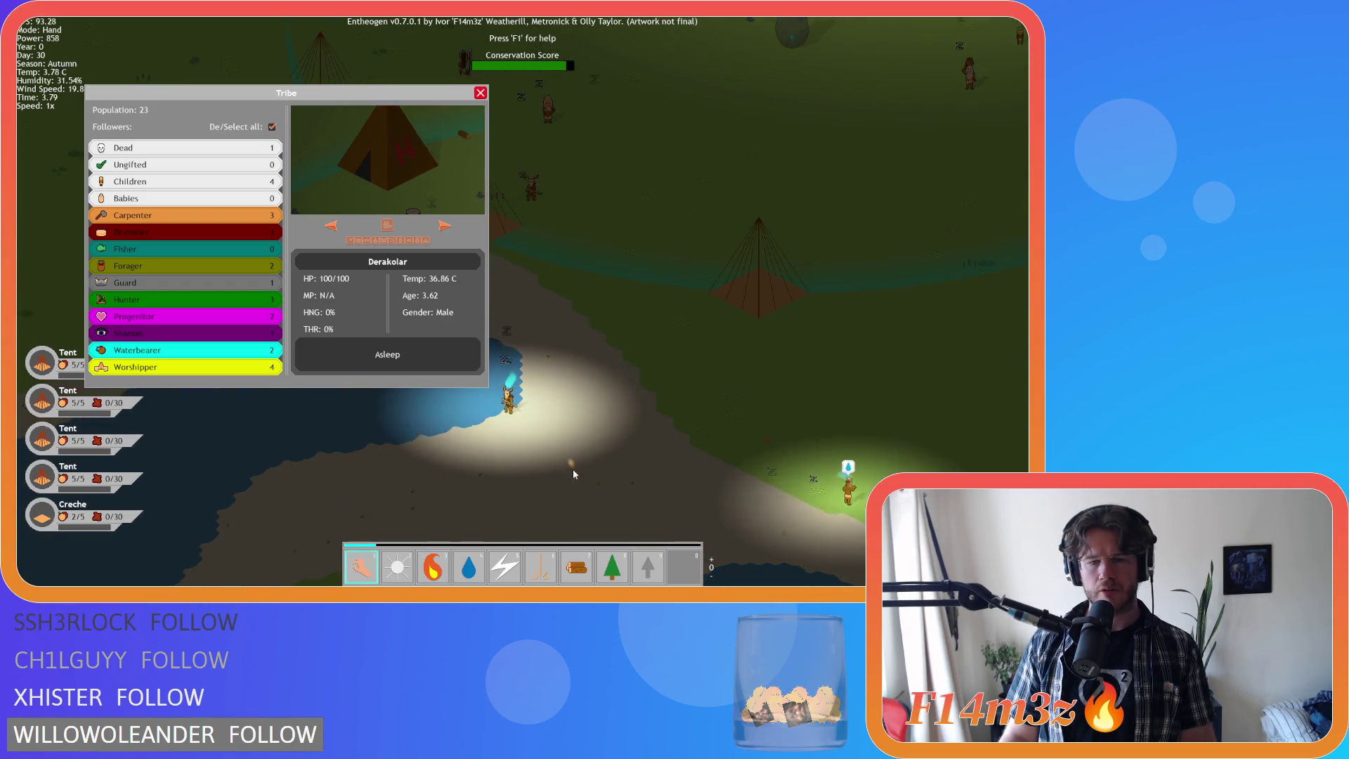
key(Escape)
key(4)
key(a)
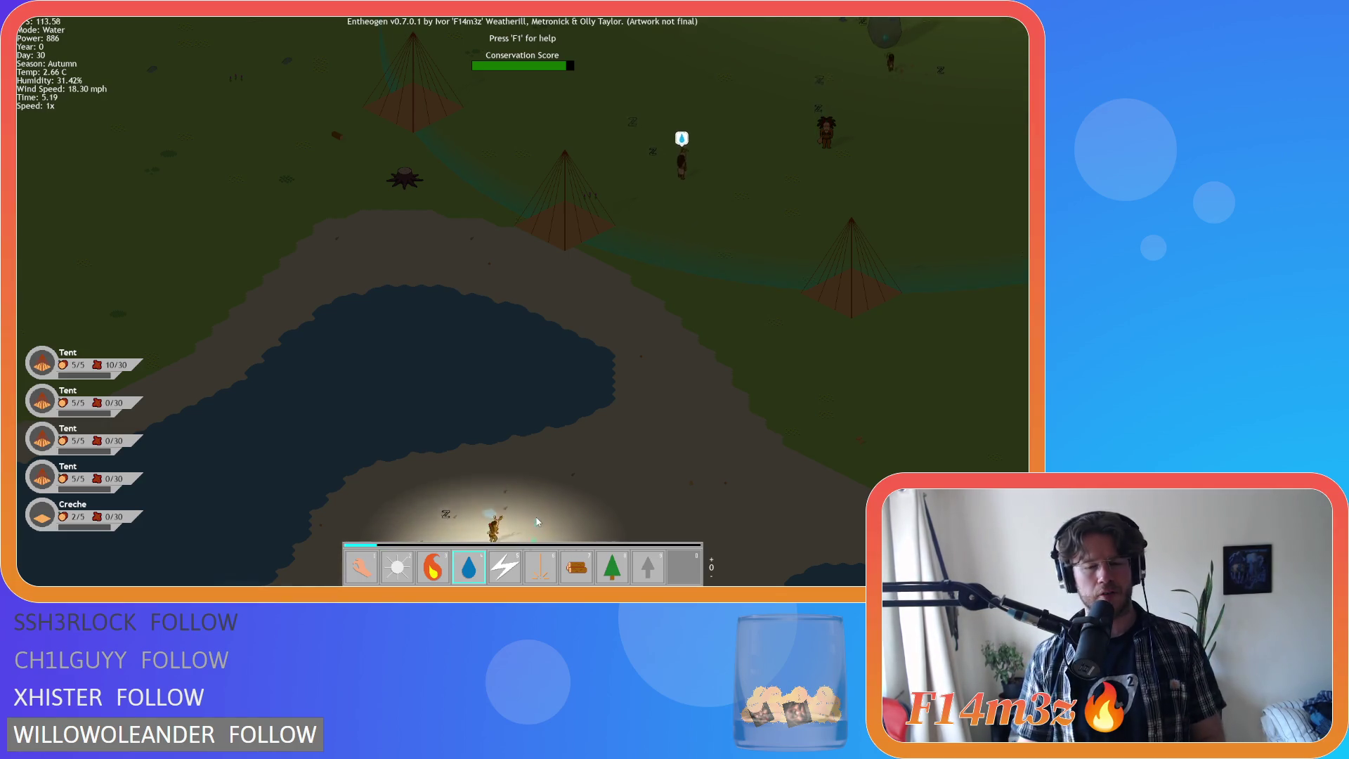
- Pan down toward the lake and try the Light and Firewood powers
key(w)
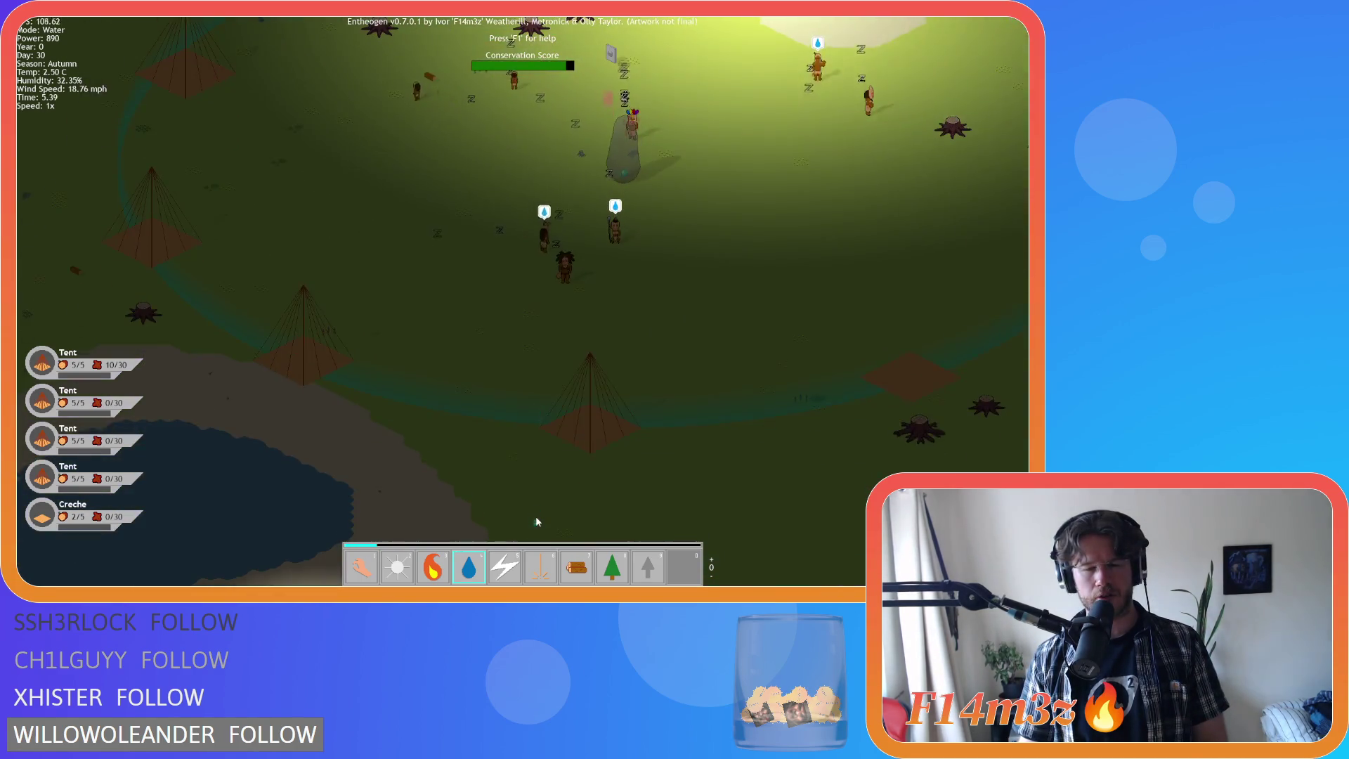
key(w)
key(a)
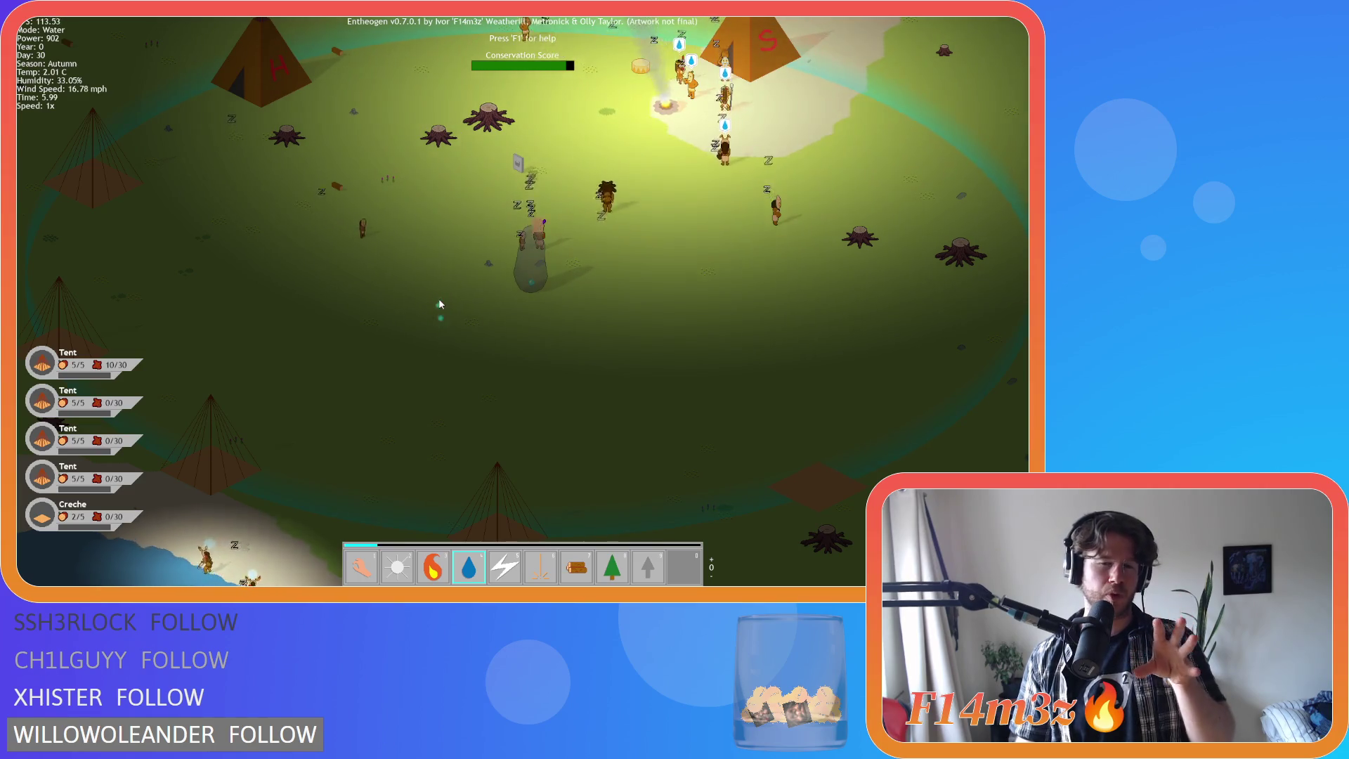
key(s)
key(a)
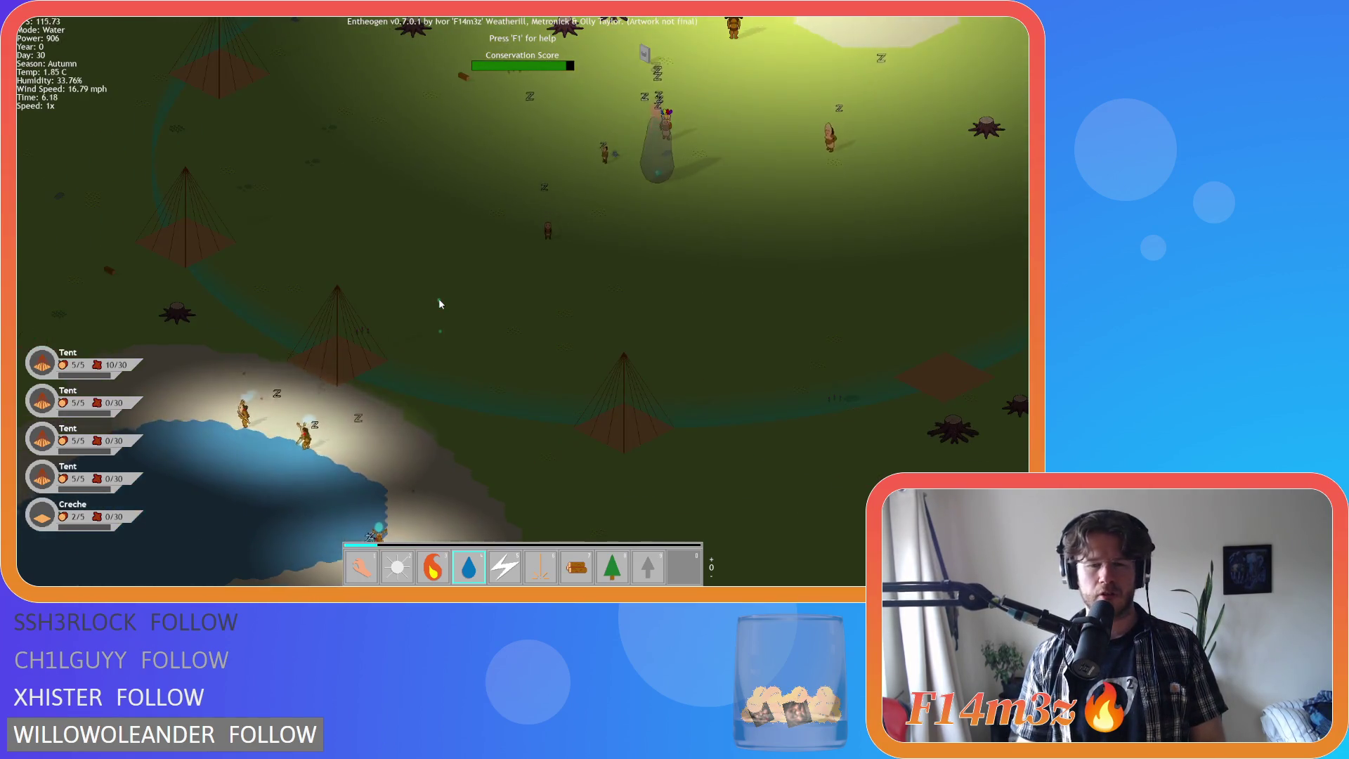
key(2)
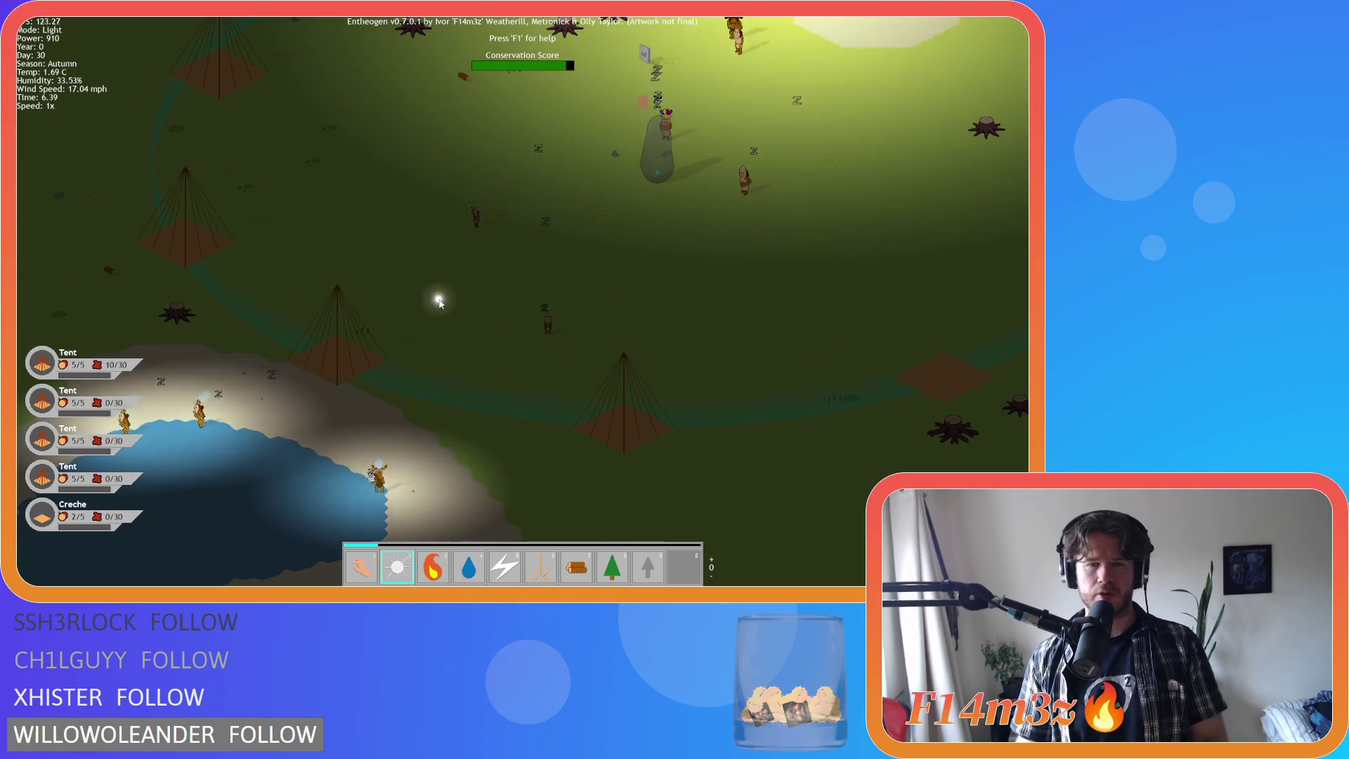
key(7)
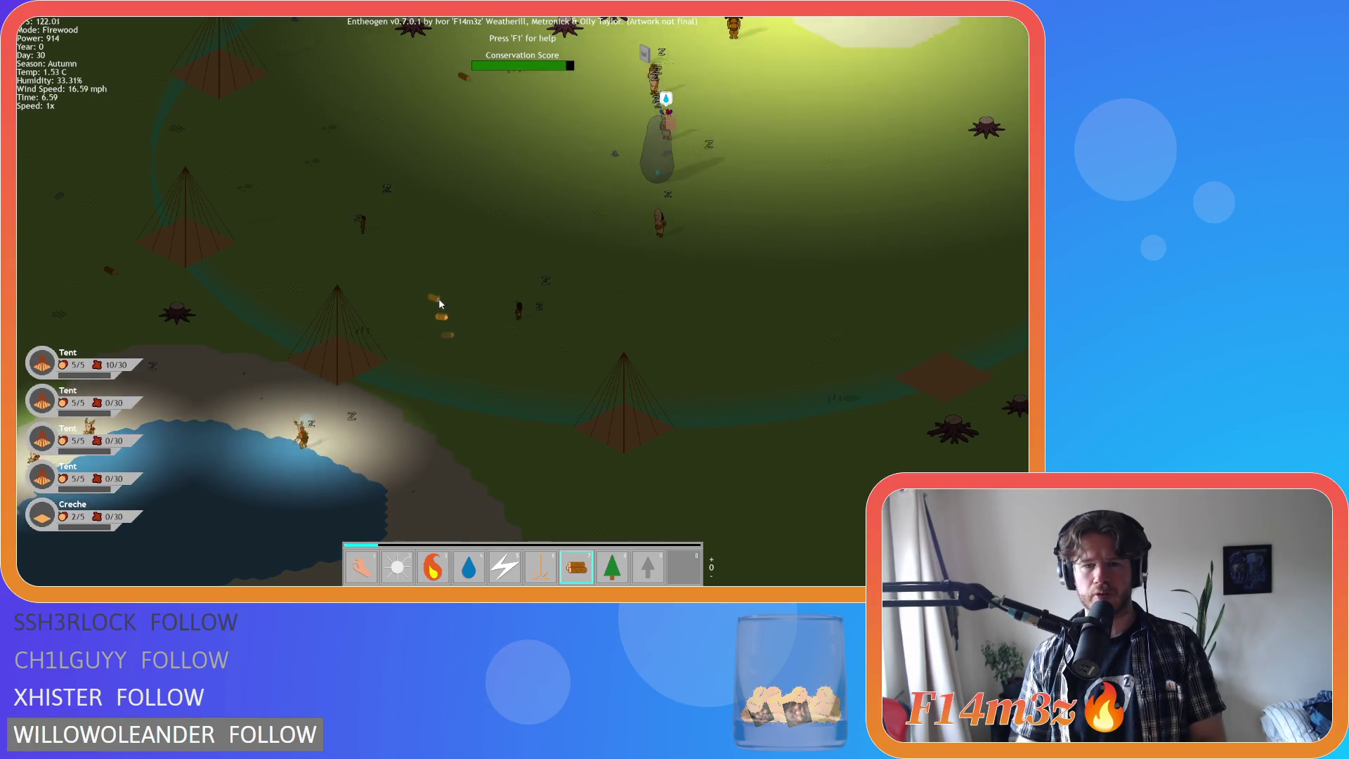
- Retest Divine Intervention and Firewood on the grass between camp and lake
key(6)
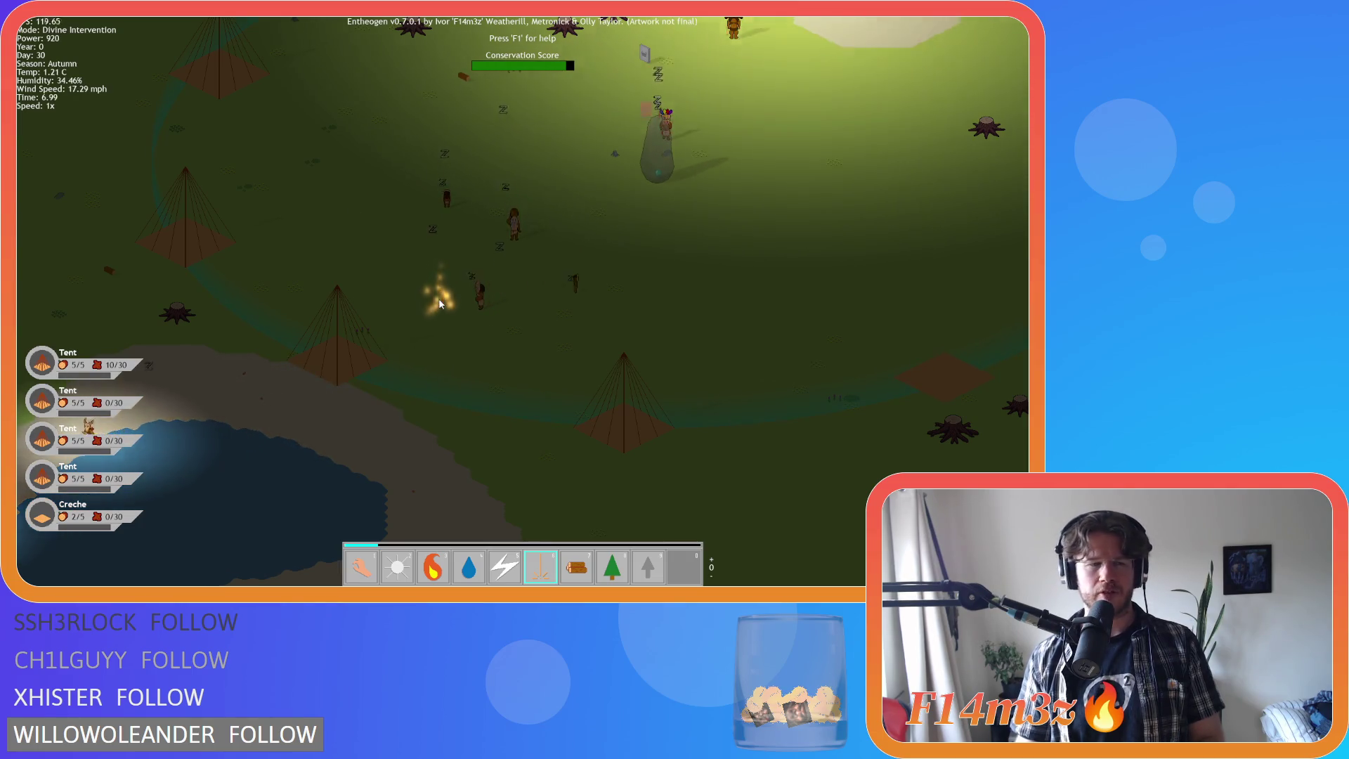
key(s)
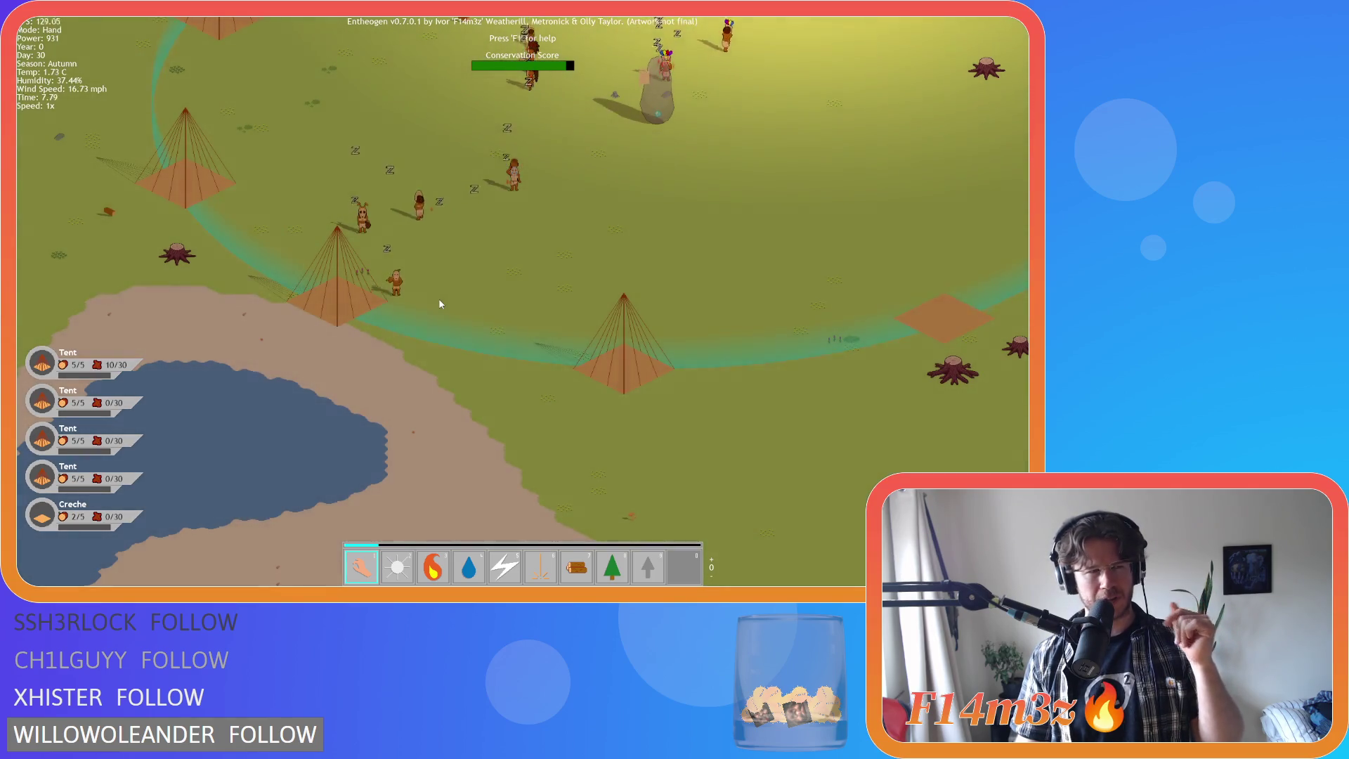
key(7)
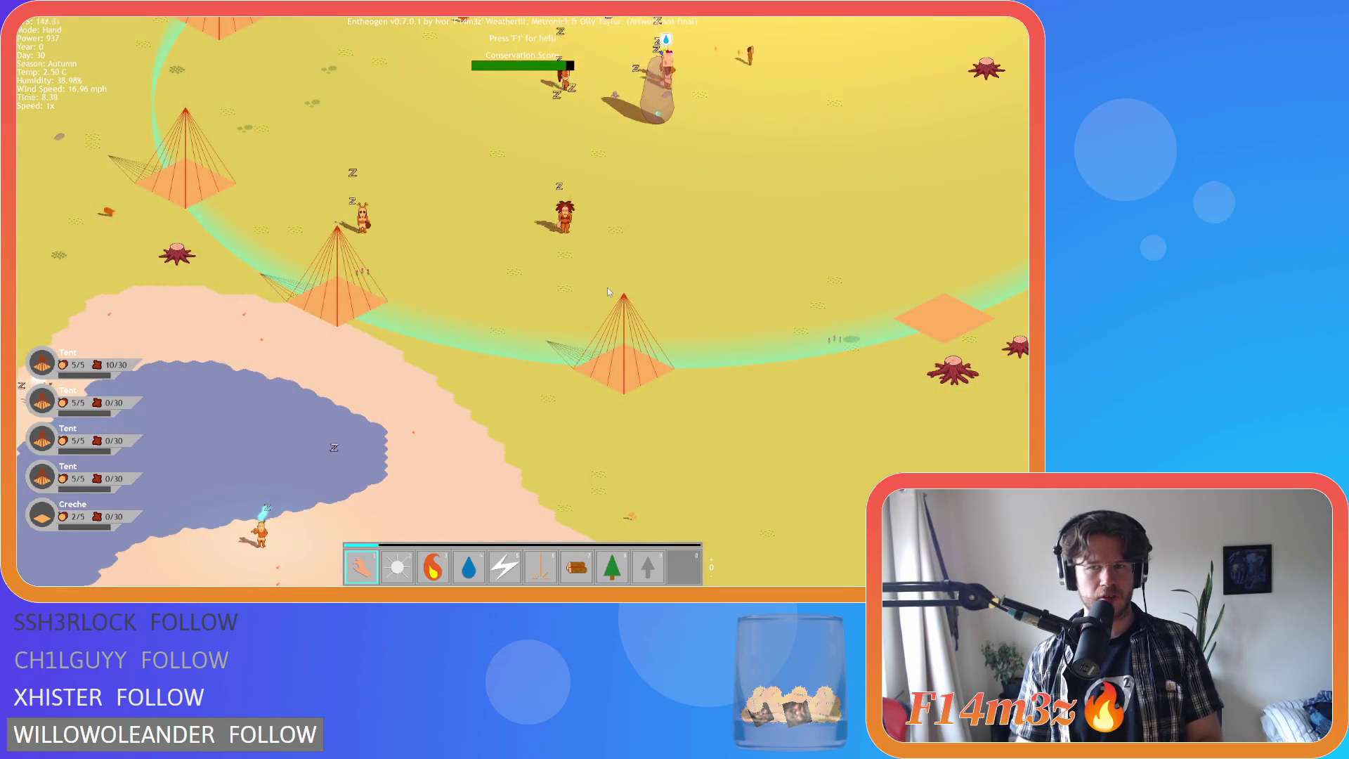
key(7)
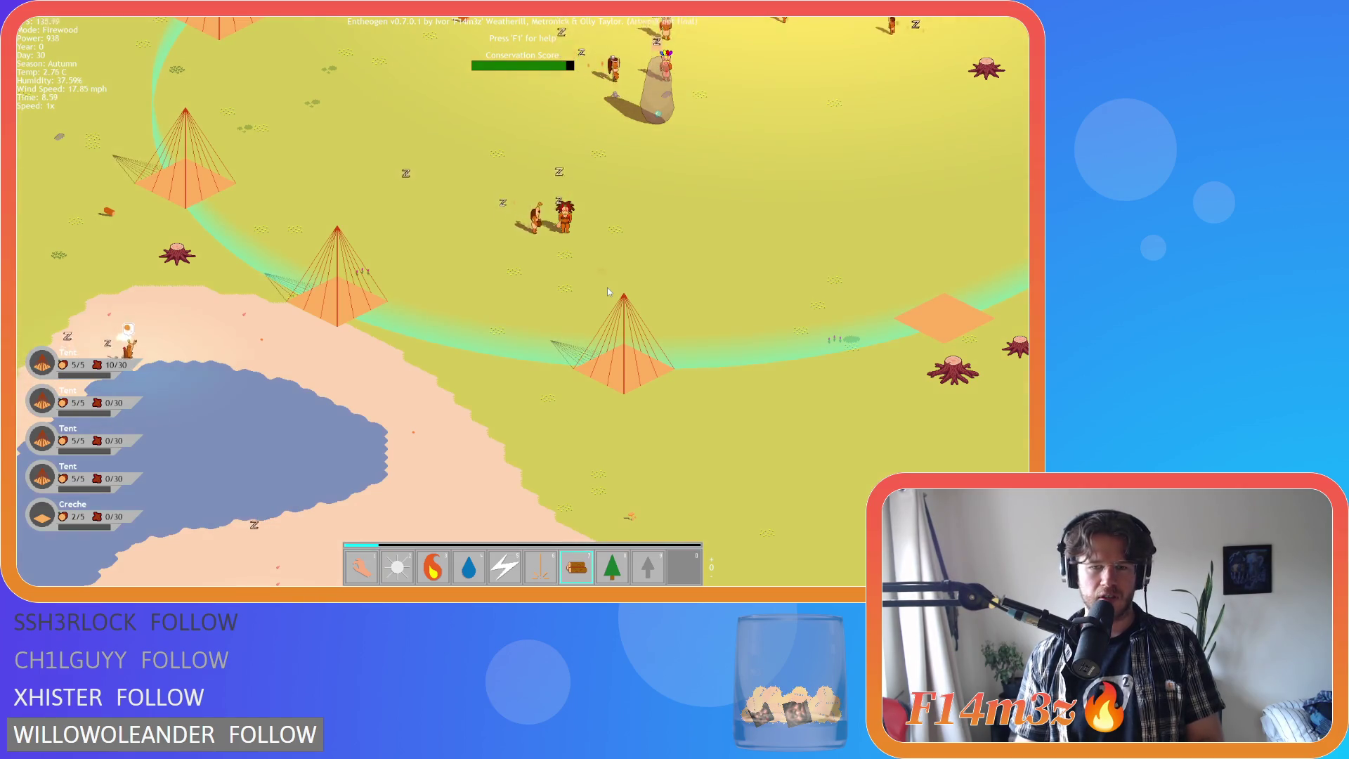
key(6)
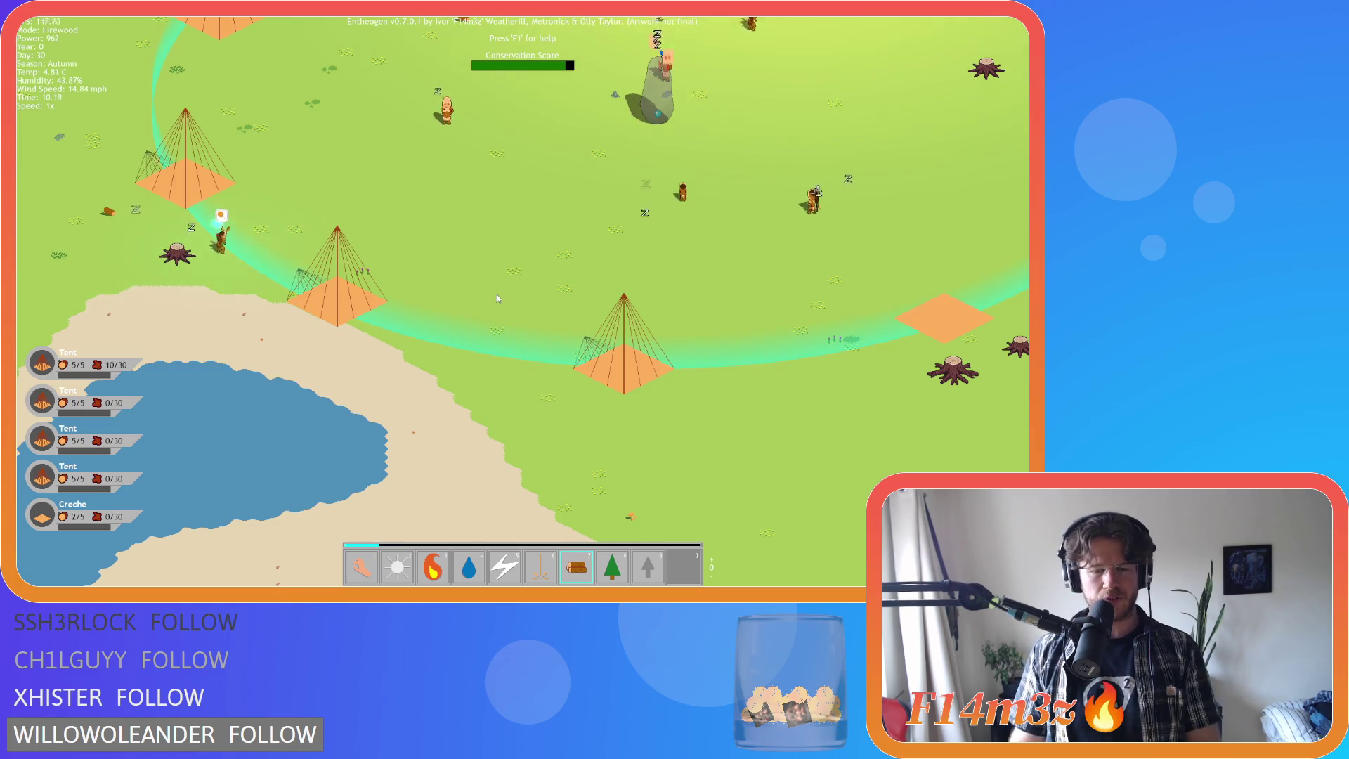
- Try the Forest power, pan between tents and lake, then douse the campfire with Water
key(8)
key(w)
key(d)
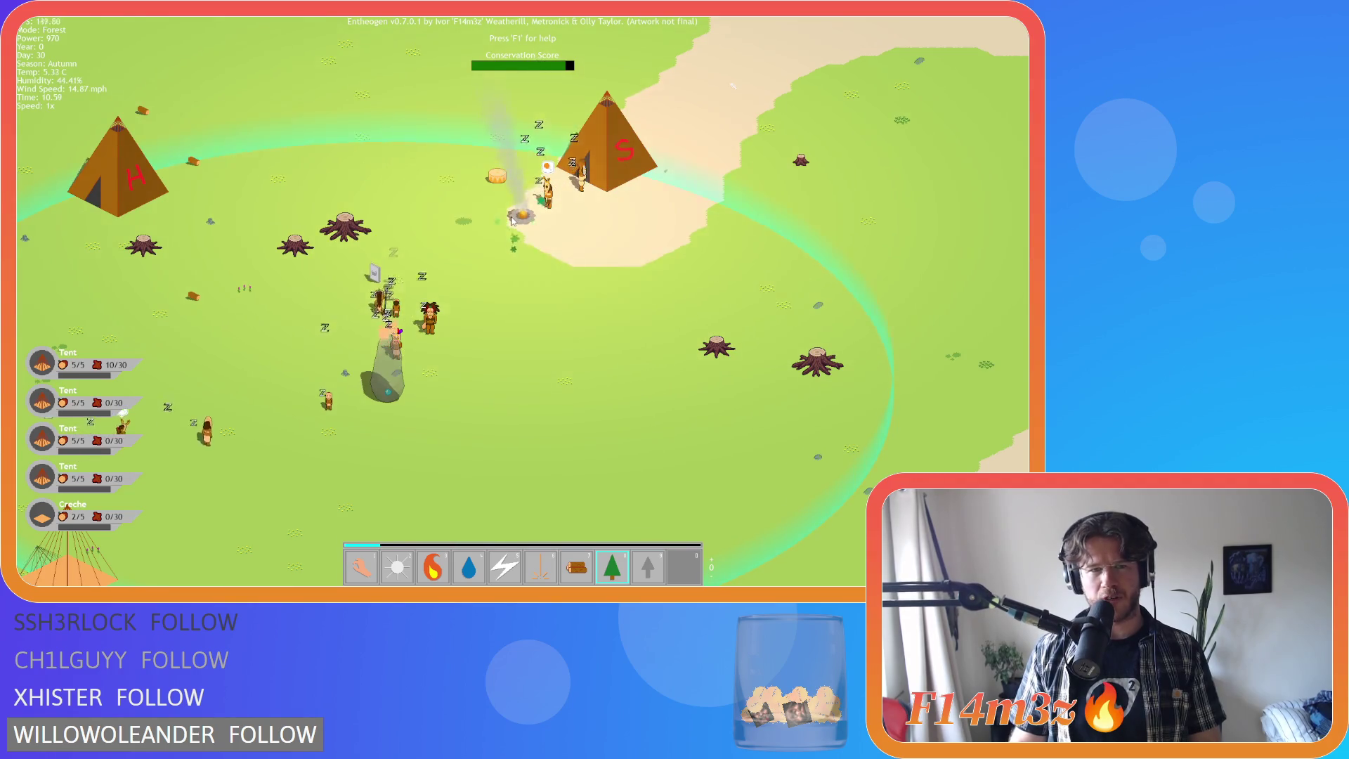
key(s)
key(a)
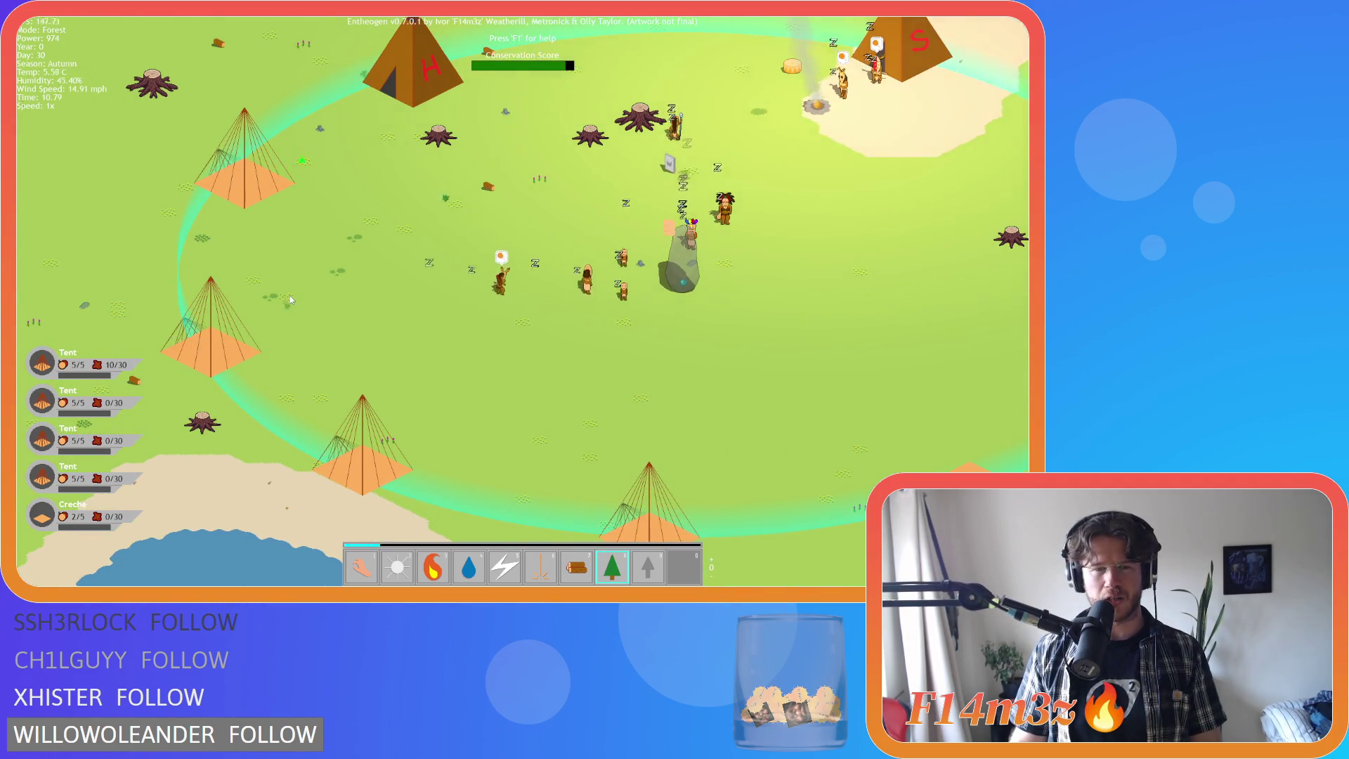
key(w)
key(d)
scroll(537, 424, up, 5)
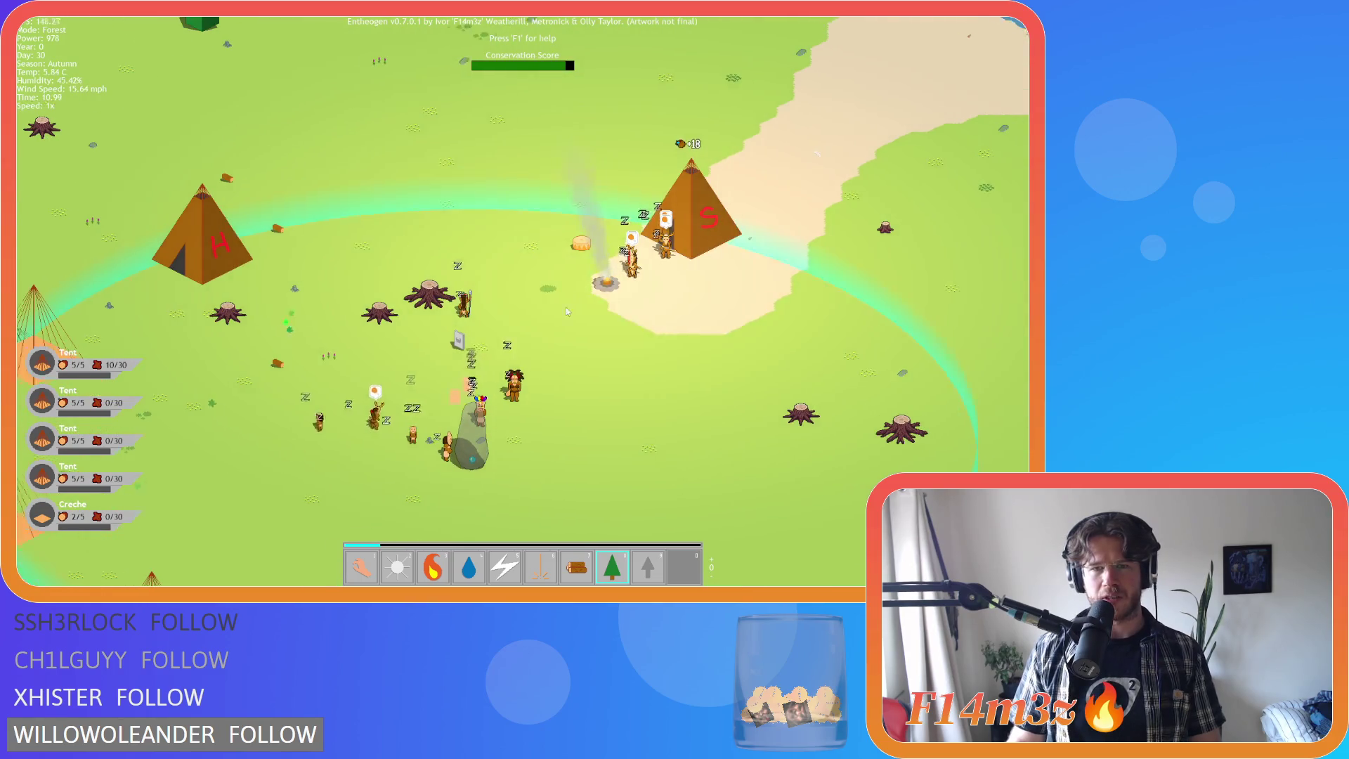
key(4)
click(545, 281)
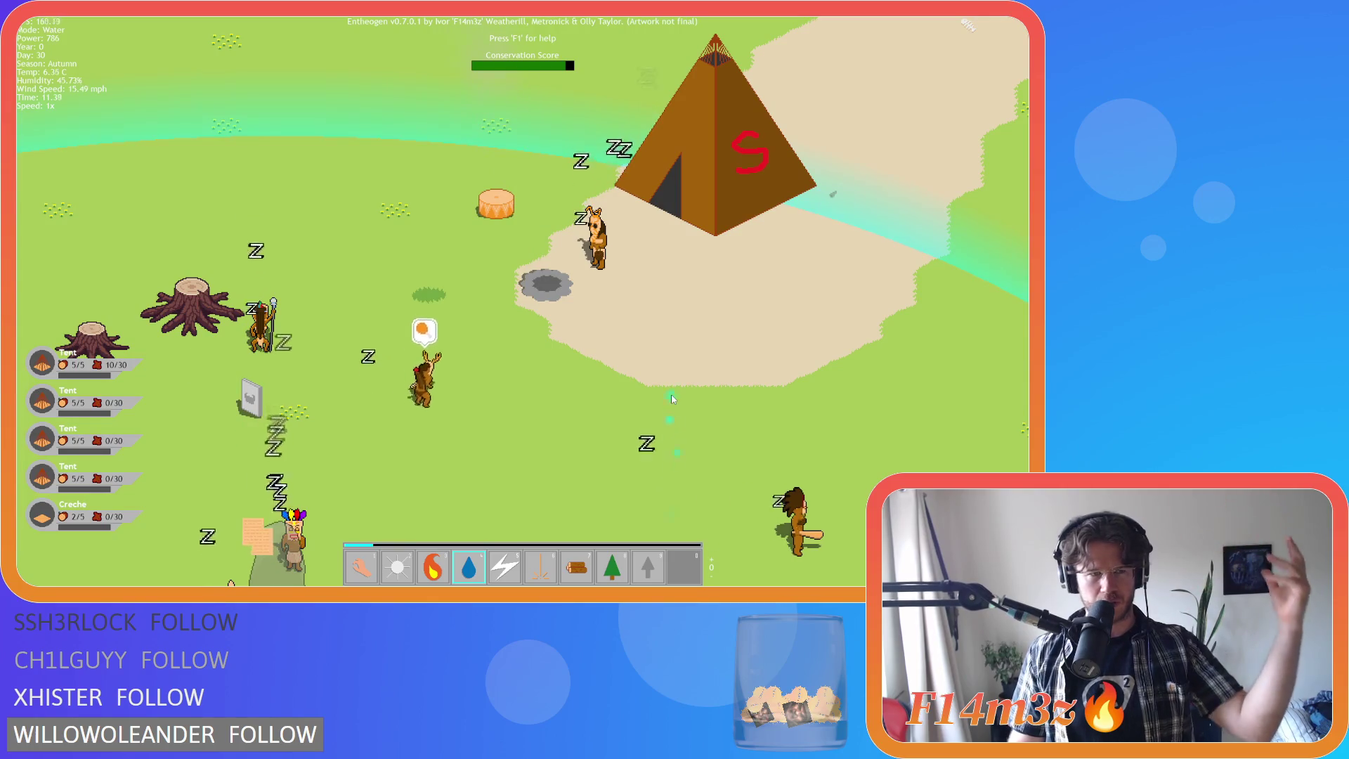
- Switch through Hand to Fire and zoom in close on the camp by the S tent
key(a)
key(s)
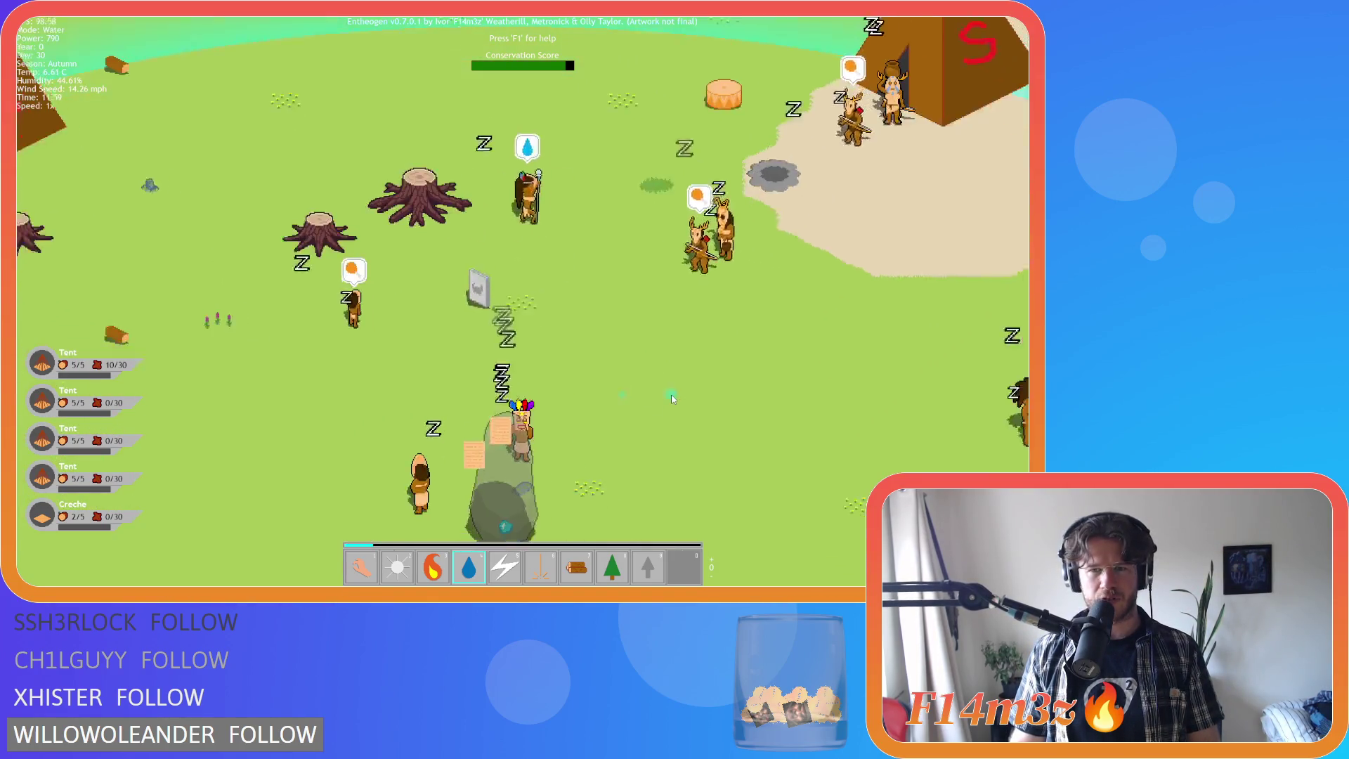
scroll(672, 399, down, 3)
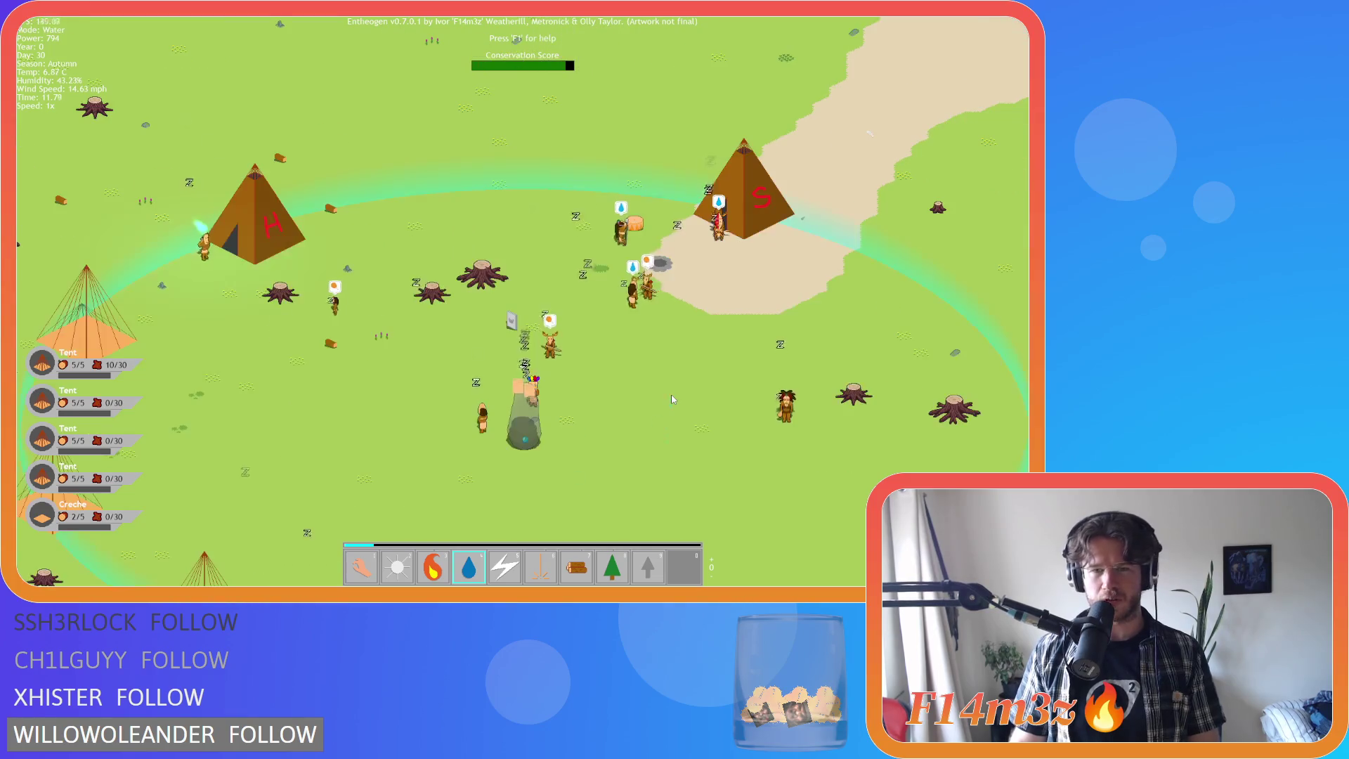
key(a)
key(s)
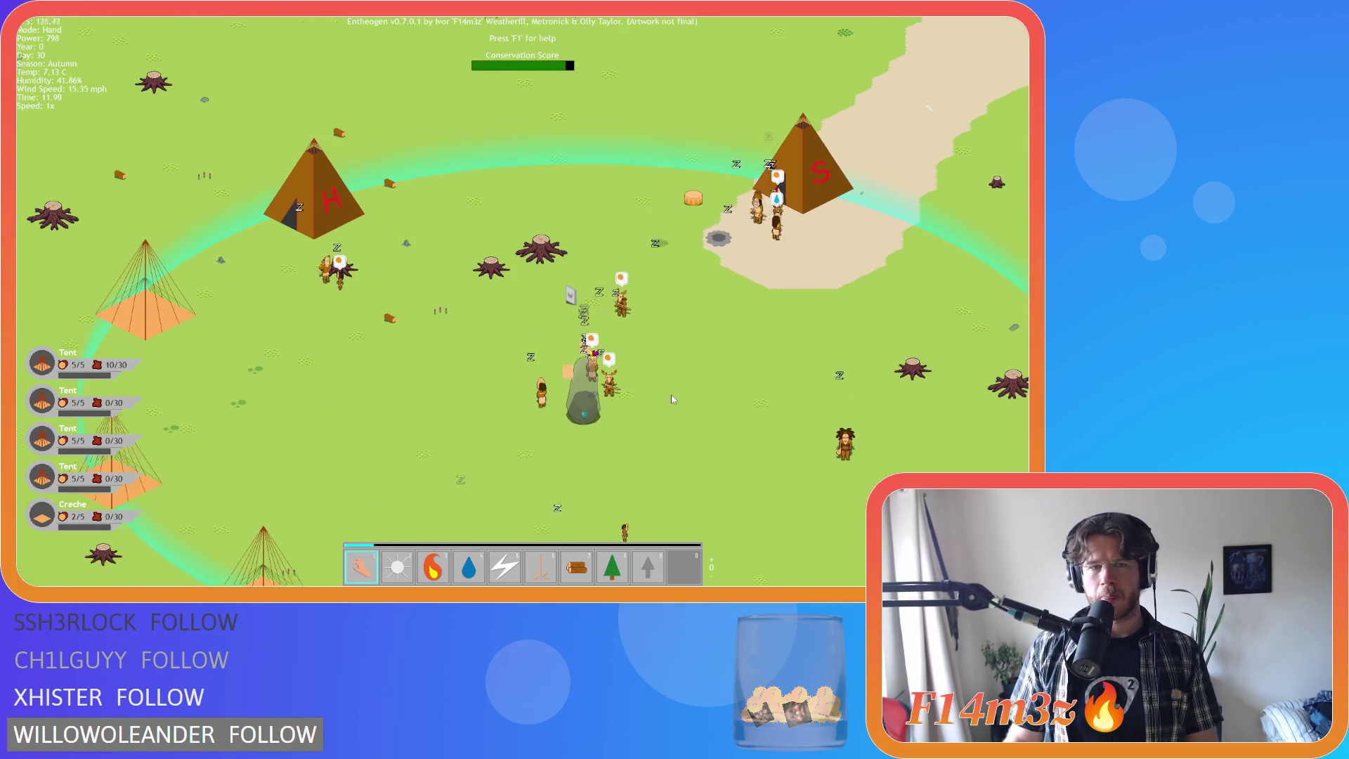
key(d)
key(s)
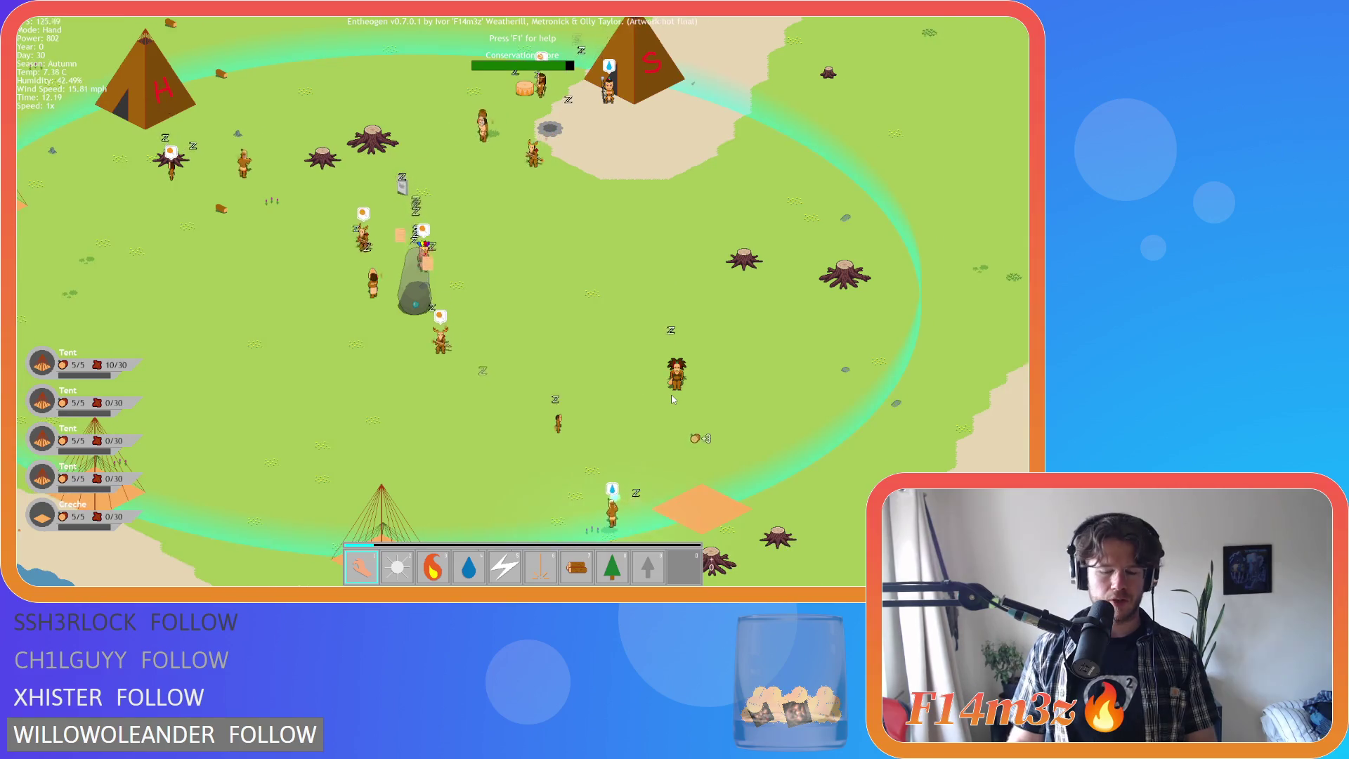
key(w)
key(a)
key(1)
key(d)
key(w)
scroll(593, 349, up, 3)
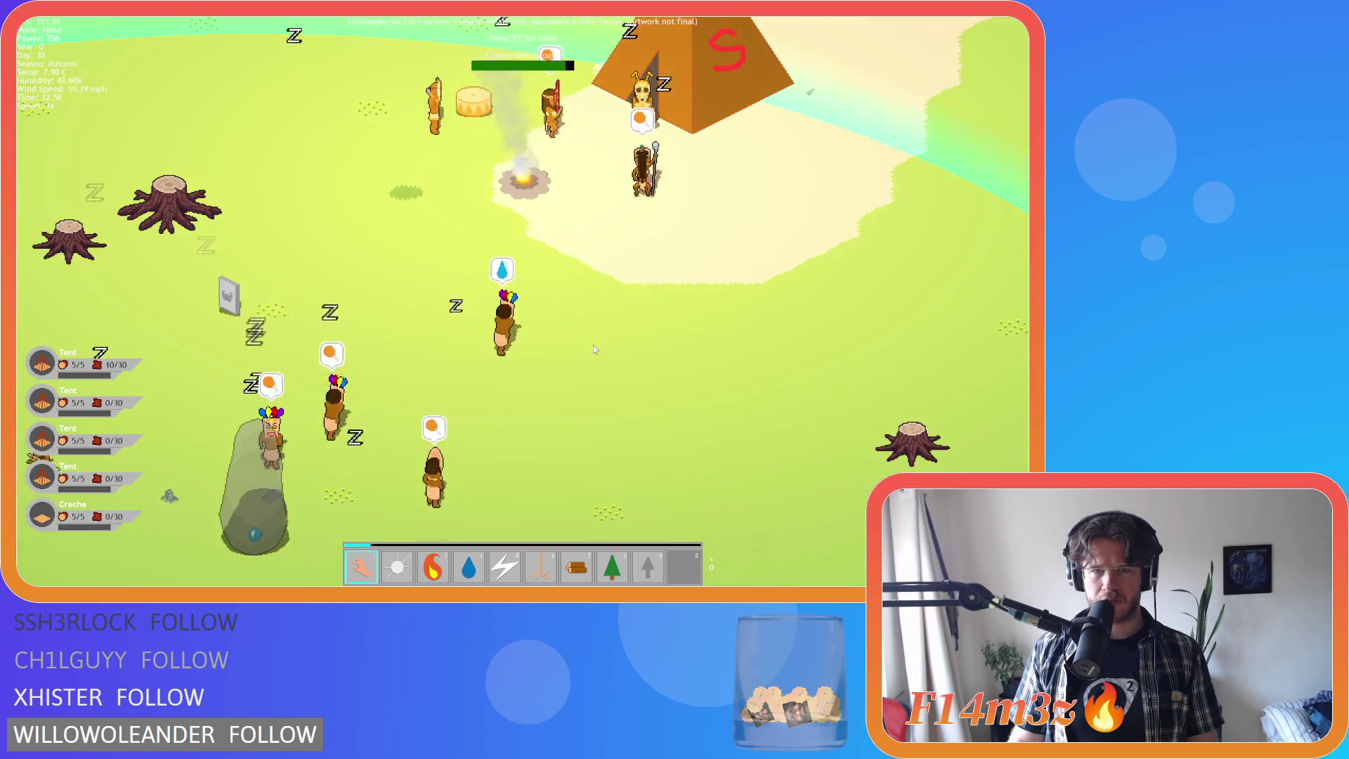
scroll(593, 349, down, 3)
scroll(555, 390, up, 2)
key(3)
scroll(408, 323, up, 2)
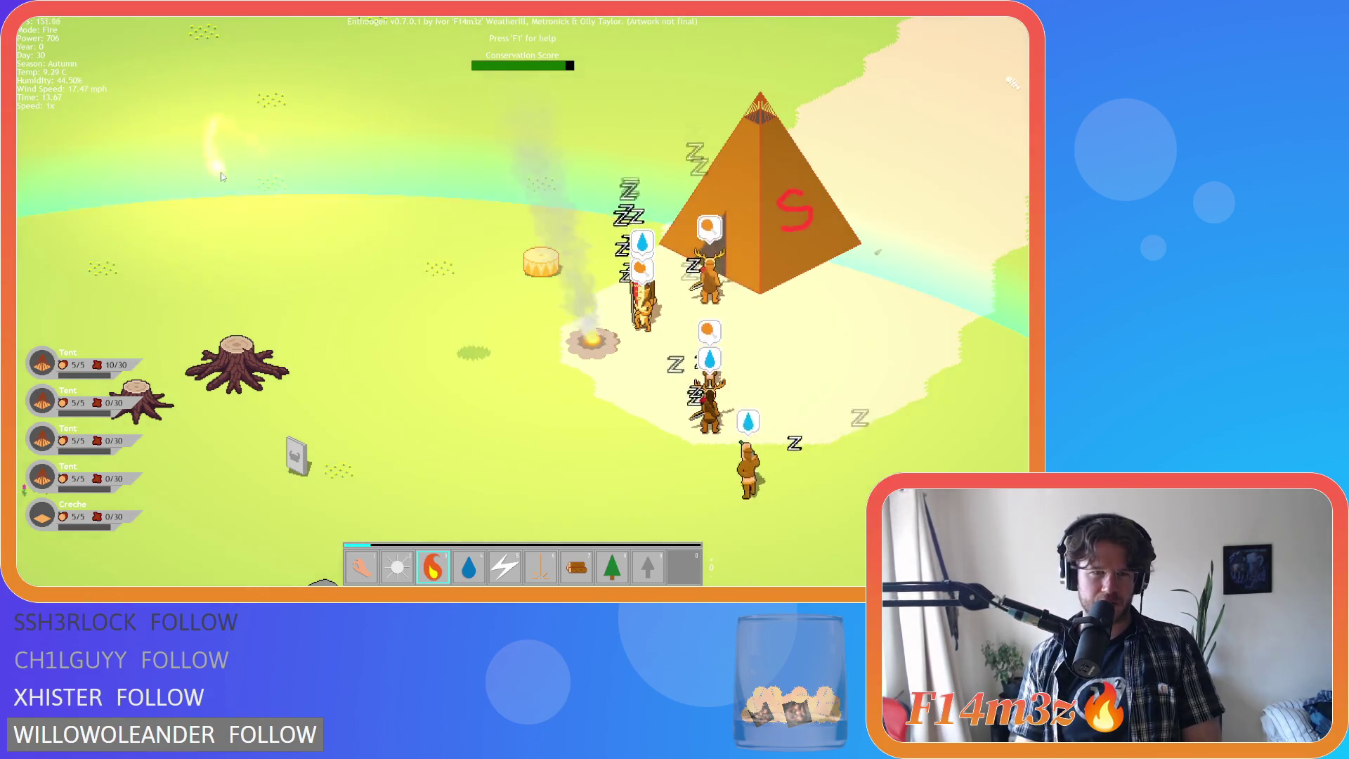
- Pan around the campfire, tree stumps and S tent
key(a)
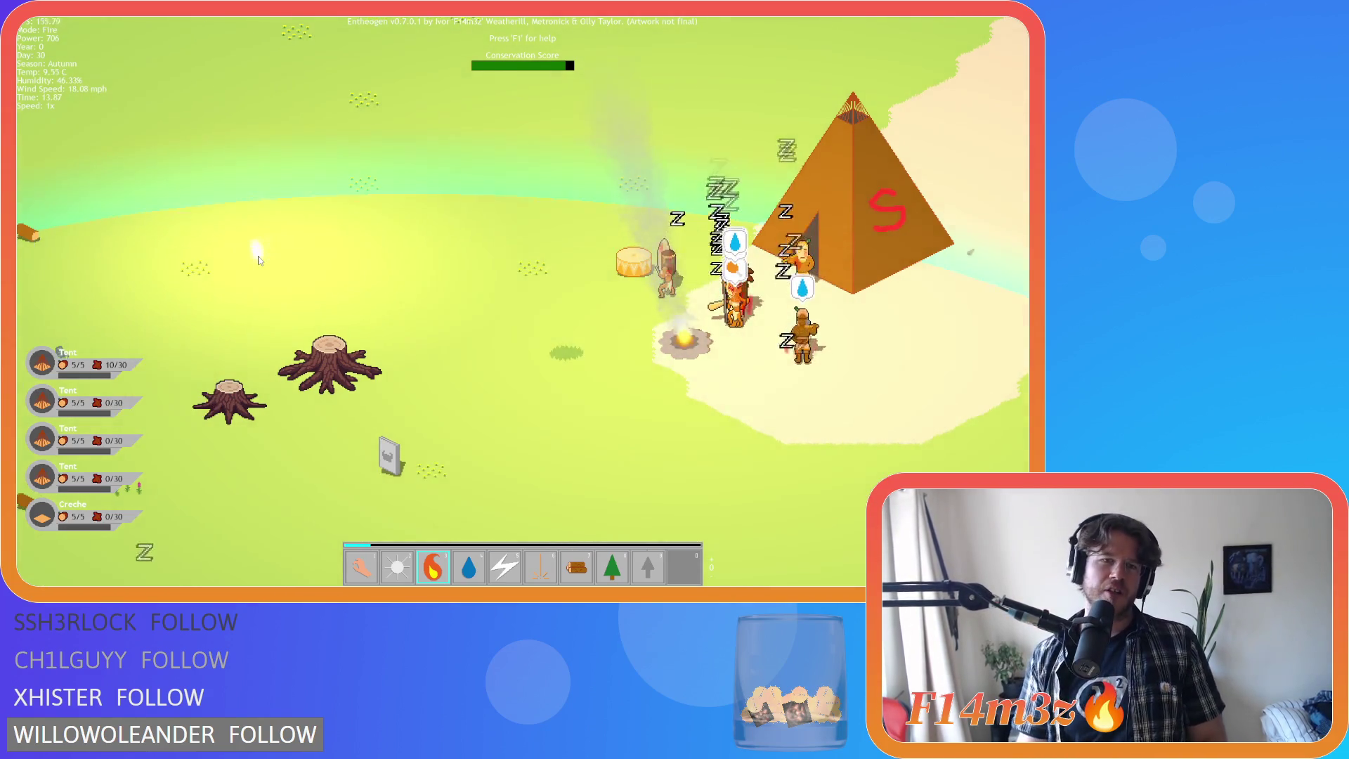
key(s)
key(w)
key(d)
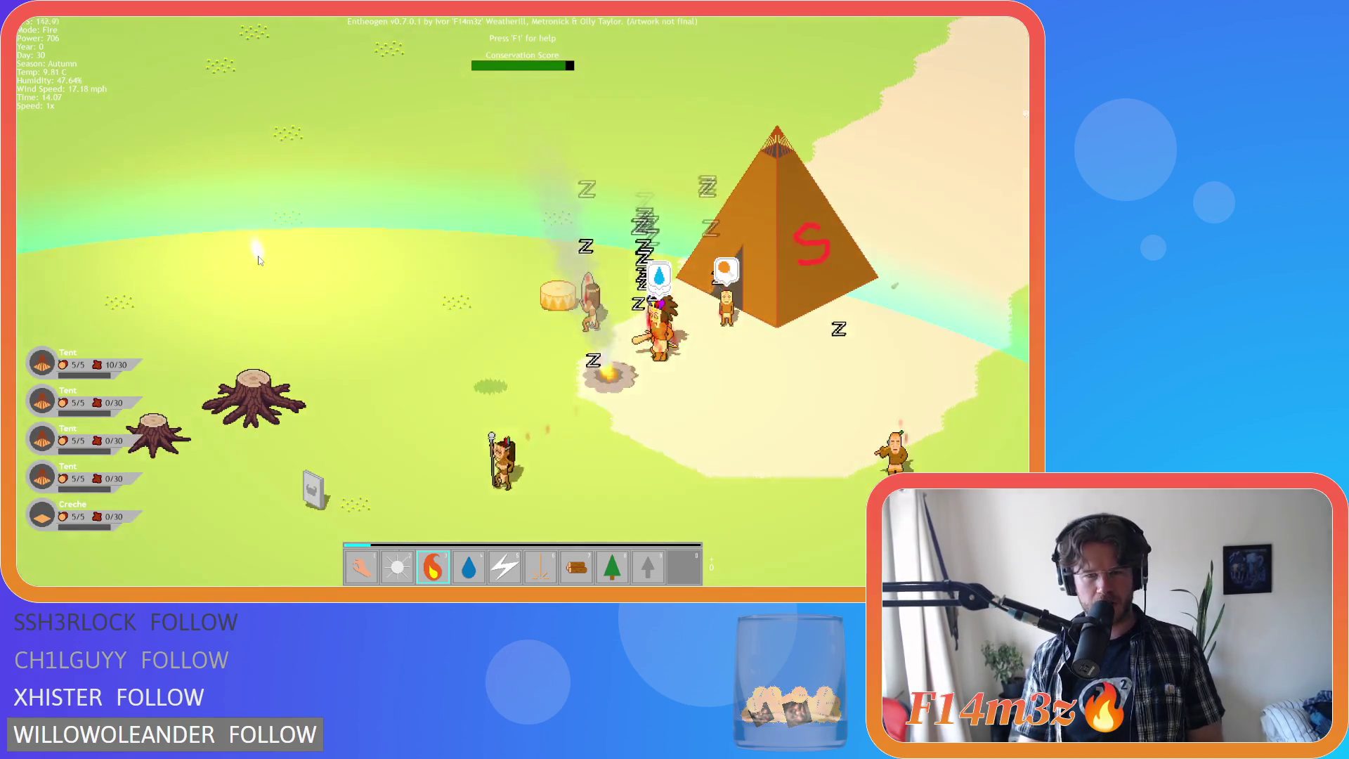
key(s)
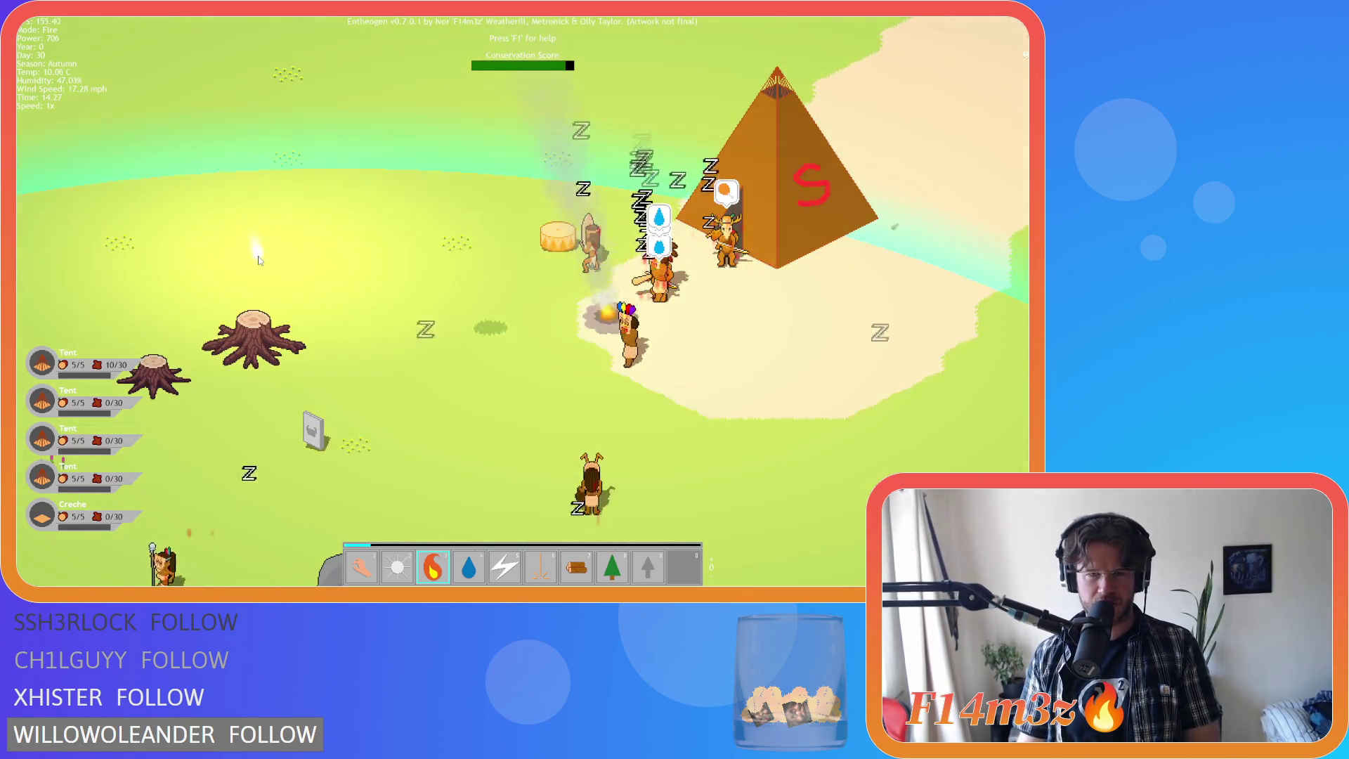
key(a)
key(s)
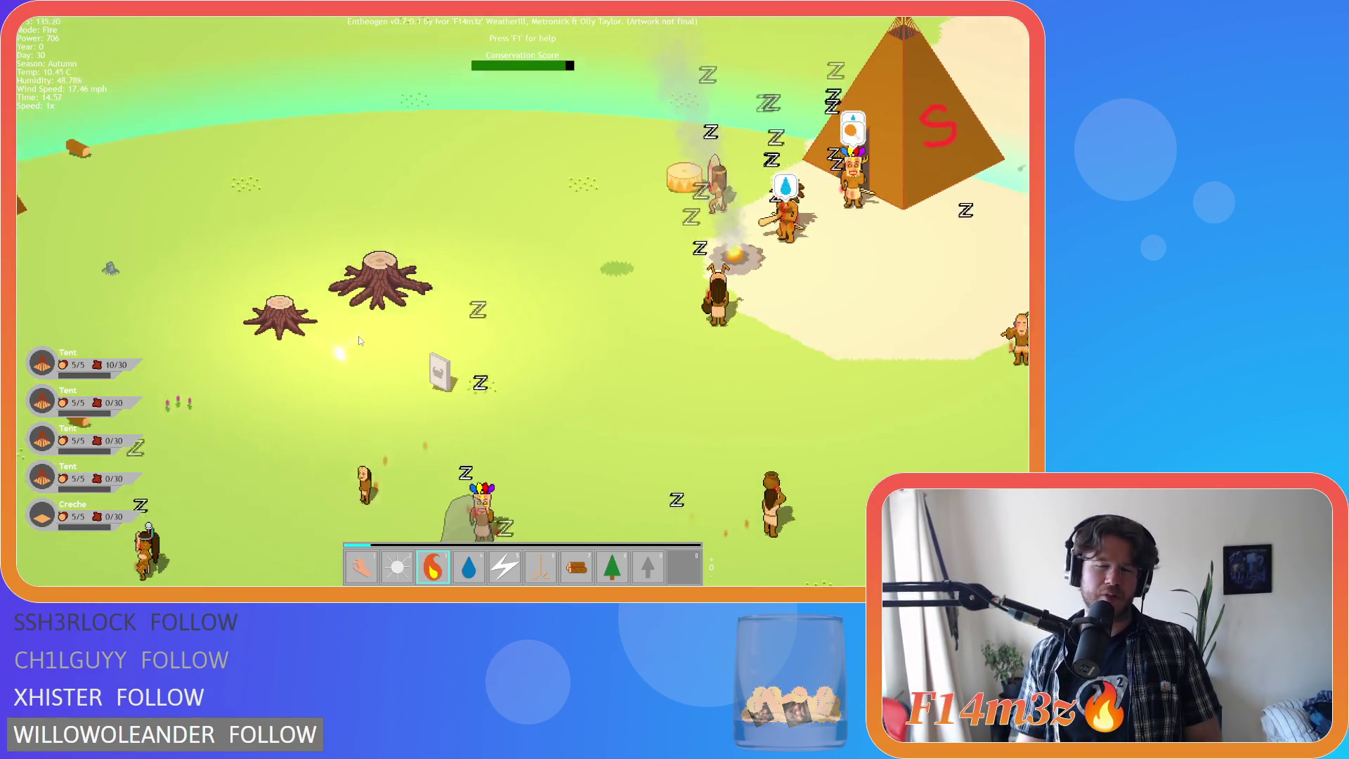
key(d)
key(w)
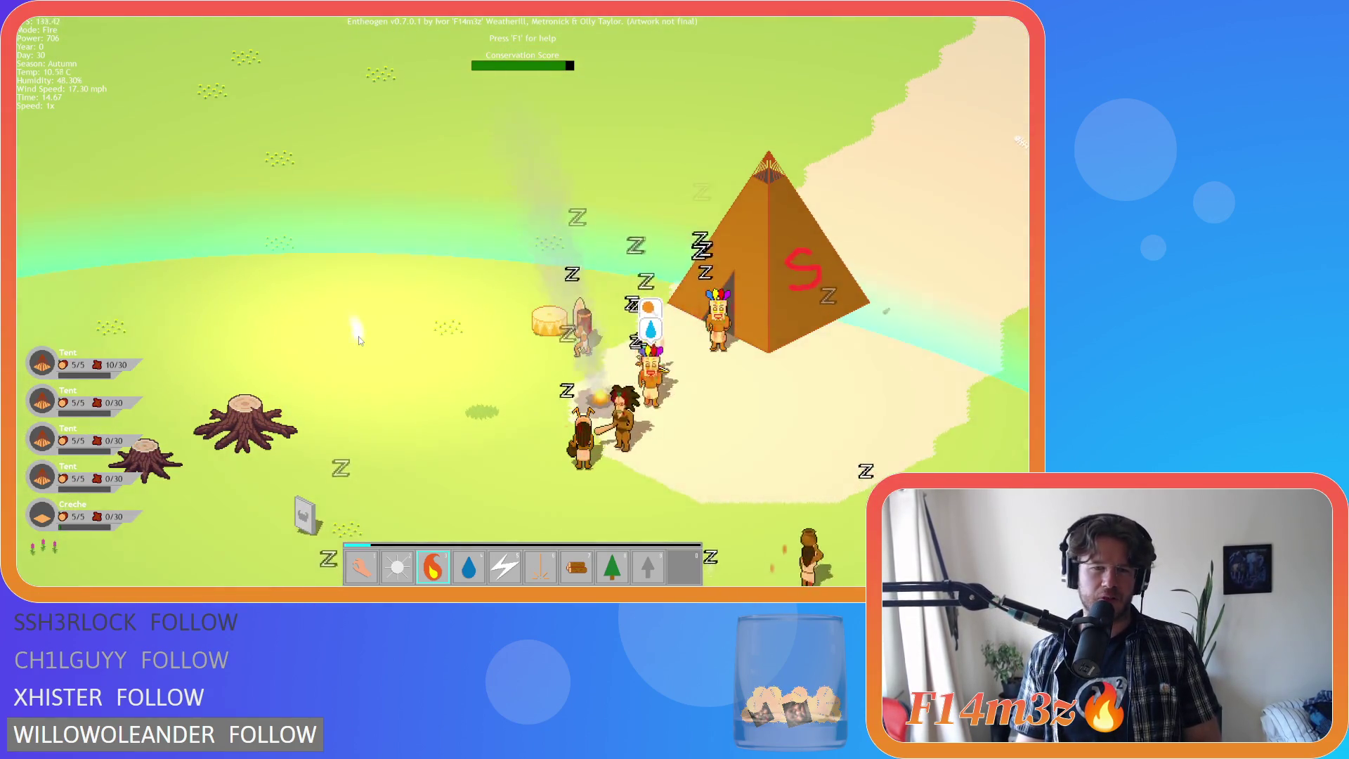
key(a)
key(s)
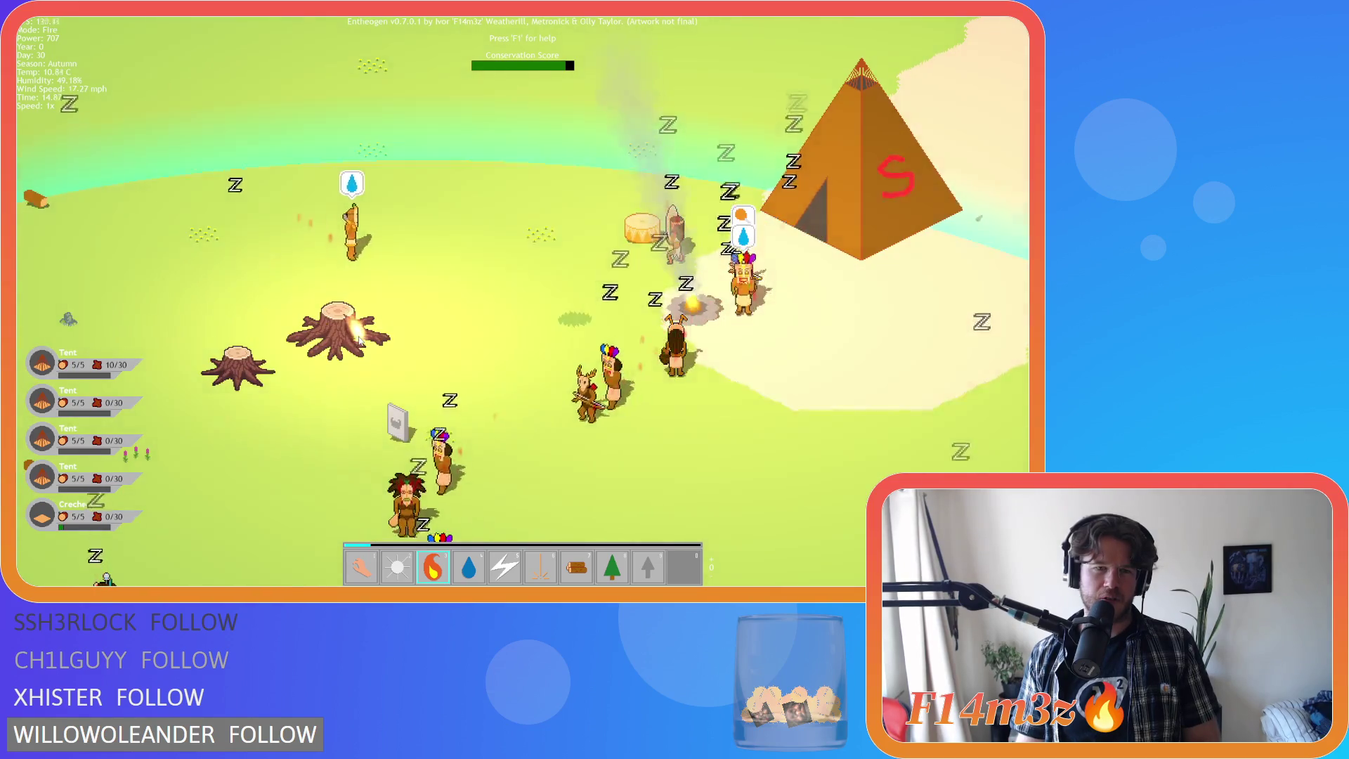
key(a)
key(s)
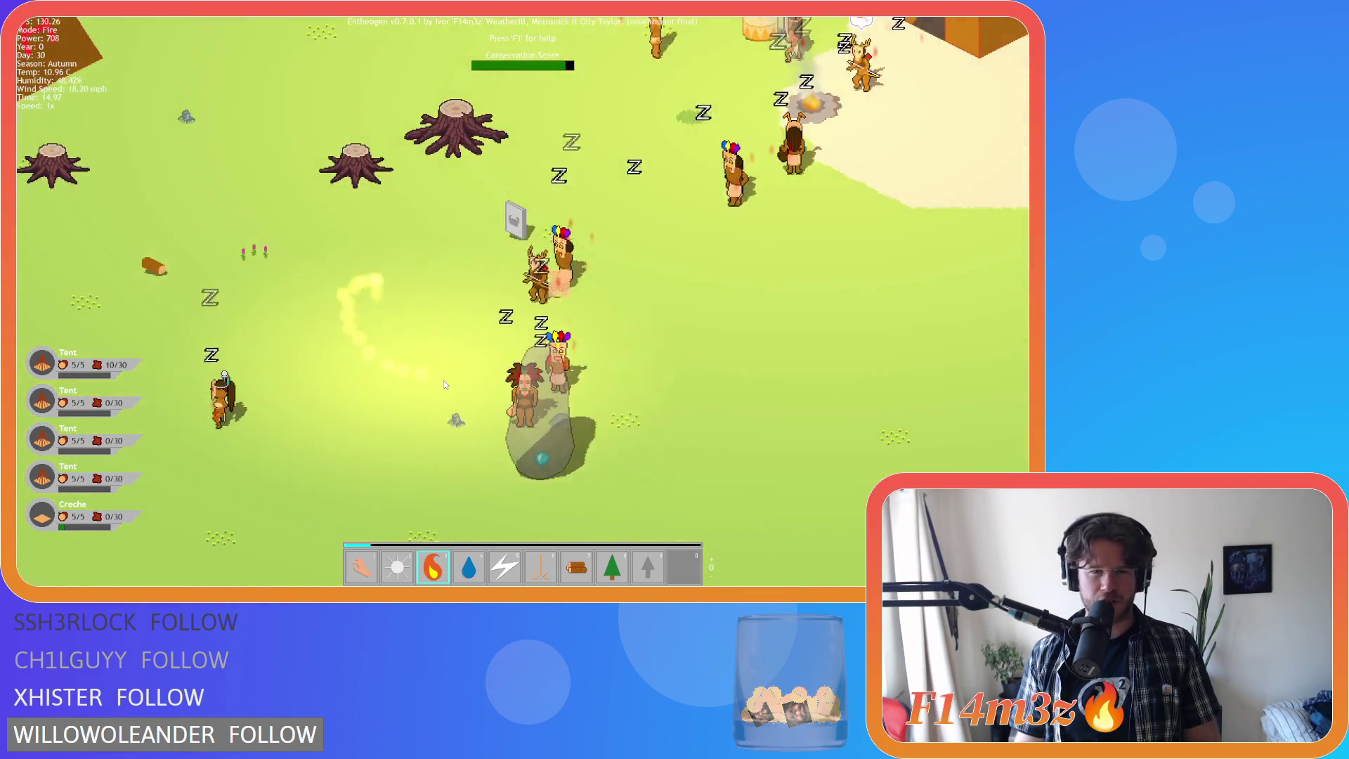
key(s)
key(w)
key(d)
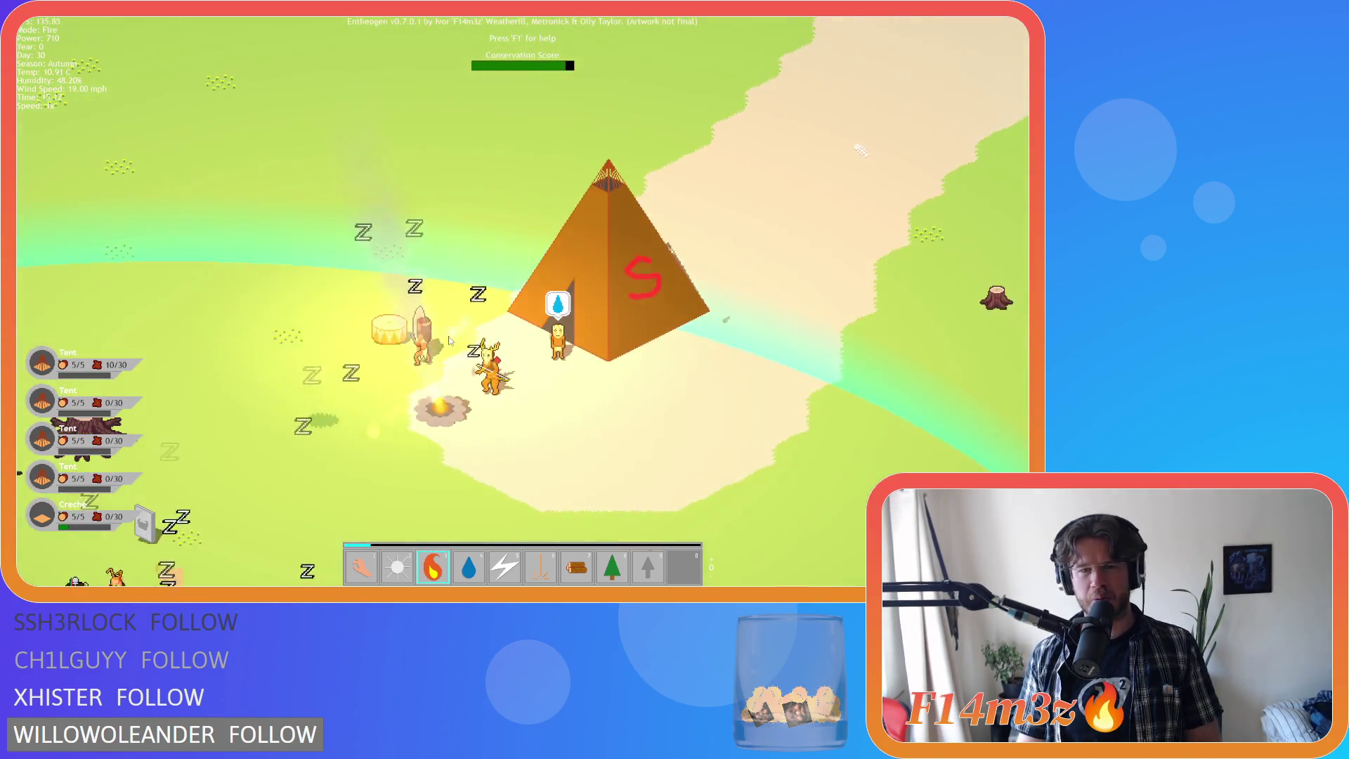
key(w)
key(d)
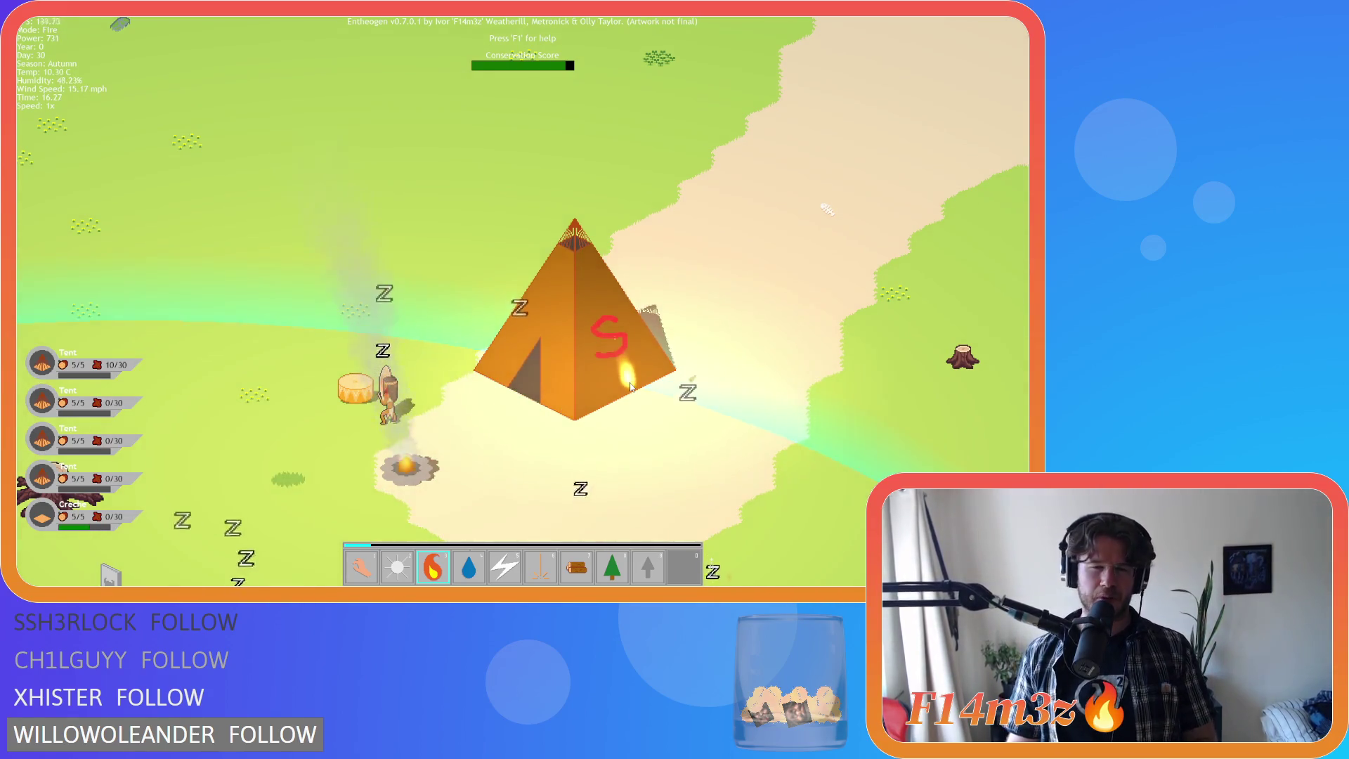
- Survey the H tent and standing stone, then open the Miracles help panel with F1
key(s)
key(a)
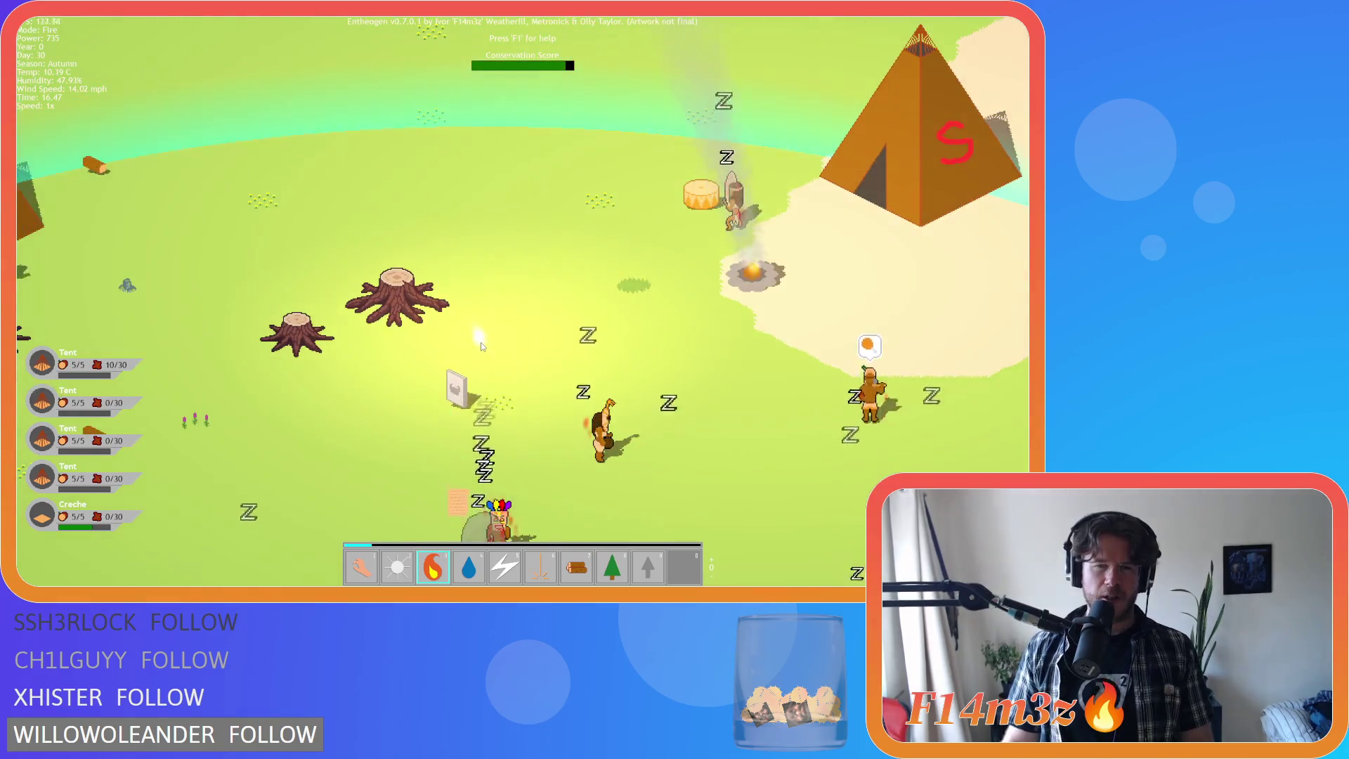
key(d)
key(w)
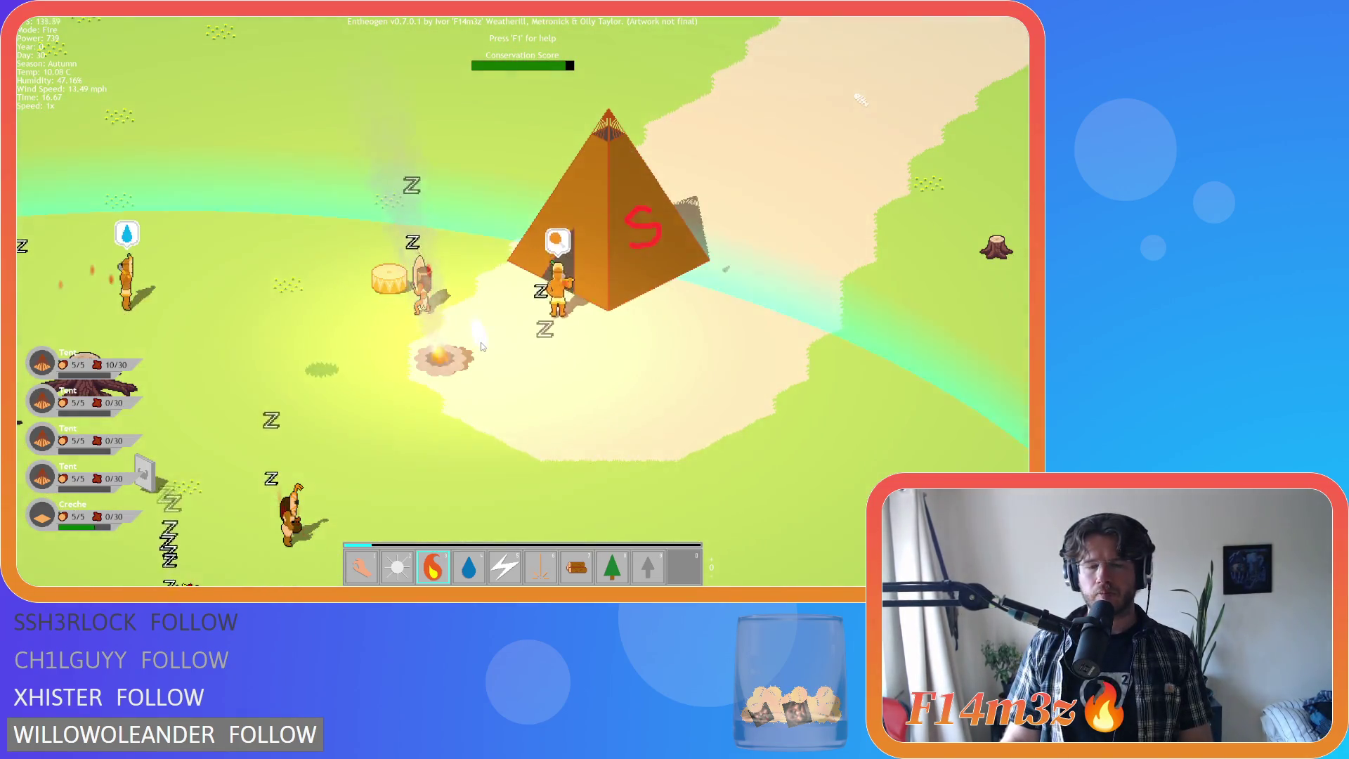
key(w)
key(a)
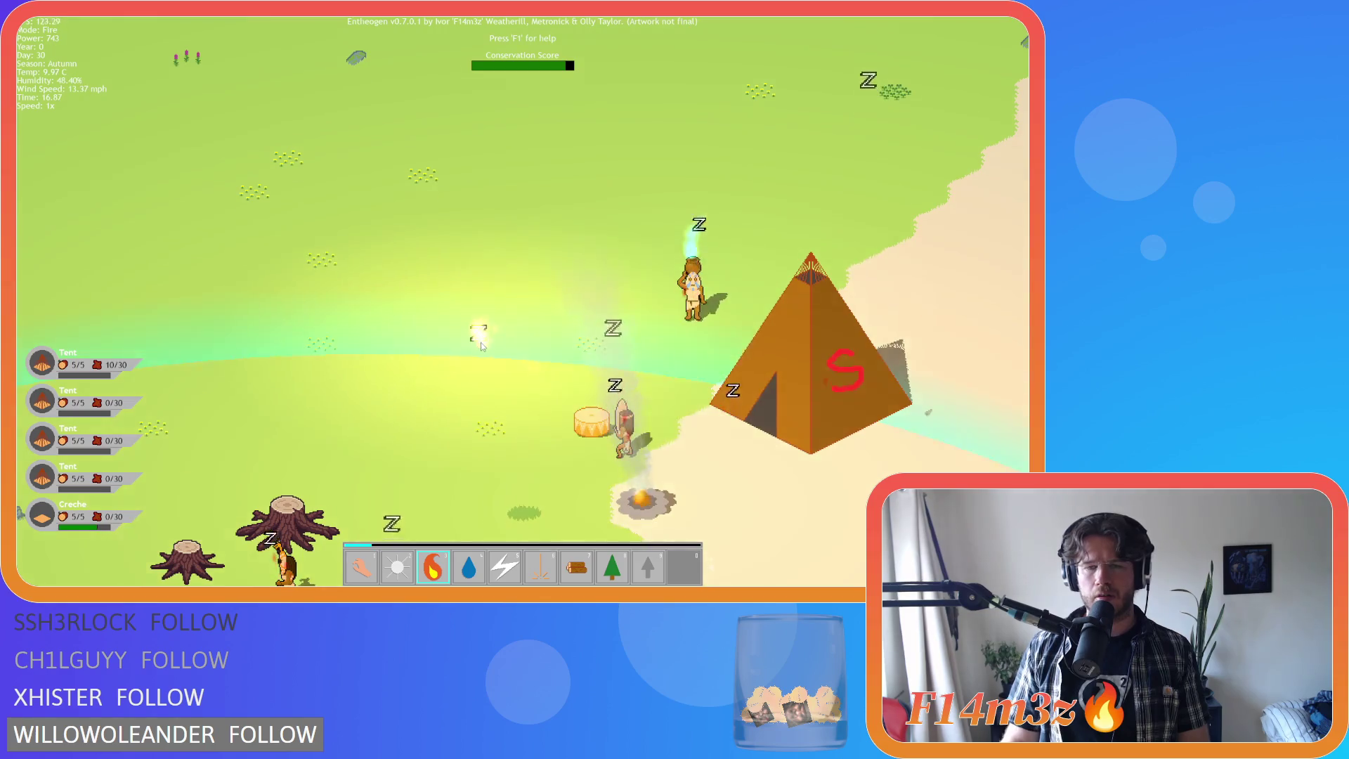
key(s)
key(a)
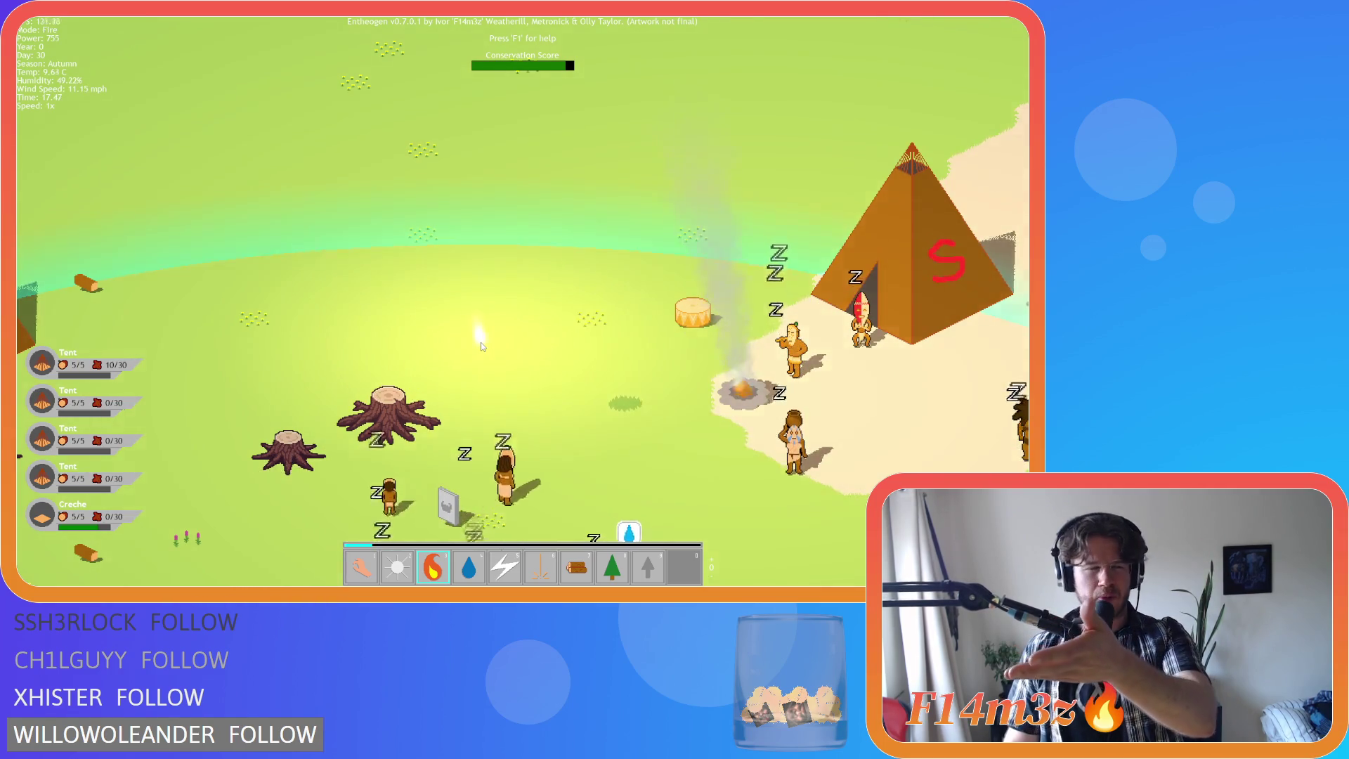
key(a)
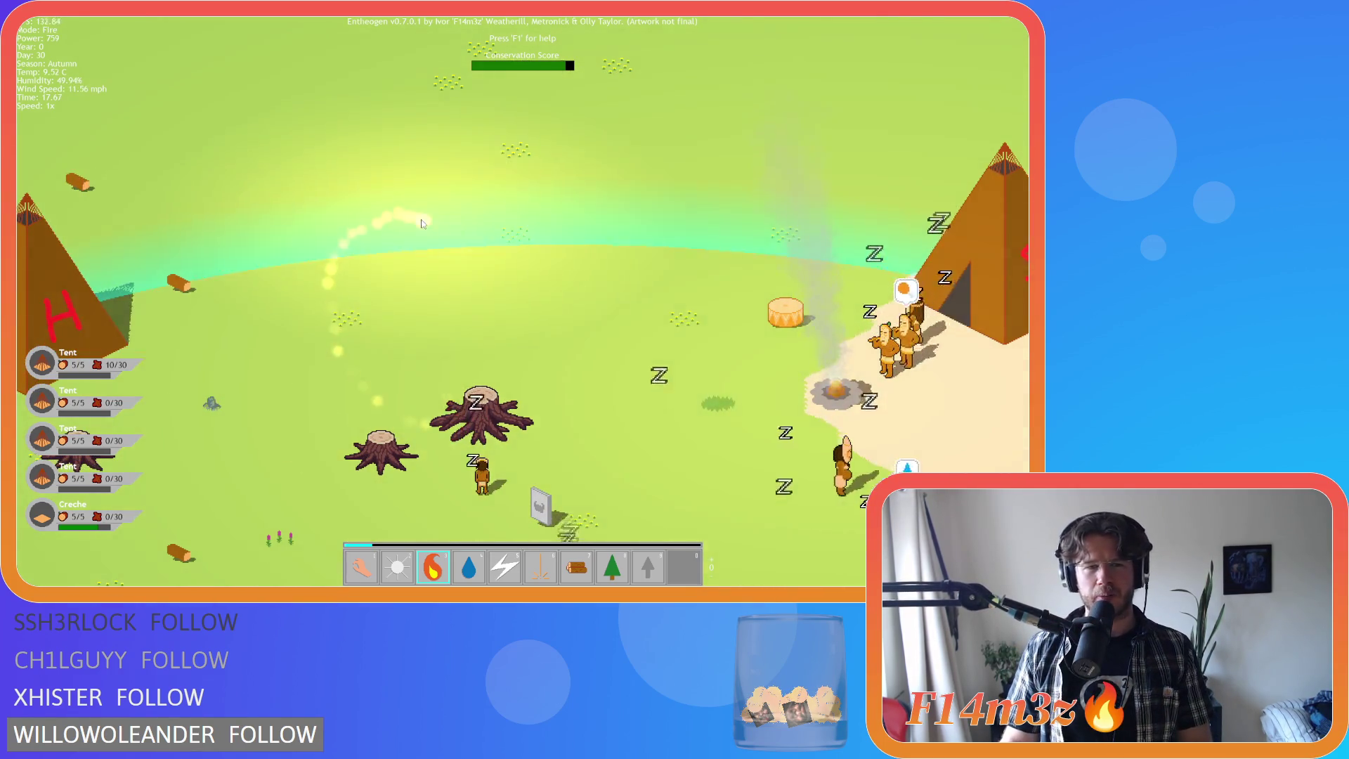
key(s)
key(d)
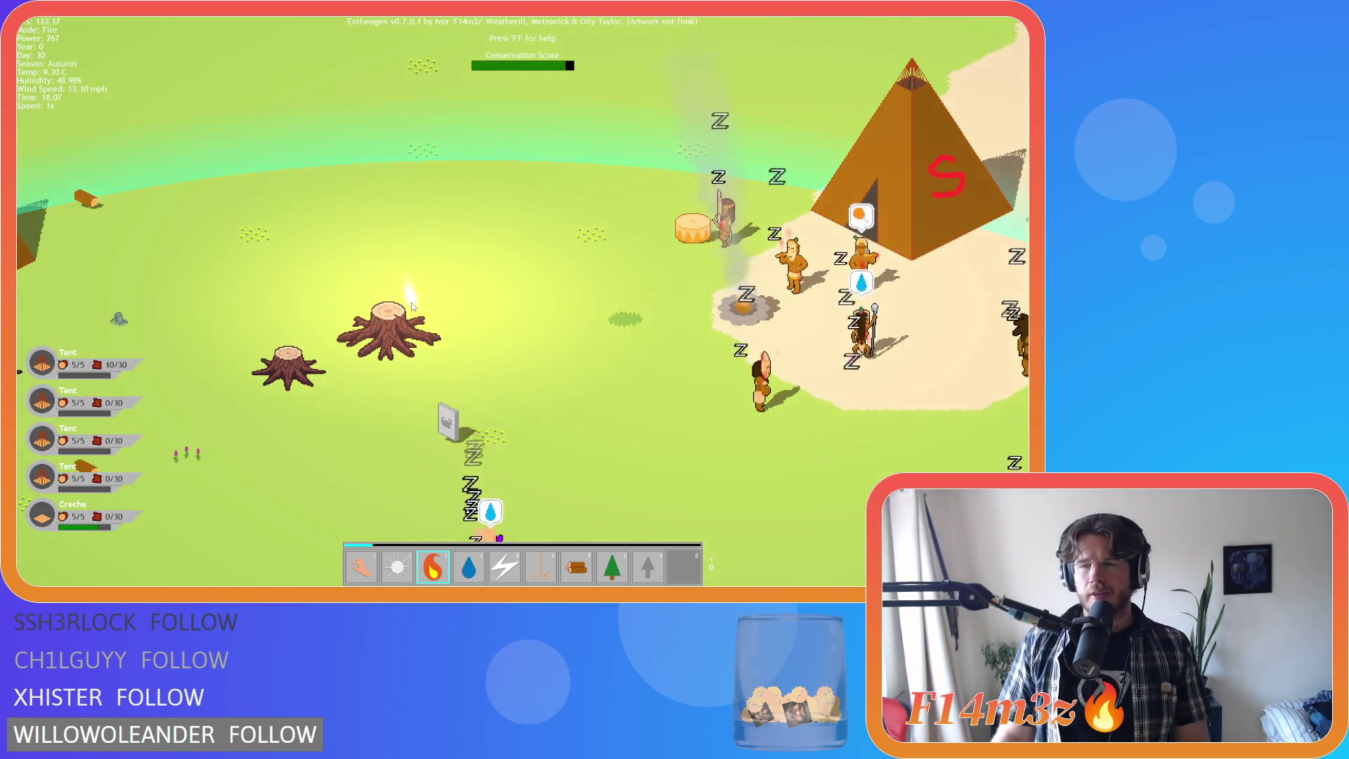
key(d)
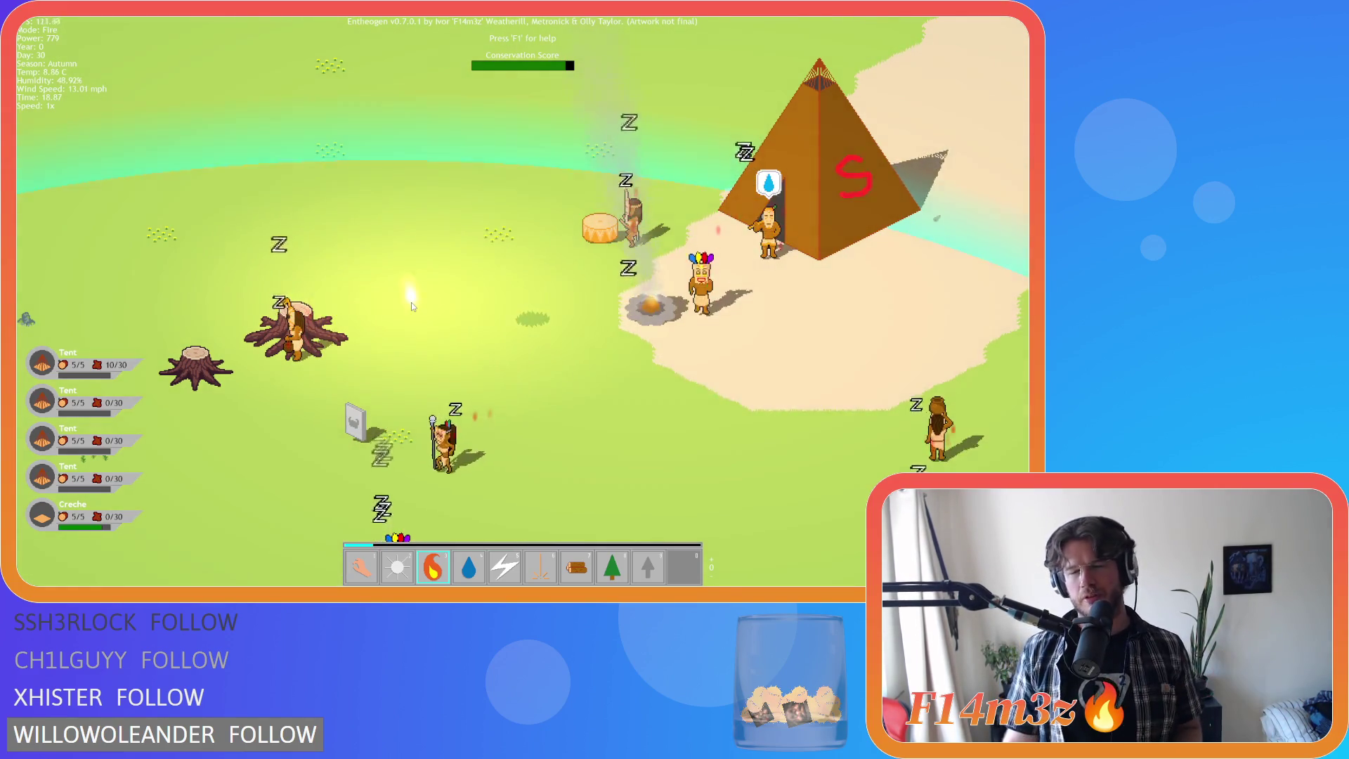
key(s)
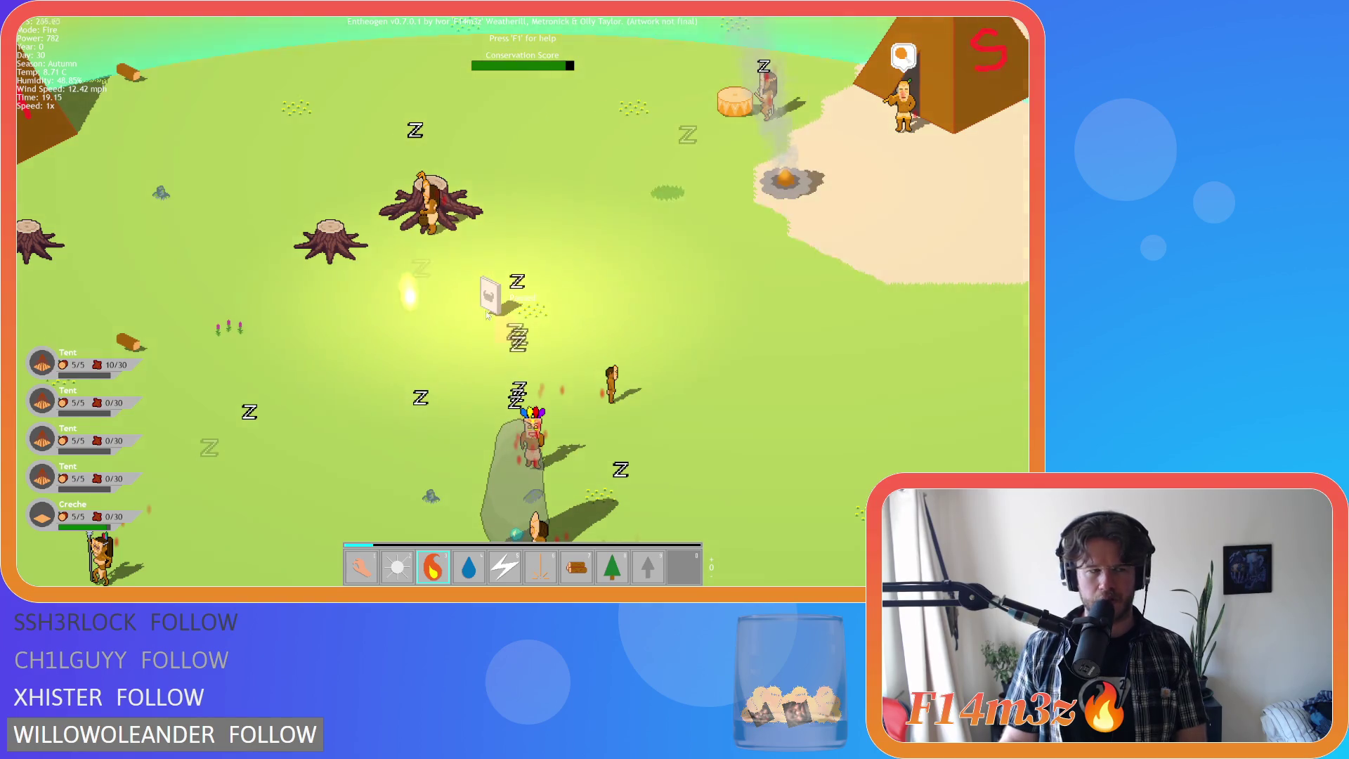
key(s)
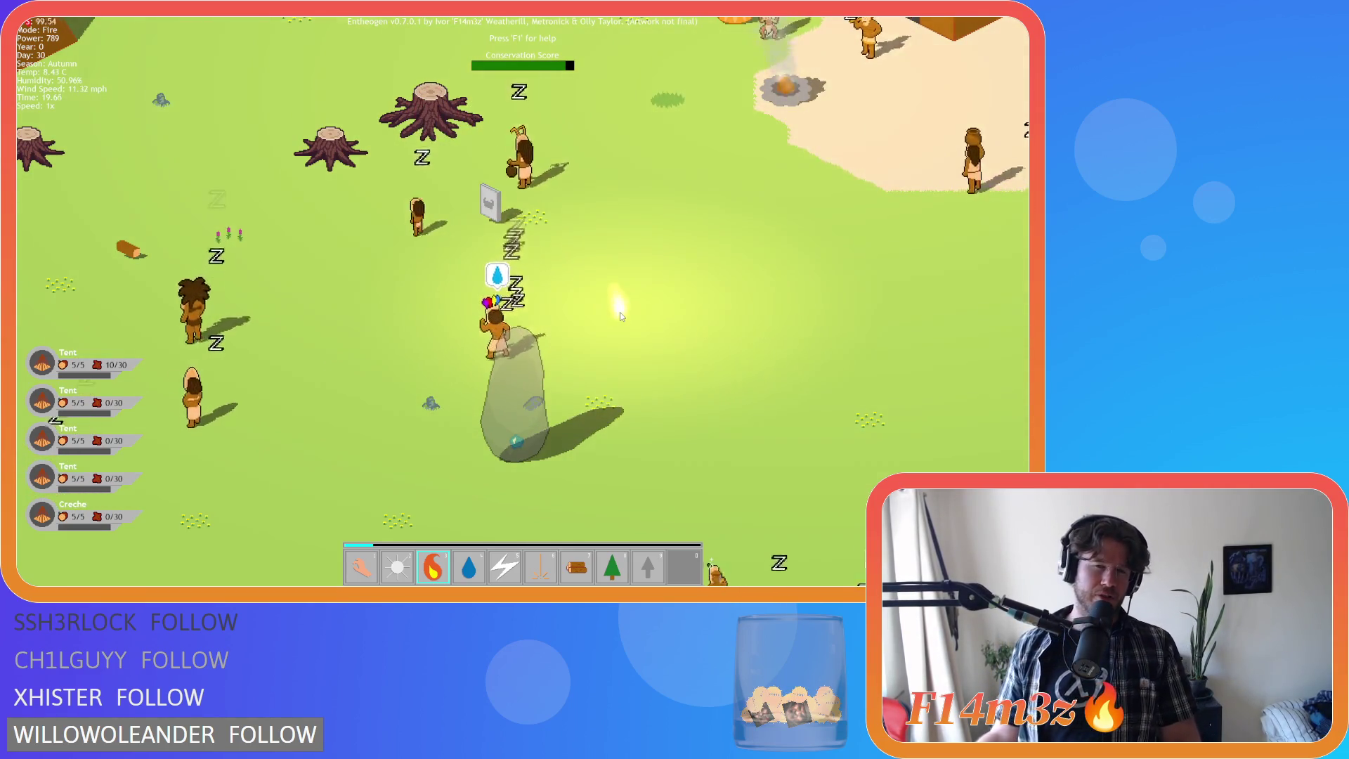
key(s)
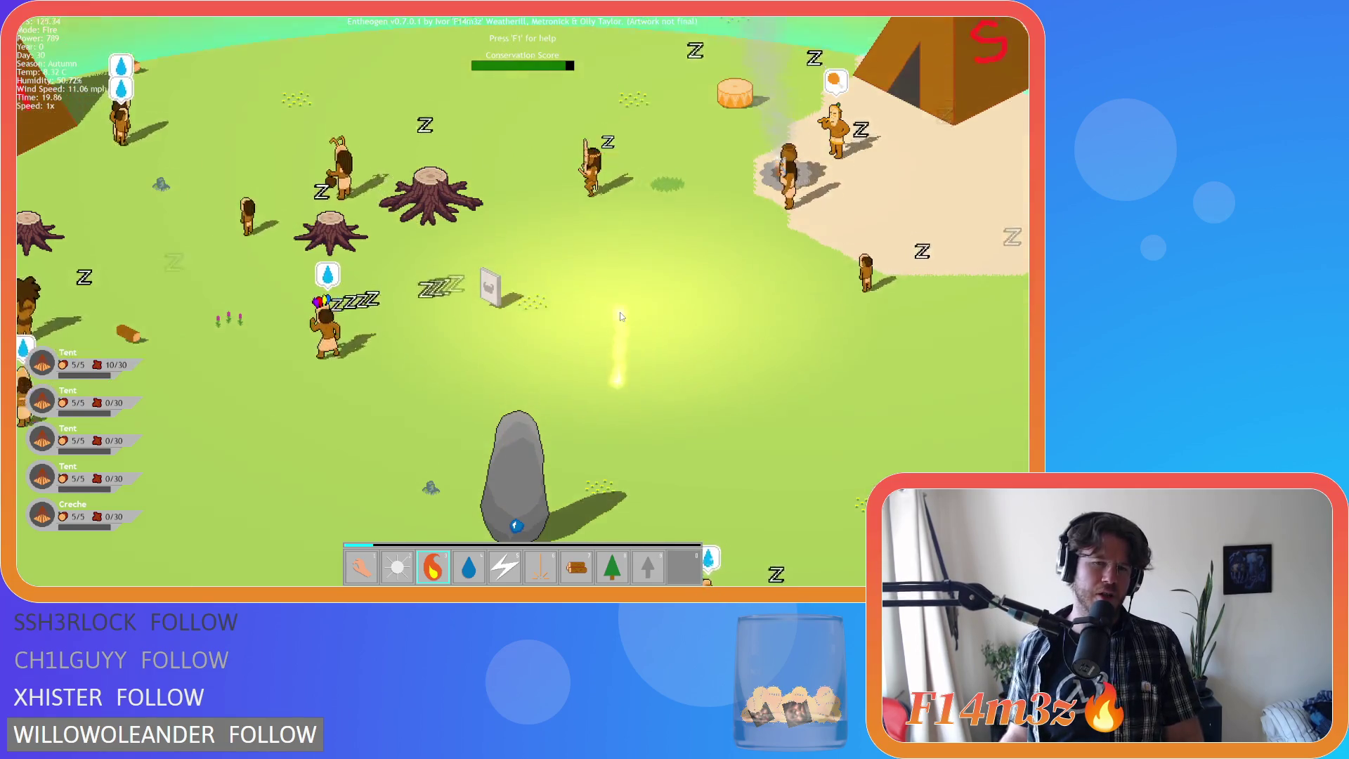
key(w)
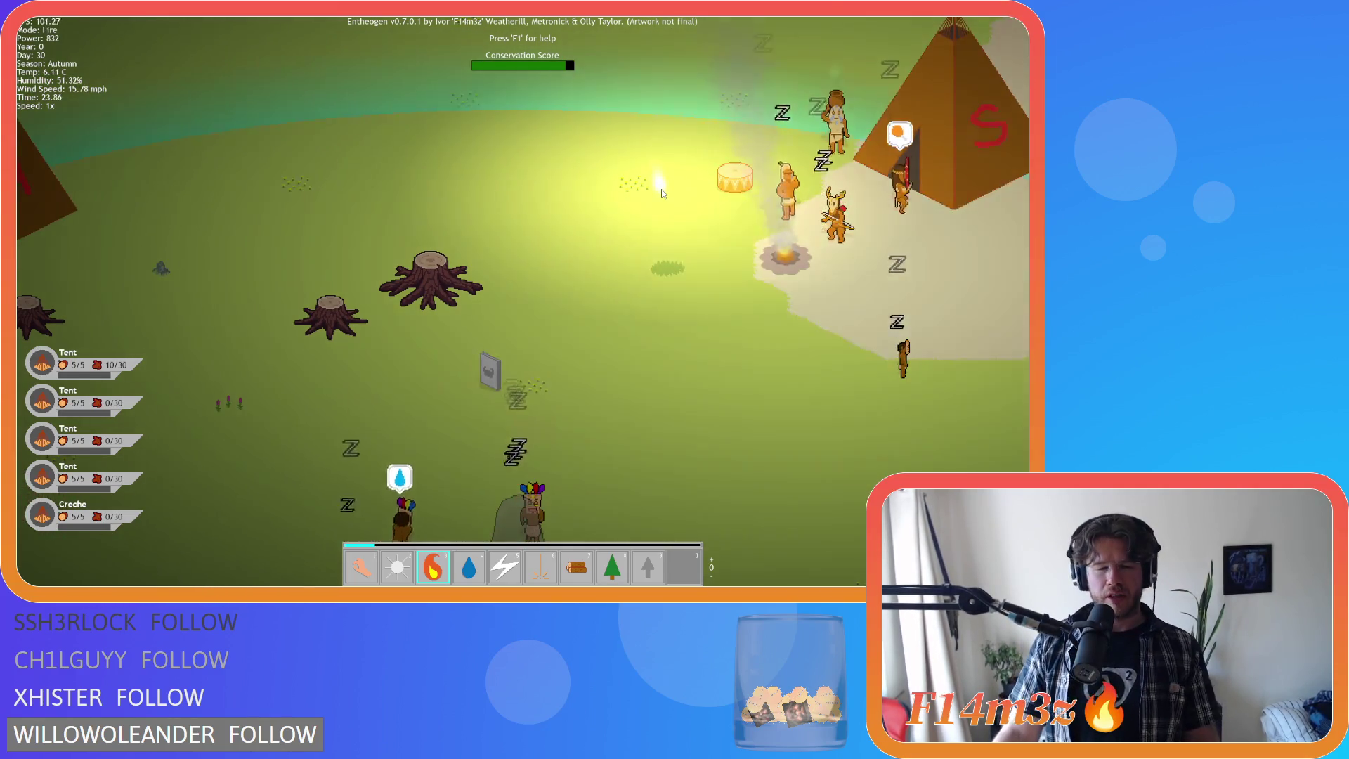
key(Down)
key(Left)
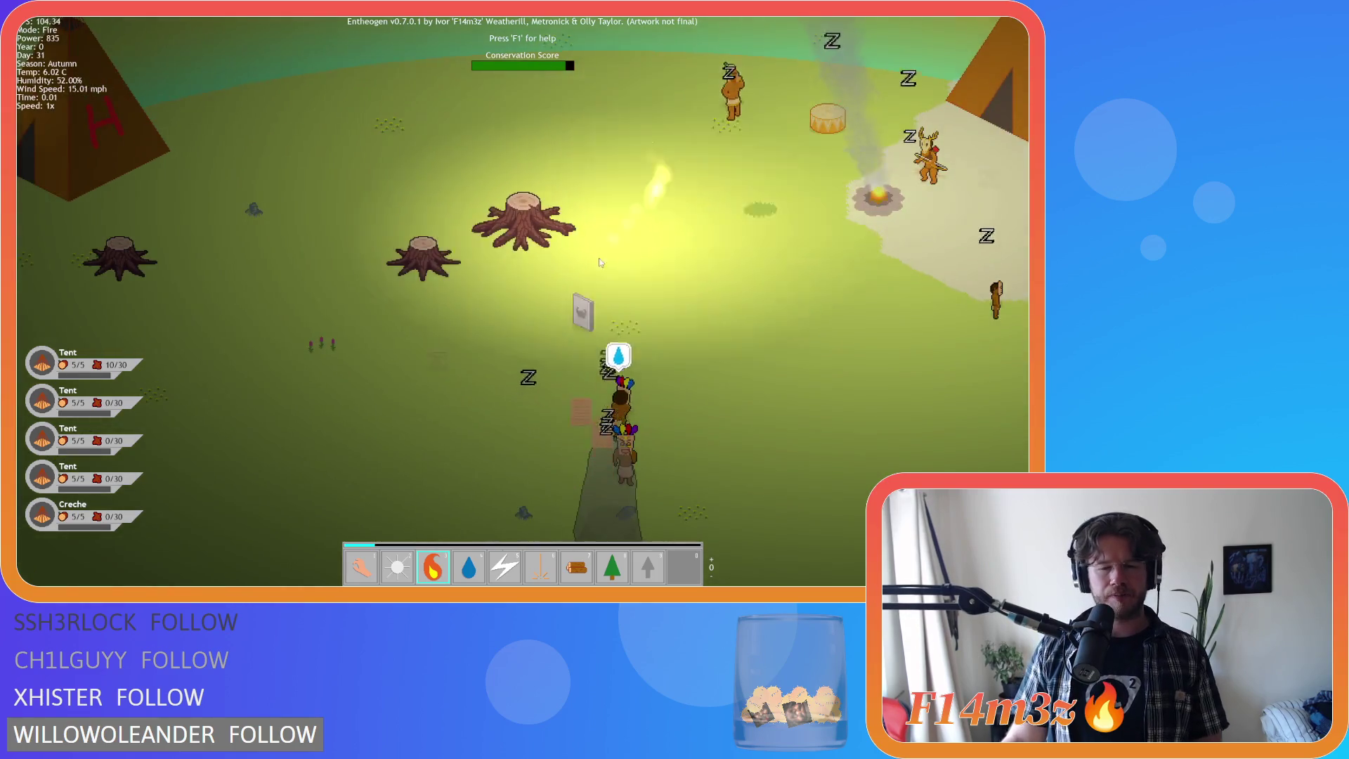
key(Down)
key(Left)
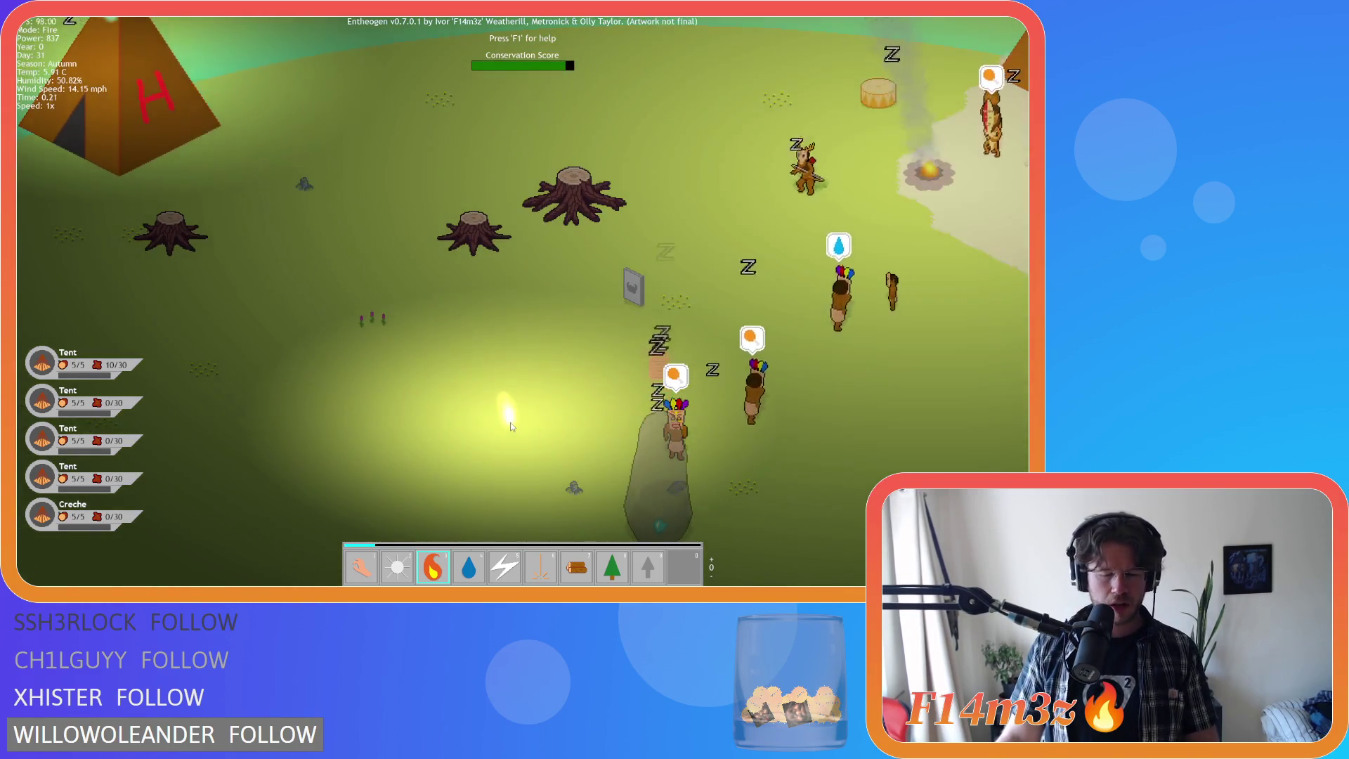
key(F1)
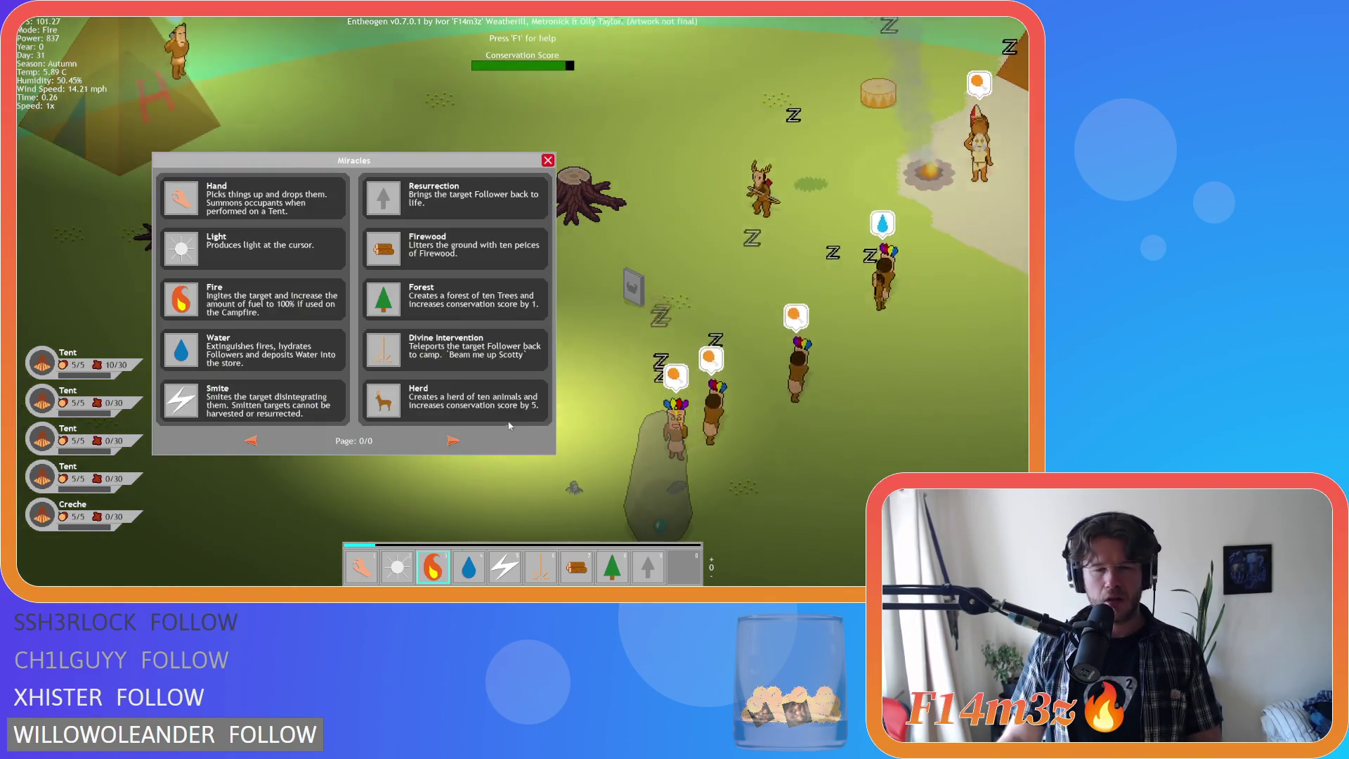
- Drag the Herd miracle onto the power bar beside Forest, then switch to Forest
key(Left)
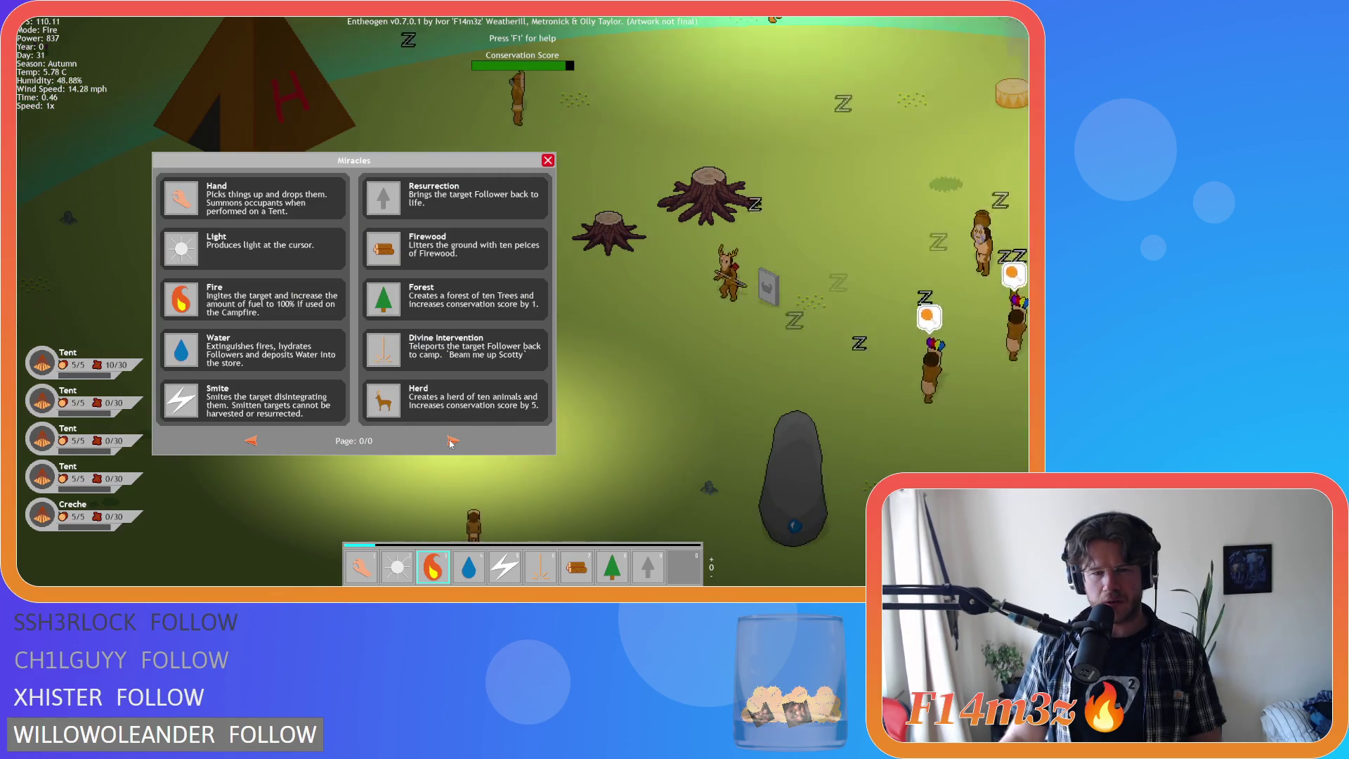
mouse_move(385, 403)
mouse_down()
mouse_move(576, 450)
mouse_move(656, 443)
mouse_move(681, 323)
mouse_move(602, 400)
mouse_move(674, 346)
mouse_move(668, 325)
mouse_move(660, 418)
mouse_move(639, 355)
mouse_move(656, 305)
mouse_move(682, 573)
mouse_move(683, 395)
mouse_move(685, 573)
mouse_up()
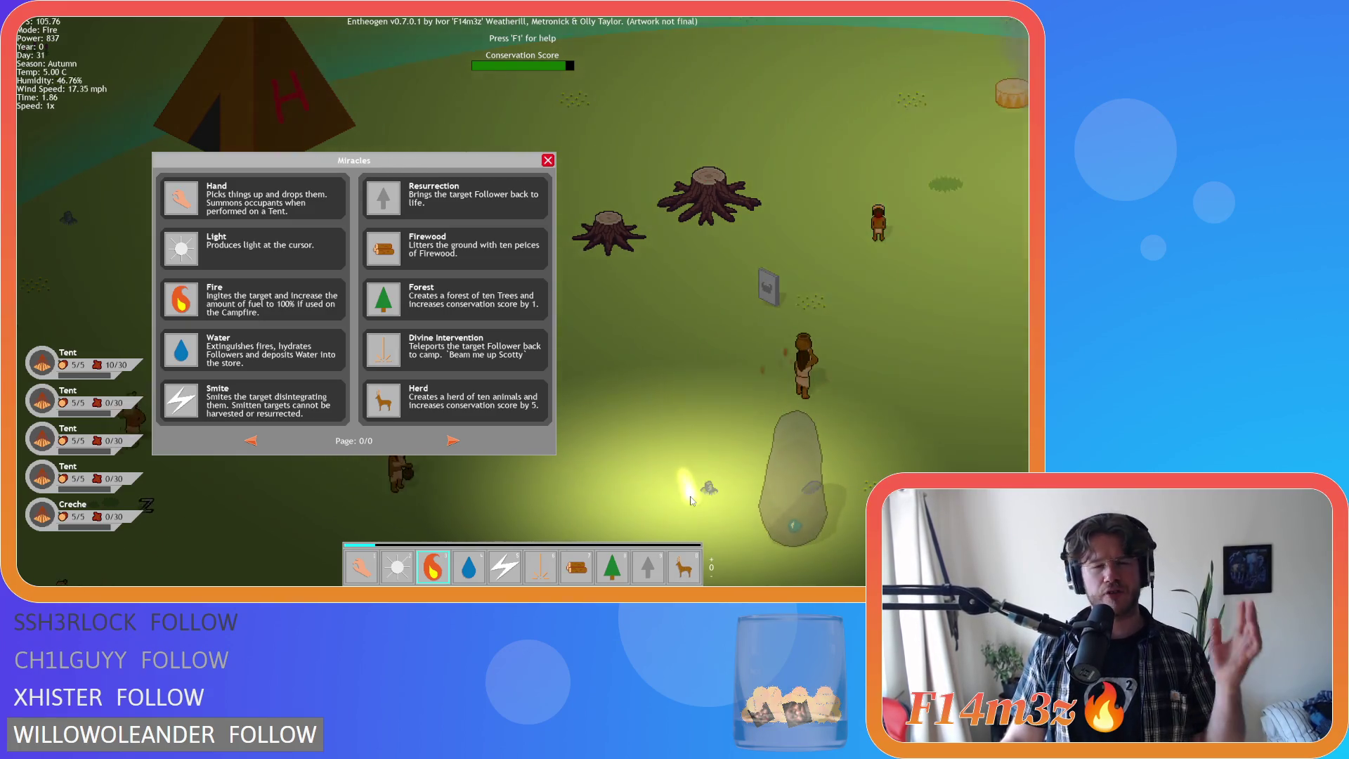
mouse_move(683, 568)
mouse_down()
mouse_move(668, 439)
mouse_move(648, 568)
mouse_up()
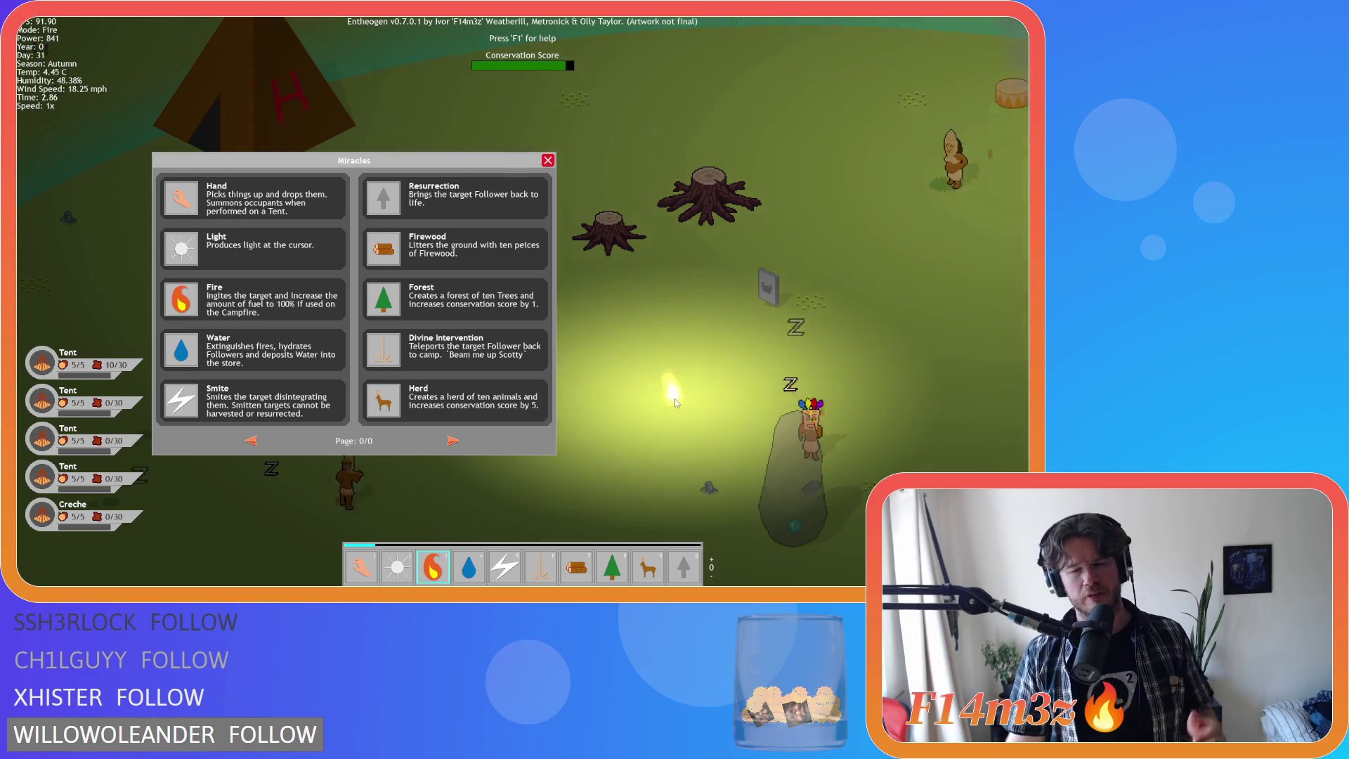
key(8)
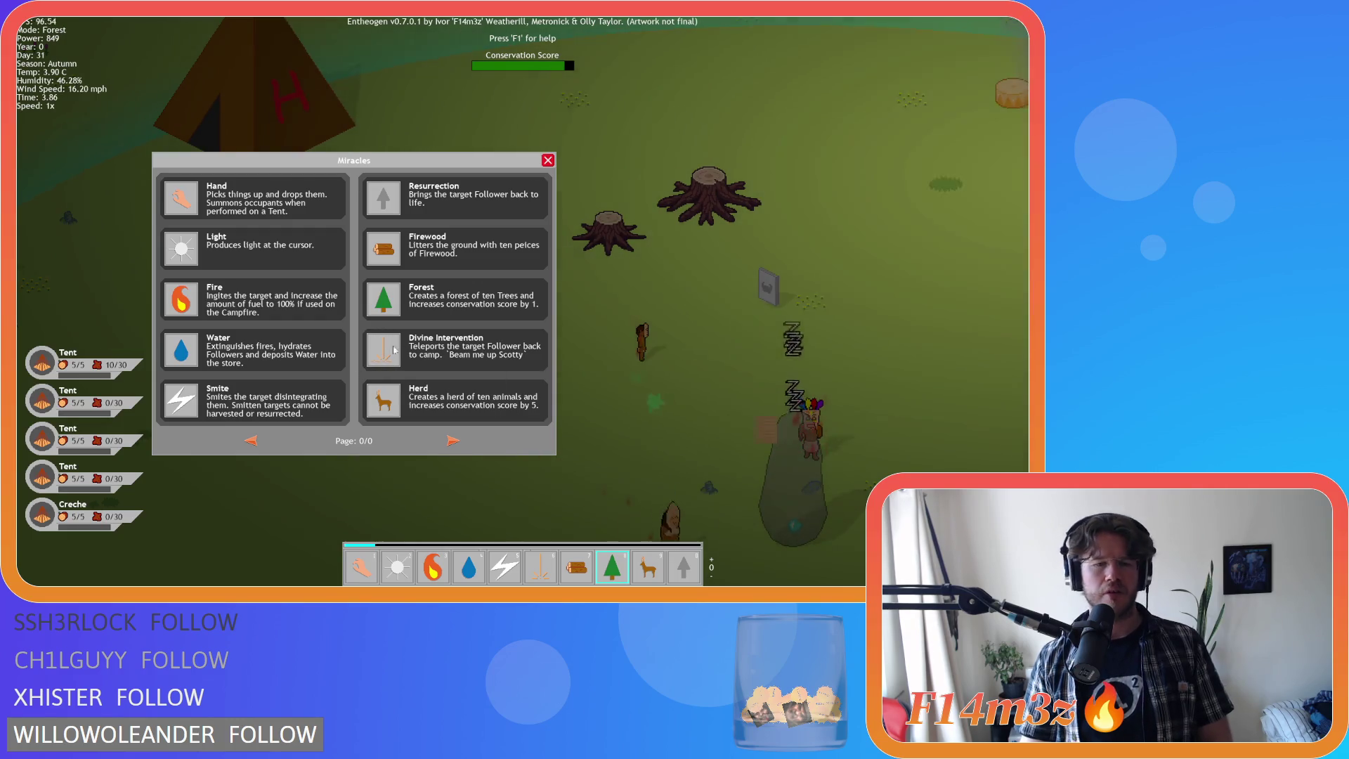
key(a)
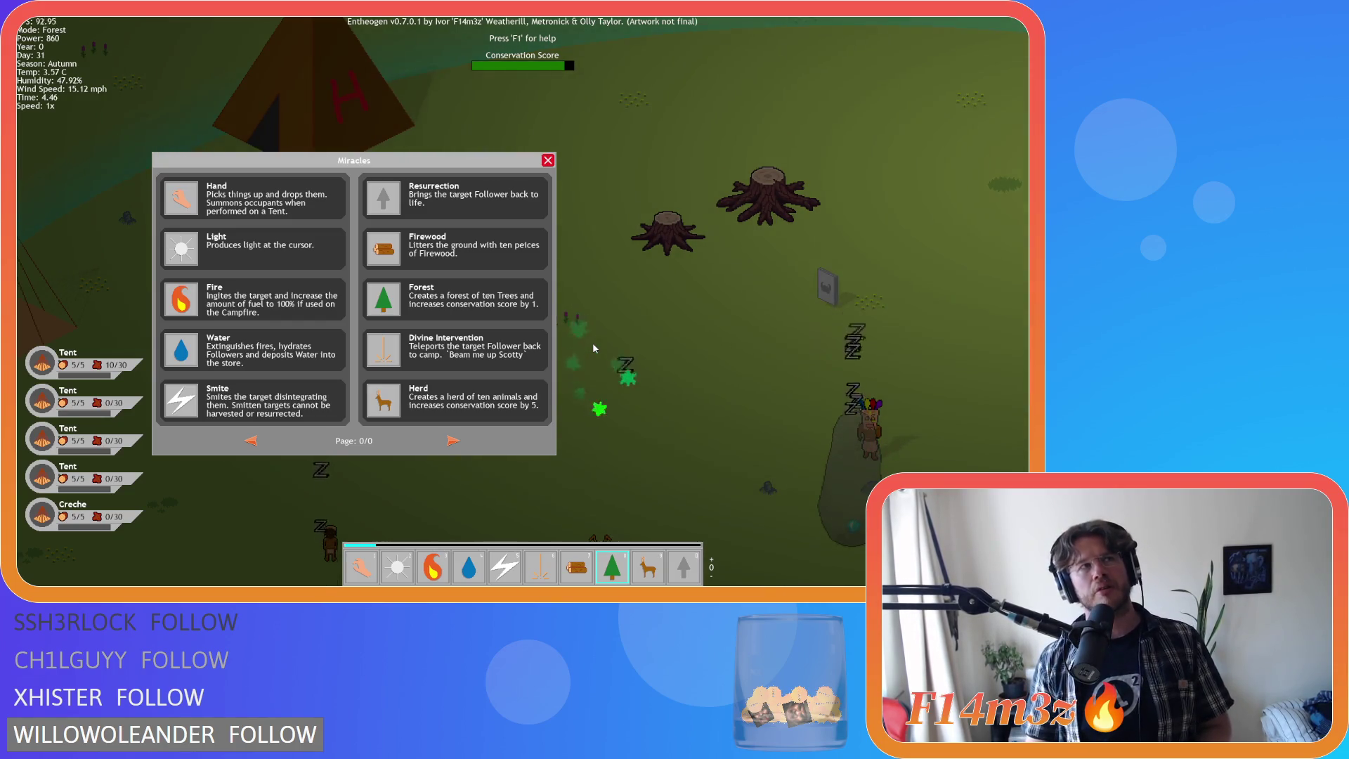
- Close the Miracles list and open the Tribe follower overview
key(s)
key(d)
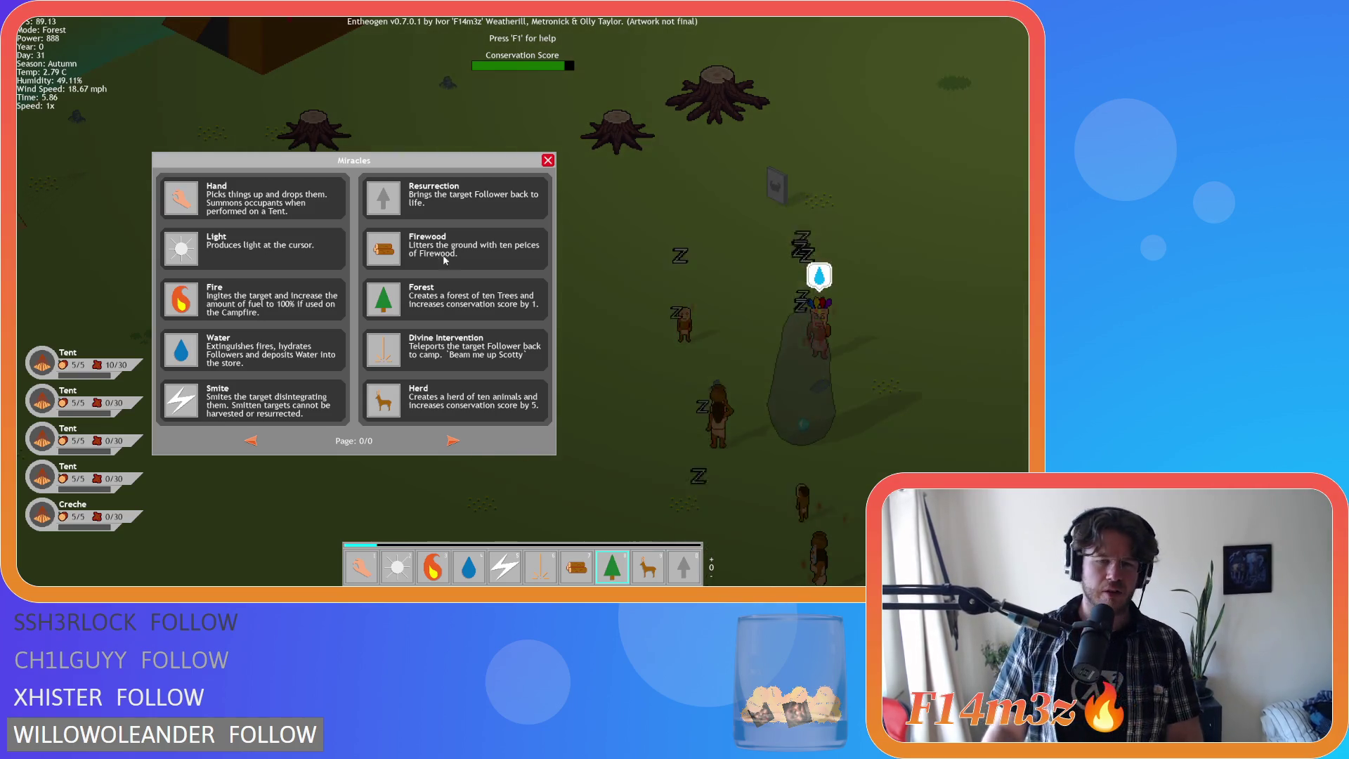
click(548, 160)
key(t)
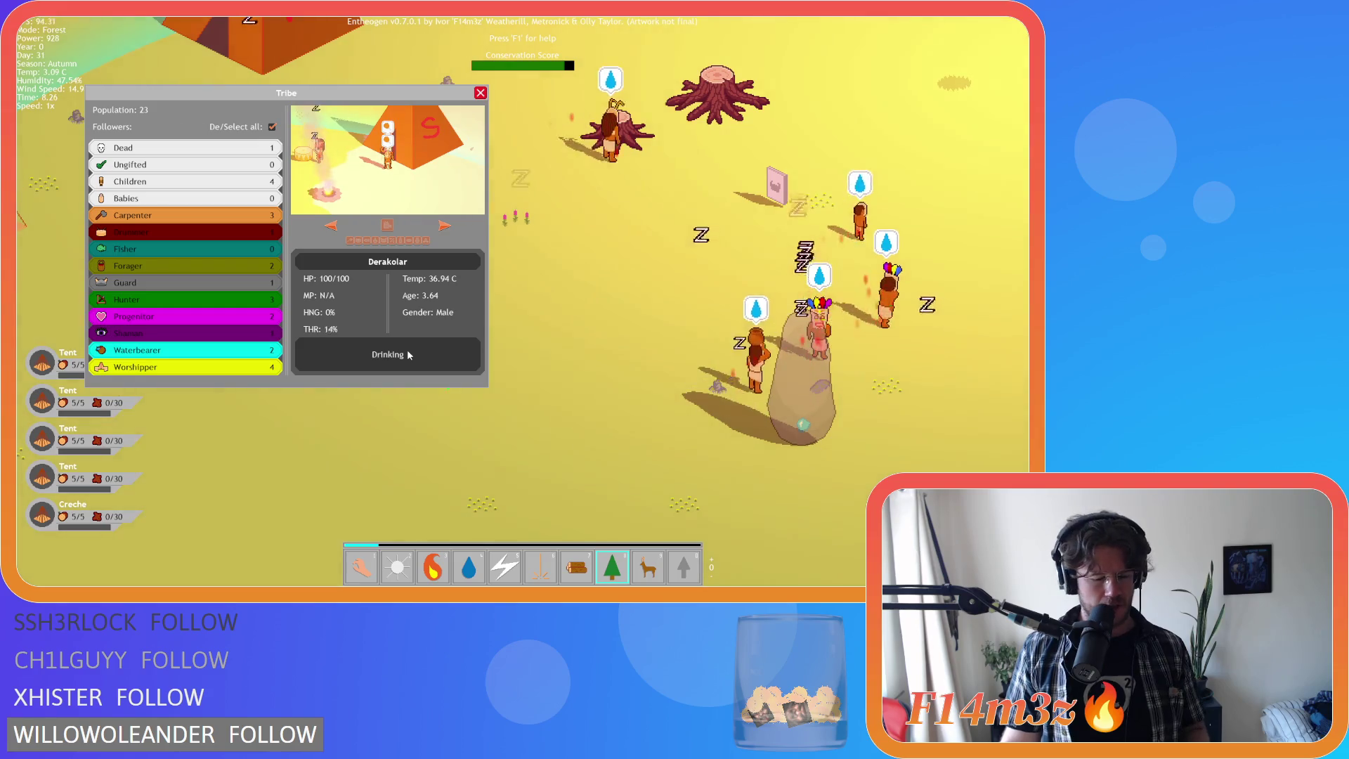
- Close the Tribe overview and quit the game, confirming the exit
key(s)
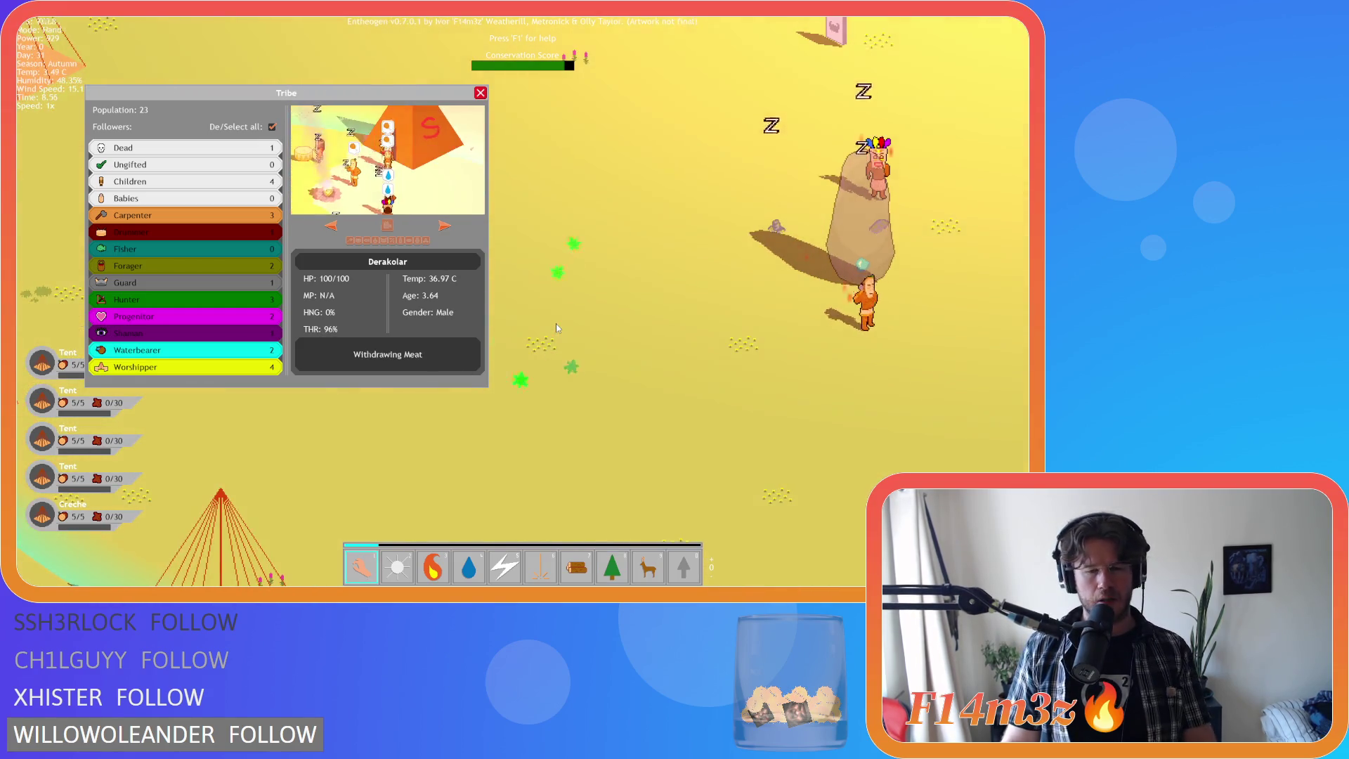
key(Escape)
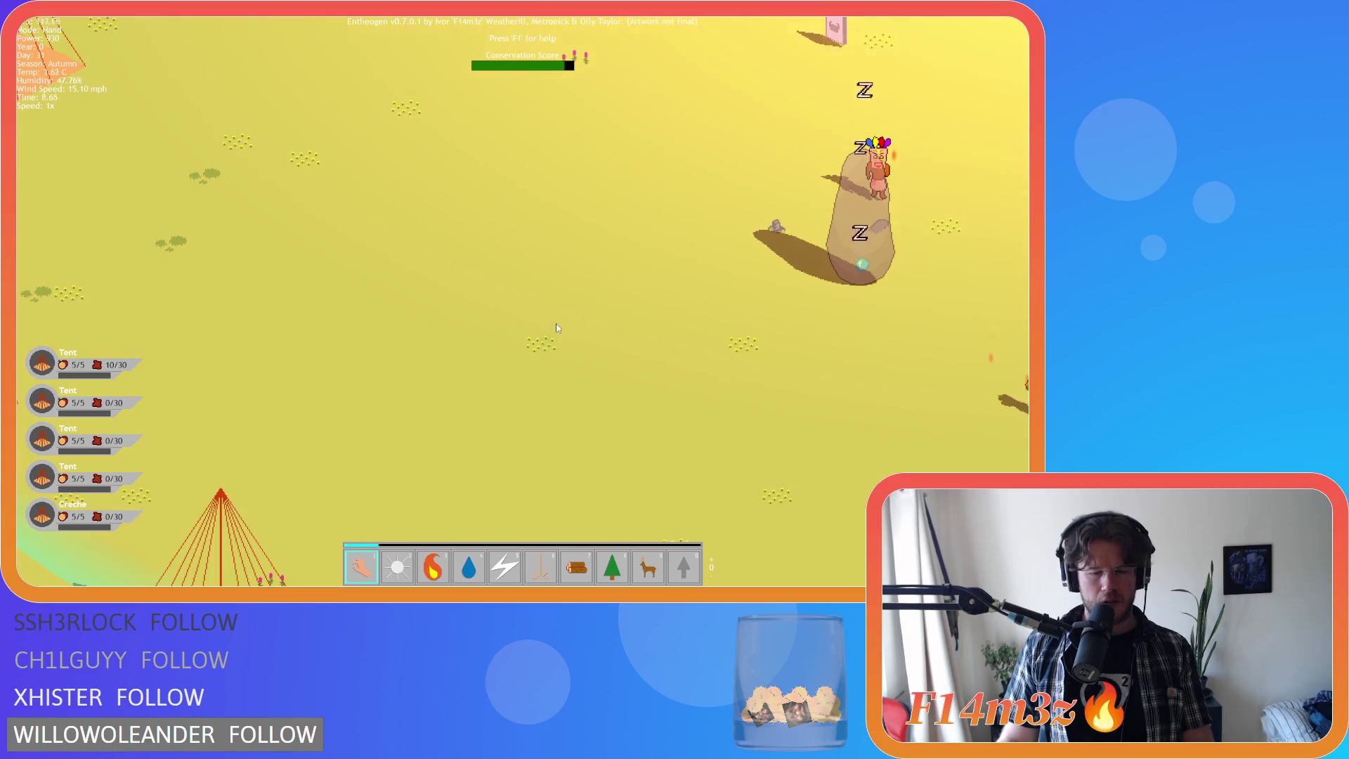
key(Escape)
key(Return)
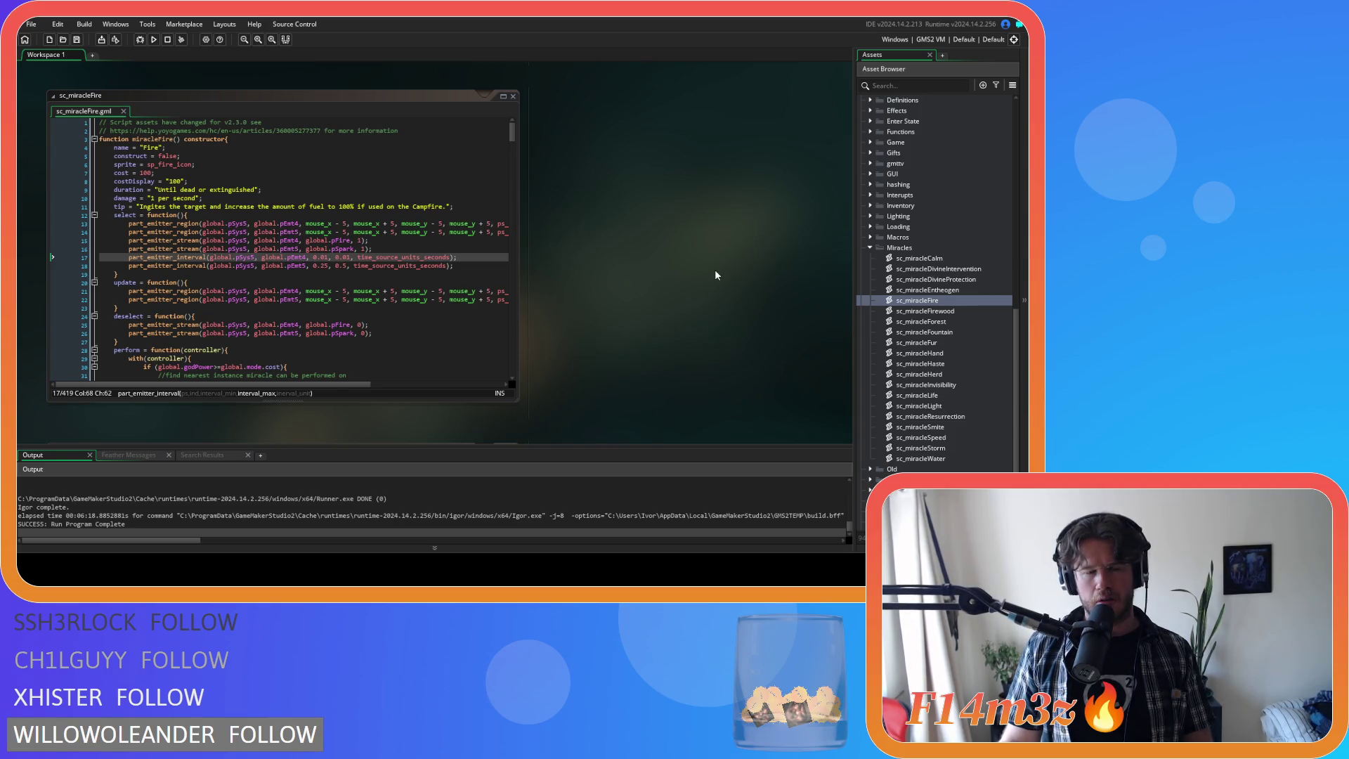
- Close all workspace windows and collapse the Miracles script folder
right_click(655, 200)
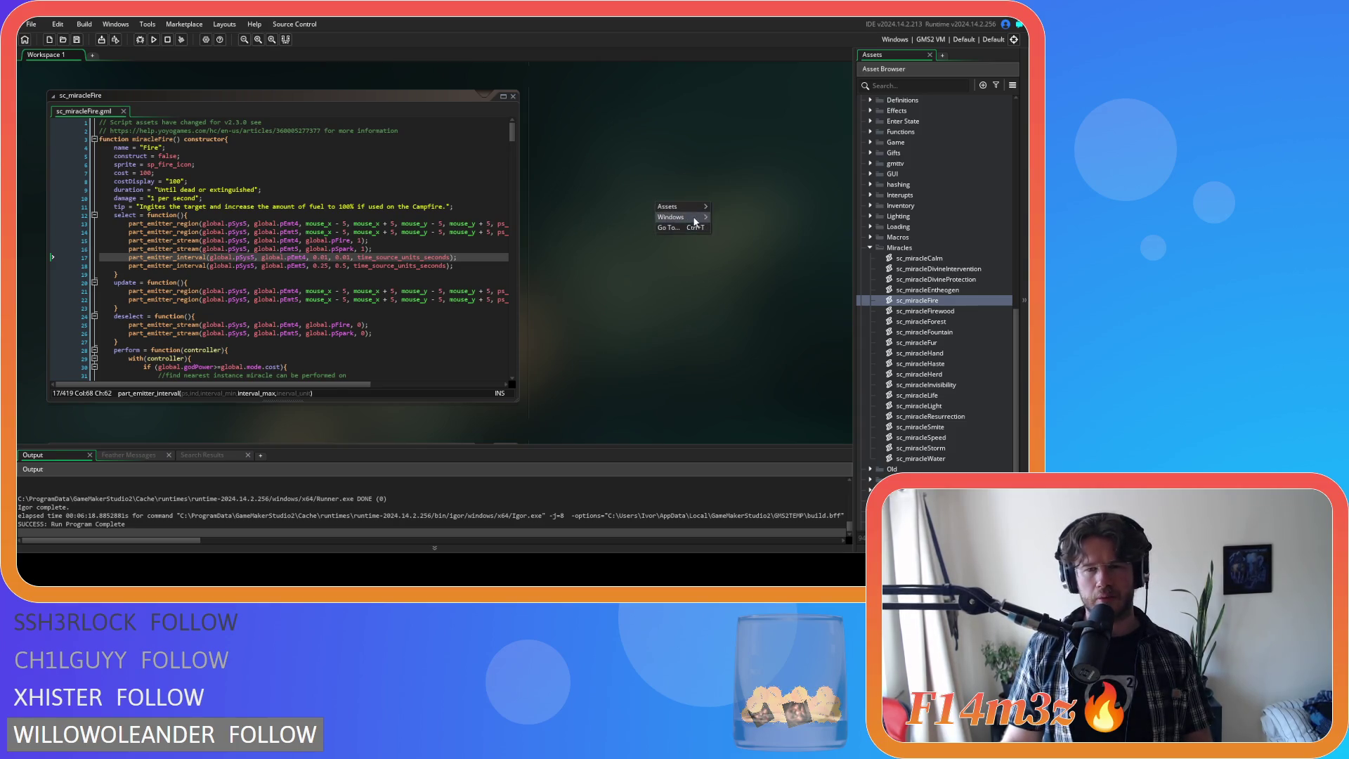
mouse_move(671, 216)
click(759, 443)
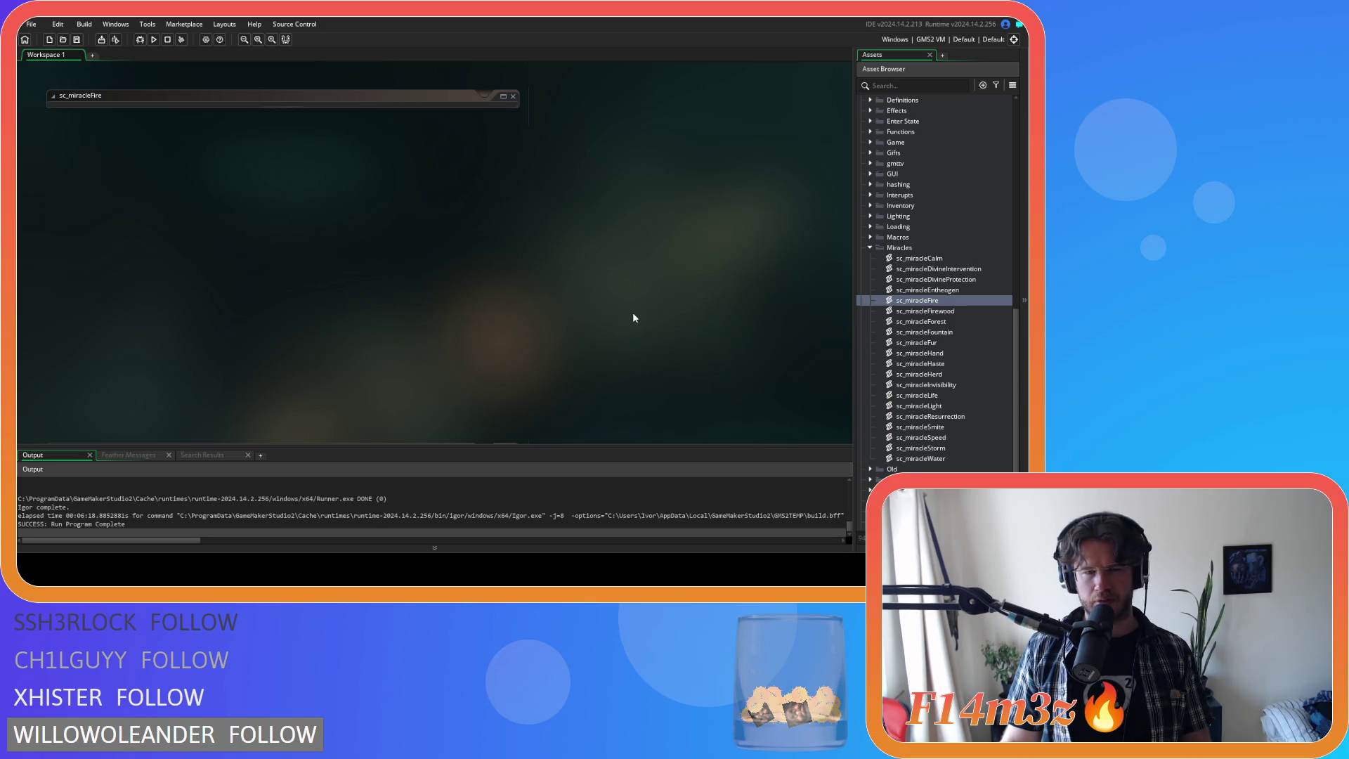
click(869, 248)
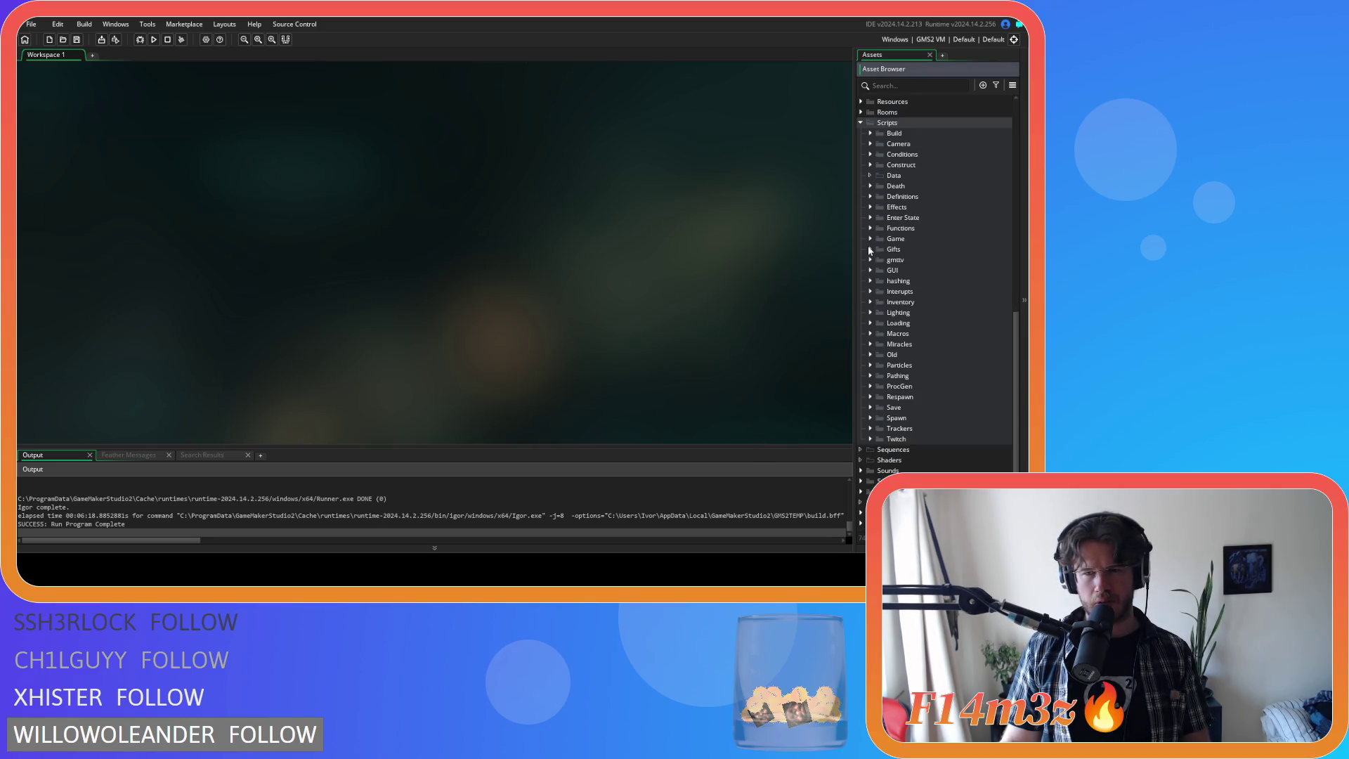
scroll(869, 250, up, 2)
scroll(869, 249, up, 5)
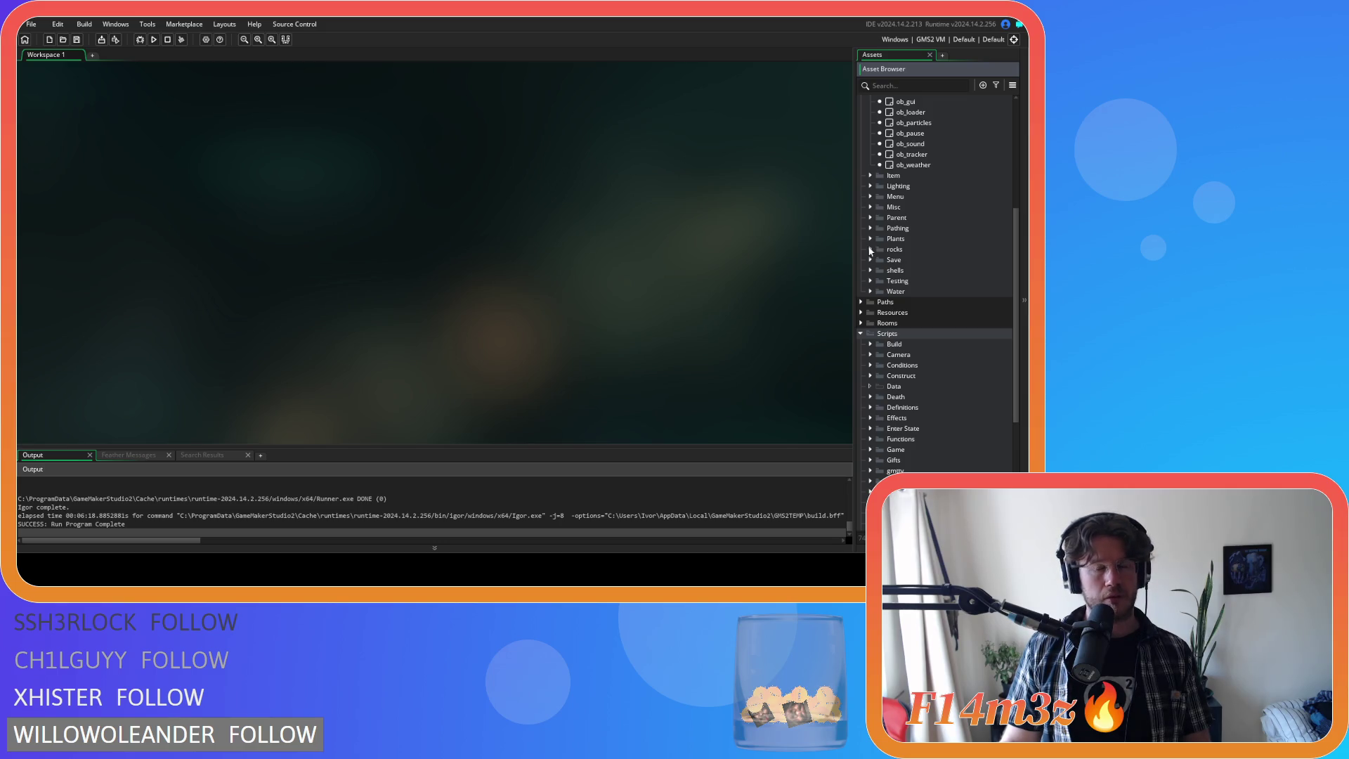
scroll(926, 112, up, 1)
scroll(926, 140, up, 1)
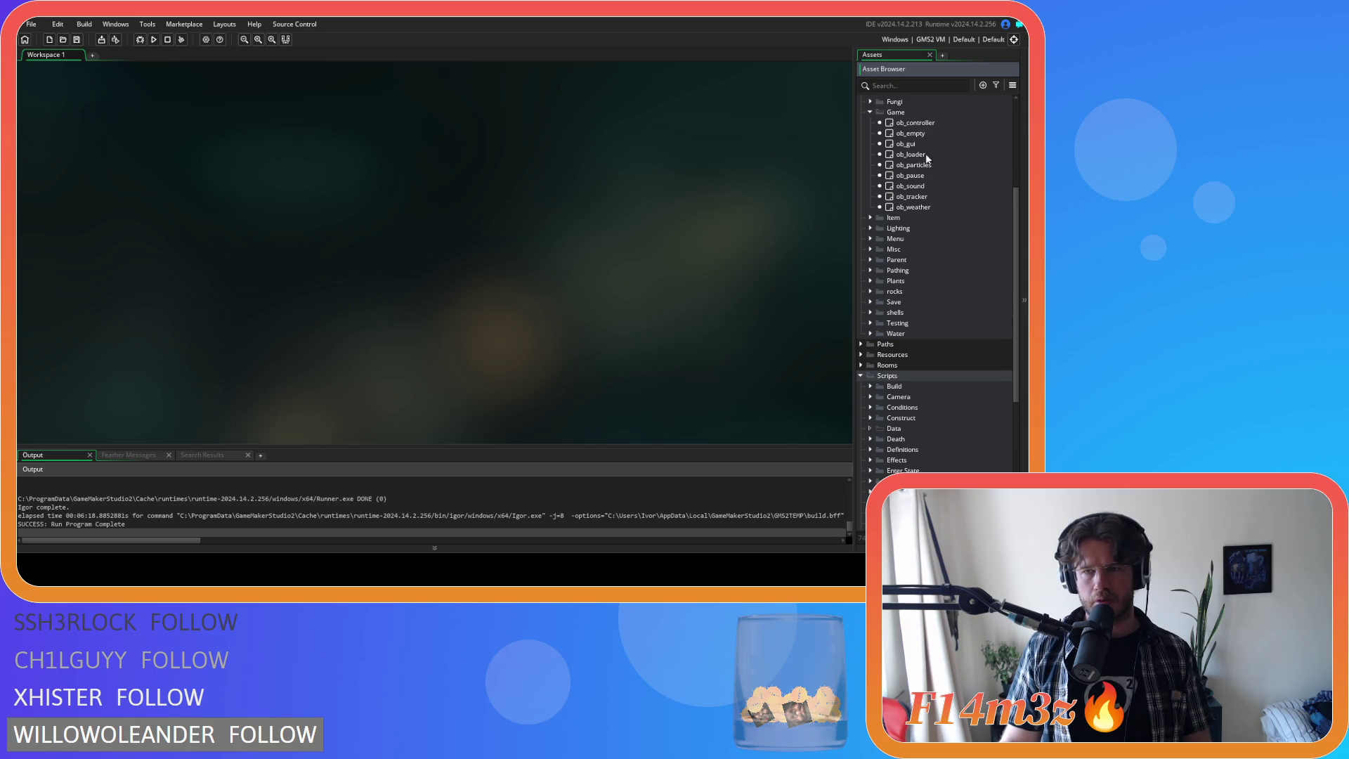
- Inspect ob_particles' Step event code, then close it and open ob_gui
double_click(932, 167)
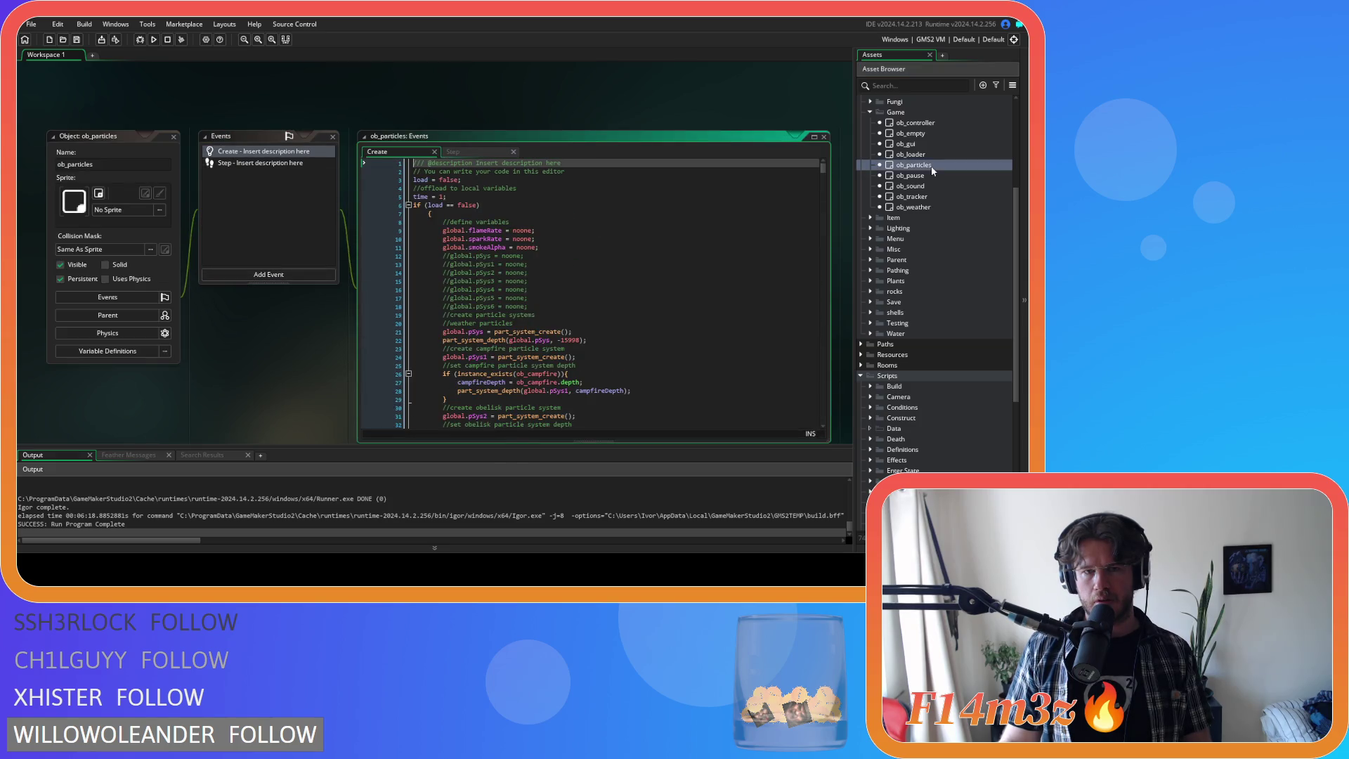
mouse_move(825, 168)
mouse_down()
mouse_move(803, 399)
mouse_move(792, 391)
mouse_up()
click(287, 163)
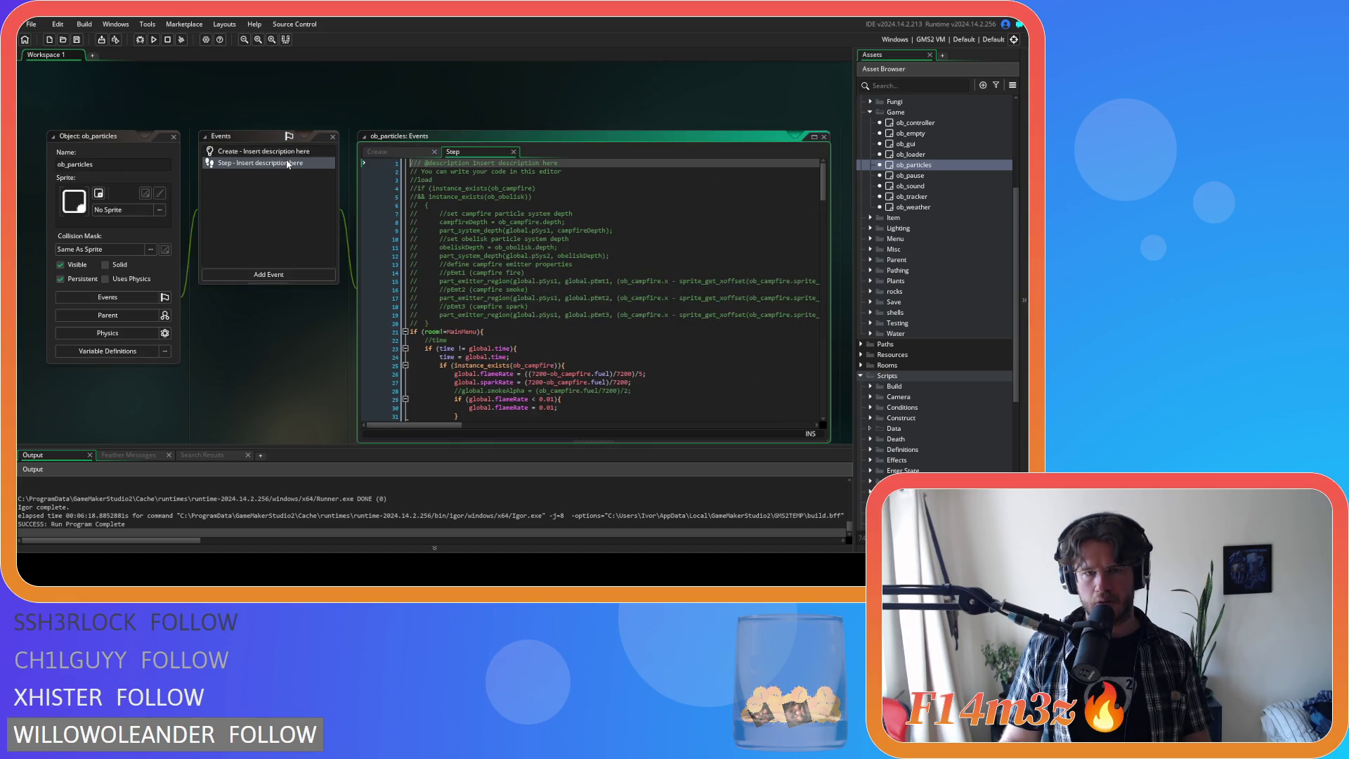
mouse_move(823, 197)
mouse_down()
mouse_move(832, 407)
mouse_move(820, 197)
mouse_up()
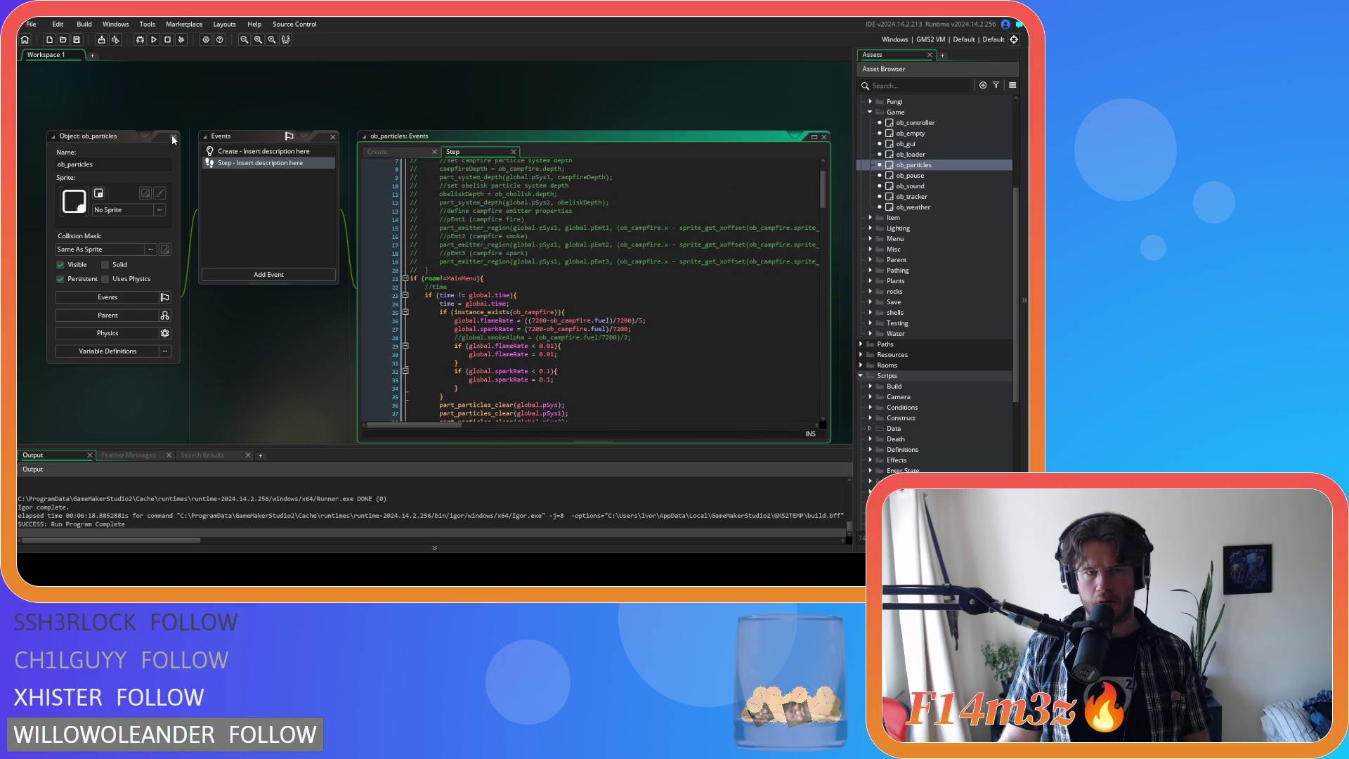
click(174, 139)
double_click(926, 144)
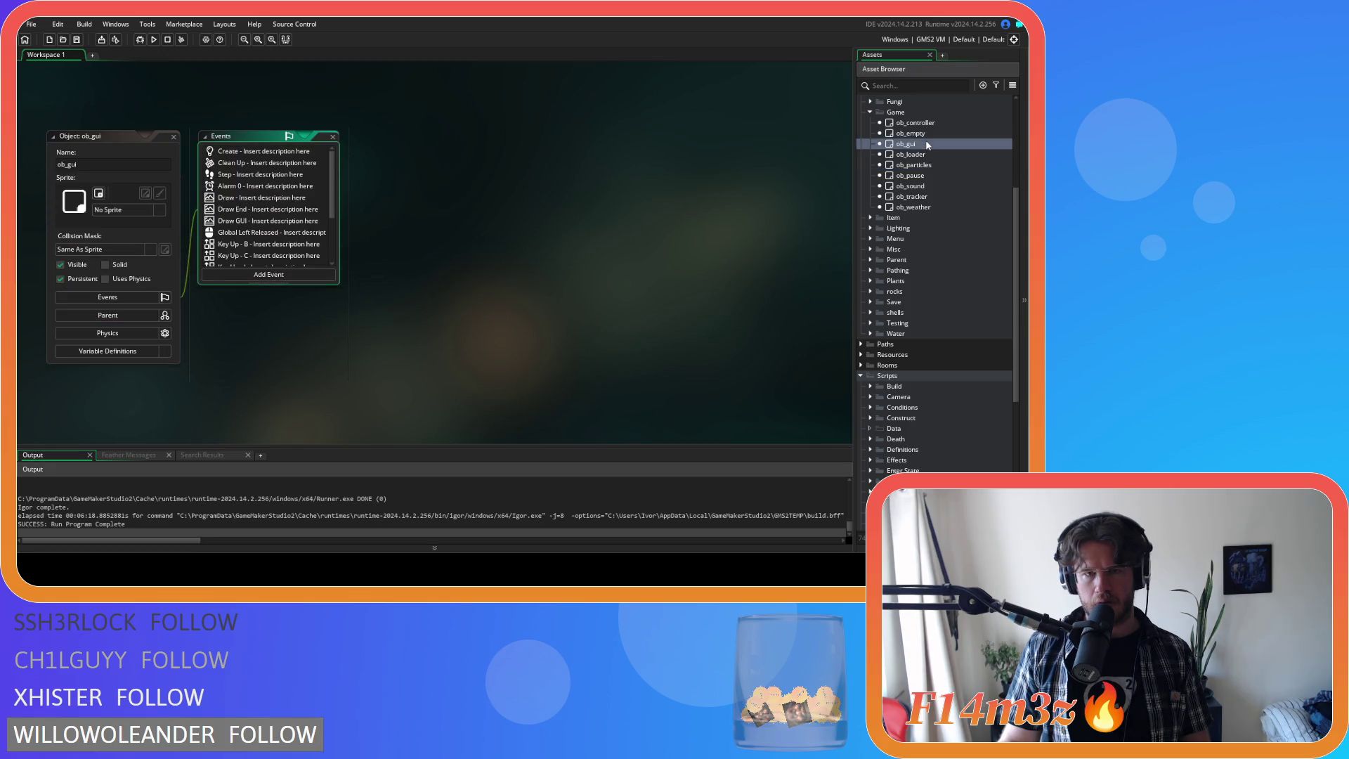
- Review ob_gui's Create, Step, Draw and Draw End event code
double_click(239, 153)
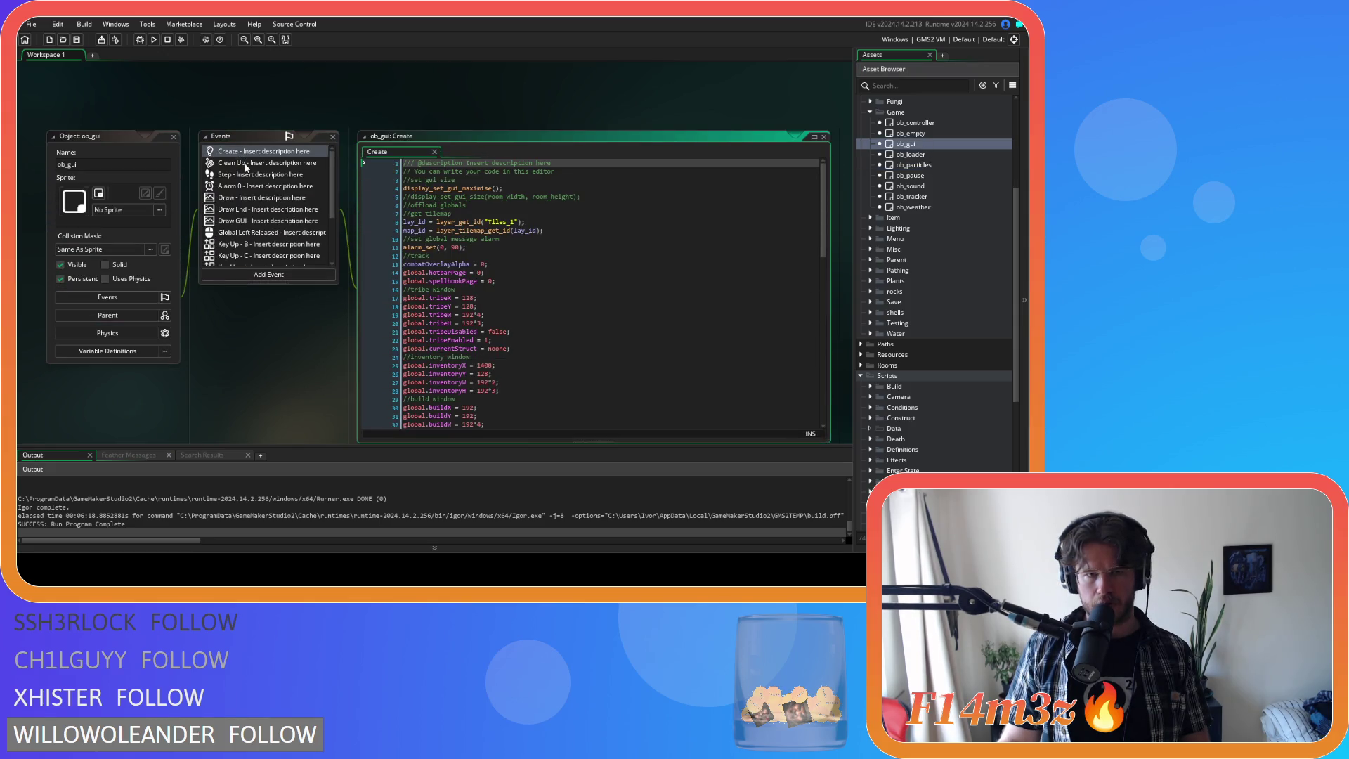
double_click(251, 175)
mouse_move(824, 177)
mouse_down()
mouse_move(810, 407)
mouse_move(799, 162)
mouse_up()
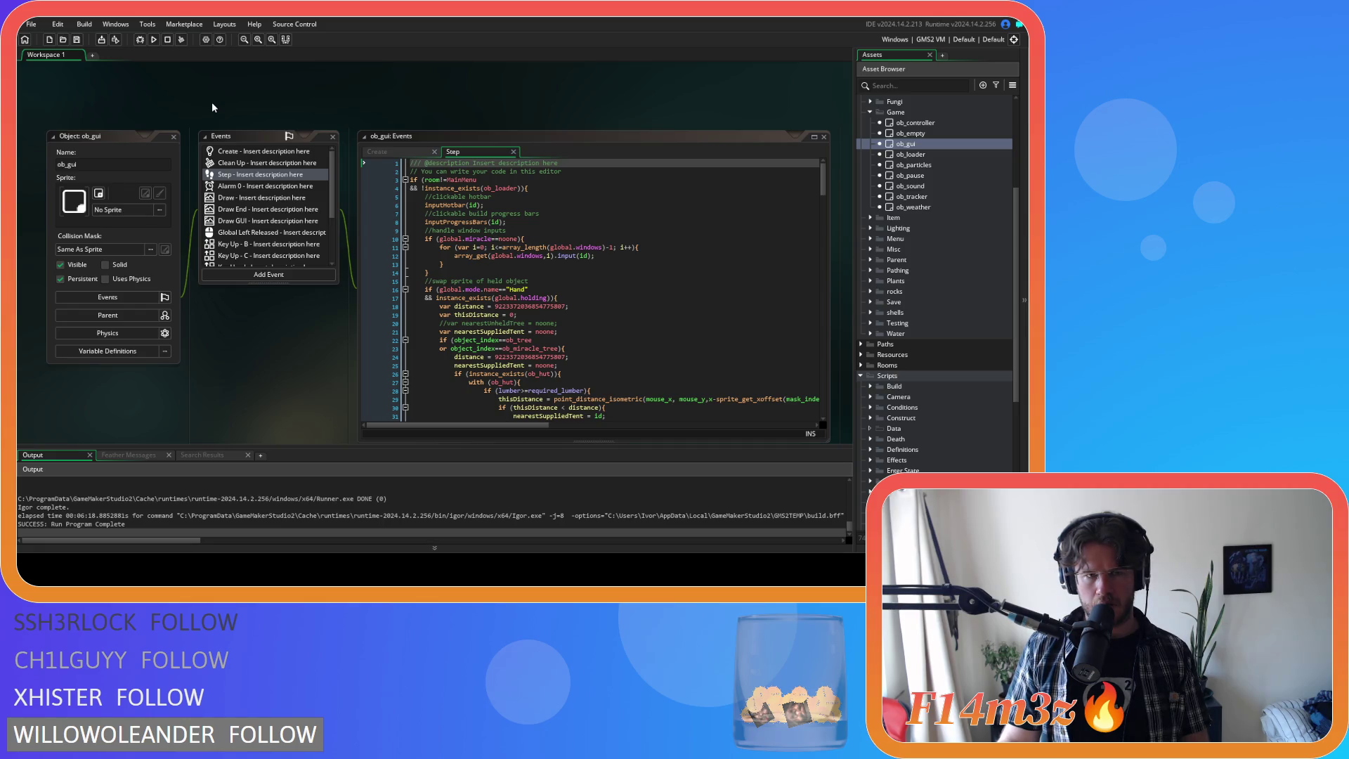
click(261, 200)
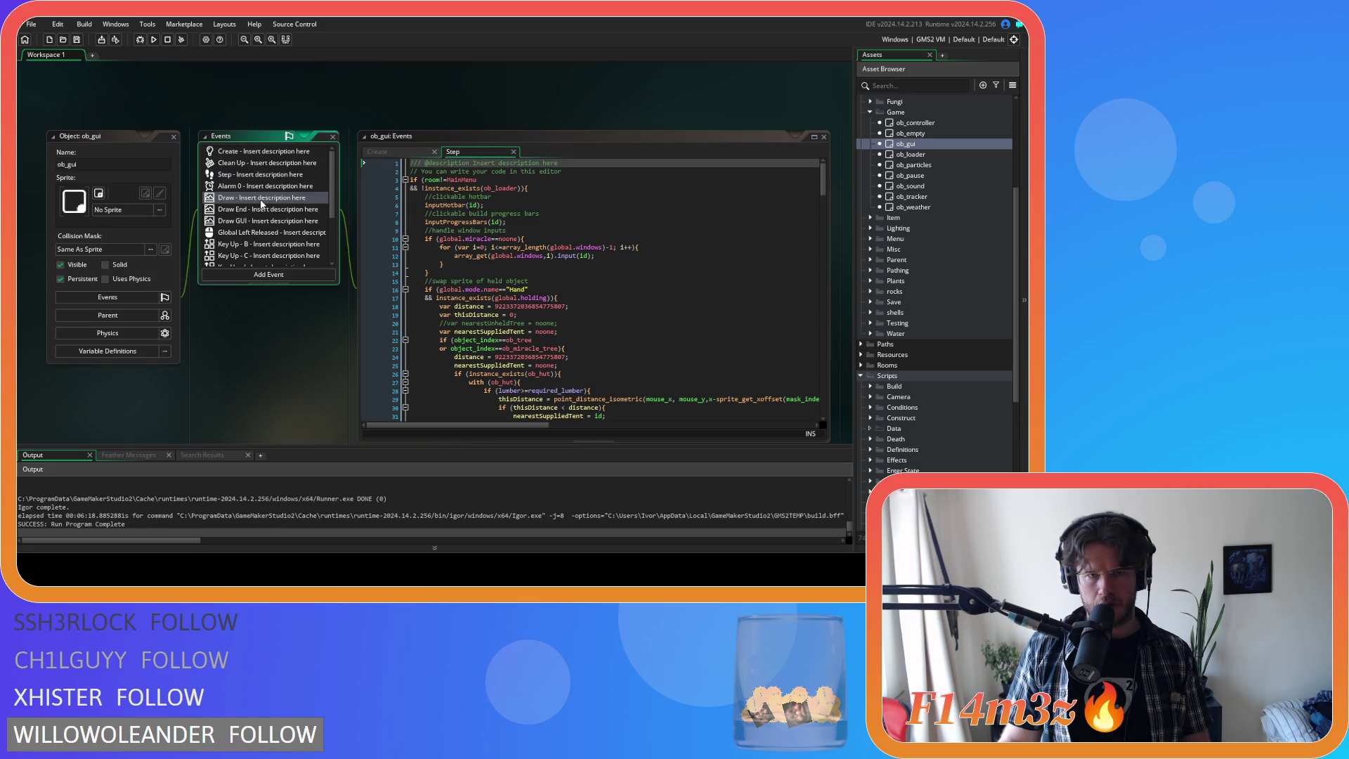
click(263, 208)
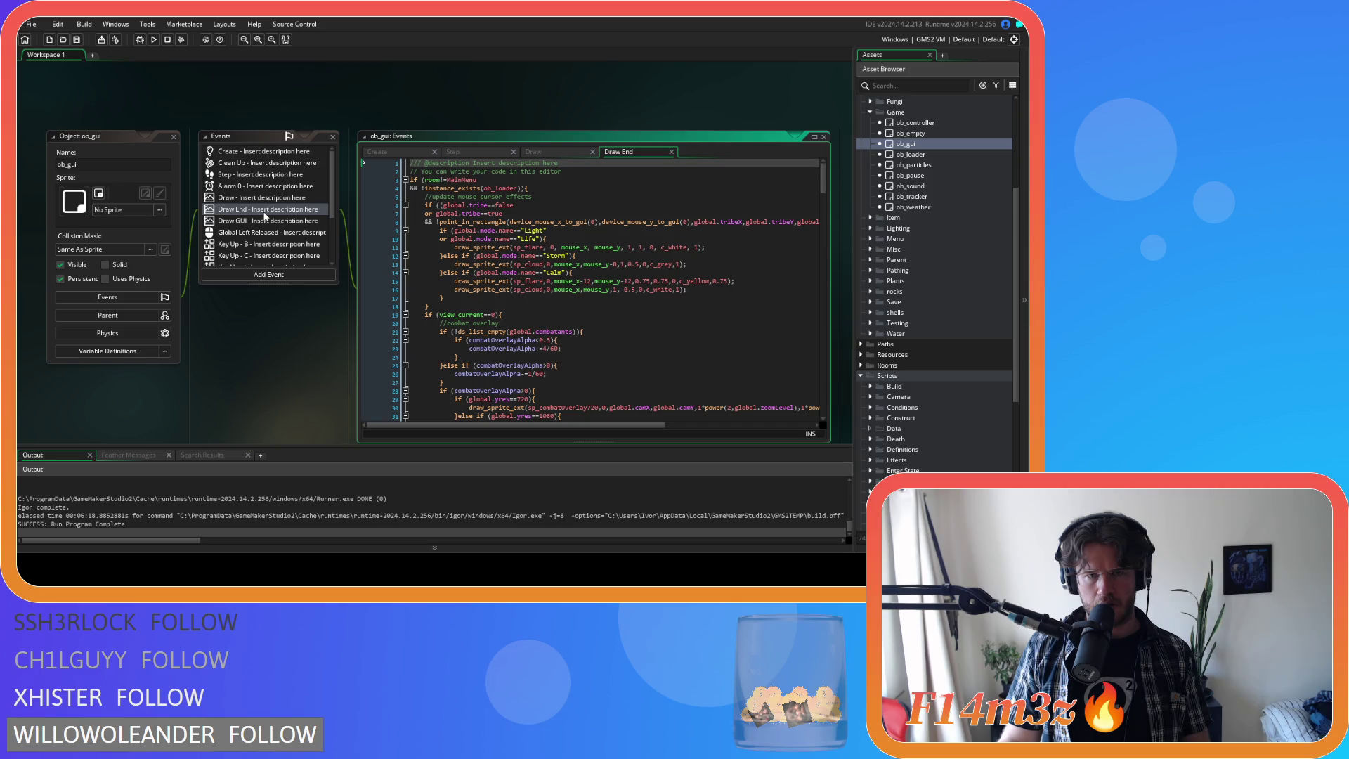
- Inspect the Draw End flare drawing and the Life, Light and Calm mode checks through line 18
click(521, 248)
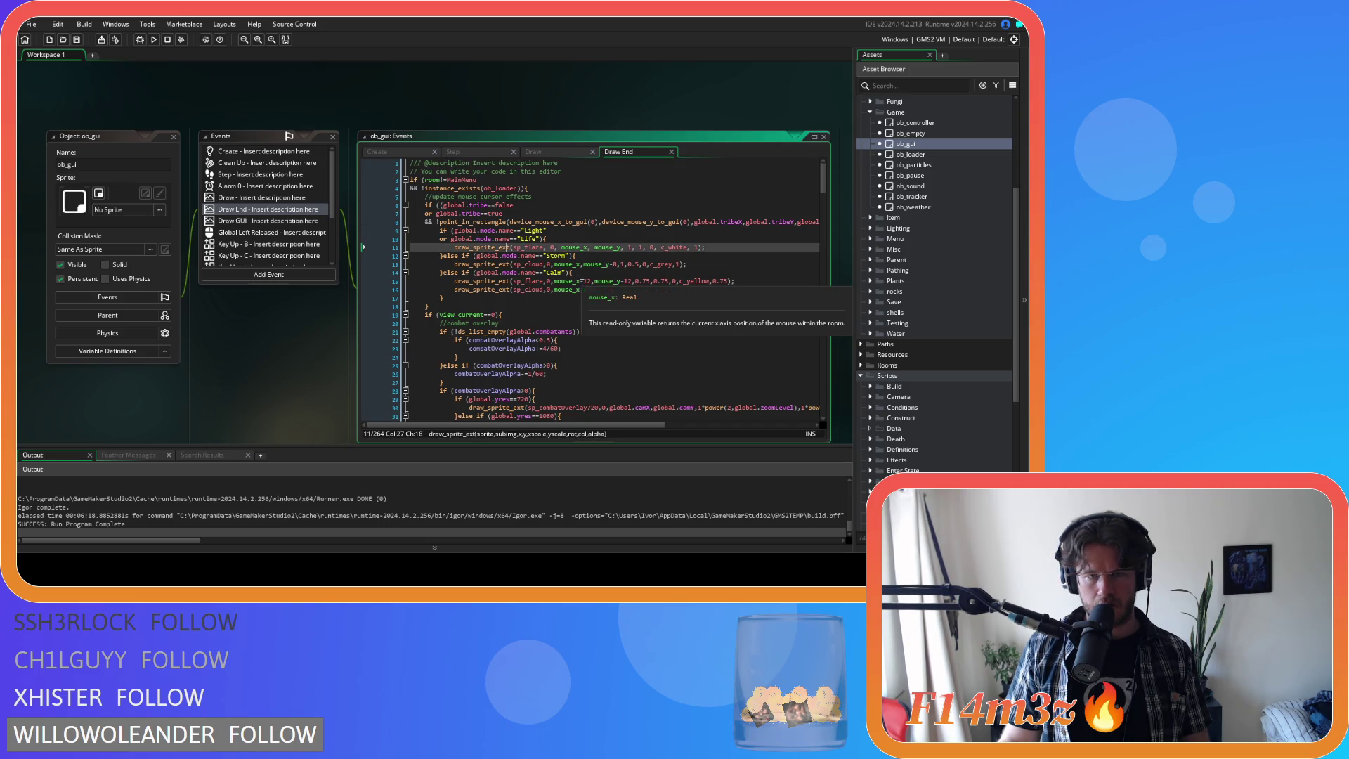
click(593, 300)
click(589, 239)
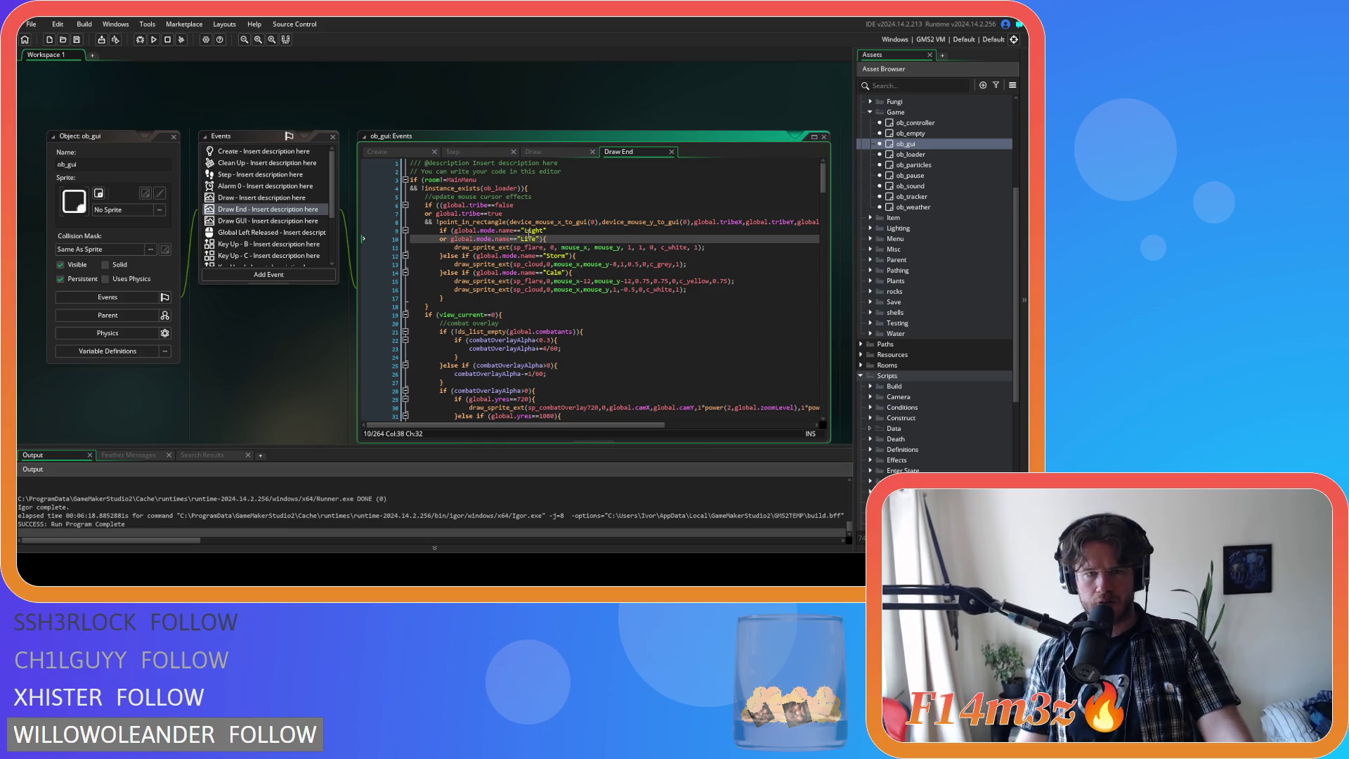
click(737, 229)
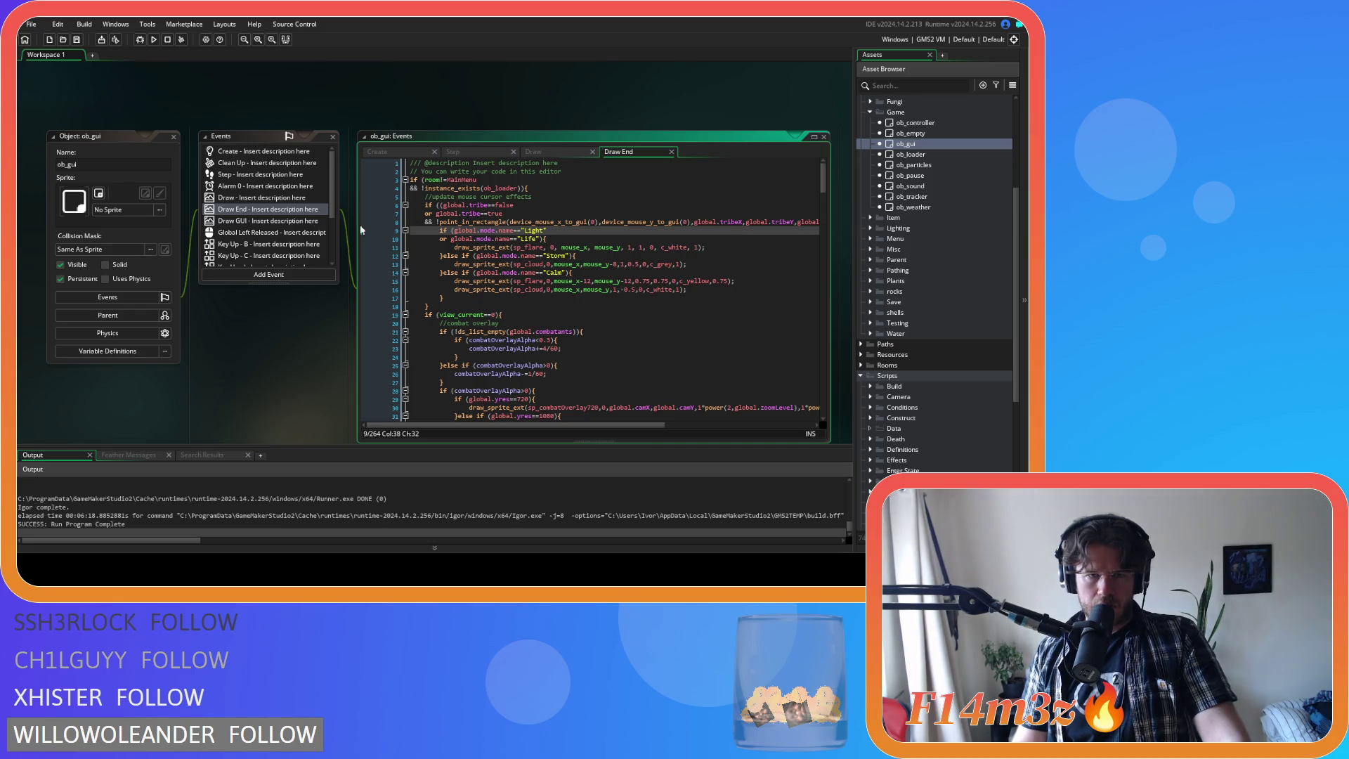
click(624, 273)
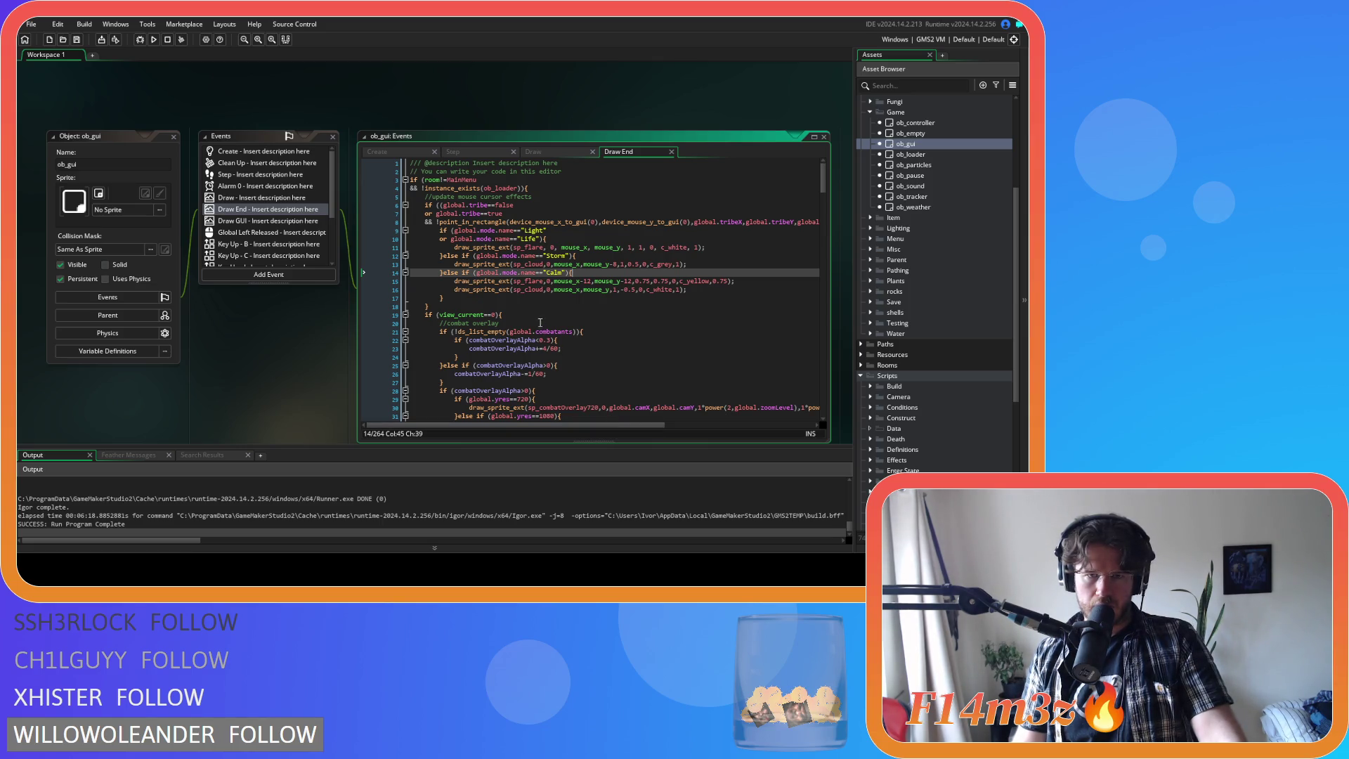
click(448, 307)
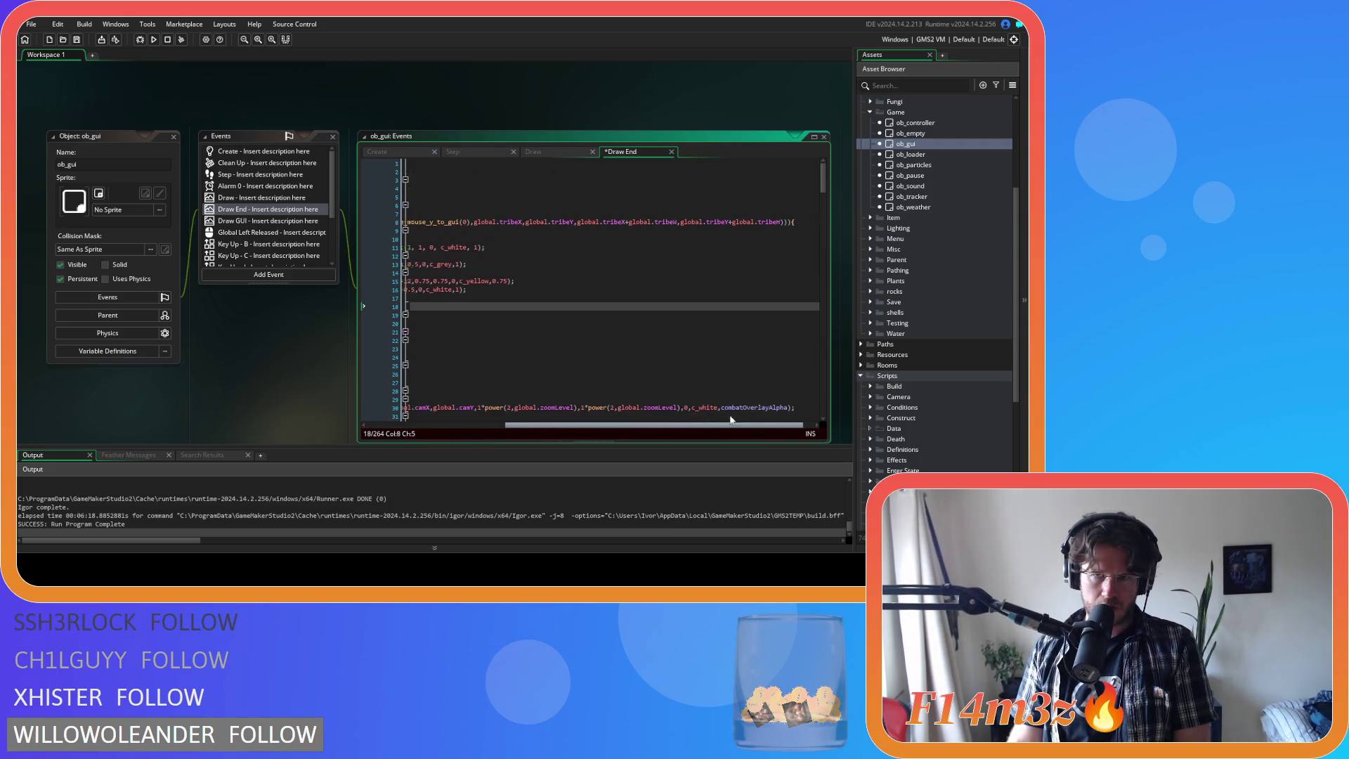
- Select the three global.tribe condition lines in Draw End, then bring up project search
drag(415, 231, 363, 204)
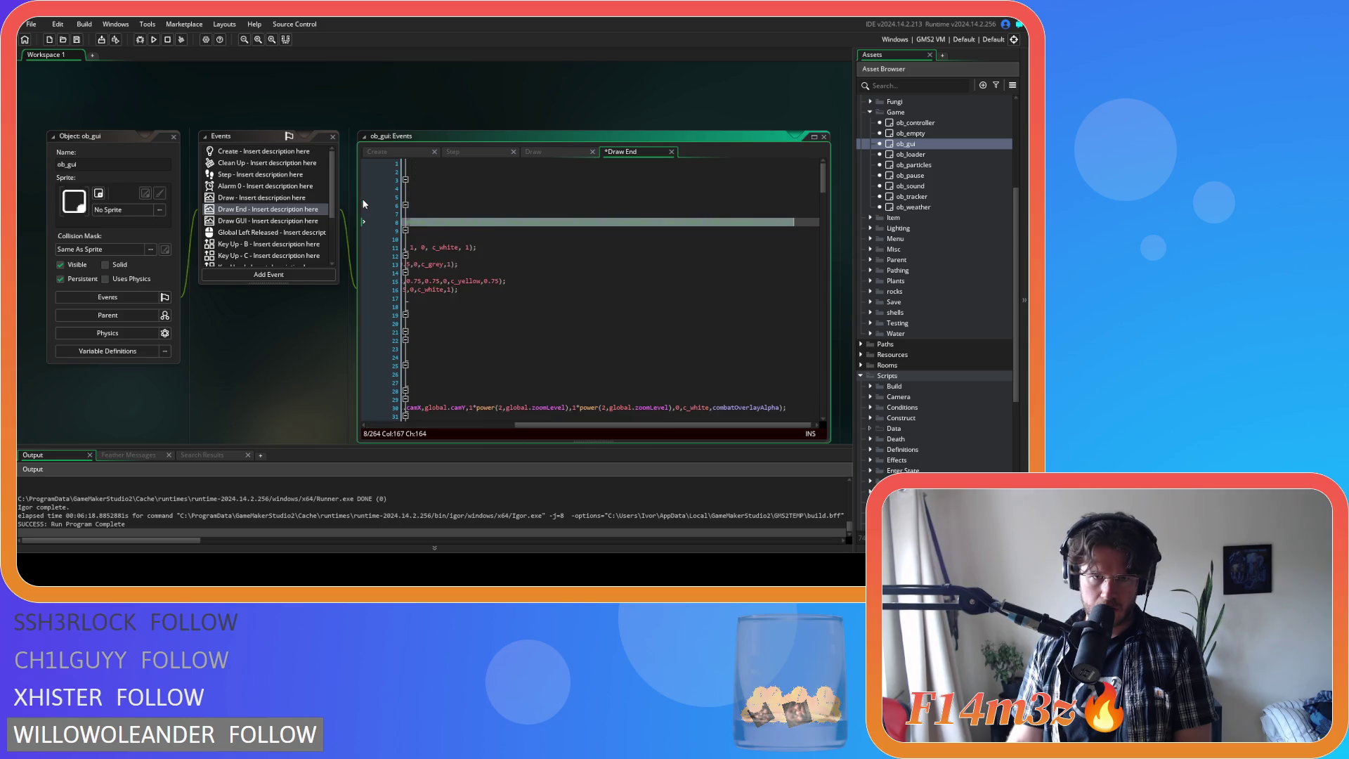
scroll(636, 243, right, 2)
click(636, 243)
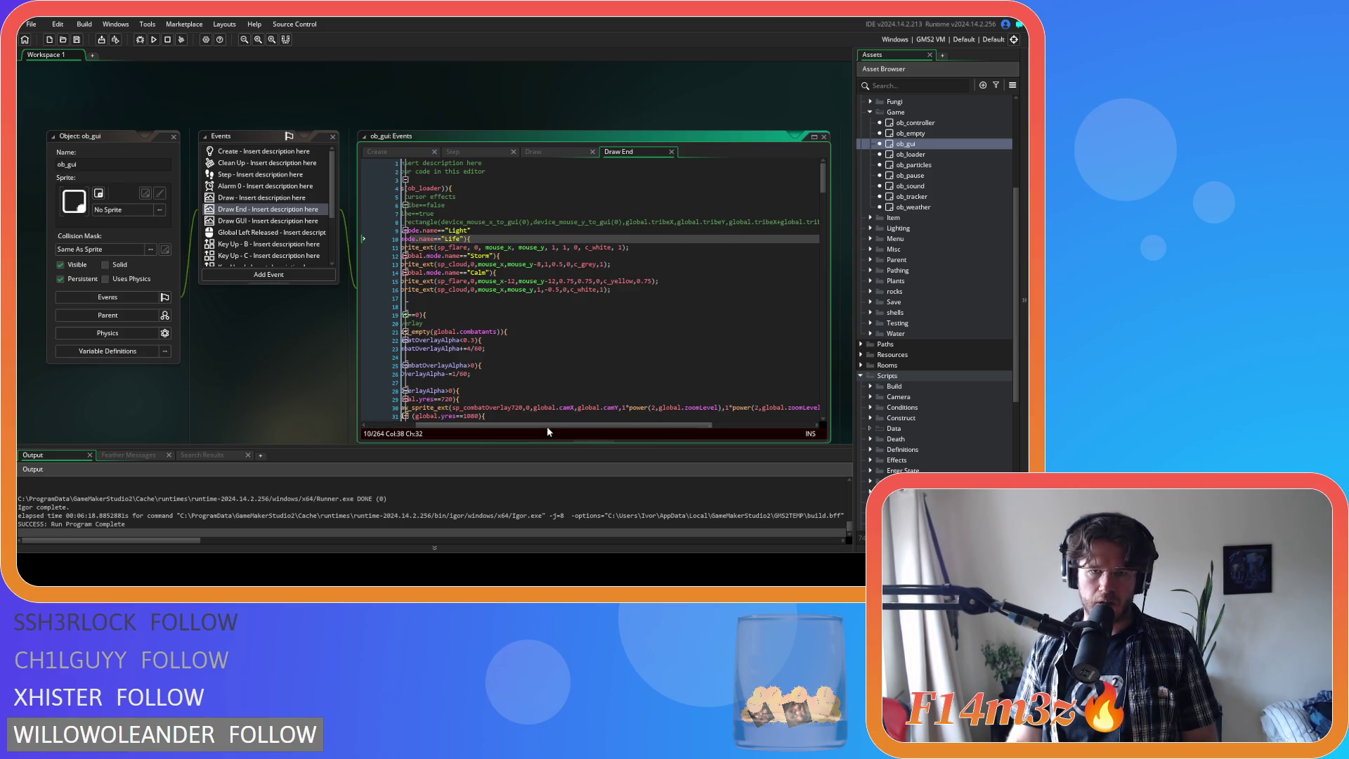
scroll(546, 427, left, 2)
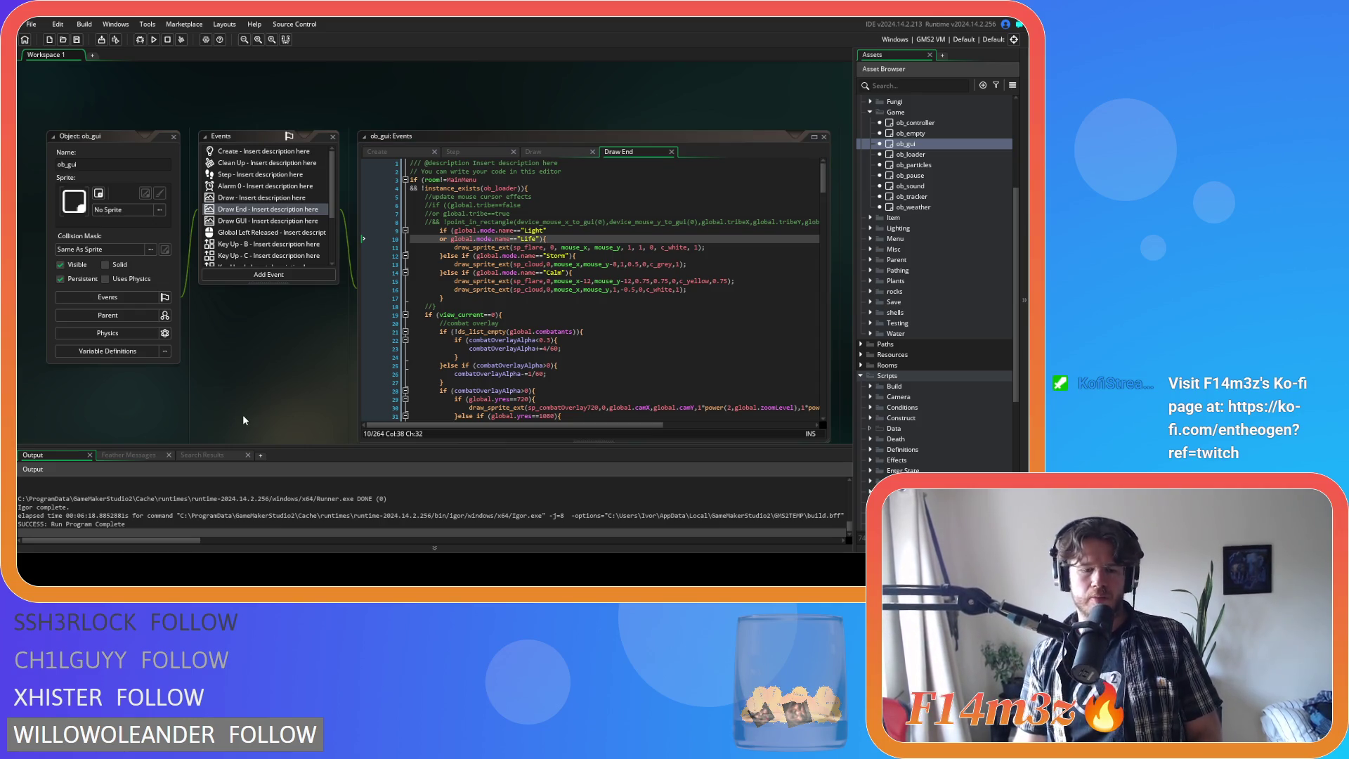
key(ctrl+shift+f)
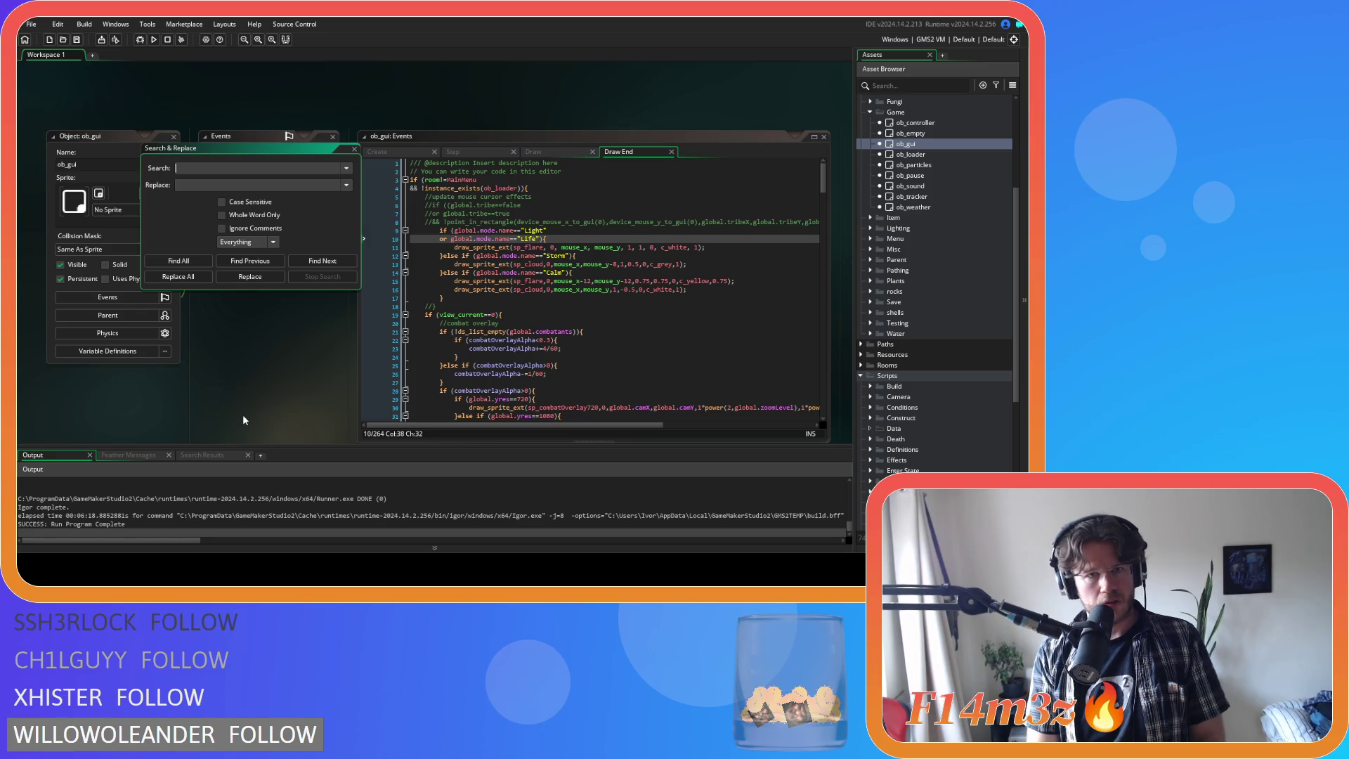
- Search the project for part_system_disable (0 results), then close the search window and ob_gui editor
text(parti)
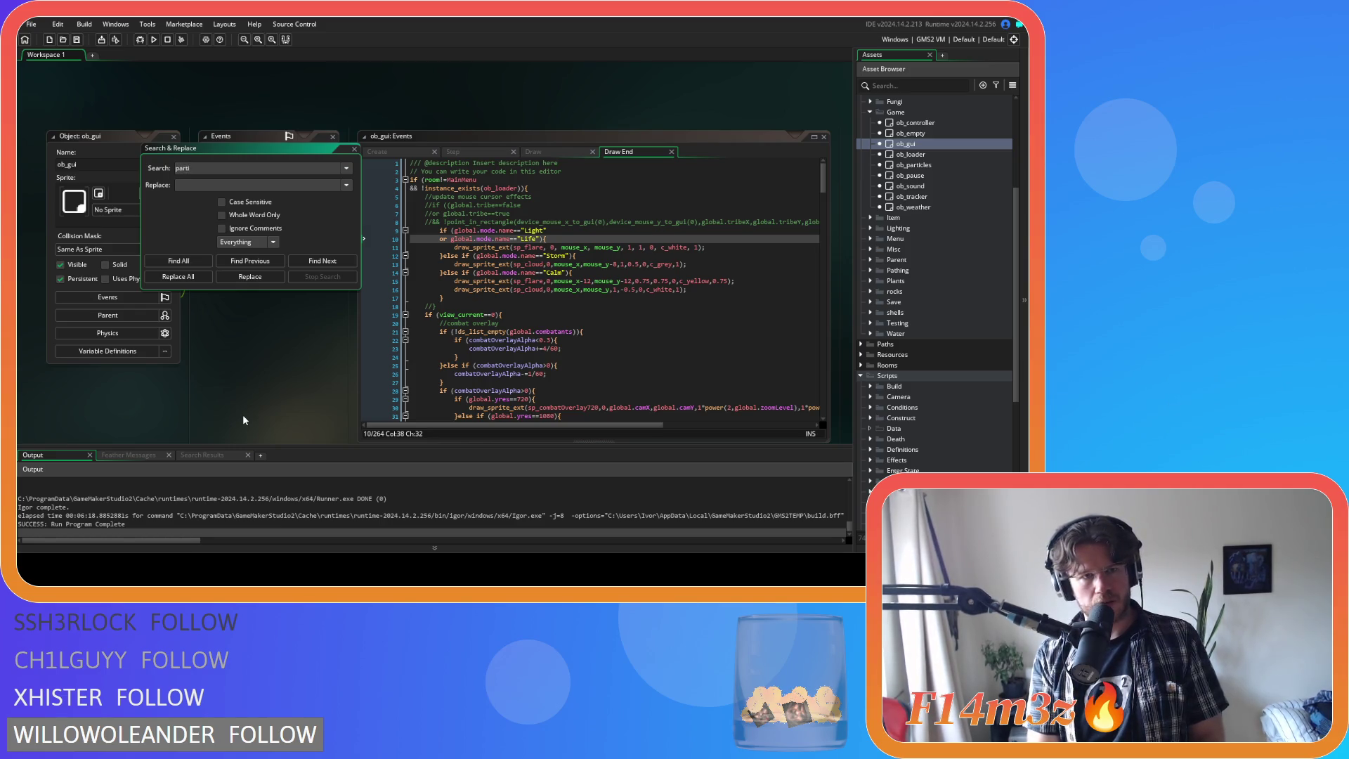
text(_)
text(ste)
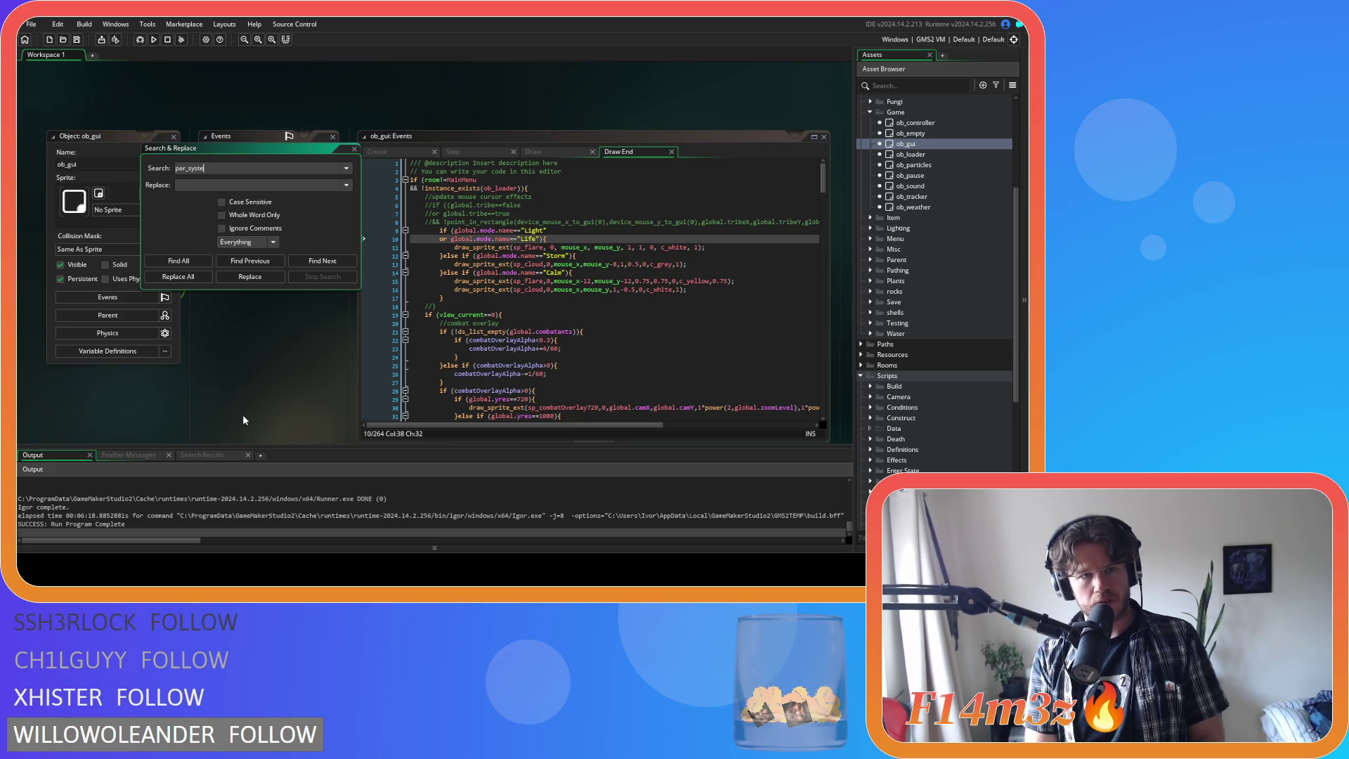
key(BackSpace)
key(BackSpace)
key(BackSpace)
text(ystem_disable)
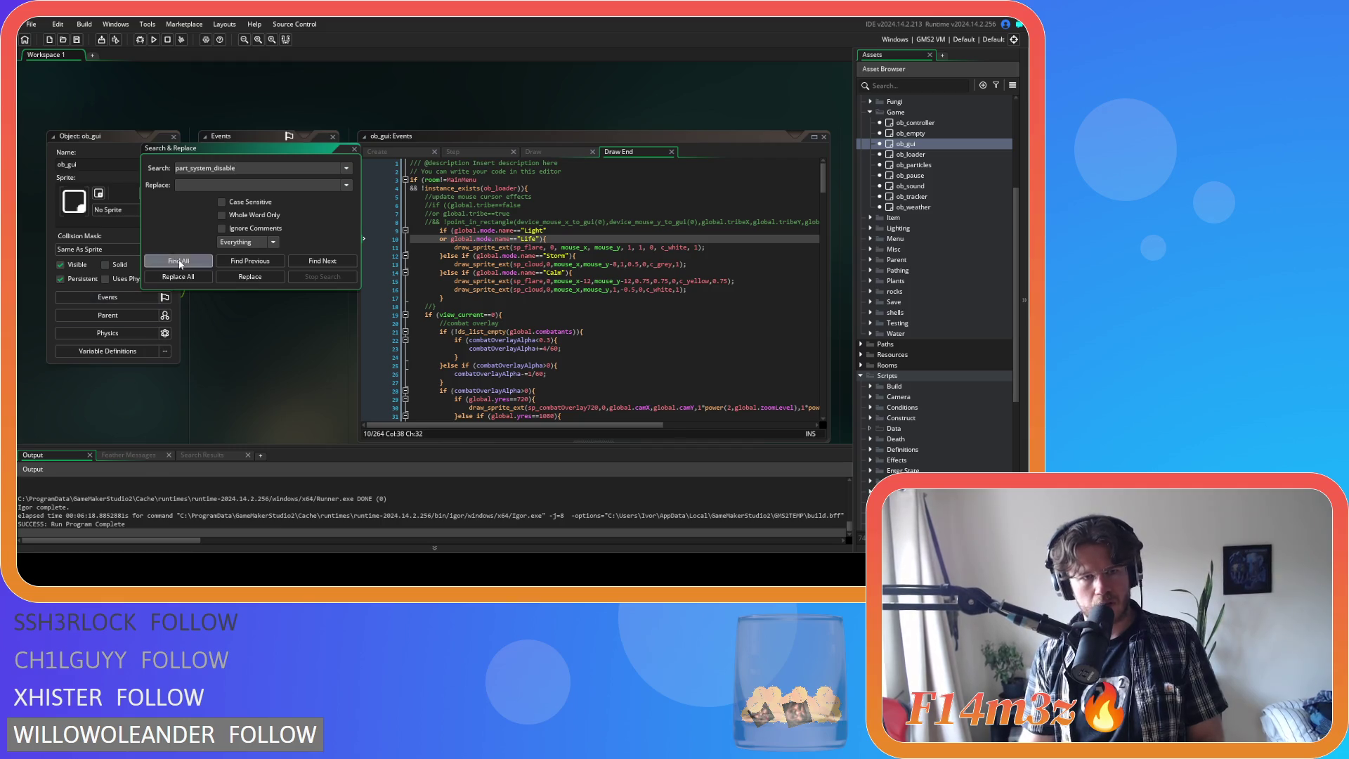
click(179, 260)
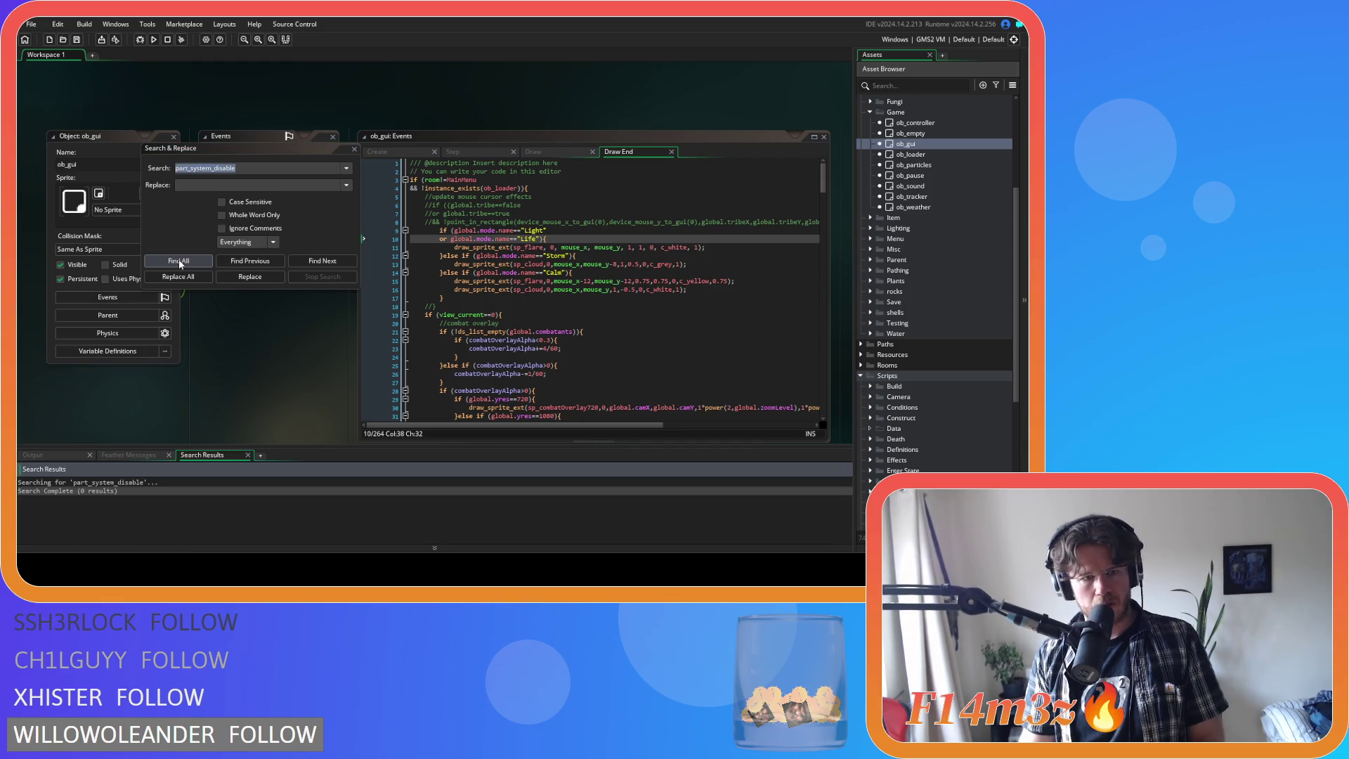
click(354, 149)
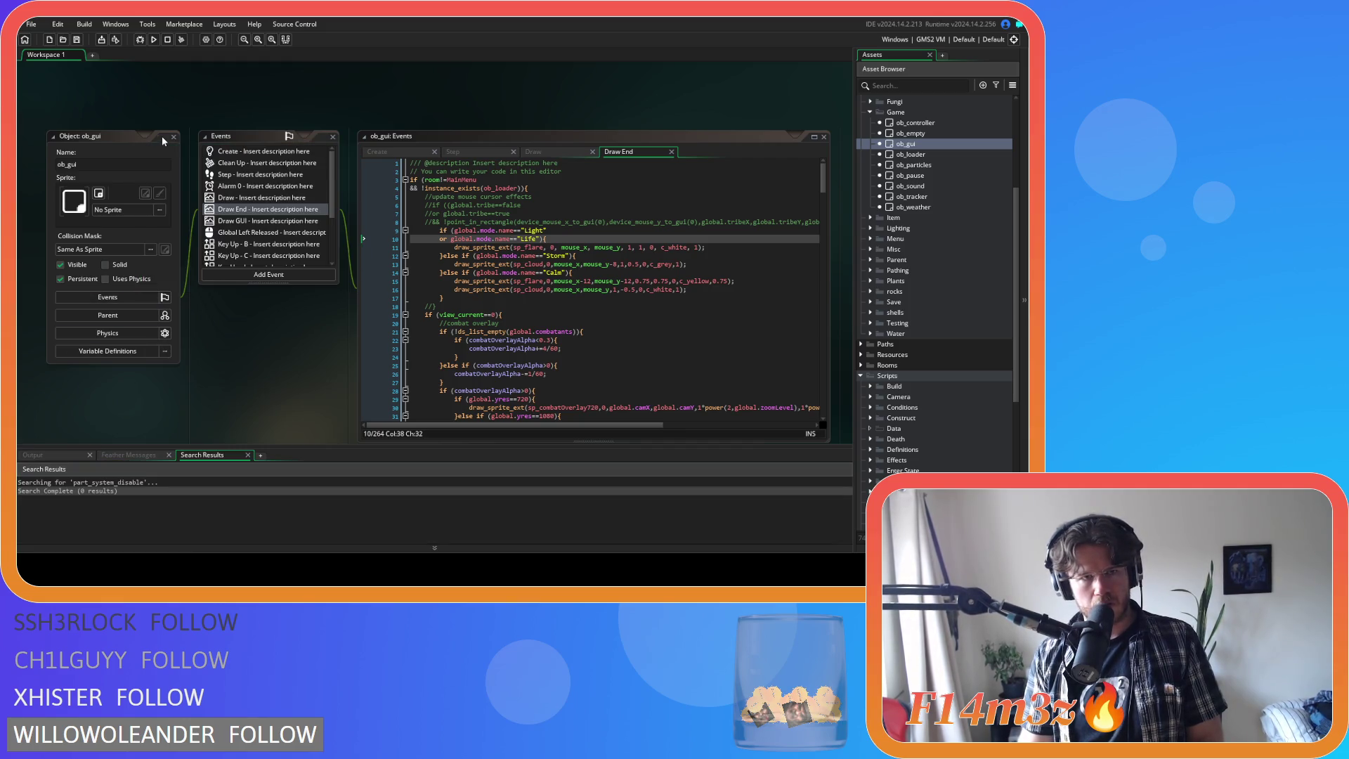
click(175, 138)
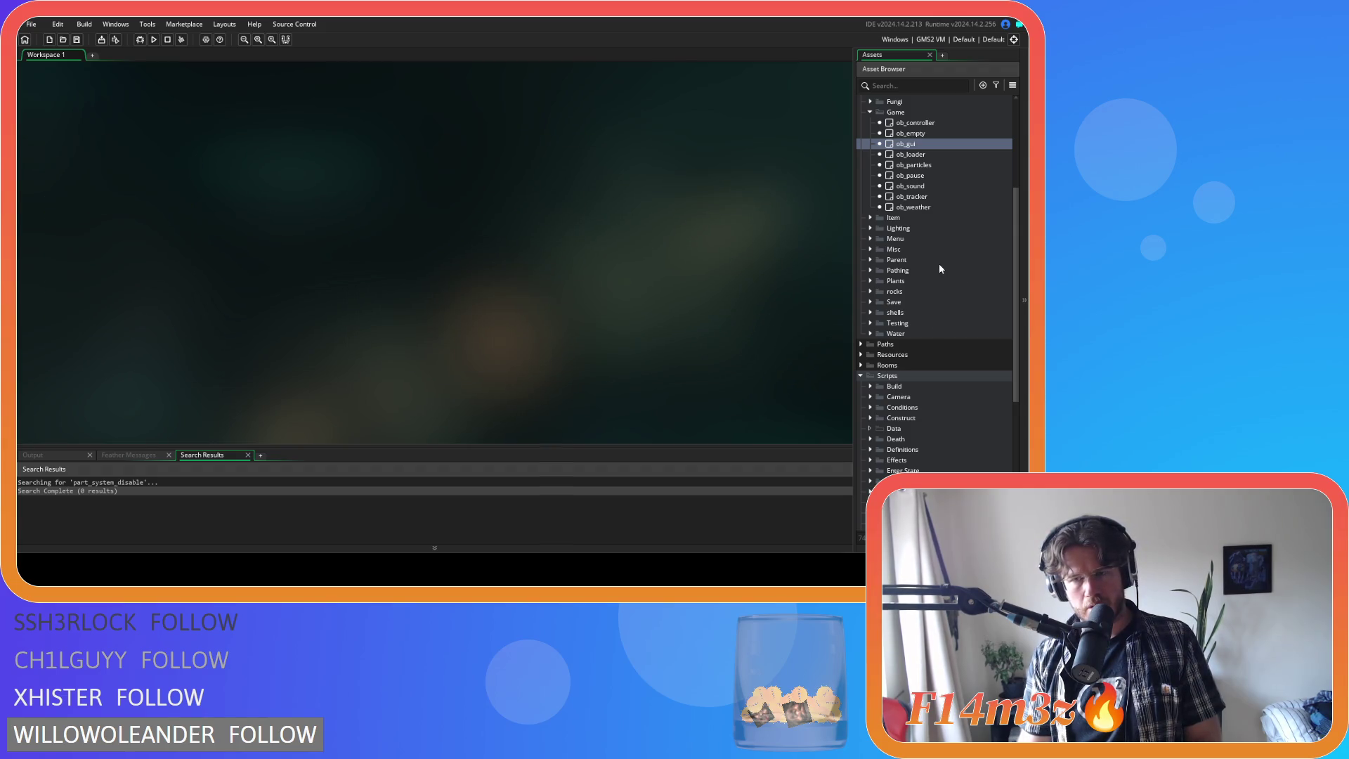
- Open ob_particles' Create code, pick part_emitter_enable on line 1038, and start a project search
double_click(914, 165)
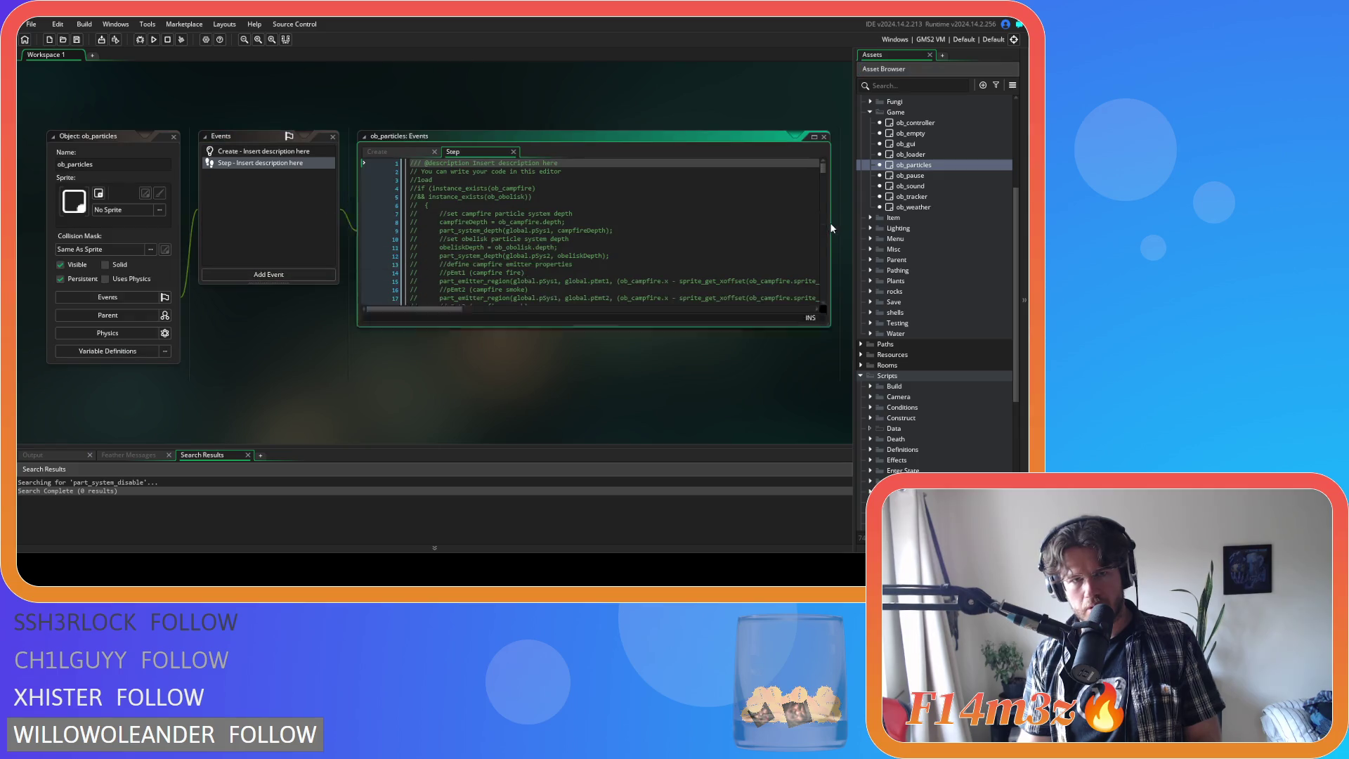
click(408, 152)
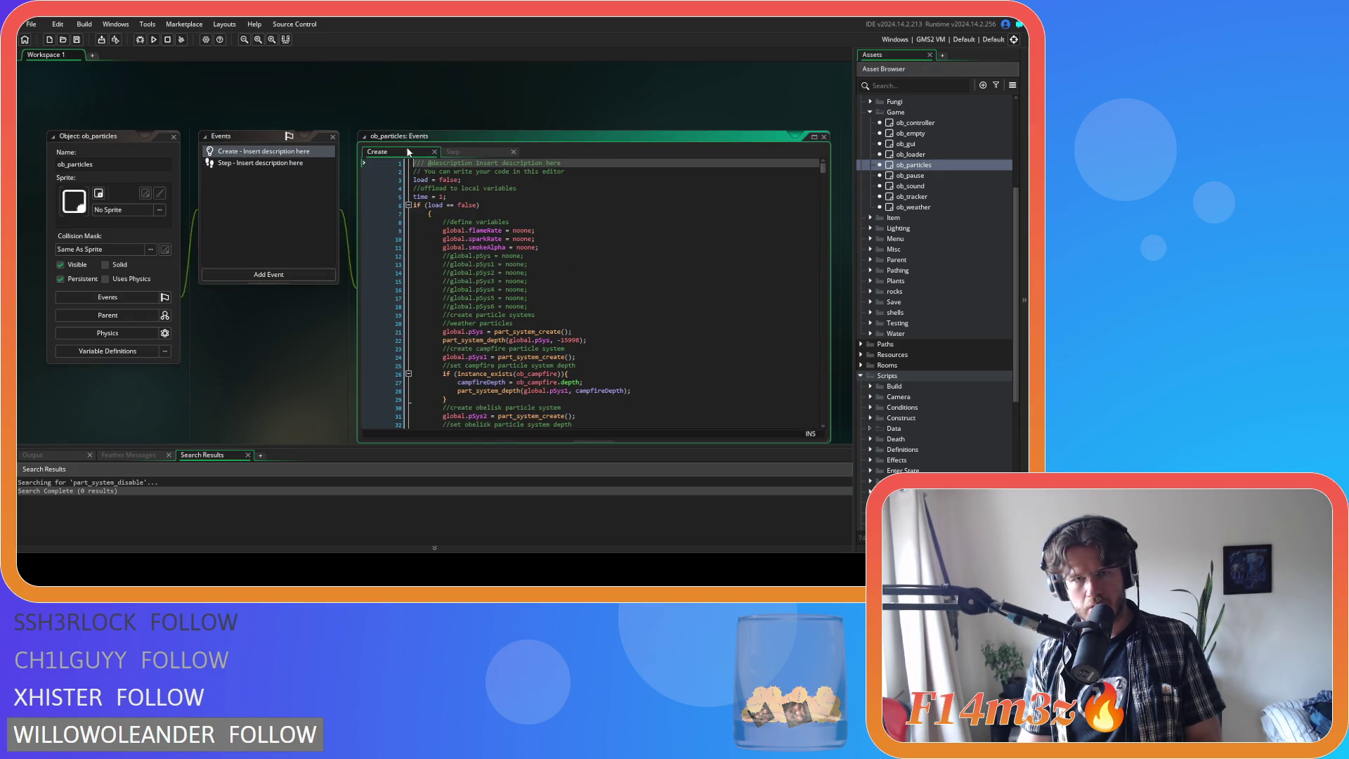
drag(824, 170, 824, 404)
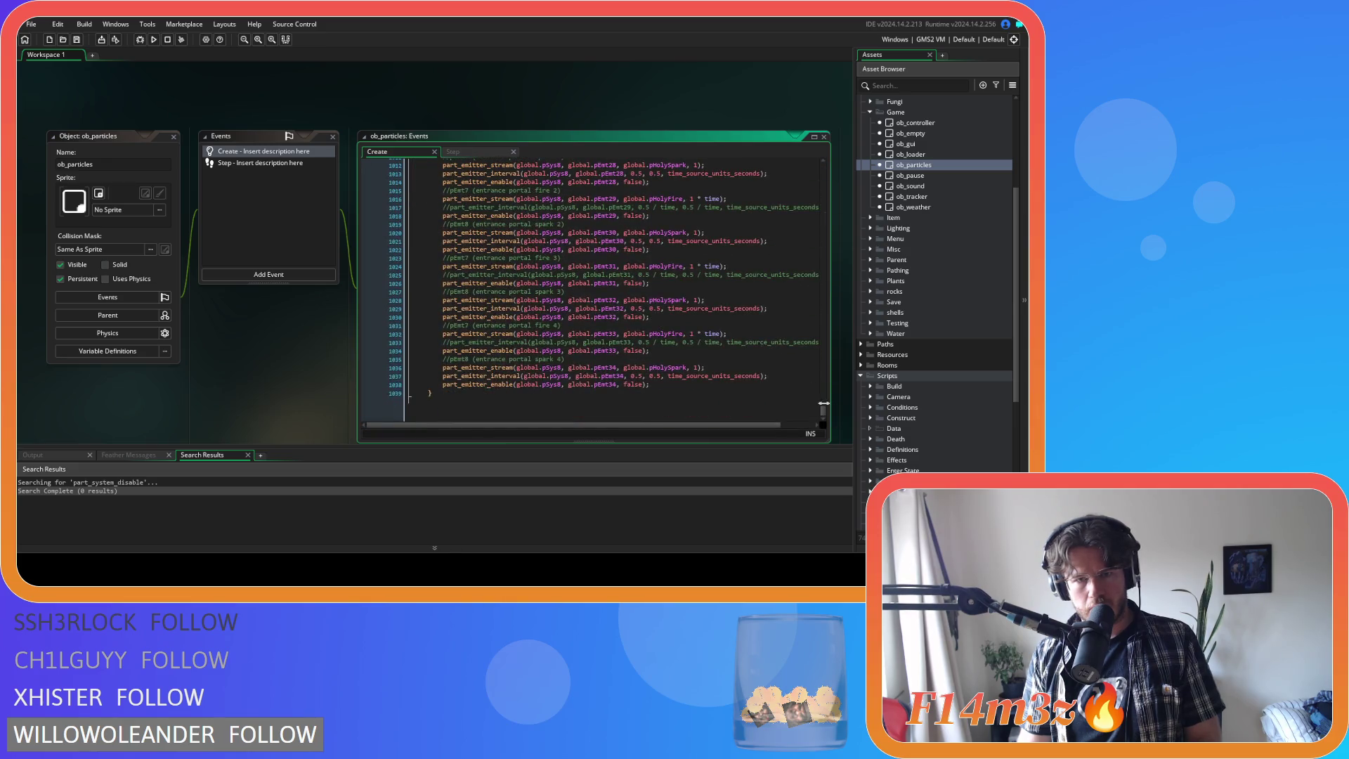
click(480, 386)
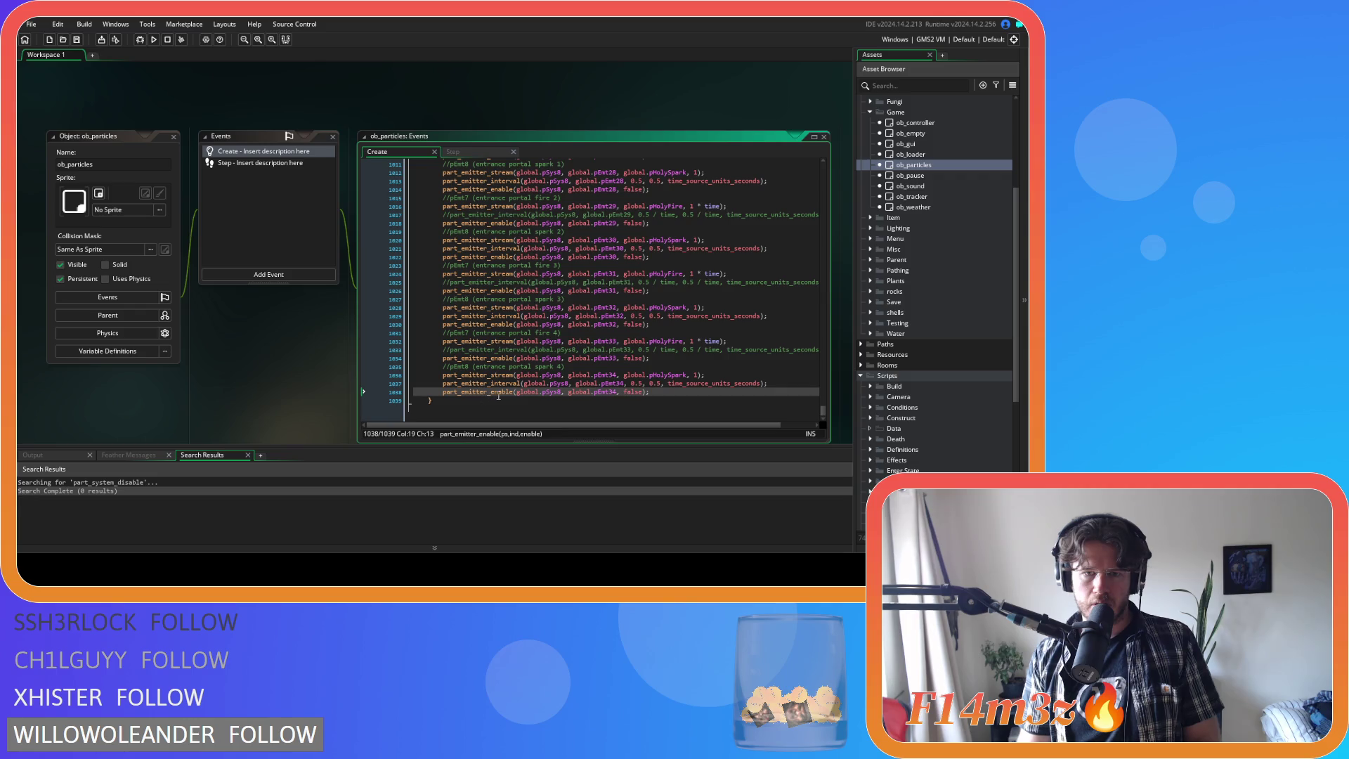
click(520, 391)
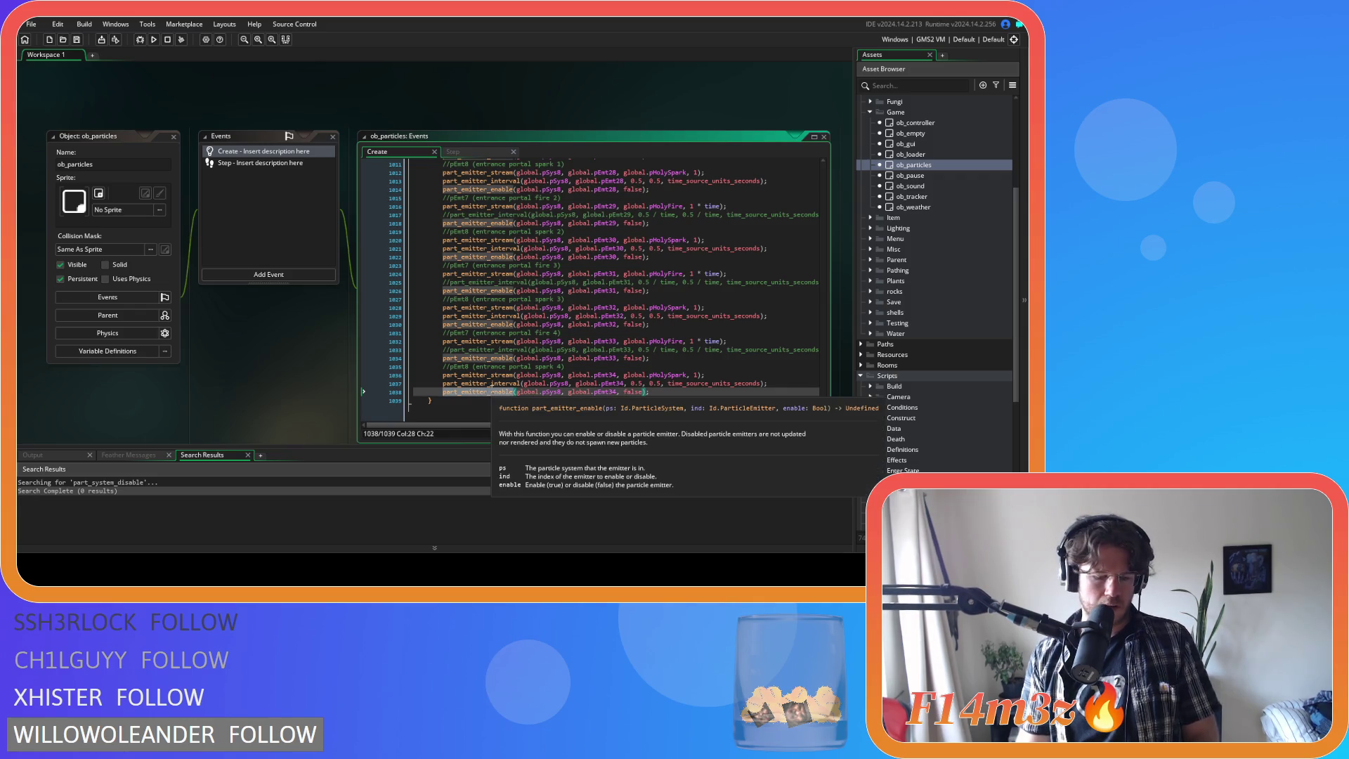
key(ctrl+shift+f)
- List all part_emitter_enable matches, scroll through the results, then build and run with F5
click(178, 261)
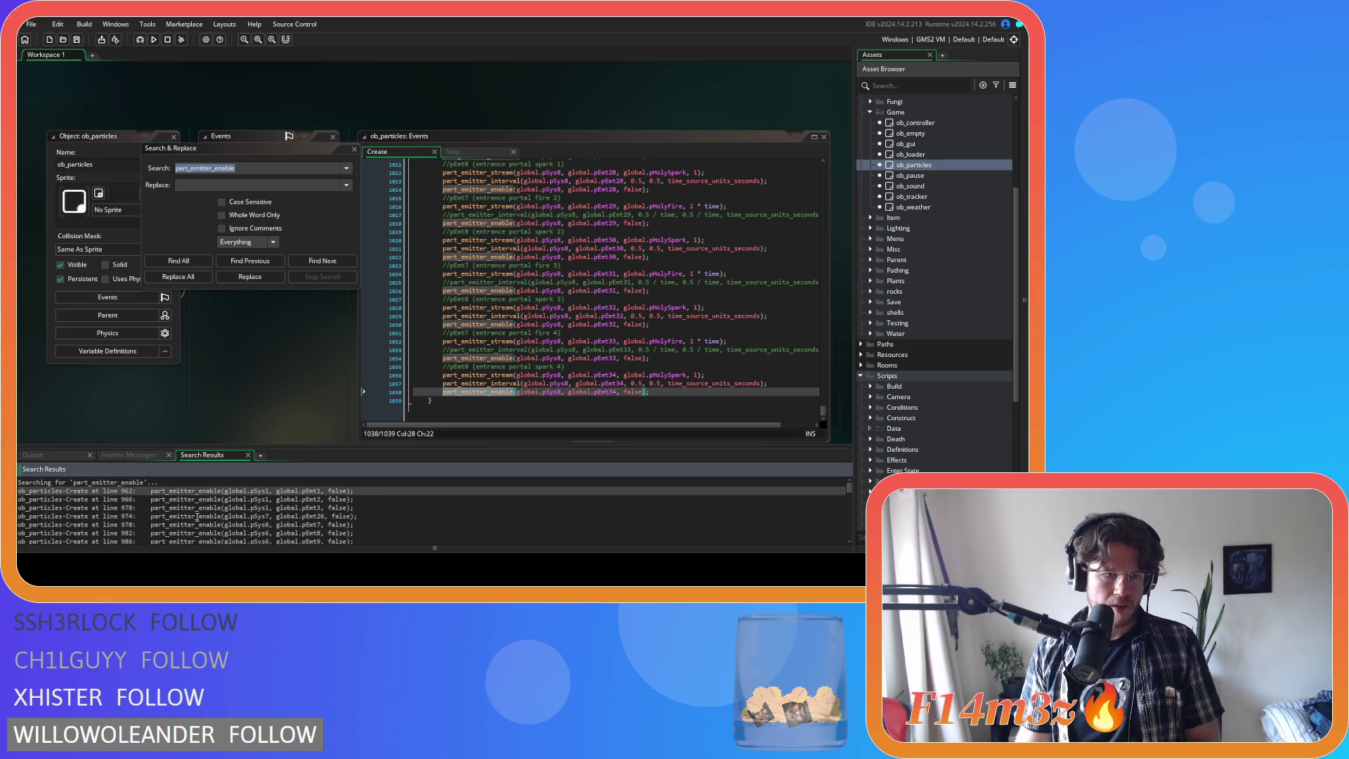
scroll(187, 511, down, 5)
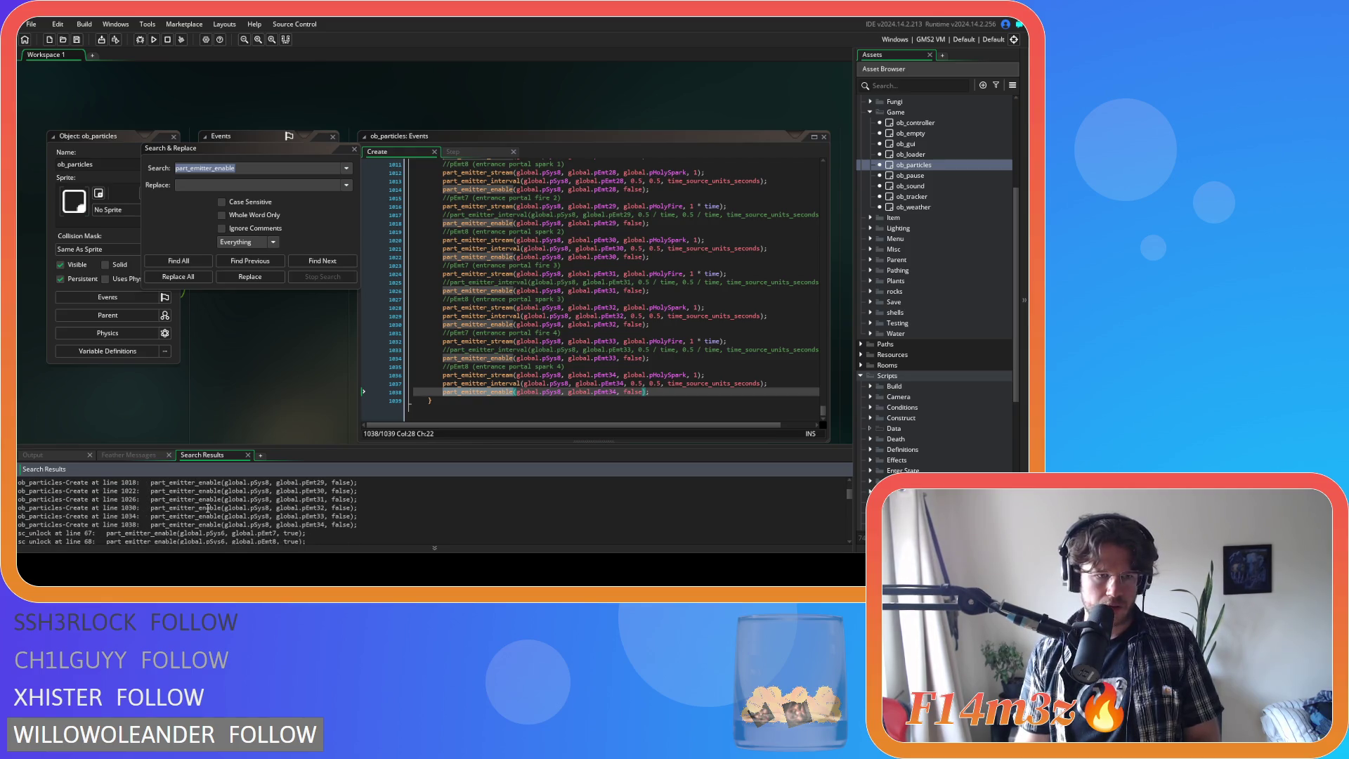
scroll(208, 508, down, 5)
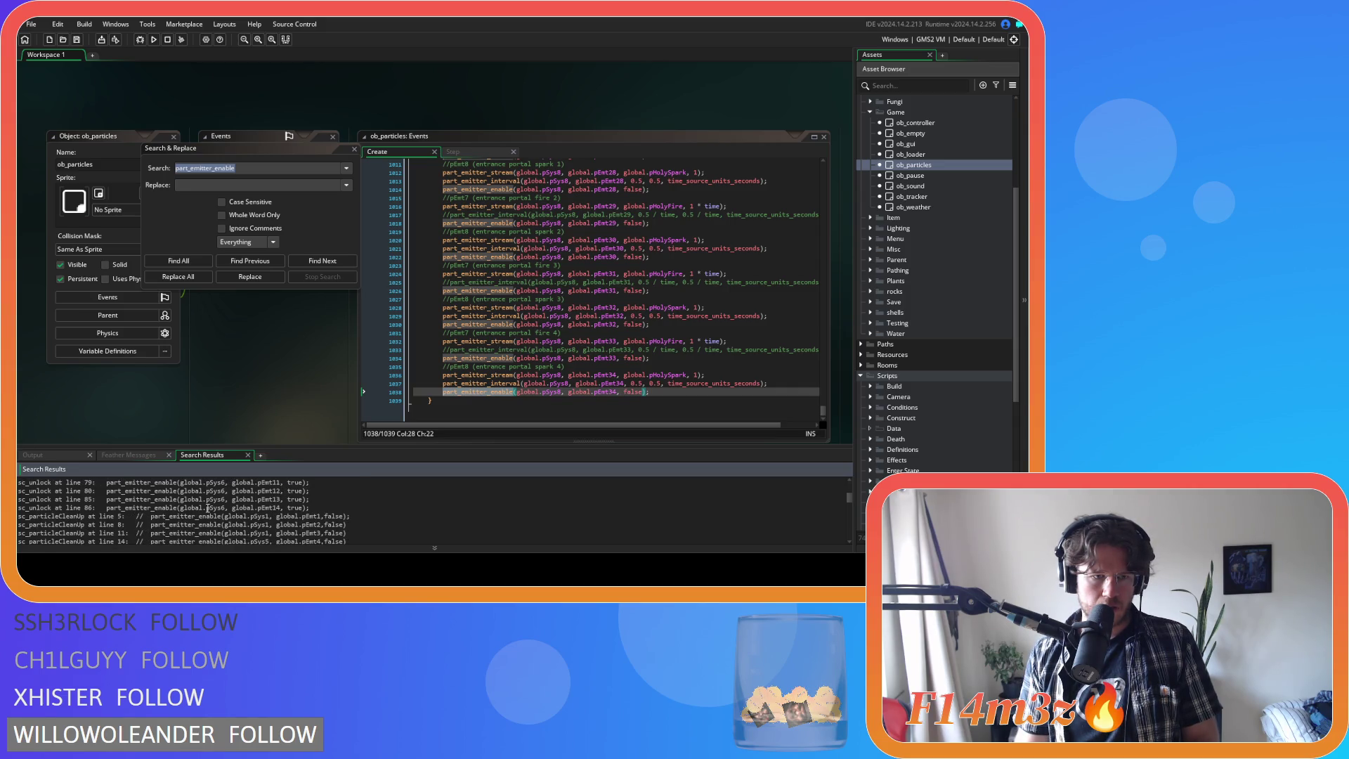
scroll(208, 507, down, 10)
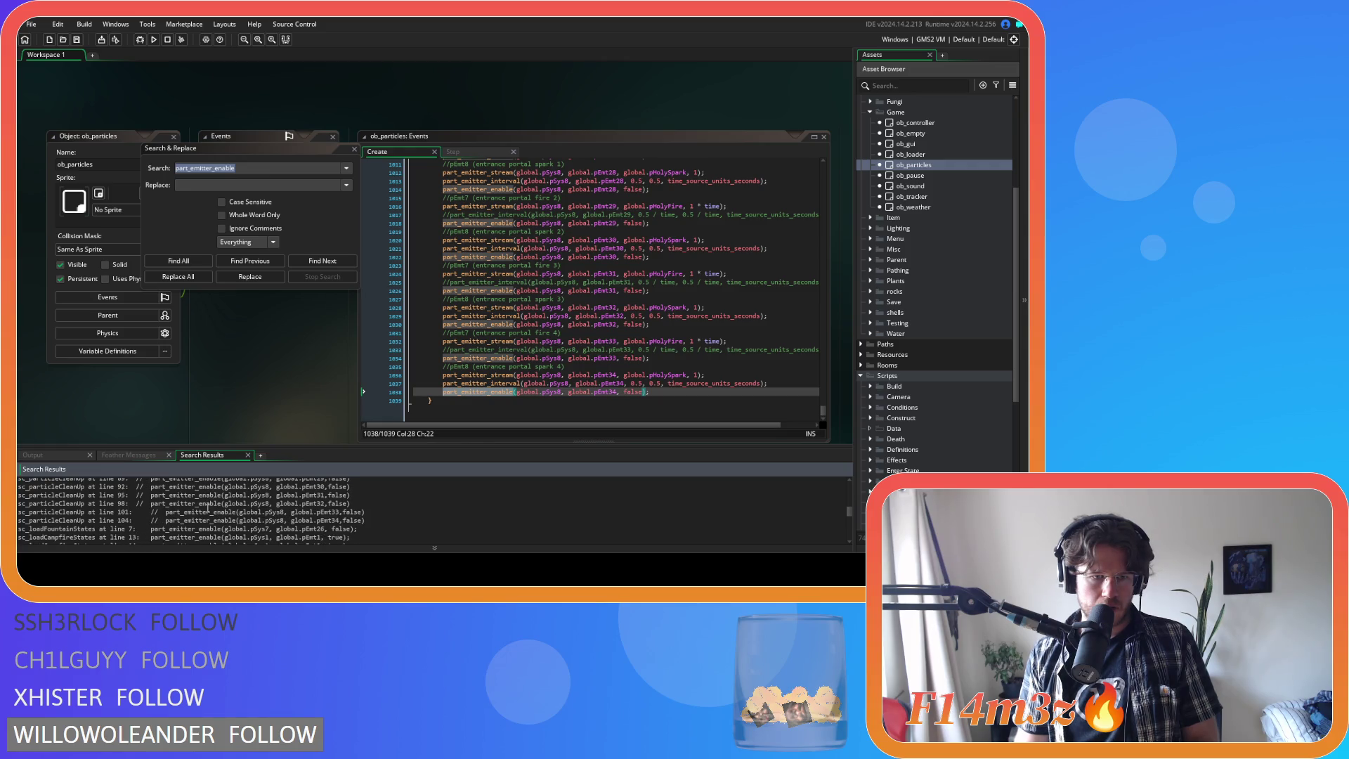
scroll(208, 507, down, 1)
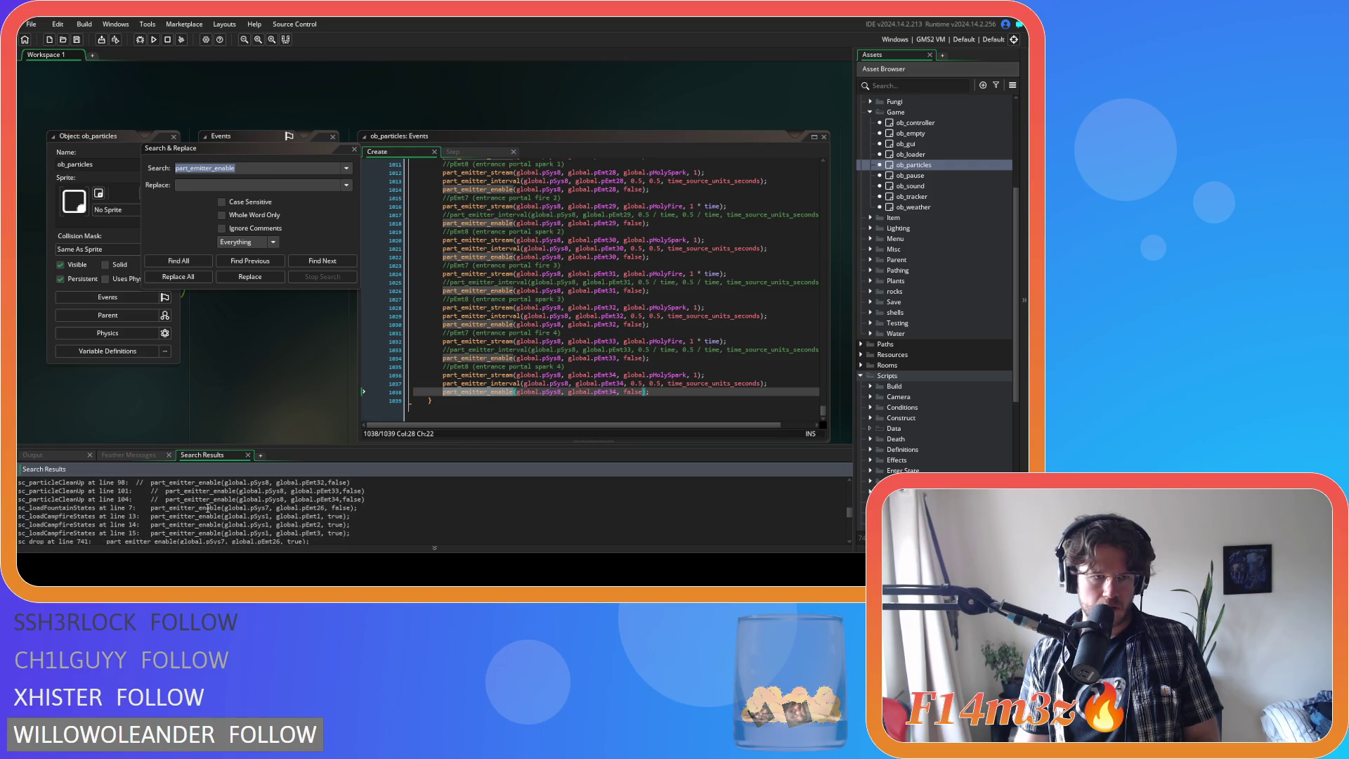
scroll(208, 508, down, 1)
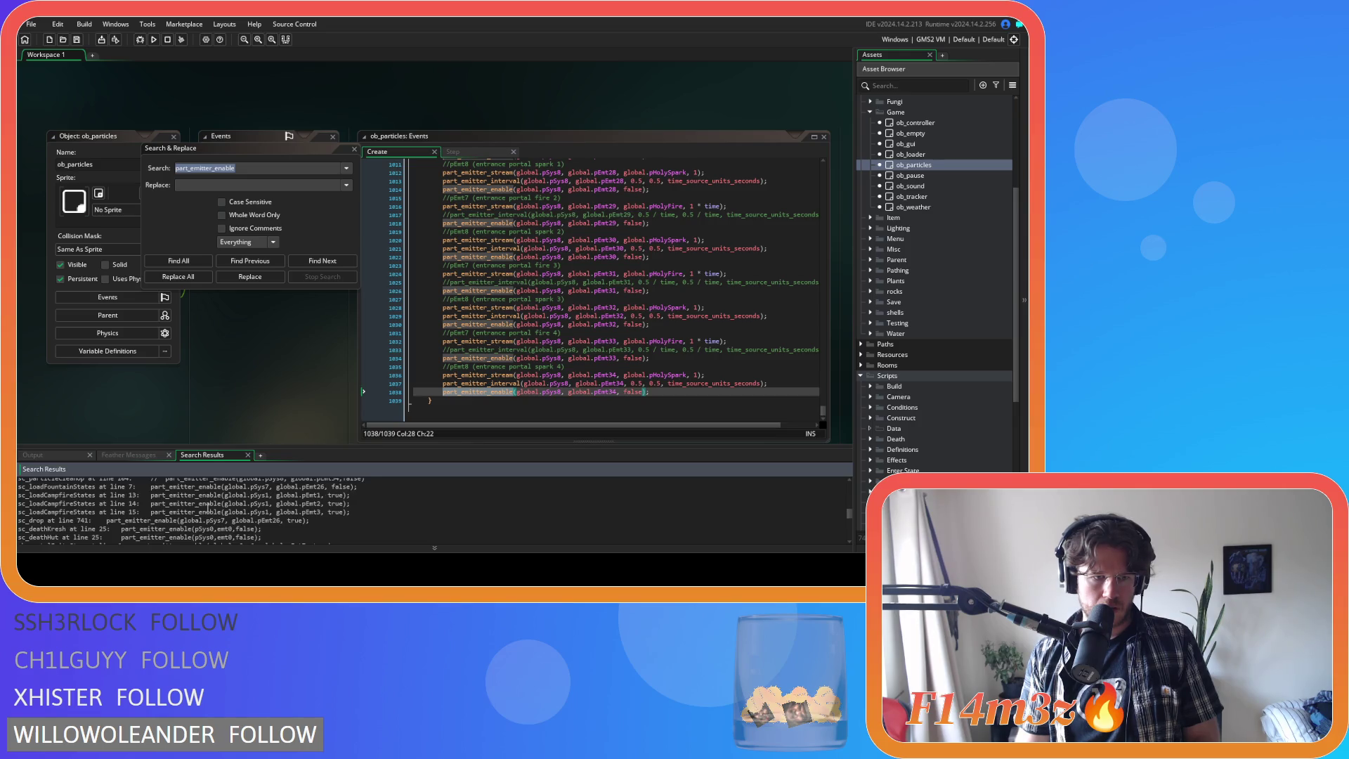
scroll(208, 507, down, 10)
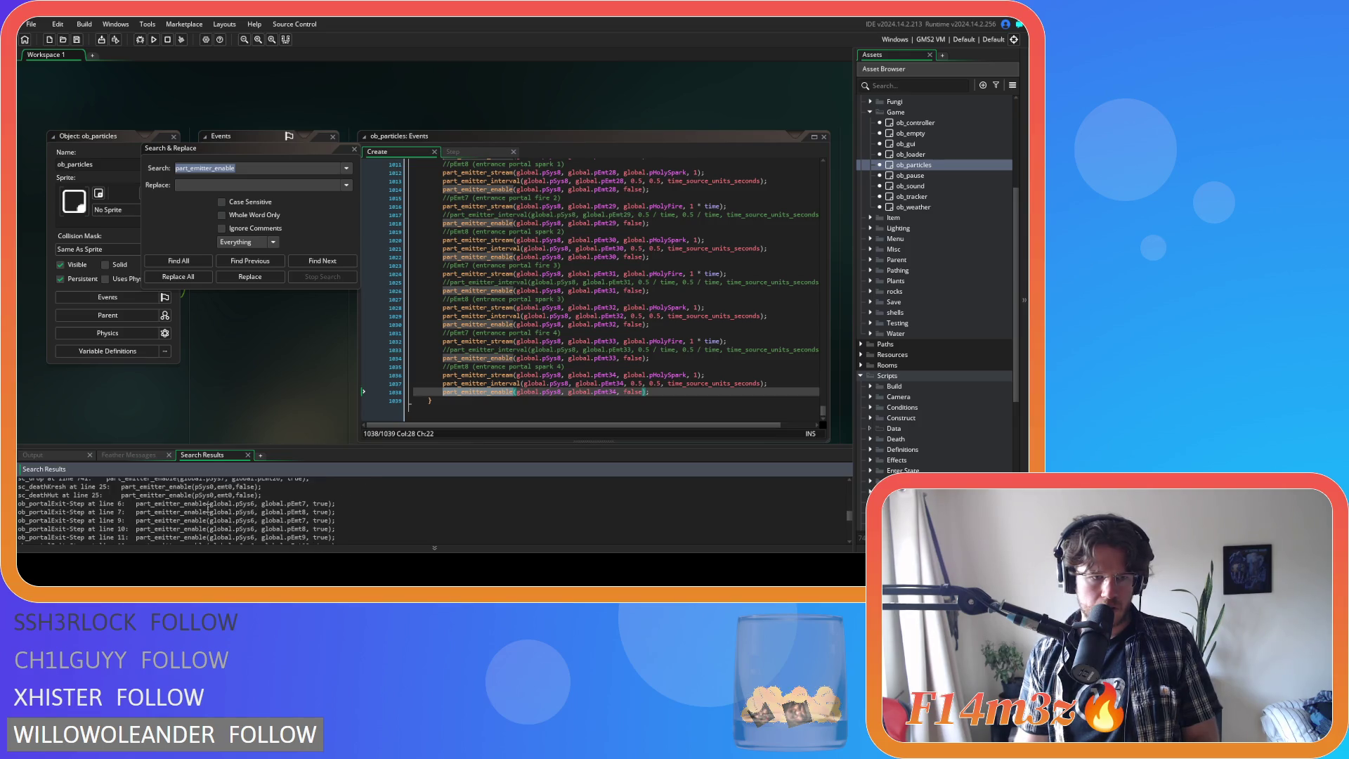
scroll(208, 507, down, 10)
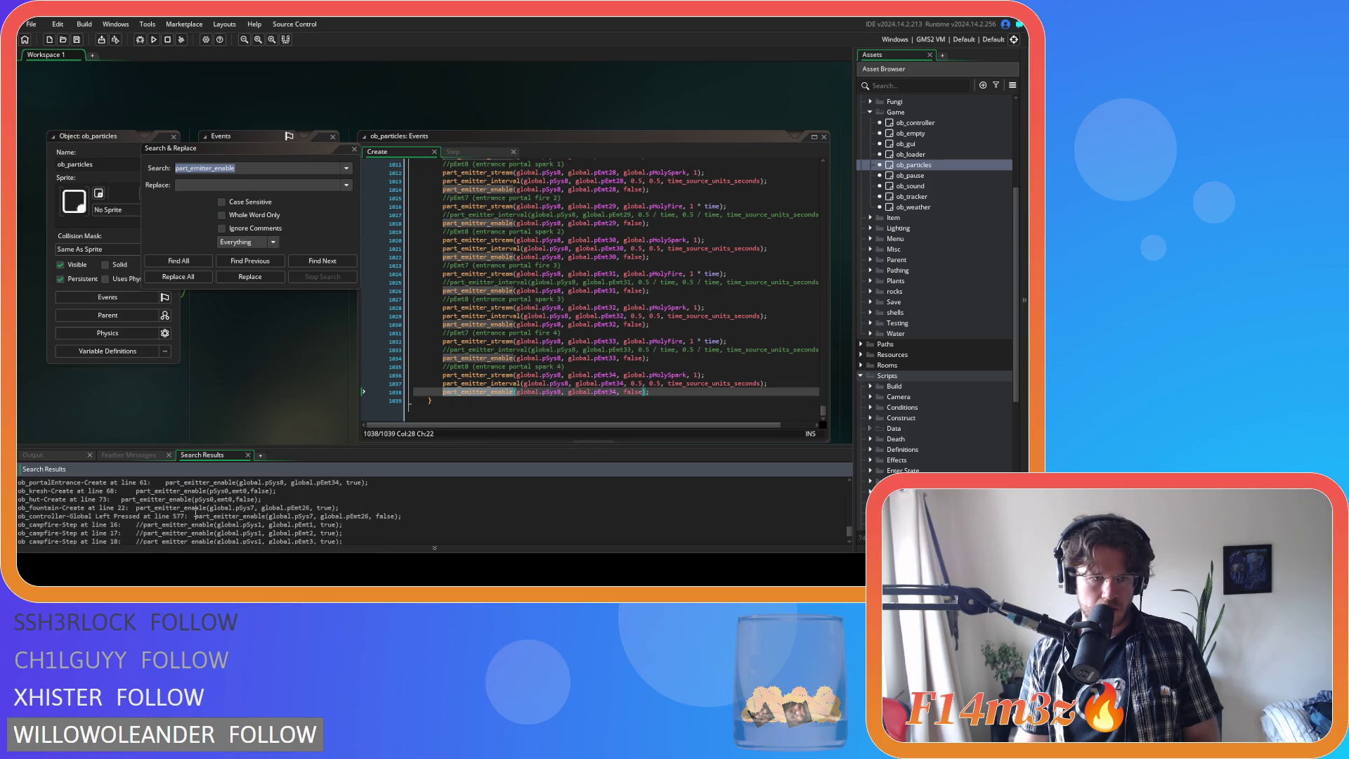
scroll(106, 508, up, 8)
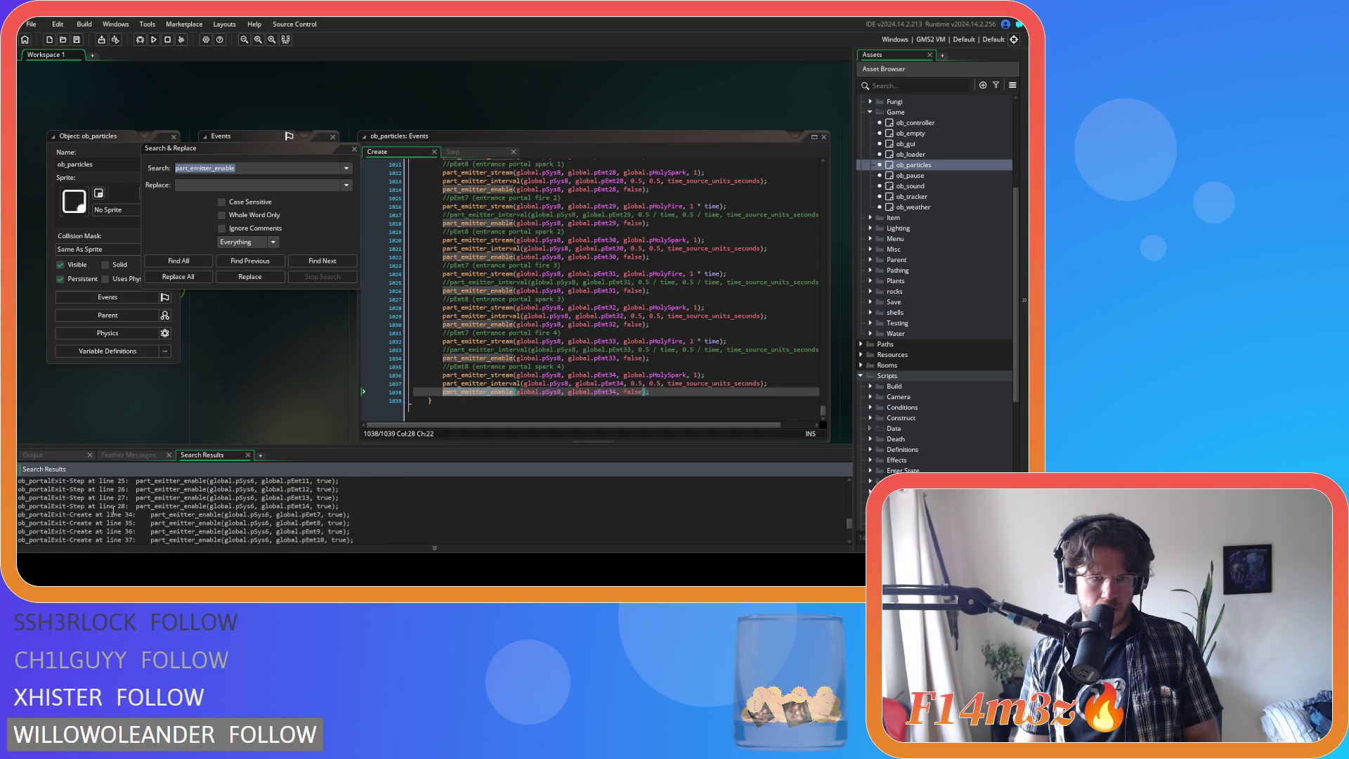
scroll(119, 512, up, 10)
scroll(128, 513, up, 10)
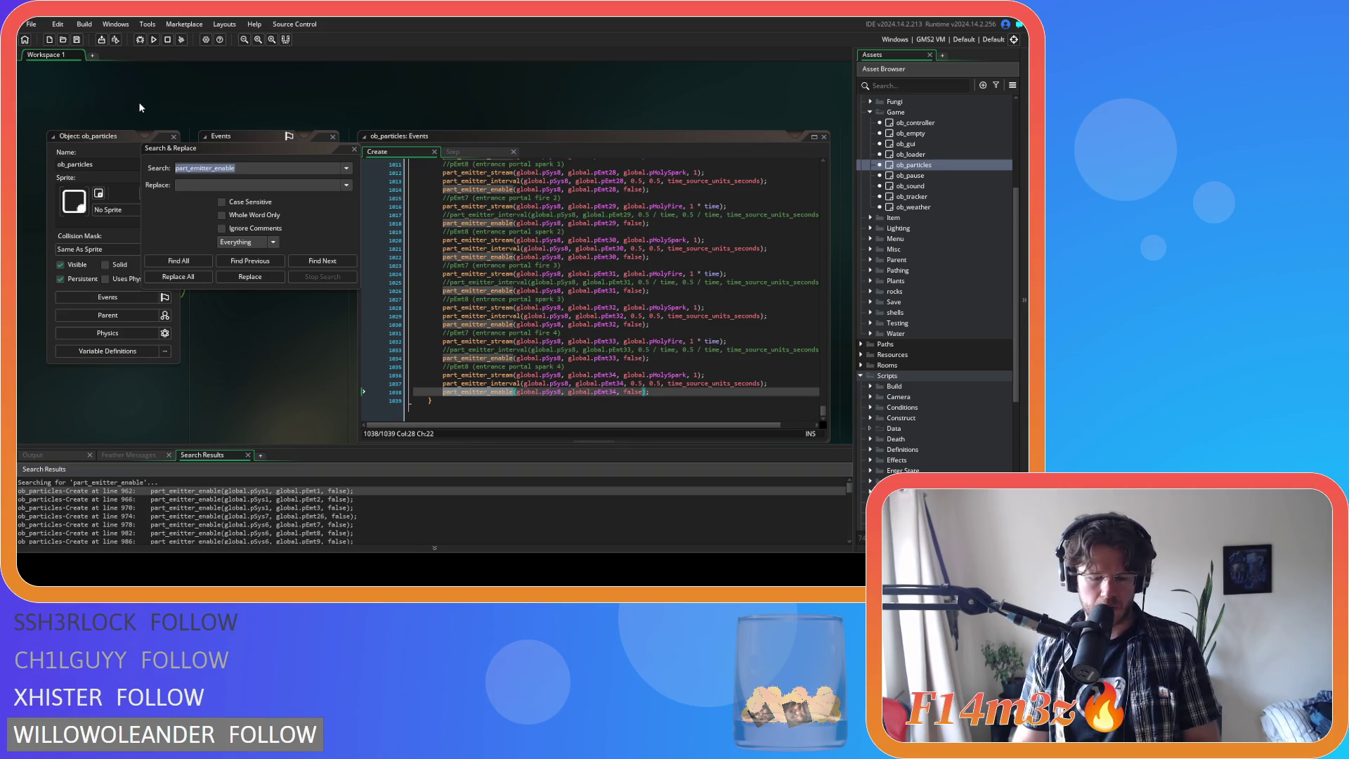
key(F5)
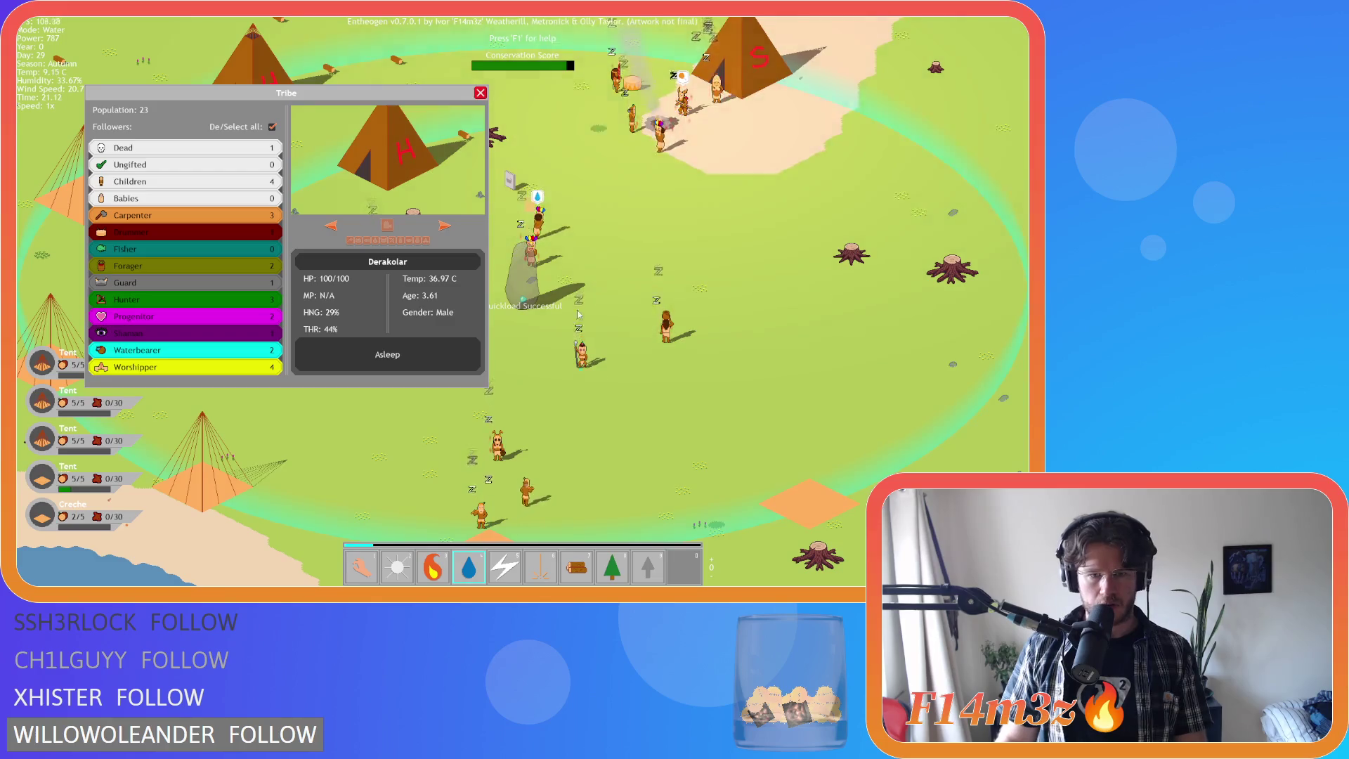
- Switch to the fire god power and pan the map around toward the S tent
key(3)
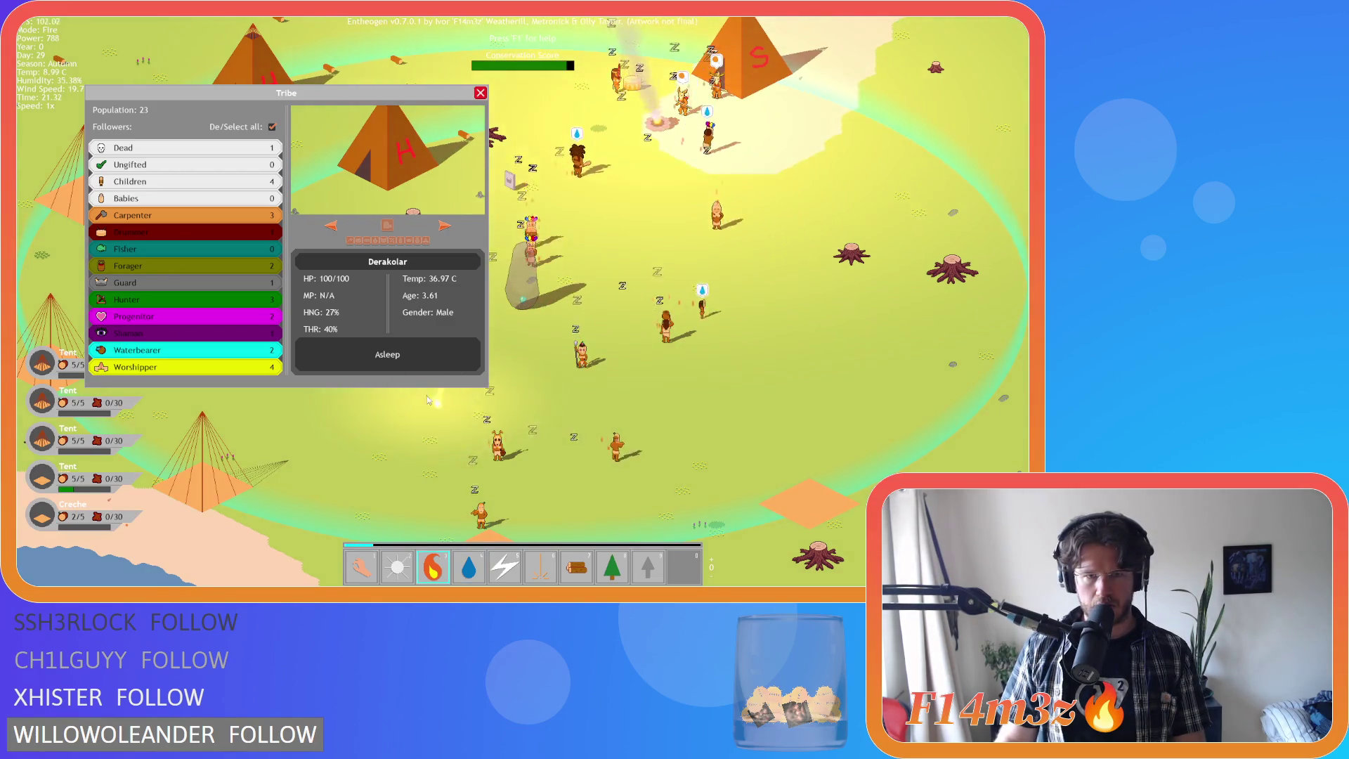
key(a)
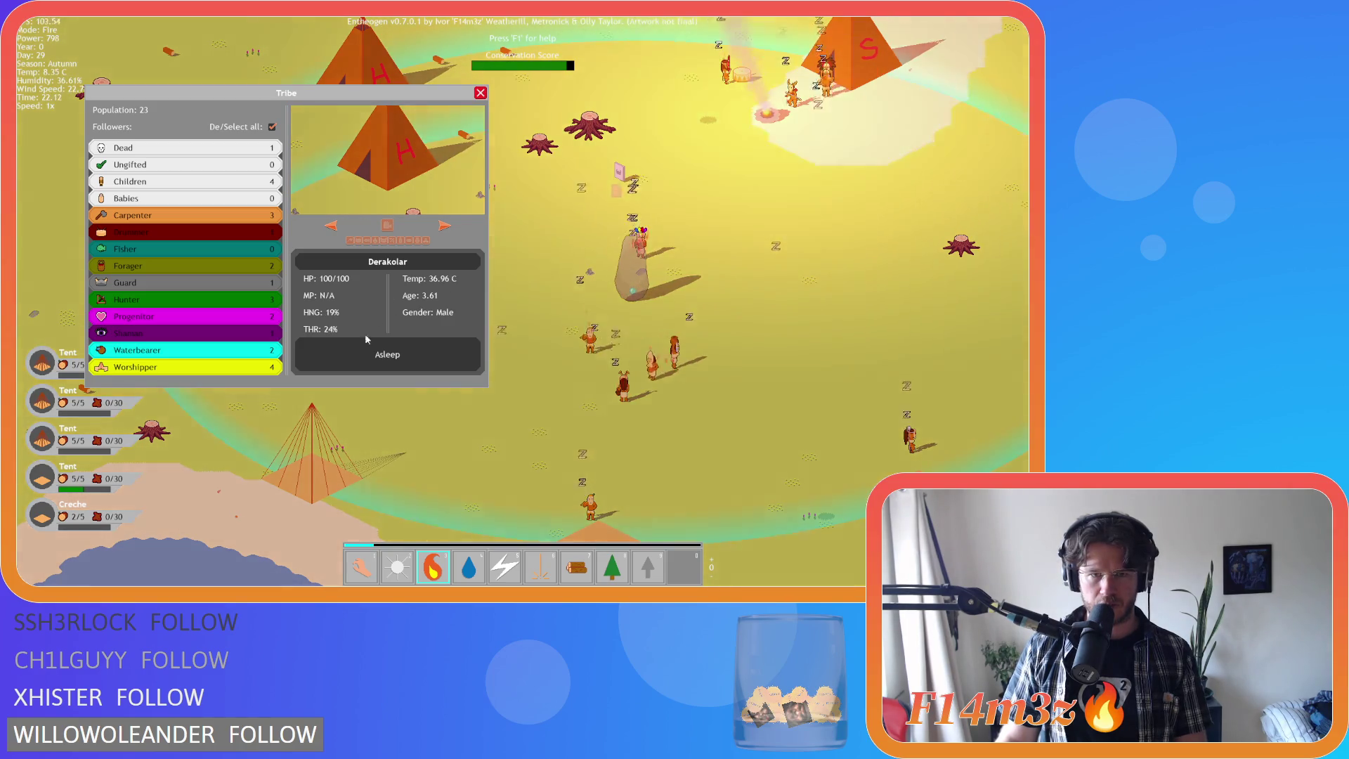
key(Left)
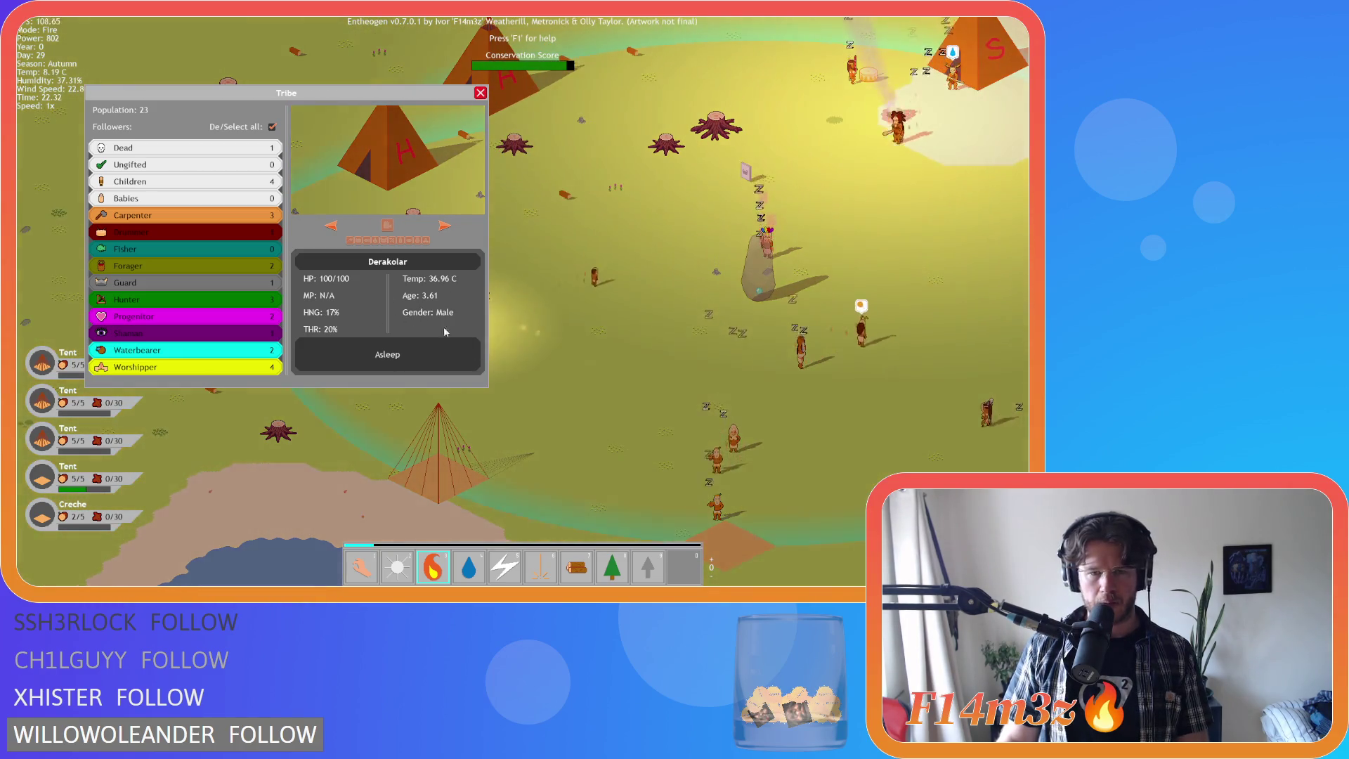
key(Right)
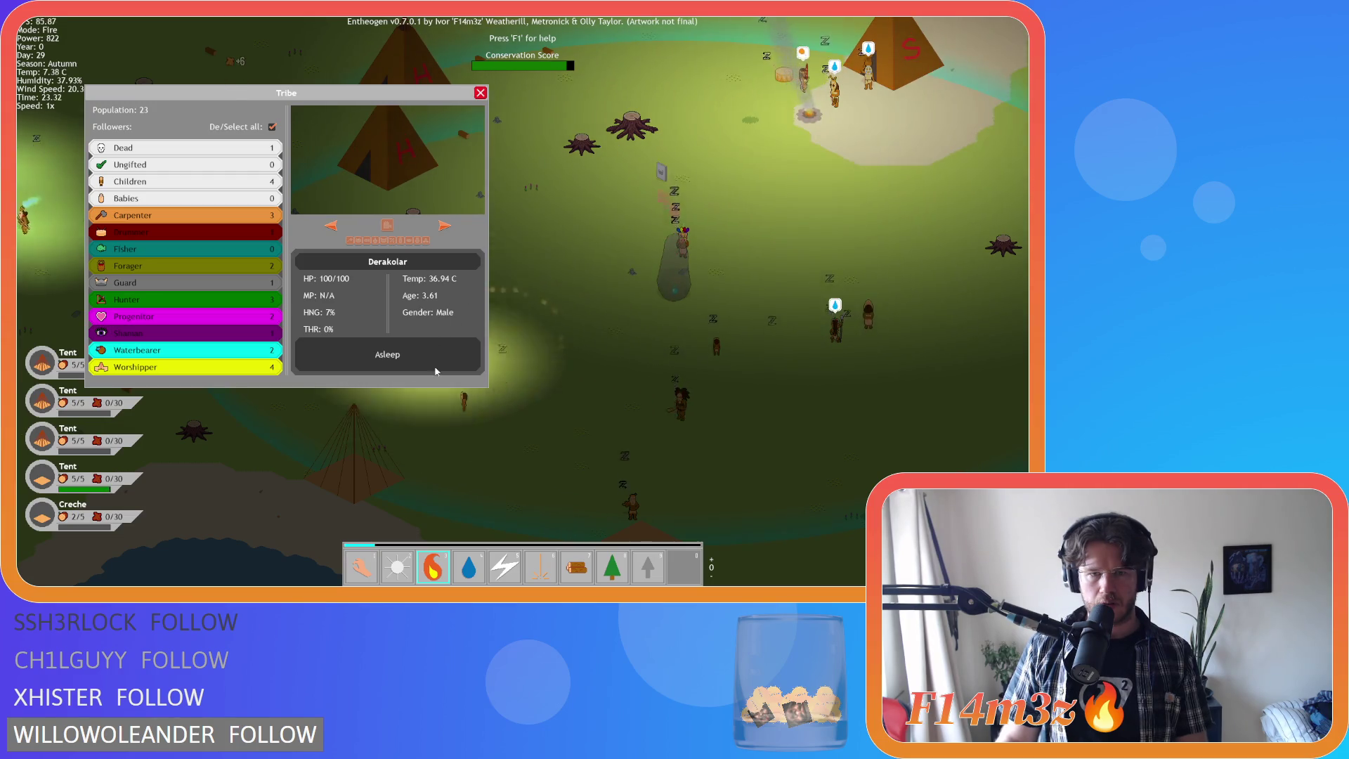
key(d)
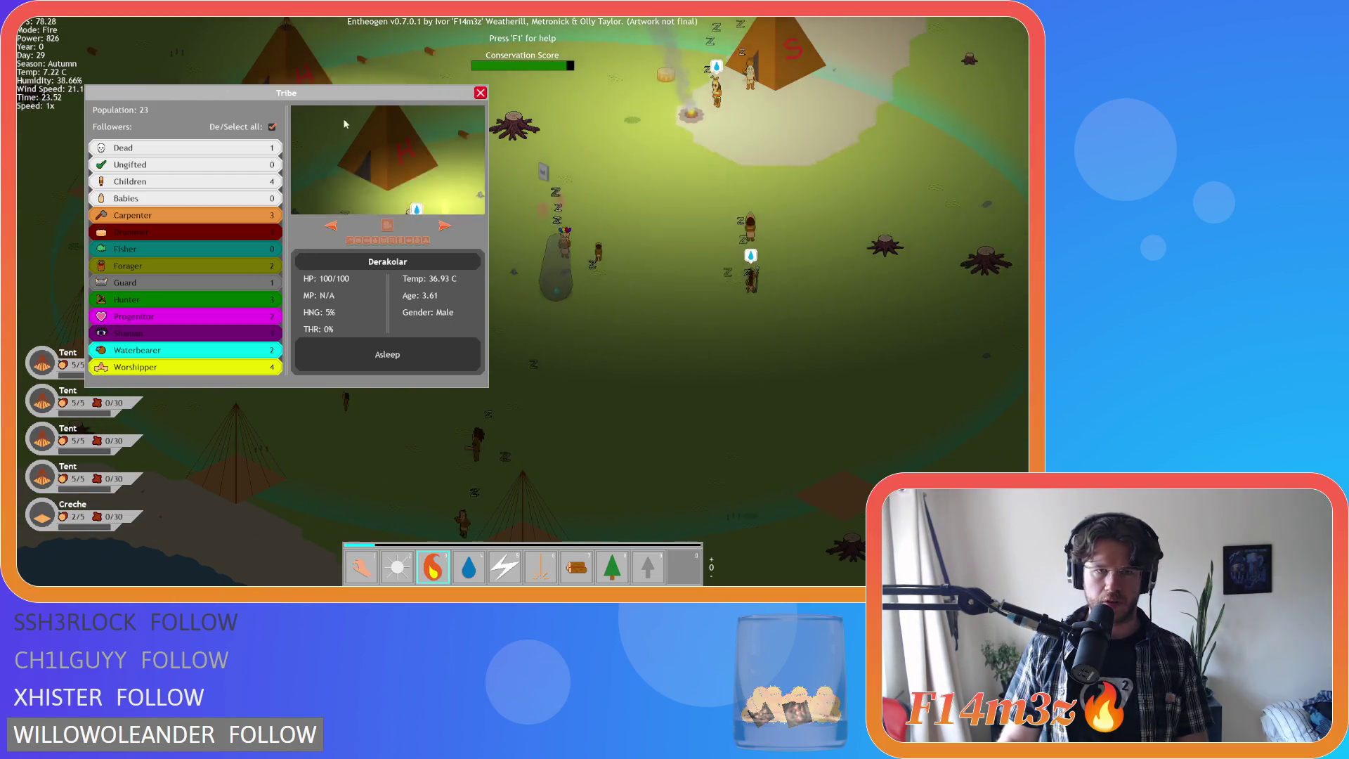
key(a)
key(w)
key(a)
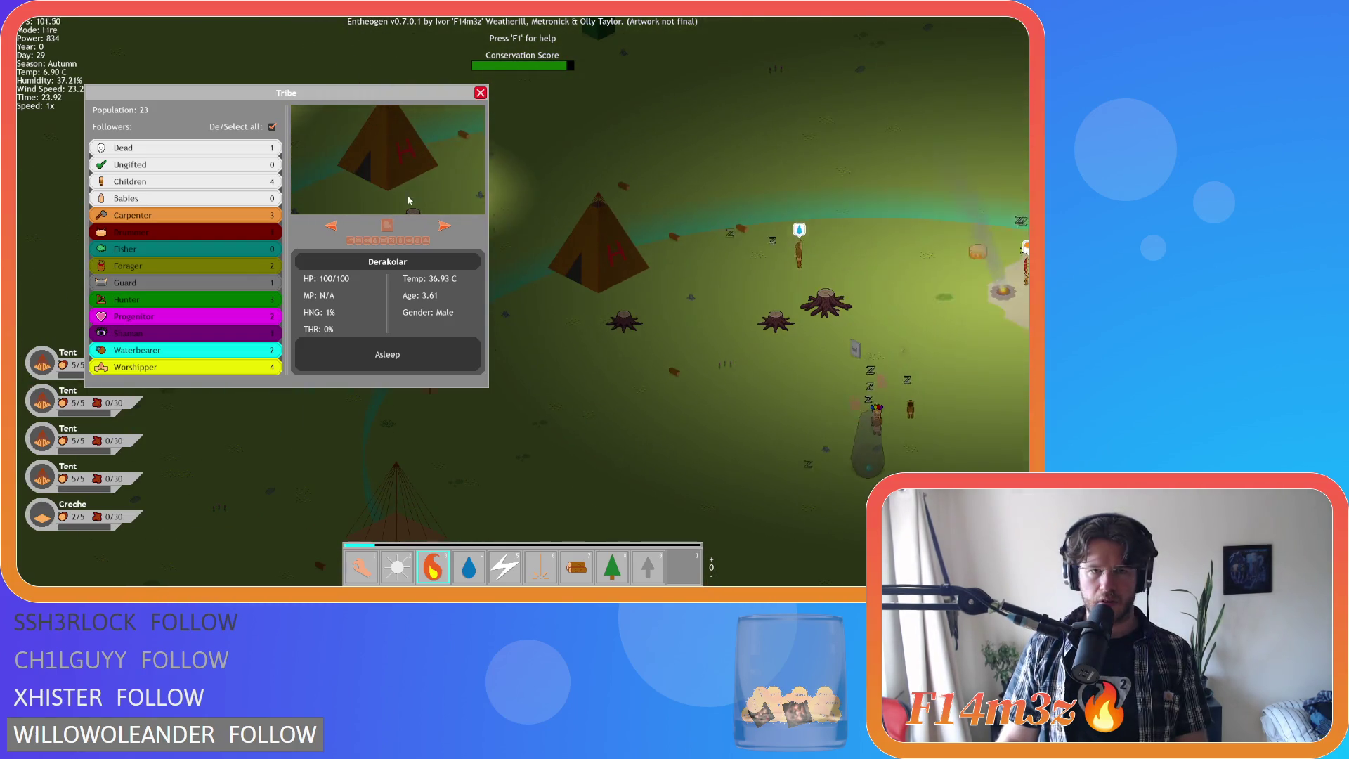
key(d)
key(w)
key(d)
key(s)
key(a)
key(w)
key(a)
key(d)
key(s)
key(d)
key(w)
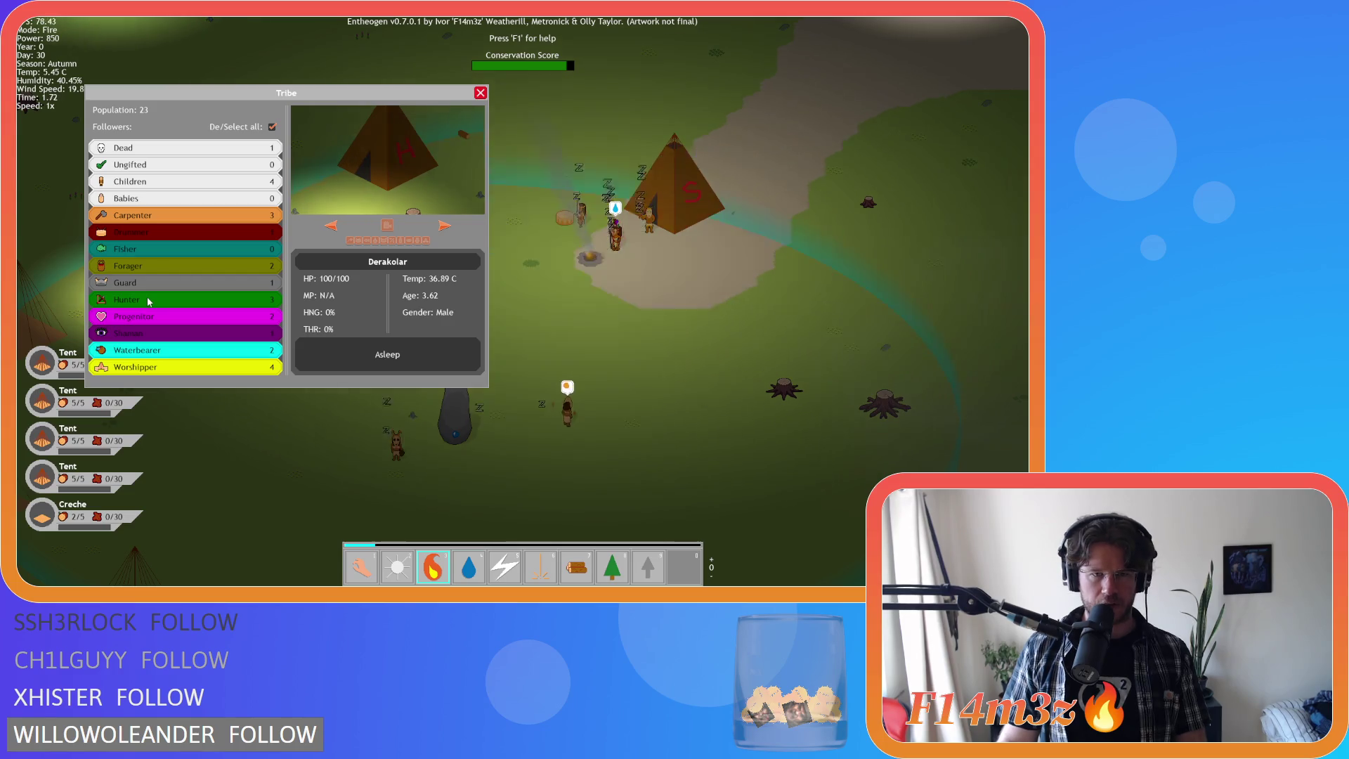
- Deselect and reselect all followers in the tribe list, switch to the hand power, close the Tribe panel
click(181, 231)
click(196, 181)
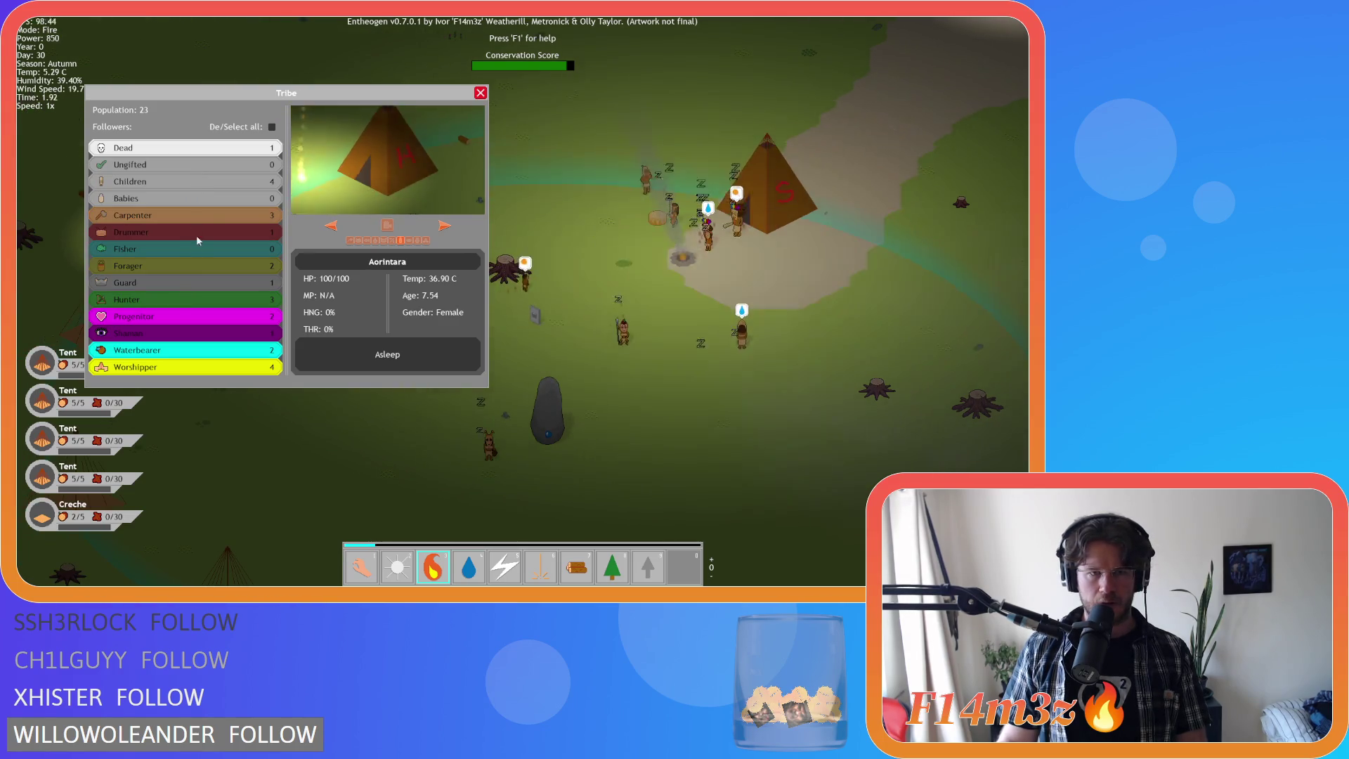
click(223, 184)
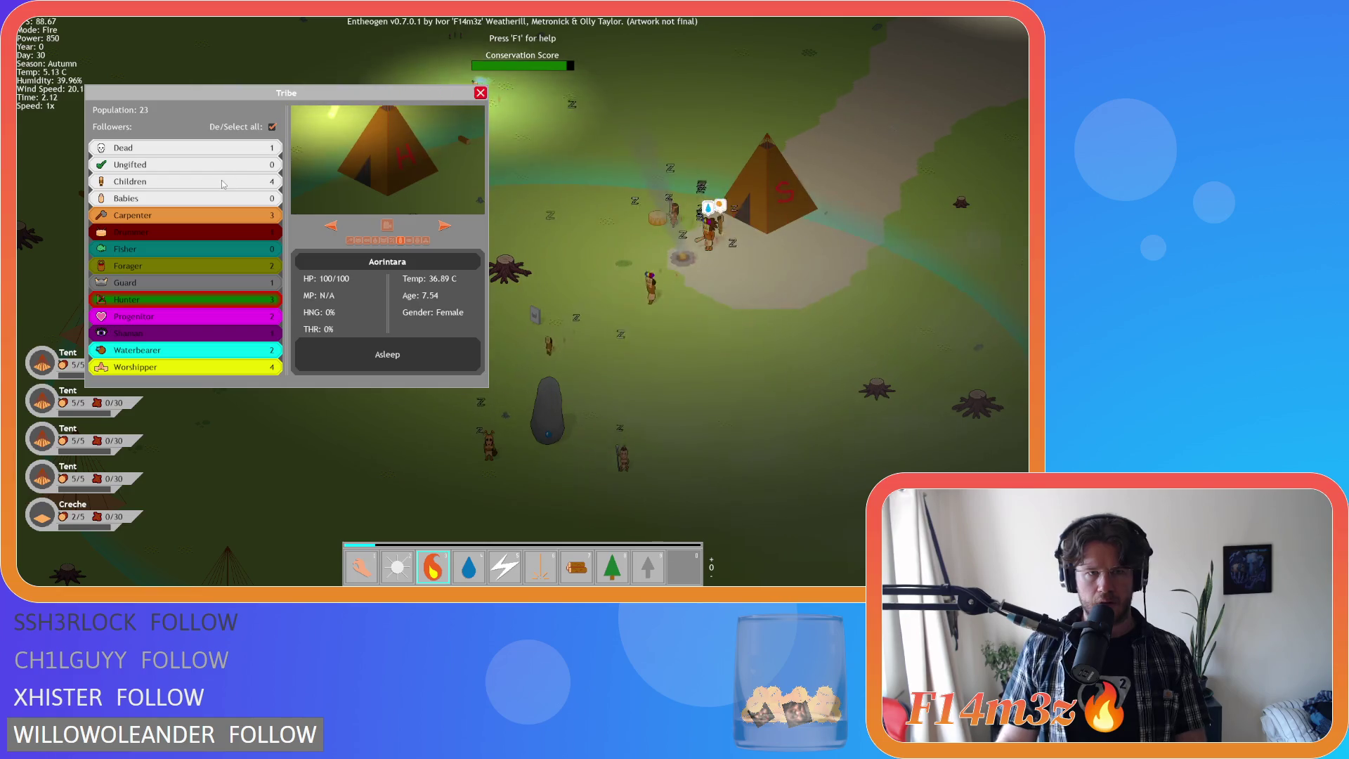
key(1)
click(481, 93)
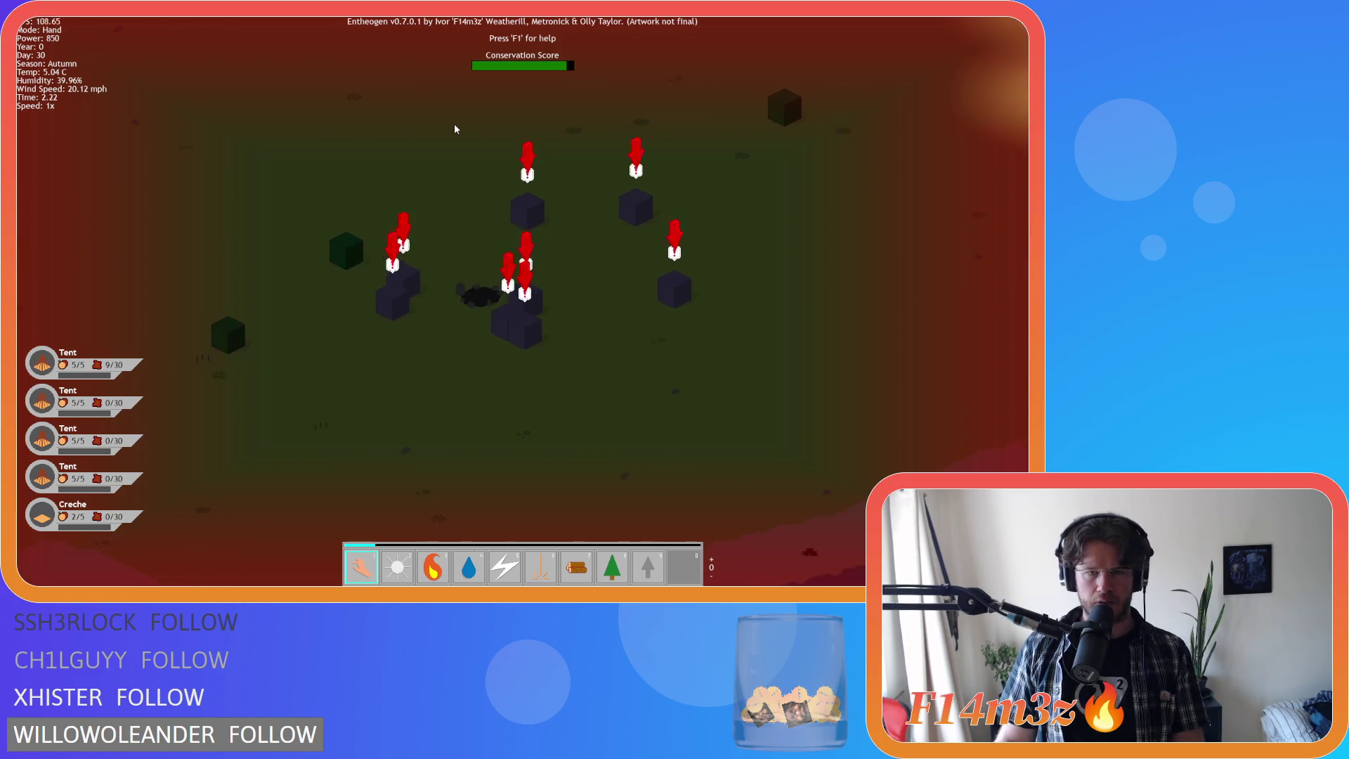
- Quit the game with Escape, confirm with Y, and exit from the title screen
key(Escape)
key(y)
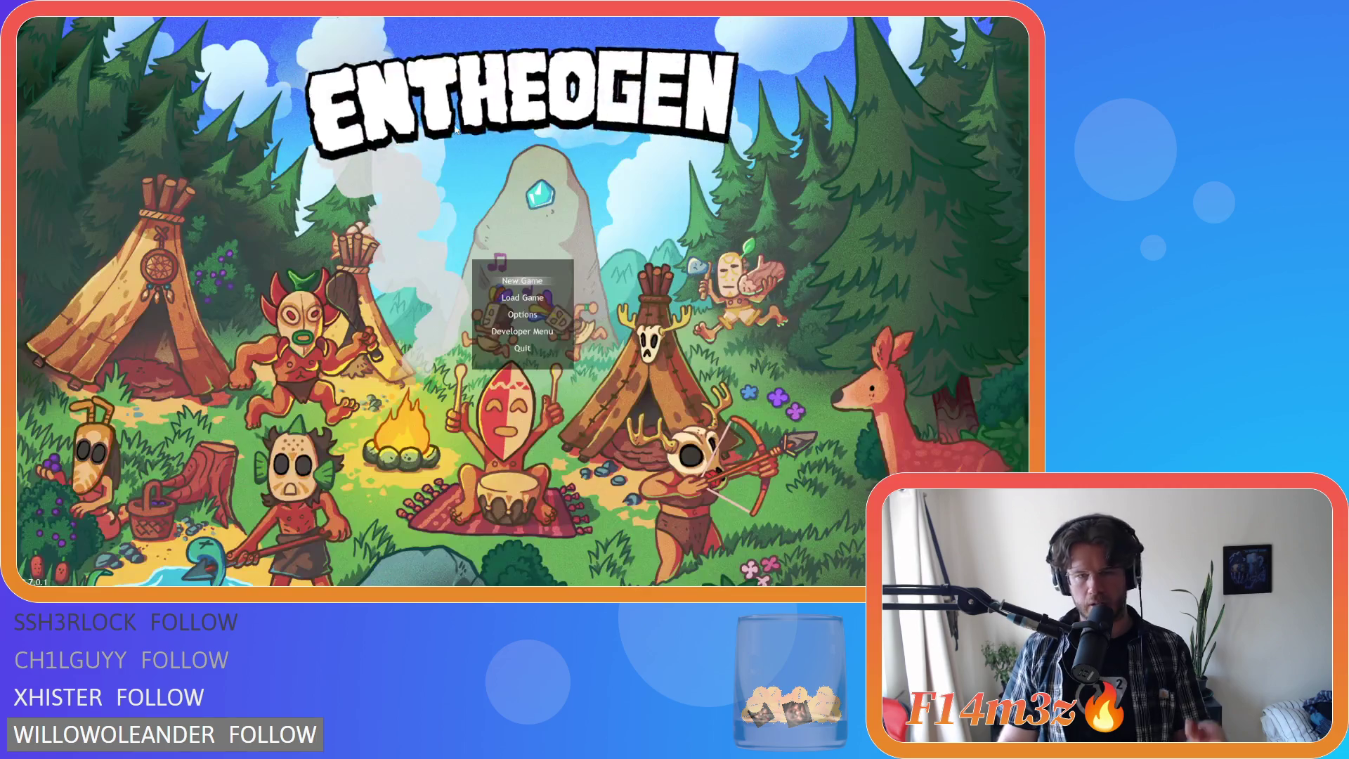
key(Escape)
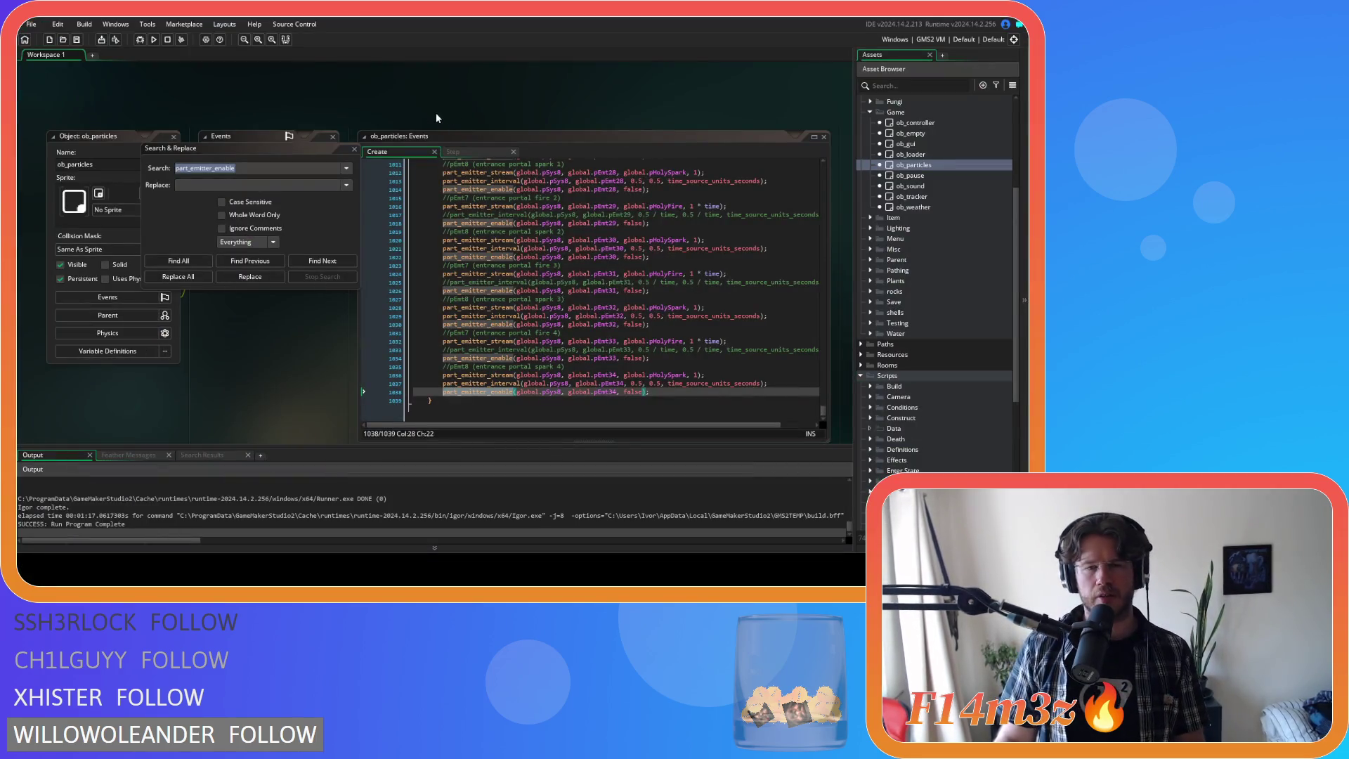
- Close Search & Replace and all open editor windows, then reopen ob_particles
drag(353, 149, 385, 95)
click(384, 95)
click(534, 282)
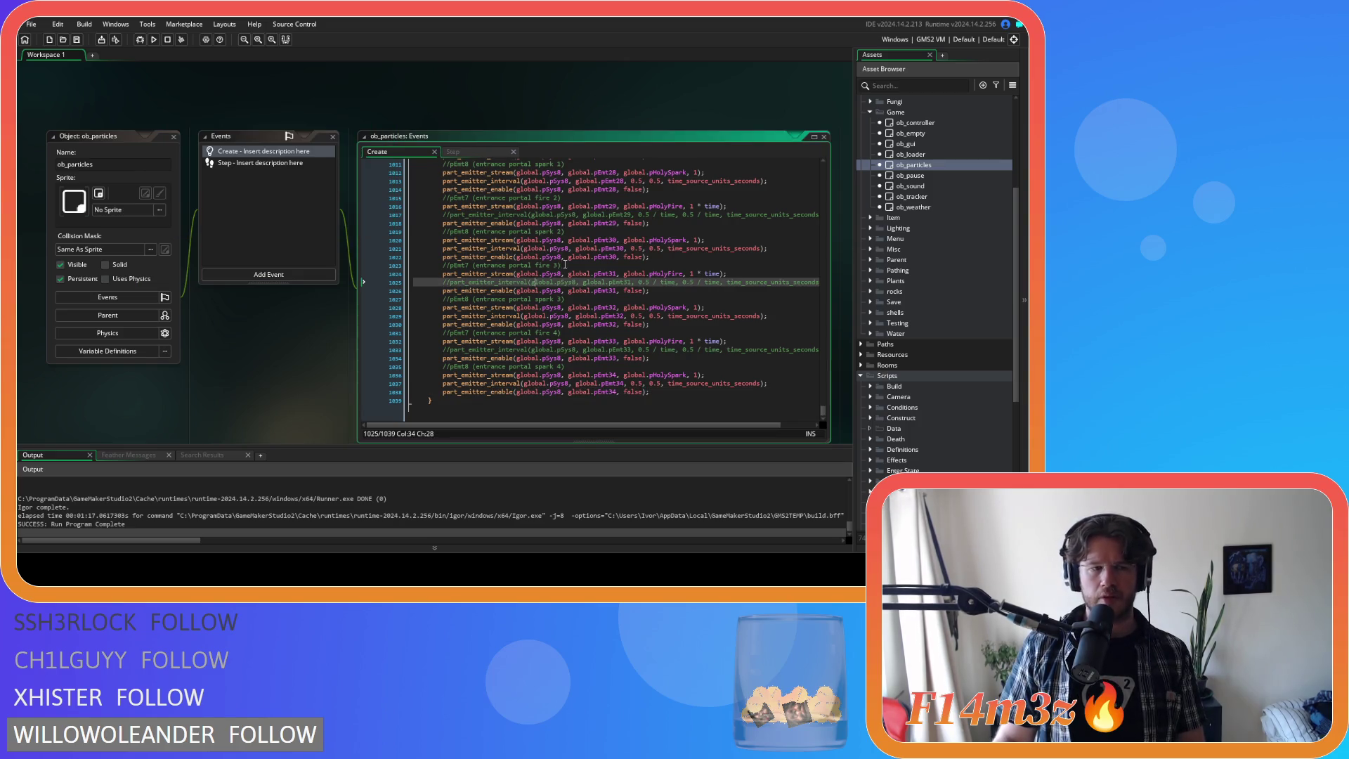
right_click(330, 107)
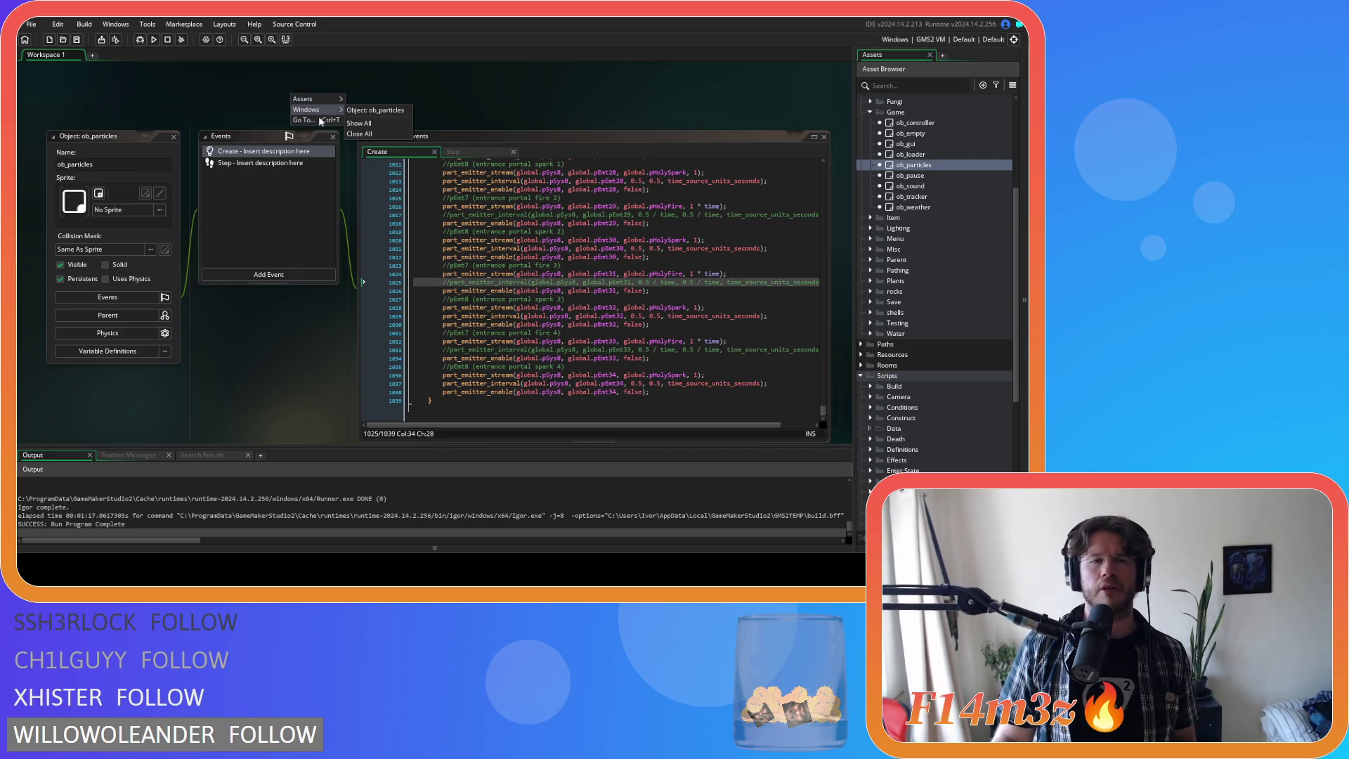
click(365, 141)
scroll(326, 201, down, 3)
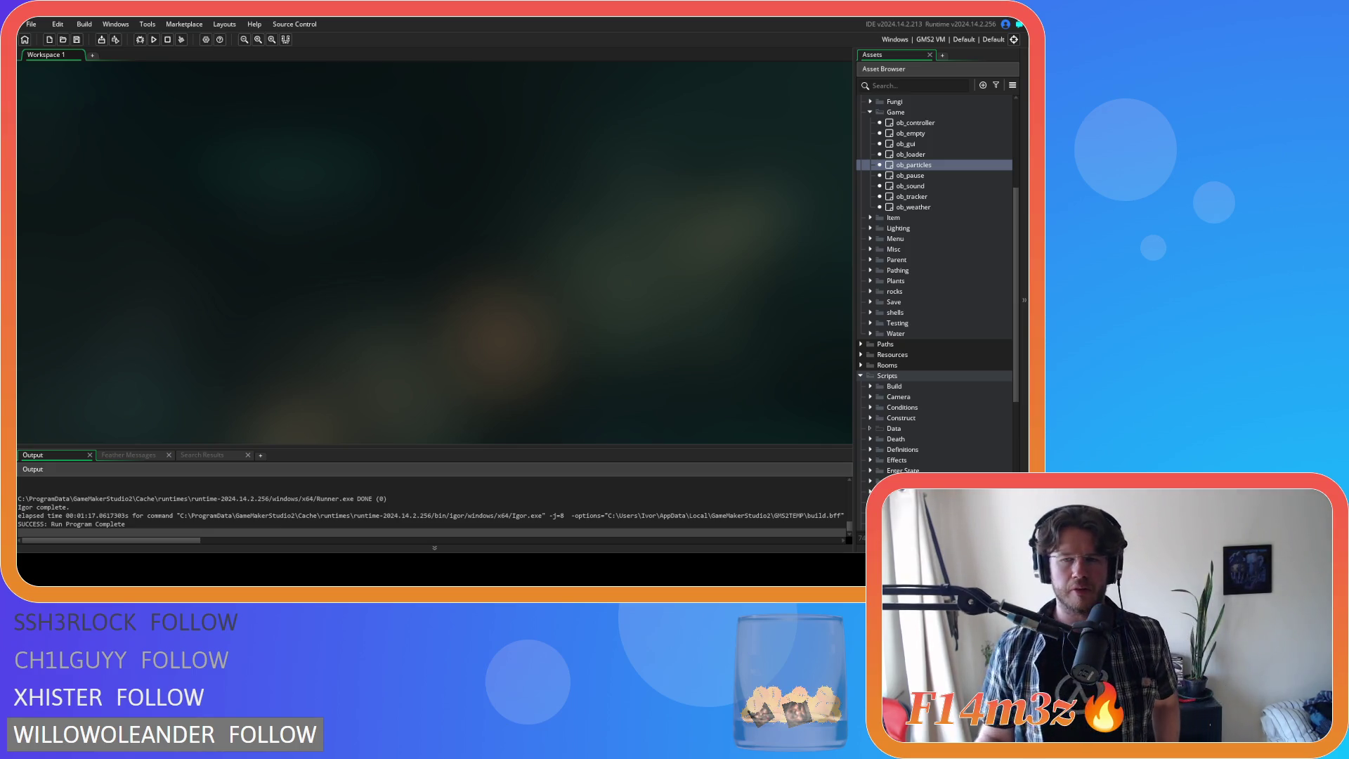
double_click(940, 166)
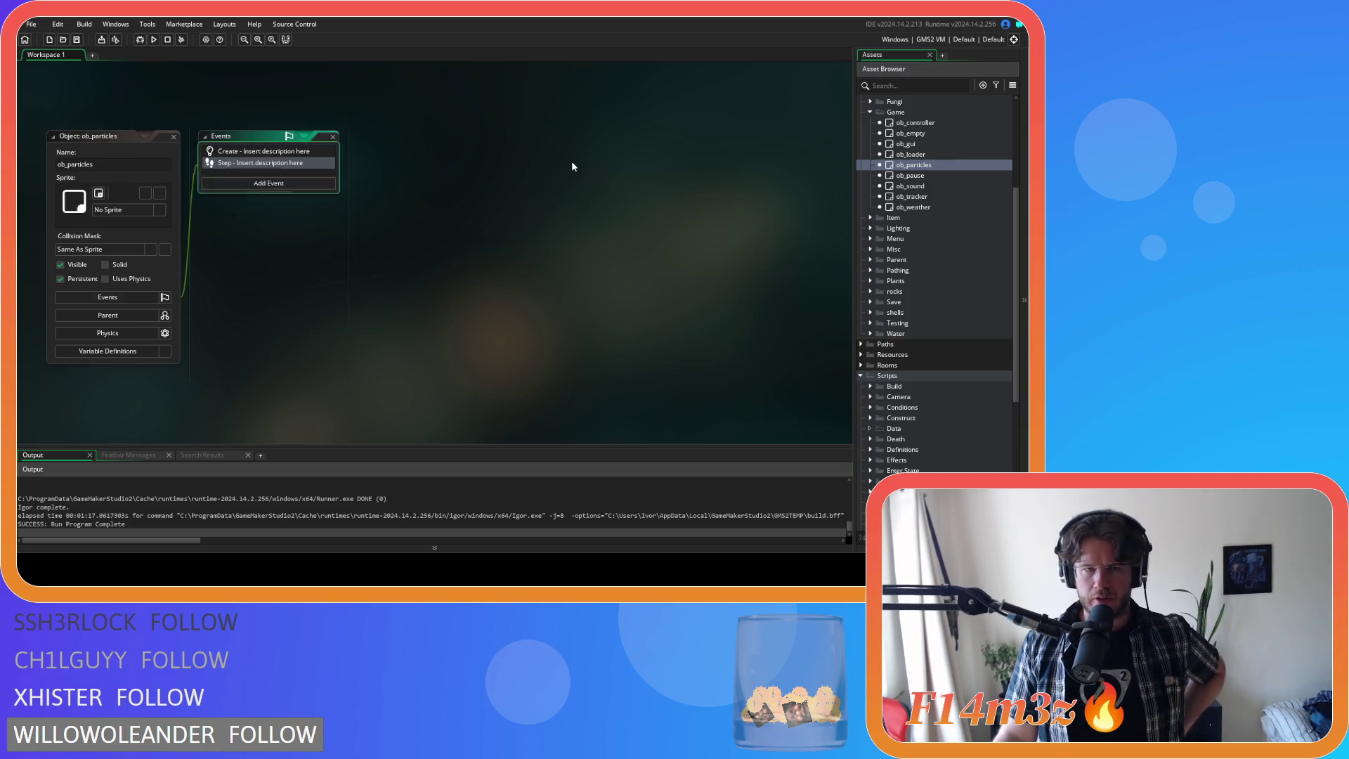
drag(824, 169, 832, 424)
scroll(709, 334, up, 10)
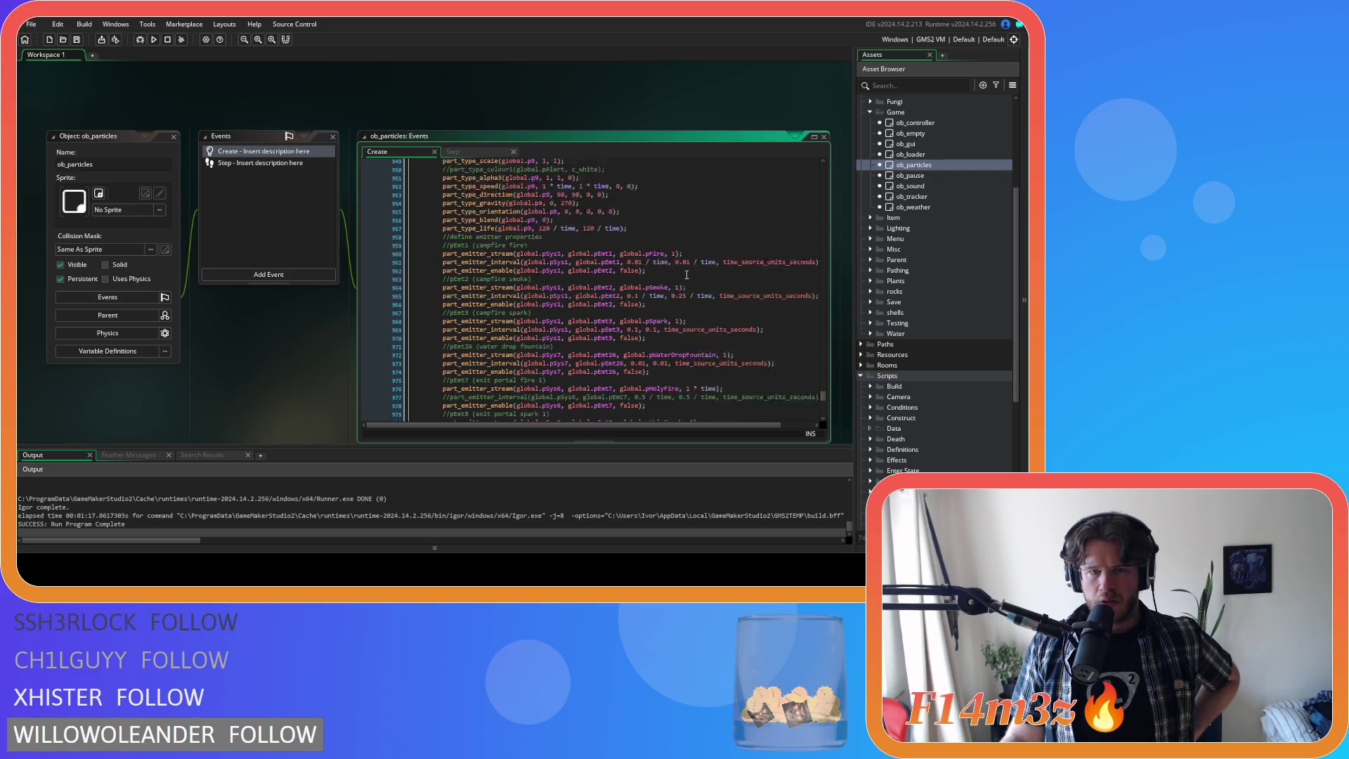
click(470, 150)
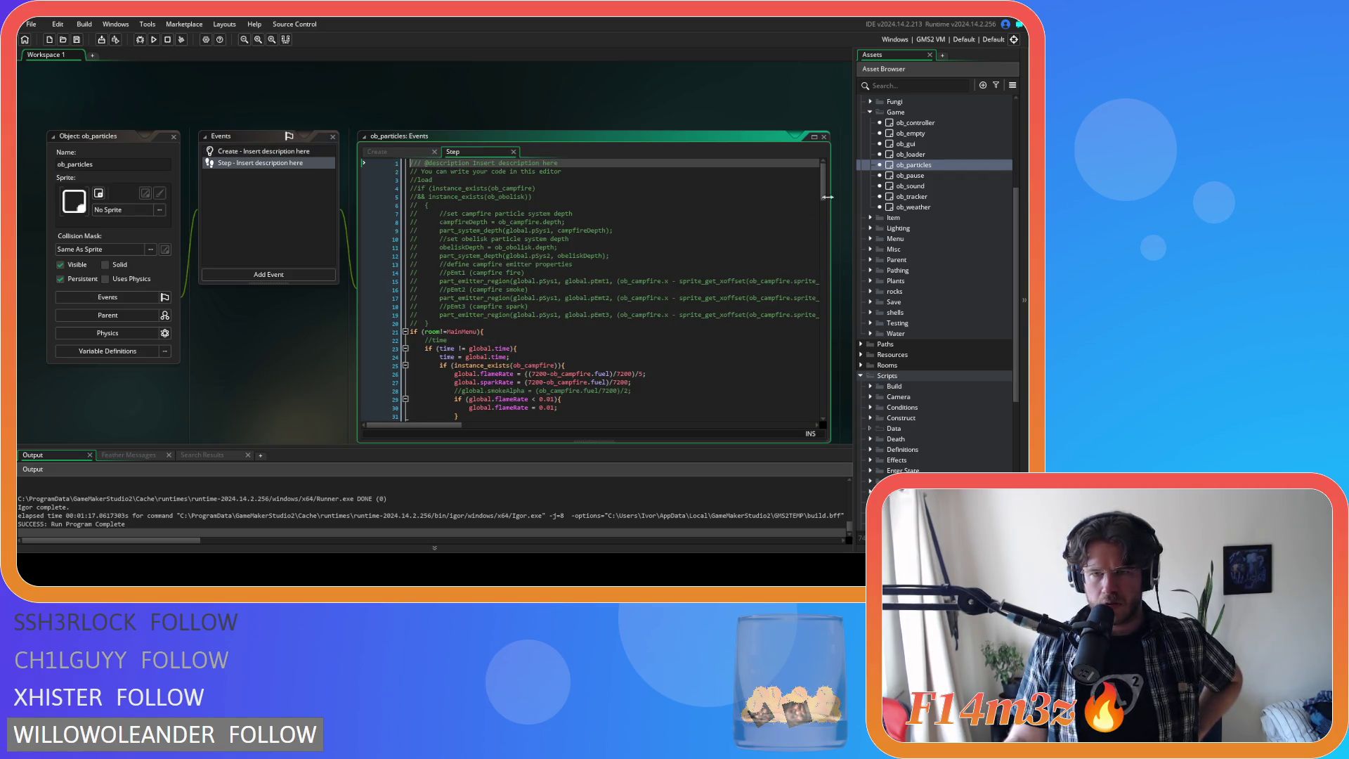
drag(823, 184, 823, 408)
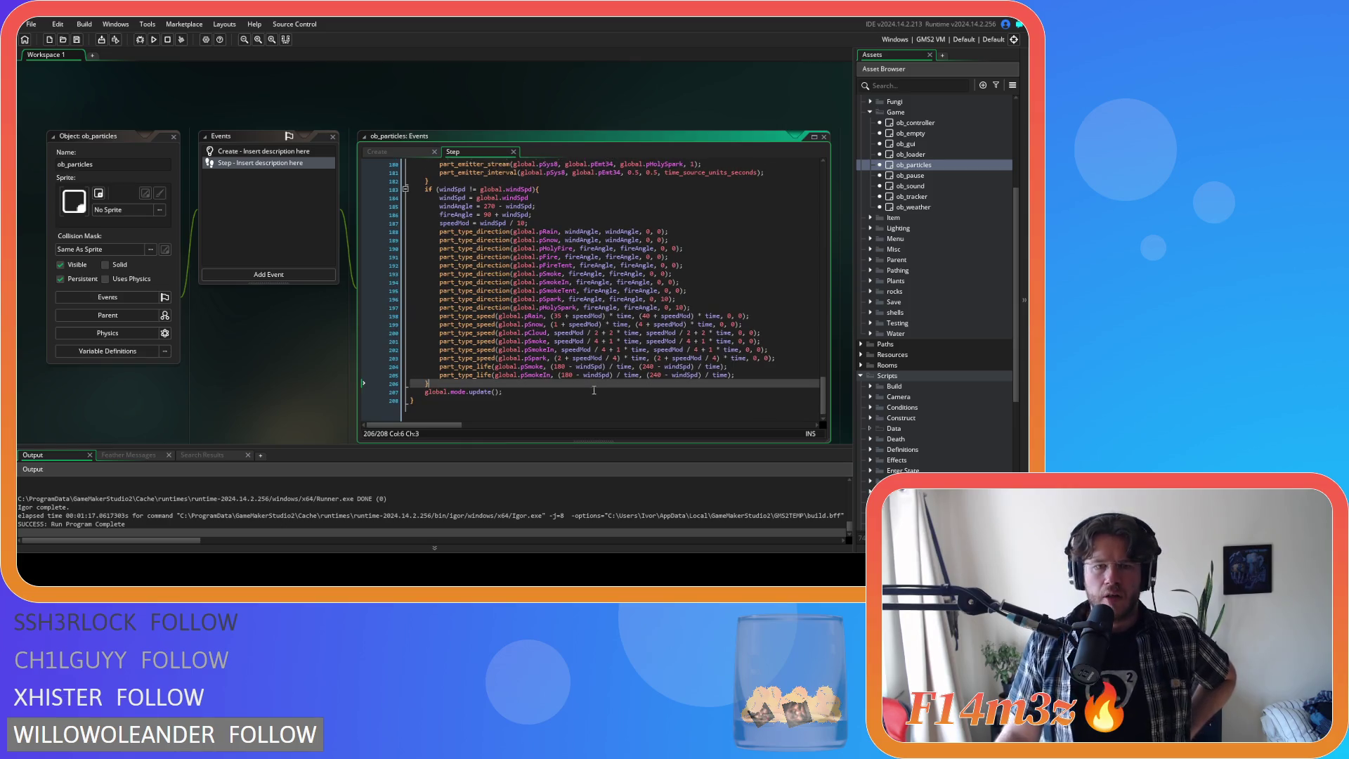
click(599, 387)
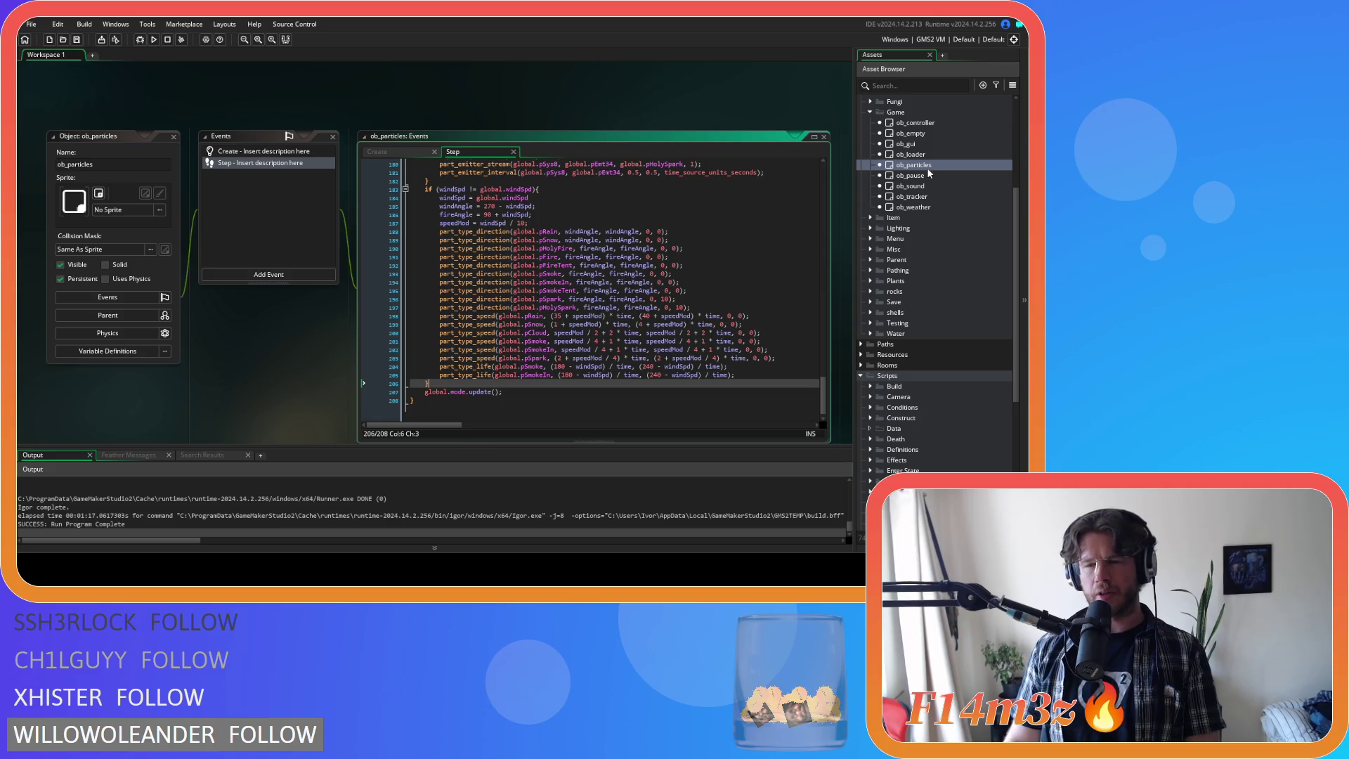
click(925, 145)
double_click(925, 145)
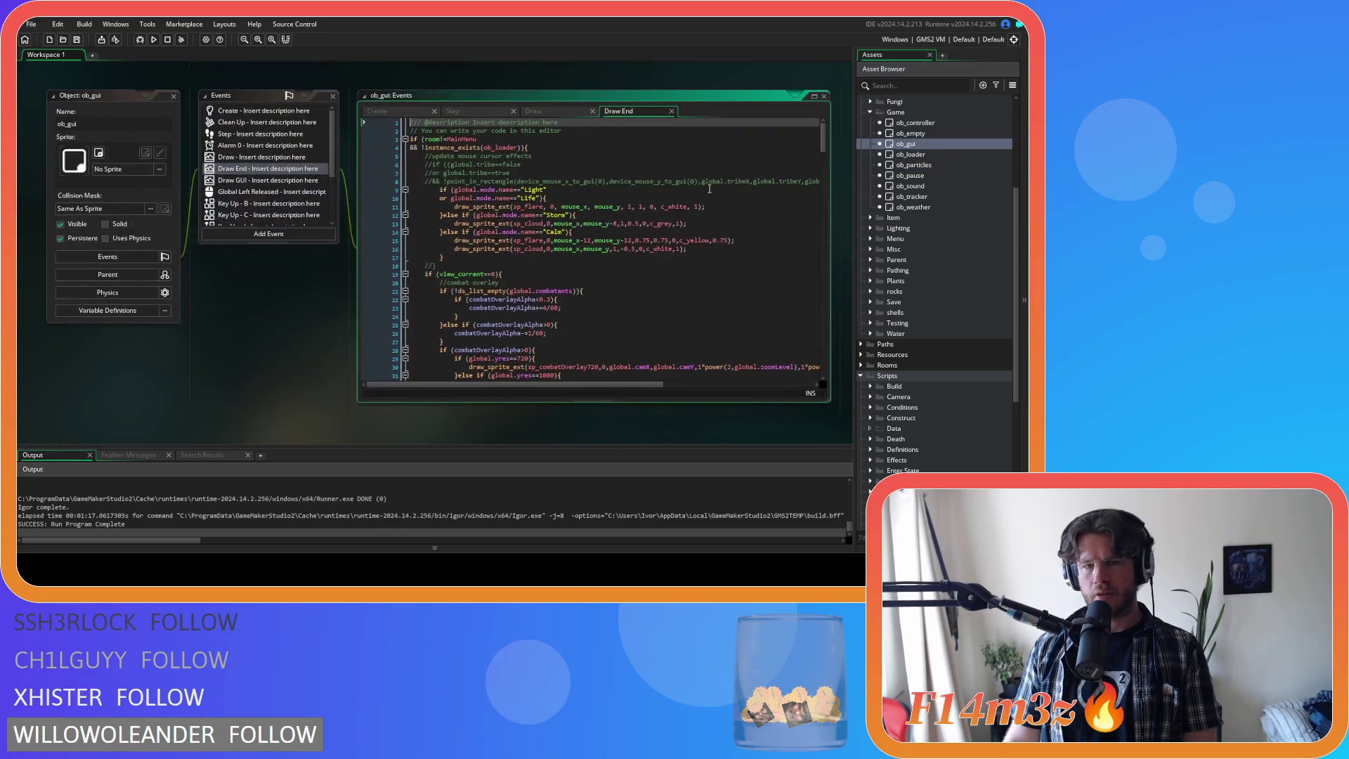
click(462, 111)
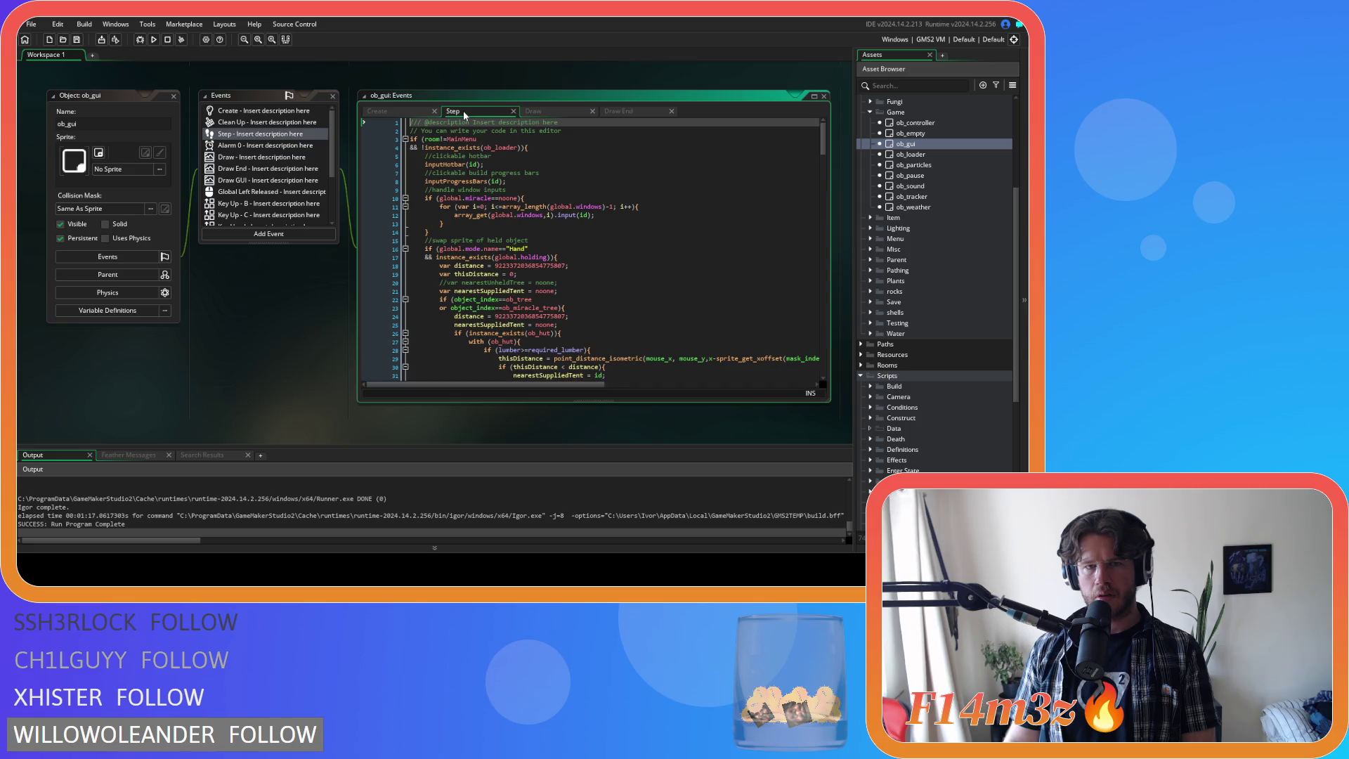
click(386, 109)
click(175, 96)
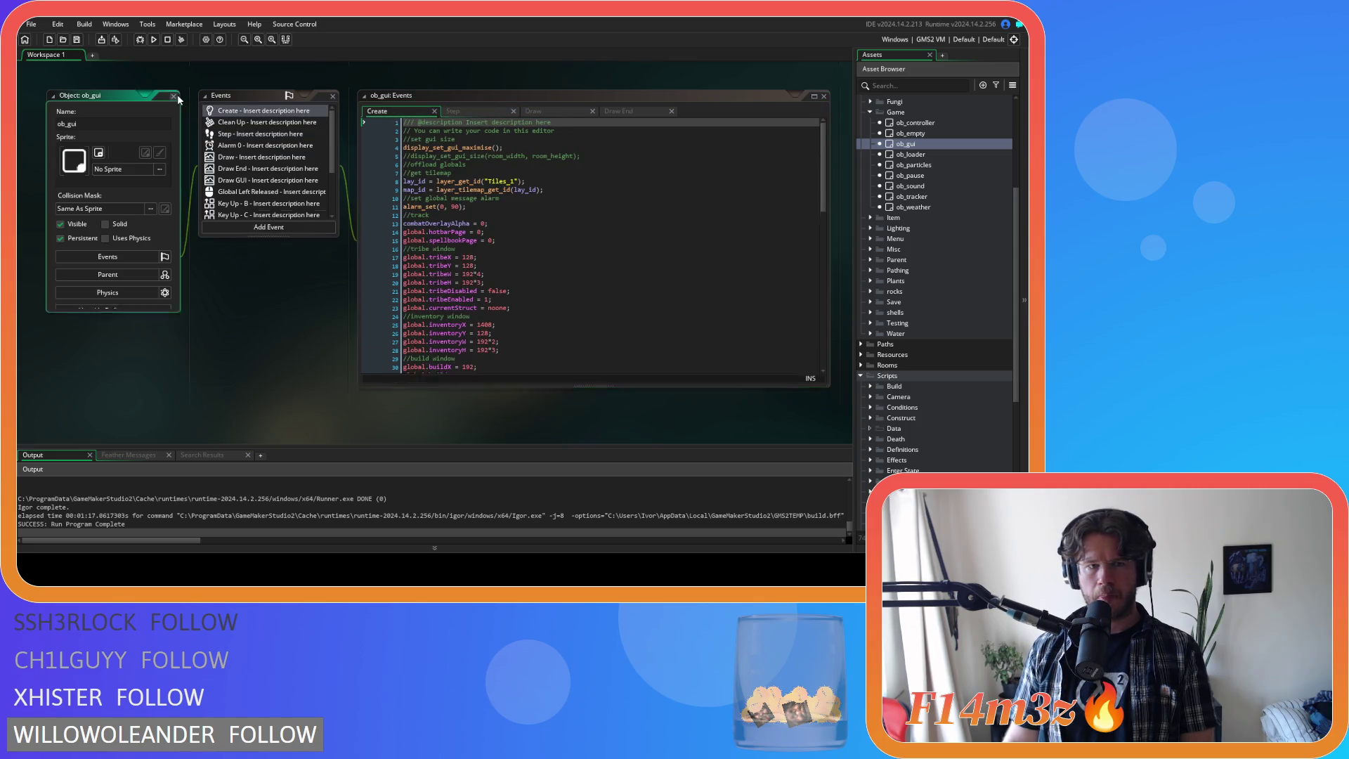
scroll(986, 267, up, 5)
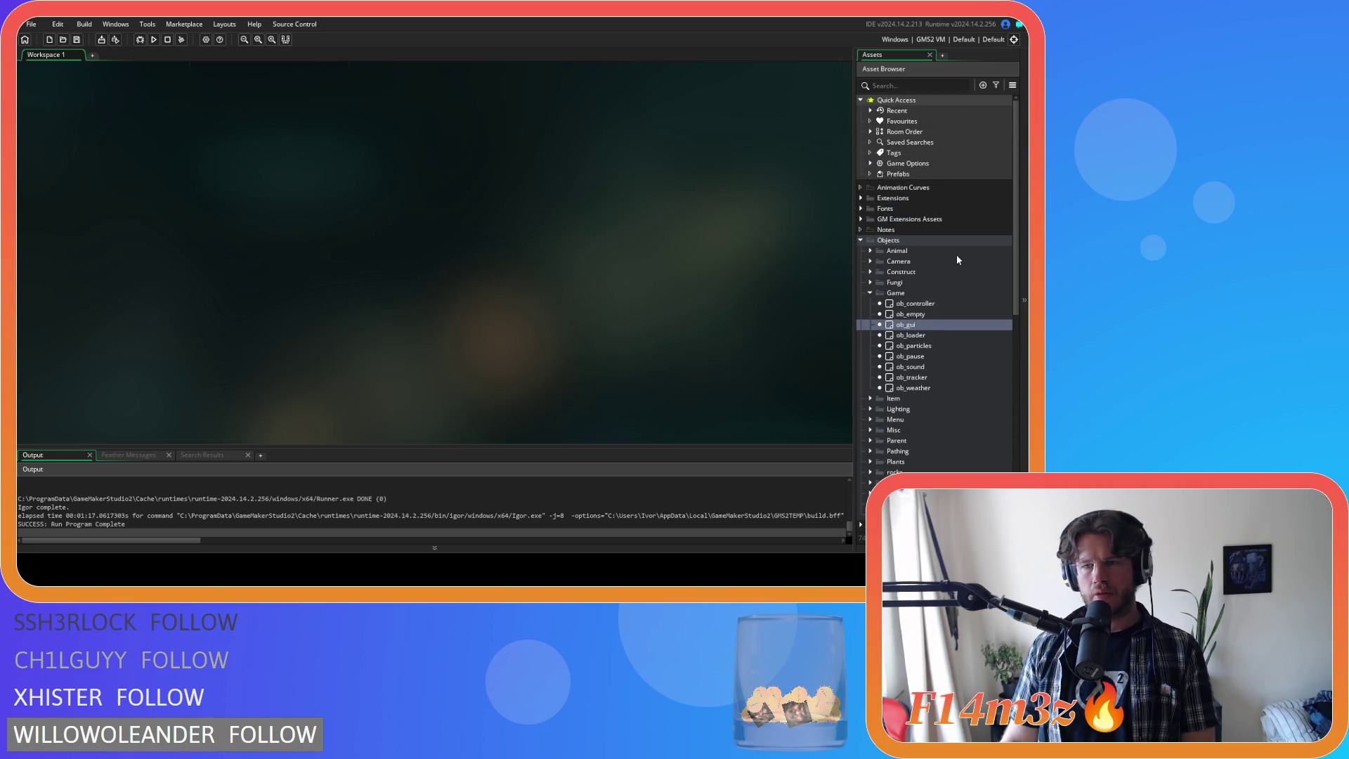
click(871, 261)
- Glance at ob_camera, close it, and open ob_controller's event list
double_click(890, 272)
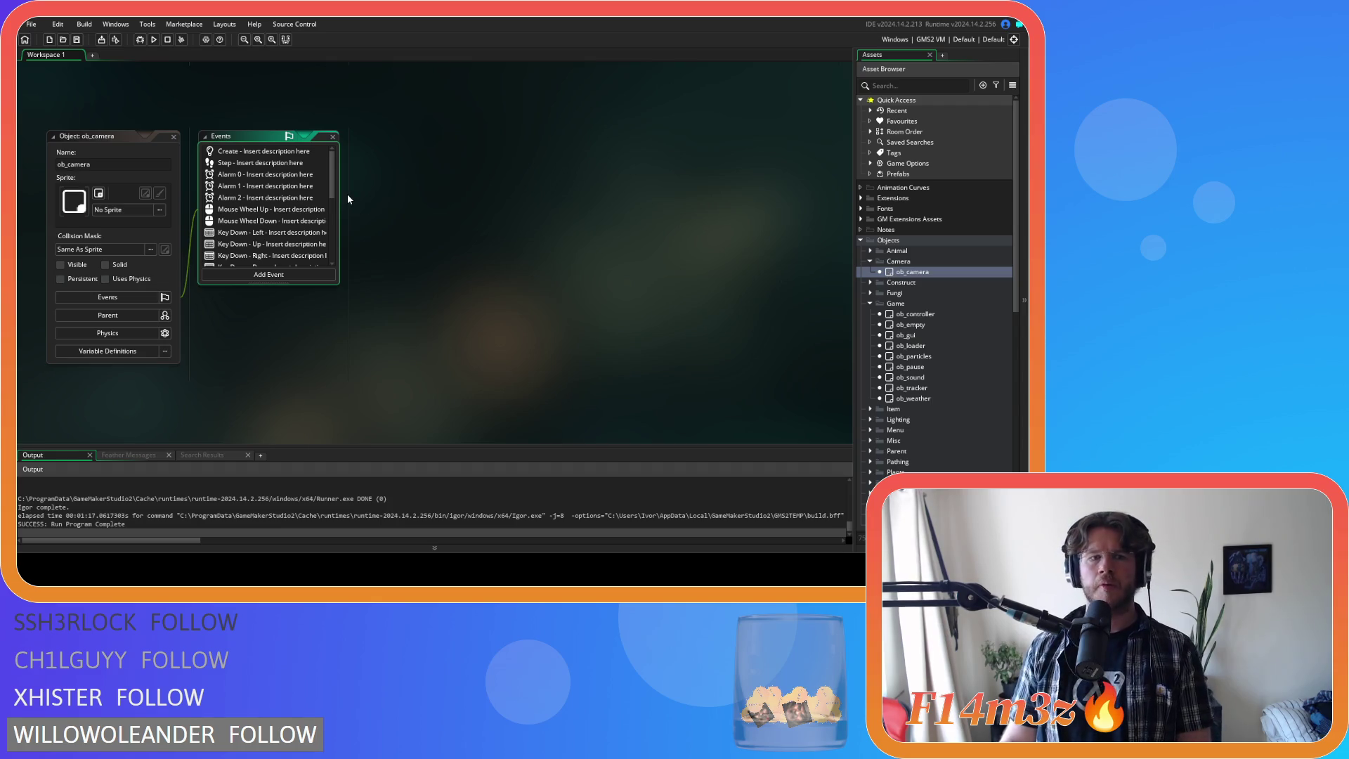
click(173, 136)
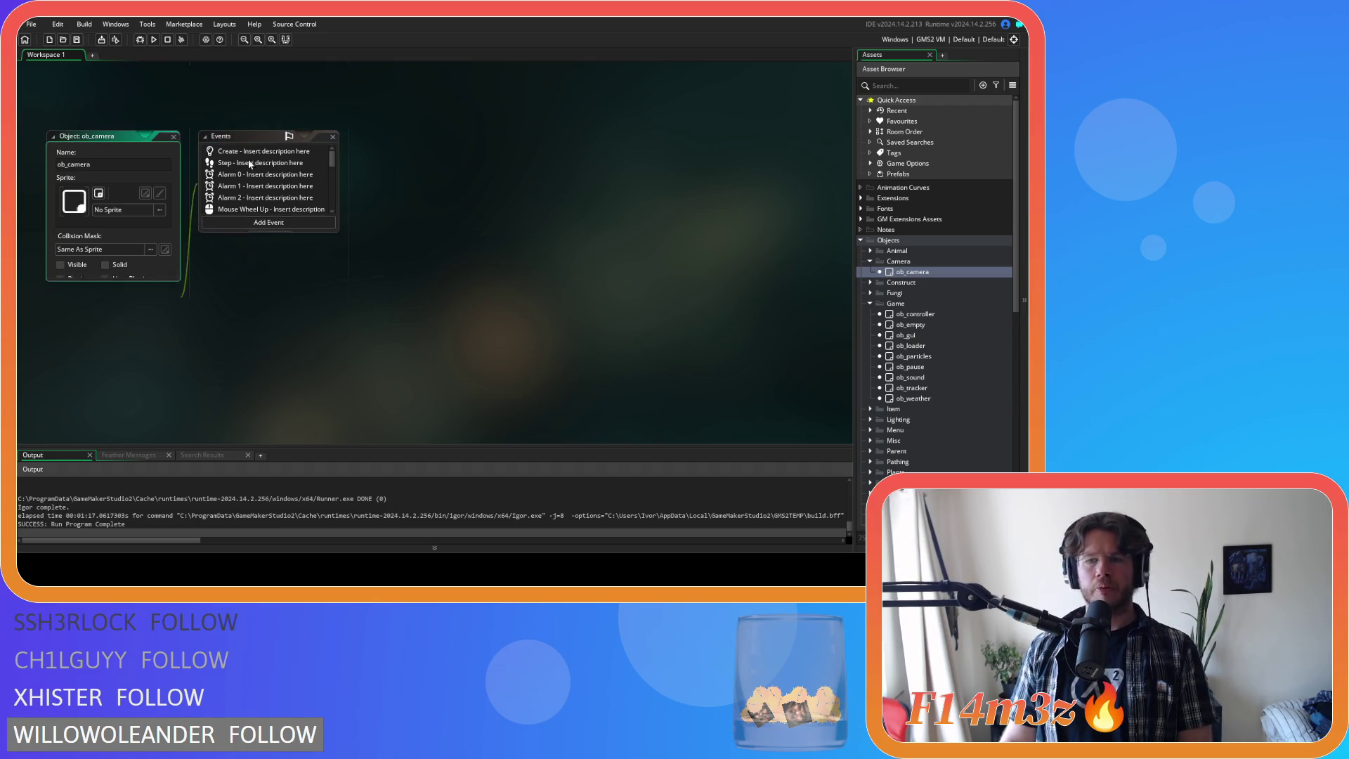
double_click(956, 313)
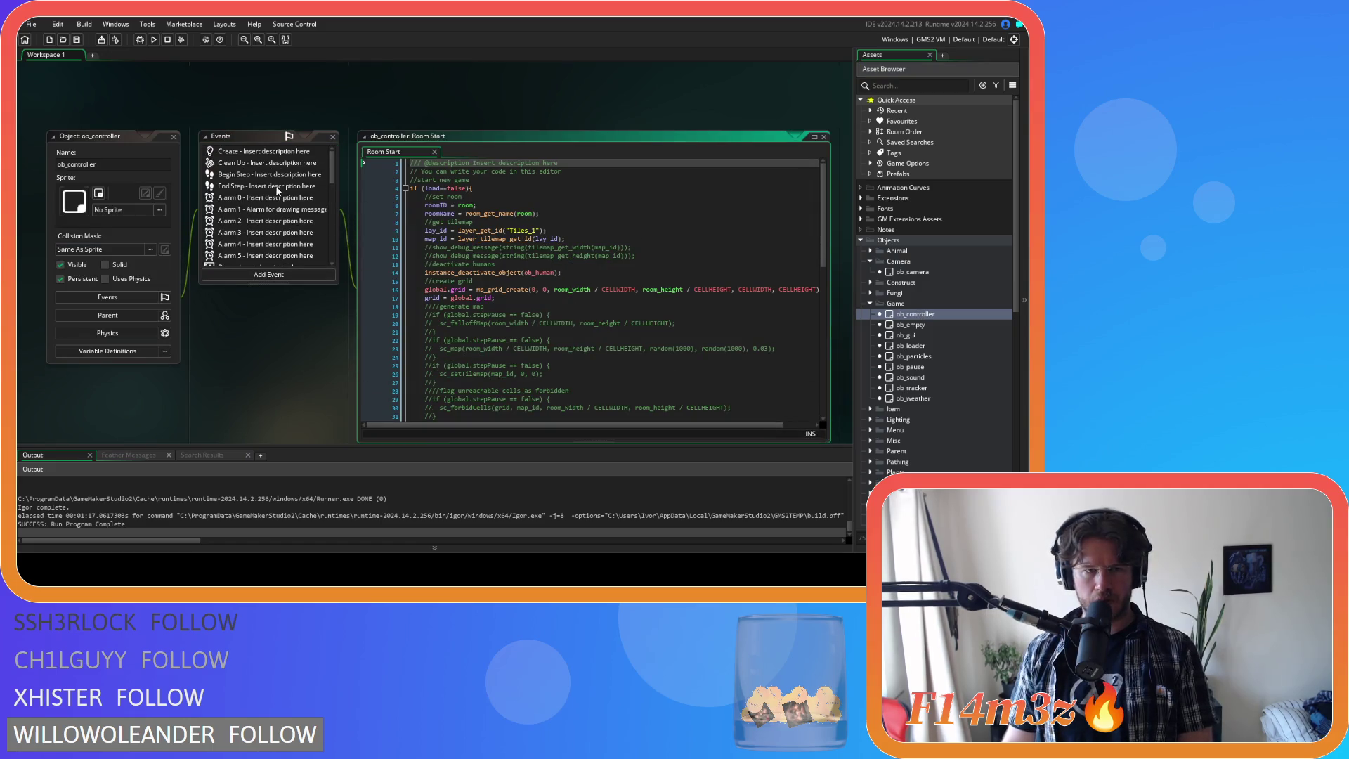
scroll(268, 180, down, 5)
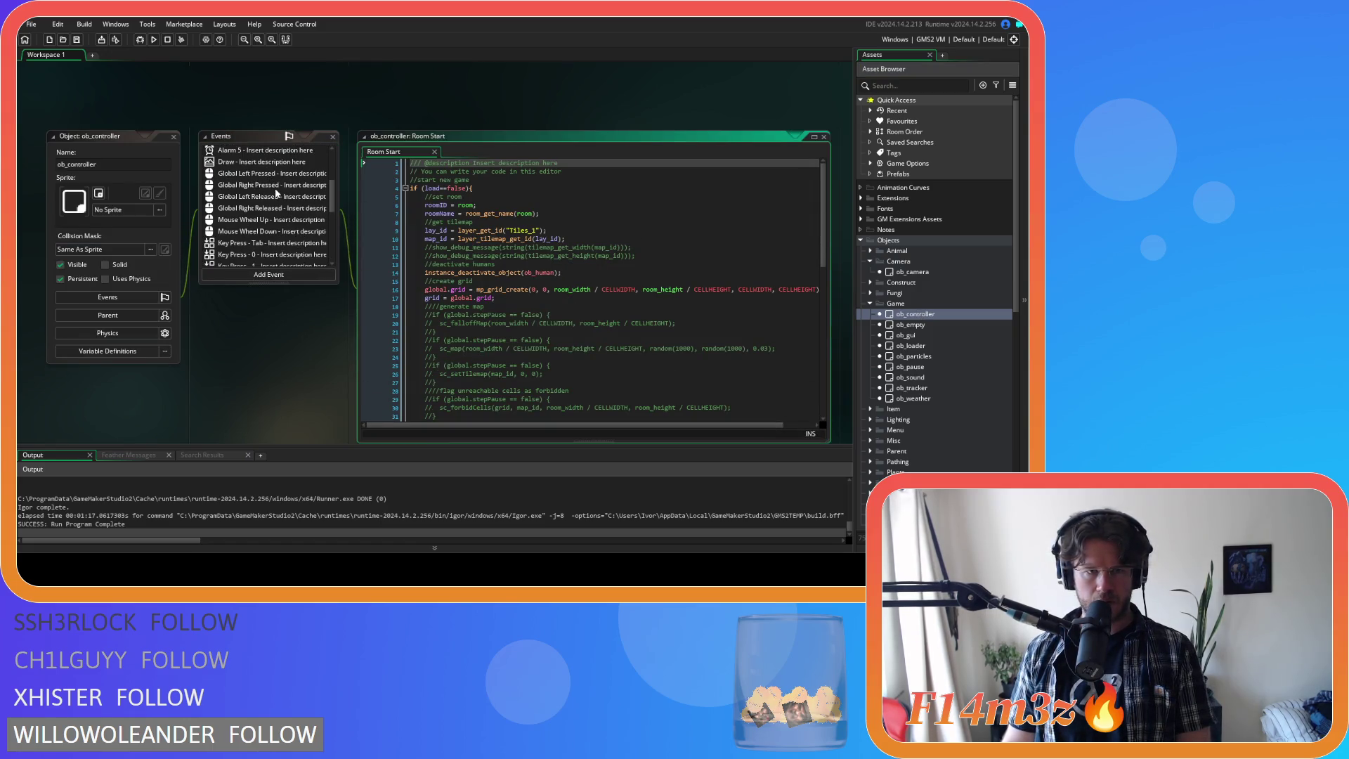
scroll(276, 192, down, 5)
- Inspect Global Tap's point_in_rectangle and array_get_index checks, then open ob_pause's Step code at line 17
double_click(242, 237)
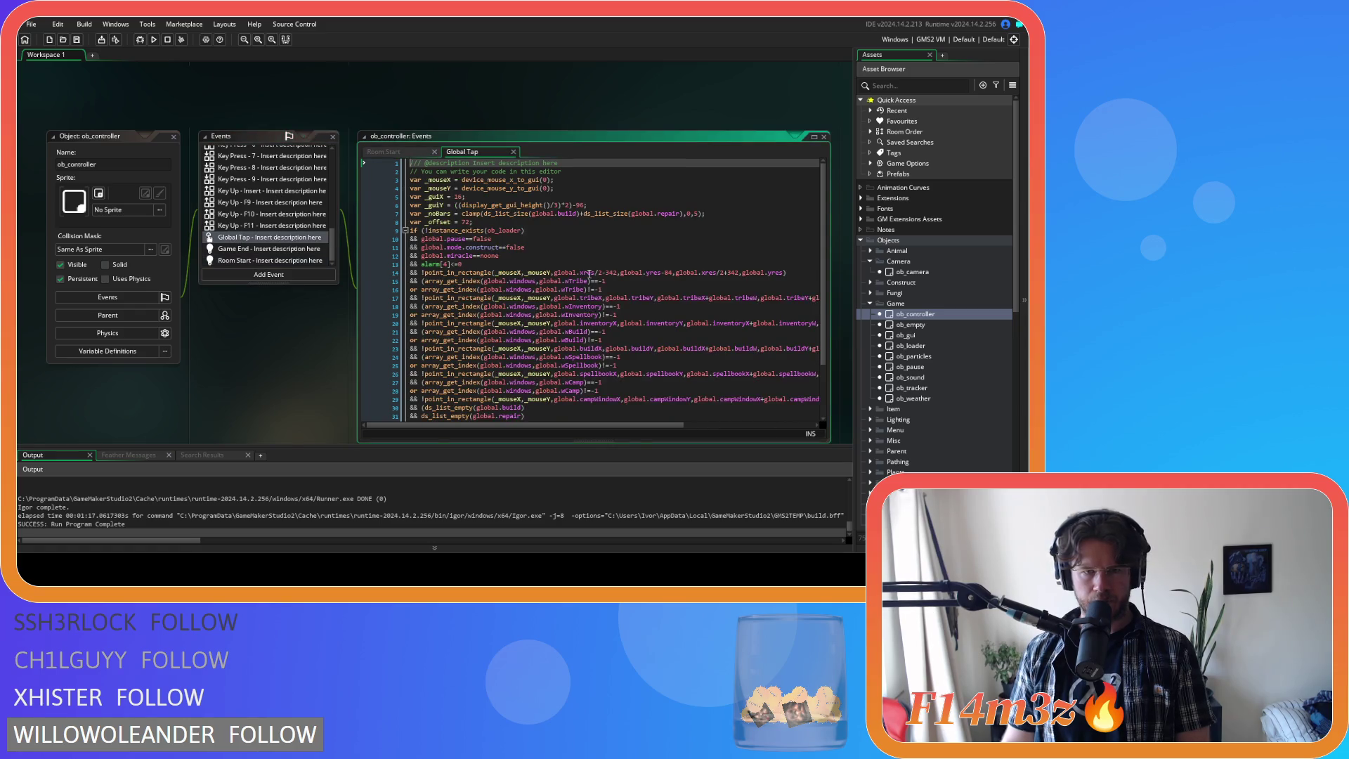
scroll(548, 340, down, 3)
scroll(449, 373, up, 1)
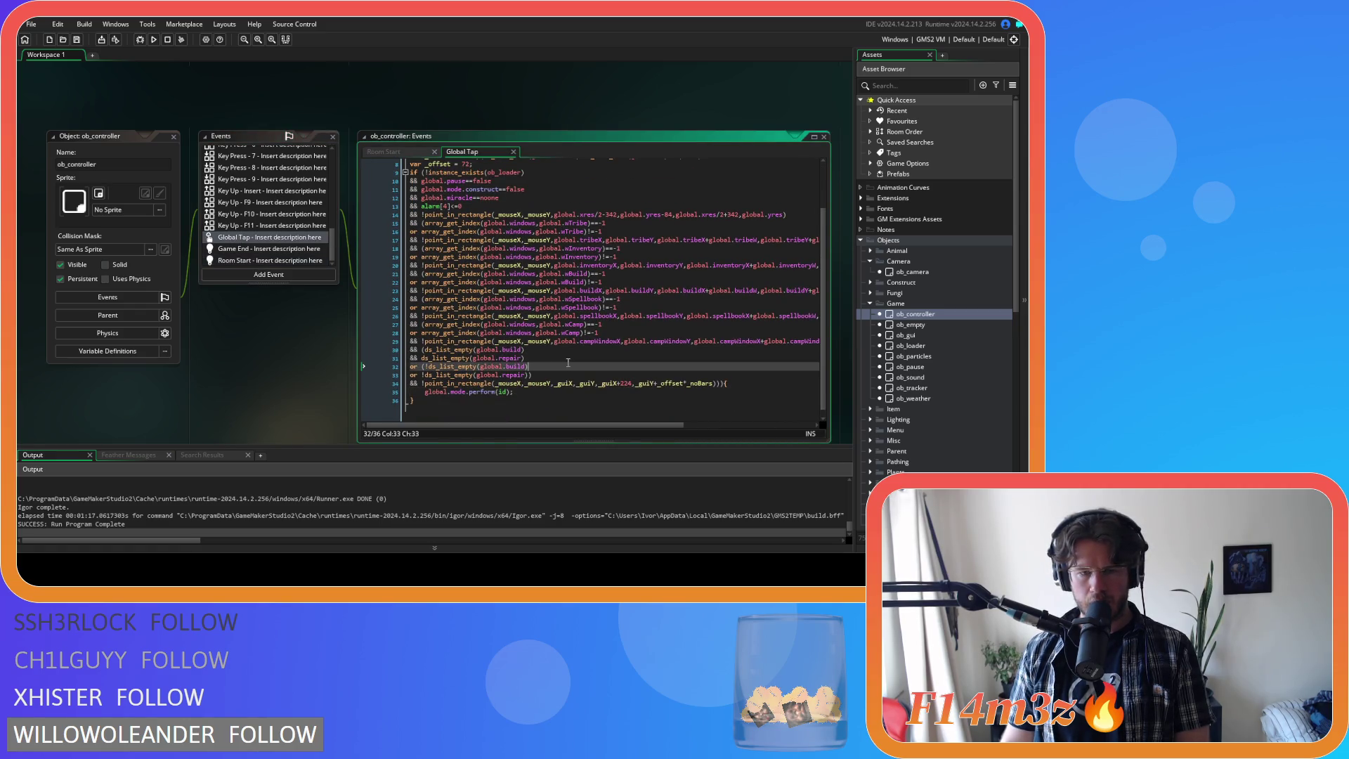
click(594, 385)
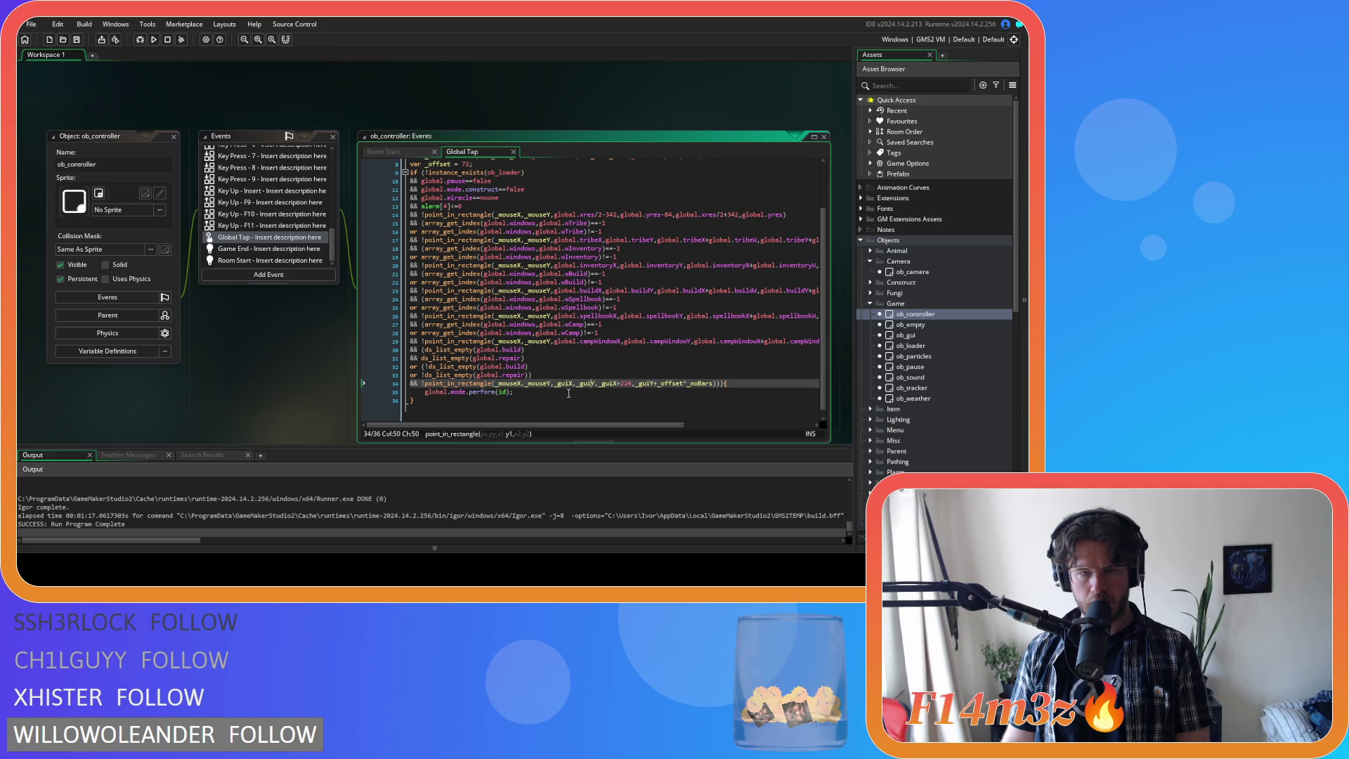
click(526, 333)
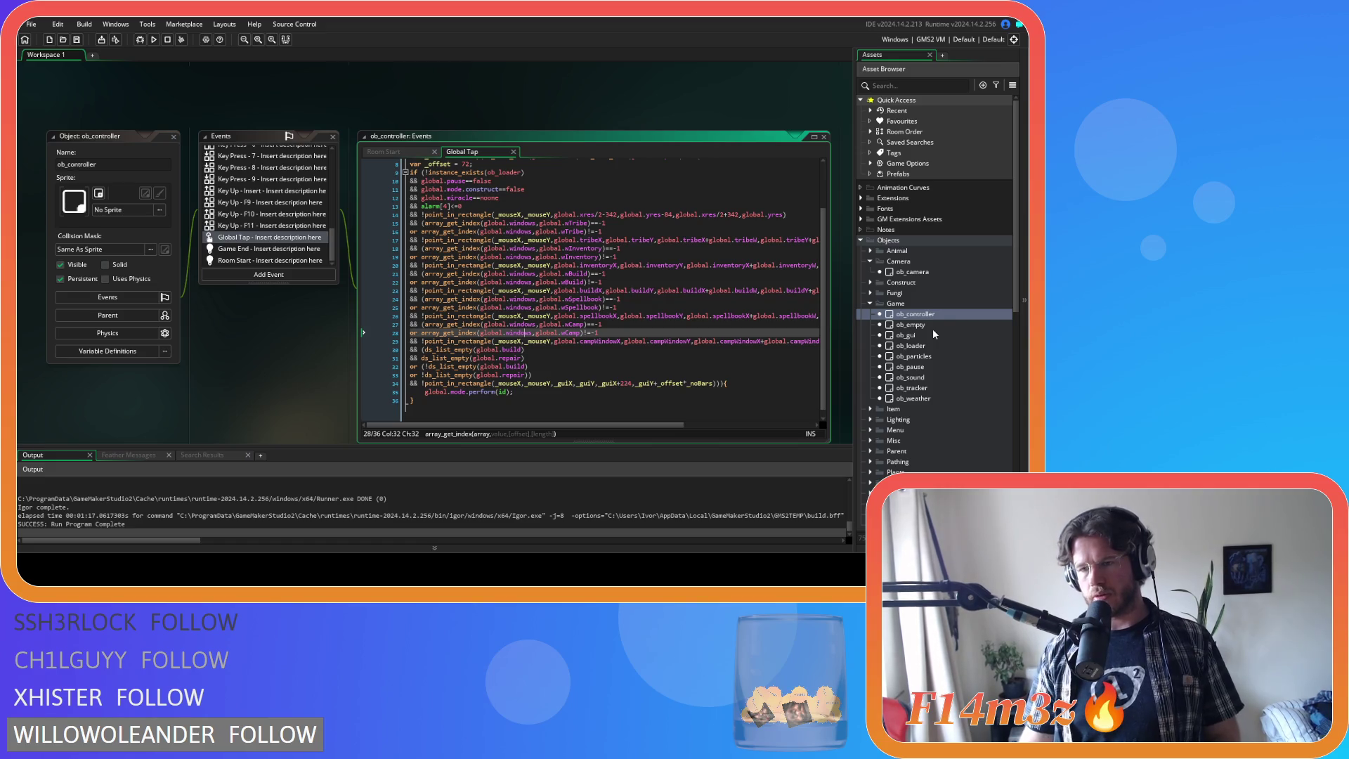
double_click(926, 366)
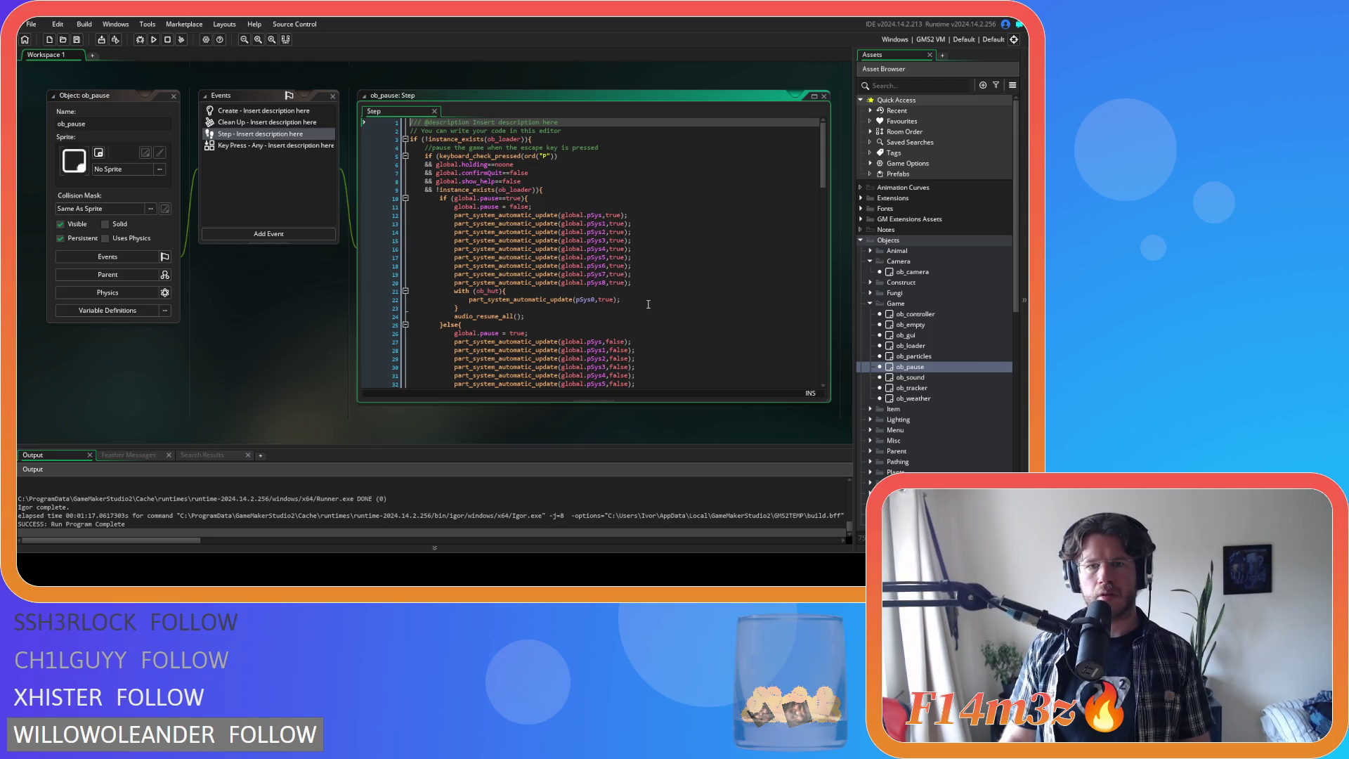
click(649, 258)
- Comment out lines 17 and 32 of ob_pause's Step code and save
key(ctrl+slash)
scroll(647, 267, down, 4)
click(641, 277)
key(ctrl+k)
key(ctrl+s)
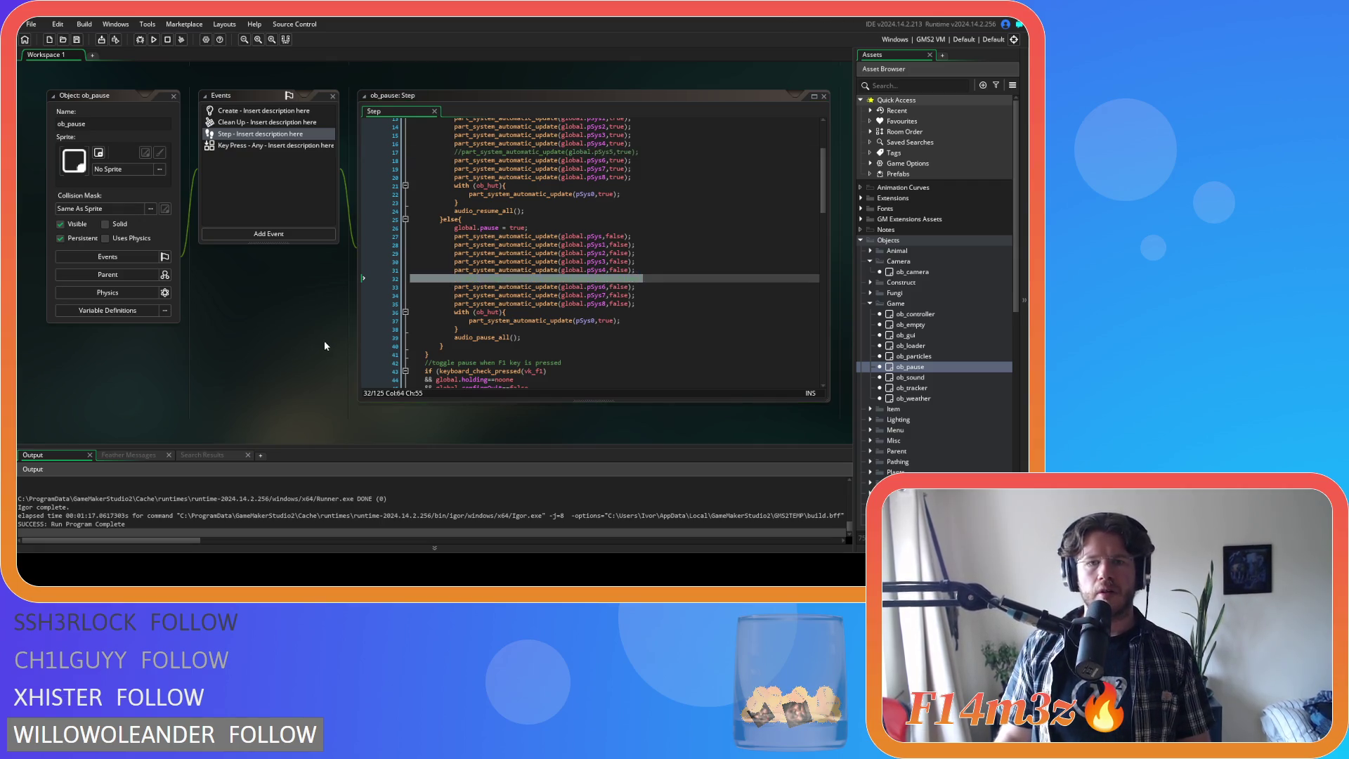
- Inspect Global Tap lines 27, 14 and the window index checks on lines 15–16
scroll(322, 339, up, 5)
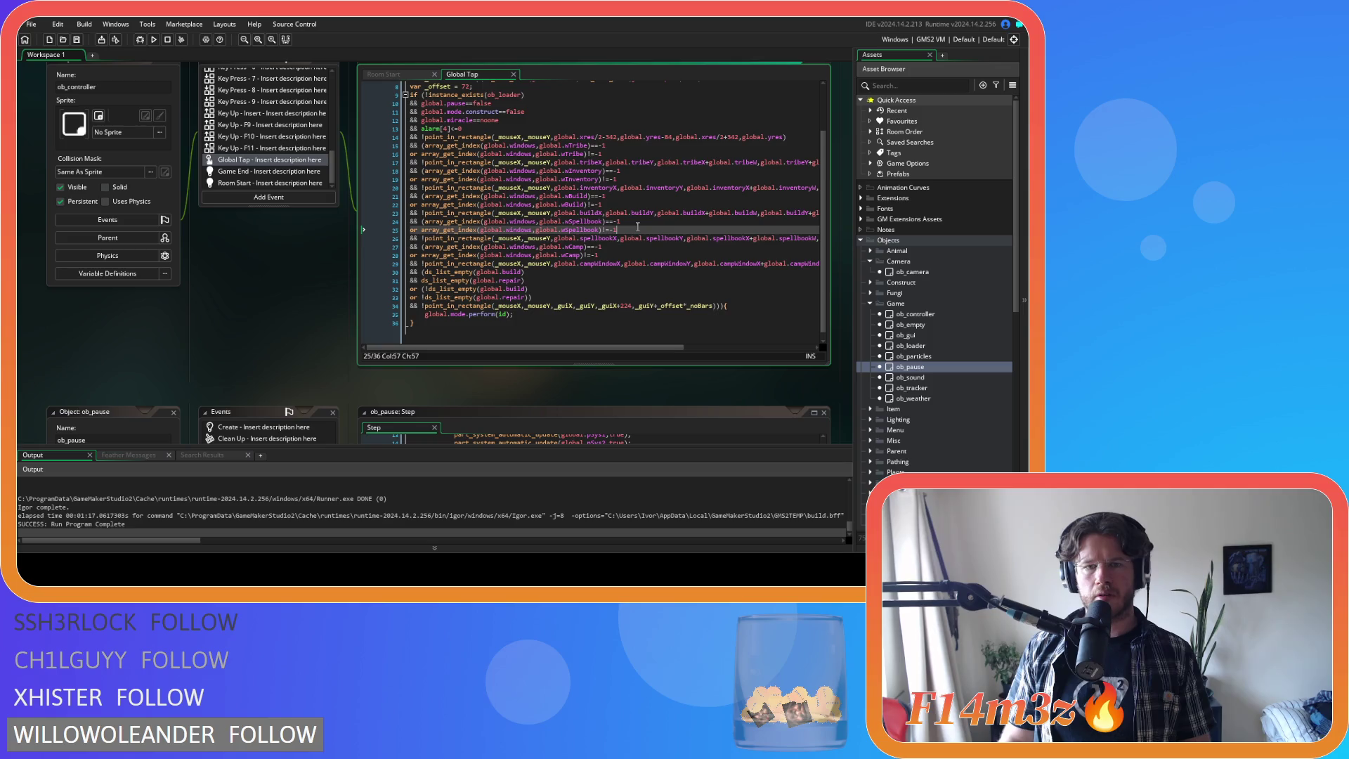
click(626, 247)
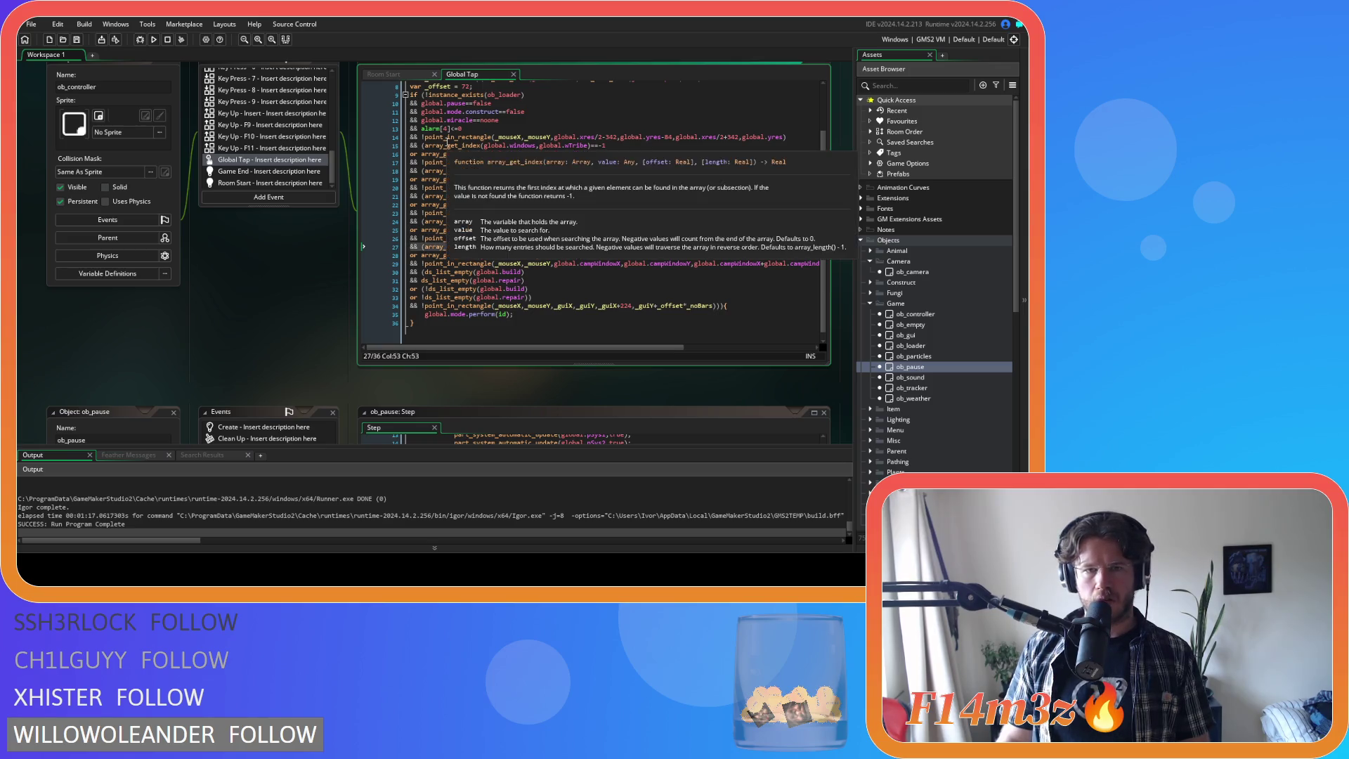
click(460, 137)
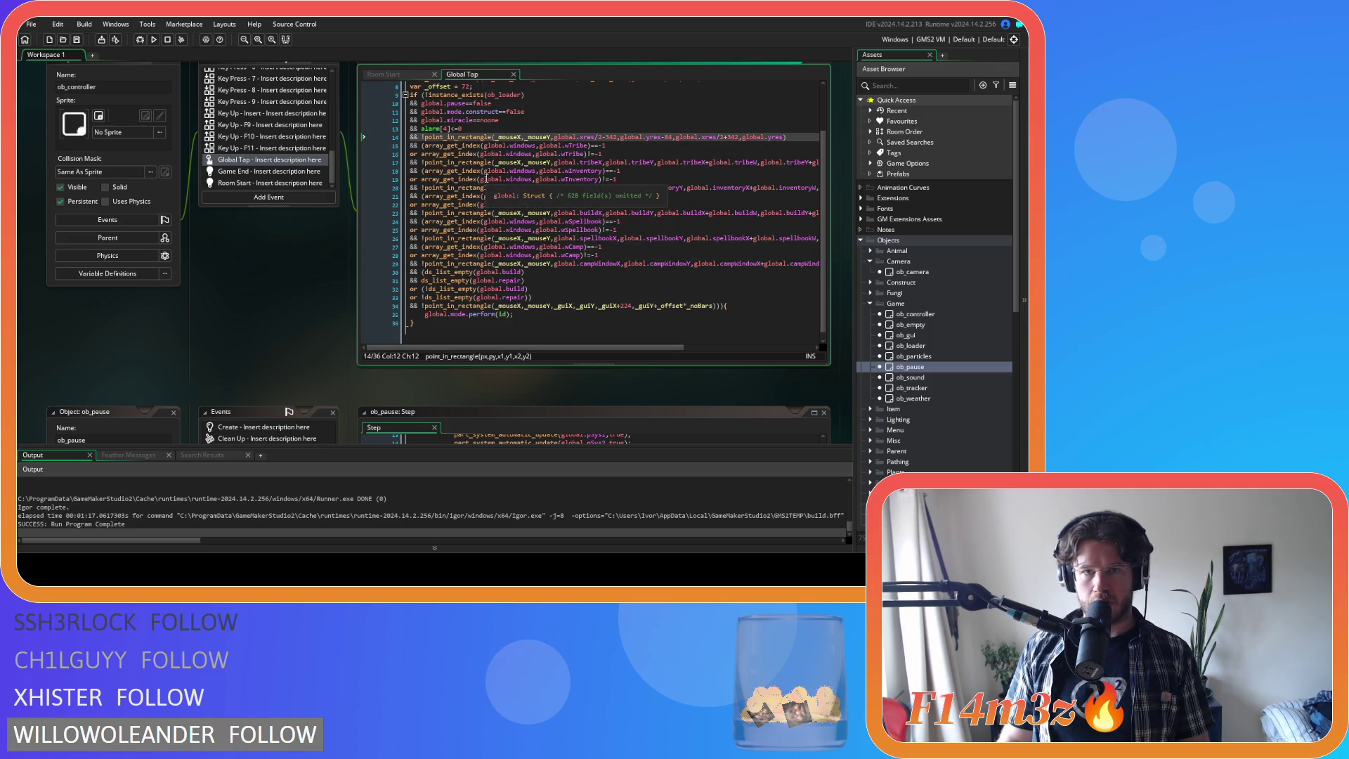
click(612, 152)
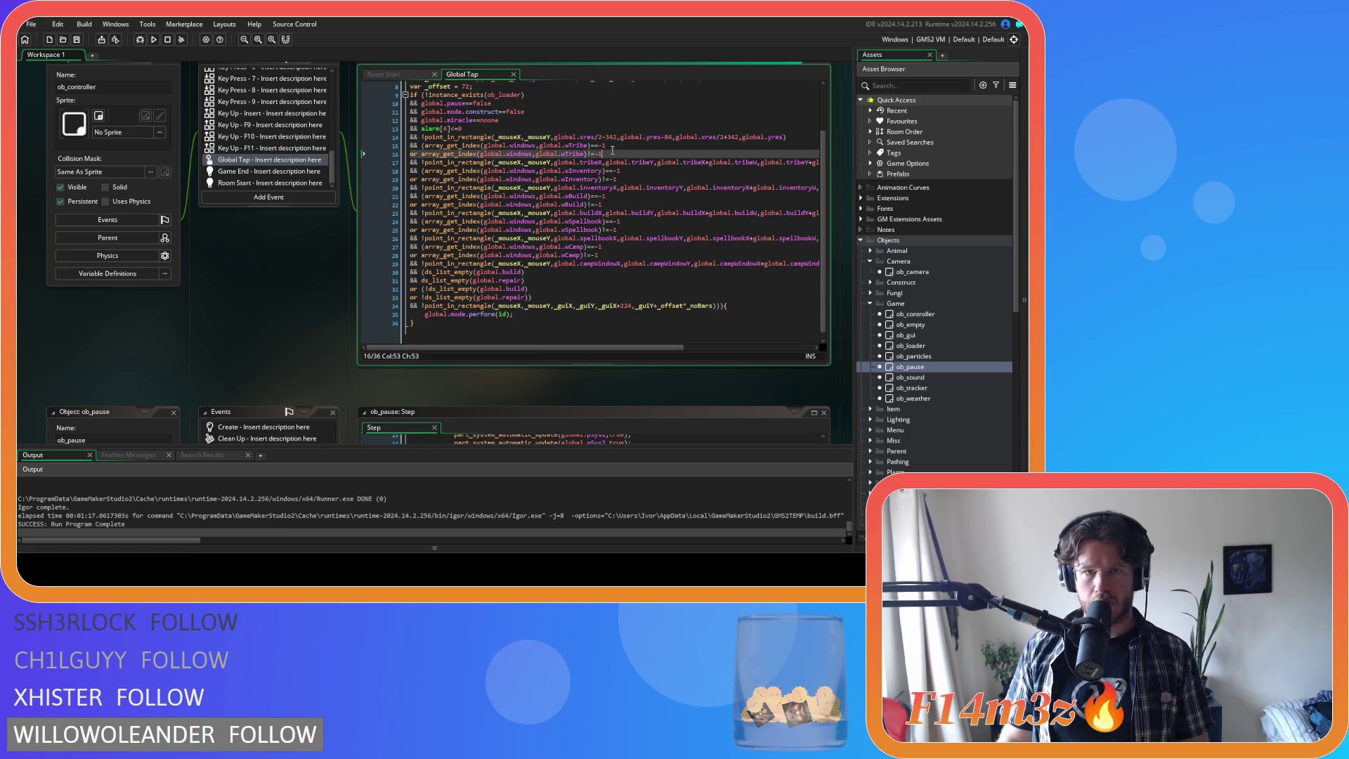
click(612, 144)
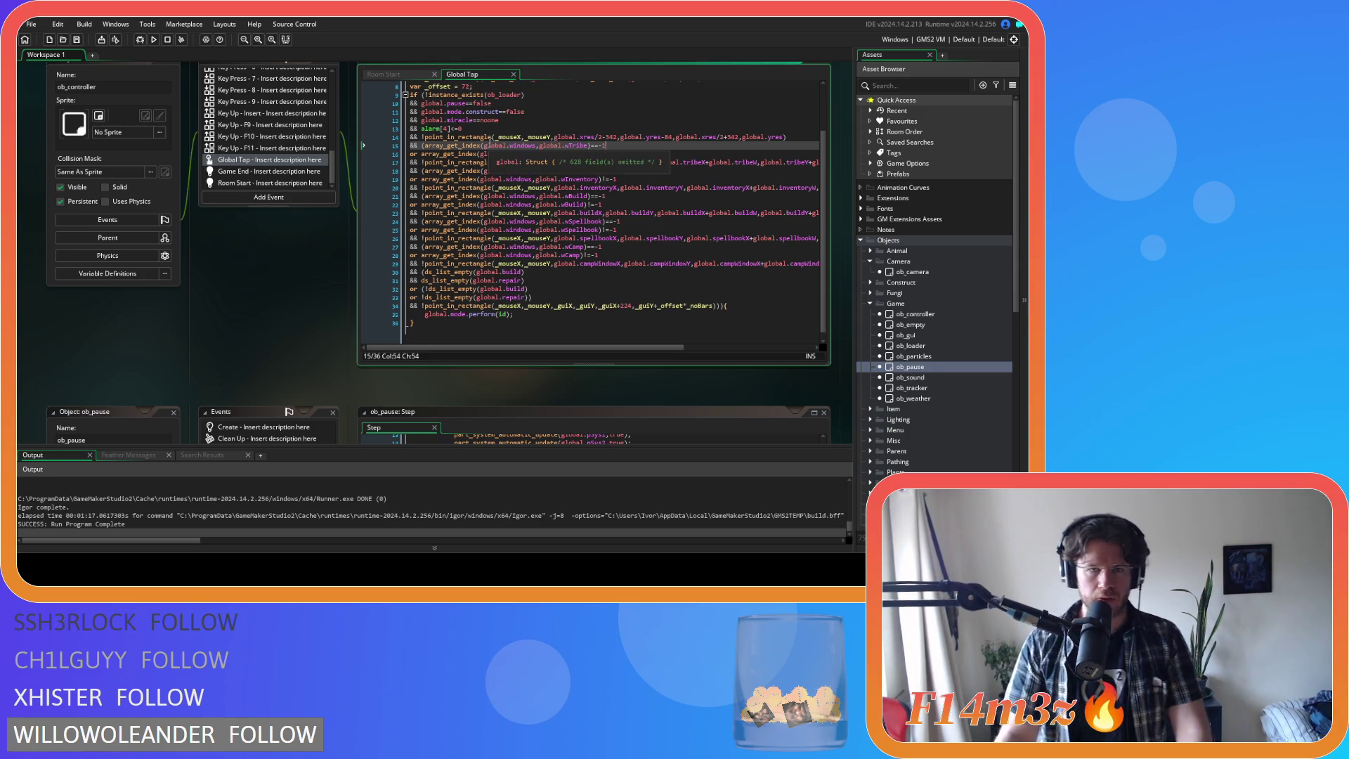
- Select the _mouseX,_mouseY arguments on line 14, review line 15, then build and run the game
drag(490, 138, 627, 141)
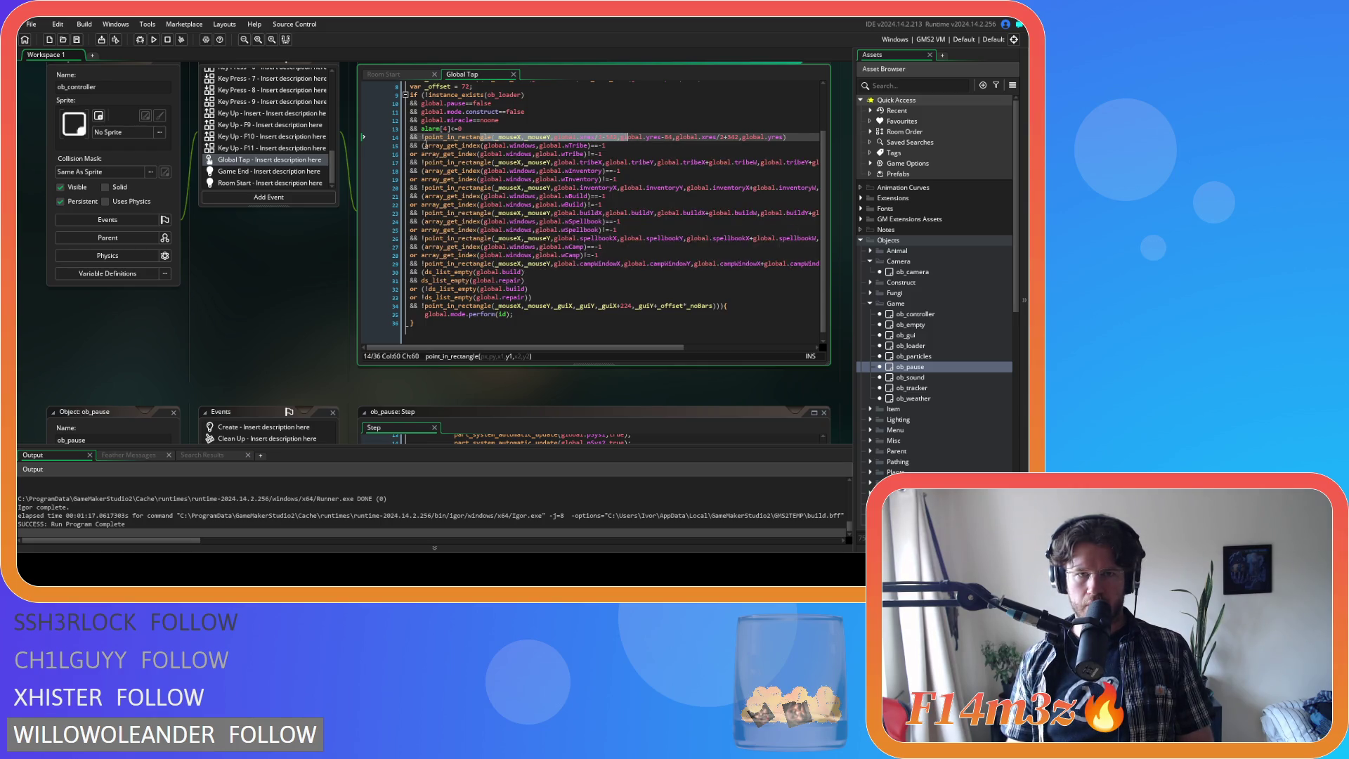
click(425, 145)
drag(469, 138, 560, 141)
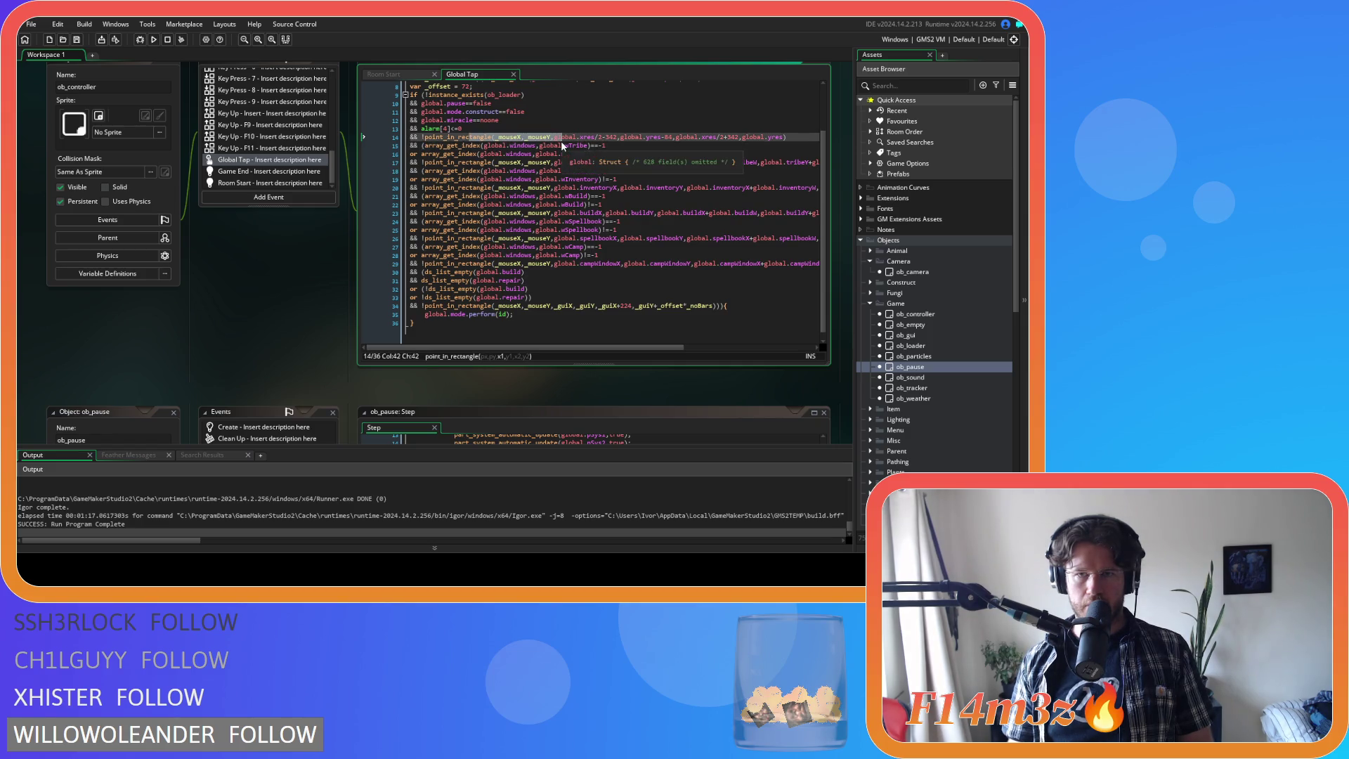
click(576, 162)
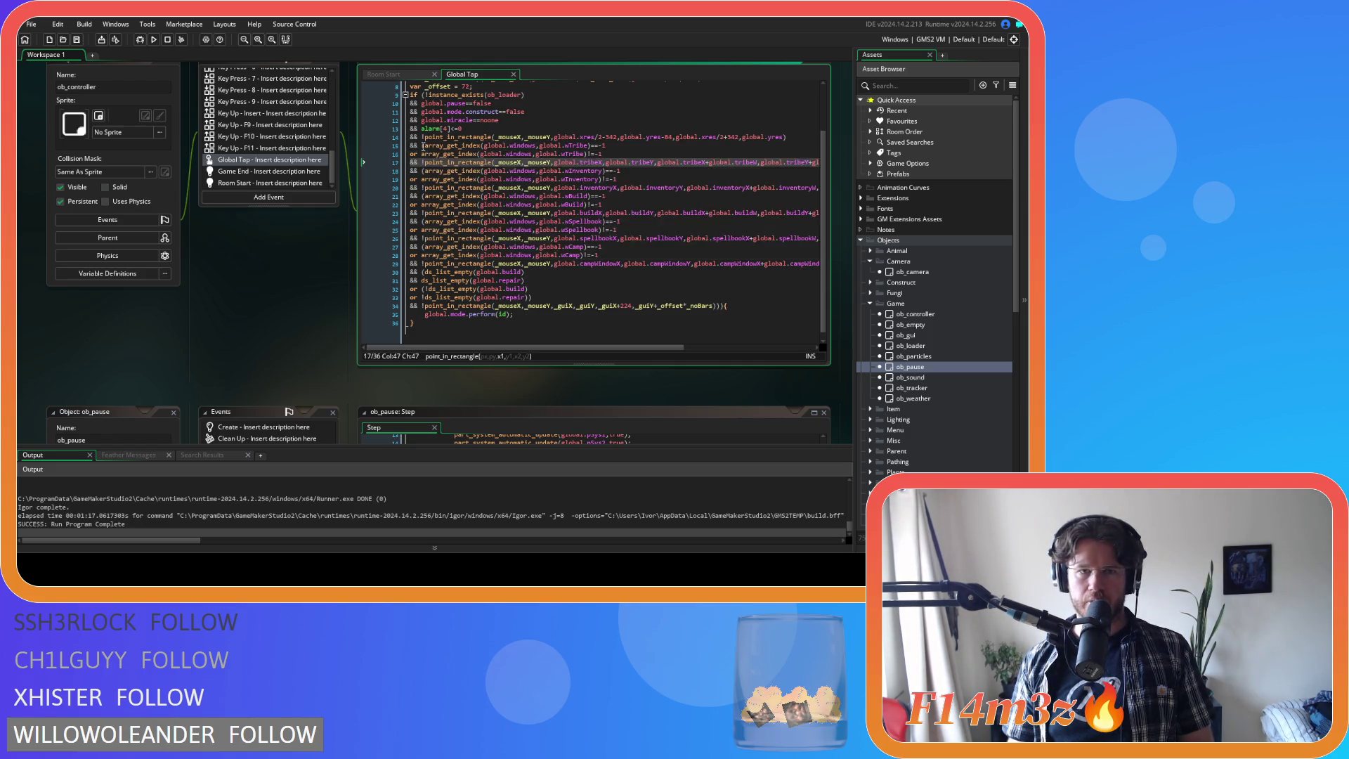
click(423, 145)
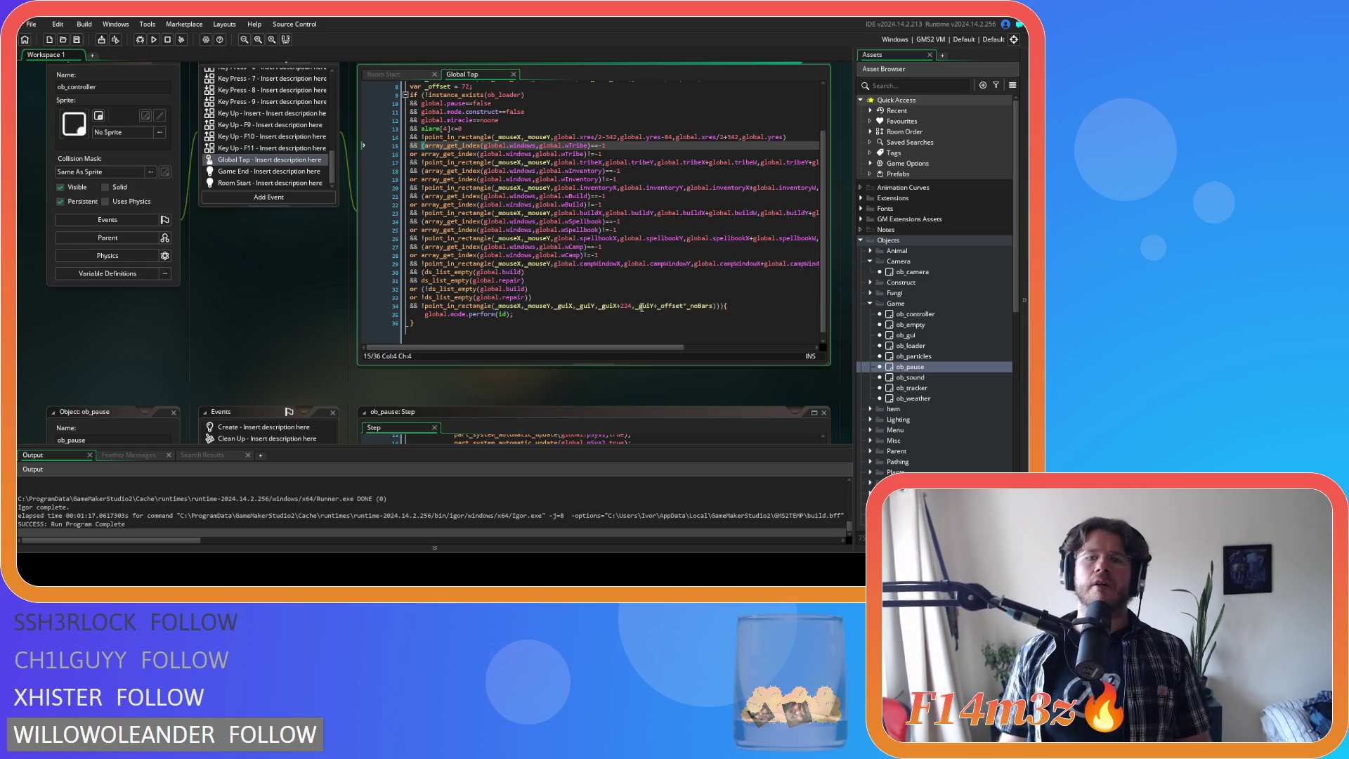
mouse_move(435, 289)
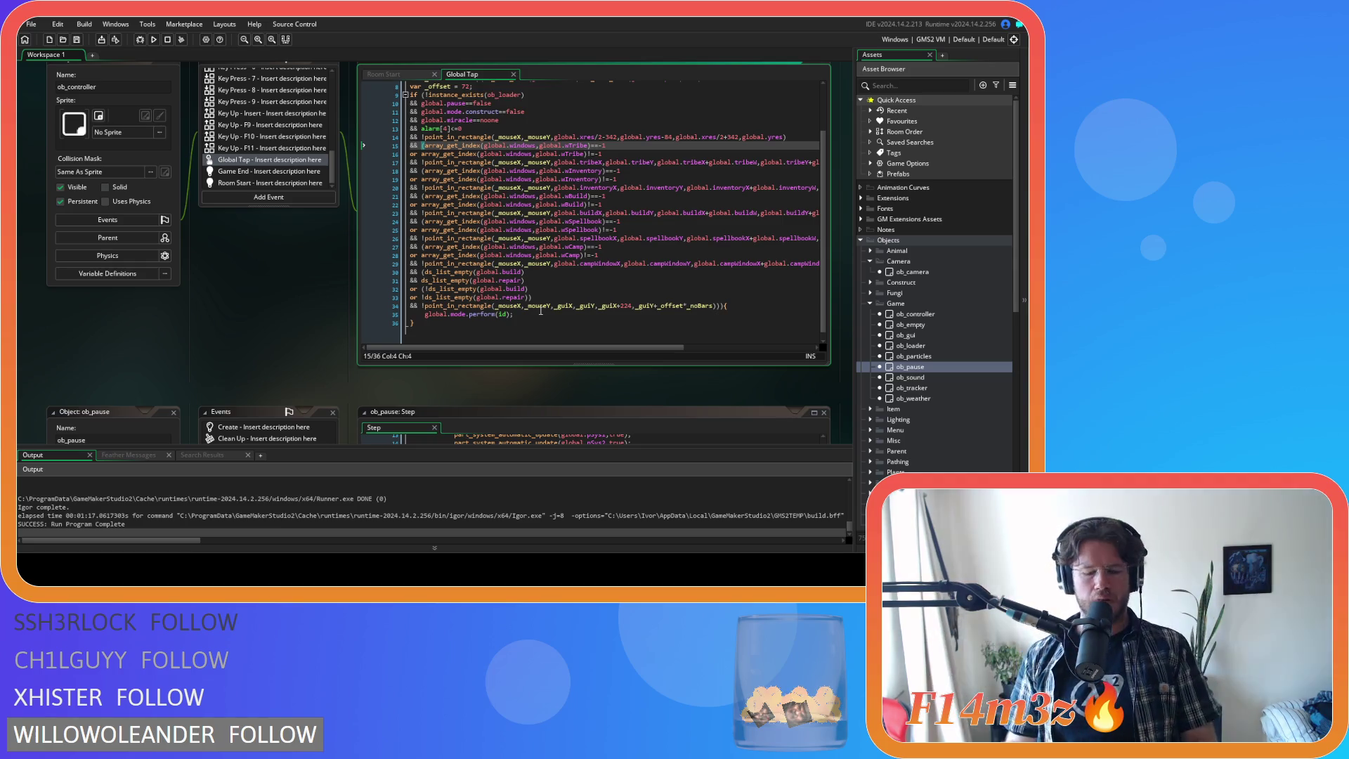
key(F5)
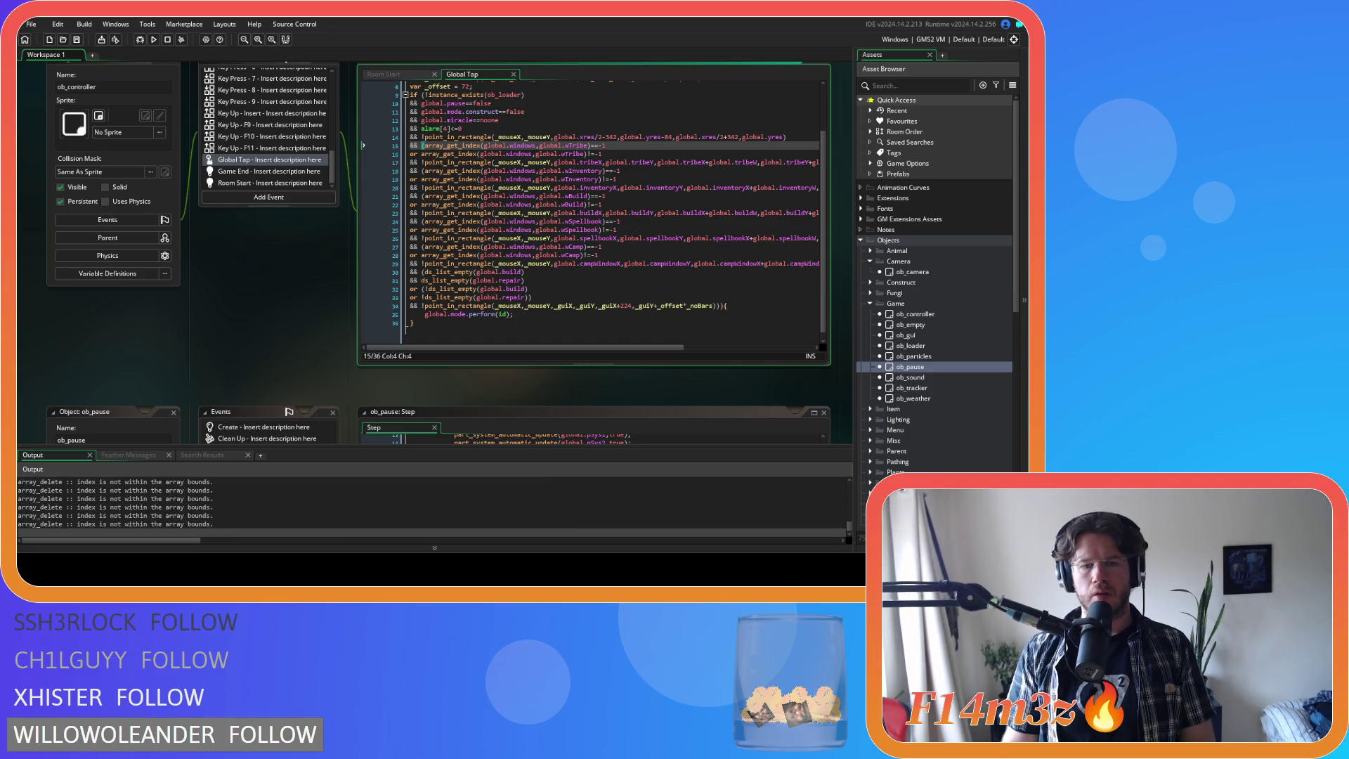
- Jump the camera to the tents and lakeside tents, switch power from Fire to Hand, and request quit
key(alt+Tab)
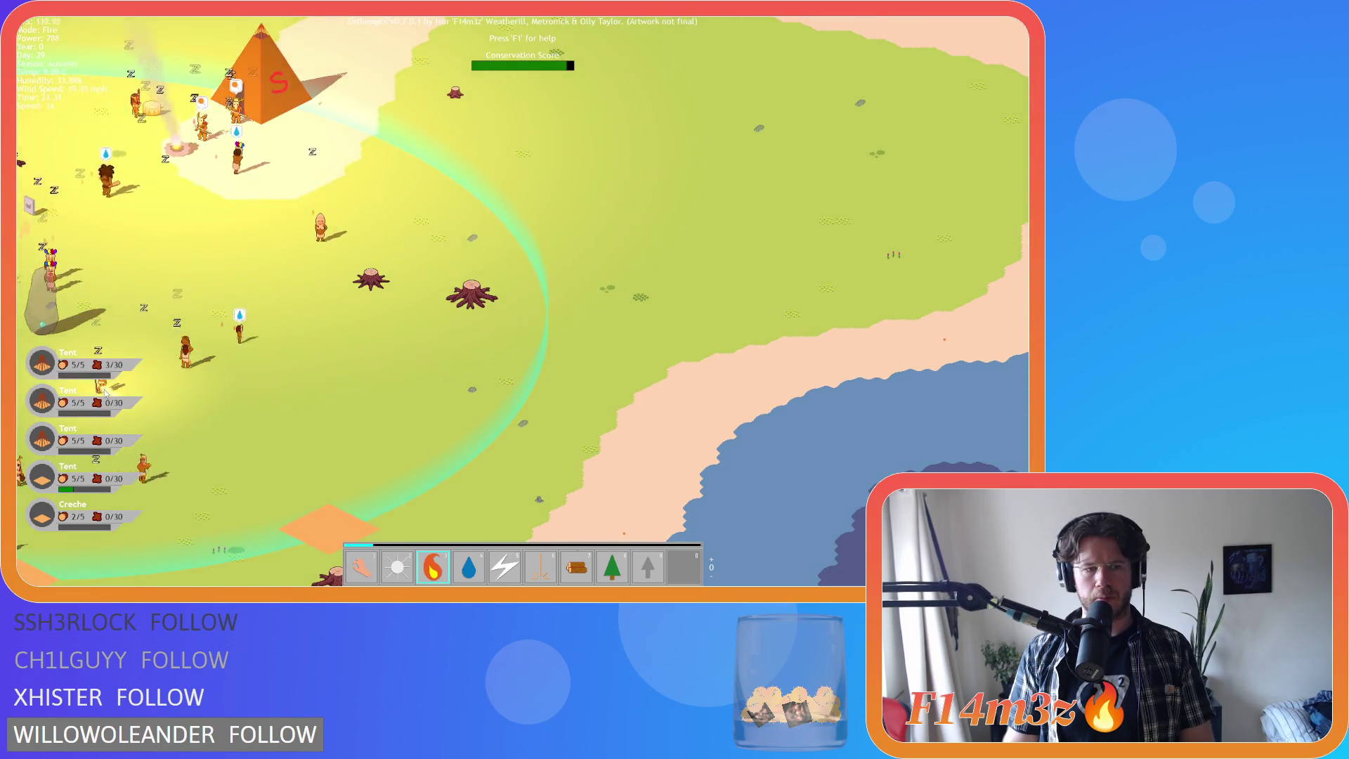
click(124, 417)
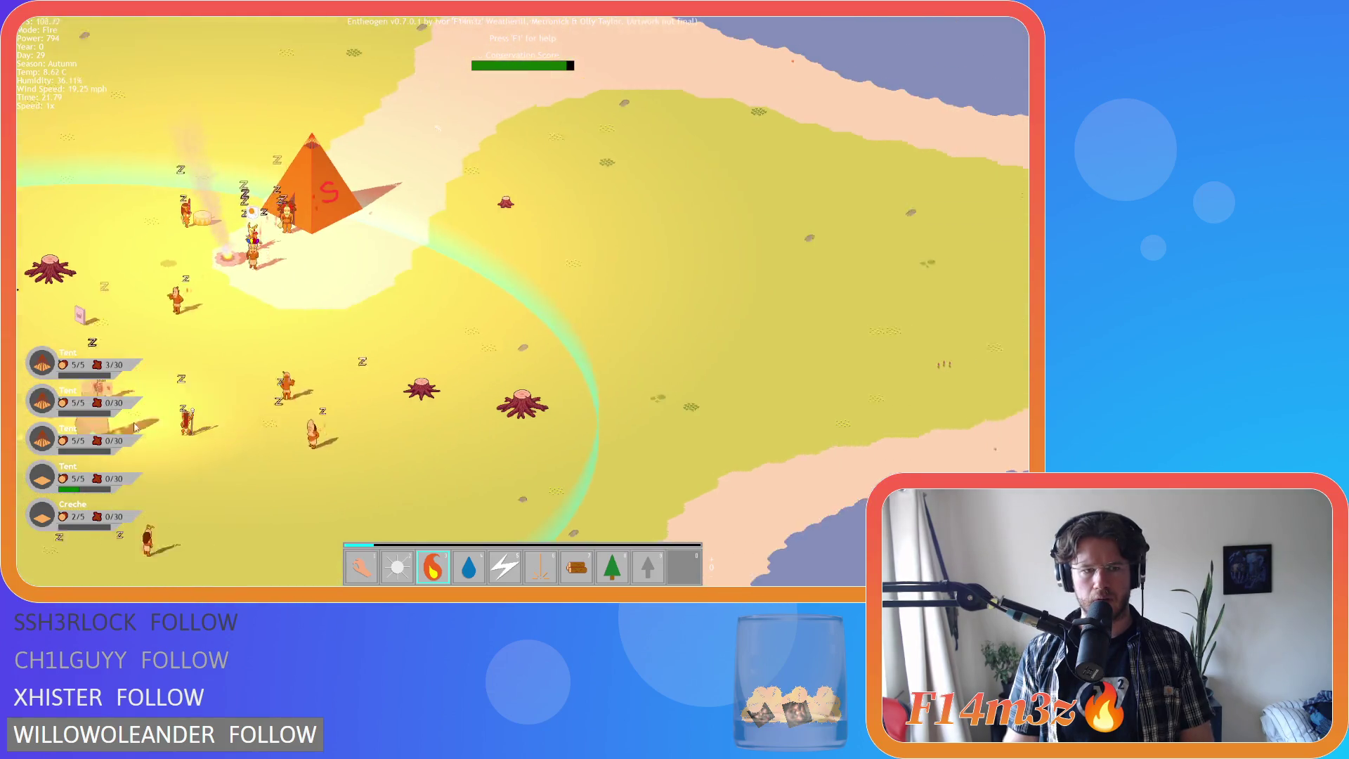
click(107, 426)
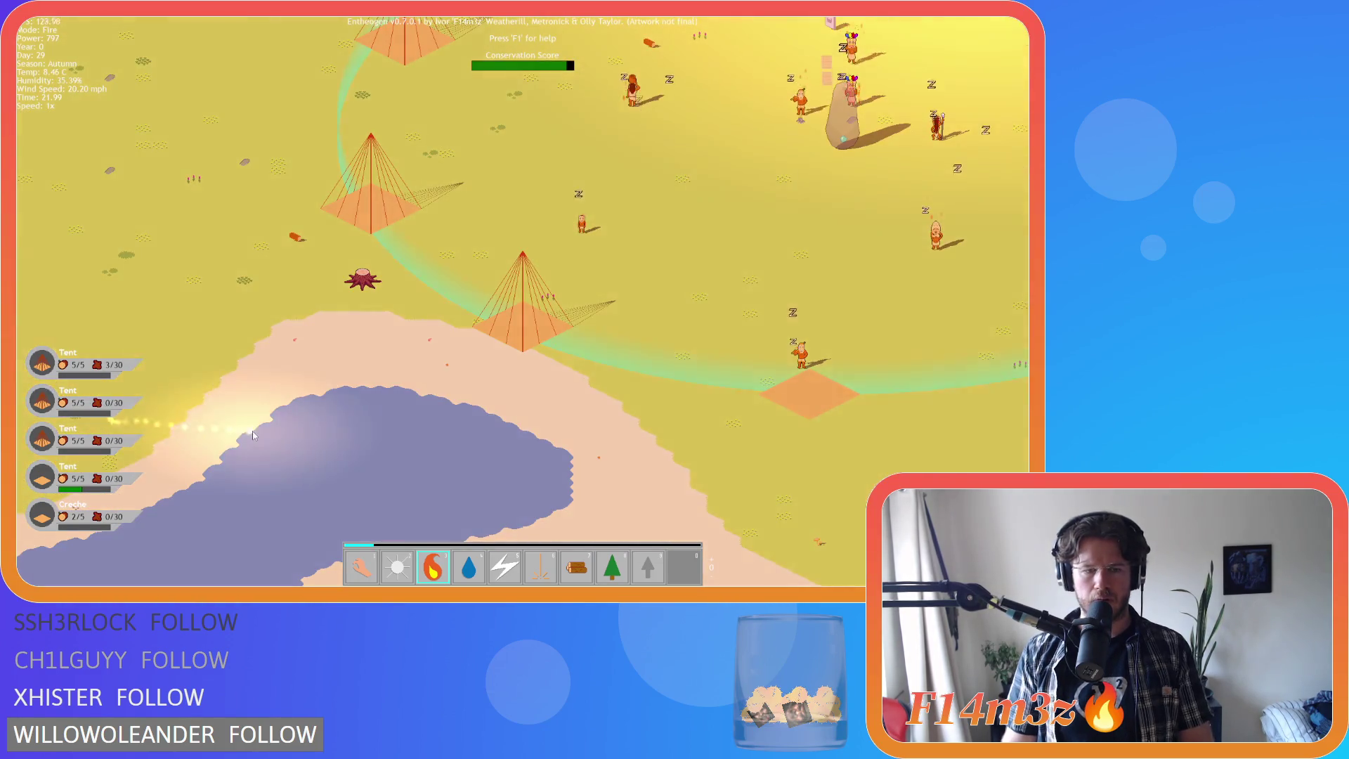
key(1)
key(Escape)
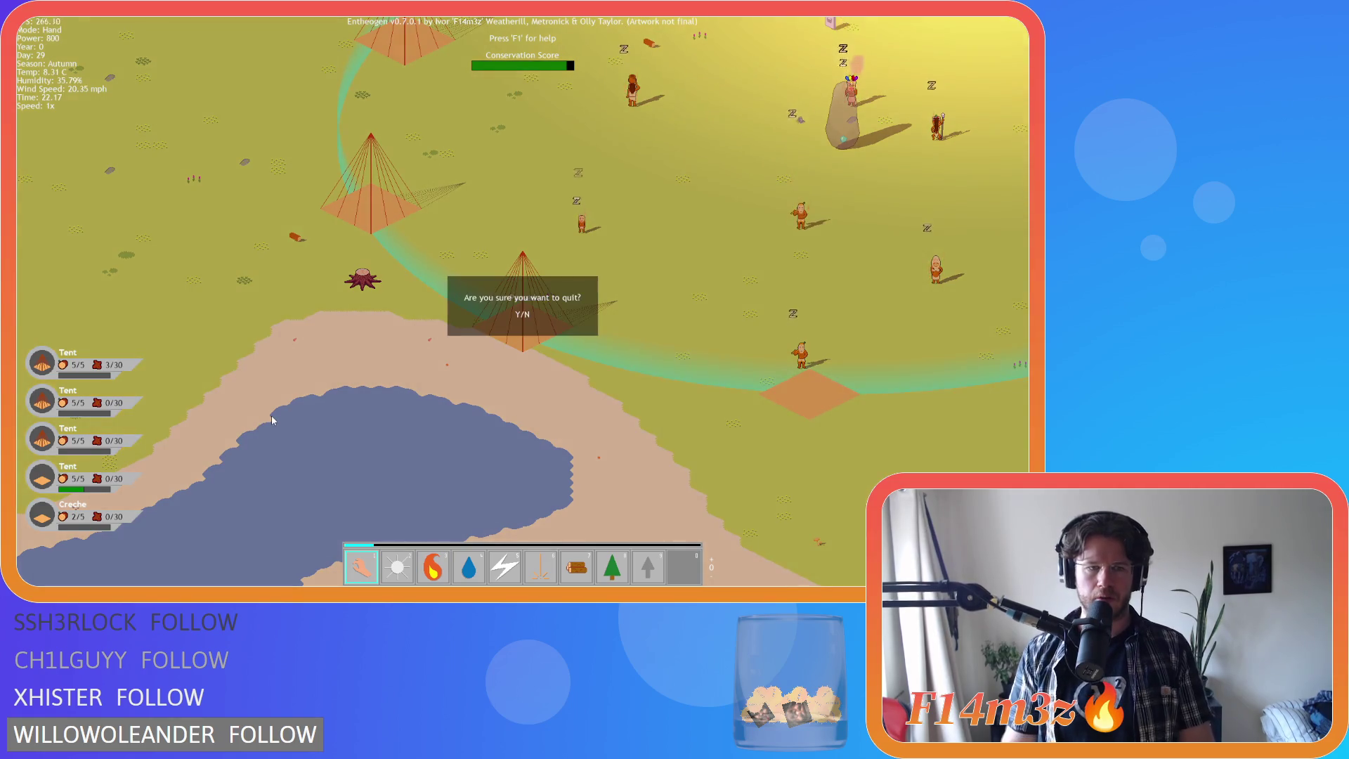
- Confirm quitting the game and change the Global Tap condition to alarm[4]<=0
key(y)
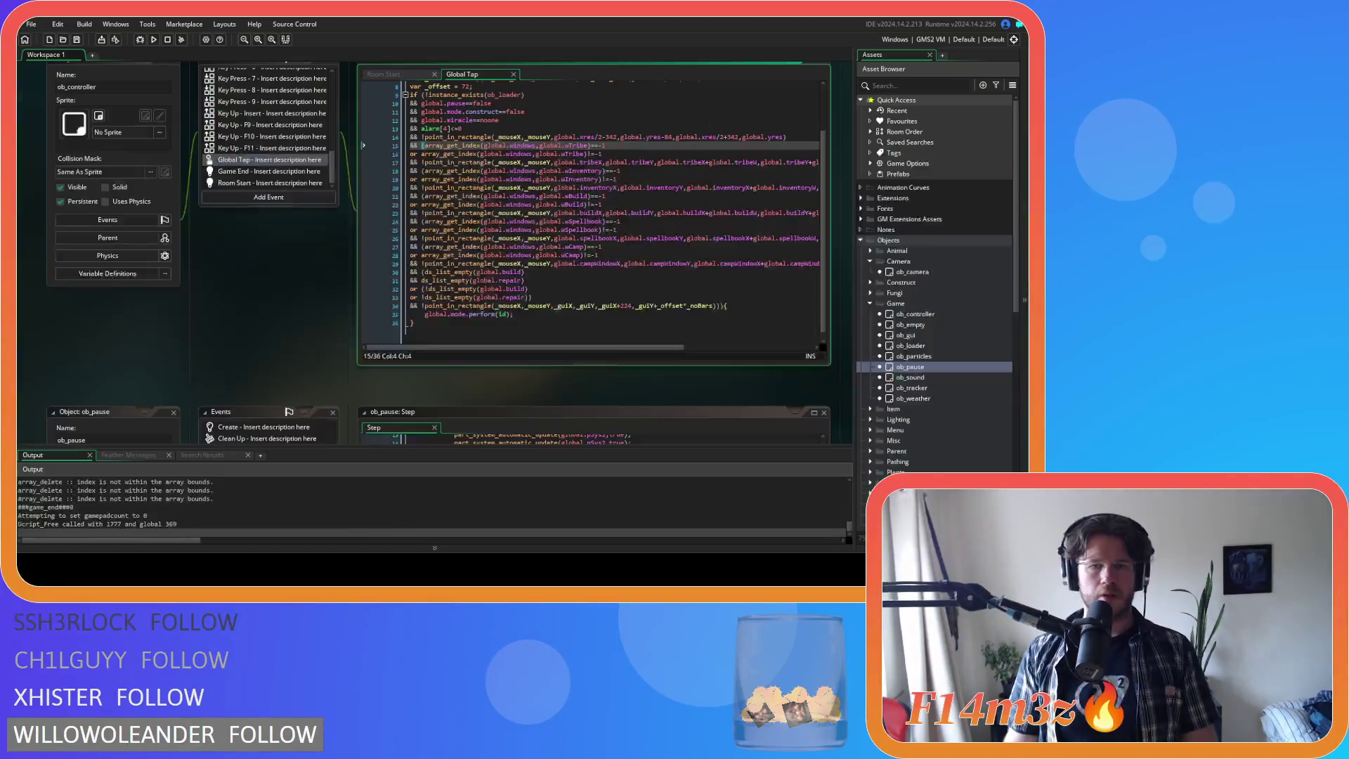
click(506, 288)
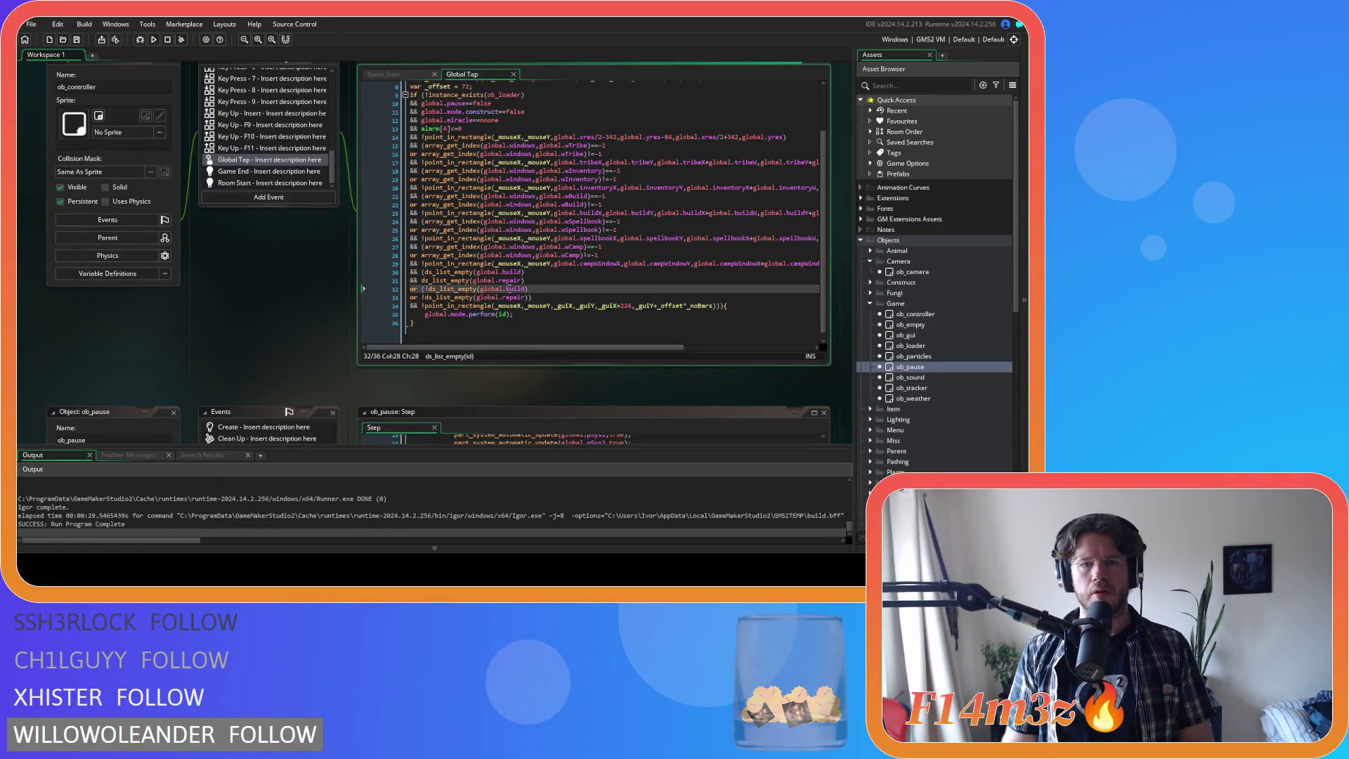
click(540, 315)
click(492, 180)
scroll(485, 168, up, 1)
click(461, 150)
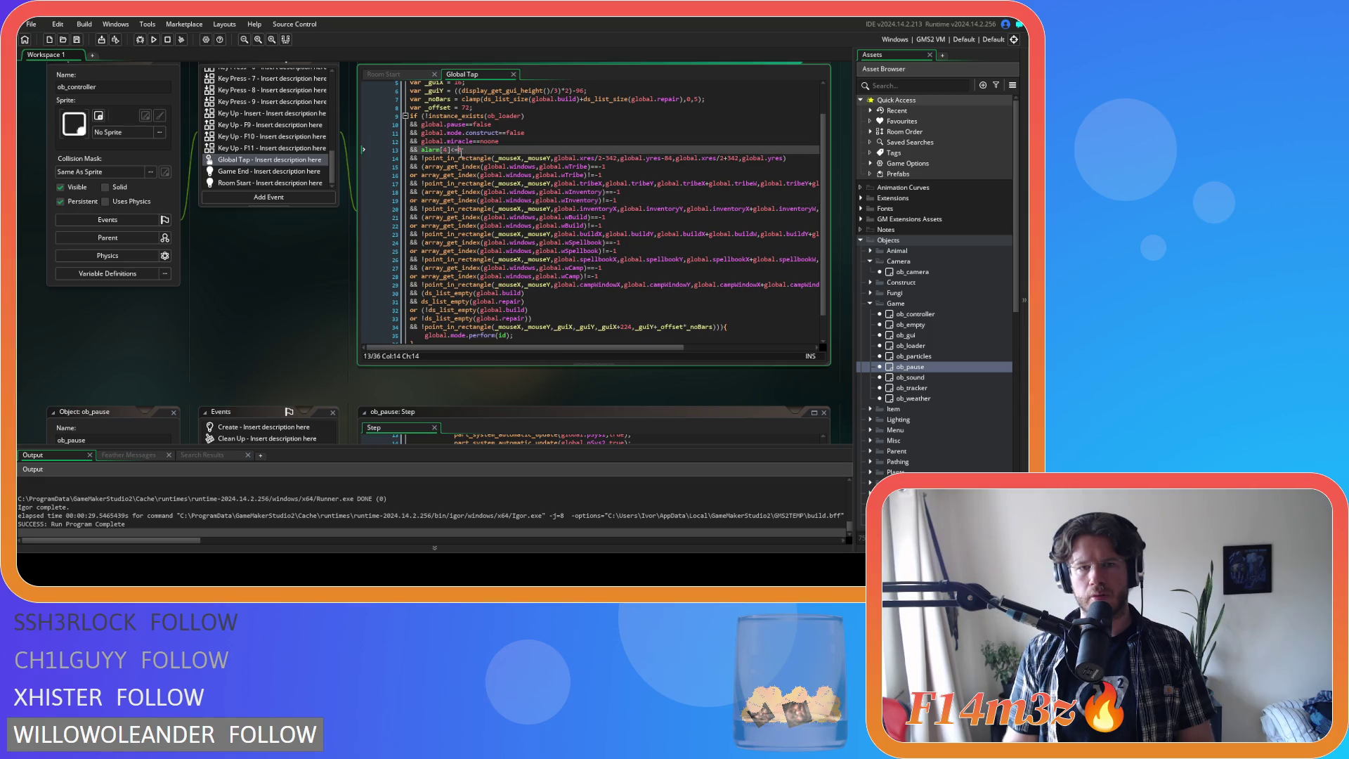
text(0)
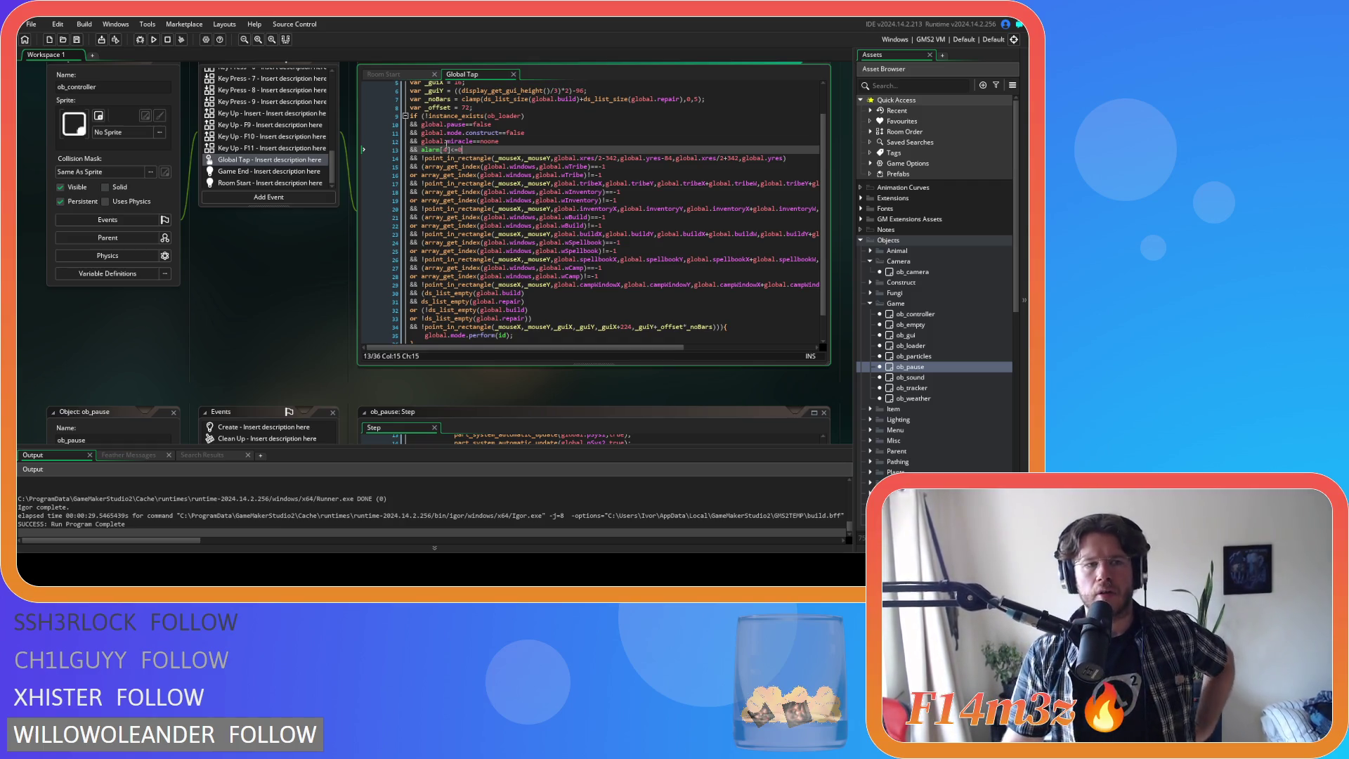
- Check the Room Start code, return to Global Tap, then open ob_controller's Create event code
scroll(307, 160, up, 10)
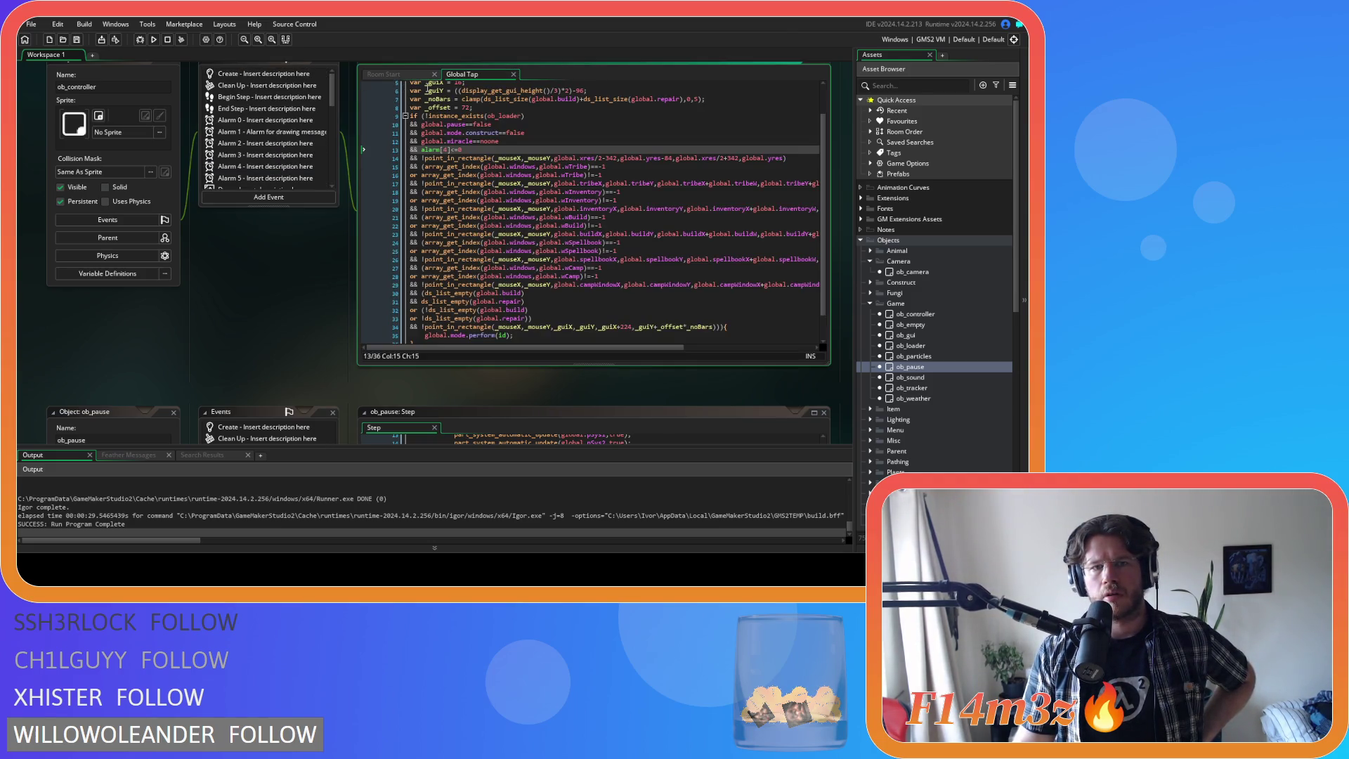
click(412, 74)
scroll(607, 232, down, 8)
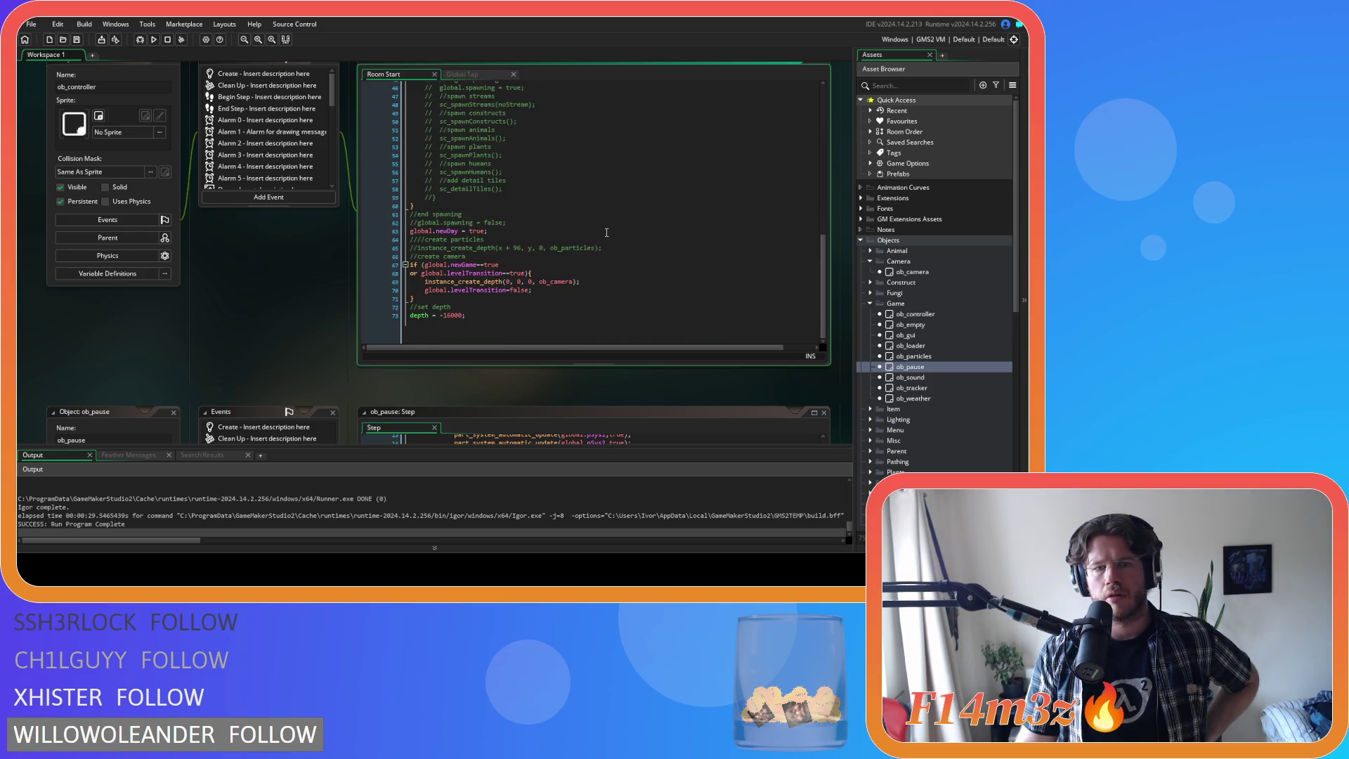
scroll(606, 232, up, 15)
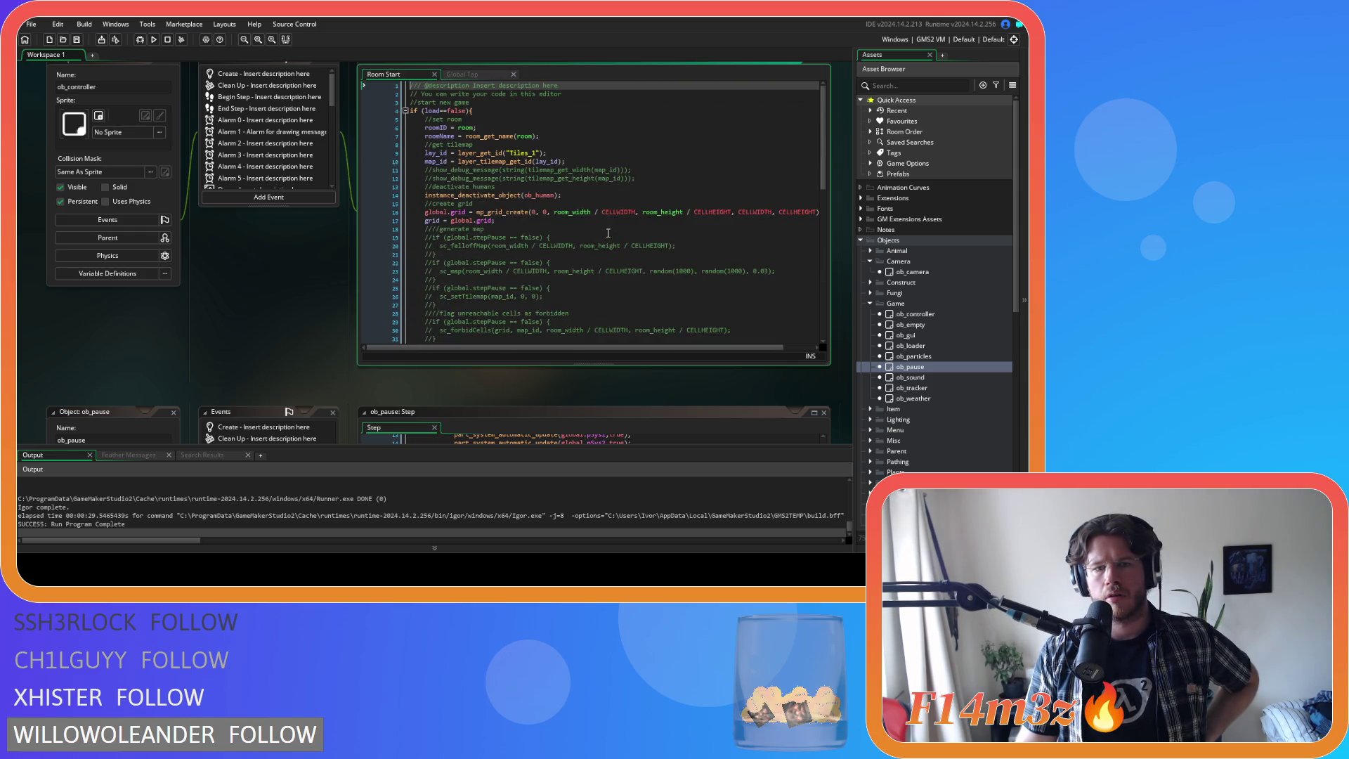
click(485, 76)
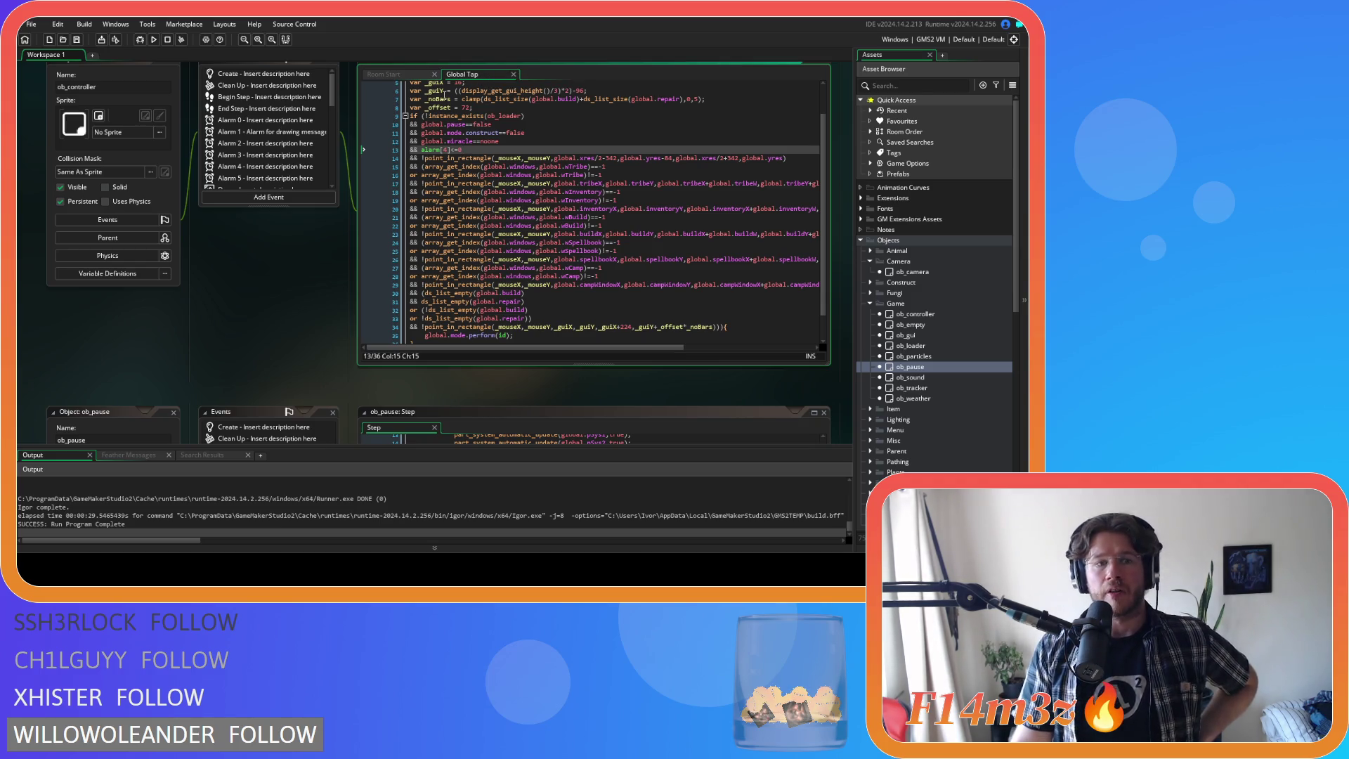
scroll(273, 154, down, 3)
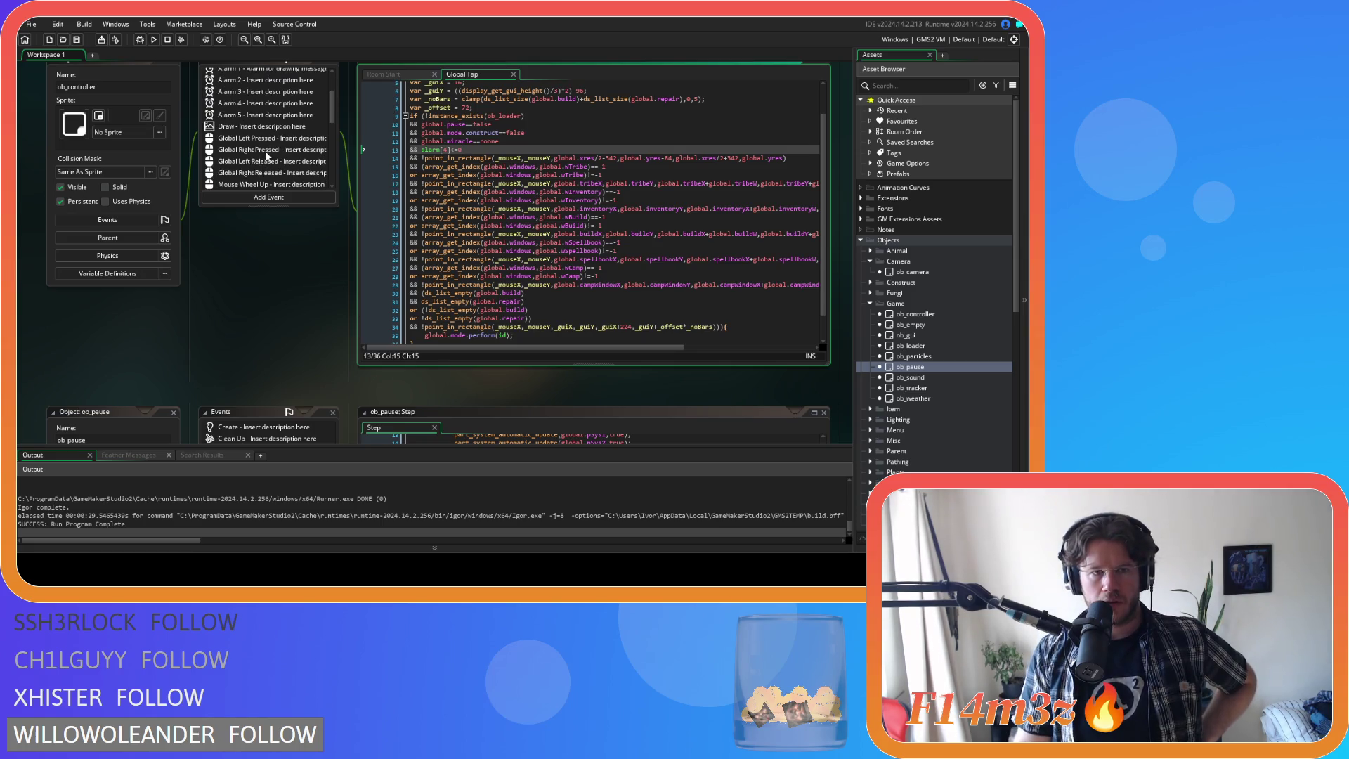
scroll(284, 139, up, 3)
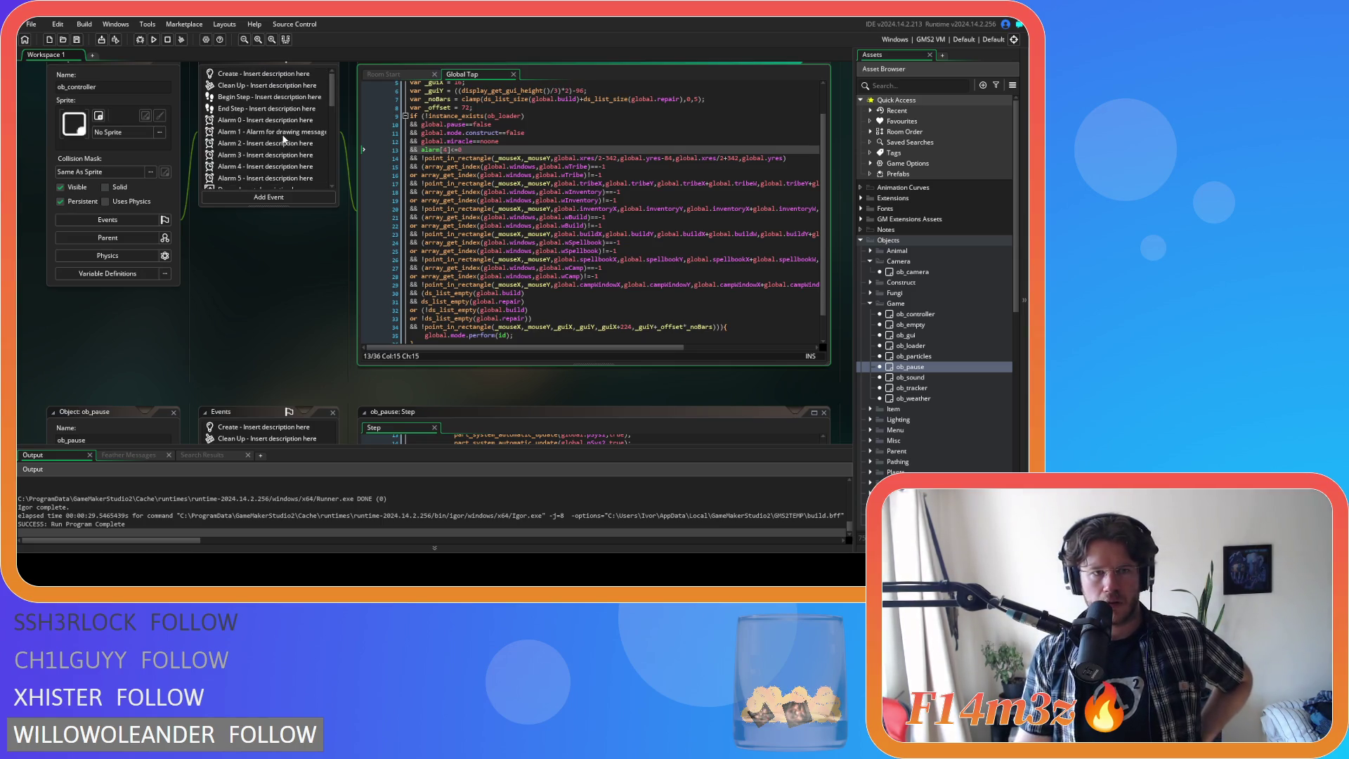
click(264, 73)
scroll(691, 188, down, 20)
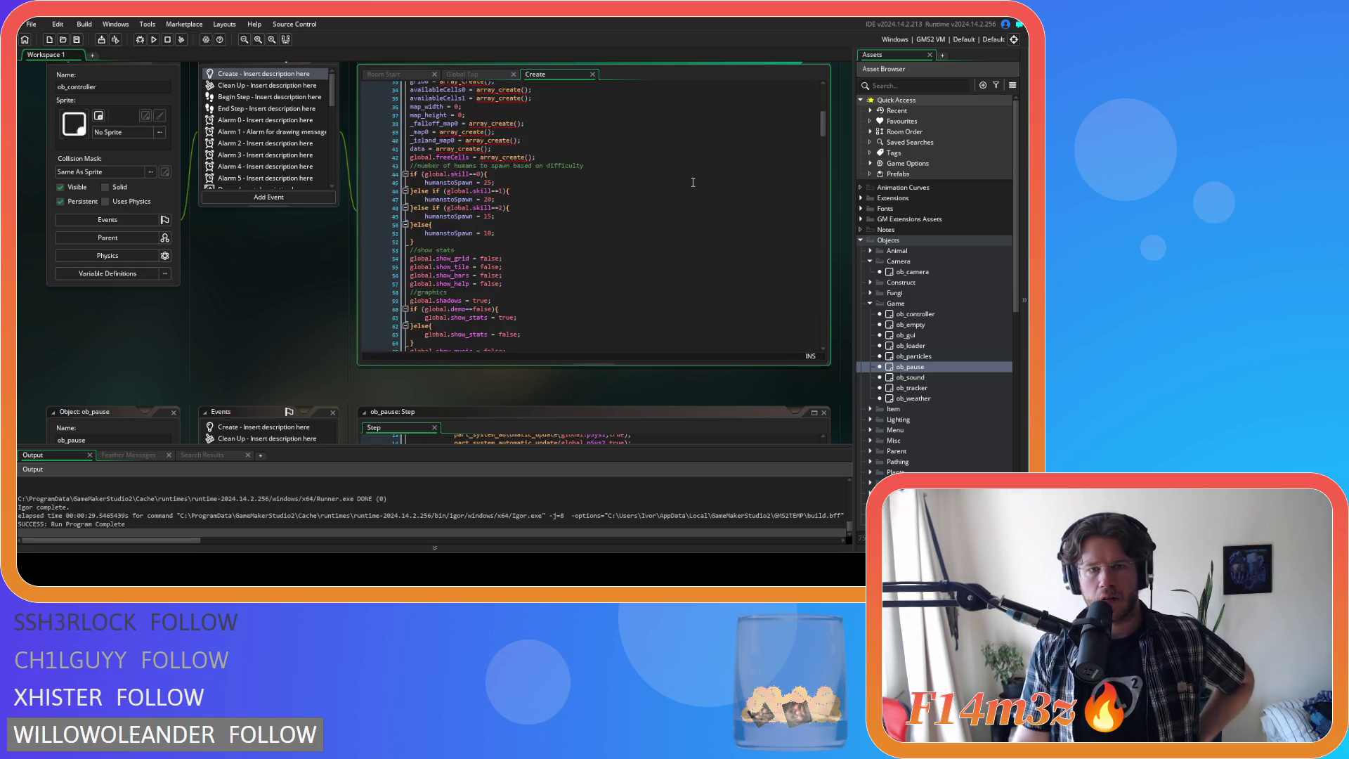
- Search ob_controller's Create code for 'alarm', then close the search box
scroll(740, 196, down, 3)
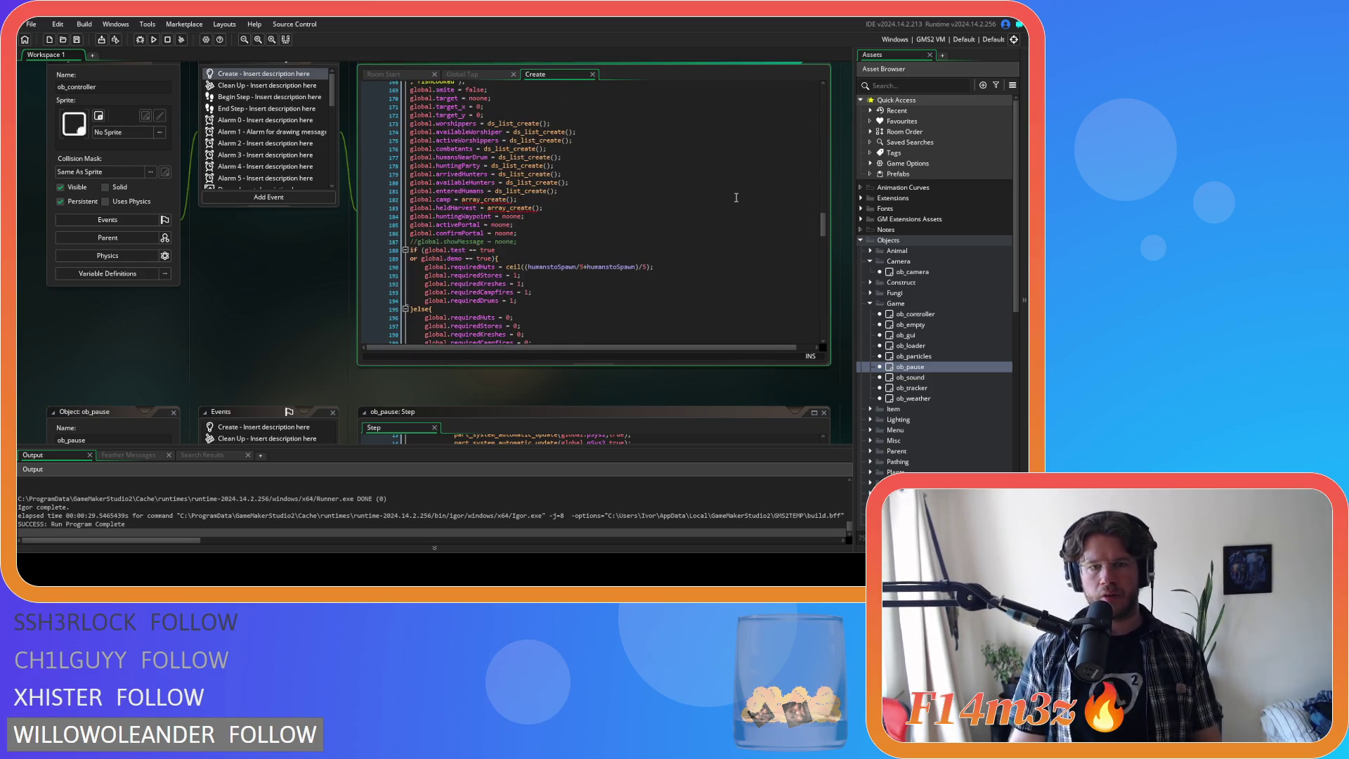
key(ctrl+f)
text(alarm)
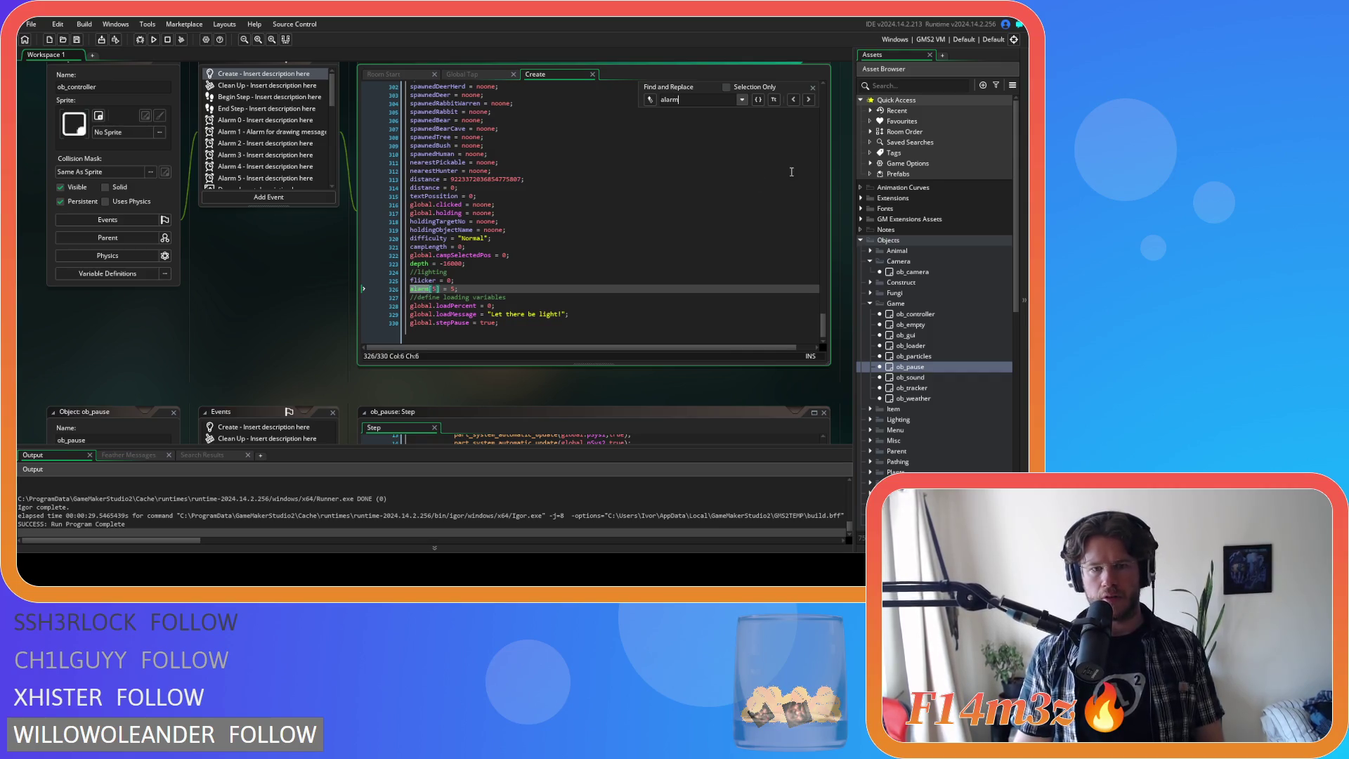
click(811, 88)
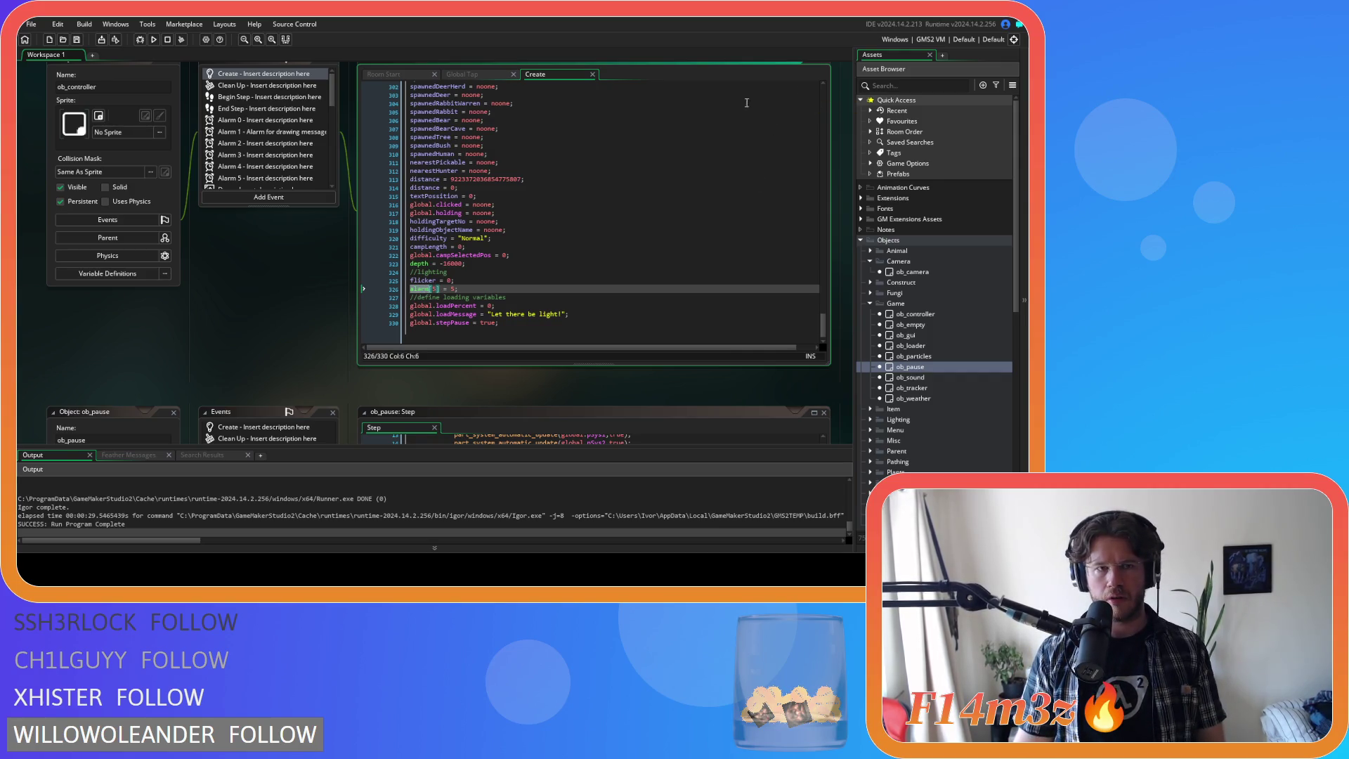
- Search the Begin Step event code for 'alarm' and close the search box
click(236, 98)
key(ctrl+f)
text(al)
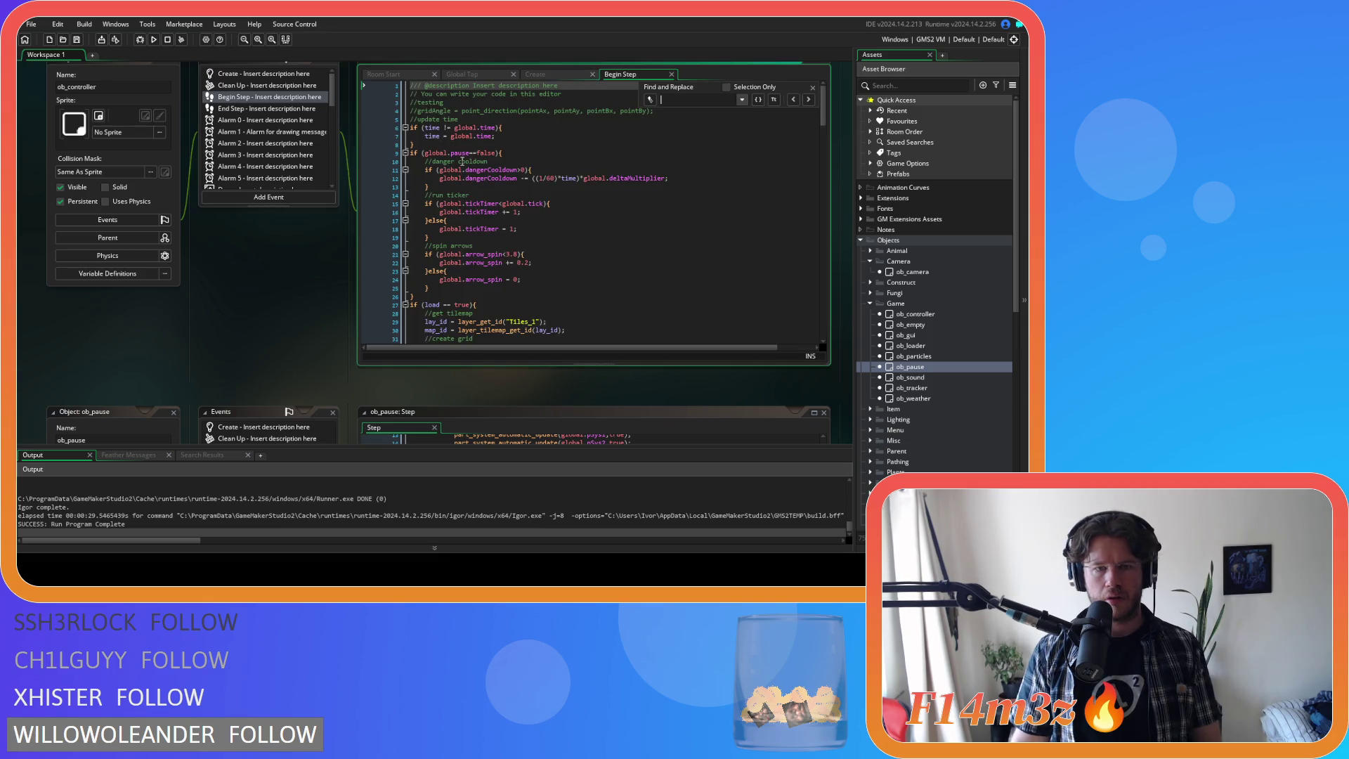
text(arm)
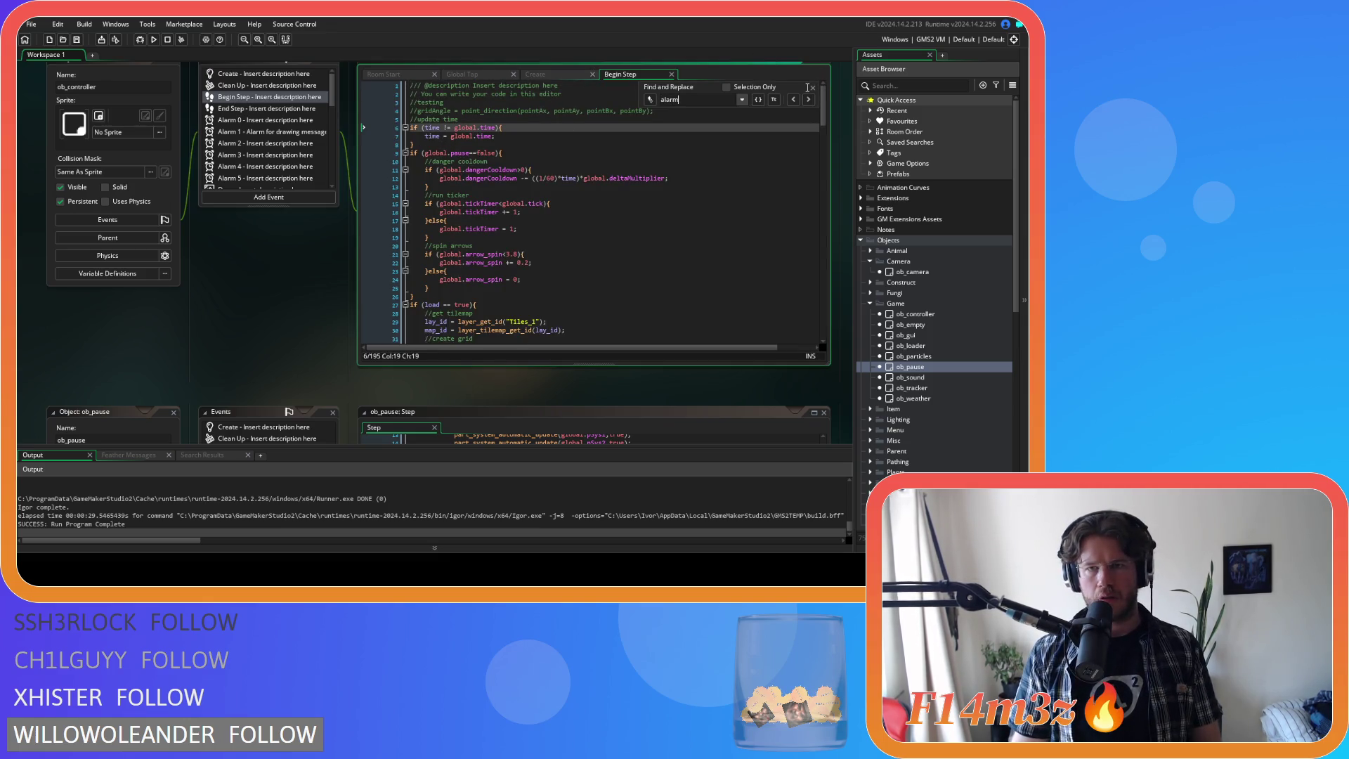
click(813, 87)
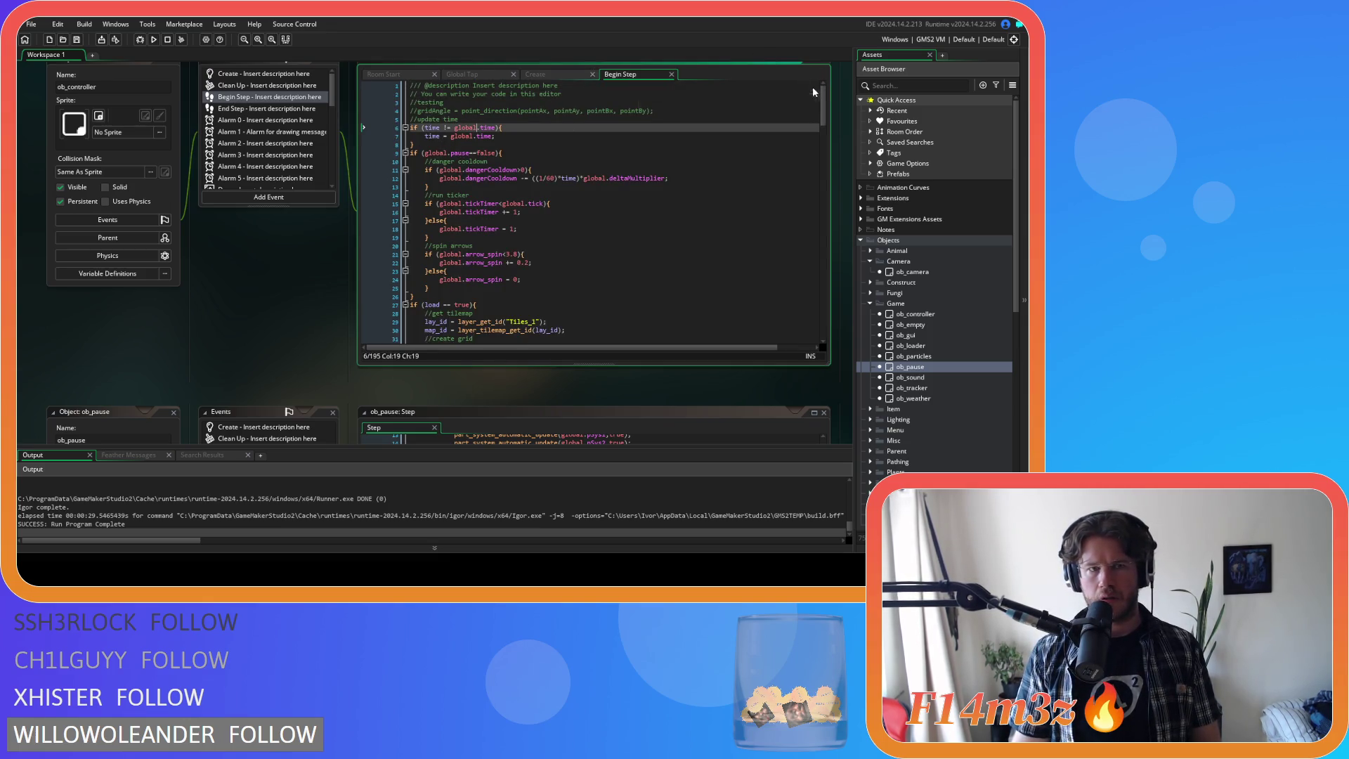
- Search the End Step code for 'alarm', stepping to the next match
click(248, 109)
key(ctrl+f)
text(alarm)
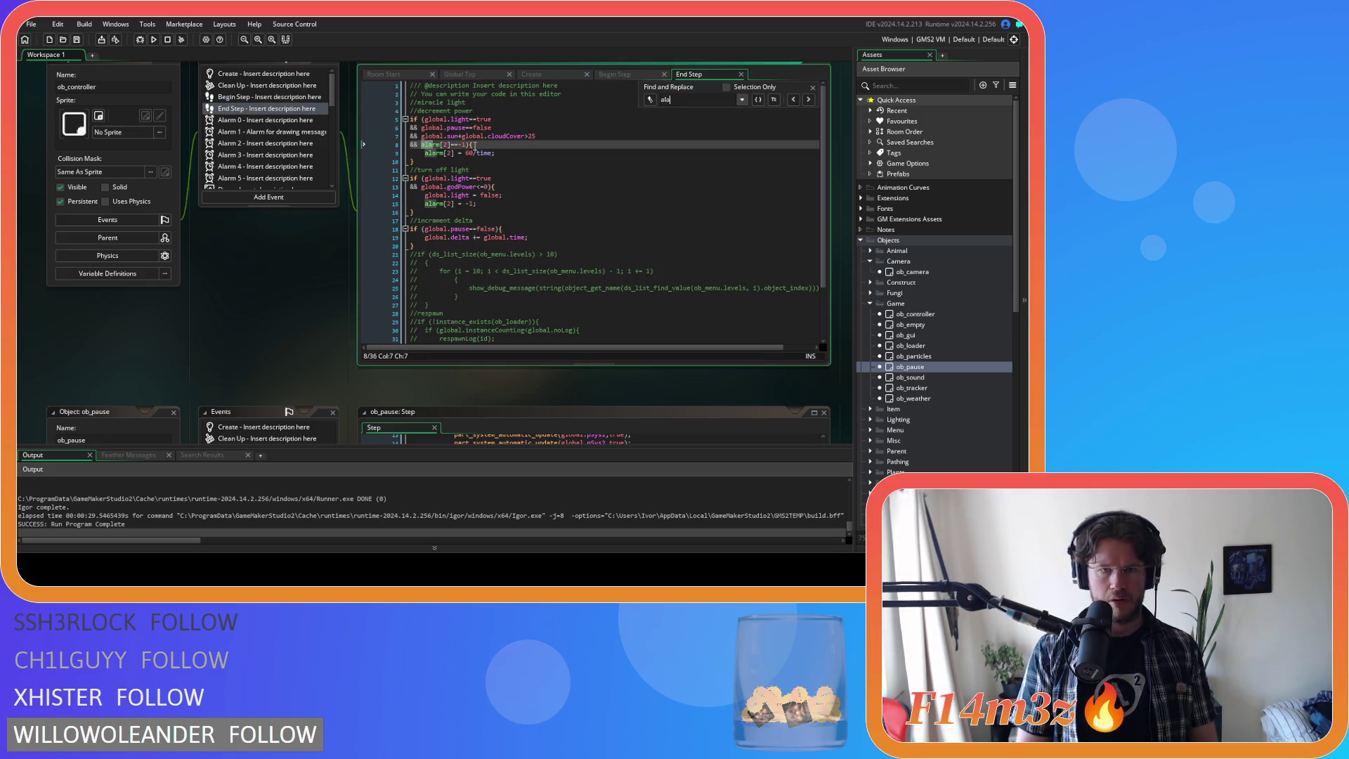
click(809, 99)
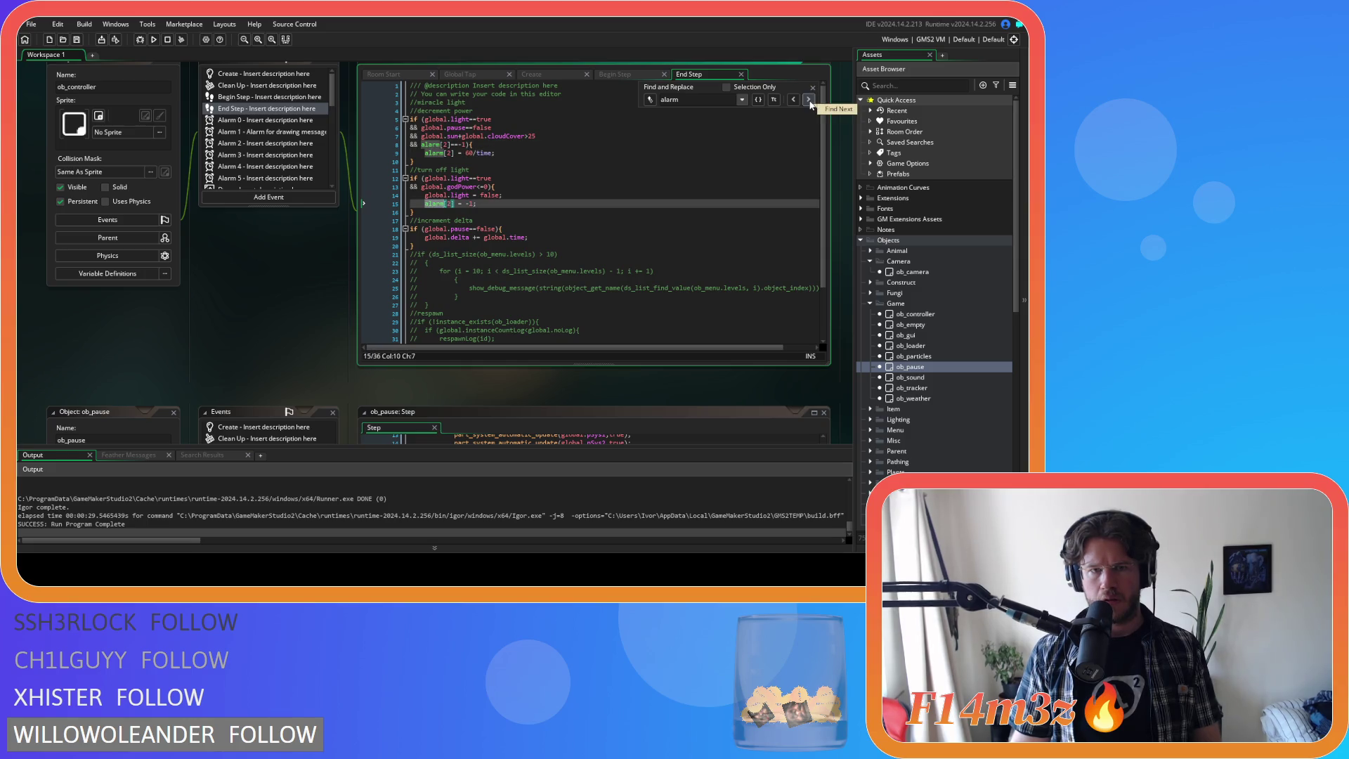
click(812, 87)
- Close the End Step, Begin Step and Create code tabs
click(742, 74)
key(ctrl+w)
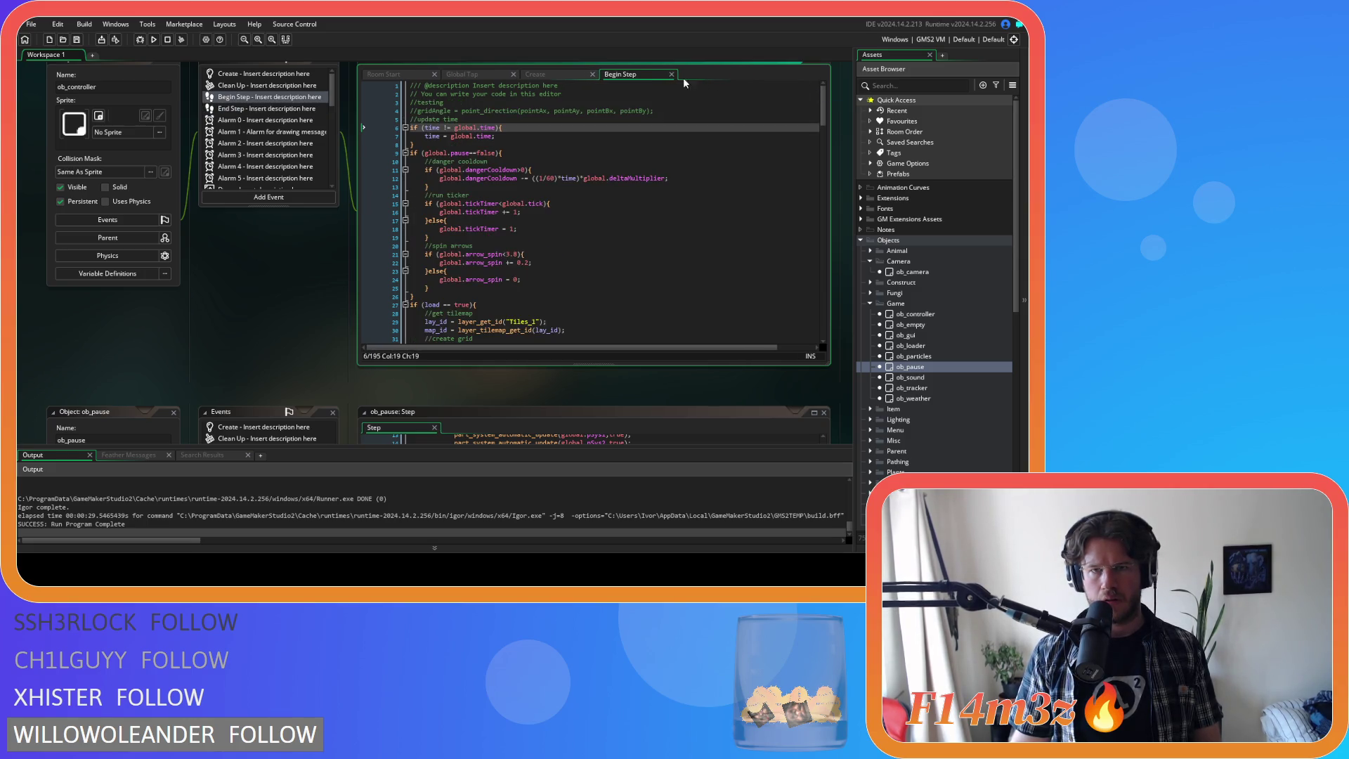
click(592, 74)
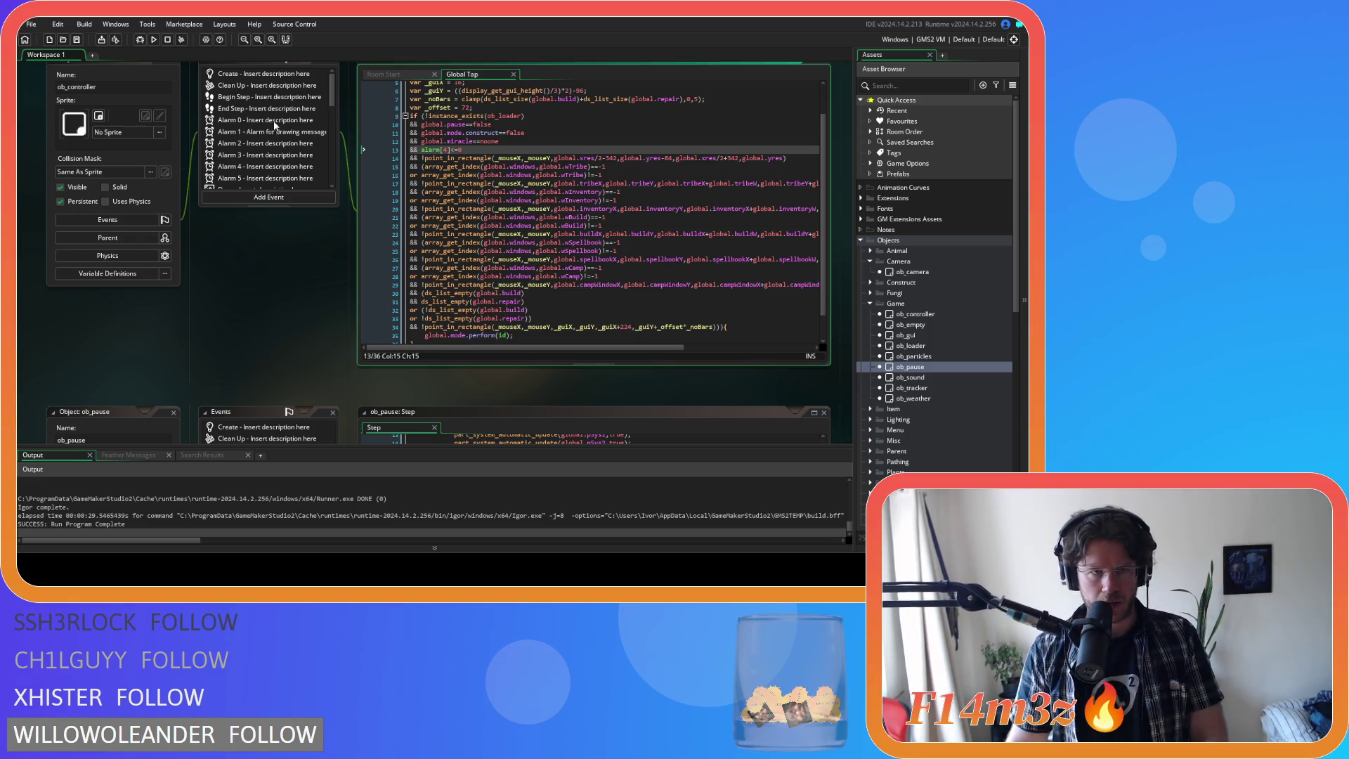
scroll(269, 101, down, 1)
scroll(269, 101, down, 2)
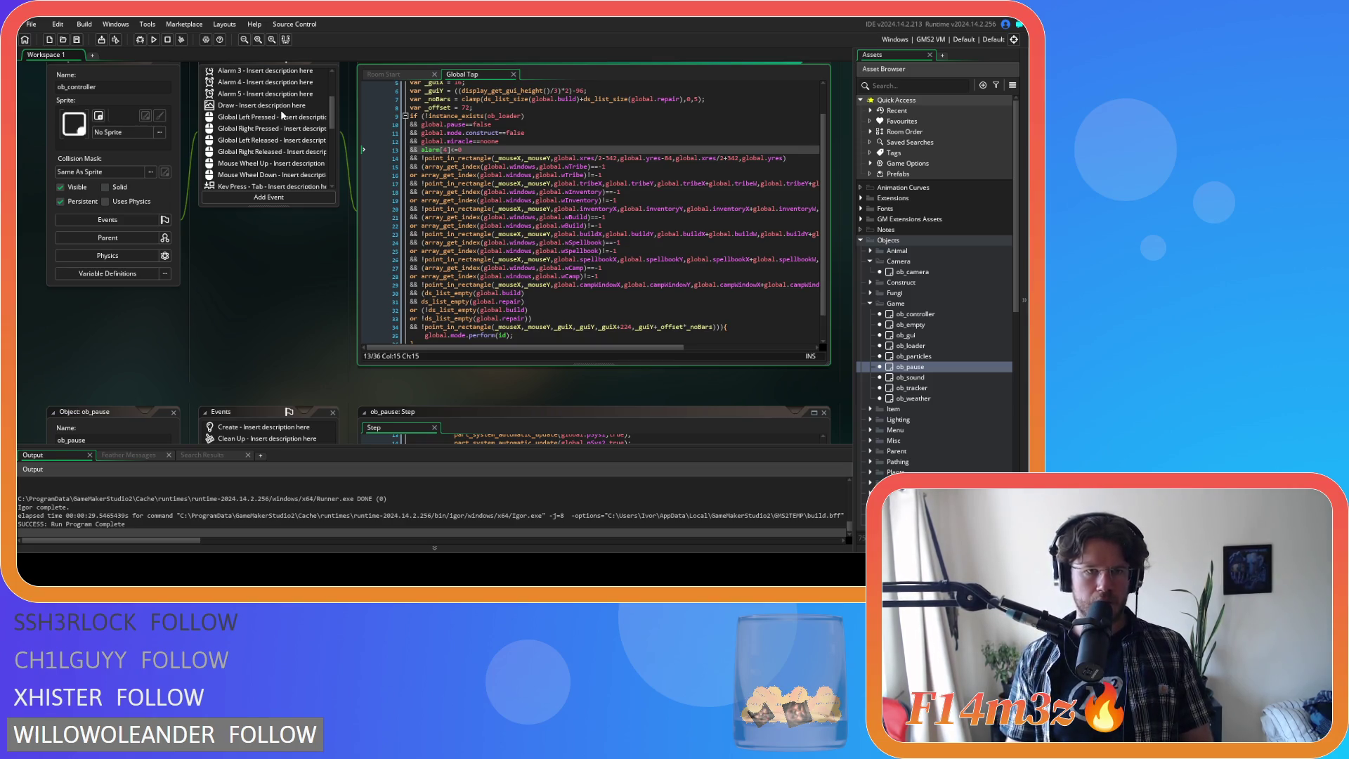
scroll(281, 109, down, 3)
scroll(285, 115, down, 3)
click(266, 172)
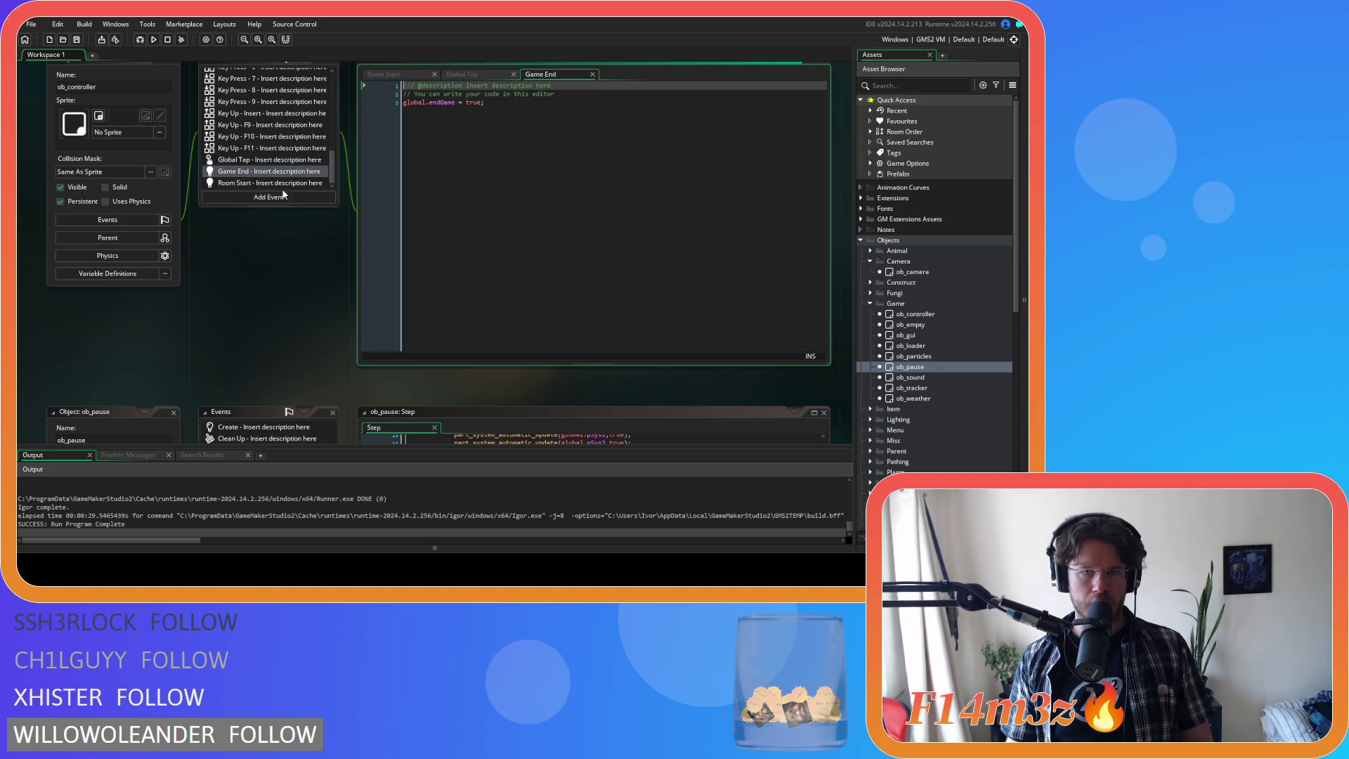
click(592, 74)
scroll(241, 161, up, 4)
scroll(241, 161, up, 3)
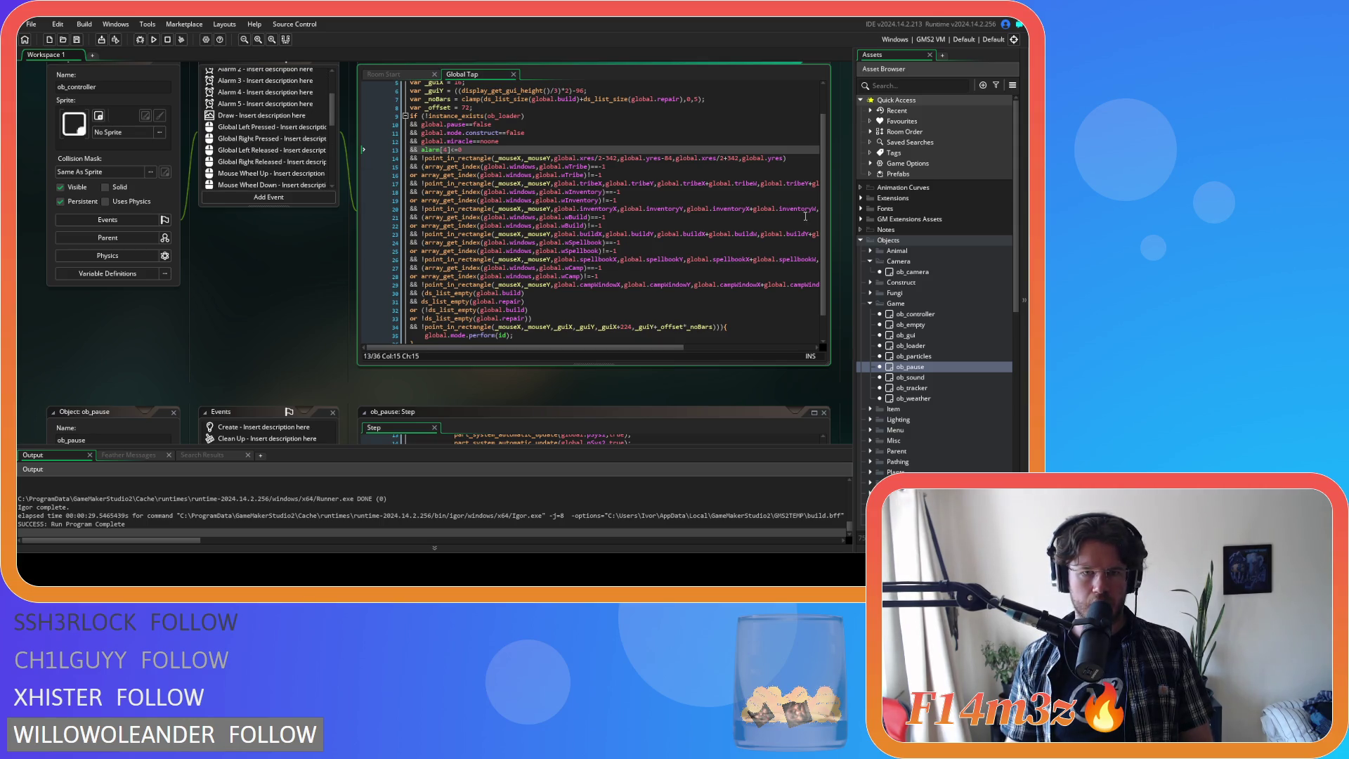
drag(820, 274, 811, 302)
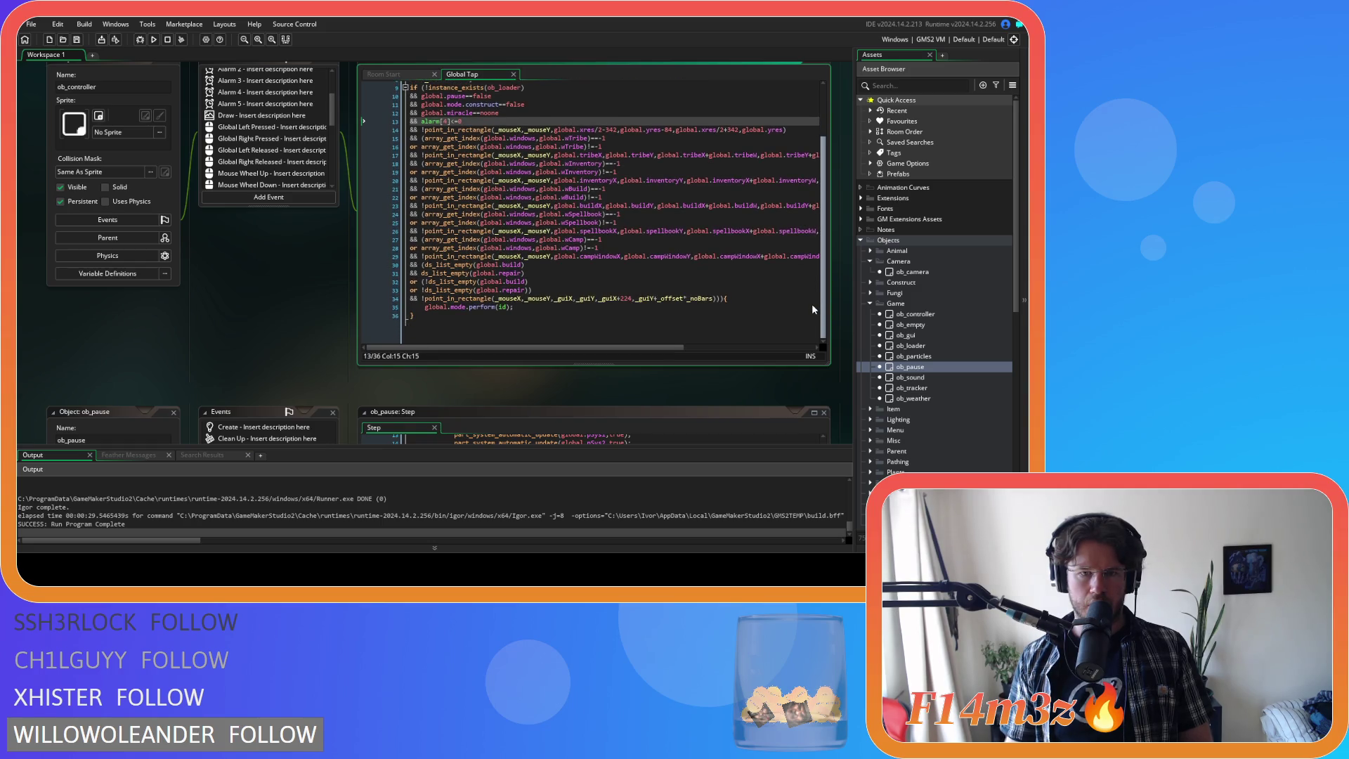
click(716, 301)
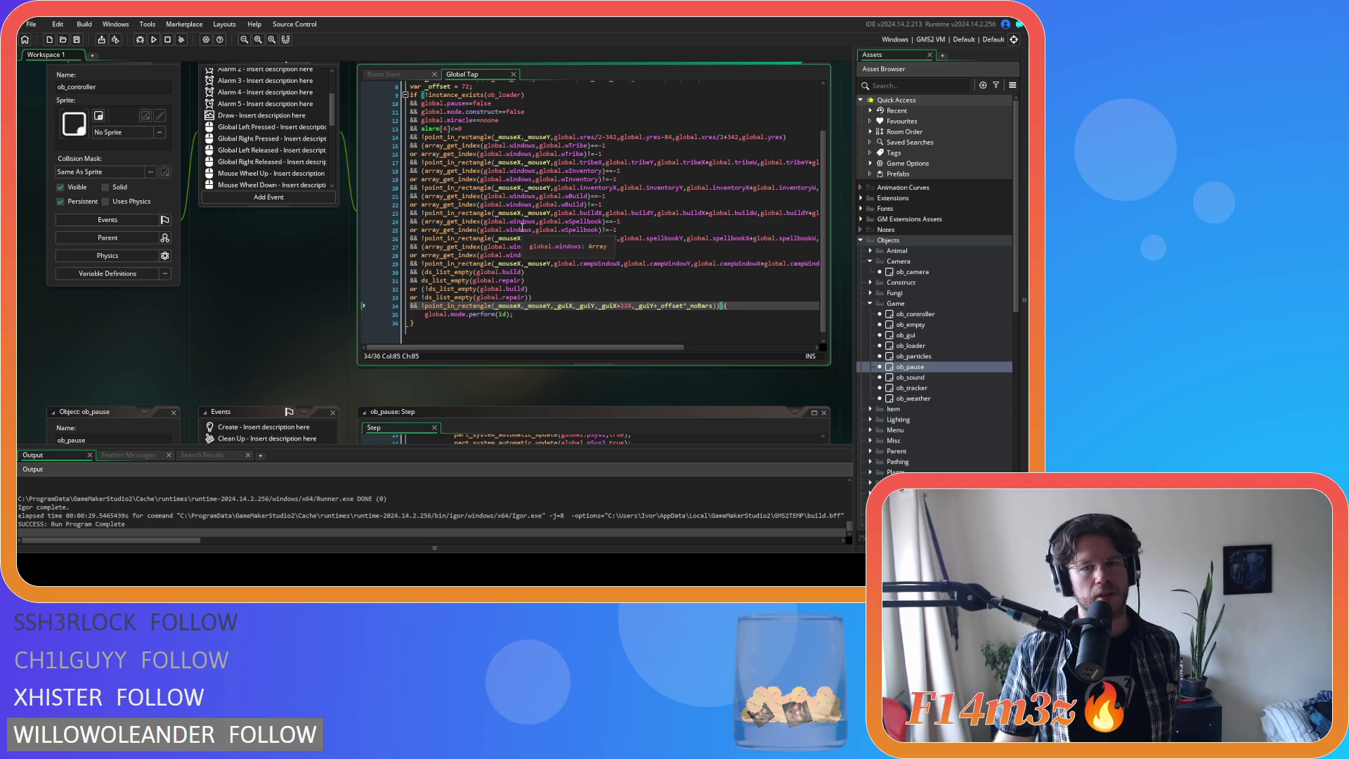
scroll(149, 120, up, 3)
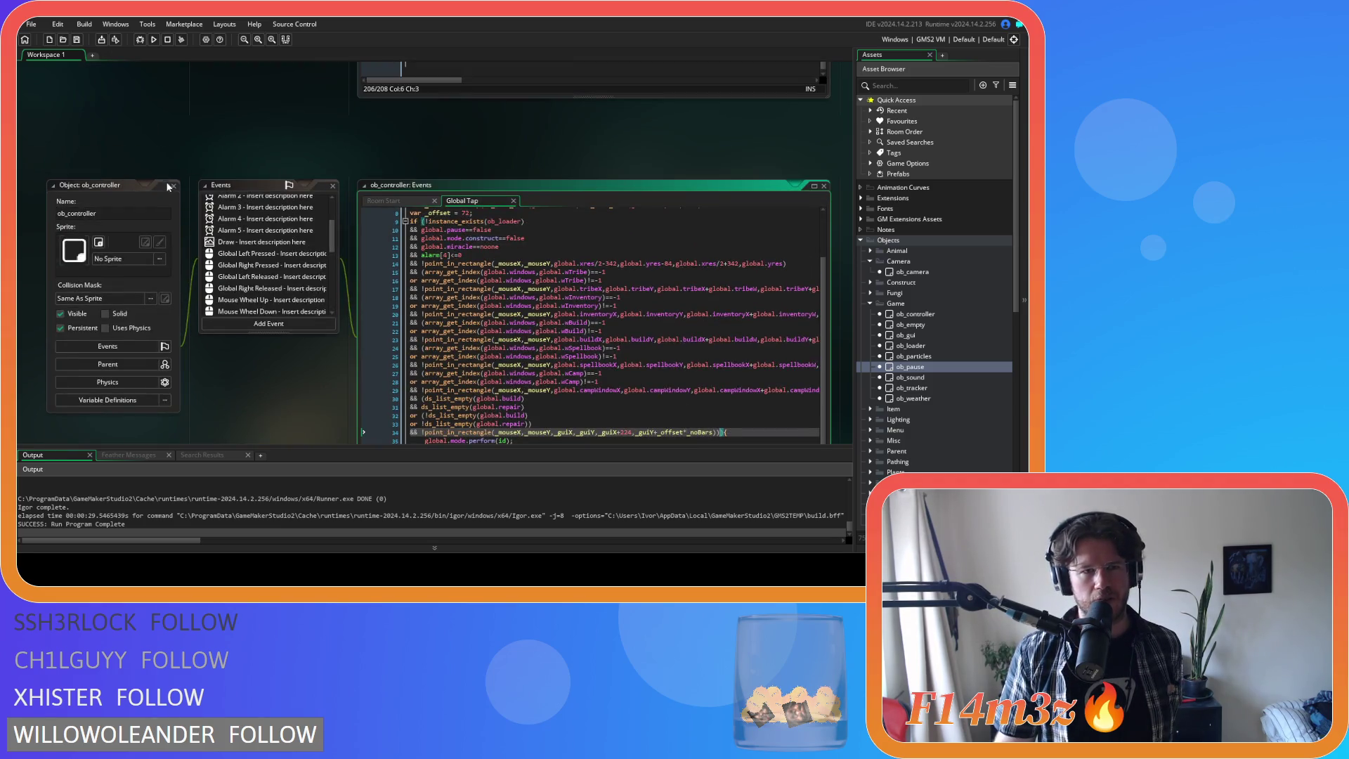
- Close the ob_controller windows and all remaining workspace windows via Windows > close all
click(175, 186)
scroll(450, 289, up, 7)
right_click(177, 73)
mouse_move(200, 85)
click(266, 125)
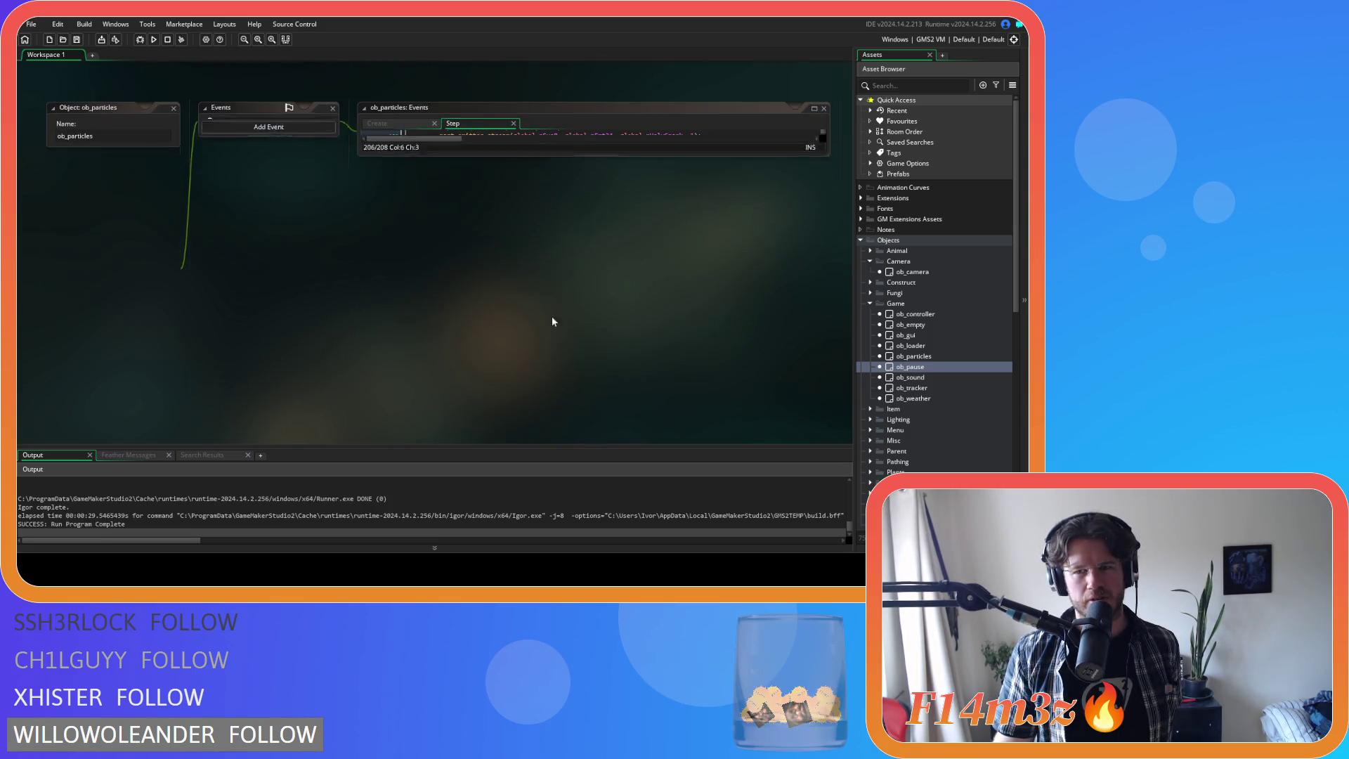
- Collapse the Game, Camera, Objects and Scripts folders in the Asset Browser
click(870, 304)
click(870, 261)
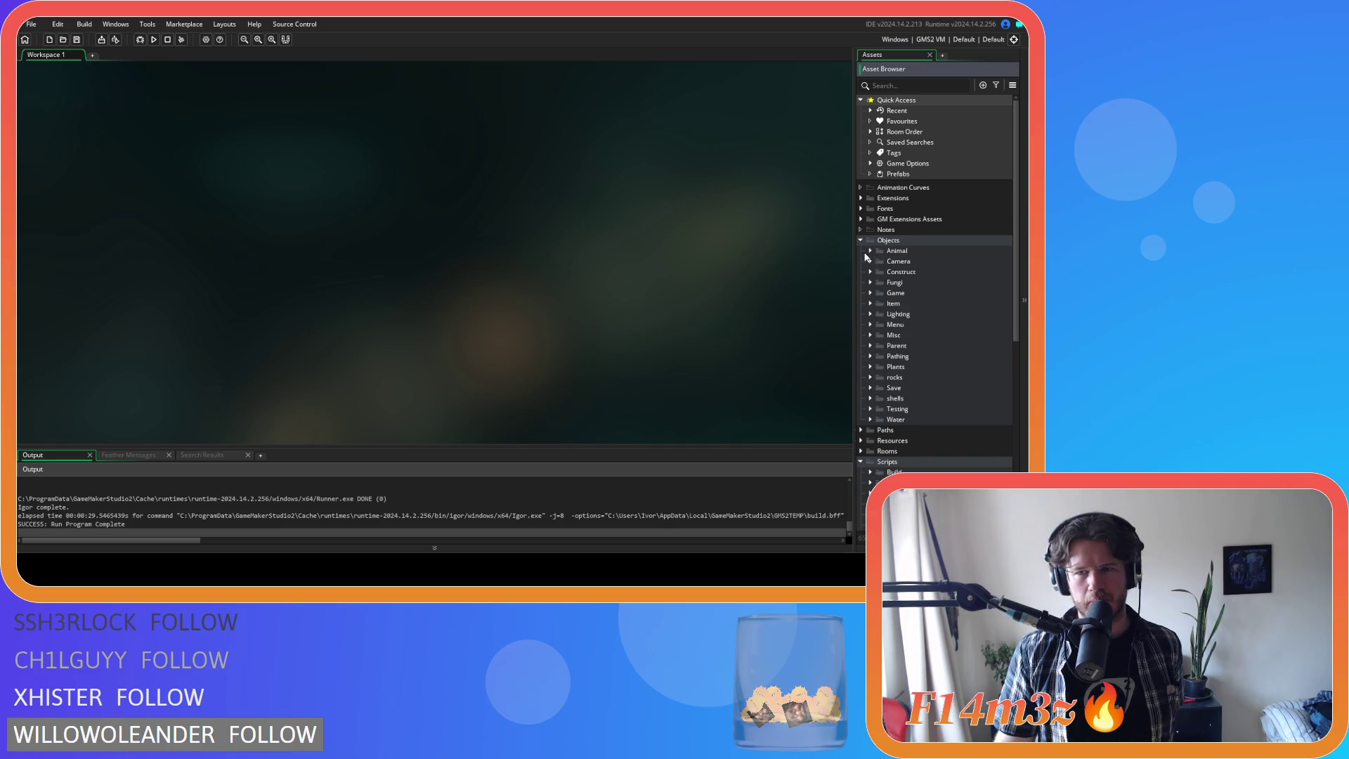
click(860, 240)
click(861, 282)
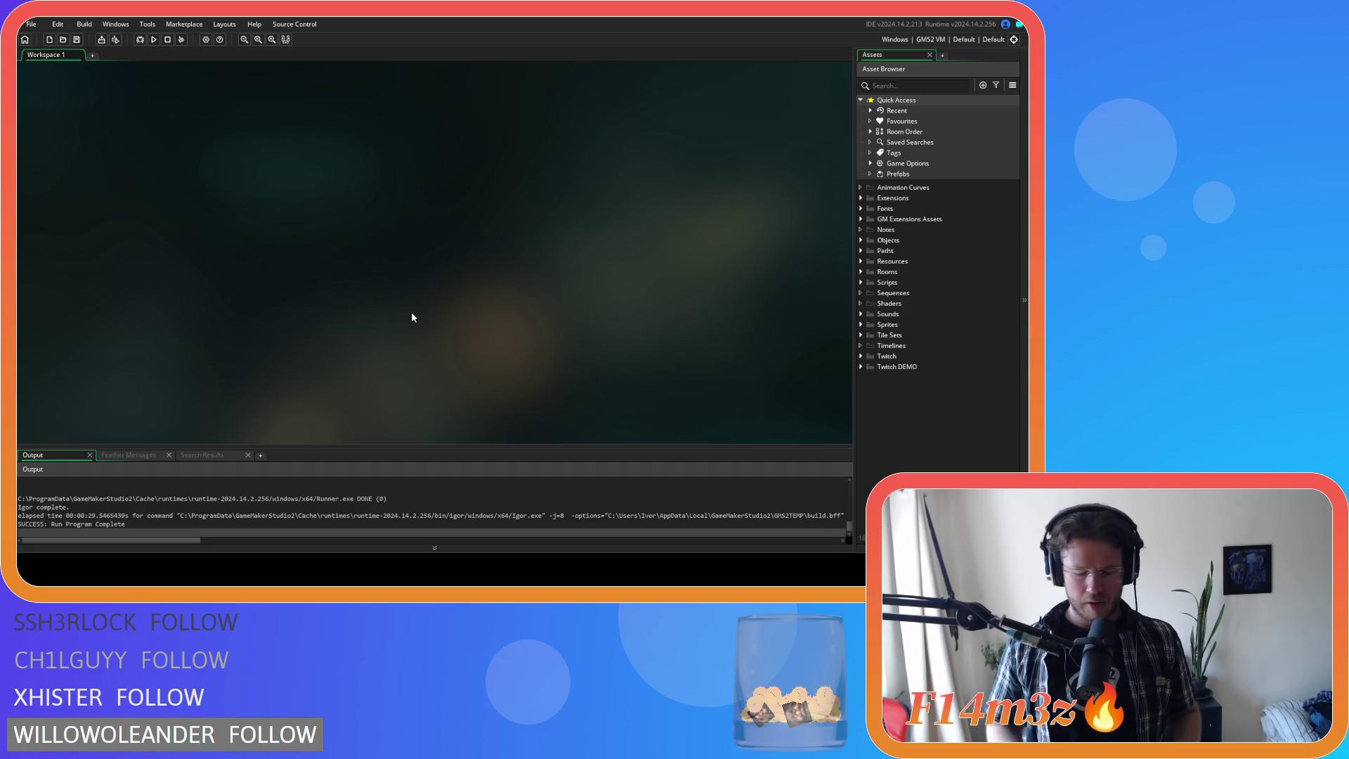
- Build and run the Entheogen game with F5
key(F5)
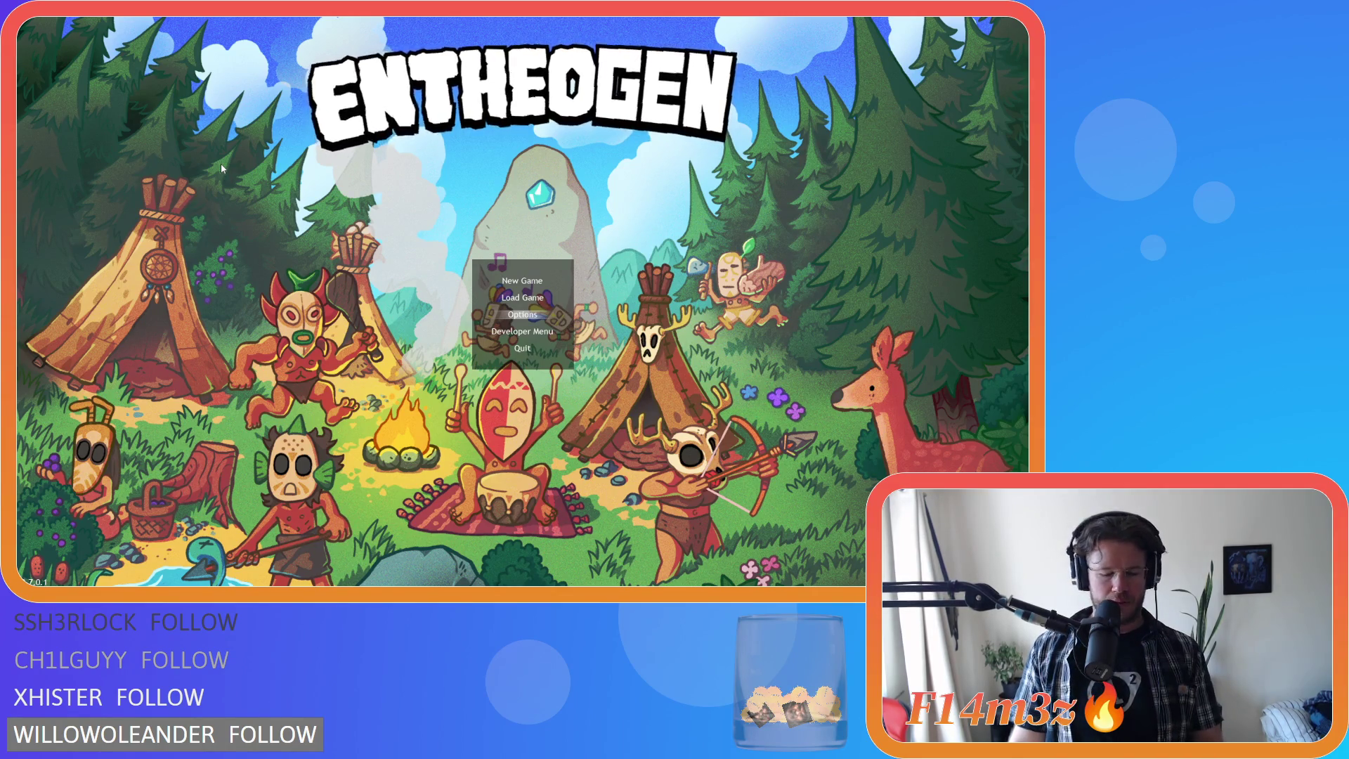
- Confirm the selected title-menu option with Enter
key(Return)
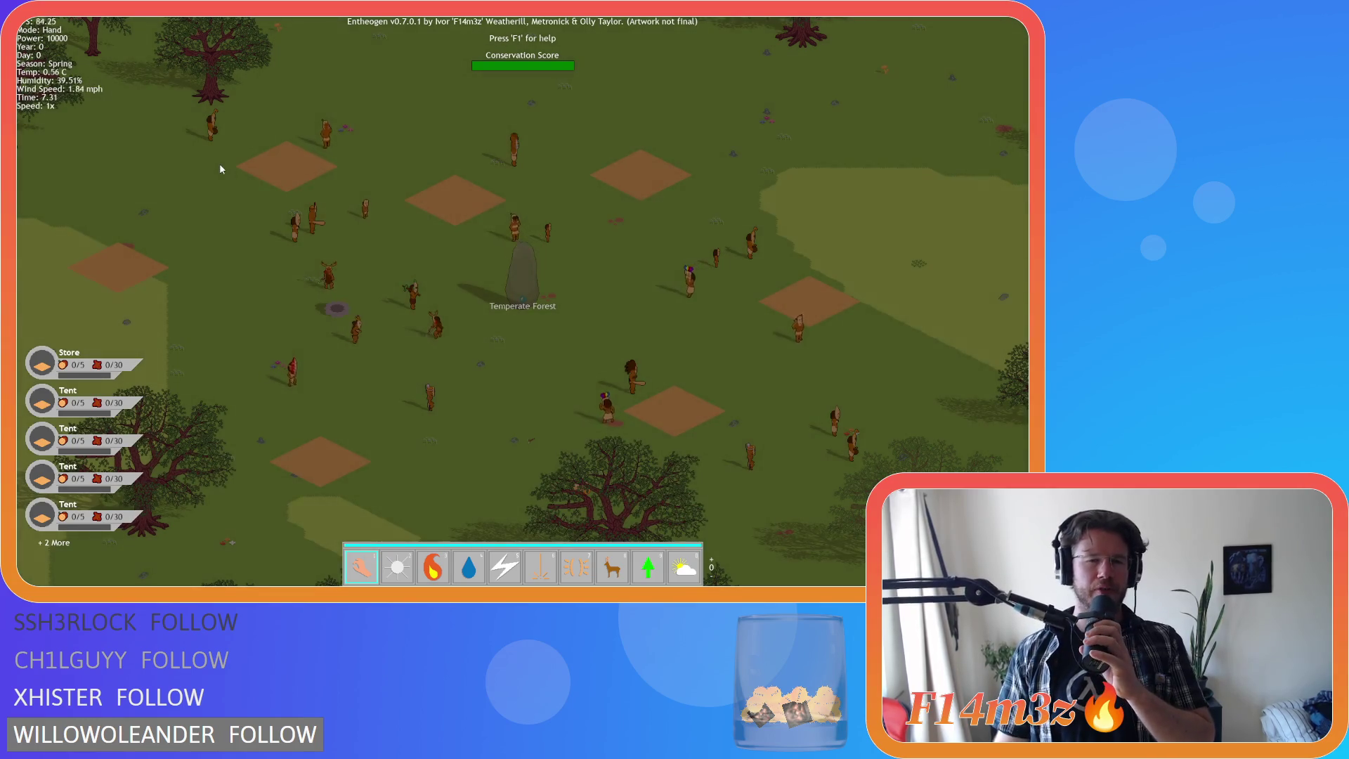
- Pan the map around the village with a drag and the arrow keys
mouse_move(44, 202)
mouse_down()
mouse_move(421, 205)
mouse_move(235, 211)
mouse_move(230, 264)
mouse_up()
key(Down)
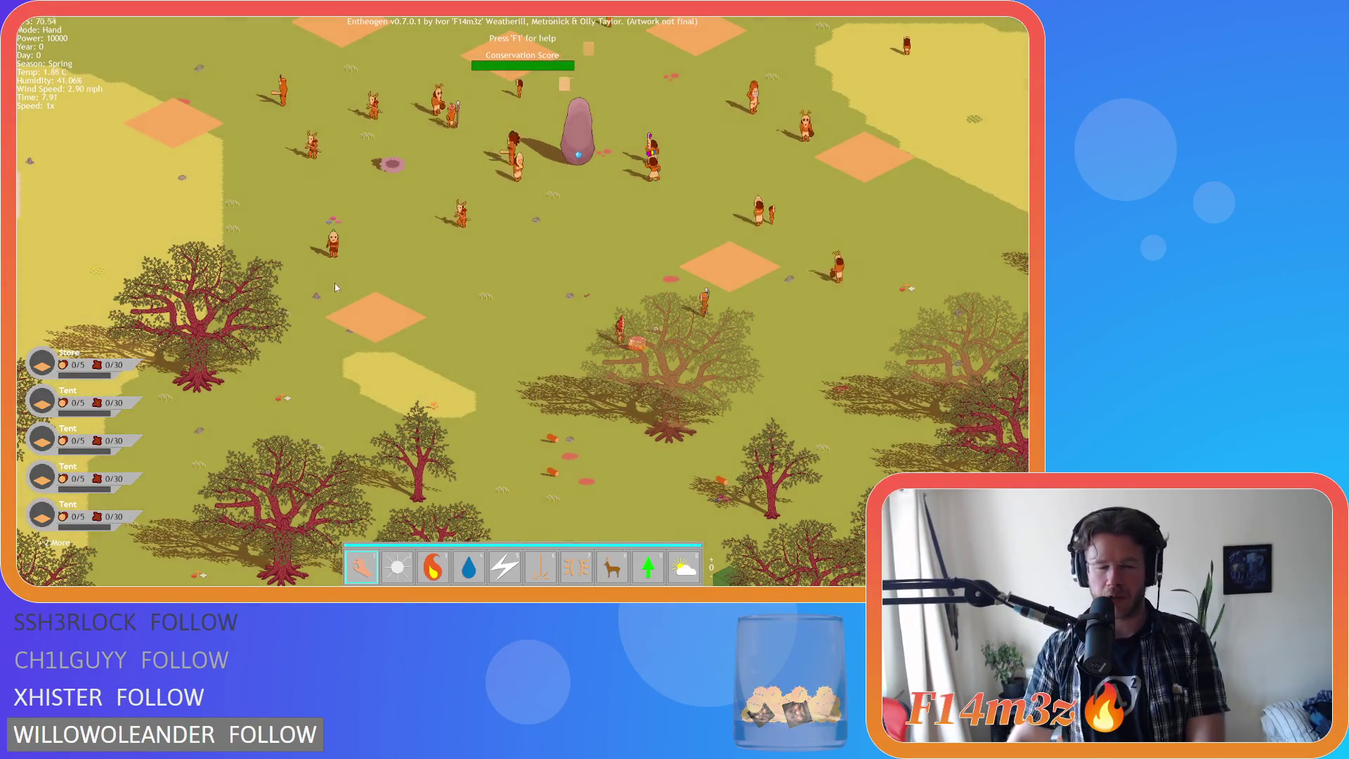
key(Left)
key(Up)
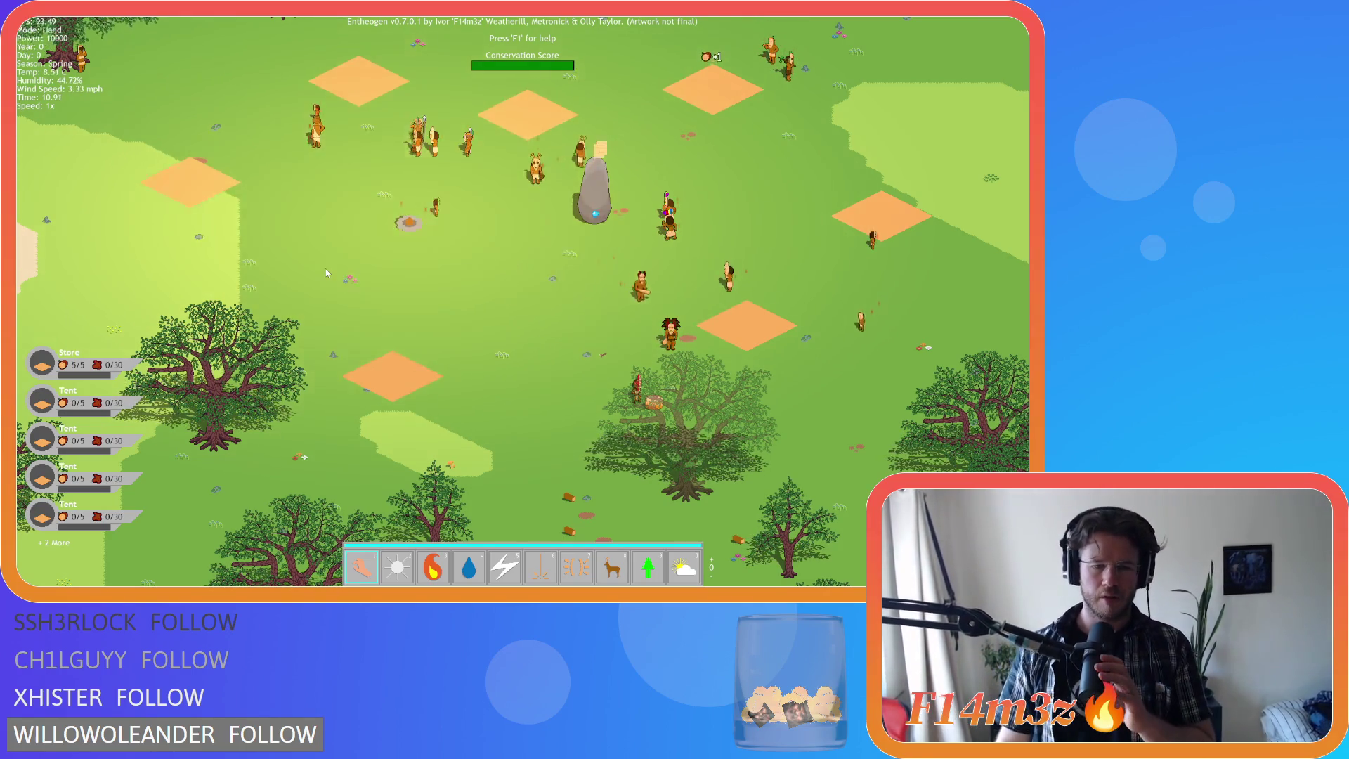
- Cycle the god powers with keys 2–8: Light, Fire, Water, Smite, Divine Intervention, Divine Protection, Herd
key(2)
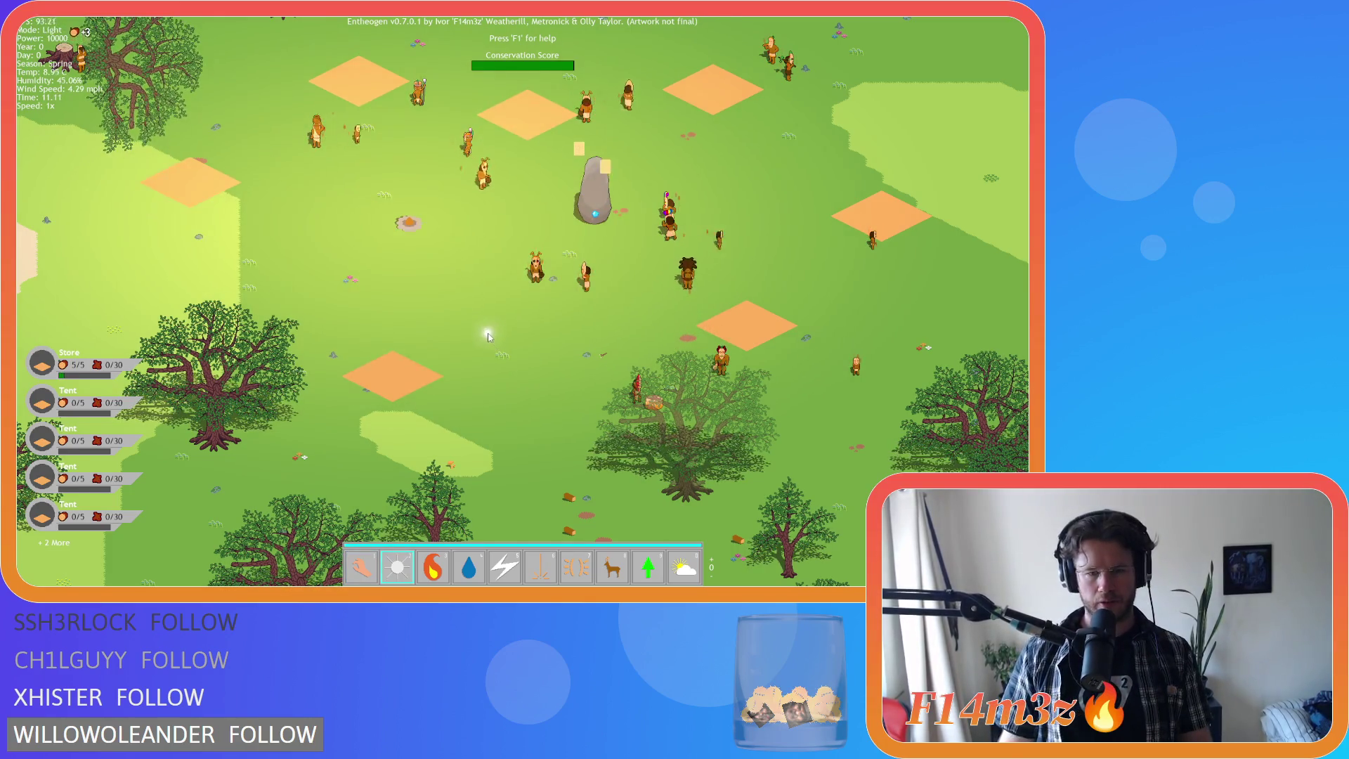
key(3)
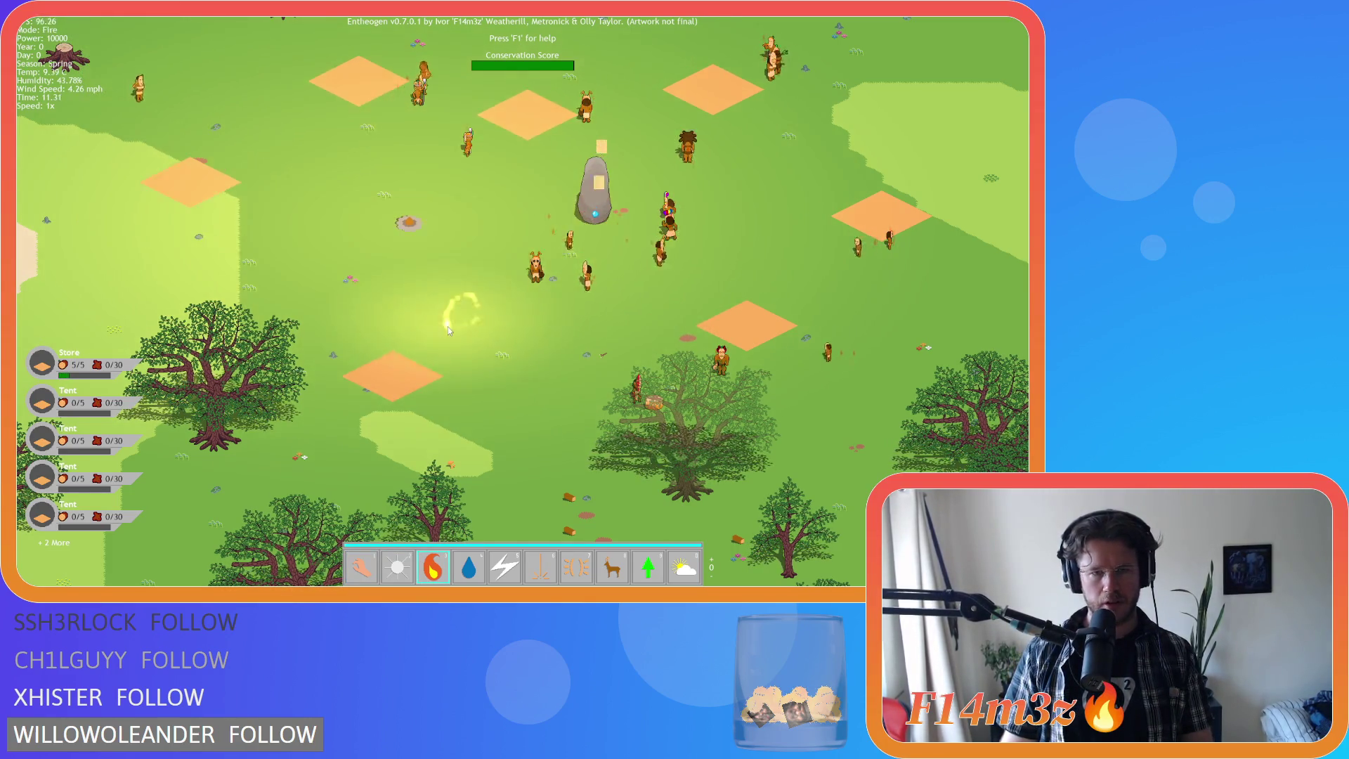
key(4)
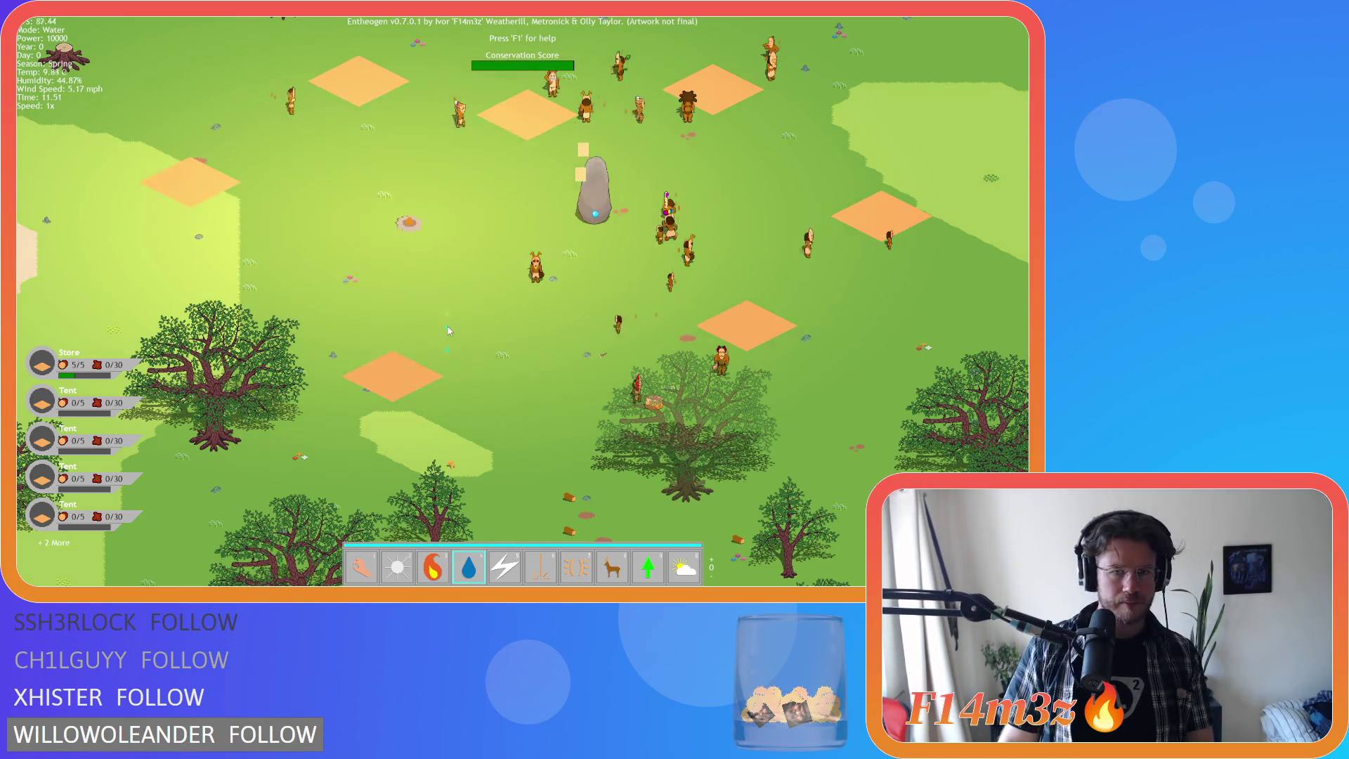
key(5)
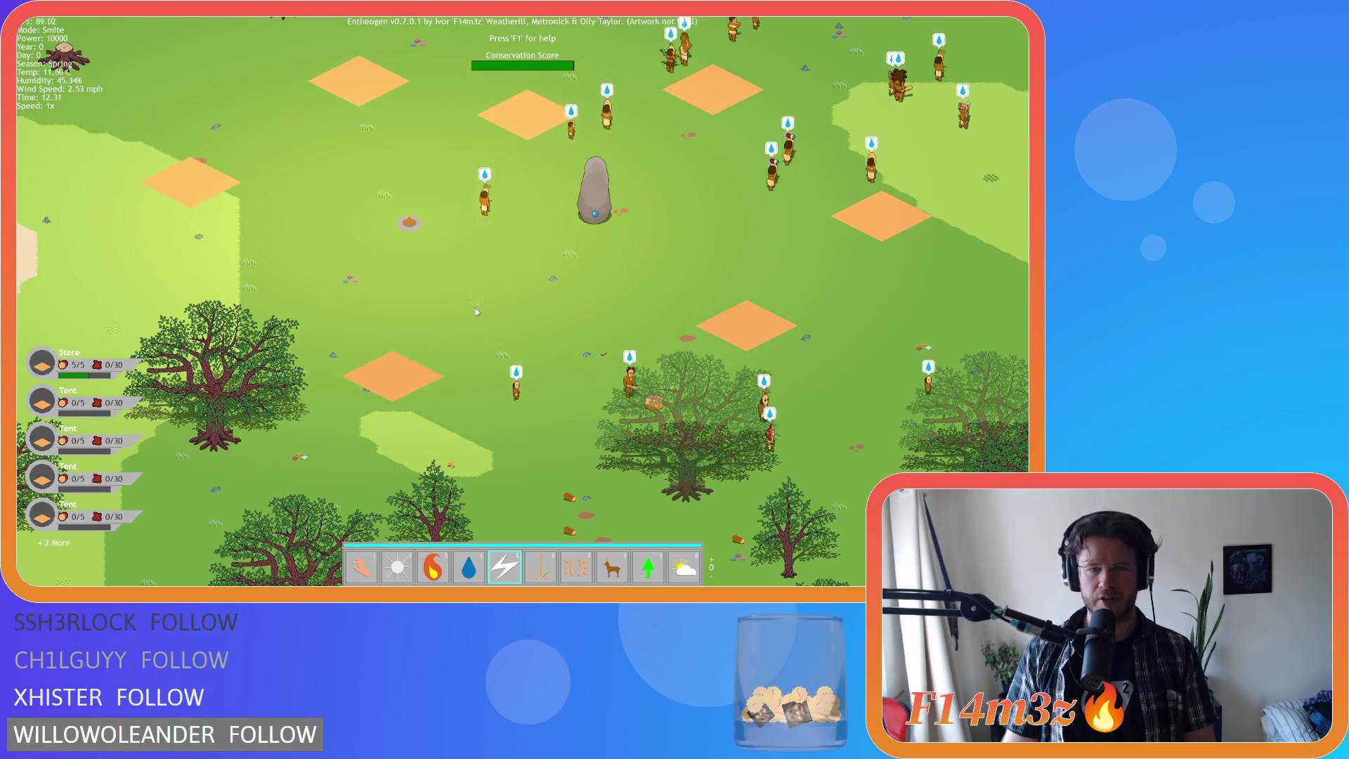
key(6)
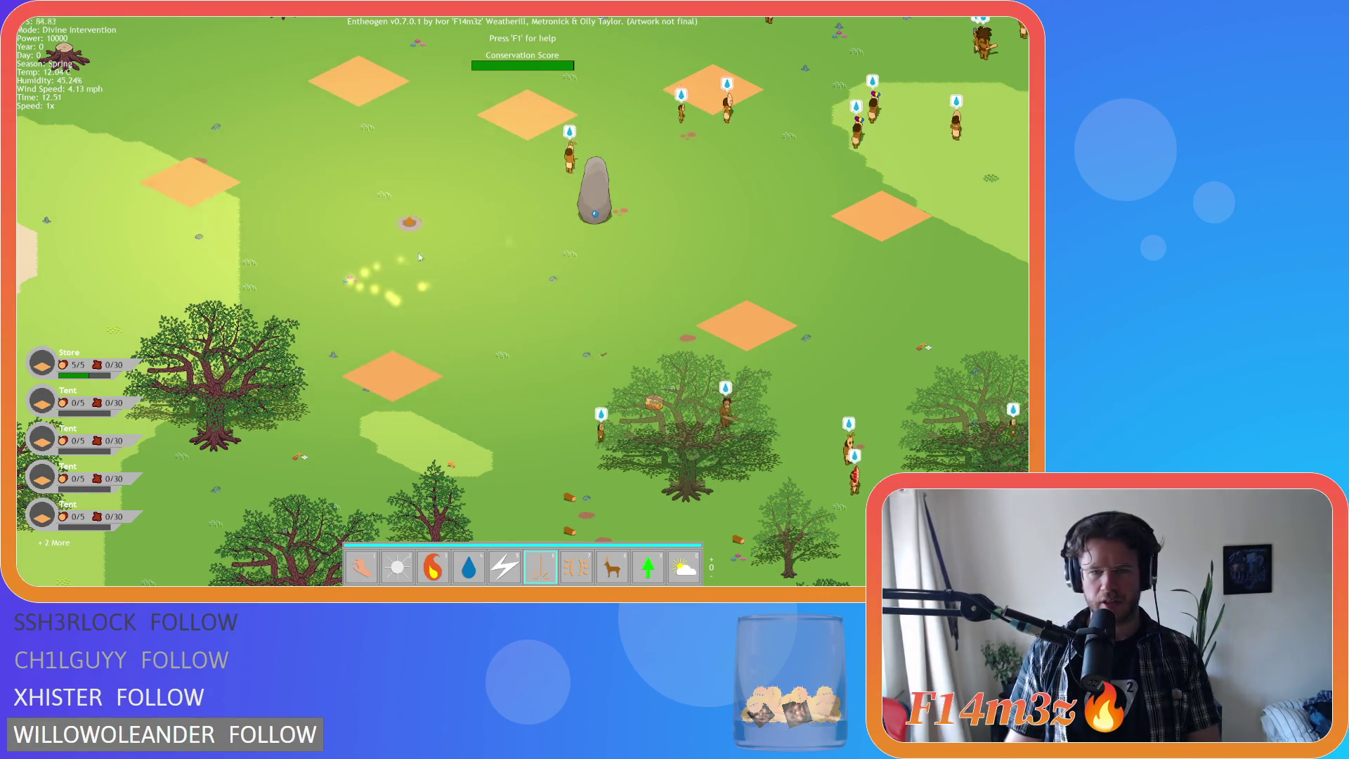
key(7)
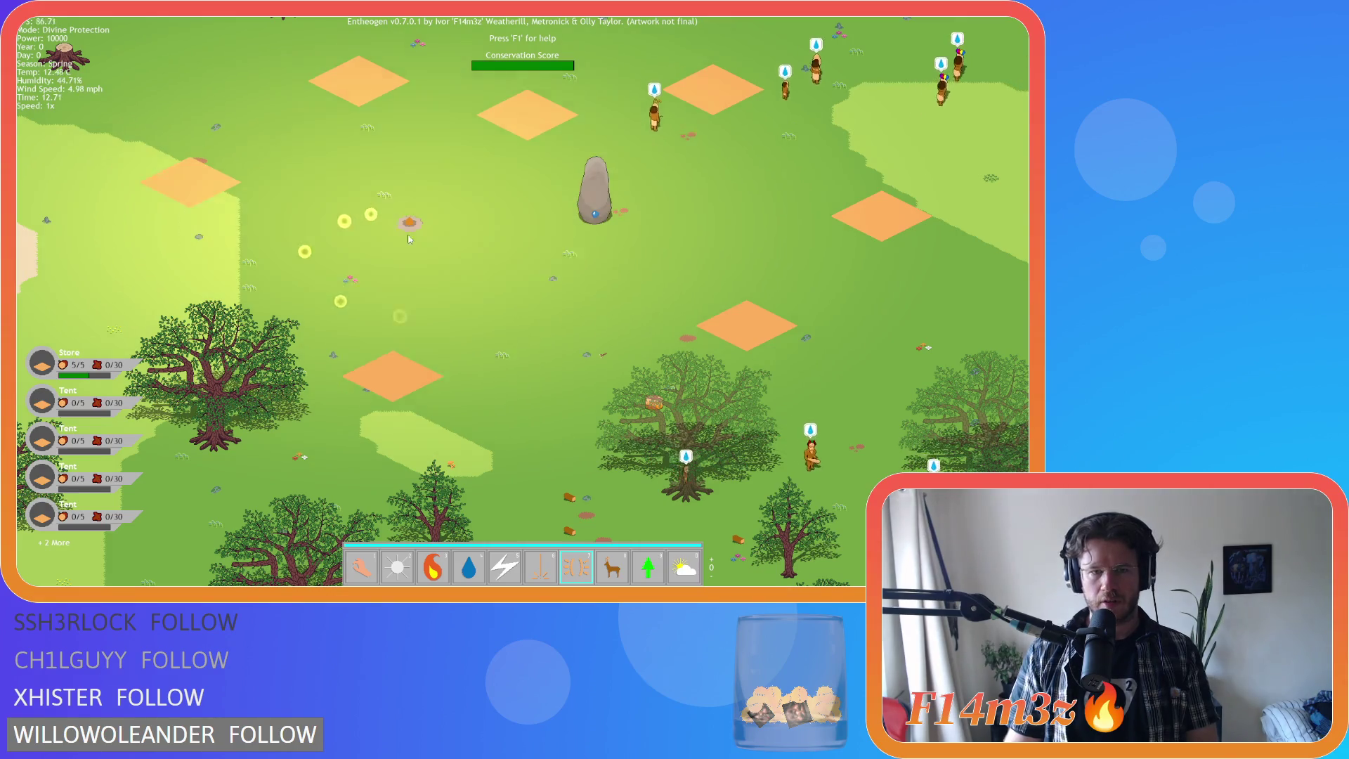
key(8)
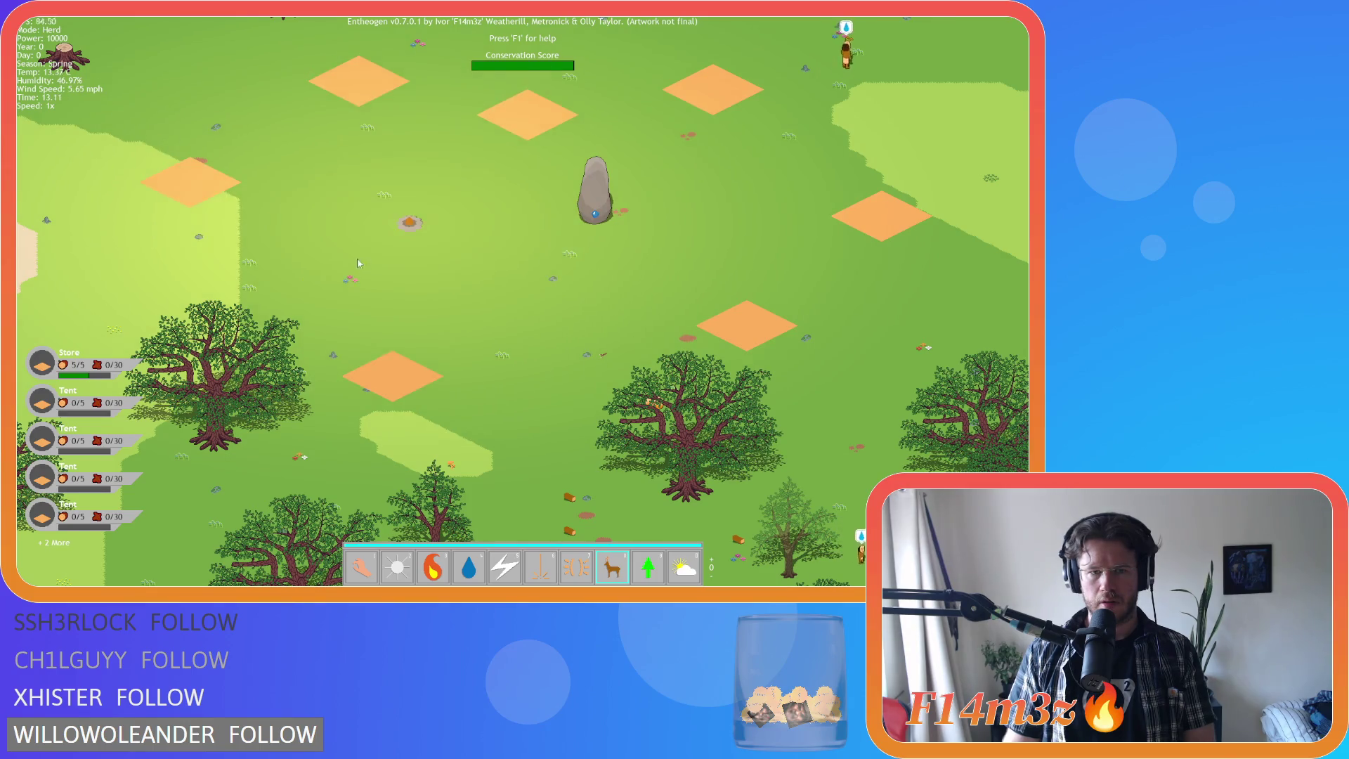